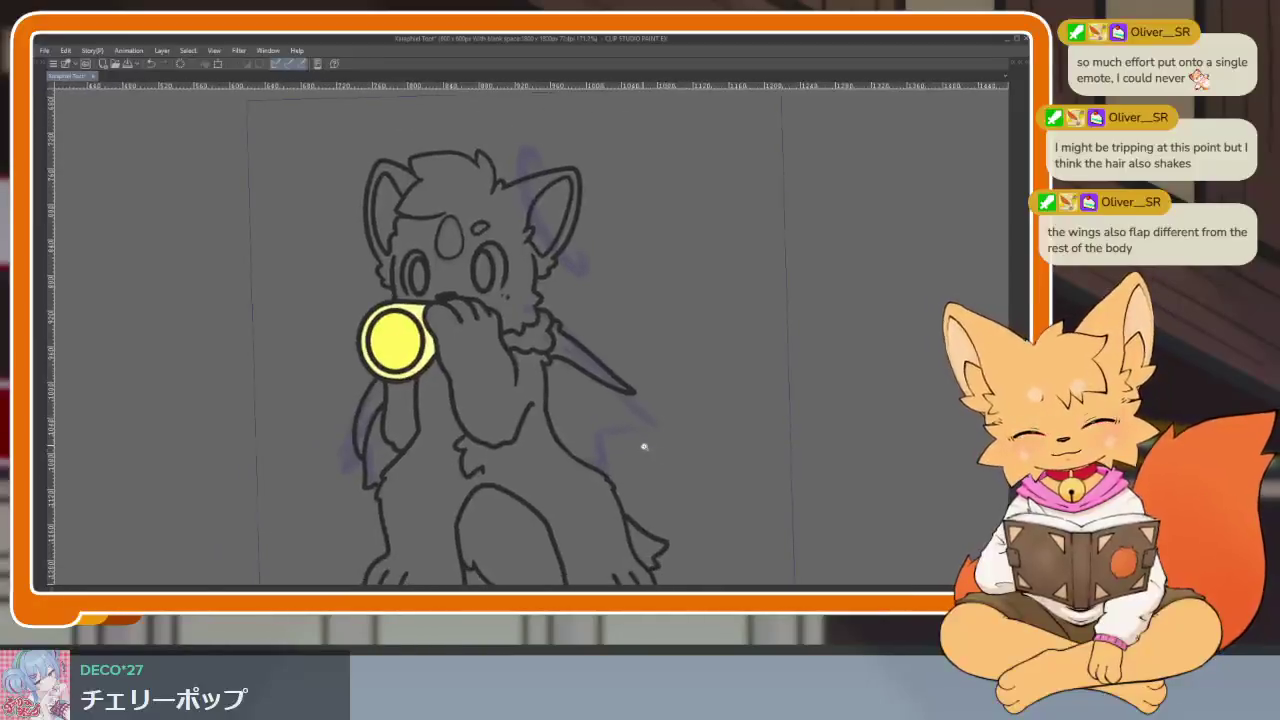
{"action": "scroll", "coordinate": [666, 466], "scroll_direction": "up", "scroll_amount": 2}
{"action": "scroll", "coordinate": [680, 449], "scroll_direction": "up", "scroll_amount": 1}
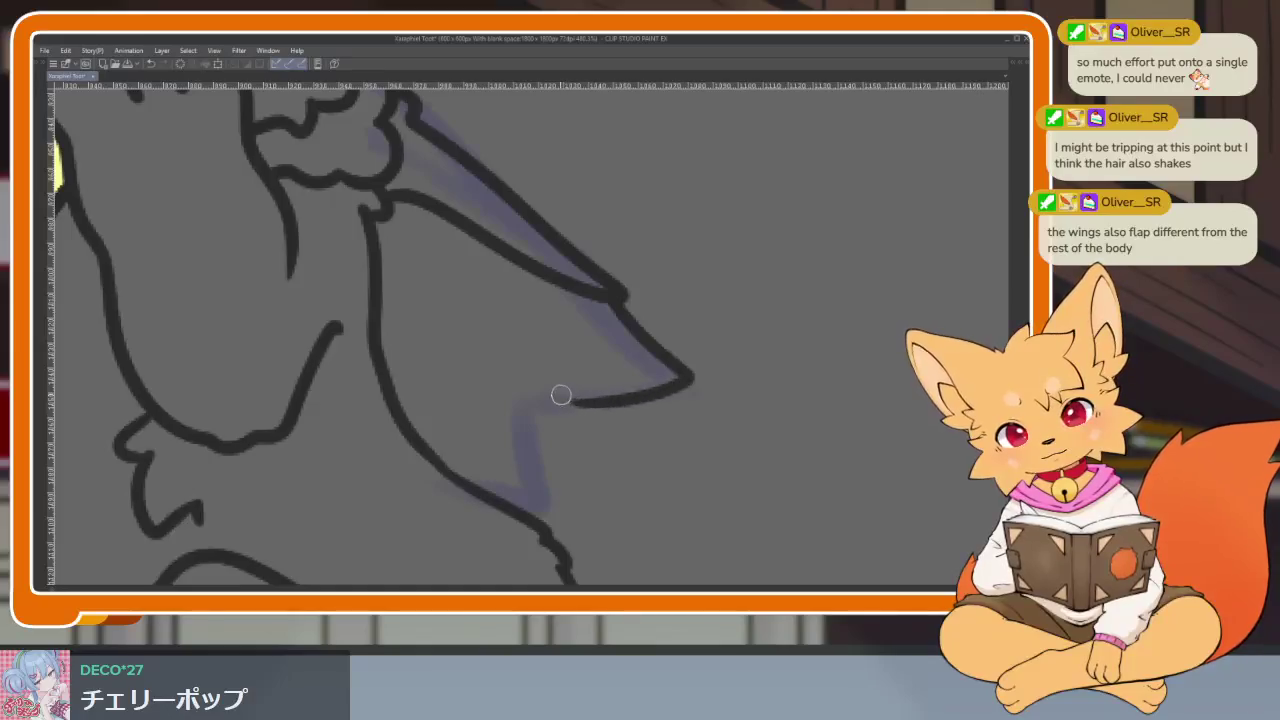
Step: Extend the right wing's tip line down along the purple sketch
{"action": "mouse_move", "coordinate": [619, 302]}
{"action": "left_mouse_down"}
{"action": "mouse_move", "coordinate": [671, 358]}
{"action": "mouse_move", "coordinate": [578, 427]}
{"action": "left_mouse_up"}
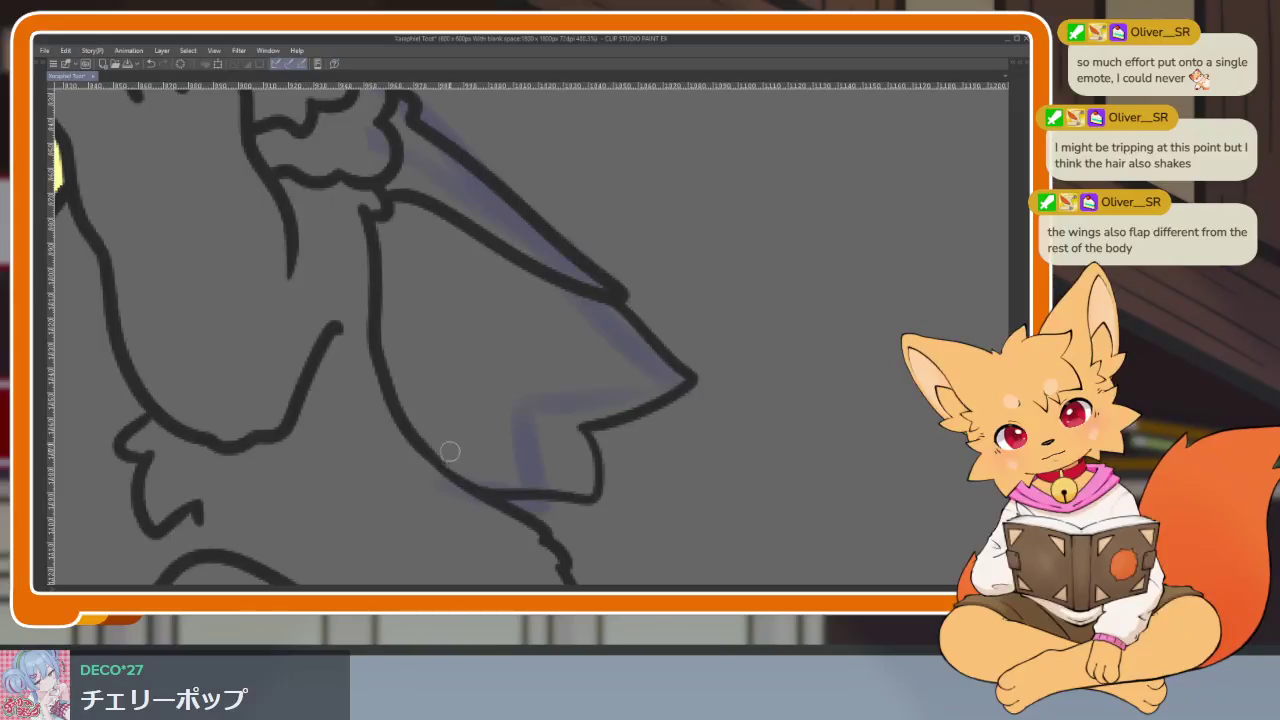
{"action": "scroll", "coordinate": [694, 466], "scroll_direction": "down", "scroll_amount": 5}
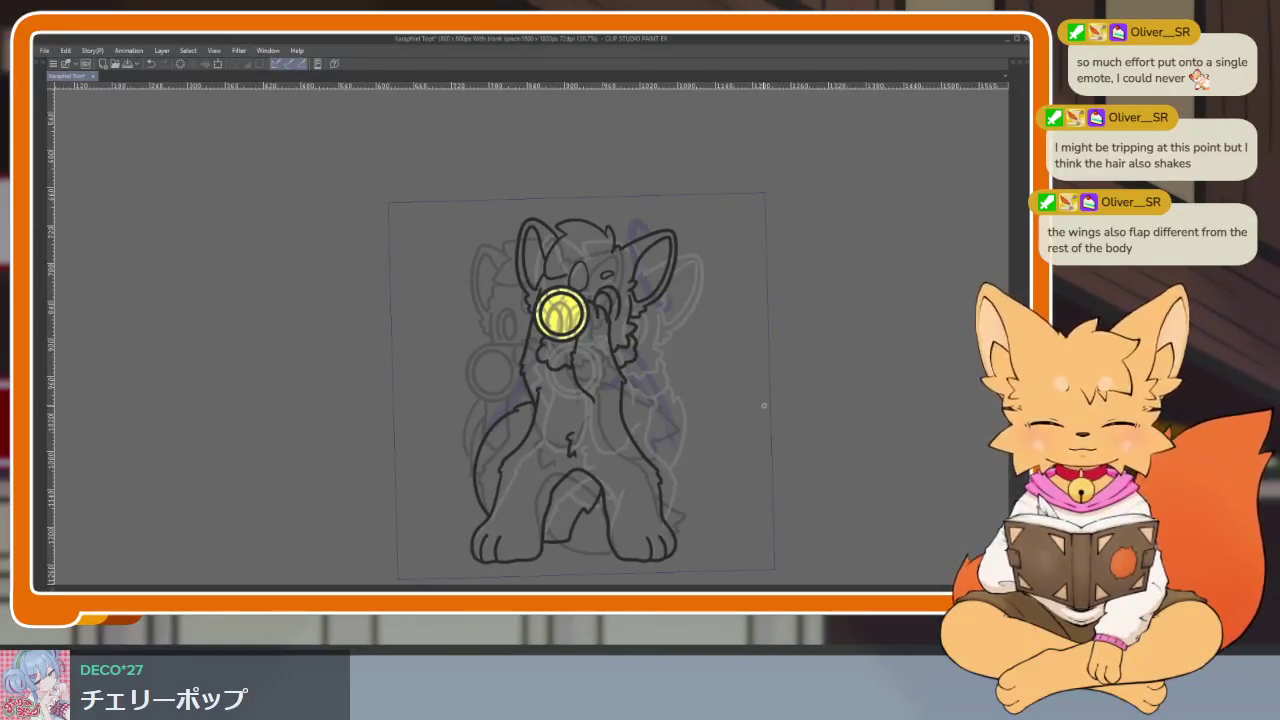
{"action": "scroll", "coordinate": [634, 531], "scroll_direction": "up", "scroll_amount": 3}
{"action": "scroll", "coordinate": [549, 457], "scroll_direction": "up", "scroll_amount": 2}
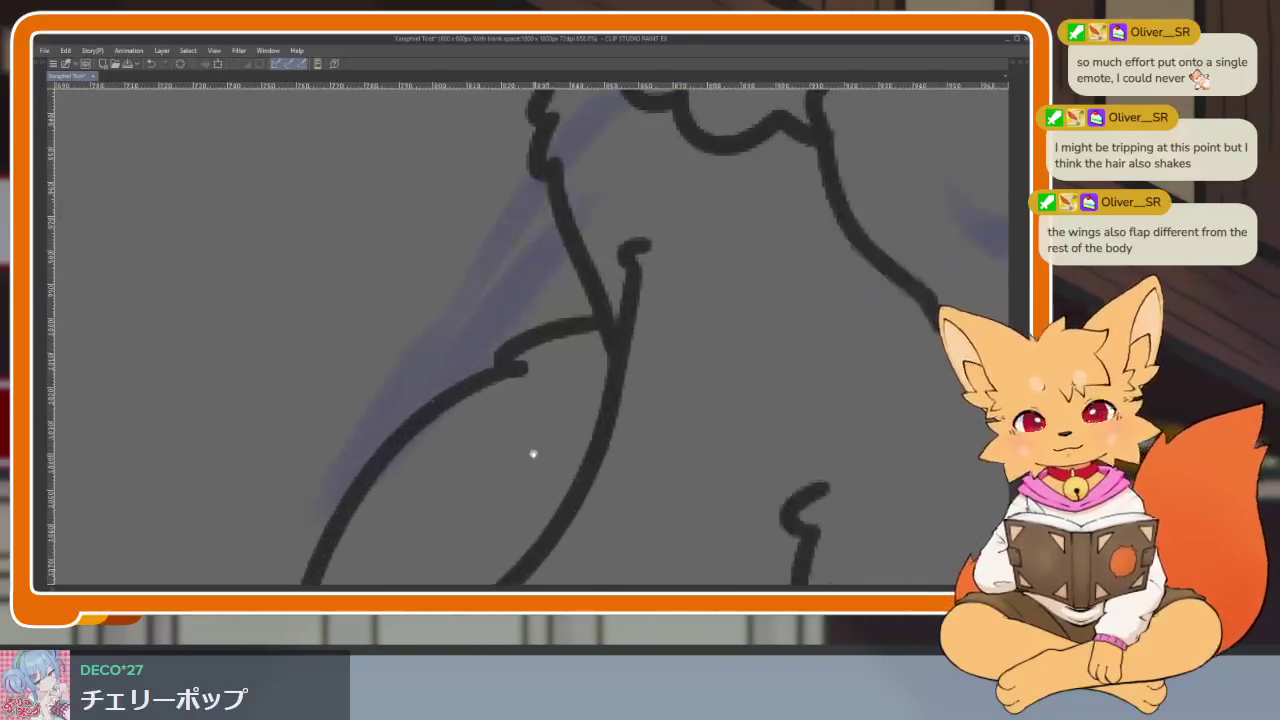
{"action": "scroll", "coordinate": [531, 451], "scroll_direction": "up", "scroll_amount": 2}
Step: Ink the diagonal inner line of the right wing, redoing the misplaced strokes
{"action": "mouse_move", "coordinate": [567, 146]}
{"action": "left_mouse_down"}
{"action": "mouse_move", "coordinate": [406, 400]}
{"action": "mouse_move", "coordinate": [390, 493]}
{"action": "left_mouse_up"}
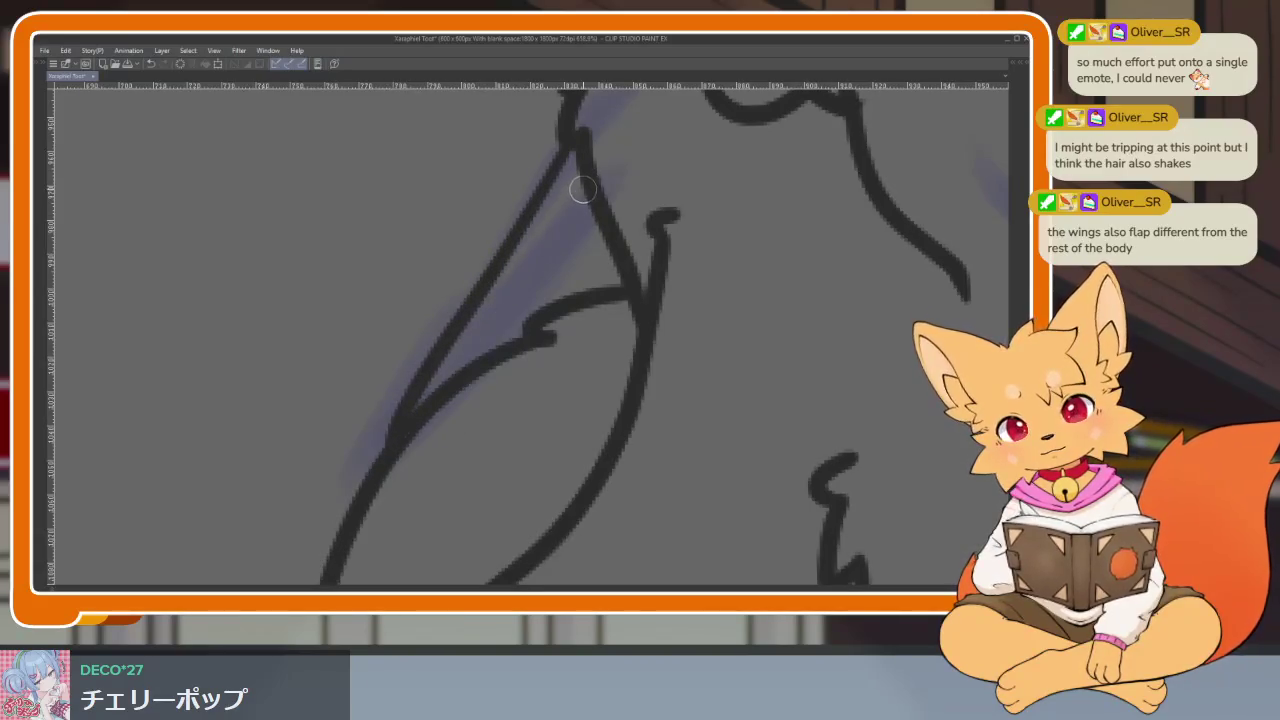
{"action": "key", "text": "ctrl+z"}
{"action": "mouse_move", "coordinate": [559, 174]}
{"action": "left_mouse_down"}
{"action": "mouse_move", "coordinate": [437, 289]}
{"action": "mouse_move", "coordinate": [397, 497]}
{"action": "left_mouse_up"}
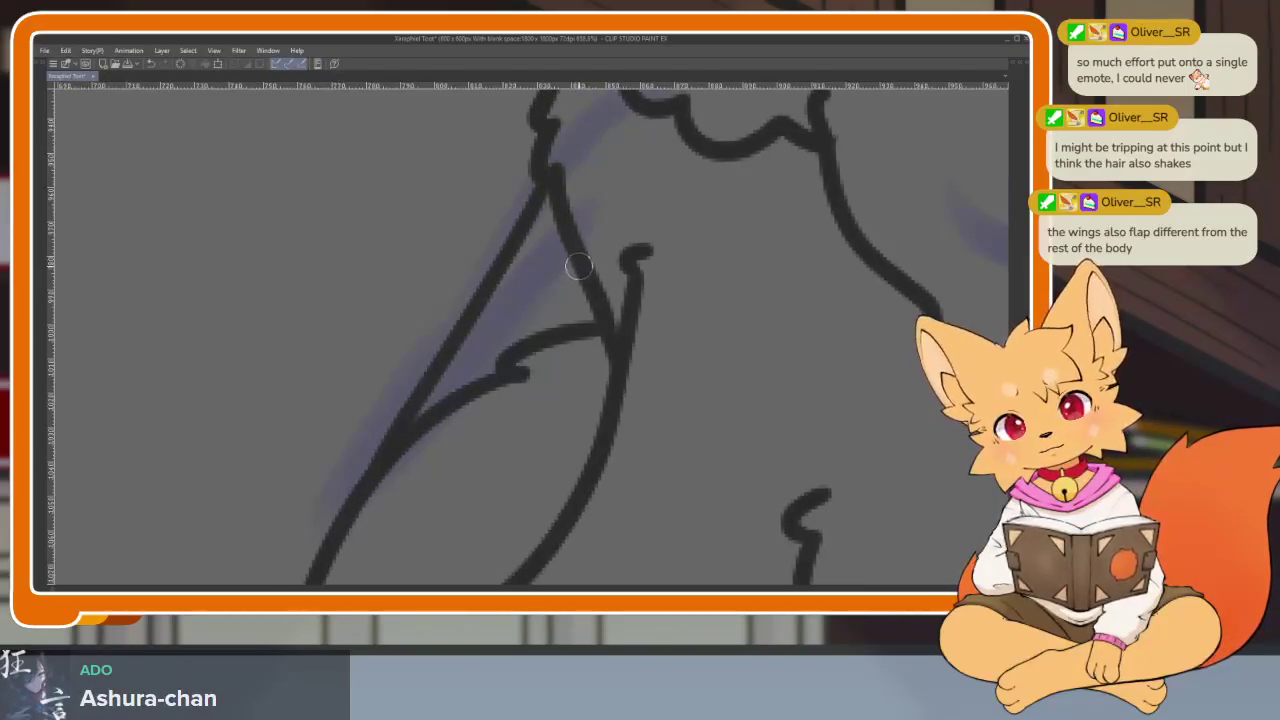
{"action": "mouse_move", "coordinate": [580, 269]}
{"action": "left_mouse_down"}
{"action": "mouse_move", "coordinate": [423, 430]}
{"action": "mouse_move", "coordinate": [565, 245]}
{"action": "left_mouse_up"}
{"action": "key", "text": "ctrl+z"}
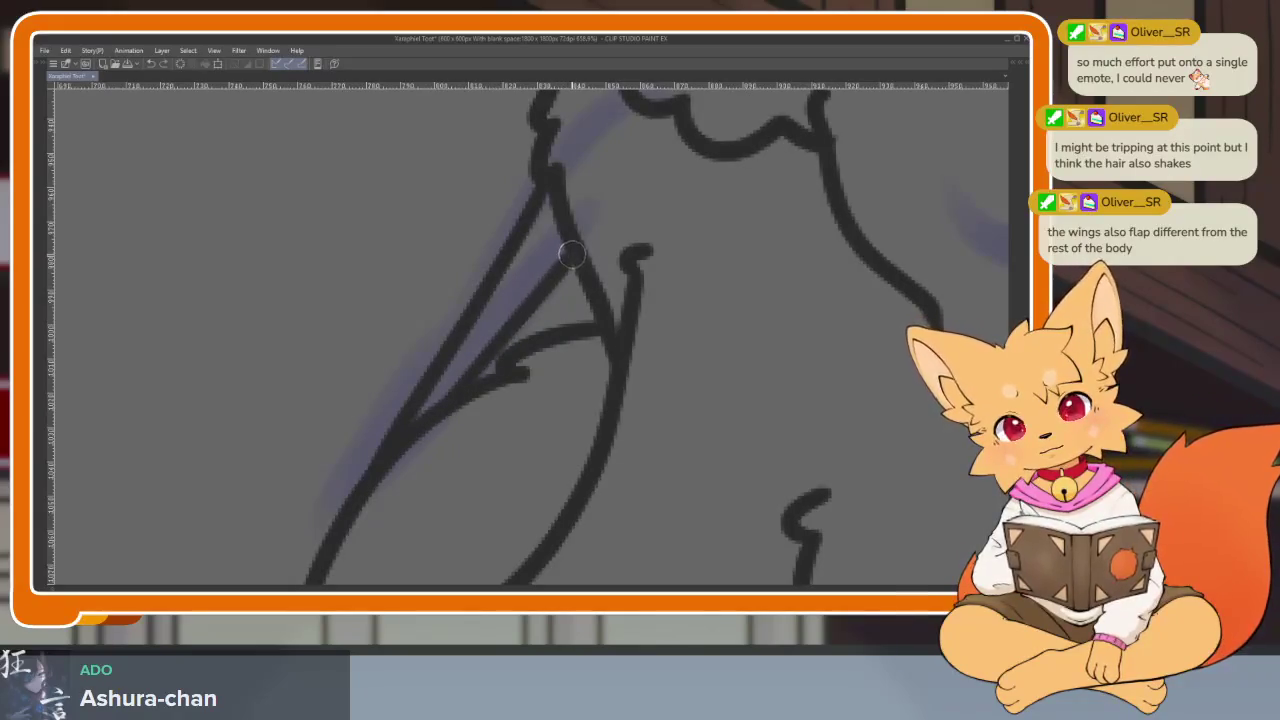
{"action": "key", "text": "ctrl+0"}
Step: Extend the right wing's outer edge downward and run the inner line down to the hook
{"action": "scroll", "coordinate": [814, 399], "scroll_direction": "up", "scroll_amount": 5}
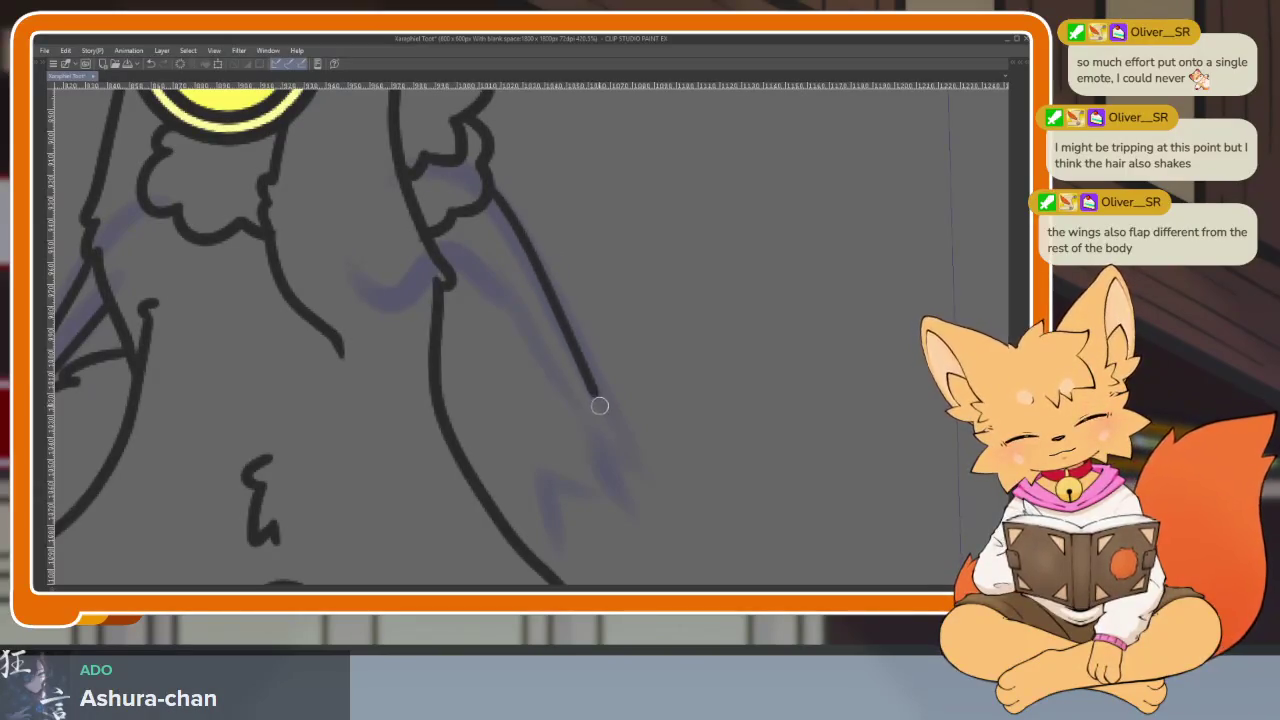
{"action": "scroll", "coordinate": [660, 416], "scroll_direction": "down", "scroll_amount": 2}
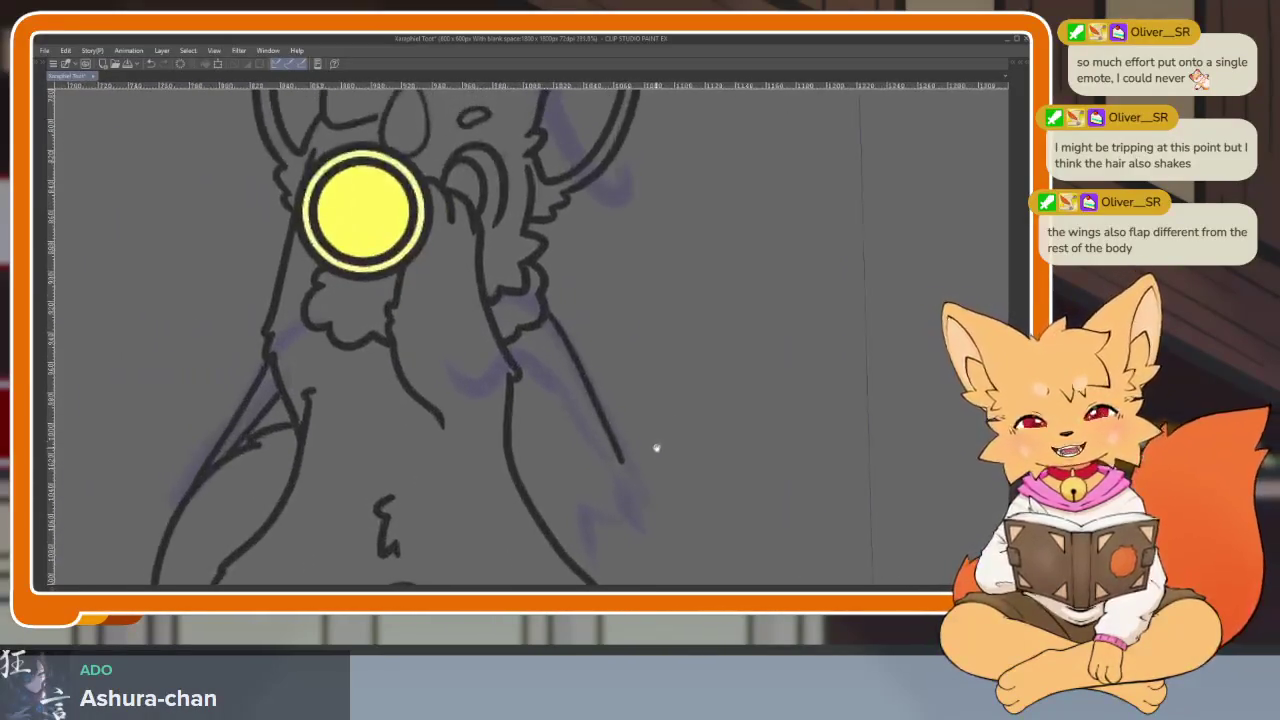
{"action": "scroll", "coordinate": [666, 420], "scroll_direction": "up", "scroll_amount": 3}
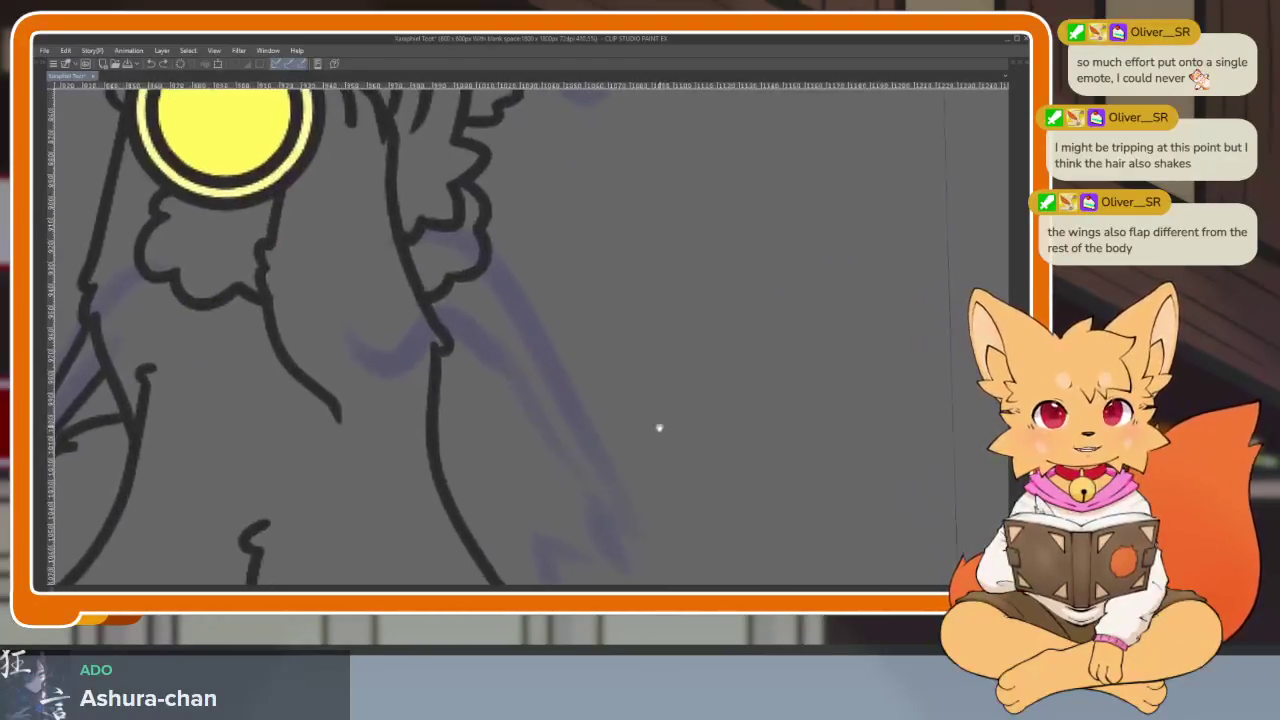
{"action": "scroll", "coordinate": [700, 483], "scroll_direction": "right", "scroll_amount": 1}
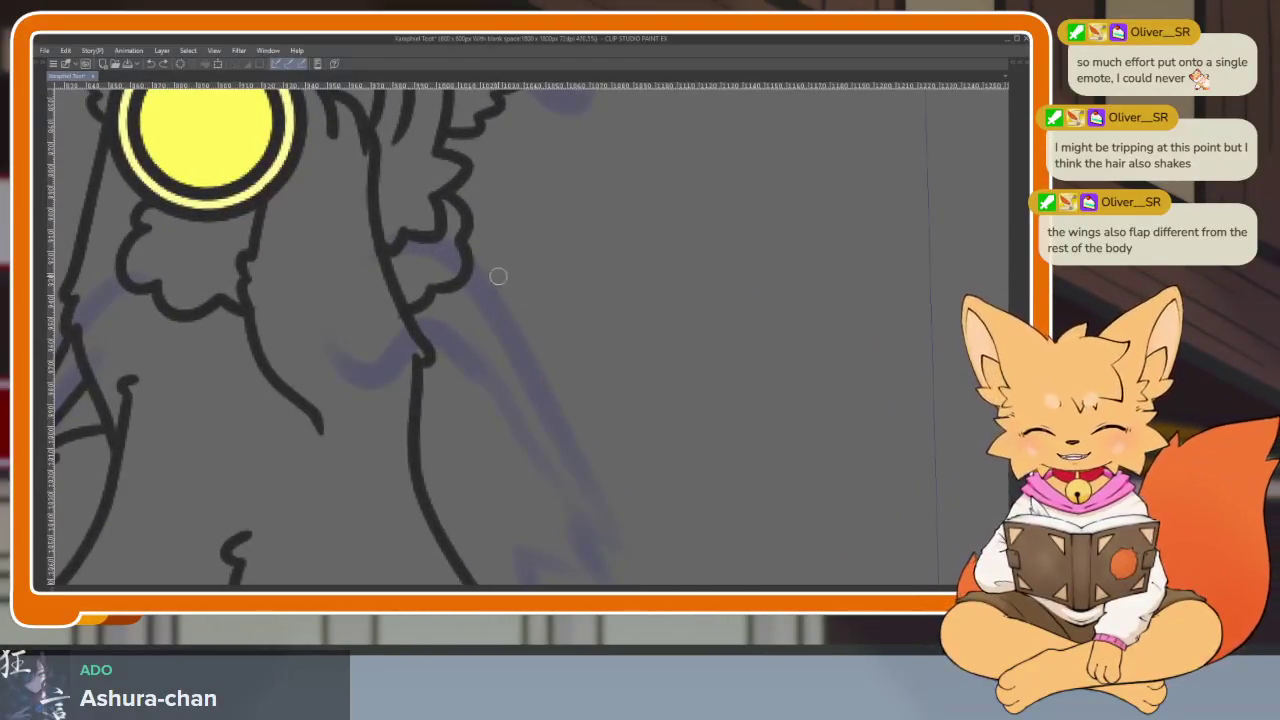
{"action": "left_click_drag", "start_coordinate": [507, 336], "coordinate": [543, 408]}
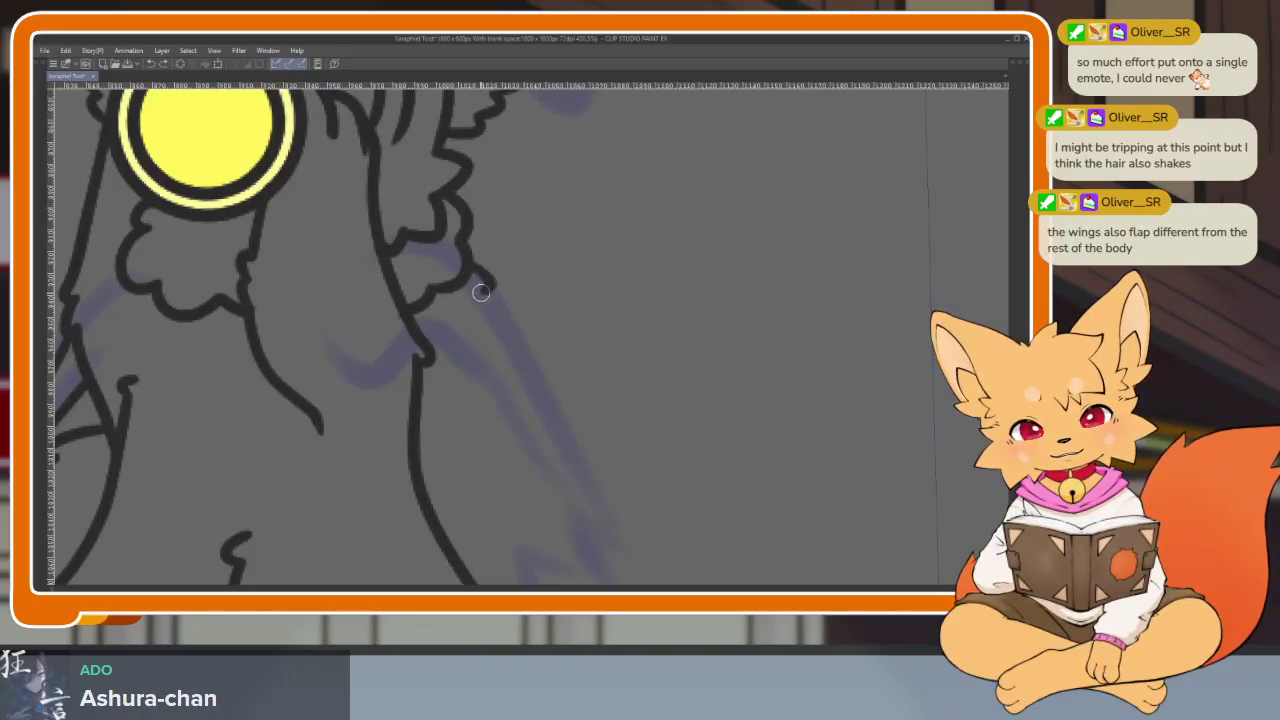
{"action": "left_click_drag", "start_coordinate": [512, 333], "coordinate": [578, 492]}
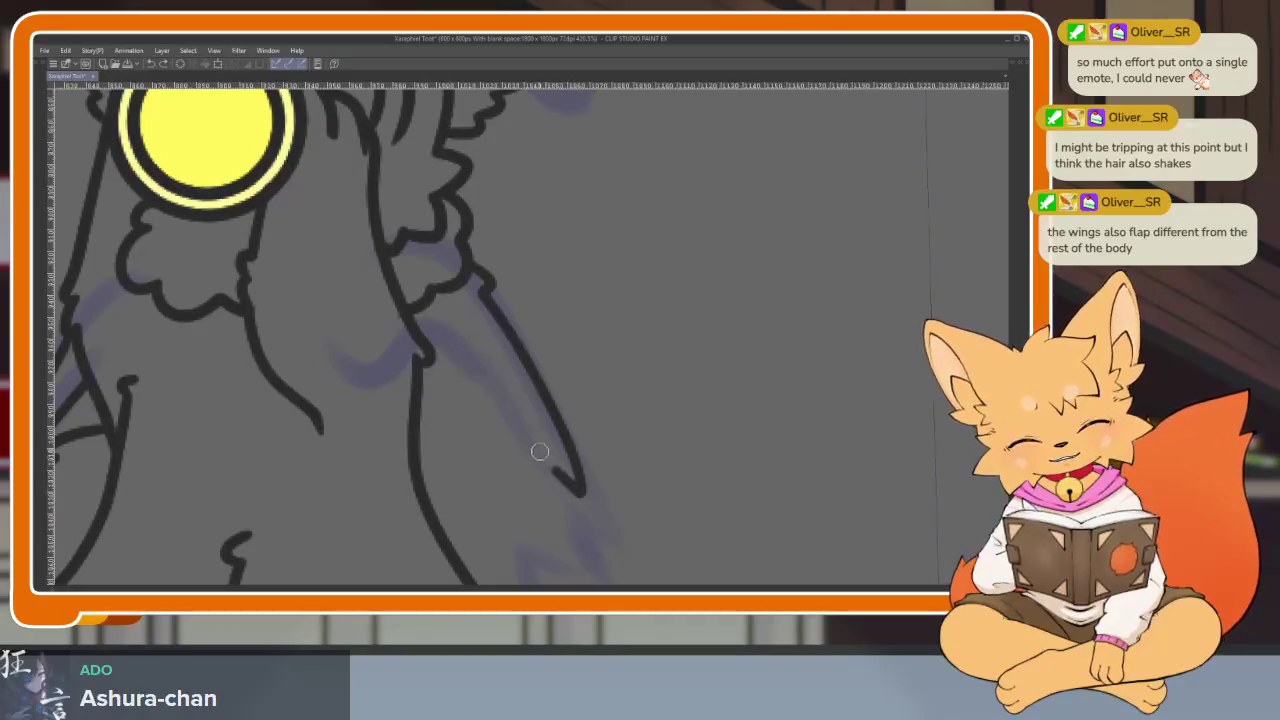
{"action": "left_click_drag", "start_coordinate": [540, 451], "coordinate": [476, 367]}
Step: Bring back the tool and layer panels and discard an accidental selection stroke
{"action": "scroll", "coordinate": [437, 320], "scroll_direction": "up", "scroll_amount": 3}
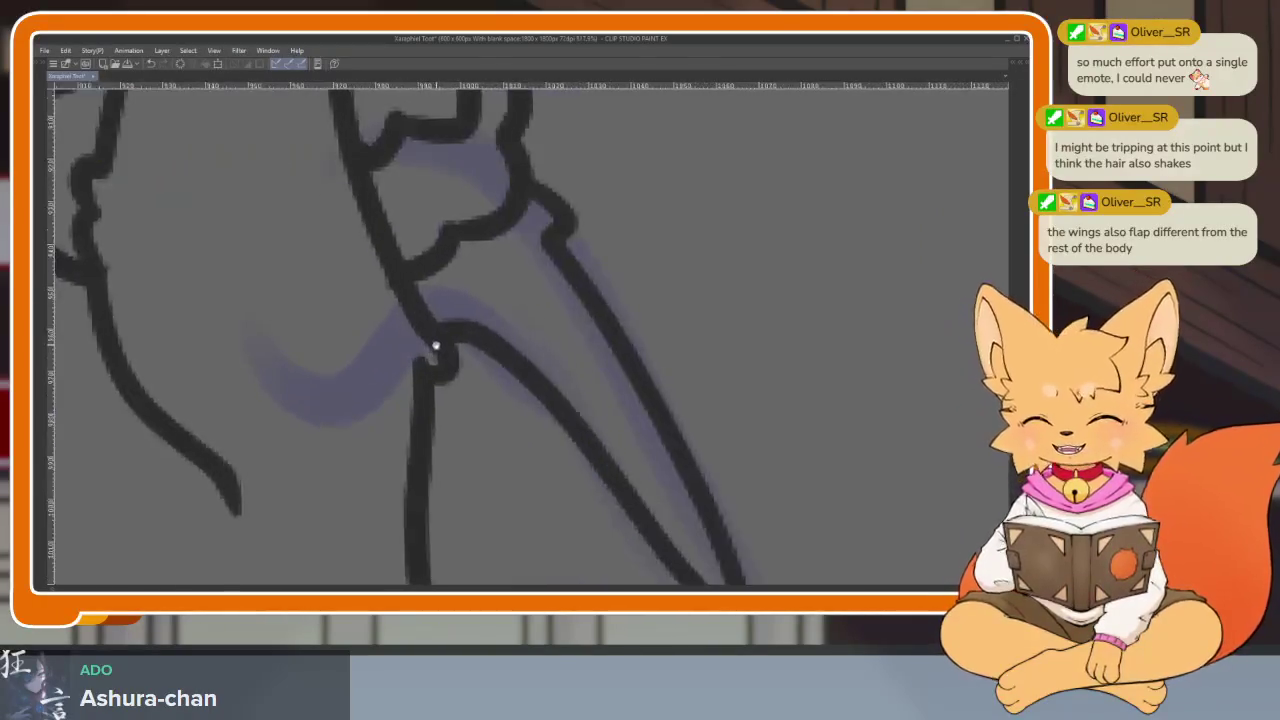
{"action": "key", "text": "Tab"}
{"action": "key", "text": "Tab"}
{"action": "left_click_drag", "start_coordinate": [457, 255], "coordinate": [405, 296]}
{"action": "key", "text": "ctrl+z"}
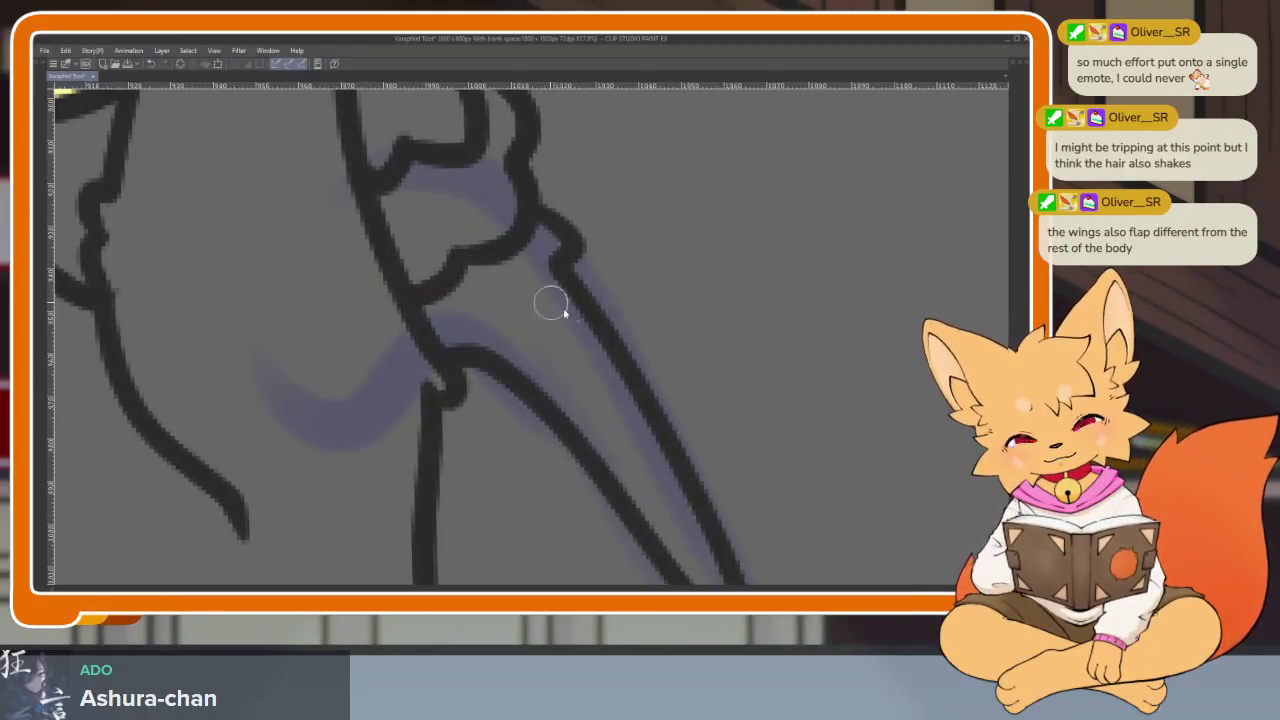
{"action": "scroll", "coordinate": [551, 294], "scroll_direction": "down", "scroll_amount": 5}
{"action": "scroll", "coordinate": [631, 380], "scroll_direction": "up", "scroll_amount": 4}
{"action": "scroll", "coordinate": [624, 379], "scroll_direction": "down", "scroll_amount": 5}
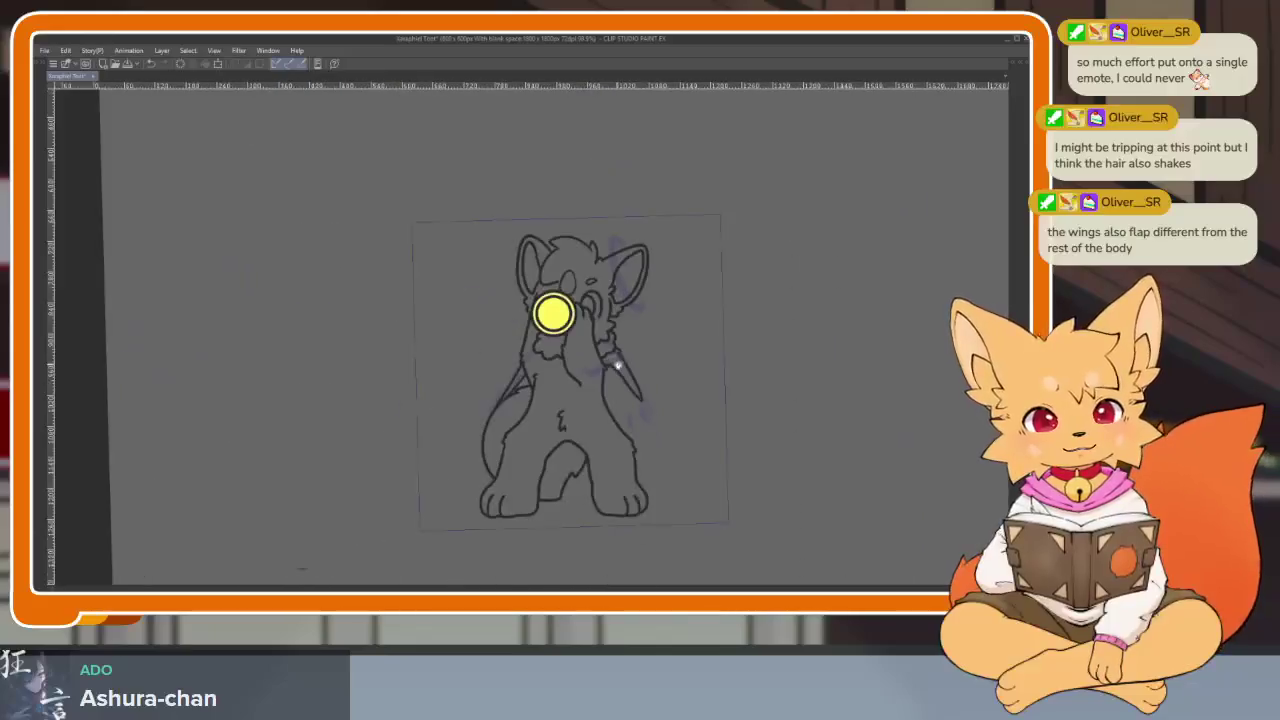
{"action": "scroll", "coordinate": [614, 371], "scroll_direction": "up", "scroll_amount": 5}
{"action": "scroll", "coordinate": [656, 315], "scroll_direction": "up", "scroll_amount": 2}
Step: Draw the wing notch line down-left, then play the animation preview
{"action": "left_click_drag", "start_coordinate": [656, 315], "coordinate": [611, 303]}
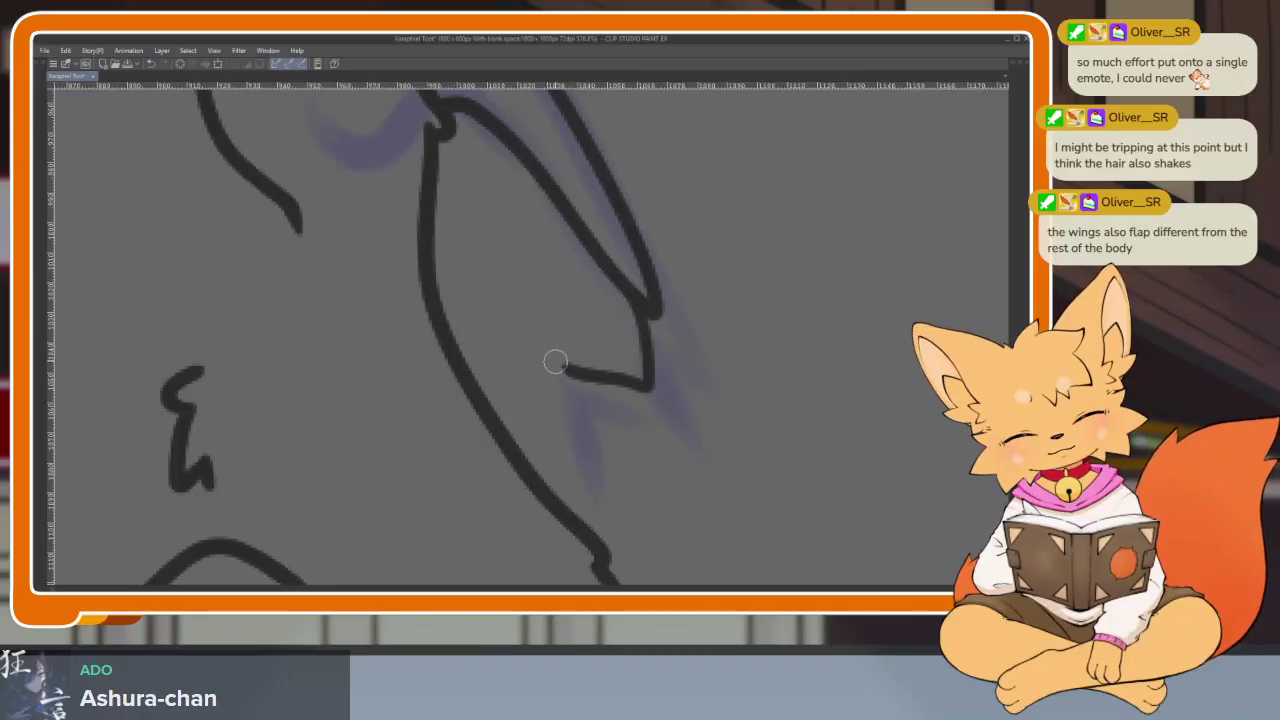
{"action": "left_click_drag", "start_coordinate": [558, 386], "coordinate": [531, 463]}
{"action": "scroll", "coordinate": [729, 414], "scroll_direction": "down", "scroll_amount": 5}
{"action": "key", "text": "space"}
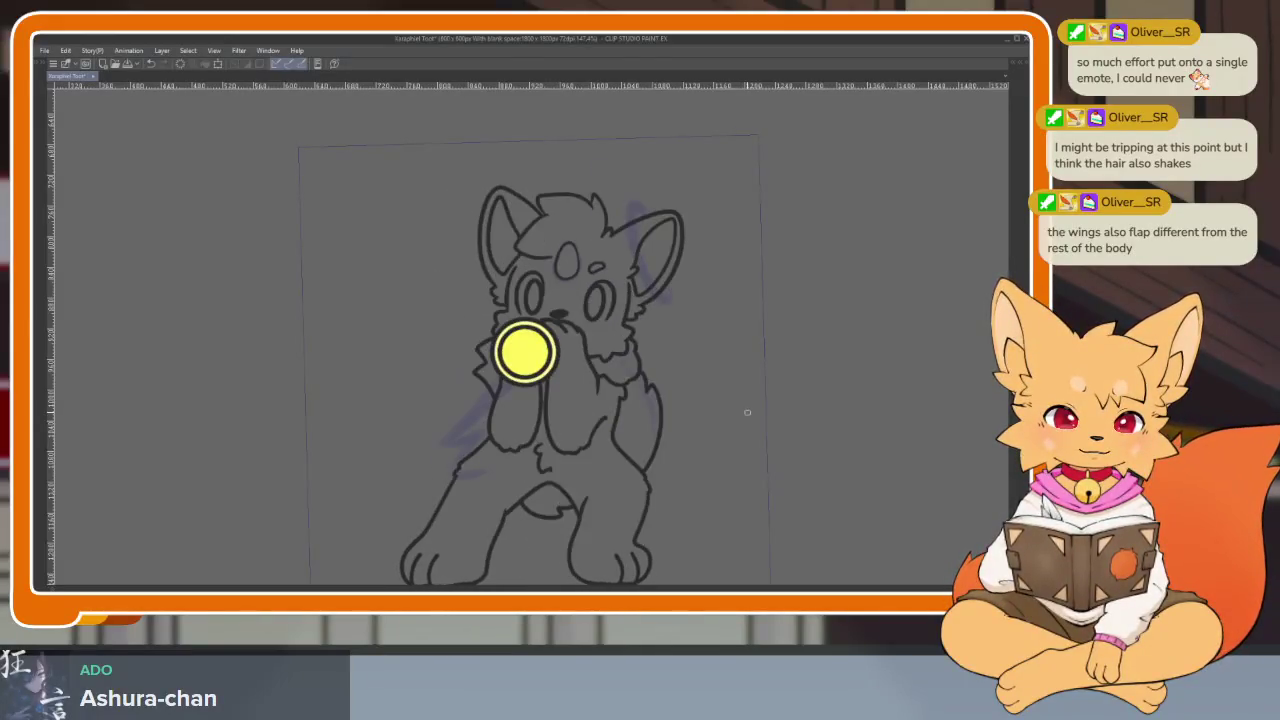
Step: Ink the upper edge of the left wing tip and close off its shape
{"action": "scroll", "coordinate": [511, 409], "scroll_direction": "up", "scroll_amount": 5}
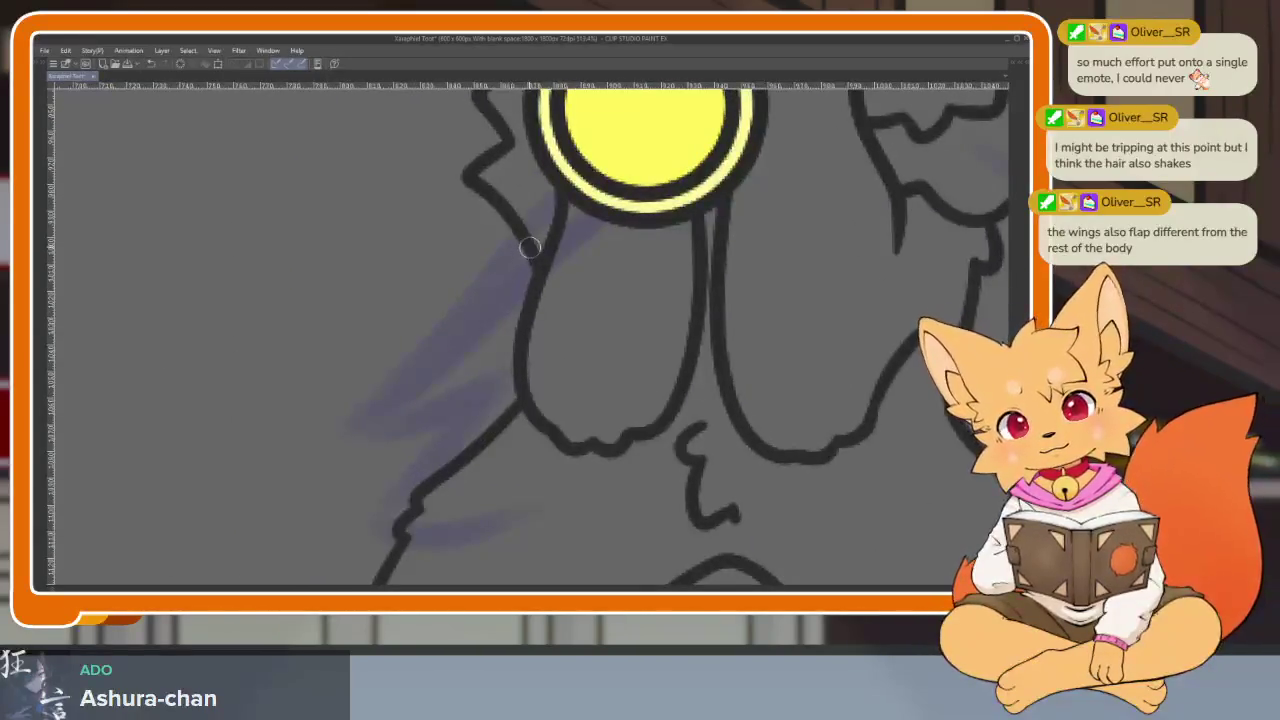
{"action": "left_click_drag", "start_coordinate": [521, 262], "coordinate": [372, 424]}
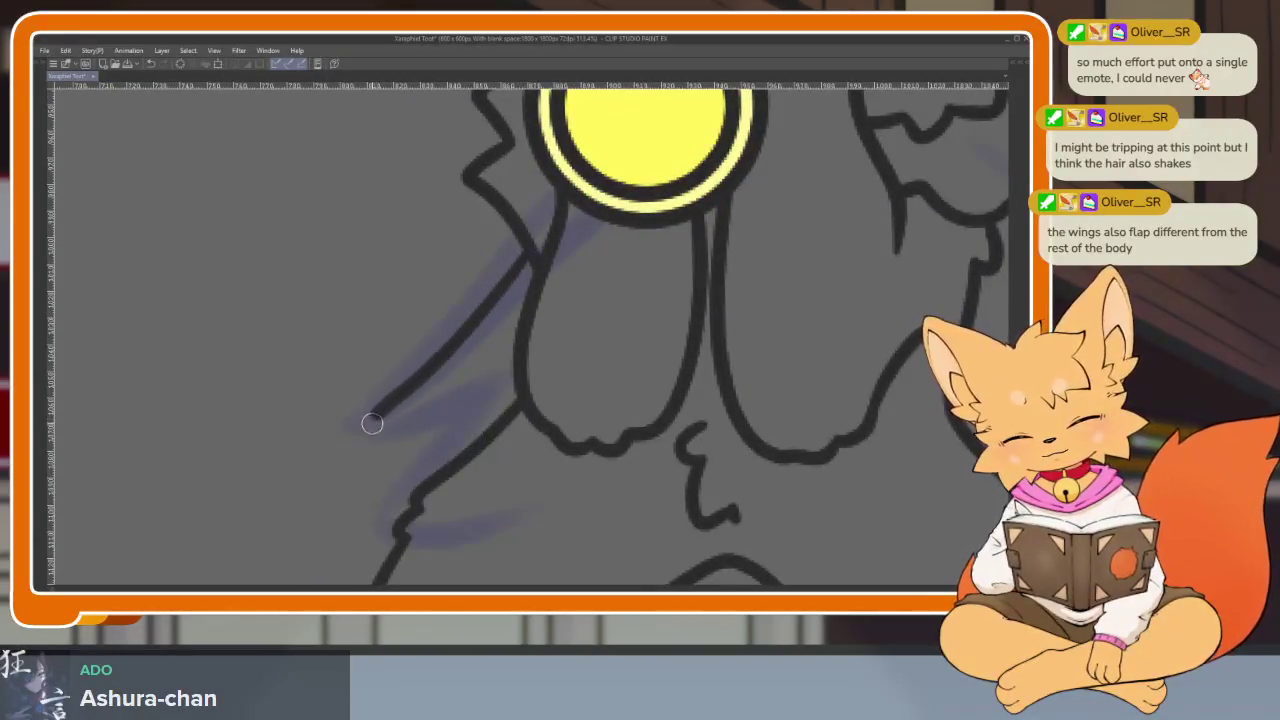
{"action": "key", "text": "ctrl+z"}
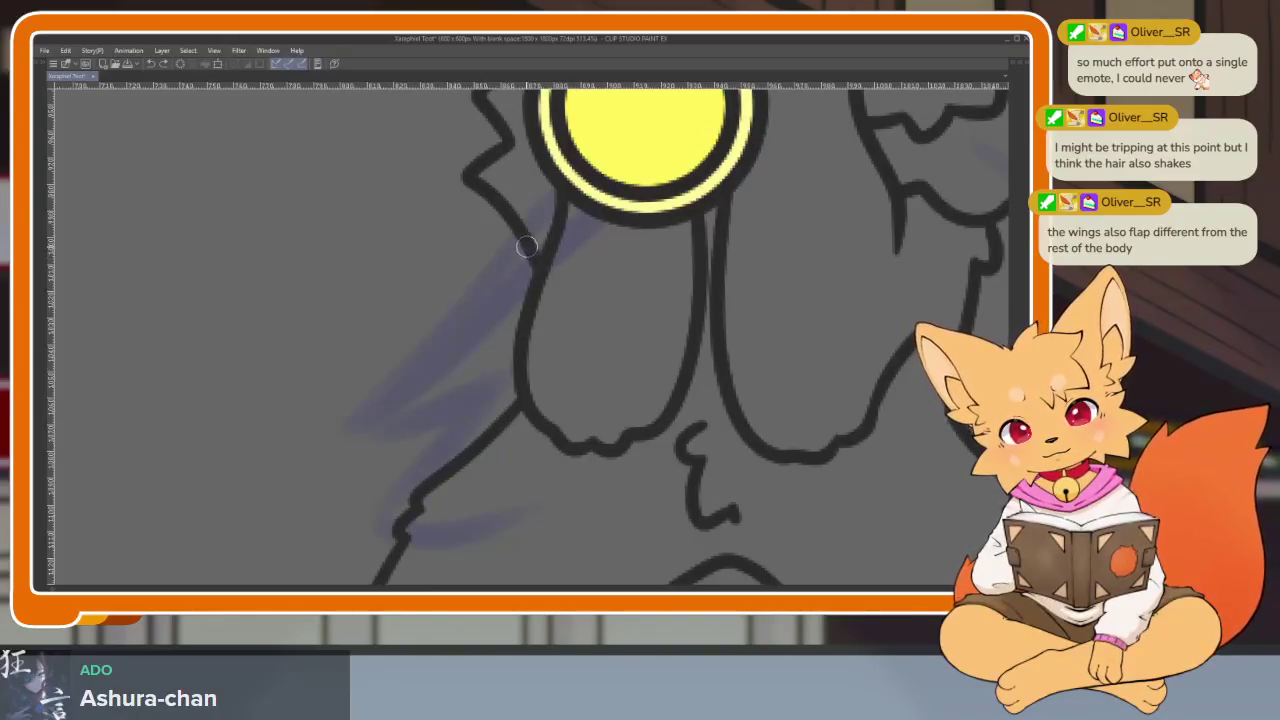
{"action": "left_click_drag", "start_coordinate": [485, 305], "coordinate": [374, 409]}
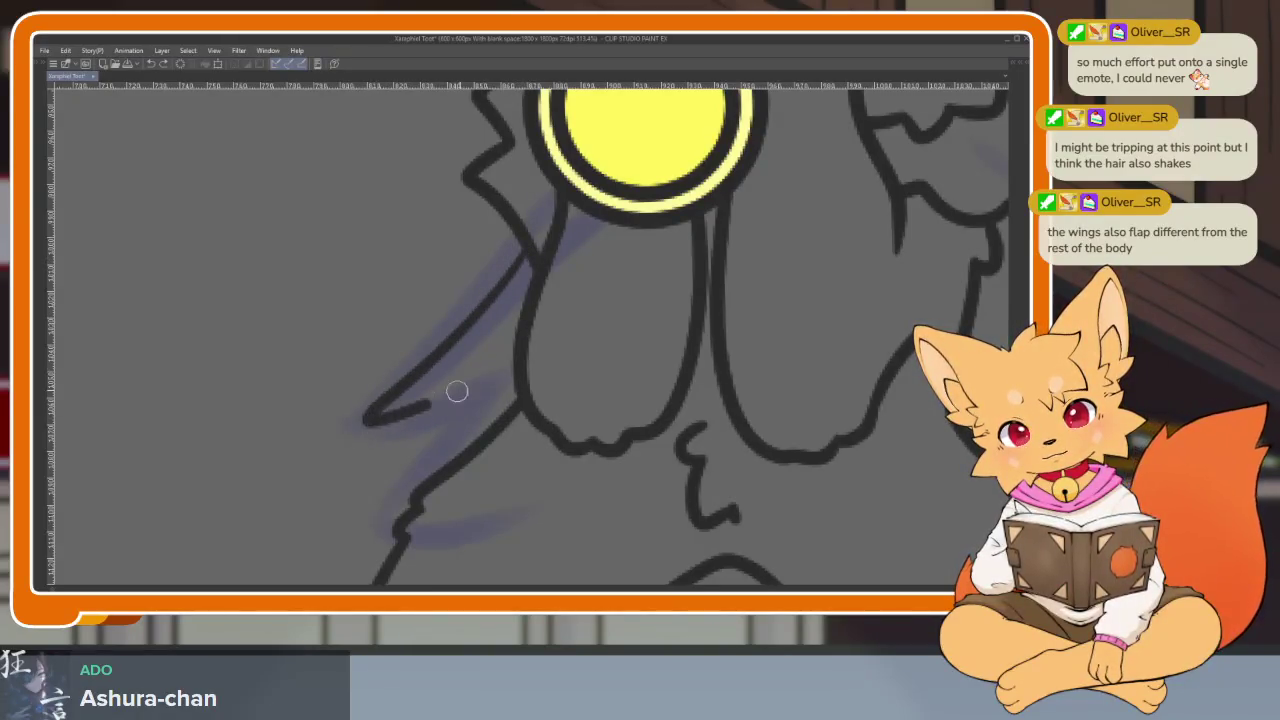
{"action": "left_click_drag", "start_coordinate": [457, 391], "coordinate": [525, 341]}
Step: Add a line along the lower part of the left wing
{"action": "scroll", "coordinate": [593, 348], "scroll_direction": "down", "scroll_amount": 5}
{"action": "scroll", "coordinate": [694, 320], "scroll_direction": "up", "scroll_amount": 5}
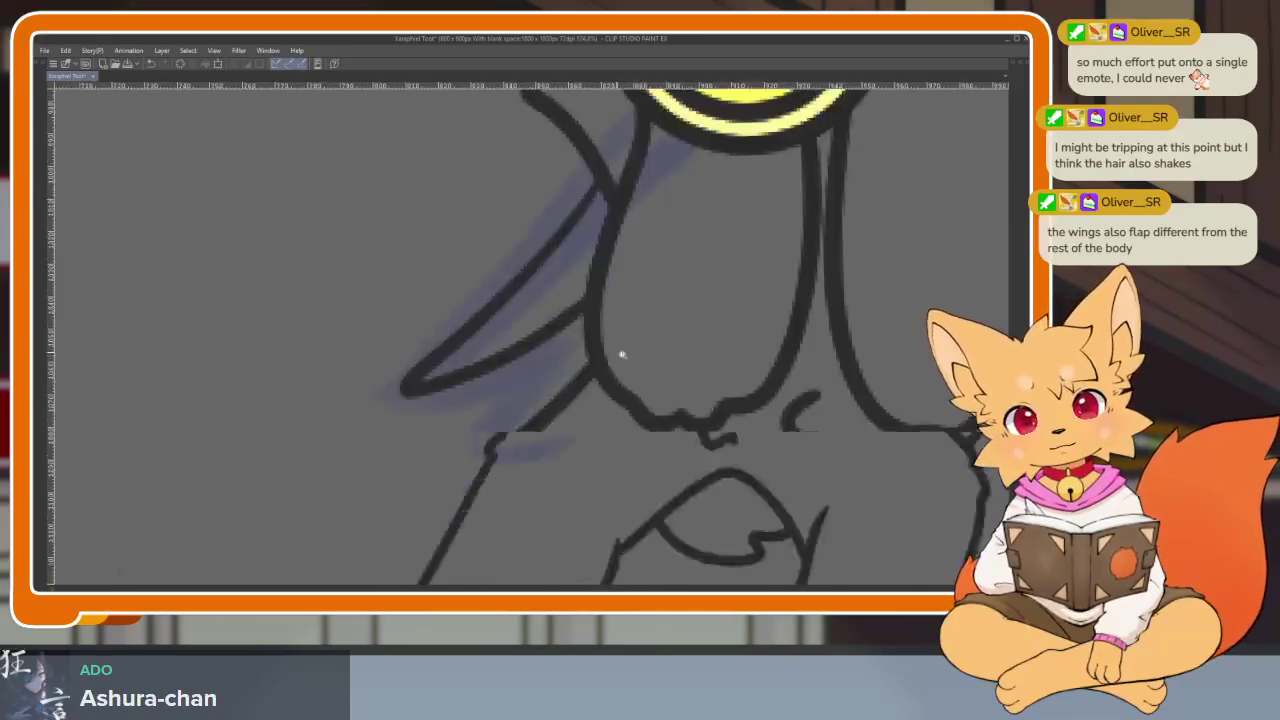
{"action": "scroll", "coordinate": [623, 354], "scroll_direction": "up", "scroll_amount": 1}
{"action": "mouse_move", "coordinate": [444, 374]}
{"action": "left_mouse_down"}
{"action": "mouse_move", "coordinate": [402, 430]}
{"action": "mouse_move", "coordinate": [505, 440]}
{"action": "left_mouse_up"}
{"action": "scroll", "coordinate": [700, 400], "scroll_direction": "down", "scroll_amount": 4}
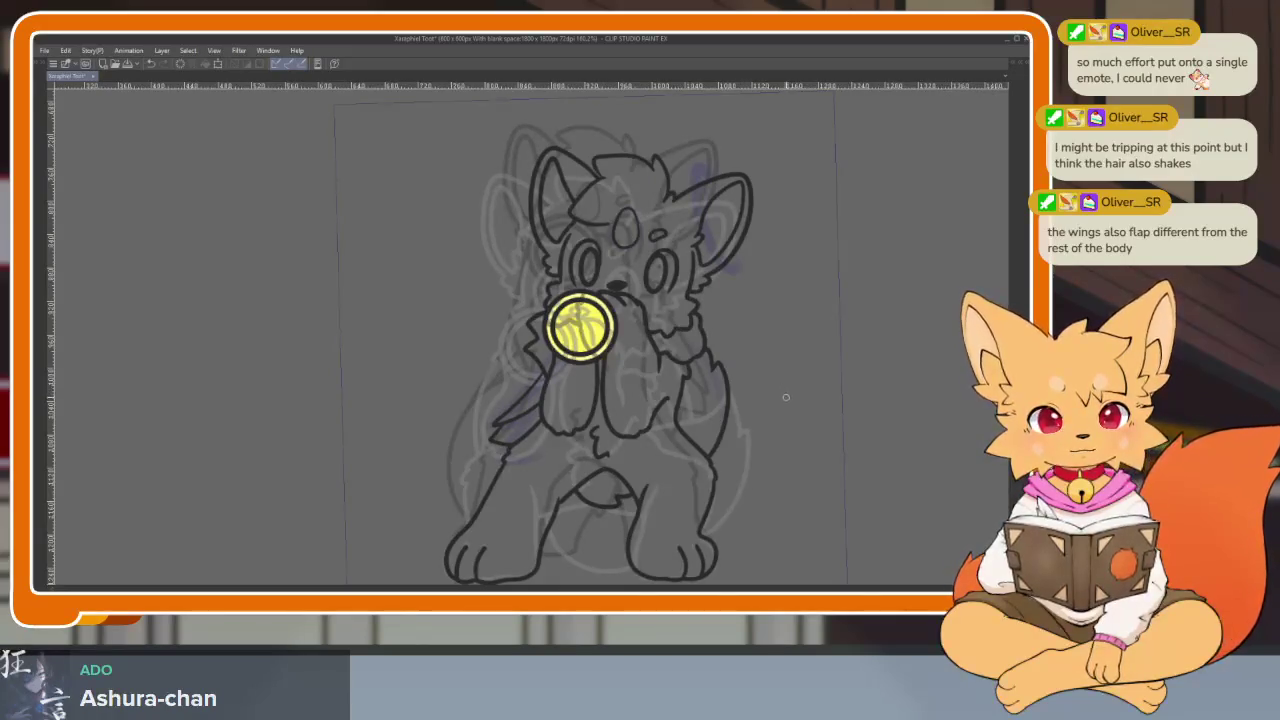
{"action": "scroll", "coordinate": [623, 420], "scroll_direction": "up", "scroll_amount": 3}
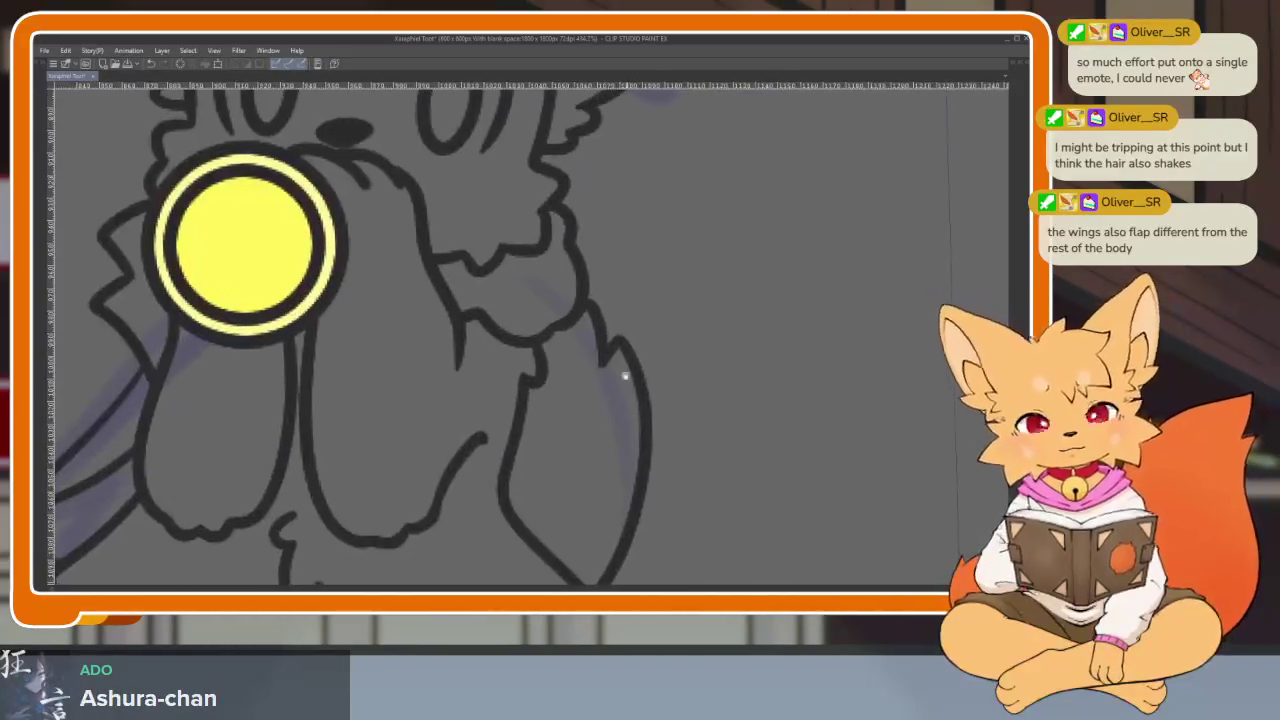
{"action": "scroll", "coordinate": [600, 300], "scroll_direction": "up", "scroll_amount": 2}
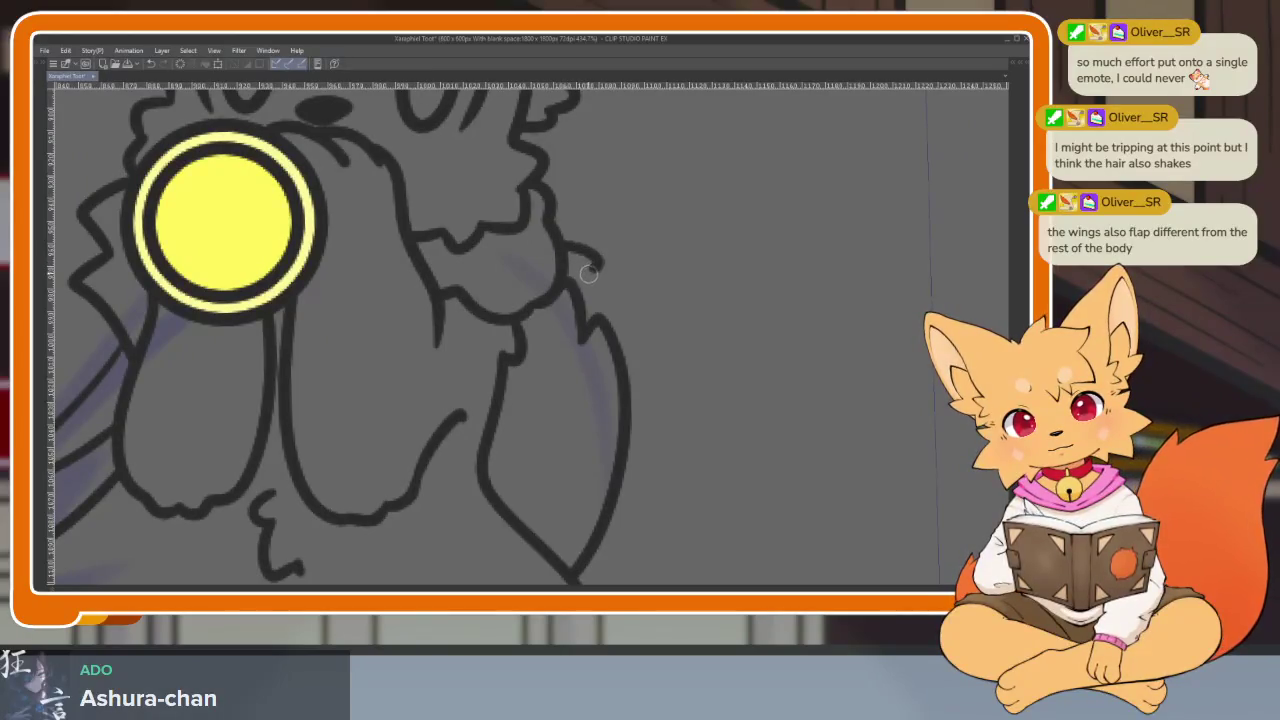
{"action": "scroll", "coordinate": [618, 364], "scroll_direction": "down", "scroll_amount": 10}
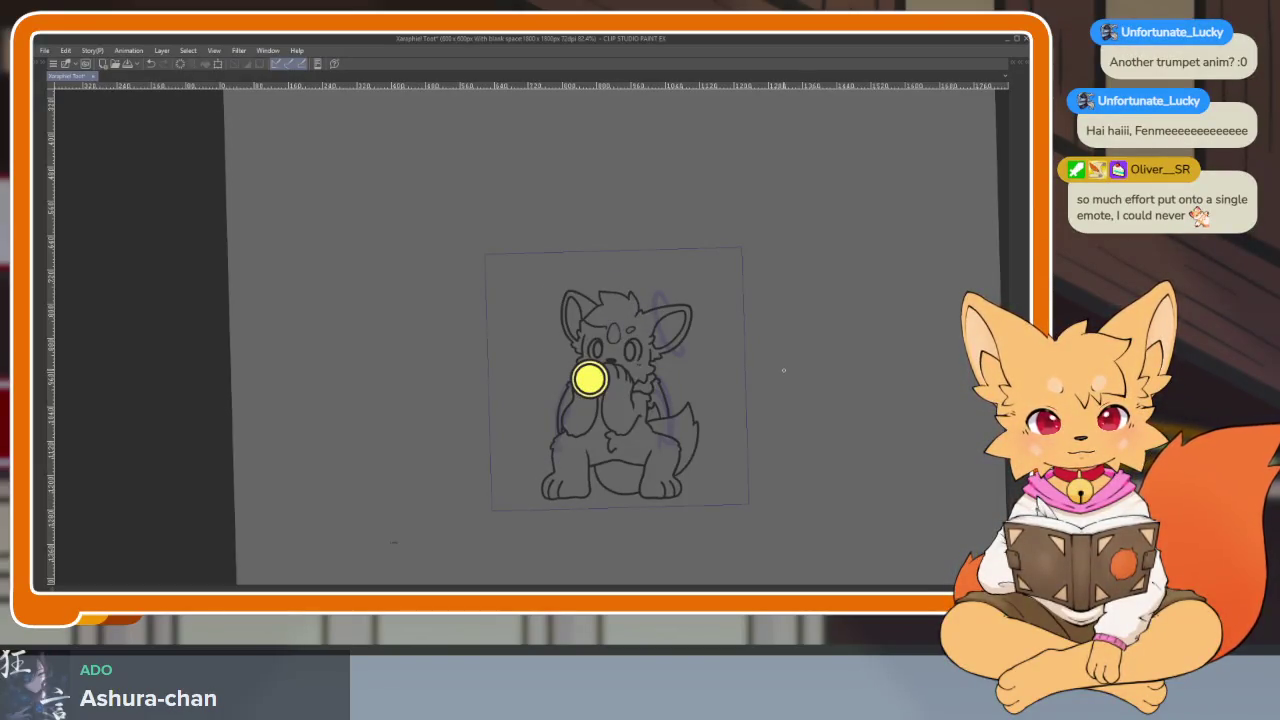
{"action": "scroll", "coordinate": [664, 420], "scroll_direction": "up", "scroll_amount": 5}
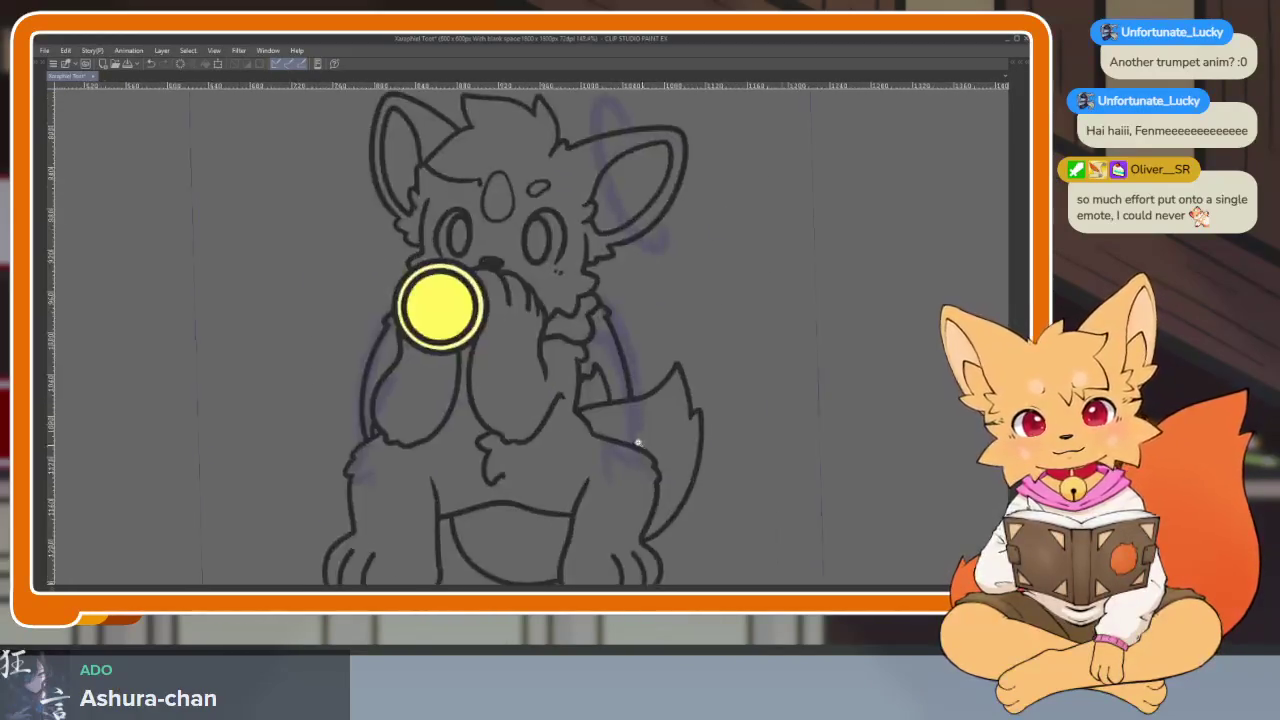
Step: Toggle the palettes and try two test strokes beside the fox, then delete them
{"action": "key", "text": "Tab"}
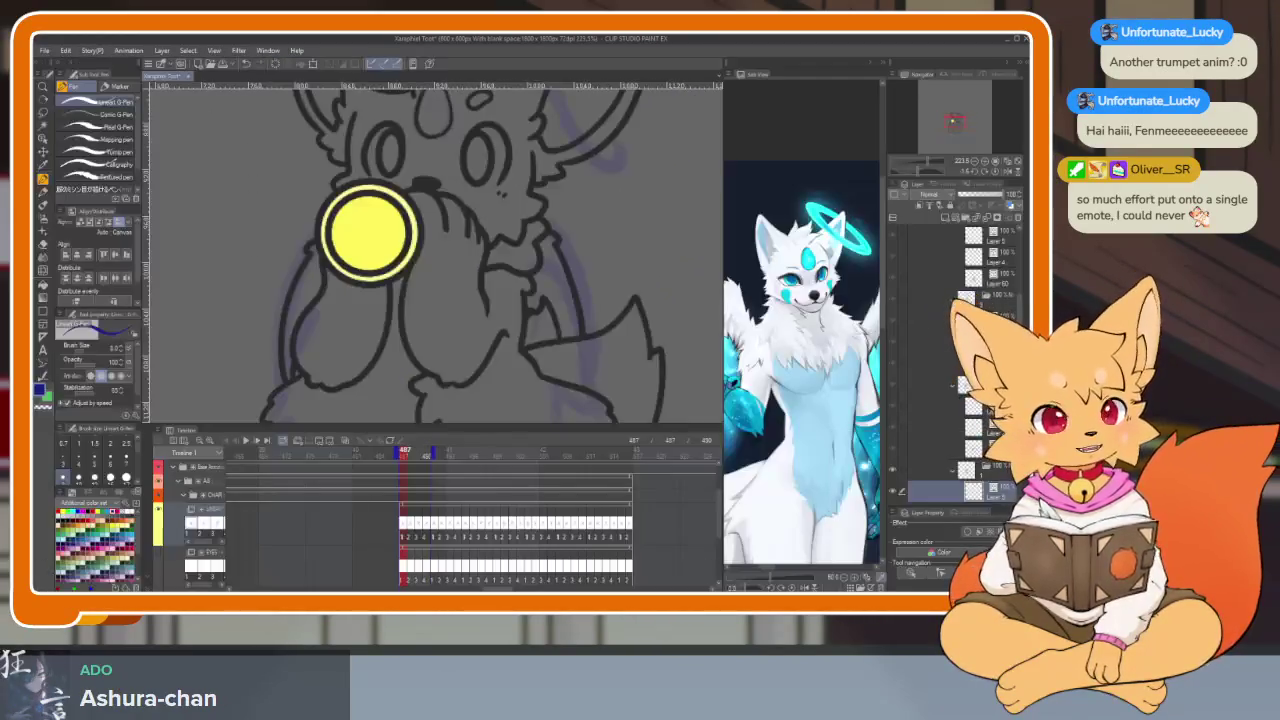
{"action": "key", "text": "Tab"}
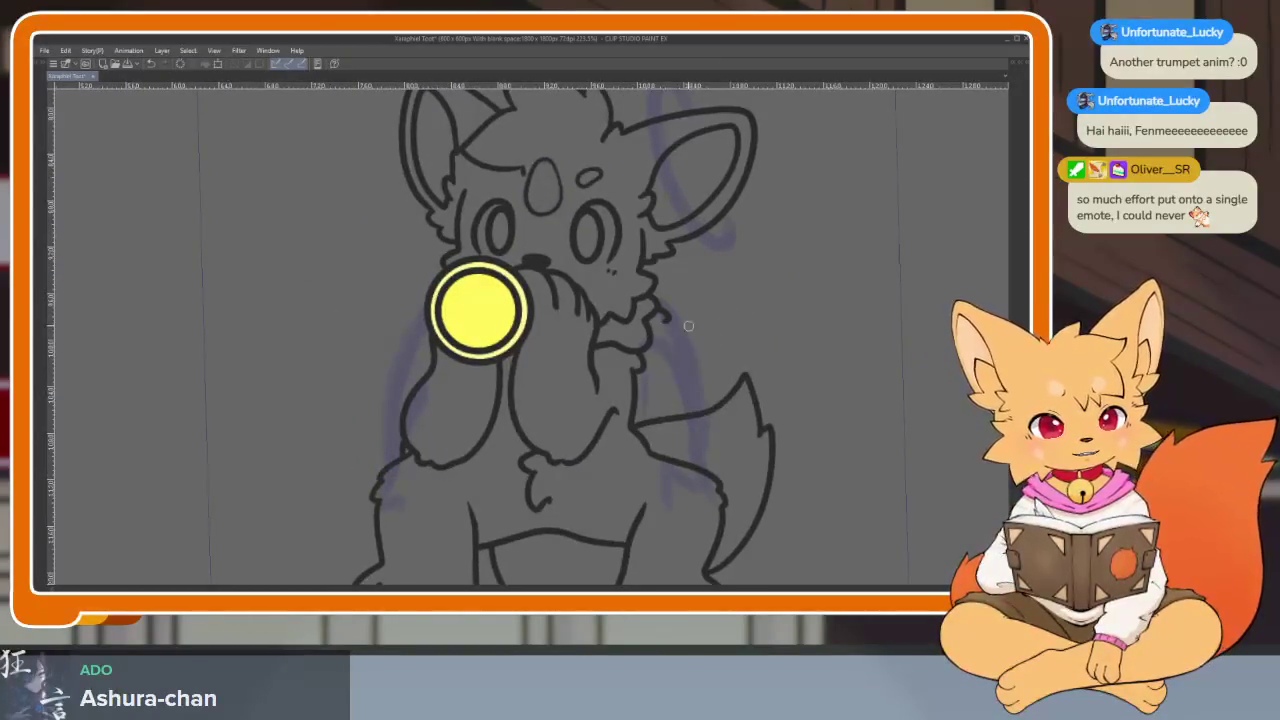
{"action": "left_click_drag", "start_coordinate": [762, 287], "coordinate": [795, 310]}
{"action": "left_click_drag", "start_coordinate": [855, 245], "coordinate": [884, 335]}
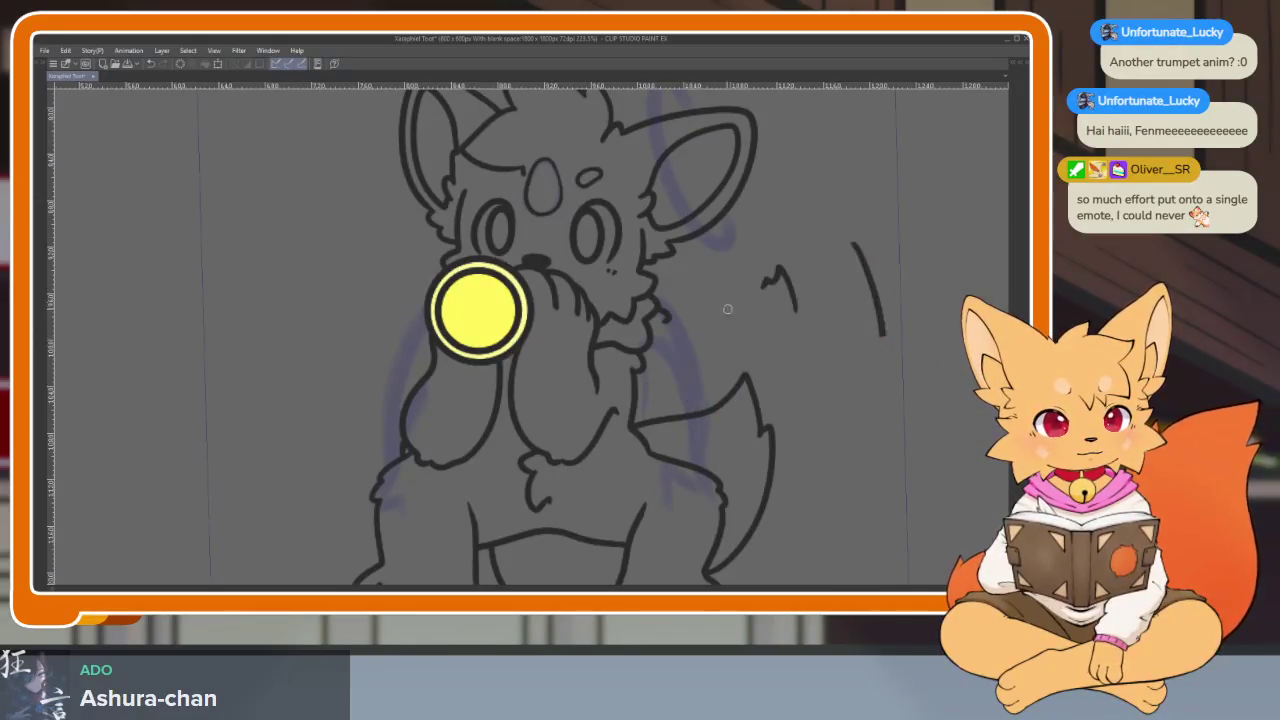
{"action": "key", "text": "Delete"}
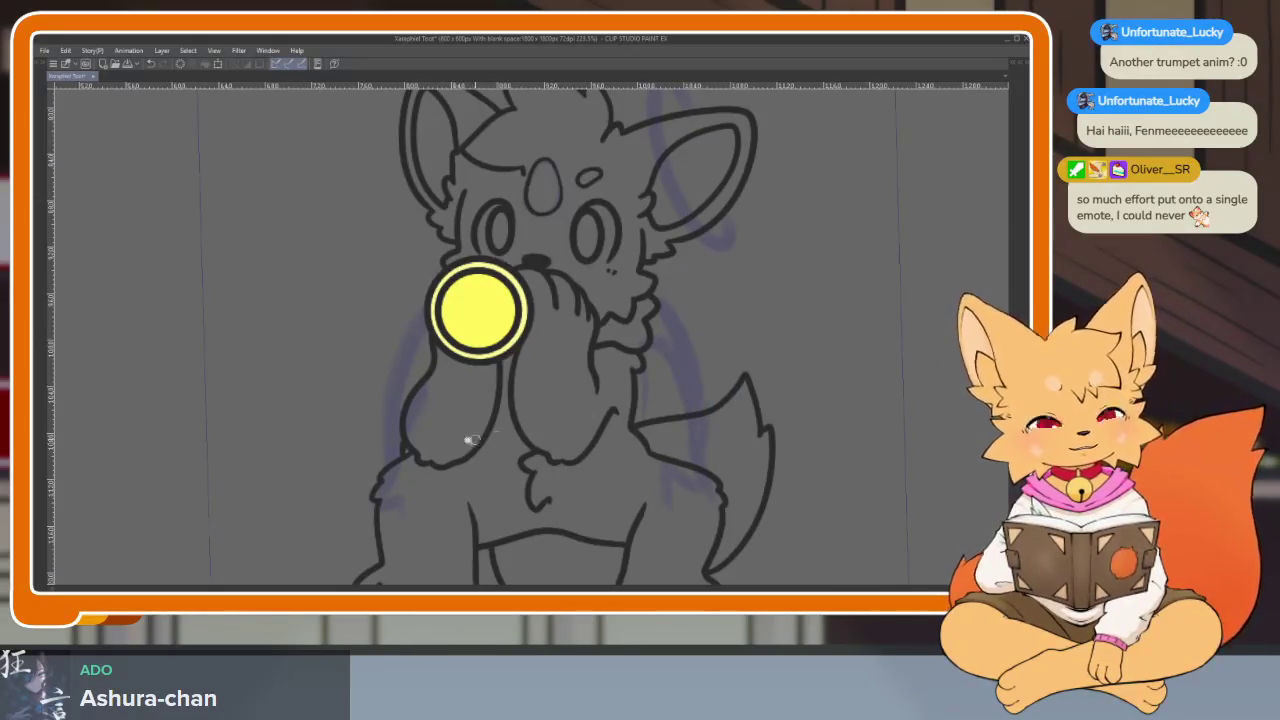
{"action": "scroll", "coordinate": [470, 440], "scroll_direction": "up", "scroll_amount": 3}
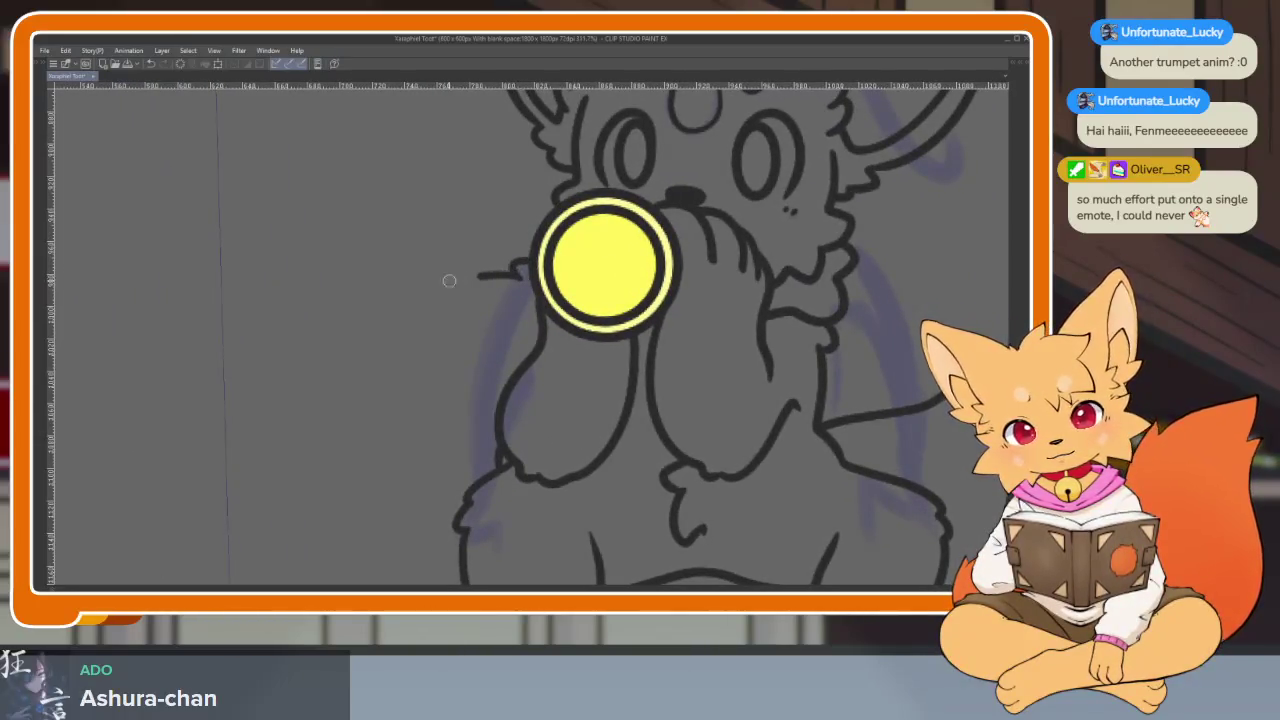
Step: Draw a long wing line extending left past the trumpet and erase line art near the shoulder
{"action": "left_click_drag", "start_coordinate": [449, 281], "coordinate": [323, 306]}
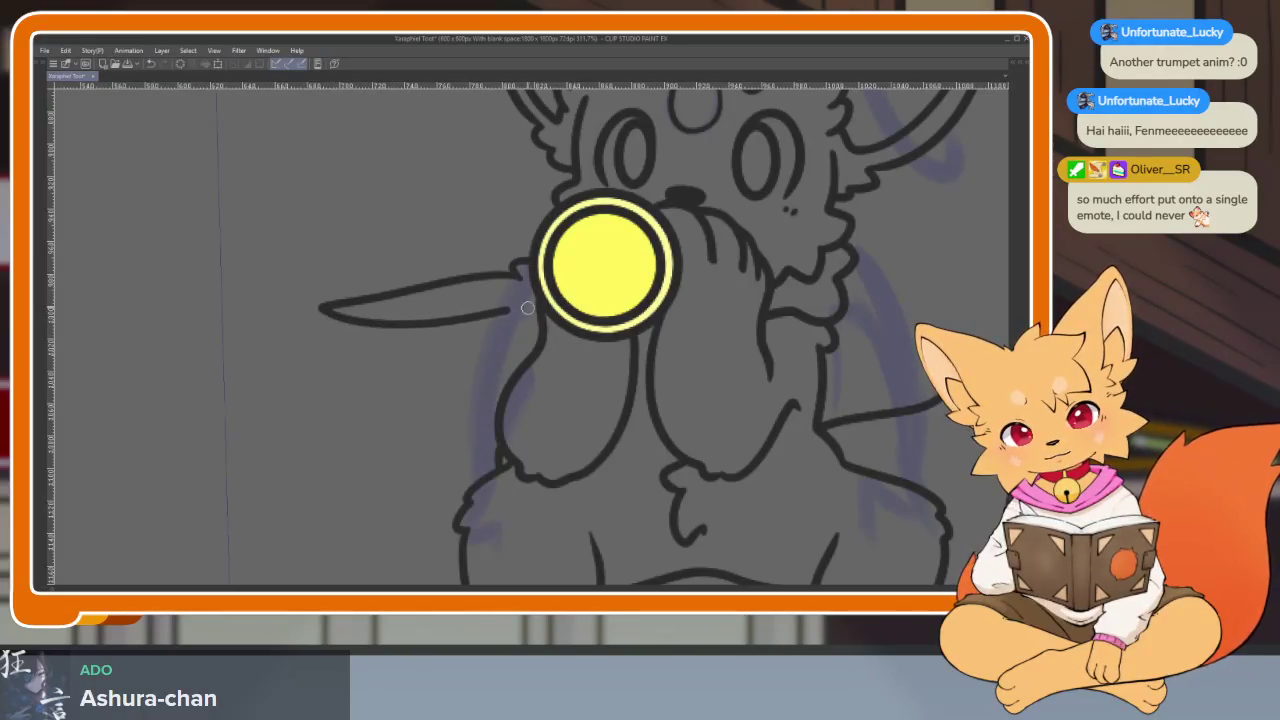
{"action": "scroll", "coordinate": [717, 337], "scroll_direction": "right", "scroll_amount": 5}
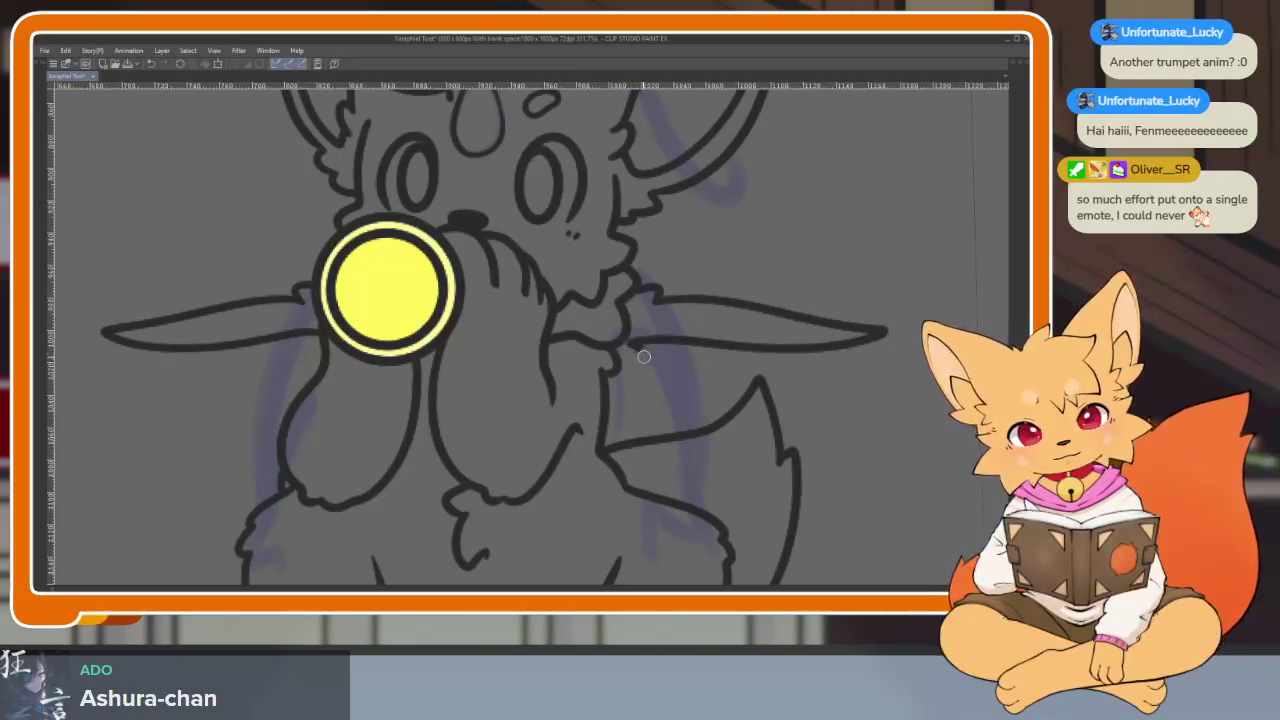
{"action": "scroll", "coordinate": [803, 428], "scroll_direction": "down", "scroll_amount": 5}
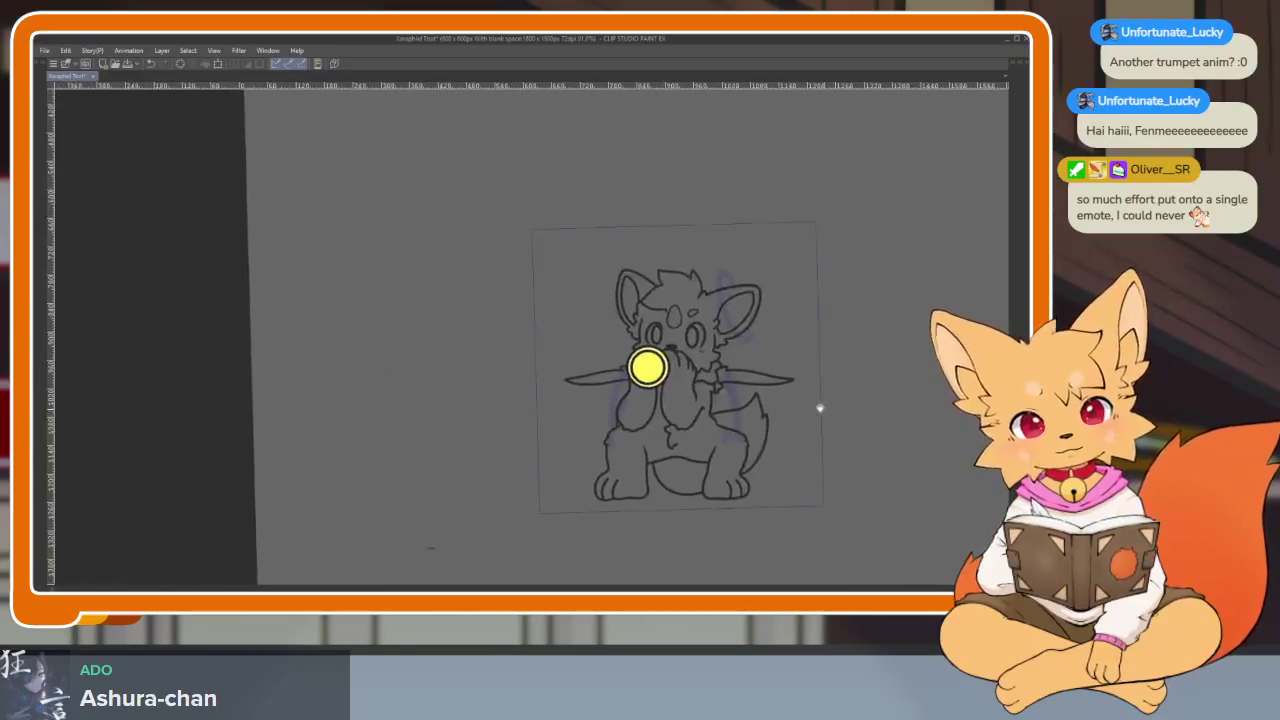
{"action": "scroll", "coordinate": [815, 410], "scroll_direction": "up", "scroll_amount": 4}
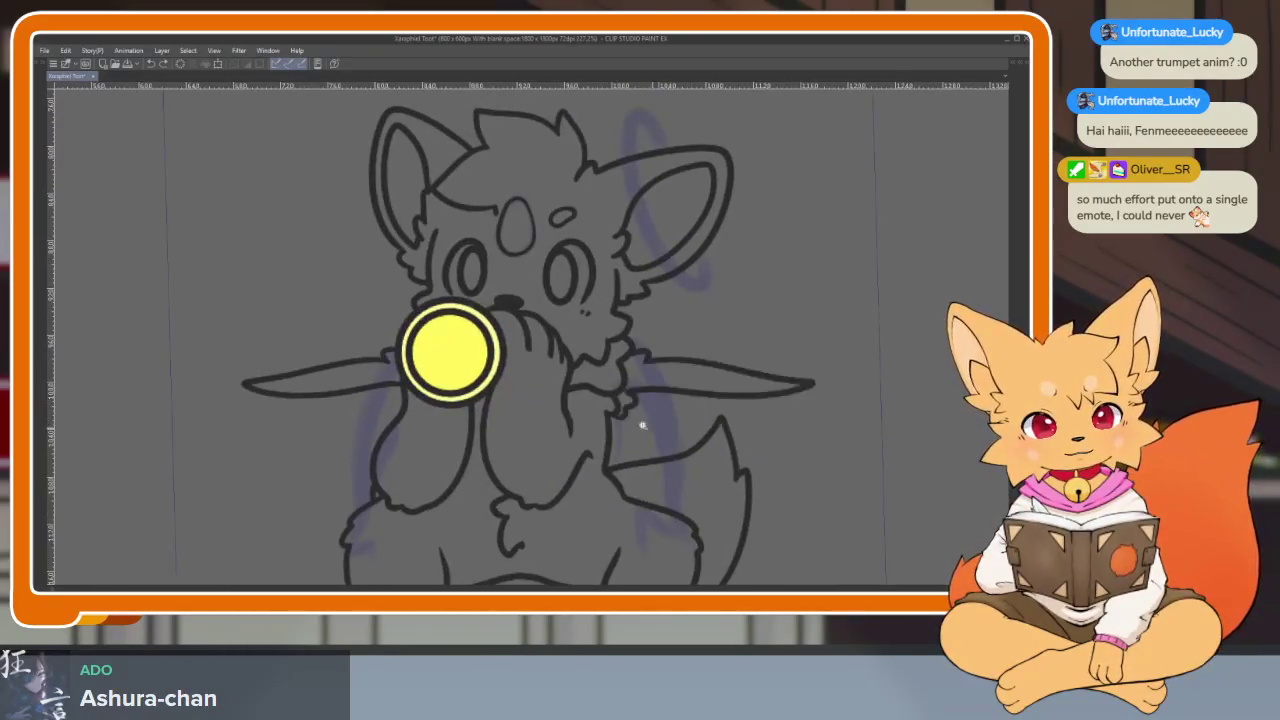
{"action": "scroll", "coordinate": [638, 420], "scroll_direction": "up", "scroll_amount": 5}
{"action": "left_click_drag", "start_coordinate": [677, 380], "coordinate": [623, 451]}
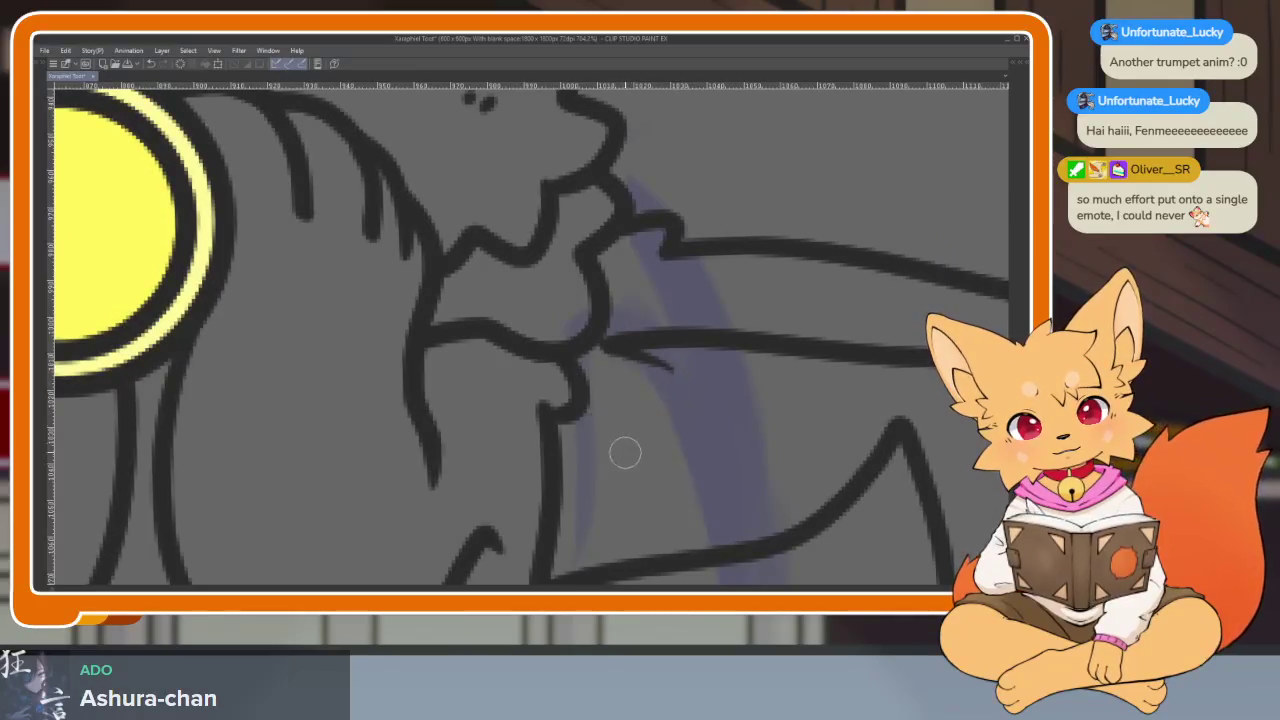
{"action": "scroll", "coordinate": [698, 456], "scroll_direction": "down", "scroll_amount": 5}
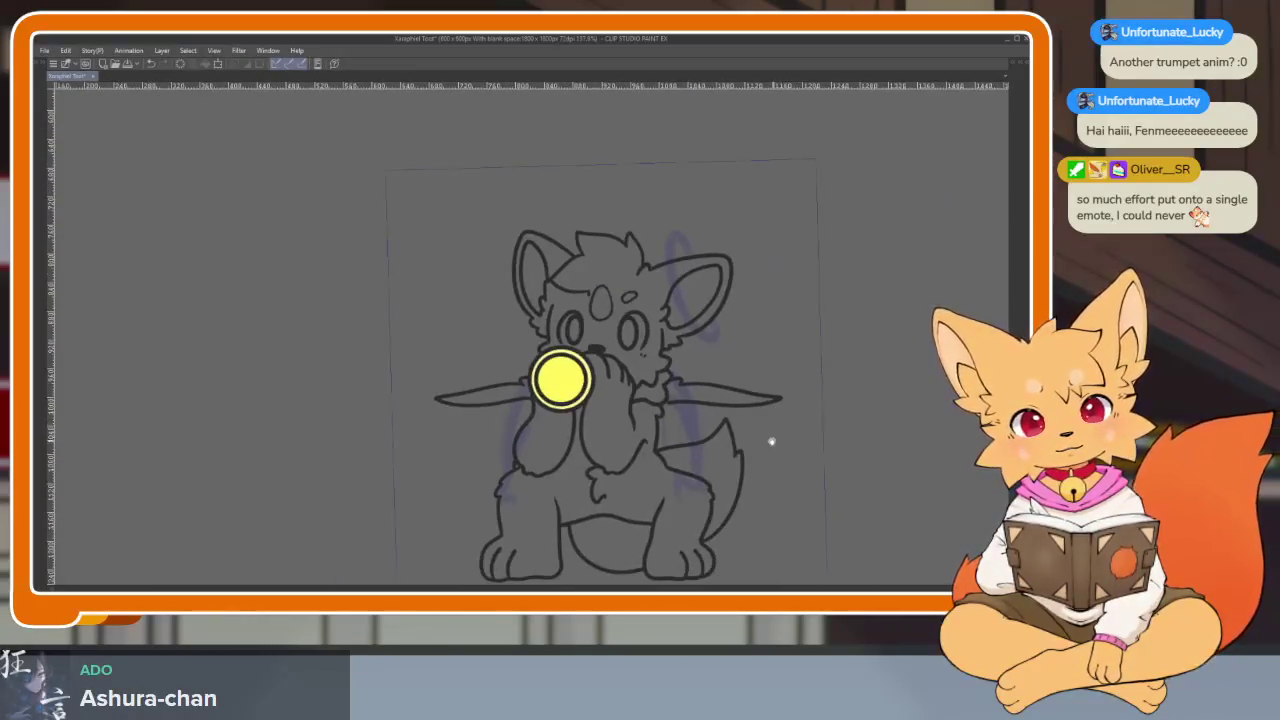
{"action": "scroll", "coordinate": [771, 441], "scroll_direction": "up", "scroll_amount": 2}
{"action": "scroll", "coordinate": [766, 440], "scroll_direction": "up", "scroll_amount": 2}
Step: Select the right wing line to adjust it and extend a stroke from the left wing tip
{"action": "left_click", "coordinate": [617, 397]}
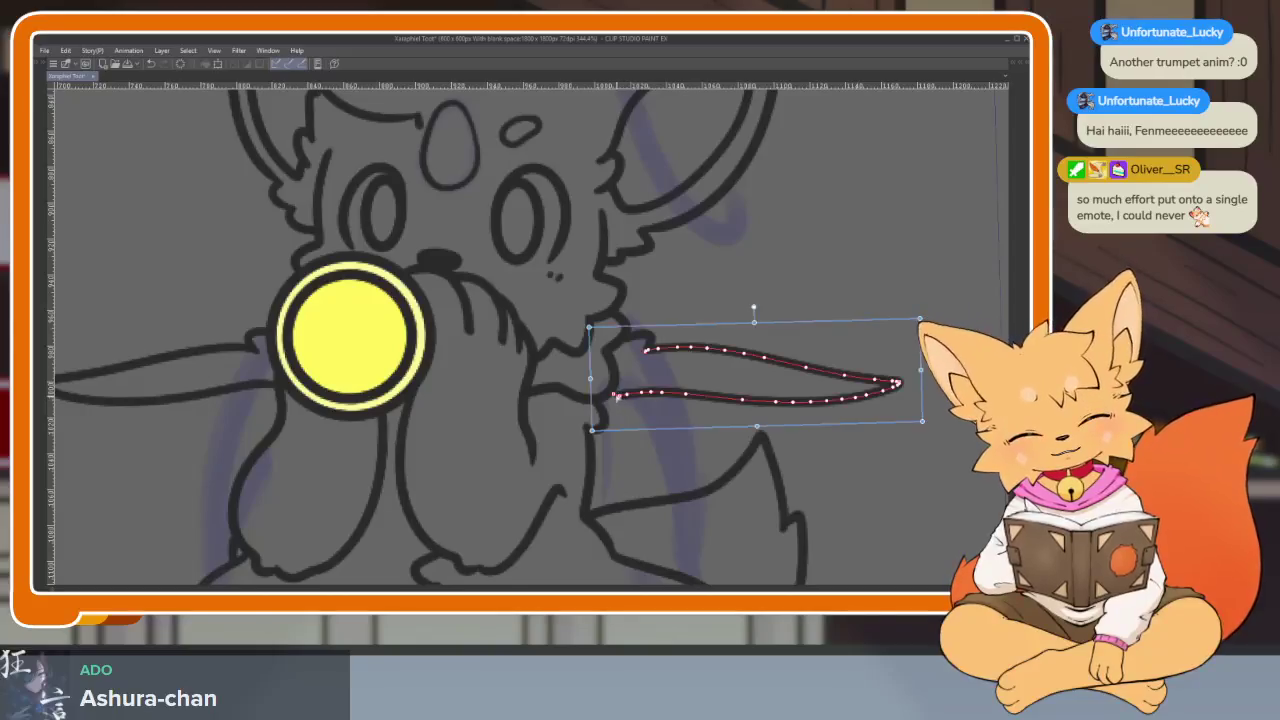
{"action": "scroll", "coordinate": [679, 400], "scroll_direction": "down", "scroll_amount": 5}
{"action": "scroll", "coordinate": [837, 466], "scroll_direction": "up", "scroll_amount": 3}
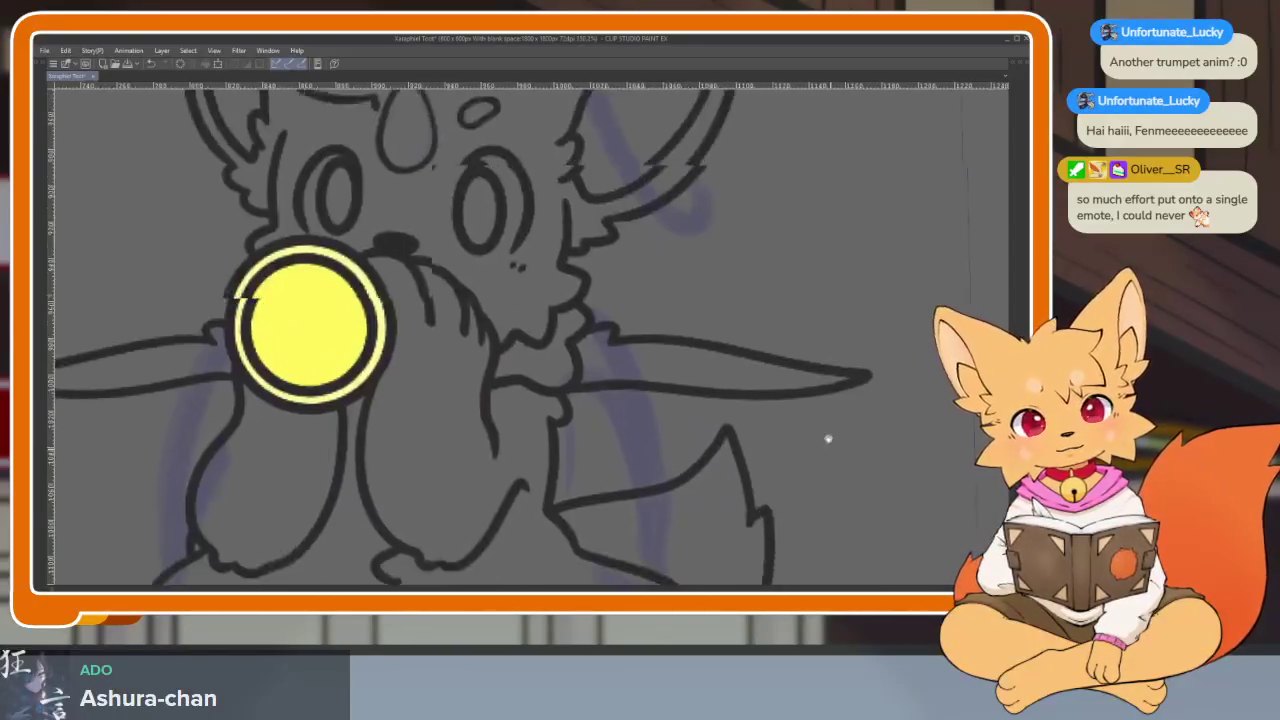
{"action": "scroll", "coordinate": [826, 437], "scroll_direction": "up", "scroll_amount": 2}
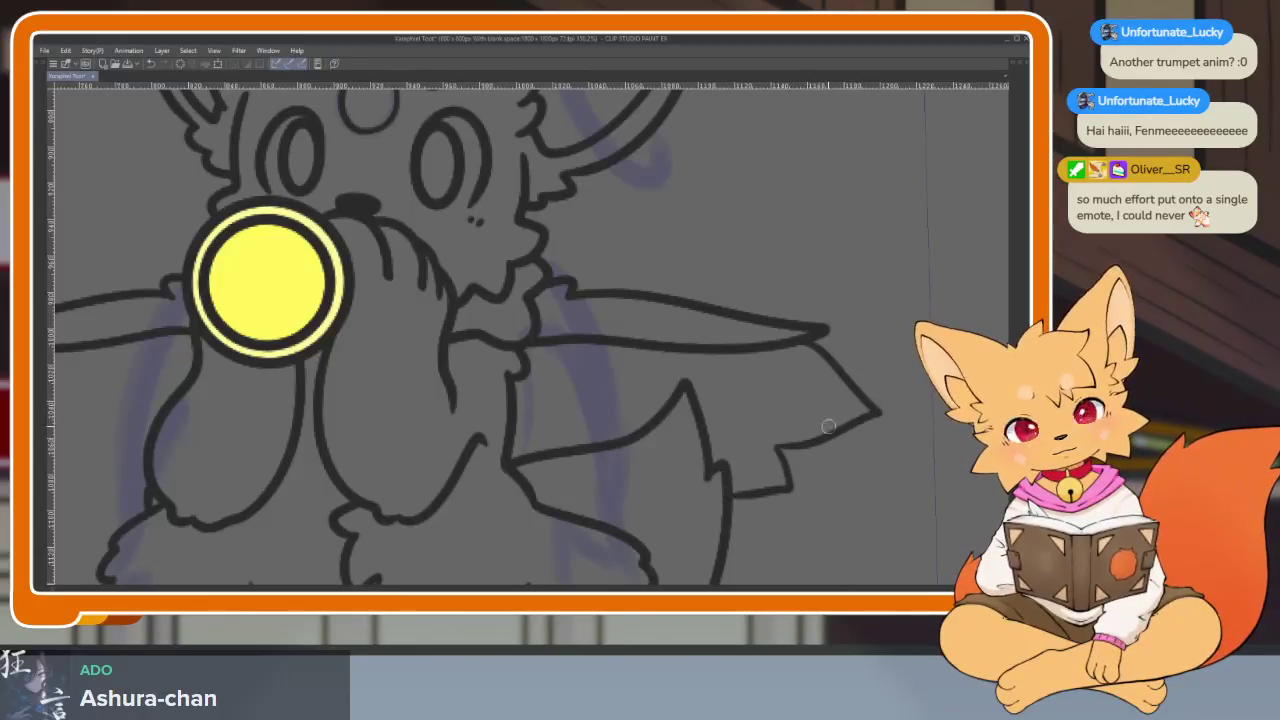
{"action": "scroll", "coordinate": [828, 426], "scroll_direction": "down", "scroll_amount": 5}
{"action": "scroll", "coordinate": [557, 423], "scroll_direction": "up", "scroll_amount": 3}
{"action": "left_click_drag", "start_coordinate": [437, 368], "coordinate": [413, 395]}
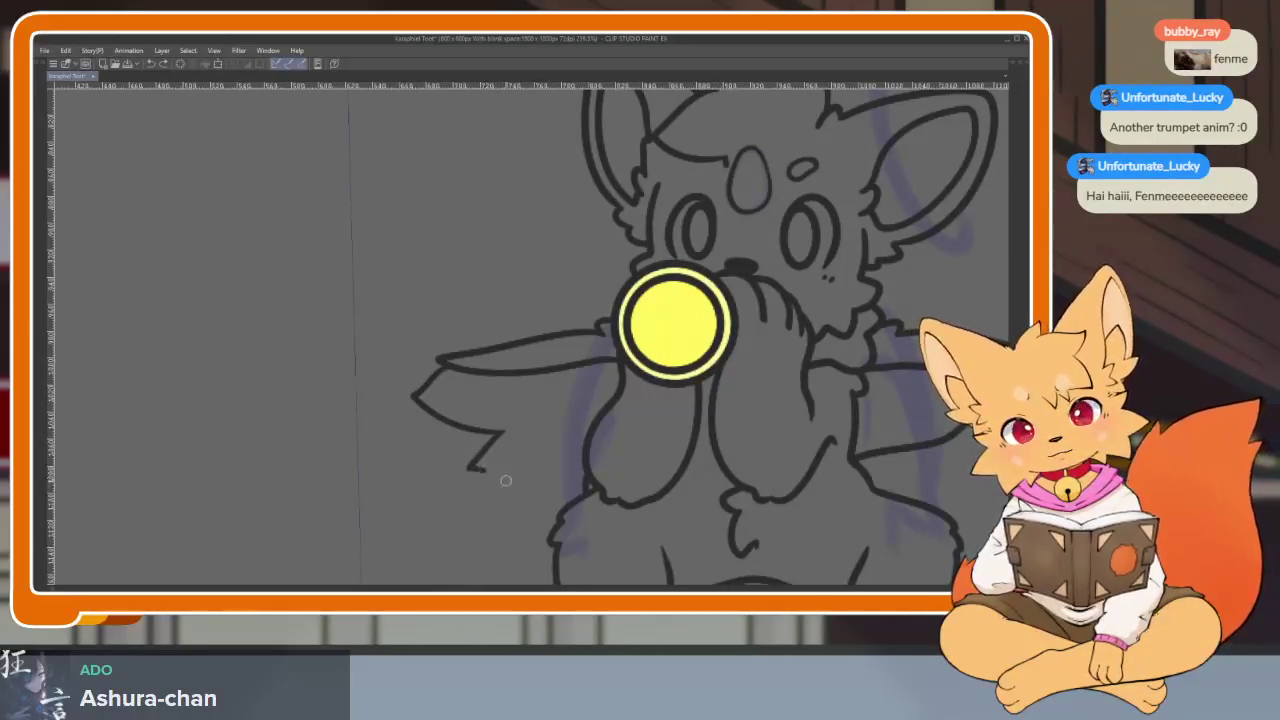
{"action": "scroll", "coordinate": [583, 501], "scroll_direction": "down", "scroll_amount": 5}
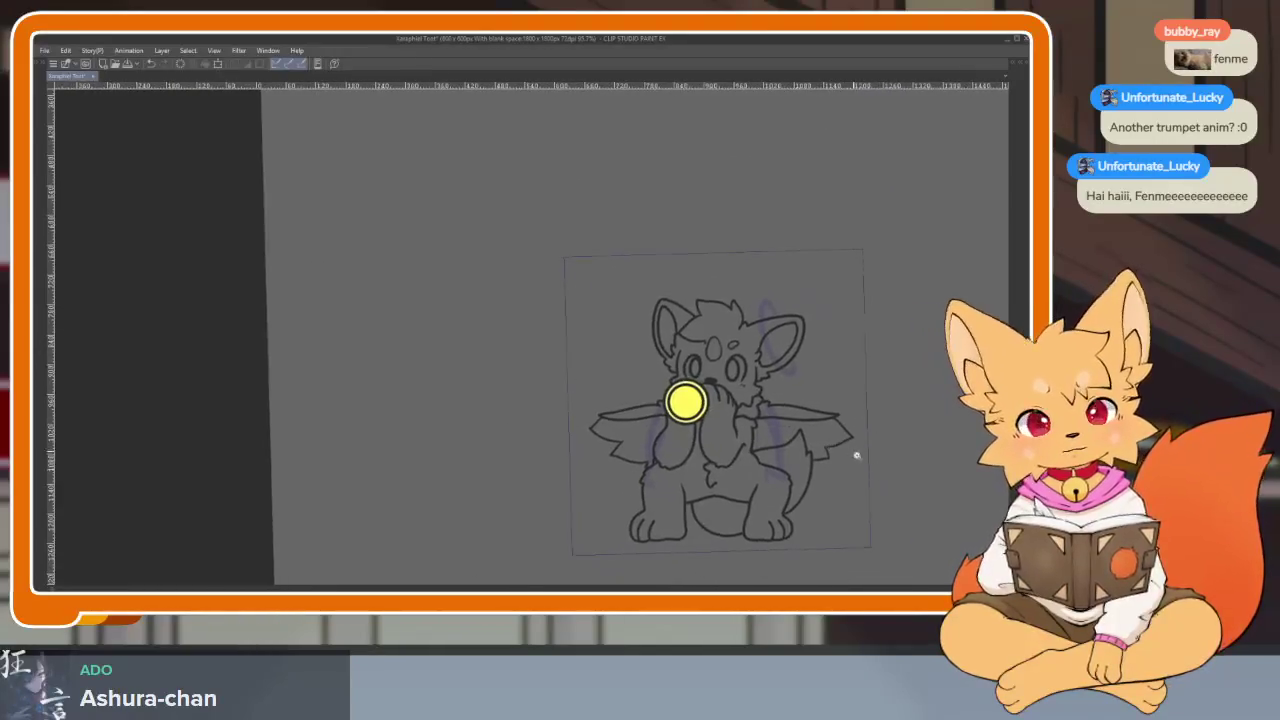
{"action": "scroll", "coordinate": [700, 440], "scroll_direction": "up", "scroll_amount": 3}
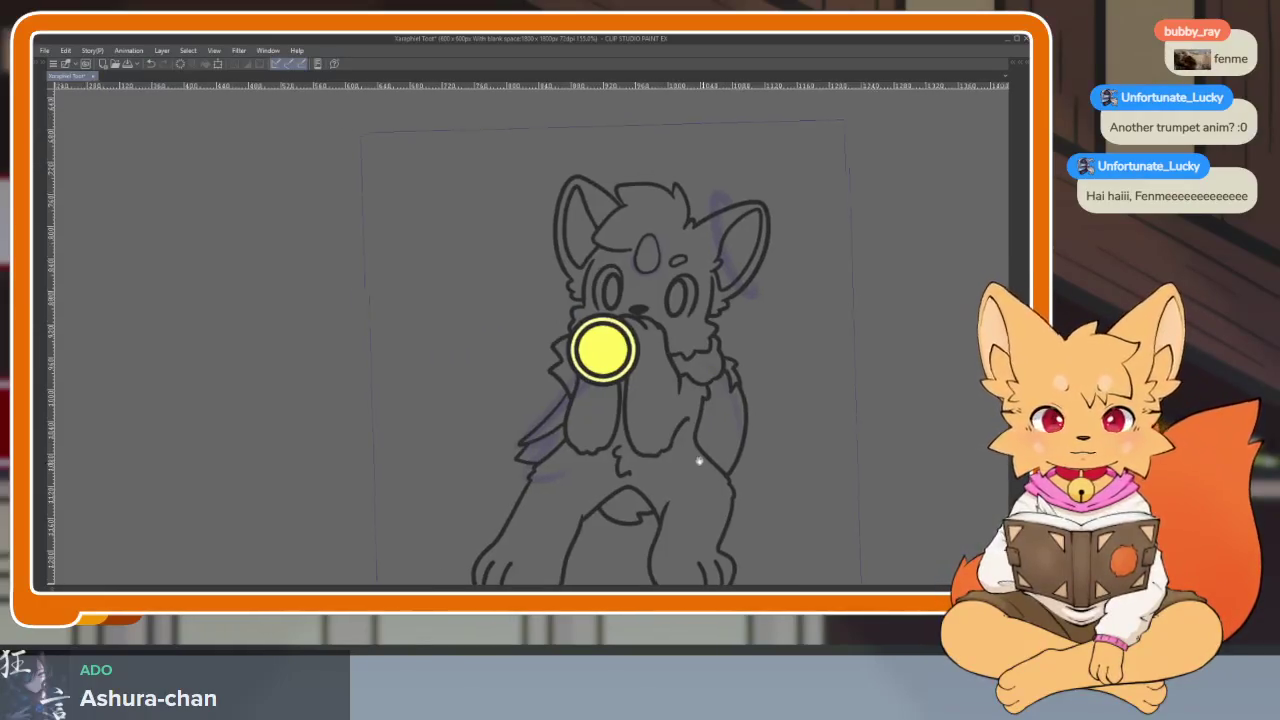
{"action": "scroll", "coordinate": [650, 465], "scroll_direction": "up", "scroll_amount": 3}
Step: Select and delete the left wing strokes and the stray stroke near the right arm
{"action": "left_click_drag", "start_coordinate": [451, 400], "coordinate": [412, 432]}
{"action": "key", "text": "Delete"}
{"action": "key", "text": "Delete"}
{"action": "left_click", "coordinate": [770, 309]}
{"action": "key", "text": "Delete"}
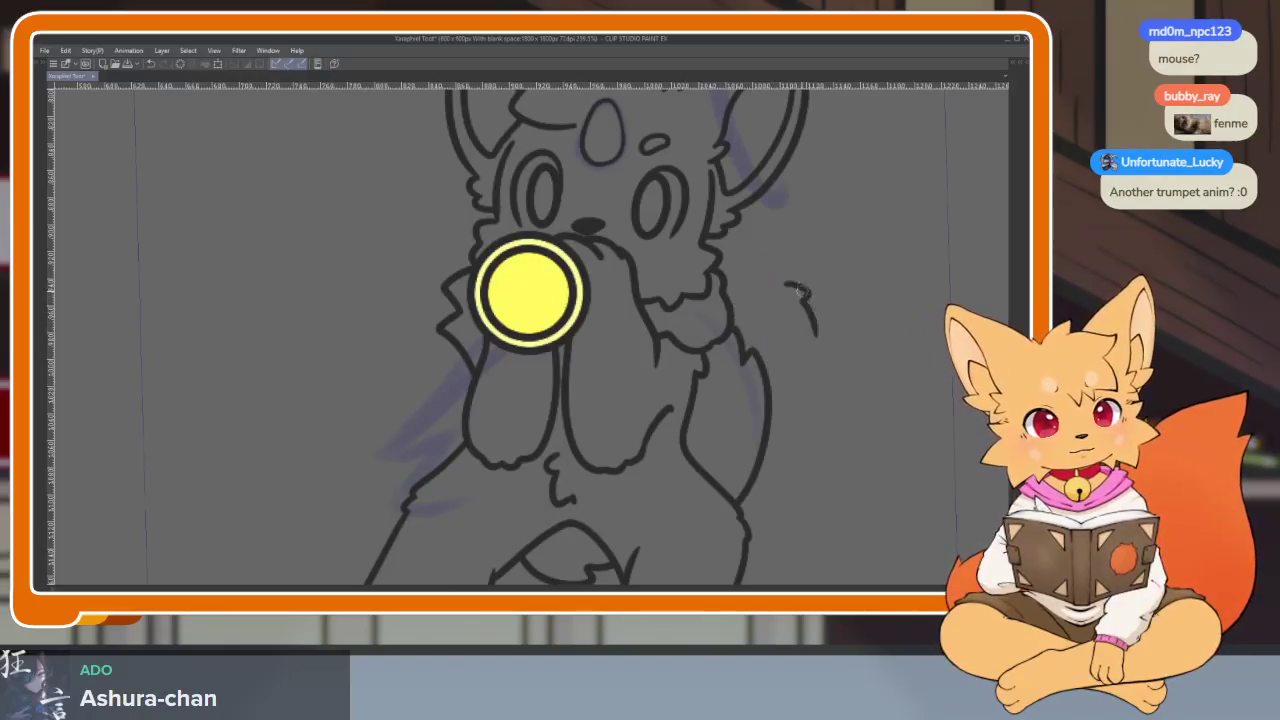
{"action": "scroll", "coordinate": [834, 394], "scroll_direction": "down", "scroll_amount": 2}
{"action": "scroll", "coordinate": [849, 378], "scroll_direction": "up", "scroll_amount": 2}
{"action": "scroll", "coordinate": [820, 383], "scroll_direction": "down", "scroll_amount": 1}
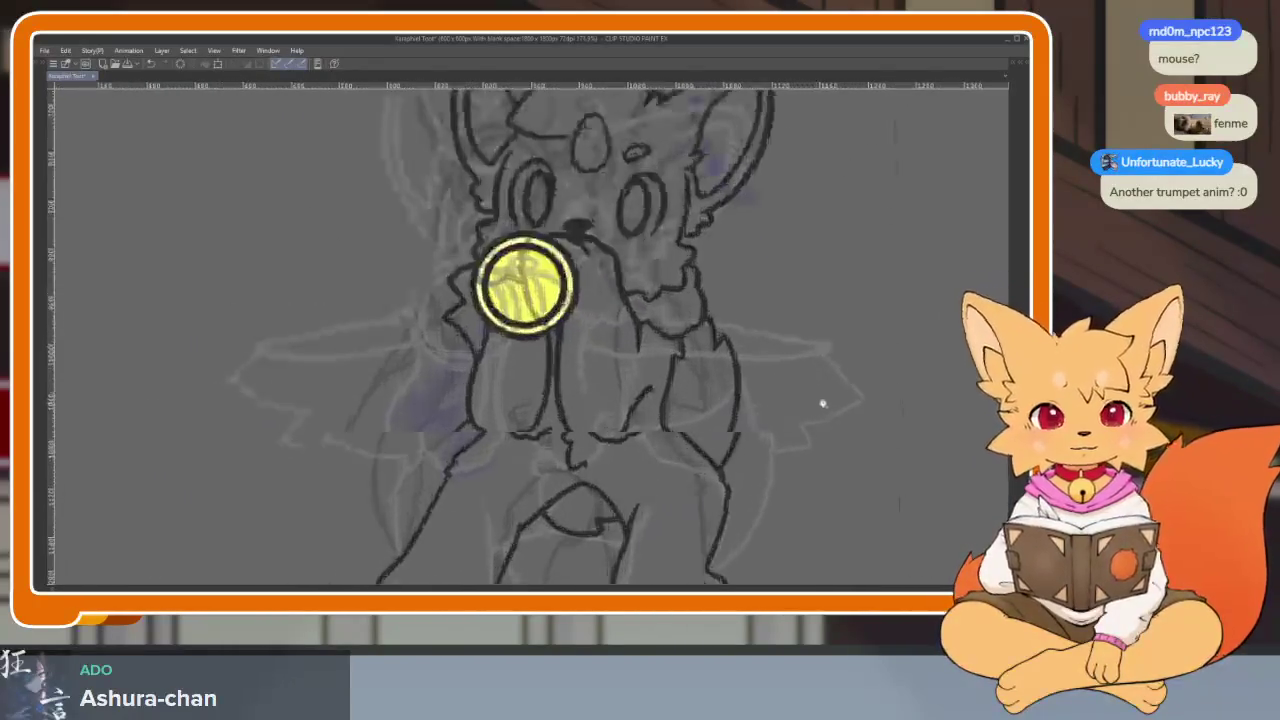
Step: Ink a pointed wing tip poking out left of the yellow trumpet bell
{"action": "scroll", "coordinate": [790, 405], "scroll_direction": "down", "scroll_amount": 3}
{"action": "scroll", "coordinate": [760, 415], "scroll_direction": "up", "scroll_amount": 4}
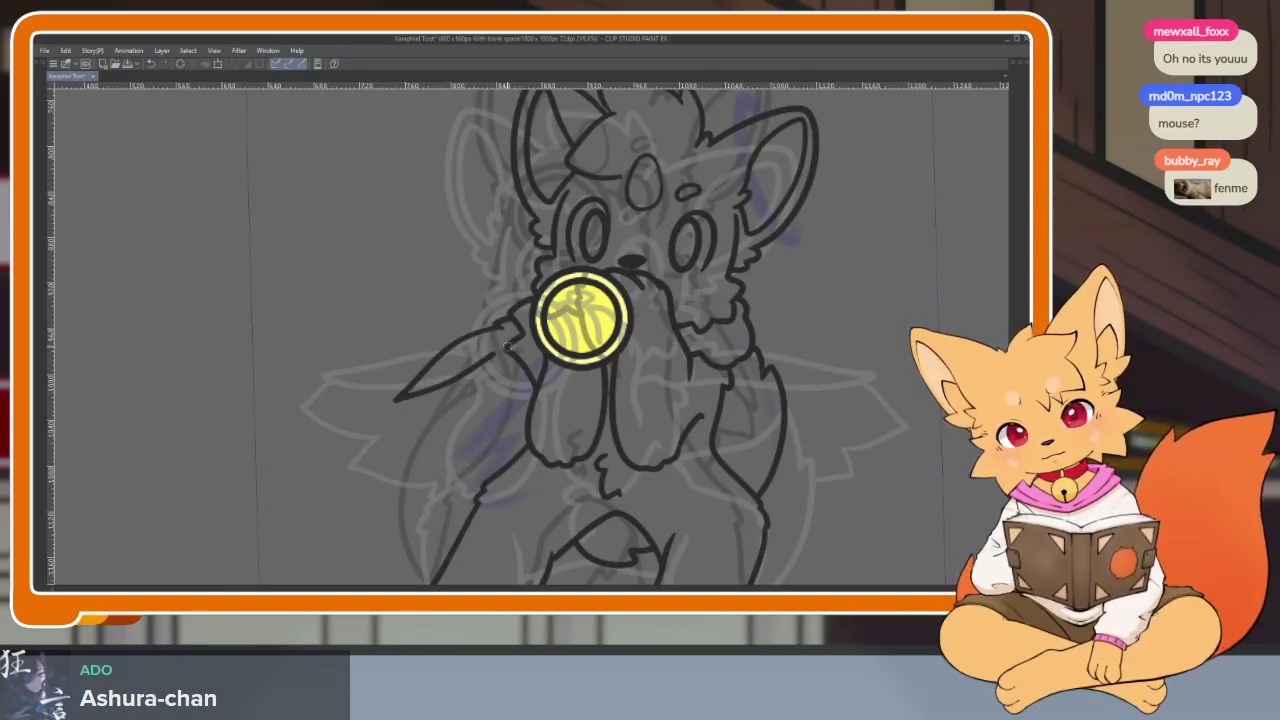
{"action": "scroll", "coordinate": [563, 381], "scroll_direction": "up", "scroll_amount": 4}
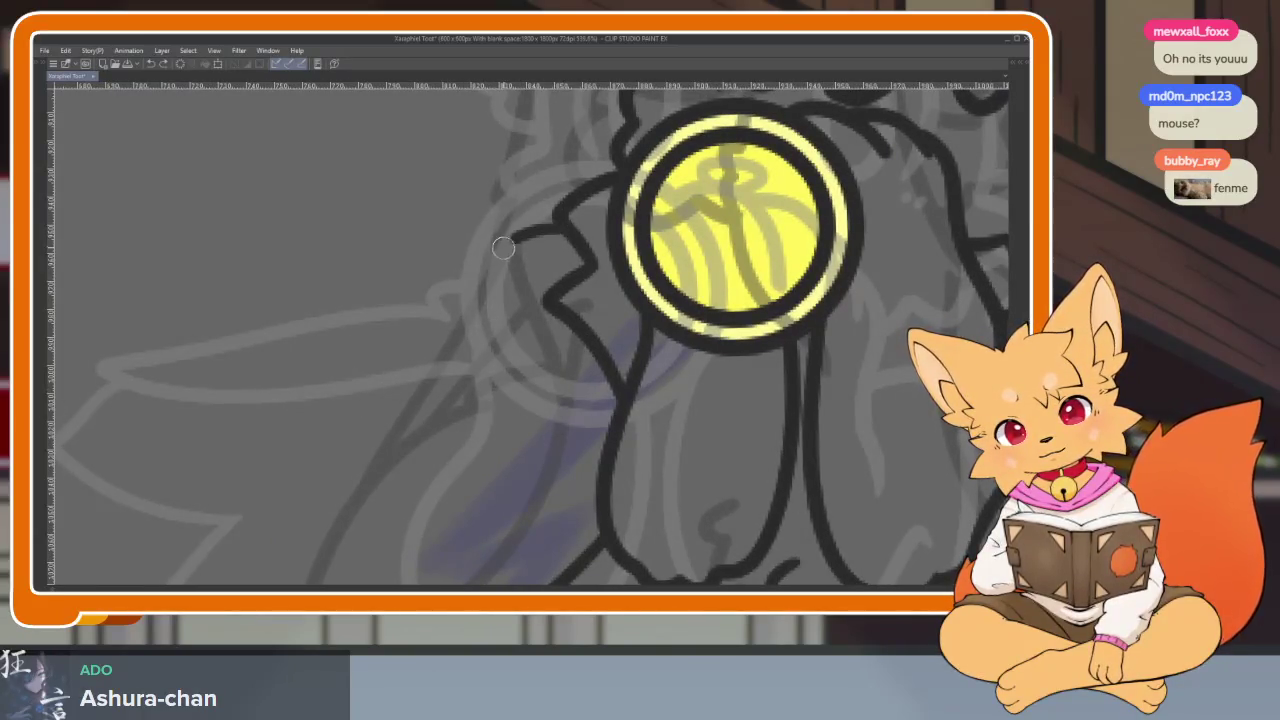
{"action": "mouse_move", "coordinate": [517, 259]}
{"action": "left_mouse_down"}
{"action": "mouse_move", "coordinate": [349, 363]}
{"action": "mouse_move", "coordinate": [429, 351]}
{"action": "mouse_move", "coordinate": [531, 292]}
{"action": "left_mouse_up"}
Step: Turn off onion skin so the neighbouring frames' ghost lines disappear
{"action": "scroll", "coordinate": [582, 297], "scroll_direction": "down", "scroll_amount": 4}
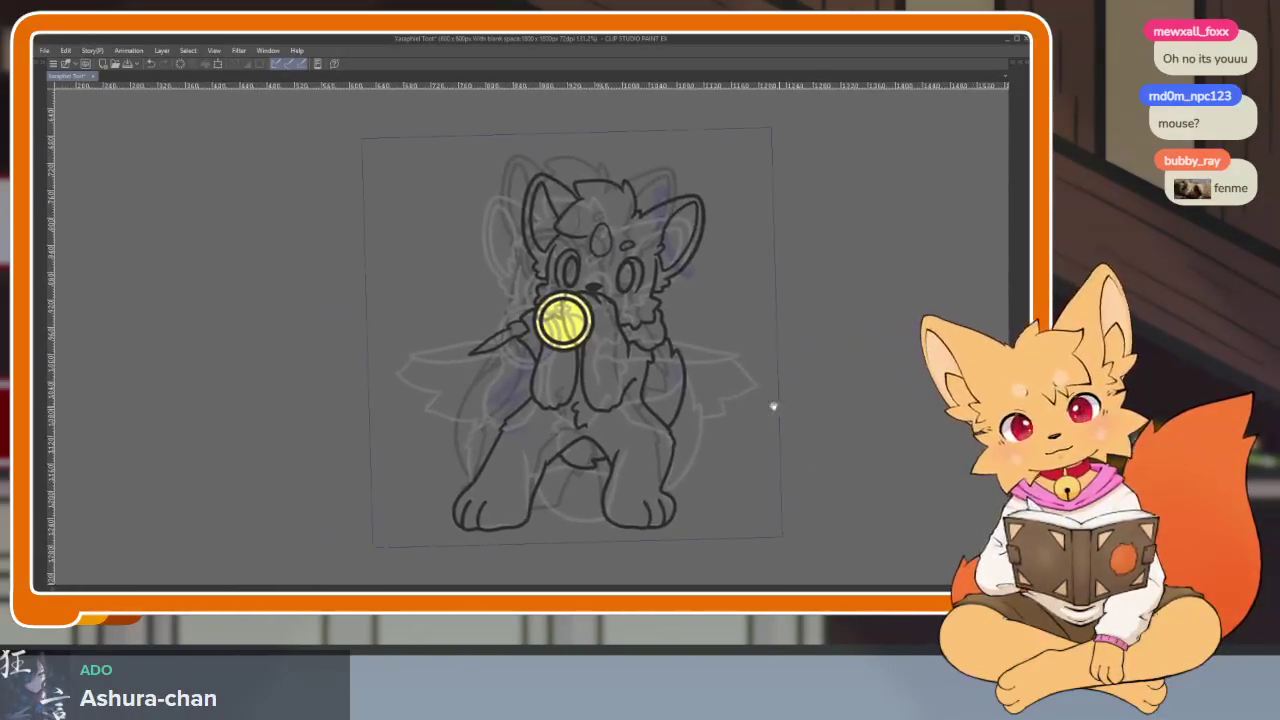
{"action": "scroll", "coordinate": [563, 374], "scroll_direction": "up", "scroll_amount": 3}
{"action": "scroll", "coordinate": [643, 390], "scroll_direction": "up", "scroll_amount": 1}
{"action": "scroll", "coordinate": [641, 400], "scroll_direction": "down", "scroll_amount": 2}
{"action": "scroll", "coordinate": [640, 428], "scroll_direction": "up", "scroll_amount": 1}
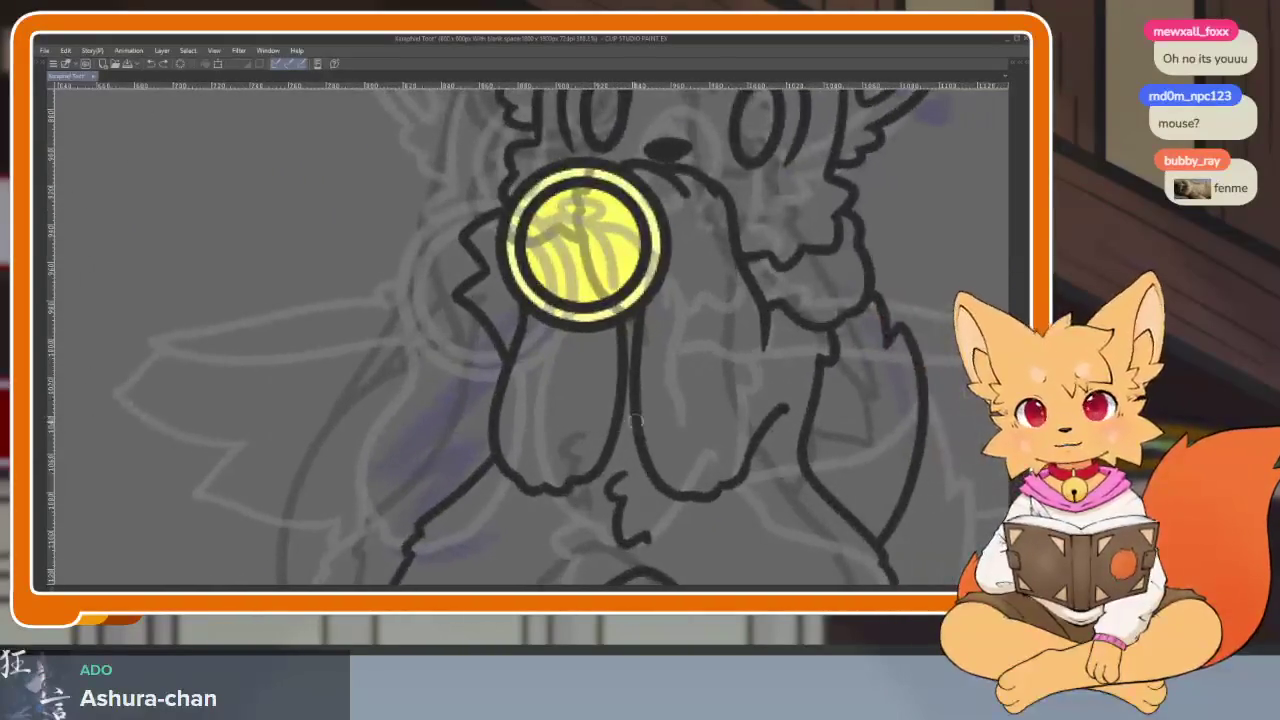
{"action": "scroll", "coordinate": [731, 448], "scroll_direction": "up", "scroll_amount": 1}
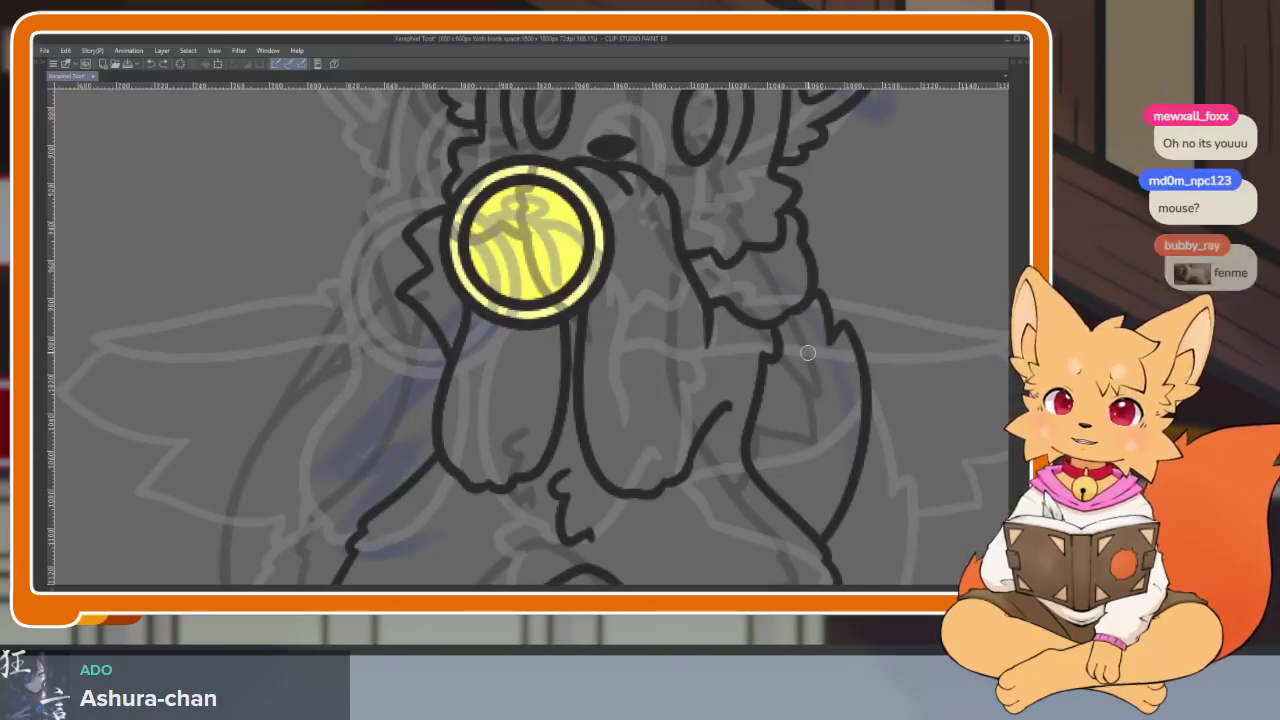
{"action": "key", "text": "Delete"}
{"action": "scroll", "coordinate": [731, 446], "scroll_direction": "up", "scroll_amount": 1}
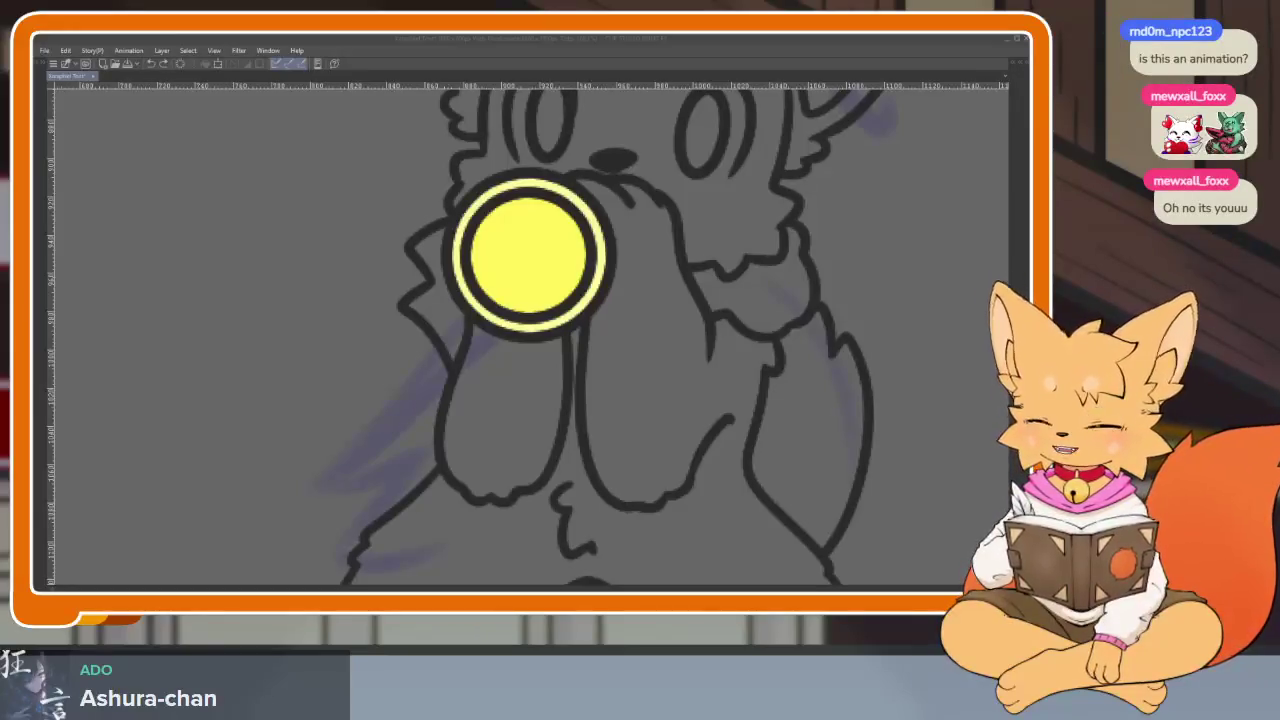
Step: Preview the animation once, then frame the fox's chest, trumpet and arm
{"action": "left_click", "coordinate": [600, 48]}
{"action": "scroll", "coordinate": [528, 260], "scroll_direction": "down", "scroll_amount": 5}
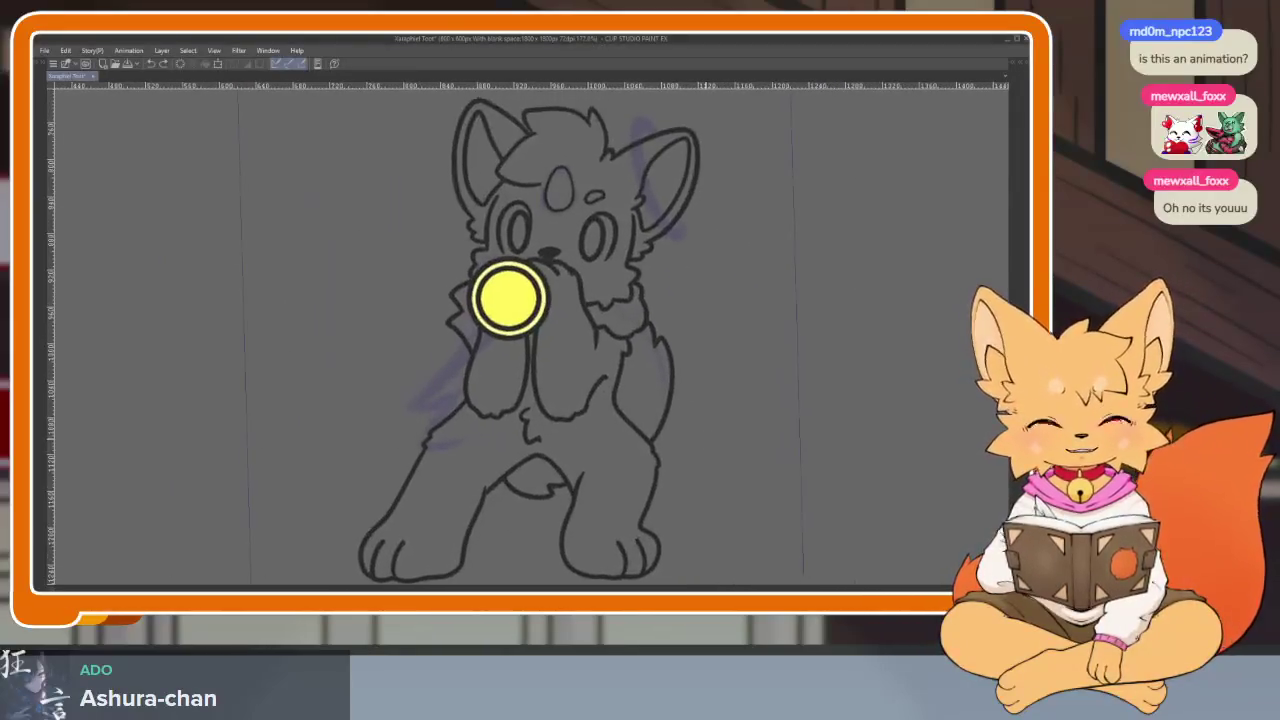
{"action": "key", "text": "Return"}
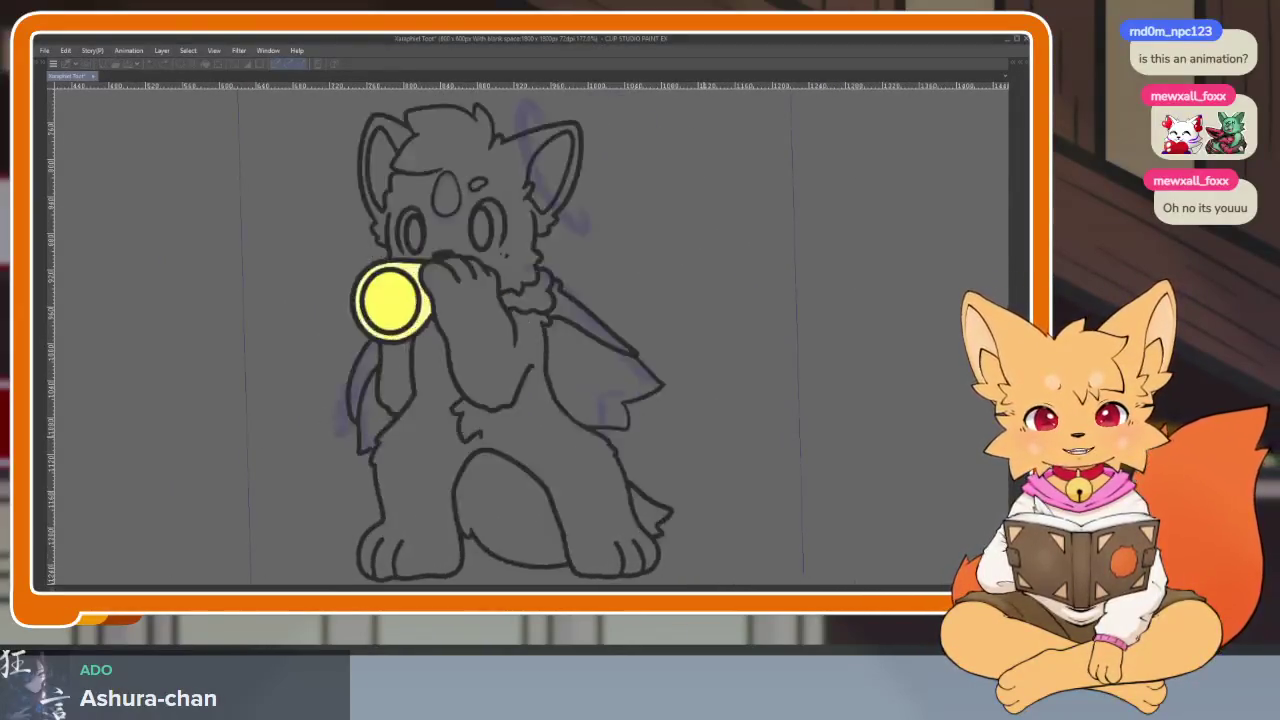
{"action": "key", "text": "Return"}
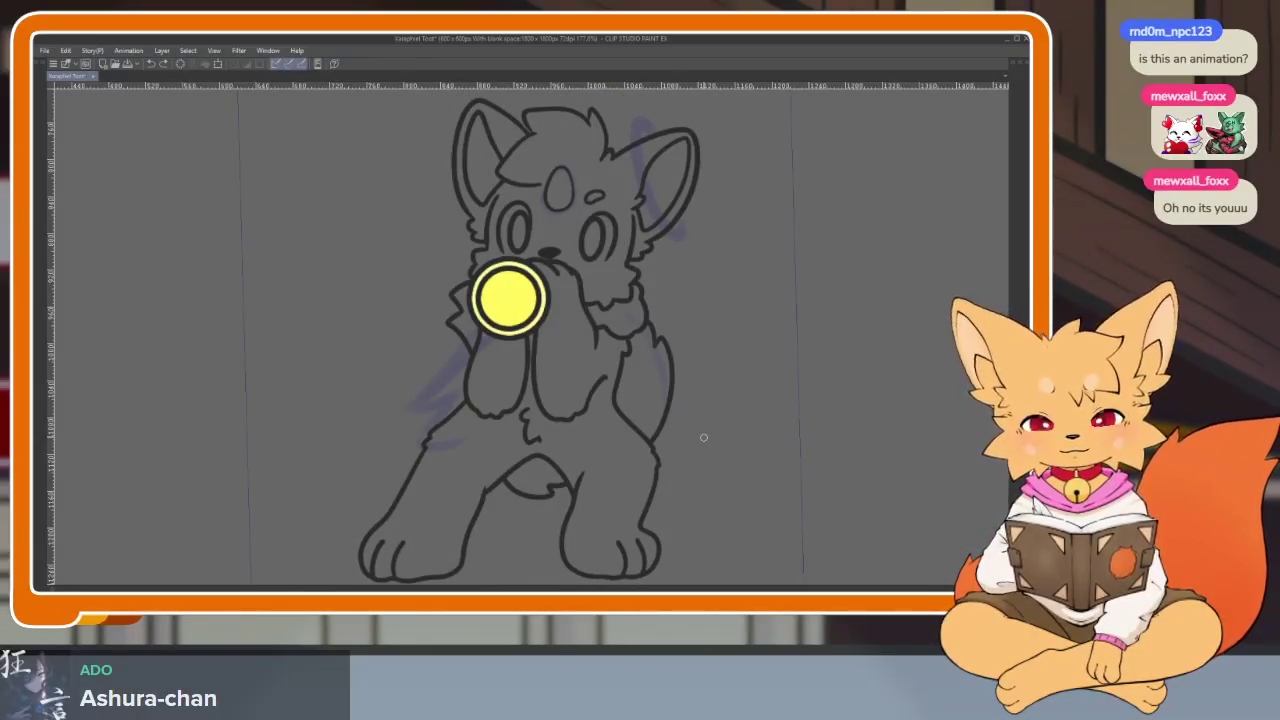
{"action": "scroll", "coordinate": [471, 400], "scroll_direction": "up", "scroll_amount": 2}
{"action": "scroll", "coordinate": [500, 437], "scroll_direction": "up", "scroll_amount": 2}
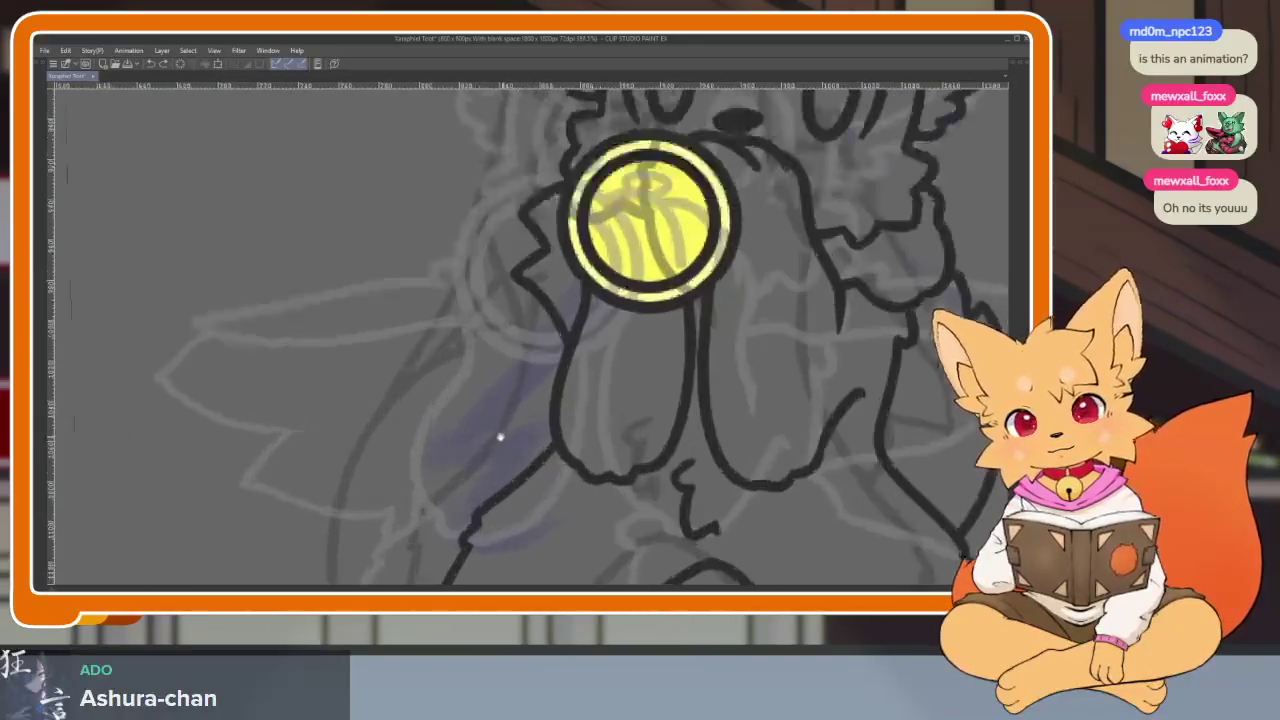
{"action": "left_click_drag", "start_coordinate": [529, 227], "coordinate": [577, 247]}
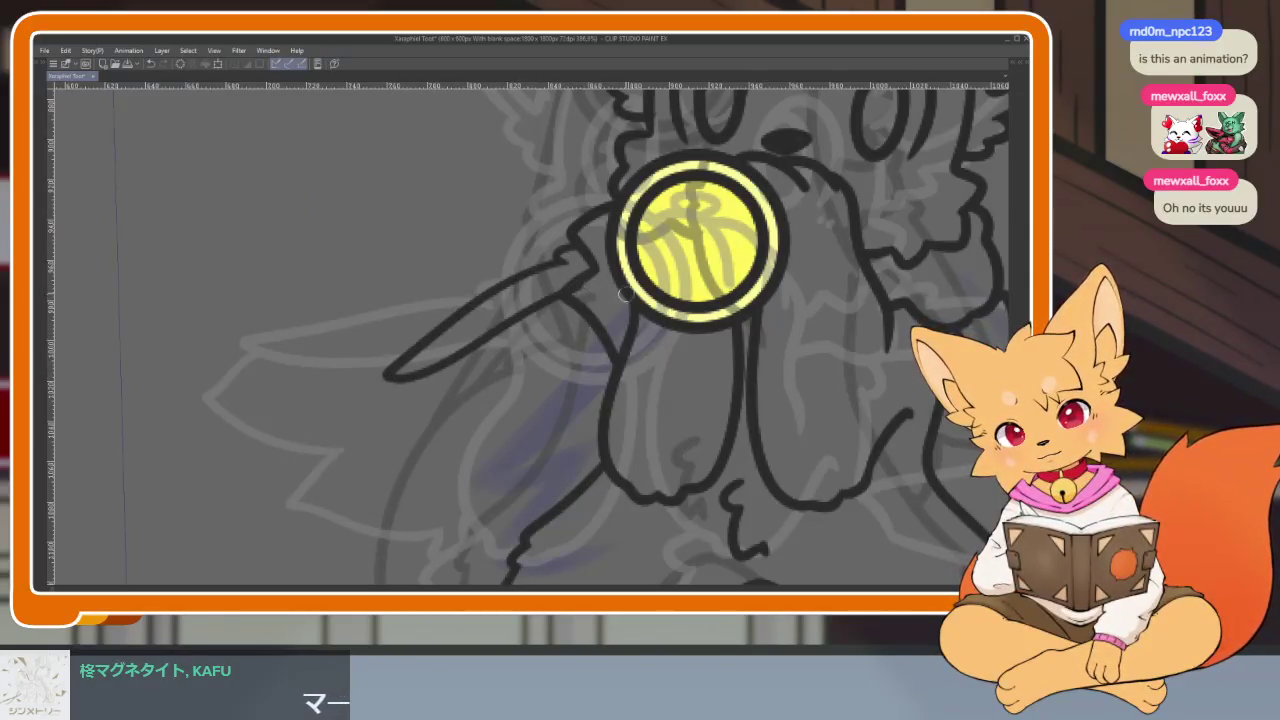
{"action": "left_click_drag", "start_coordinate": [614, 310], "coordinate": [522, 278]}
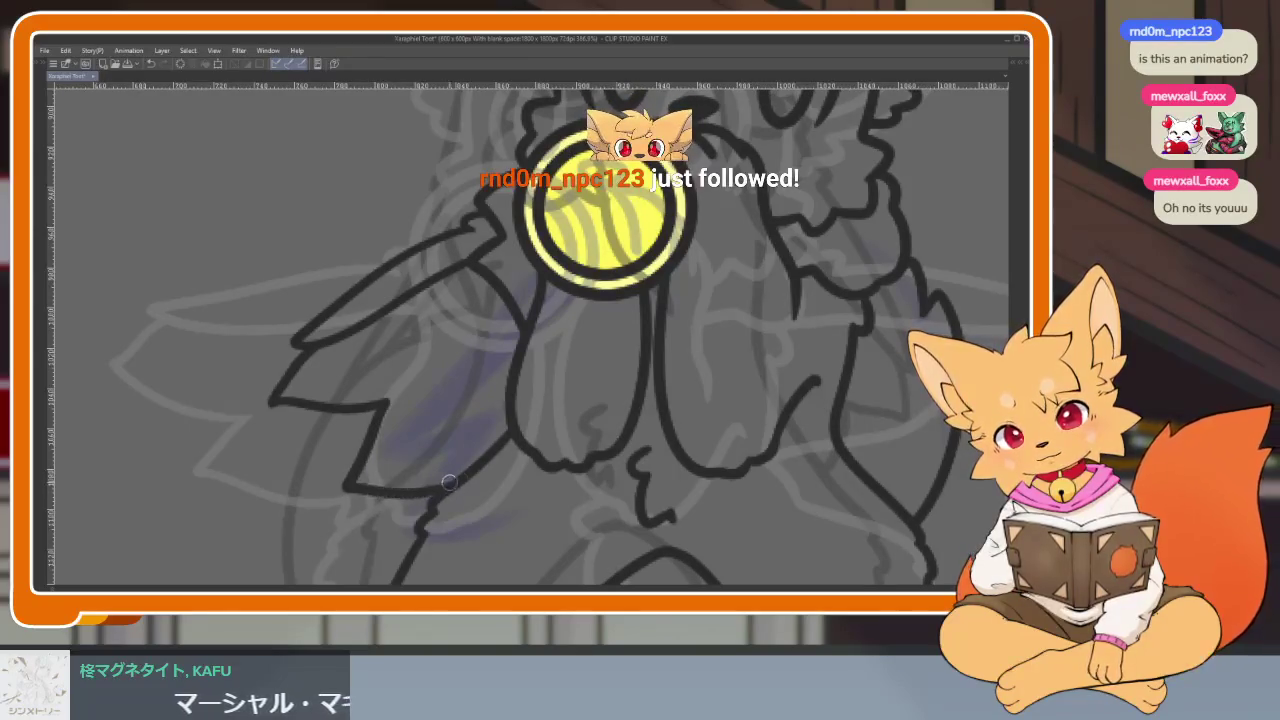
Step: Ink the outer edge of the left wing
{"action": "scroll", "coordinate": [738, 470], "scroll_direction": "down", "scroll_amount": 5}
{"action": "scroll", "coordinate": [700, 475], "scroll_direction": "up", "scroll_amount": 5}
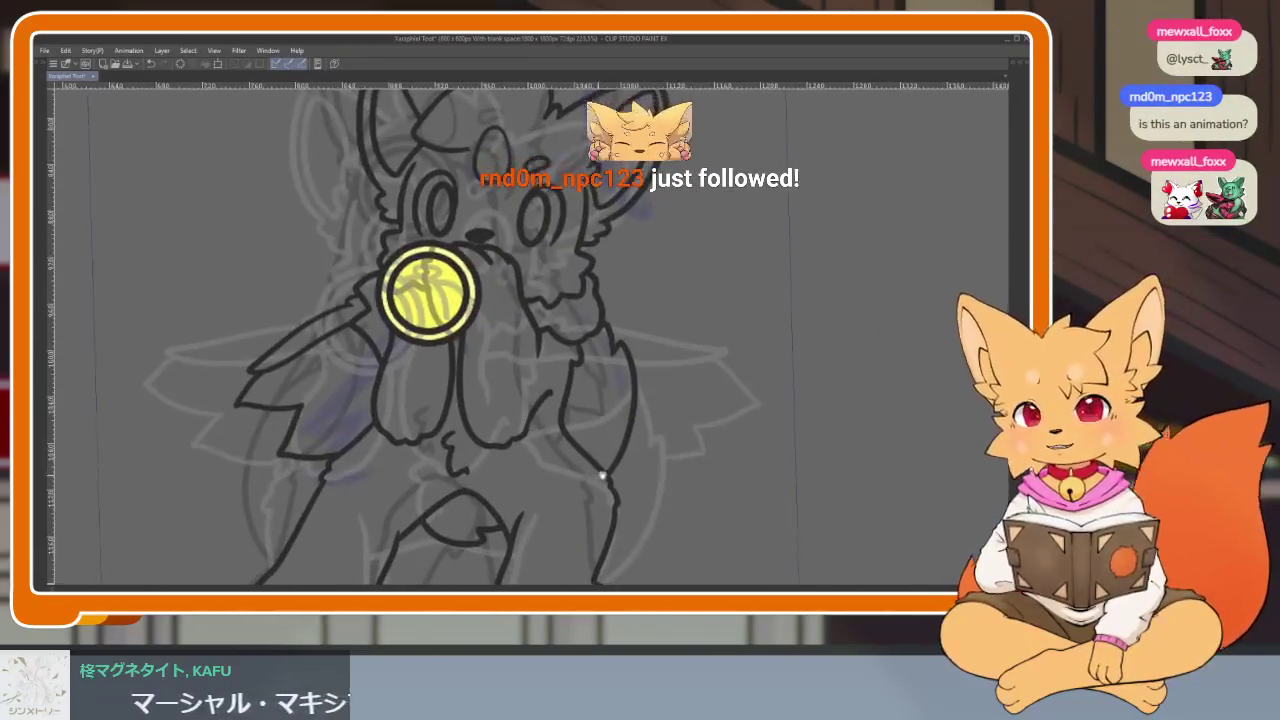
{"action": "scroll", "coordinate": [614, 494], "scroll_direction": "down", "scroll_amount": 1}
{"action": "scroll", "coordinate": [667, 490], "scroll_direction": "down", "scroll_amount": 1}
{"action": "scroll", "coordinate": [466, 463], "scroll_direction": "up", "scroll_amount": 2}
{"action": "scroll", "coordinate": [500, 337], "scroll_direction": "up", "scroll_amount": 2}
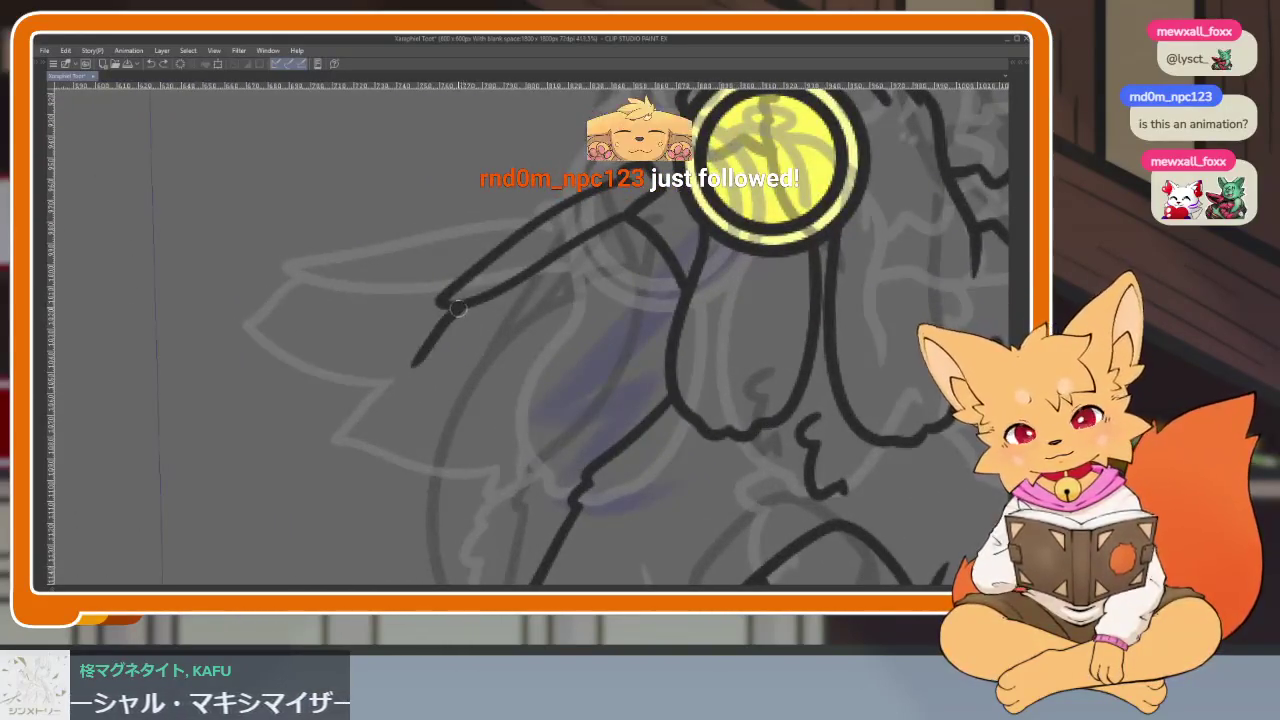
{"action": "mouse_move", "coordinate": [438, 302]}
{"action": "left_mouse_down"}
{"action": "mouse_move", "coordinate": [430, 368]}
{"action": "mouse_move", "coordinate": [517, 393]}
{"action": "left_mouse_up"}
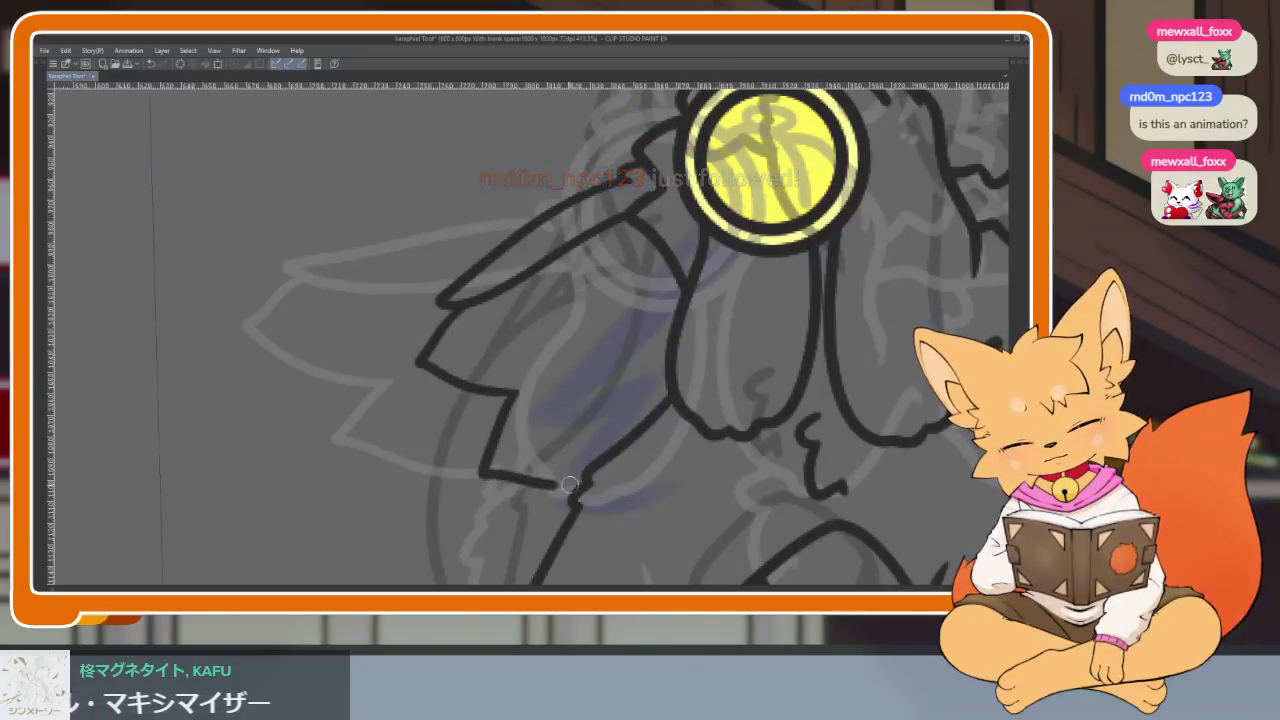
{"action": "scroll", "coordinate": [843, 470], "scroll_direction": "down", "scroll_amount": 10}
{"action": "scroll", "coordinate": [800, 466], "scroll_direction": "up", "scroll_amount": 2}
{"action": "scroll", "coordinate": [755, 455], "scroll_direction": "up", "scroll_amount": 4}
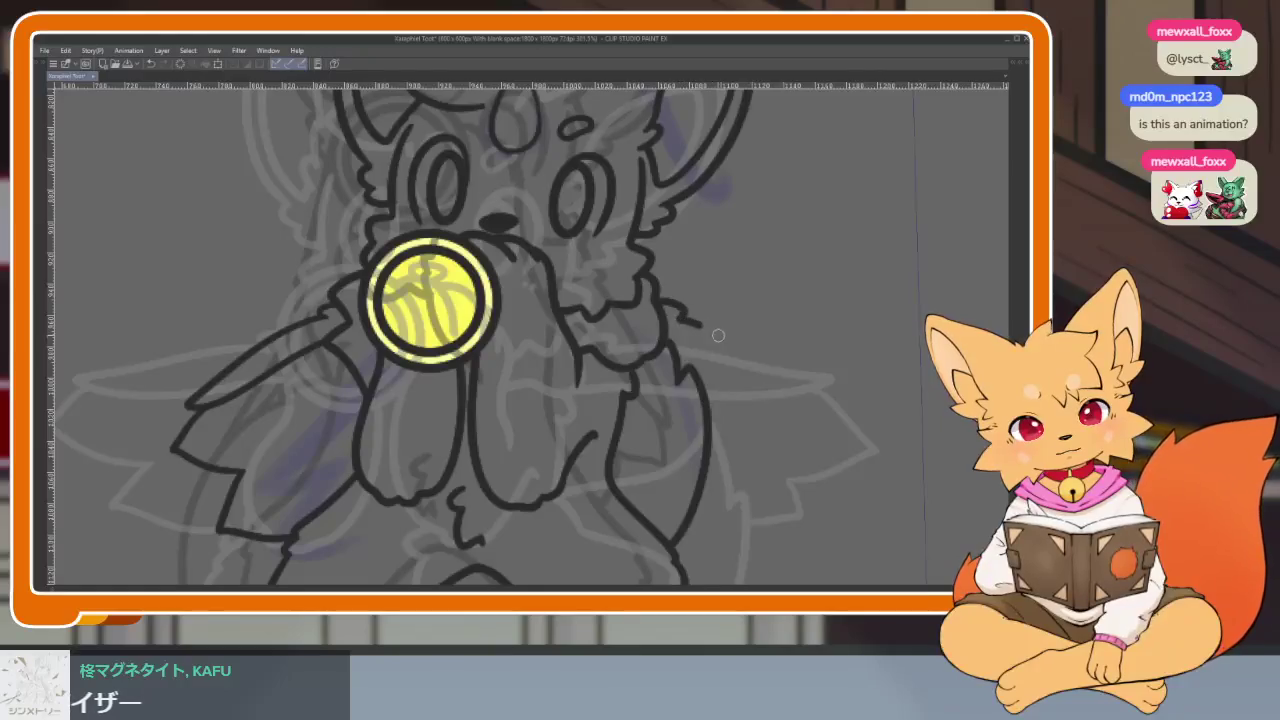
Step: Undo the misplaced wing strokes and redraw the right wing's curved outline
{"action": "key", "text": "ctrl+z"}
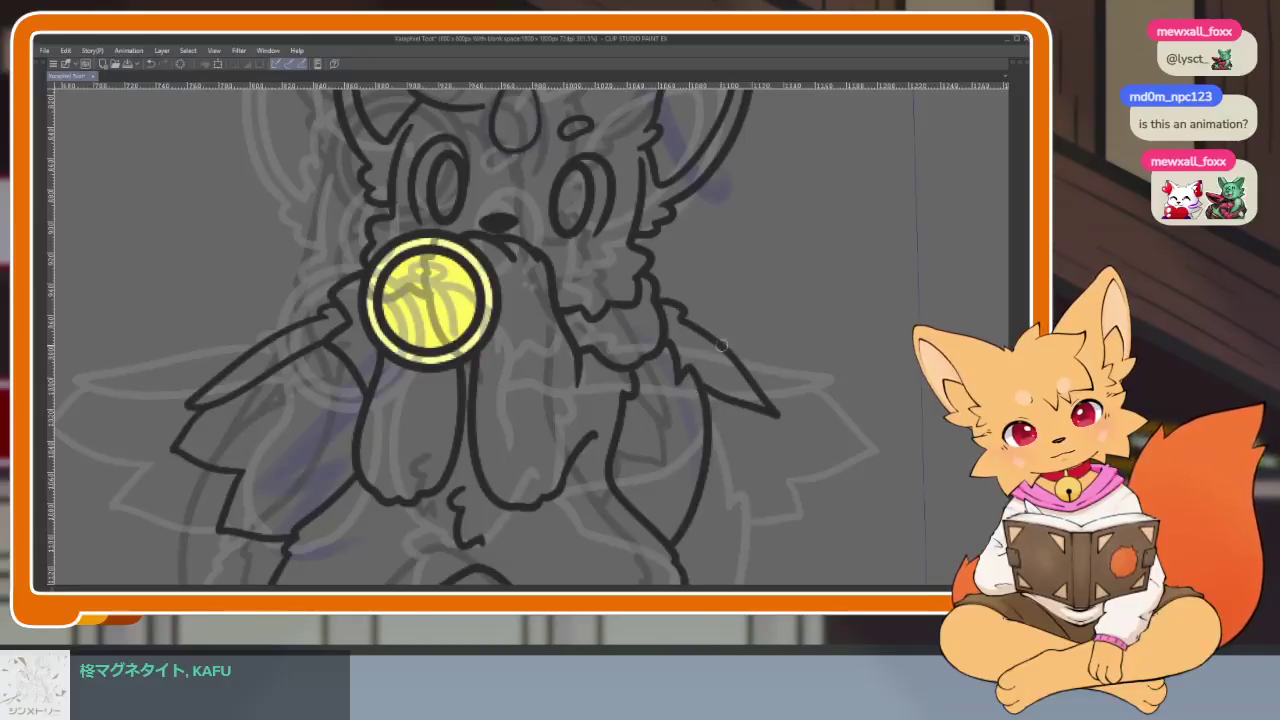
{"action": "scroll", "coordinate": [750, 370], "scroll_direction": "down", "scroll_amount": 3}
{"action": "scroll", "coordinate": [800, 400], "scroll_direction": "up", "scroll_amount": 3}
{"action": "scroll", "coordinate": [812, 396], "scroll_direction": "up", "scroll_amount": 1}
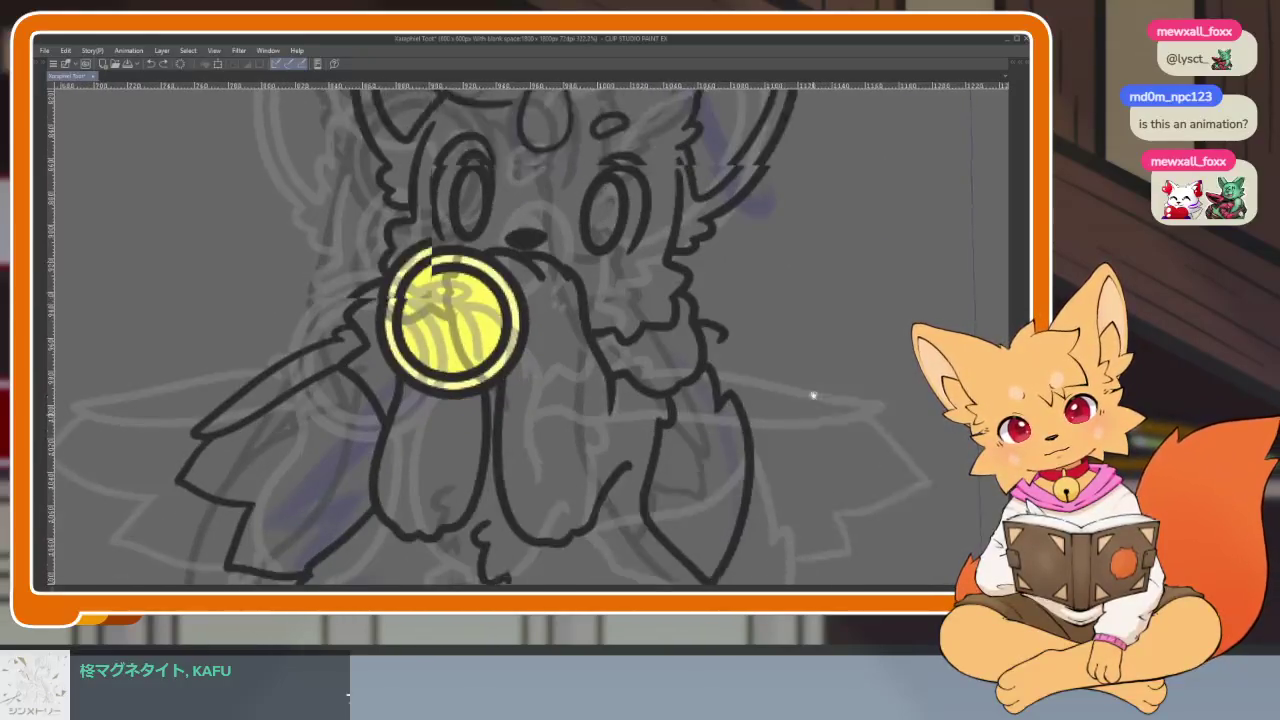
{"action": "scroll", "coordinate": [812, 396], "scroll_direction": "down", "scroll_amount": 1}
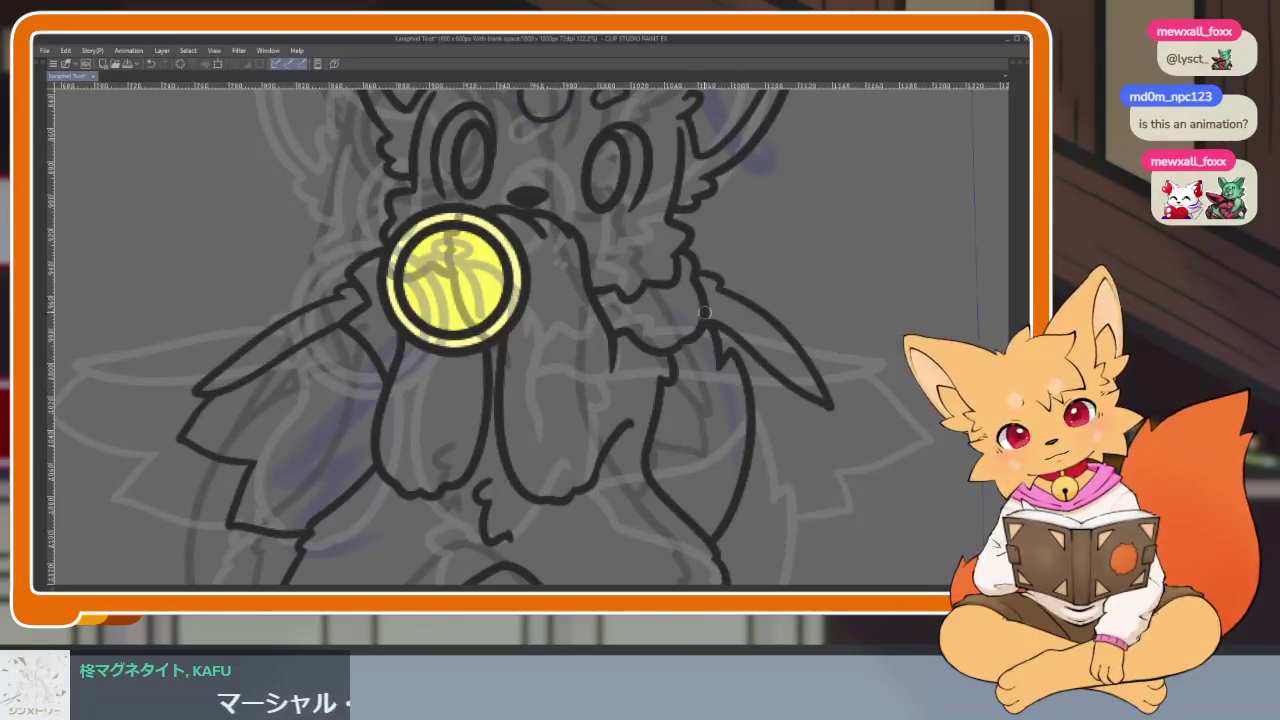
{"action": "key", "text": "ctrl+z"}
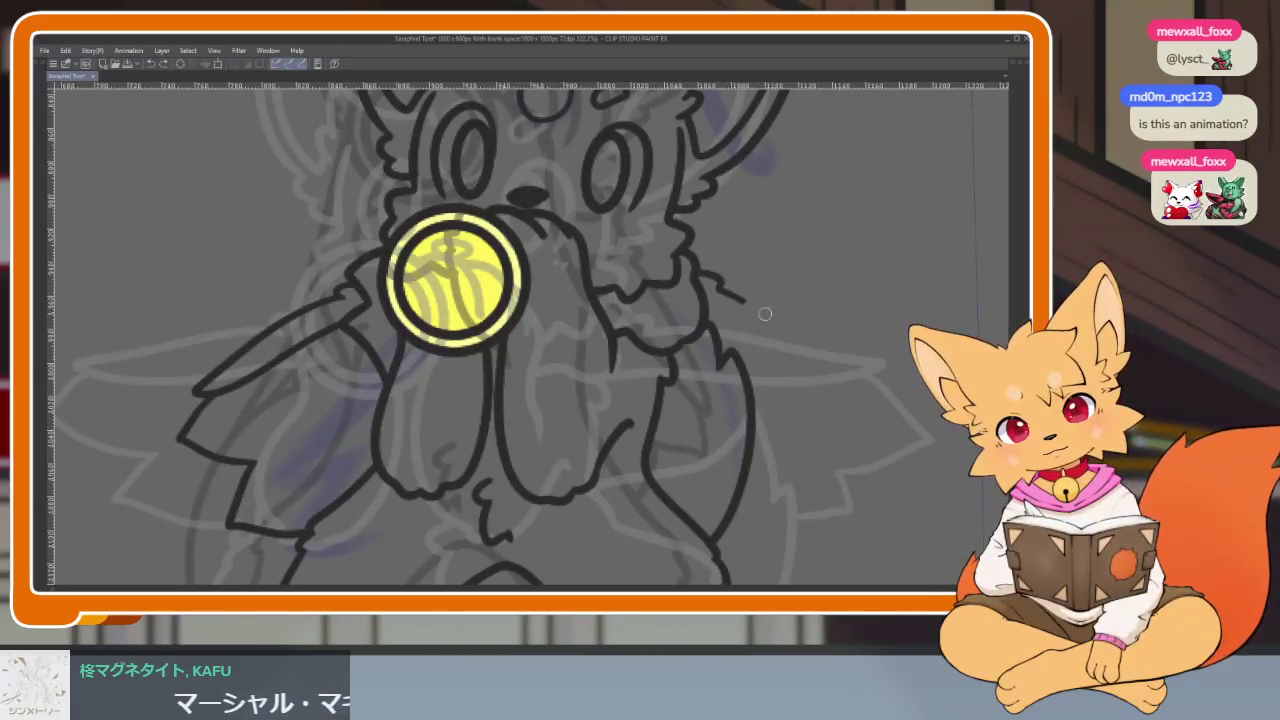
{"action": "key", "text": "ctrl+z"}
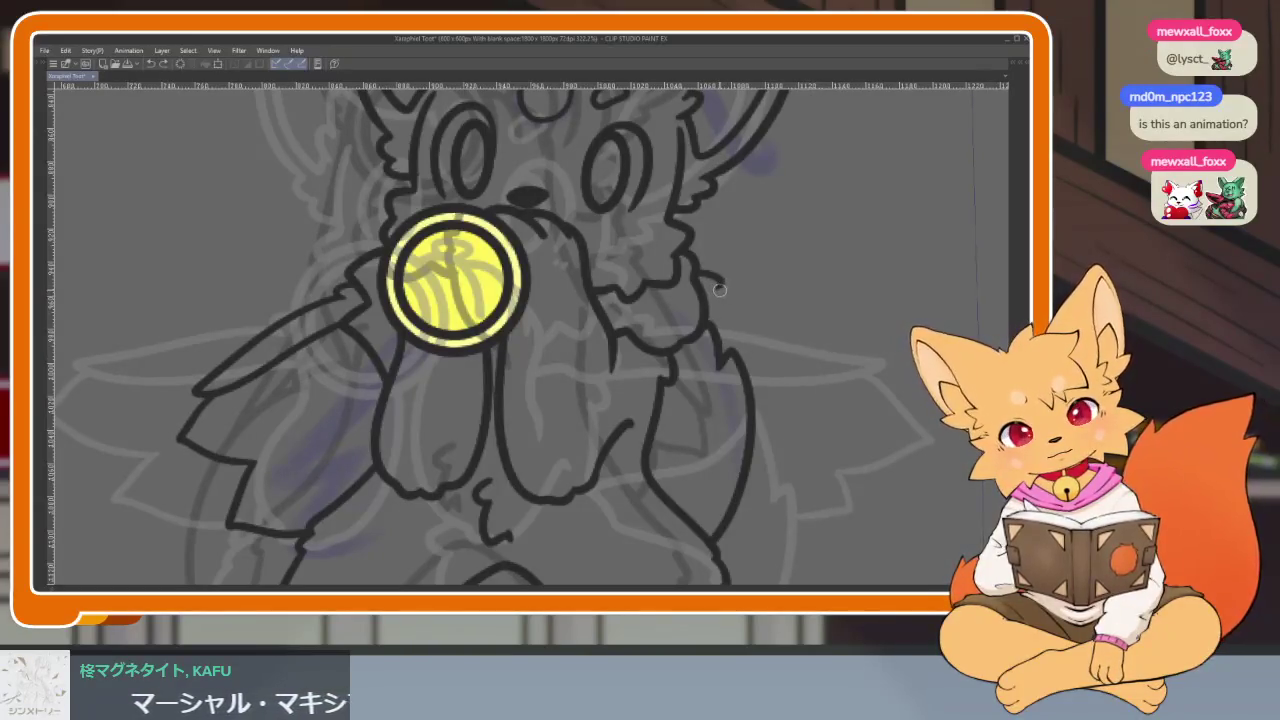
{"action": "left_click_drag", "start_coordinate": [777, 322], "coordinate": [836, 408]}
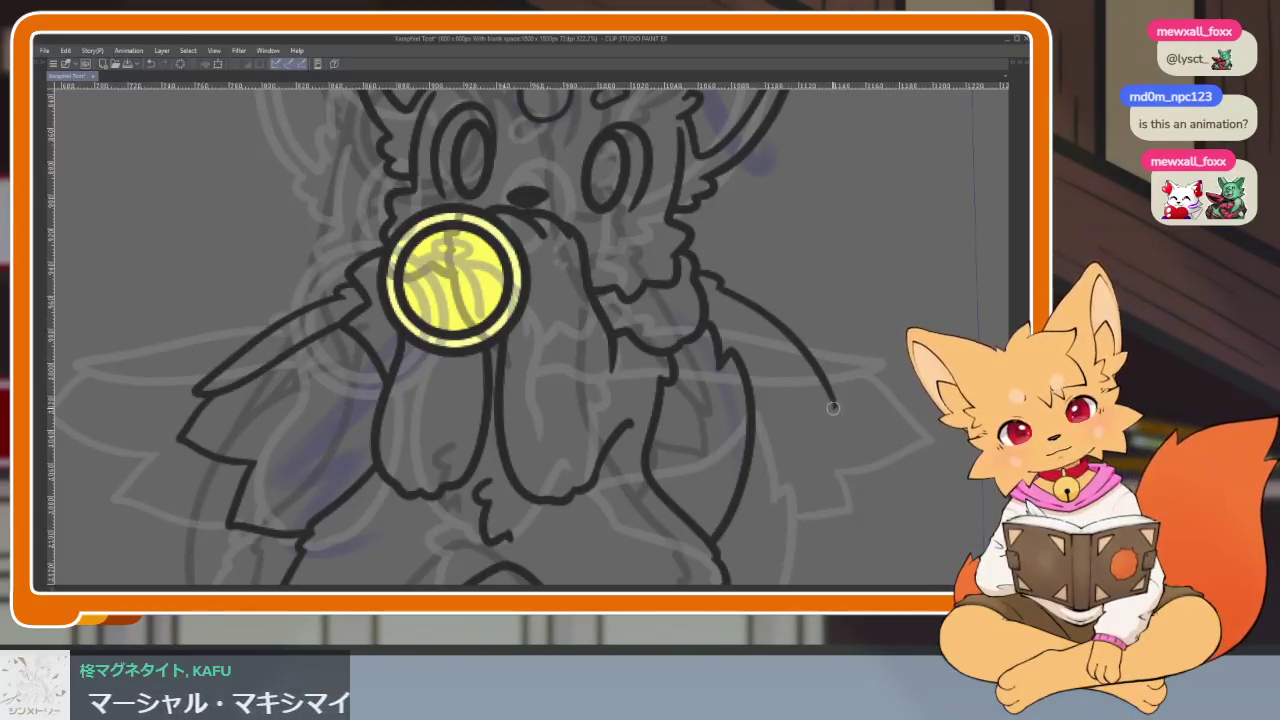
{"action": "mouse_move", "coordinate": [864, 386]}
{"action": "left_mouse_down"}
{"action": "mouse_move", "coordinate": [807, 400]}
{"action": "mouse_move", "coordinate": [814, 456]}
{"action": "left_mouse_up"}
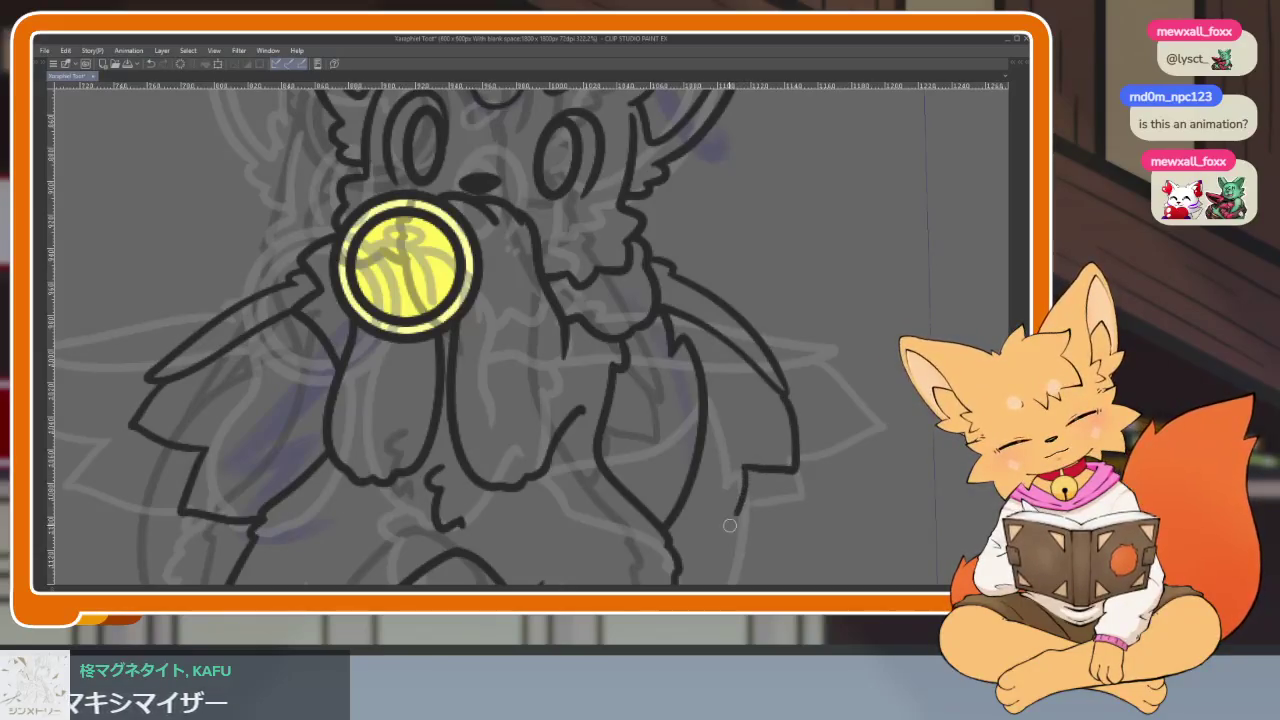
{"action": "scroll", "coordinate": [800, 437], "scroll_direction": "down", "scroll_amount": 3}
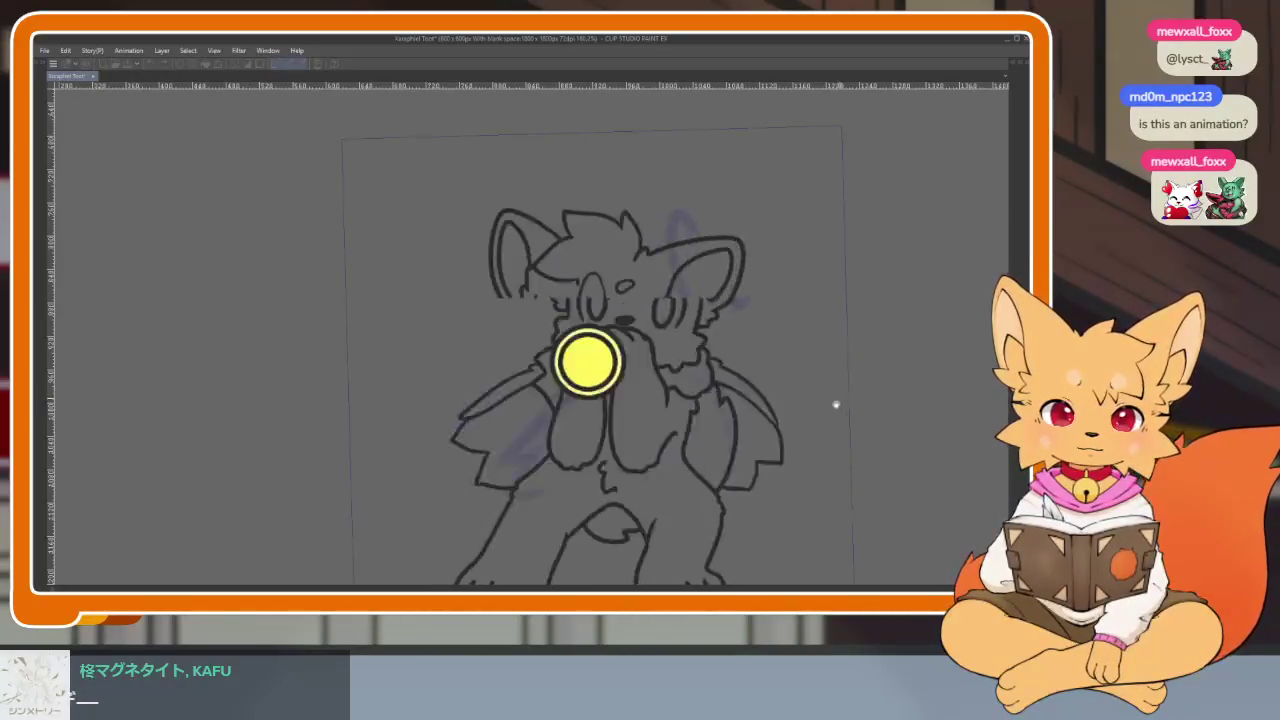
Step: Watch the trumpet animation play back, then restore the palettes and timeline
{"action": "scroll", "coordinate": [795, 436], "scroll_direction": "down", "scroll_amount": 3}
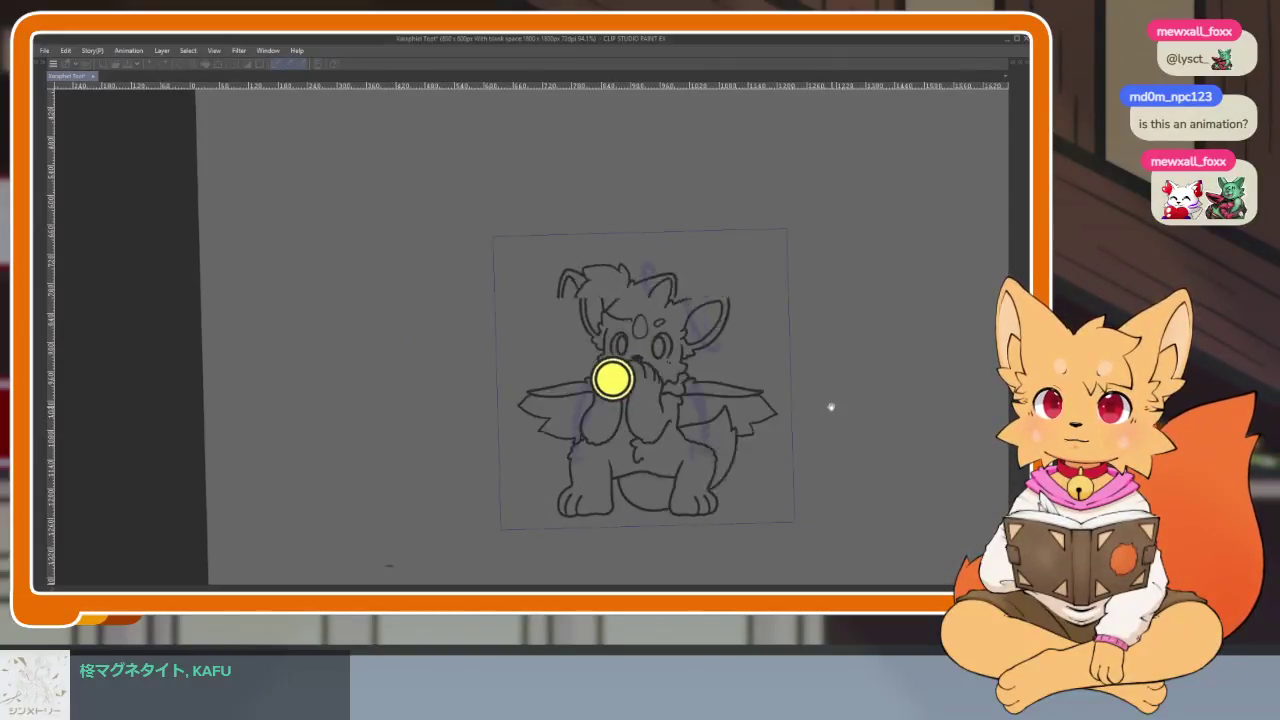
{"action": "scroll", "coordinate": [796, 430], "scroll_direction": "up", "scroll_amount": 1}
{"action": "scroll", "coordinate": [796, 428], "scroll_direction": "up", "scroll_amount": 2}
{"action": "scroll", "coordinate": [796, 440], "scroll_direction": "down", "scroll_amount": 1}
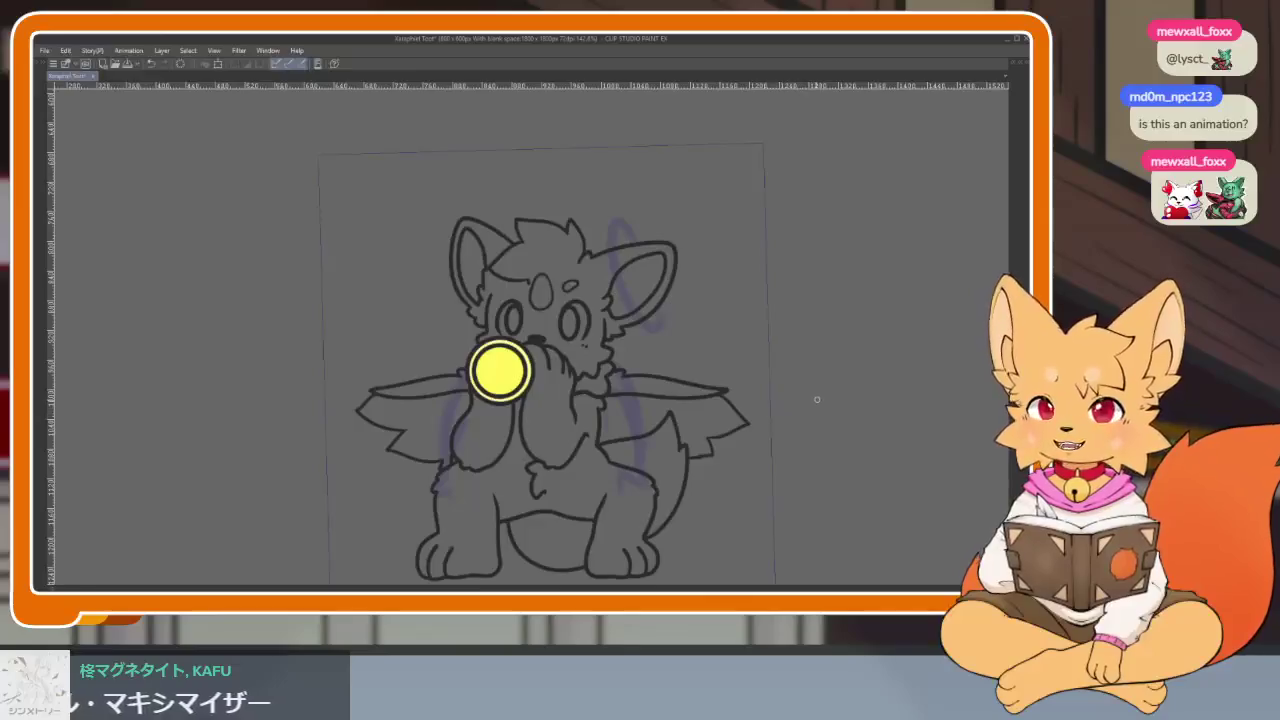
{"action": "key", "text": "Tab"}
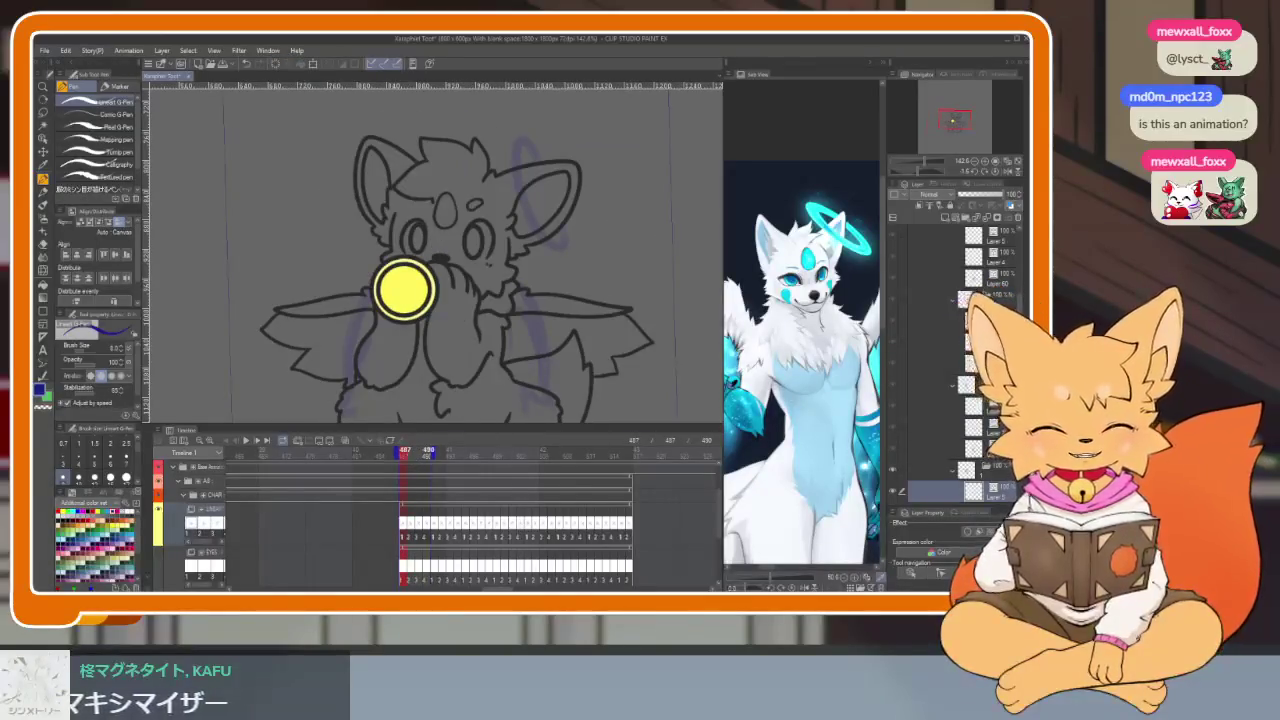
Step: Watch the trumpet-blowing animation play full-window, then stop playback
{"action": "key", "text": "Tab"}
{"action": "scroll", "coordinate": [565, 450], "scroll_direction": "up", "scroll_amount": 2}
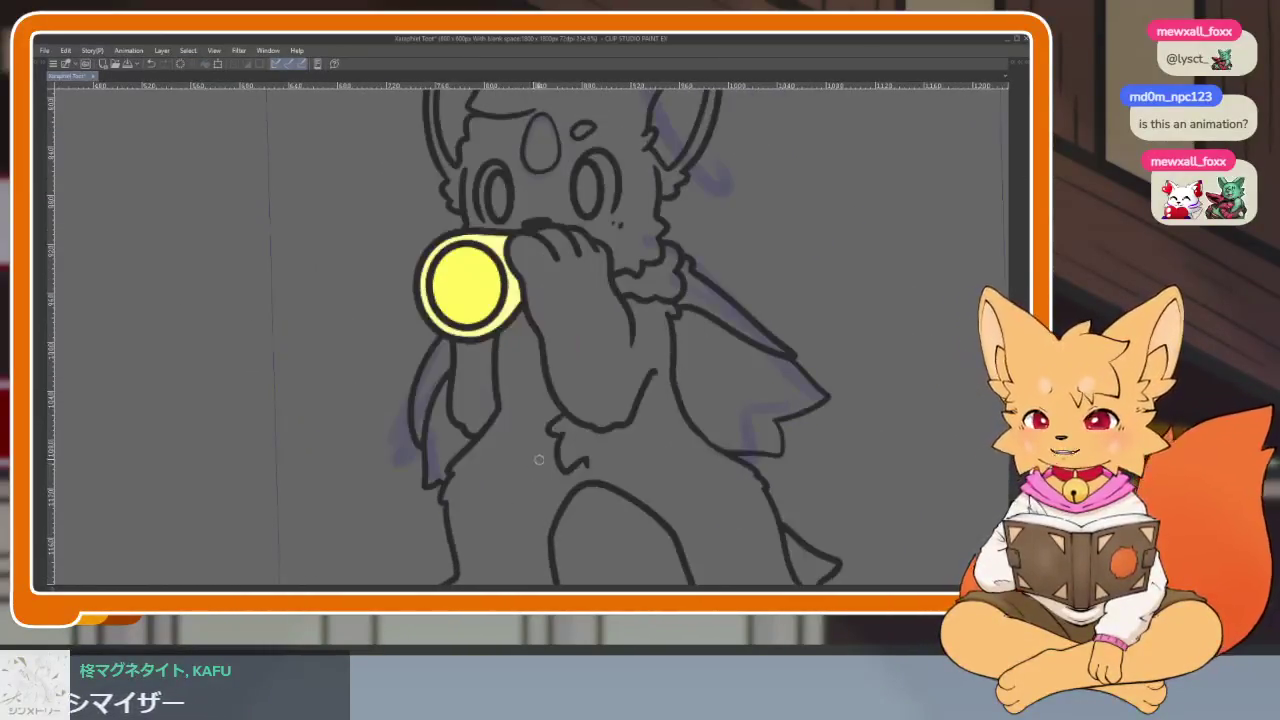
{"action": "scroll", "coordinate": [495, 463], "scroll_direction": "up", "scroll_amount": 2}
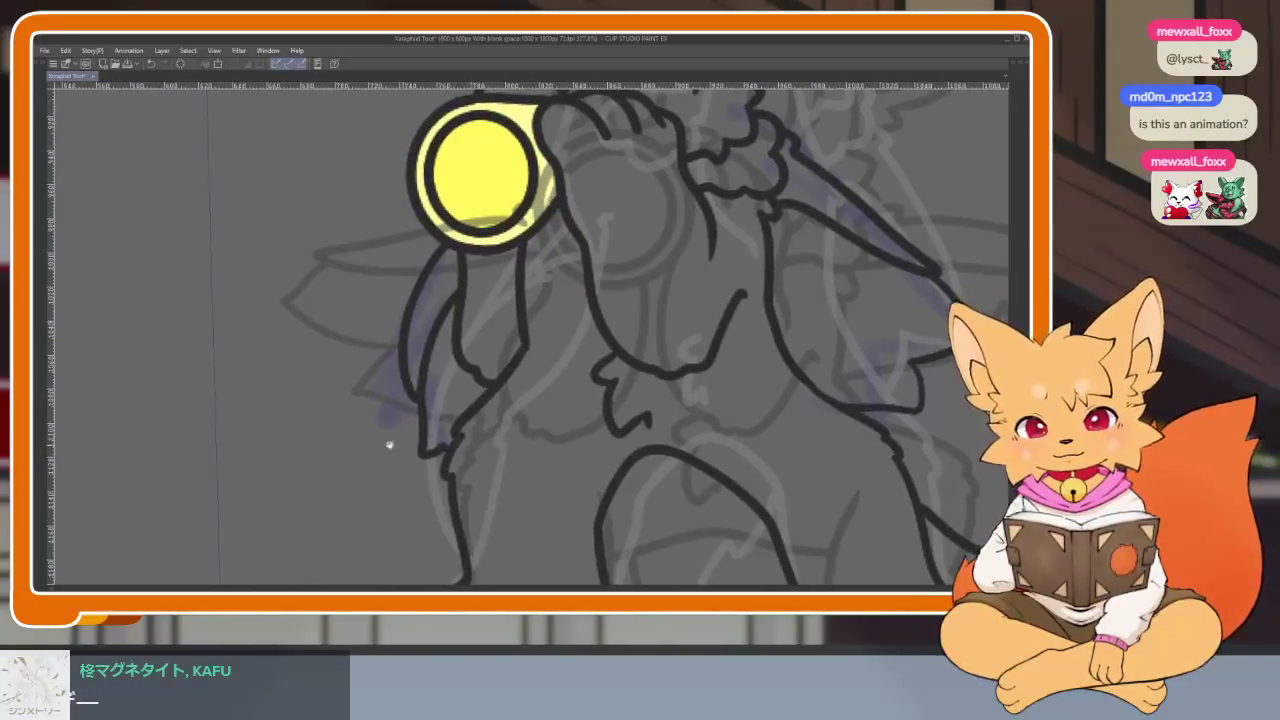
{"action": "scroll", "coordinate": [359, 427], "scroll_direction": "up", "scroll_amount": 1}
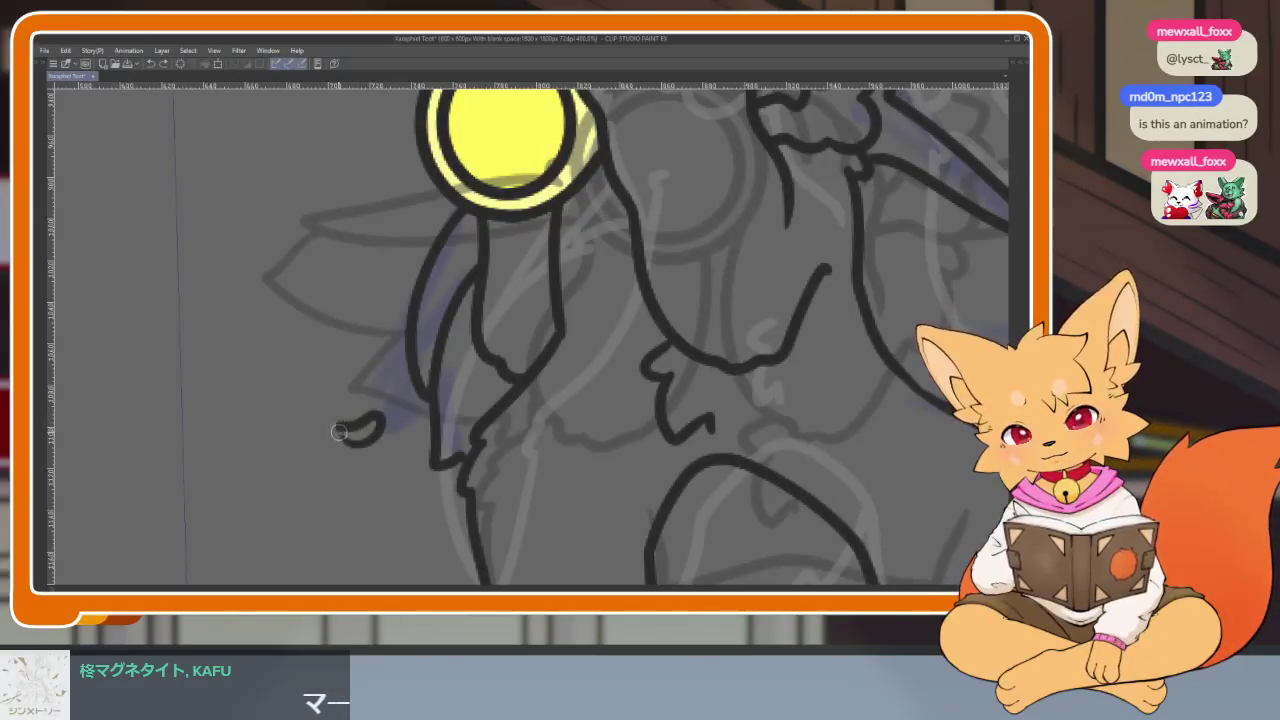
{"action": "scroll", "coordinate": [512, 422], "scroll_direction": "down", "scroll_amount": 5}
{"action": "scroll", "coordinate": [814, 449], "scroll_direction": "up", "scroll_amount": 3}
{"action": "scroll", "coordinate": [734, 449], "scroll_direction": "up", "scroll_amount": 2}
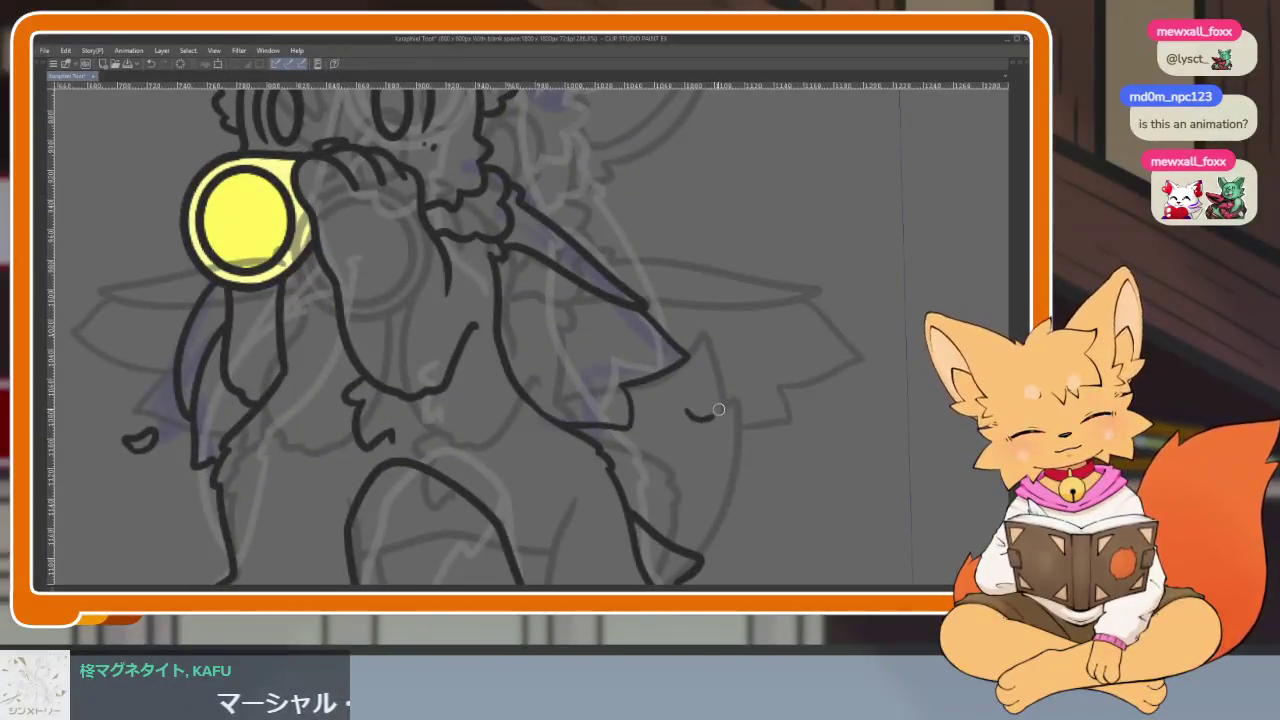
{"action": "scroll", "coordinate": [729, 416], "scroll_direction": "down", "scroll_amount": 3}
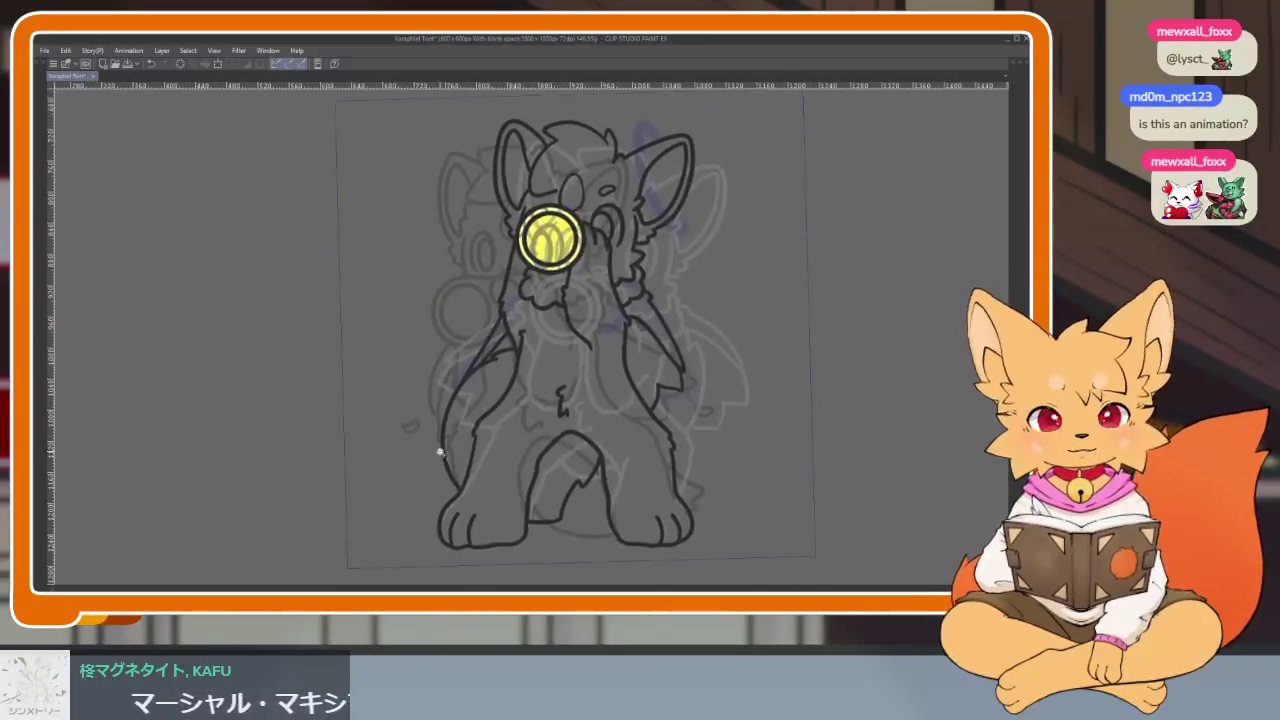
{"action": "scroll", "coordinate": [398, 444], "scroll_direction": "up", "scroll_amount": 4}
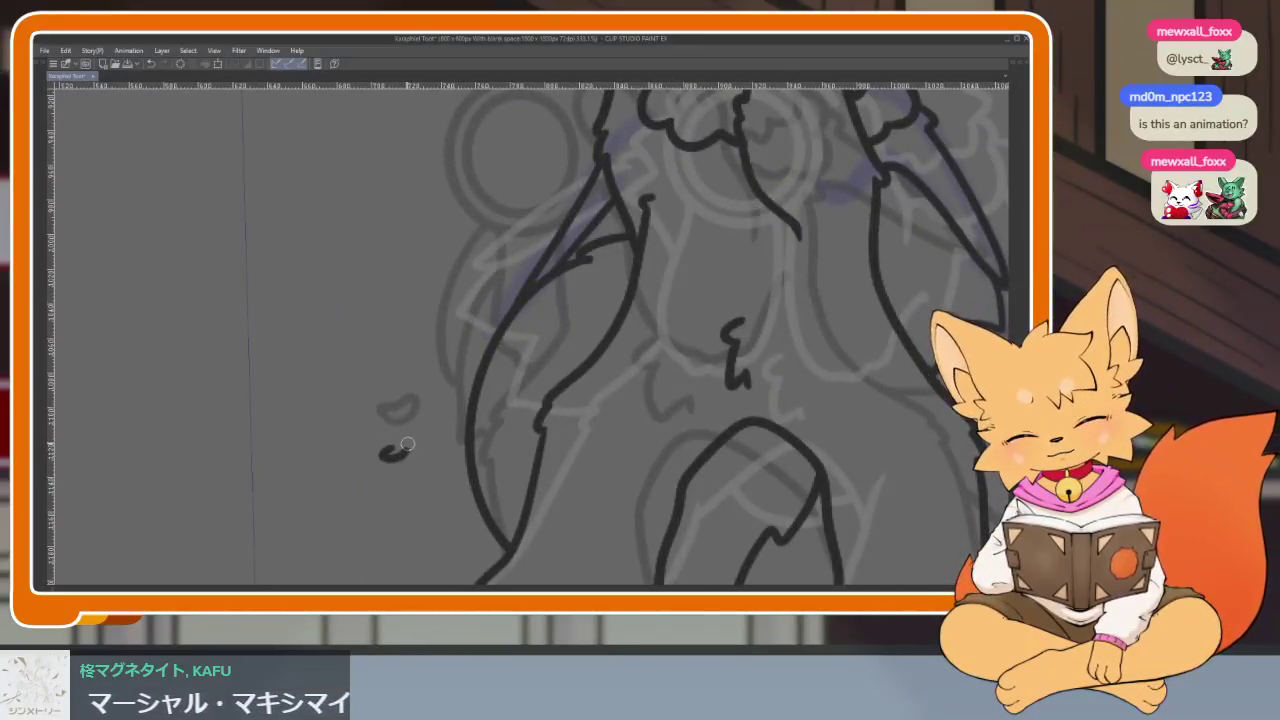
{"action": "scroll", "coordinate": [456, 410], "scroll_direction": "down", "scroll_amount": 2}
{"action": "scroll", "coordinate": [792, 389], "scroll_direction": "up", "scroll_amount": 2}
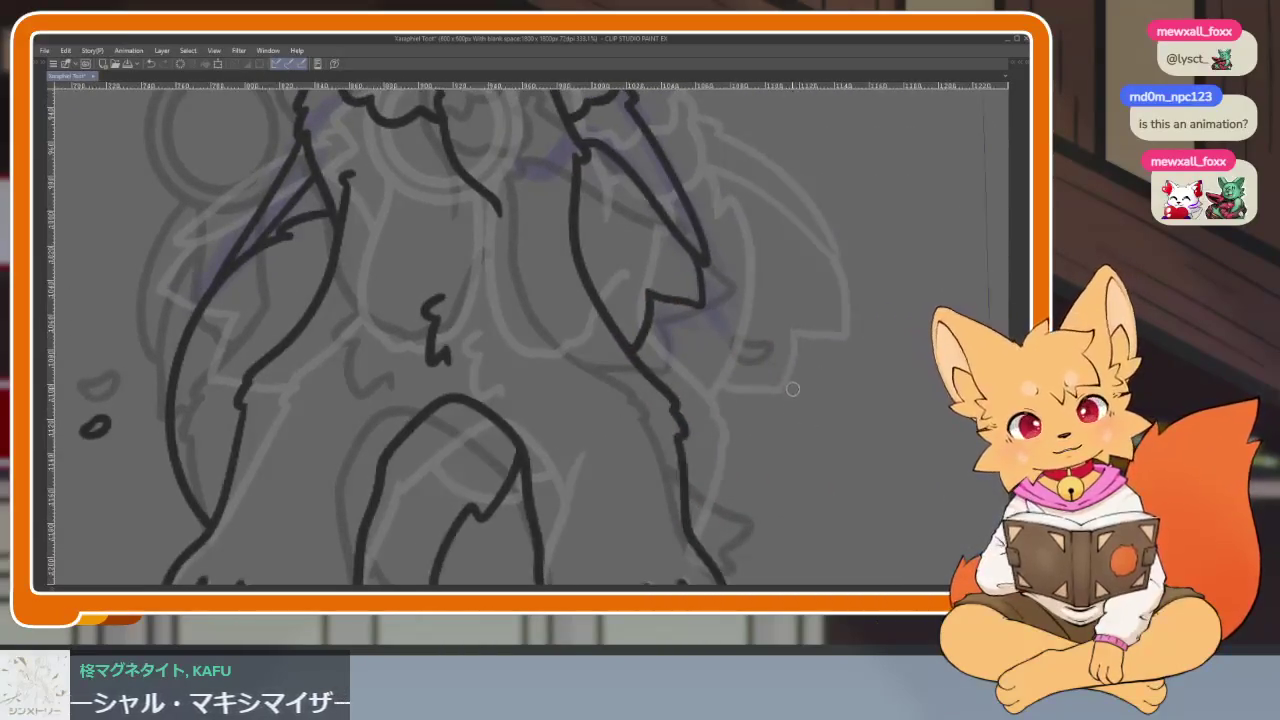
{"action": "scroll", "coordinate": [657, 413], "scroll_direction": "down", "scroll_amount": 2}
{"action": "scroll", "coordinate": [420, 478], "scroll_direction": "up", "scroll_amount": 2}
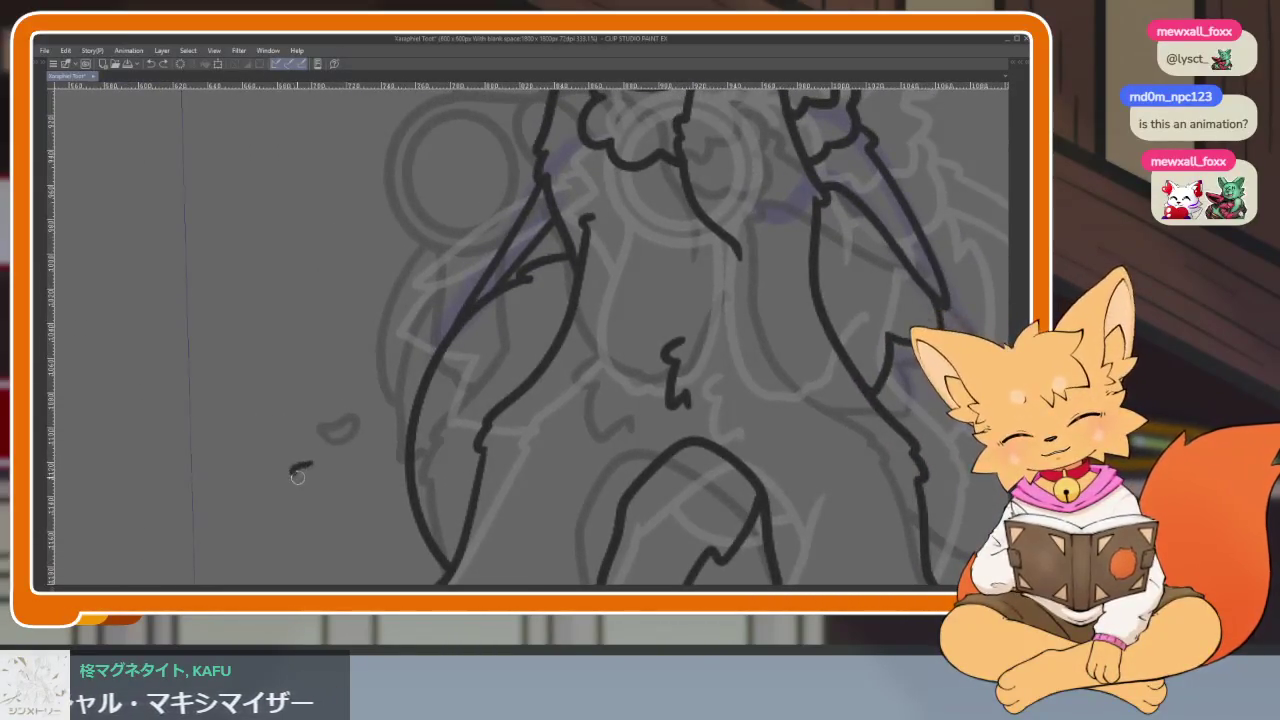
{"action": "scroll", "coordinate": [305, 470], "scroll_direction": "down", "scroll_amount": 2}
{"action": "scroll", "coordinate": [785, 422], "scroll_direction": "up", "scroll_amount": 2}
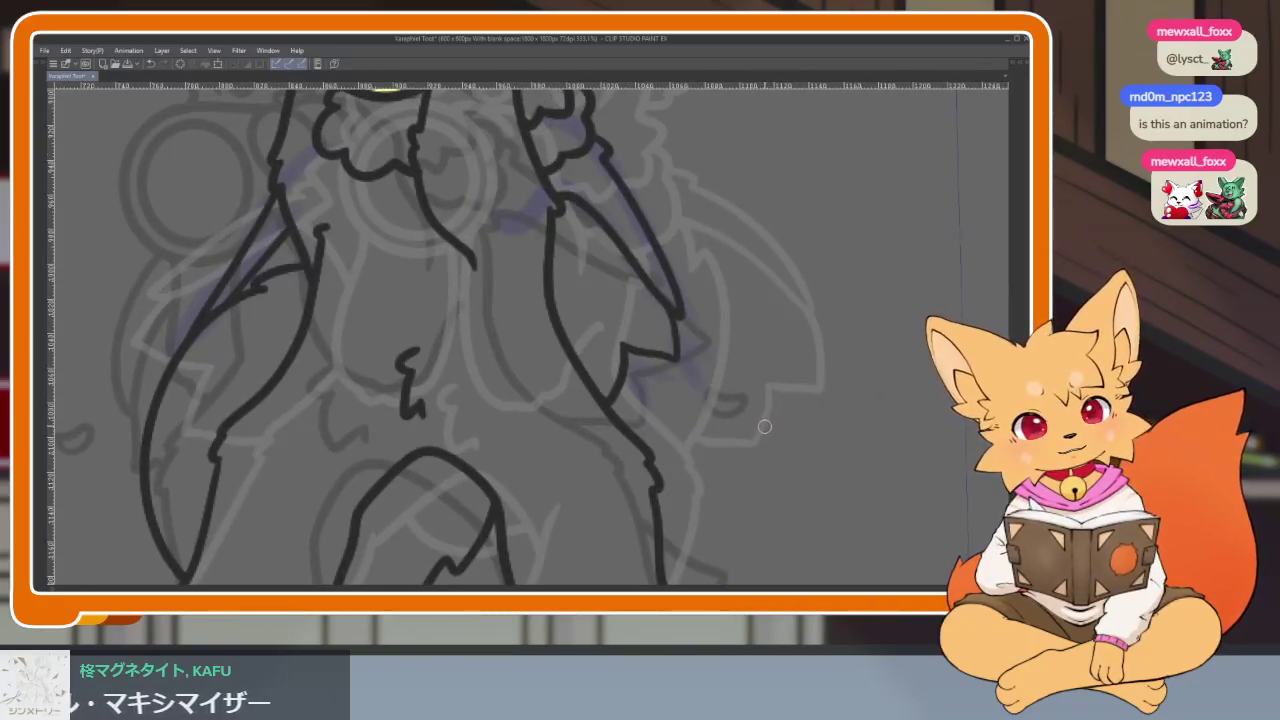
{"action": "scroll", "coordinate": [773, 428], "scroll_direction": "down", "scroll_amount": 5}
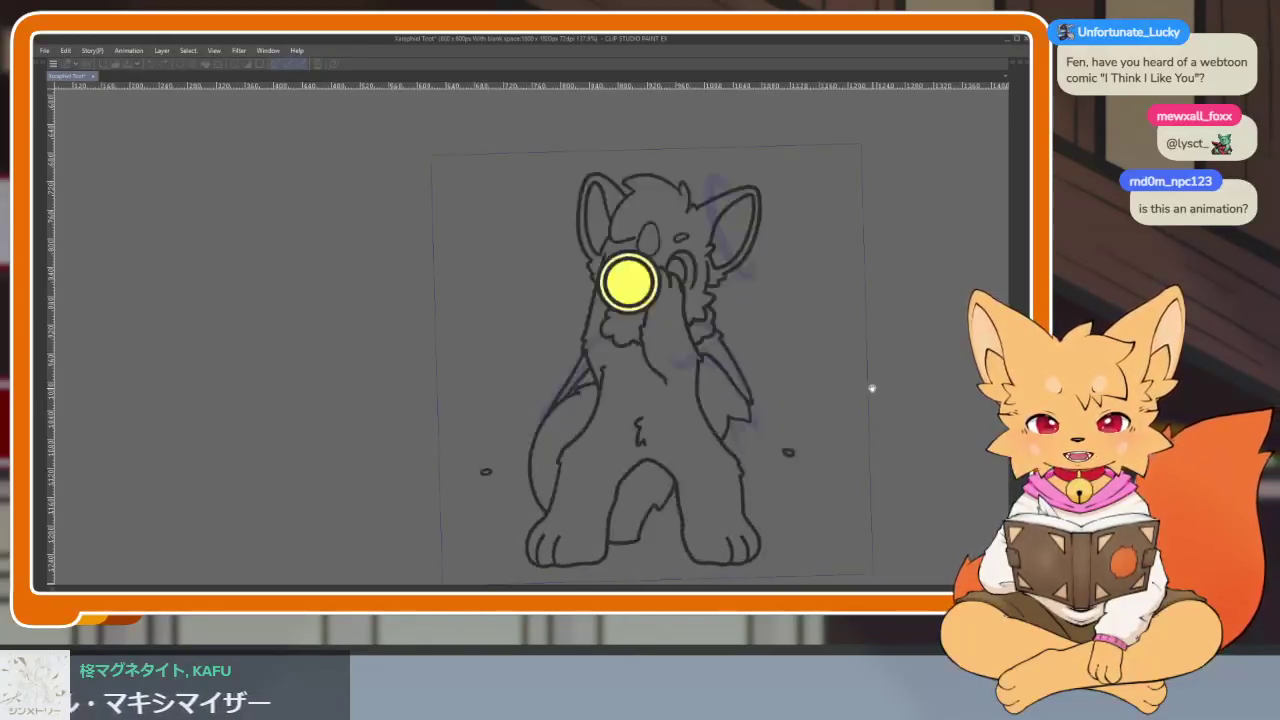
{"action": "key", "text": "space"}
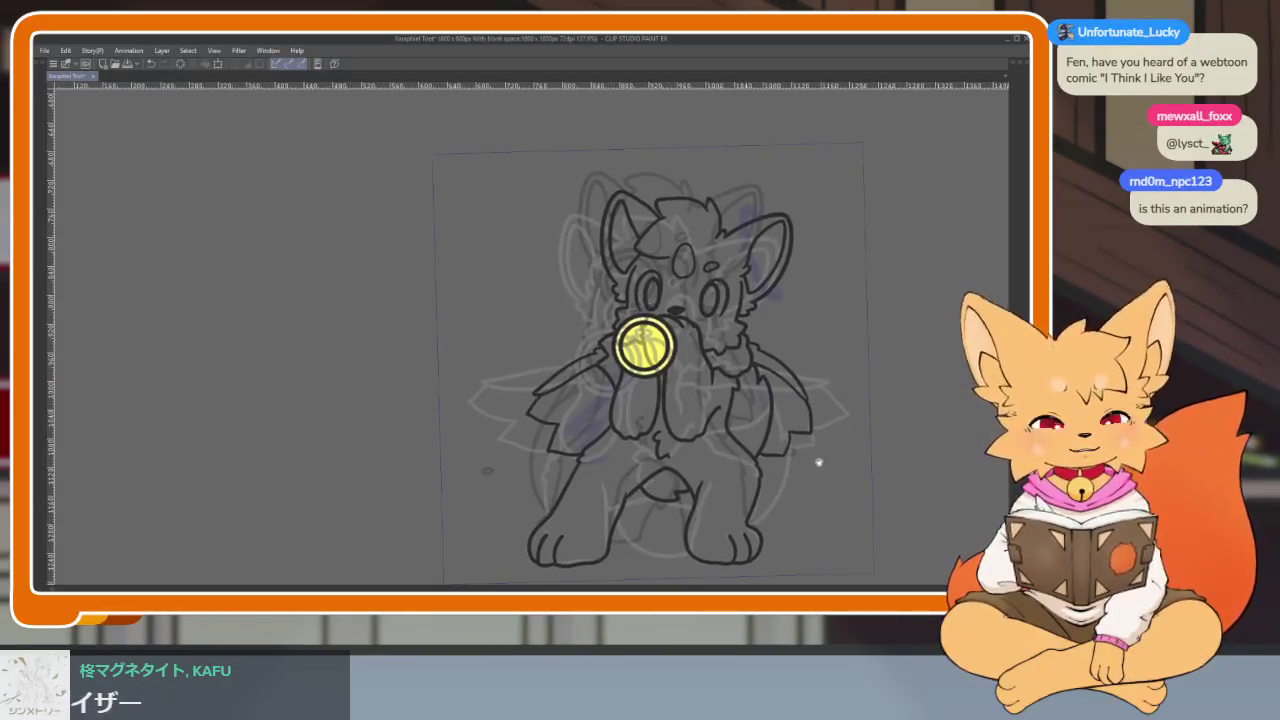
{"action": "scroll", "coordinate": [831, 443], "scroll_direction": "up", "scroll_amount": 2}
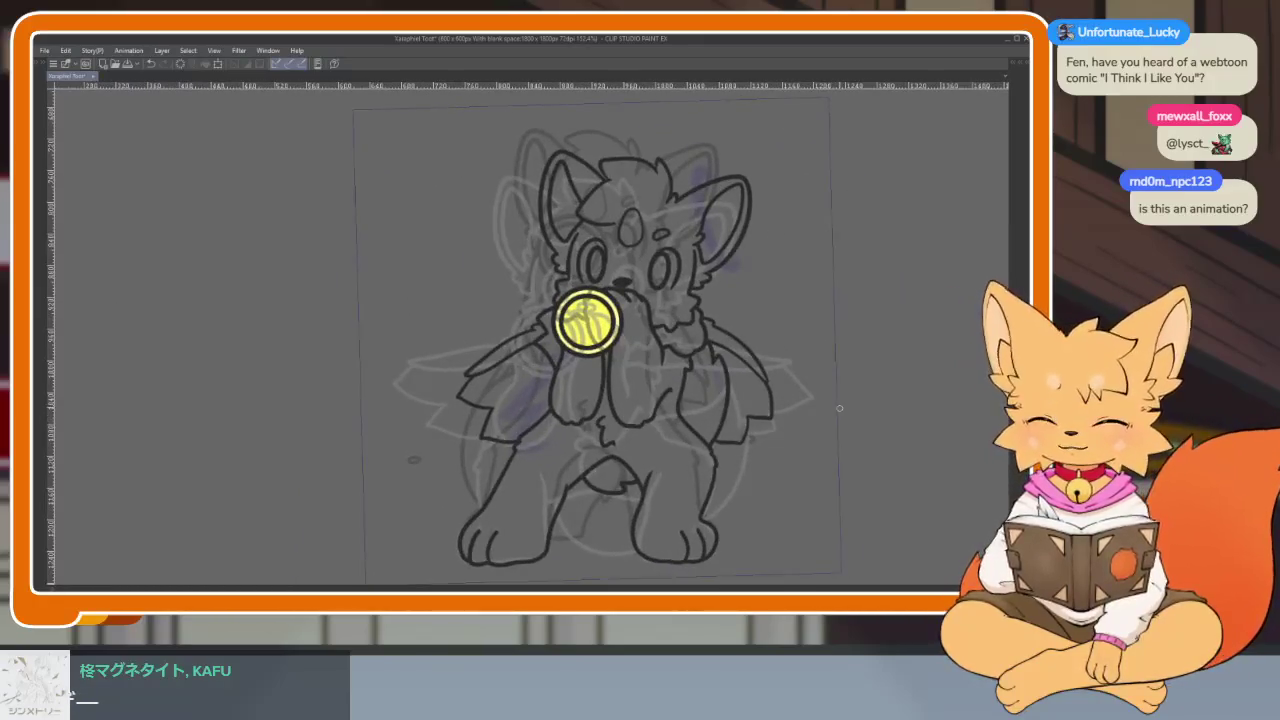
Step: Replay the animation once more with all palettes hidden, then stop it
{"action": "key", "text": "Tab"}
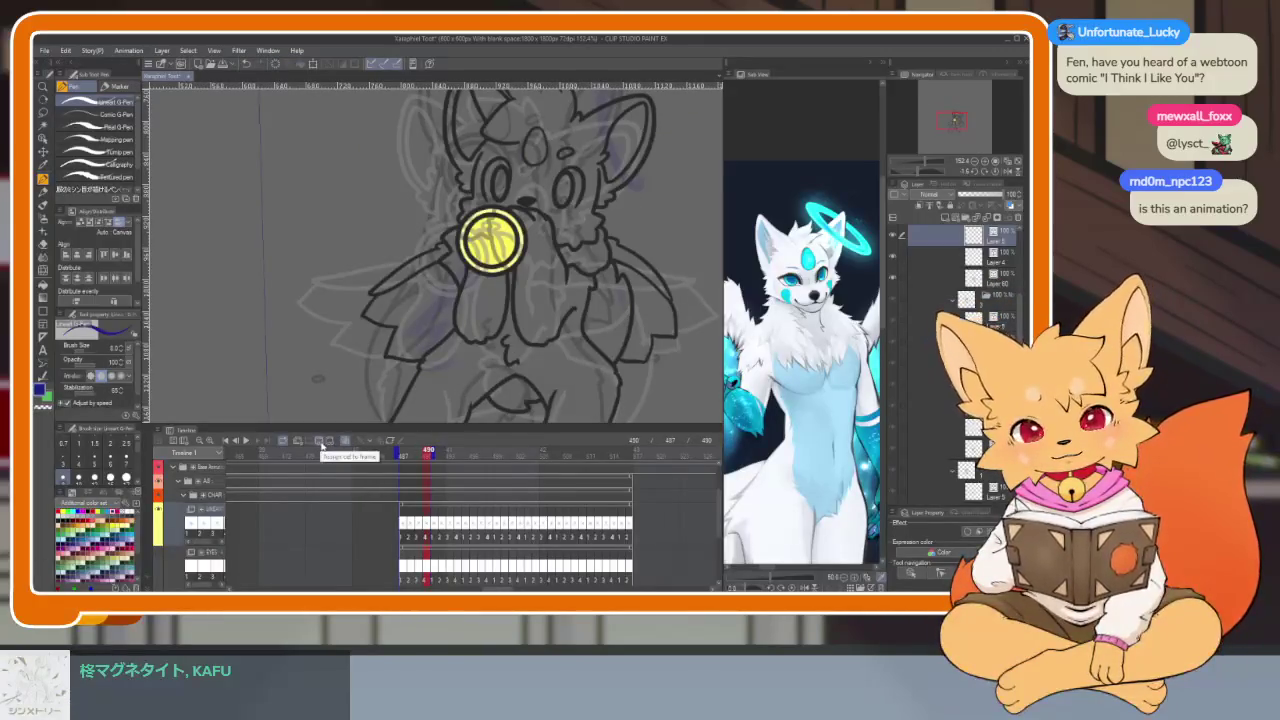
{"action": "key", "text": "Tab"}
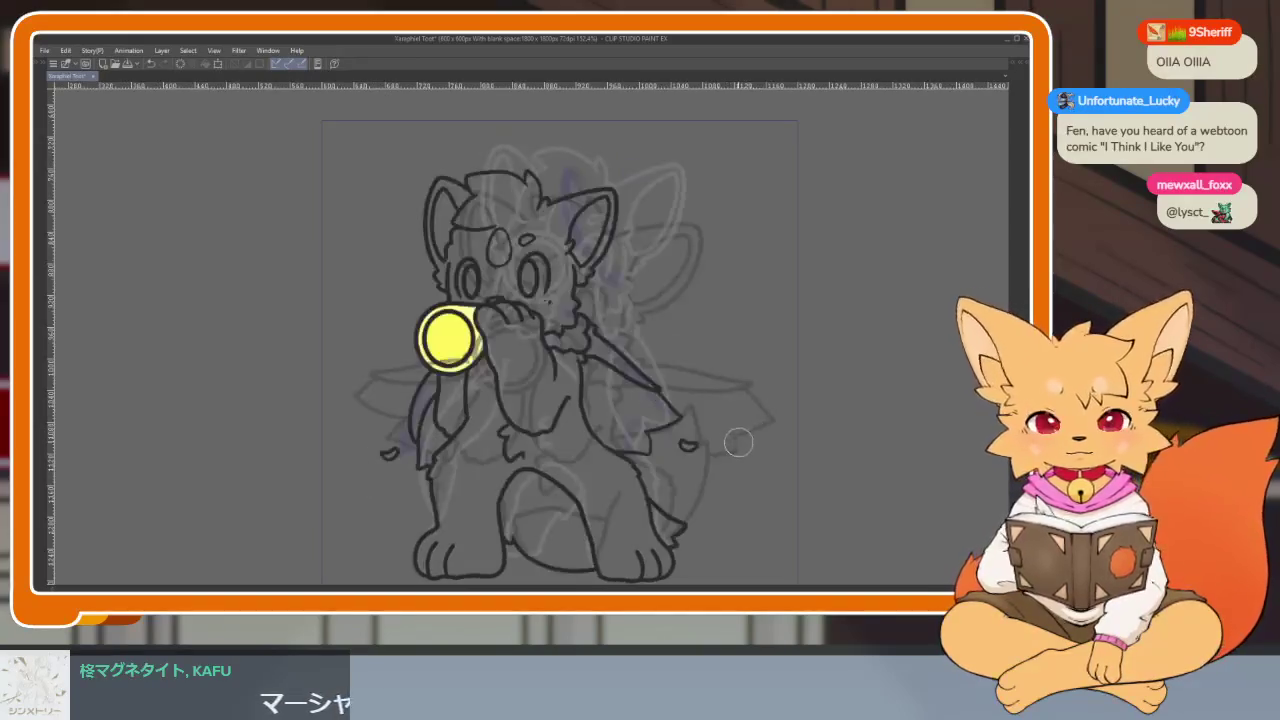
{"action": "scroll", "coordinate": [700, 451], "scroll_direction": "down", "scroll_amount": 1}
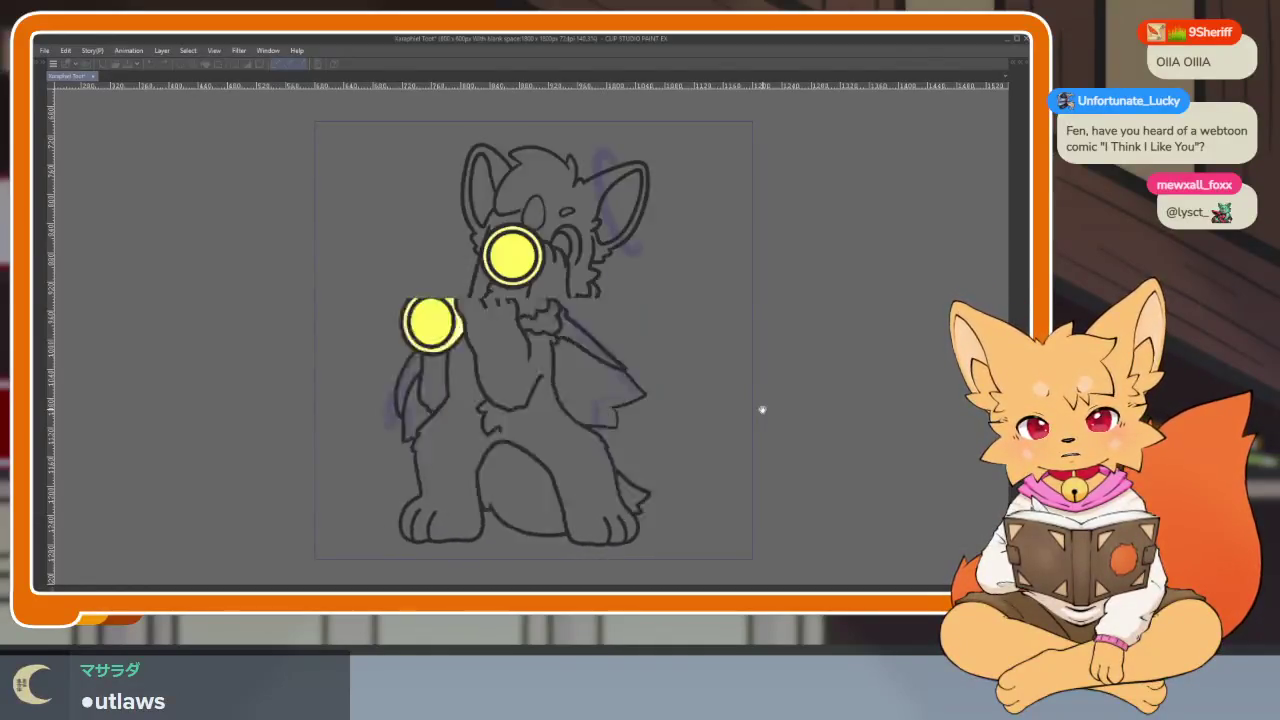
{"action": "key", "text": "space"}
Step: Scrub the timeline playhead to frame 487 with the palettes back in view
{"action": "key", "text": "Tab"}
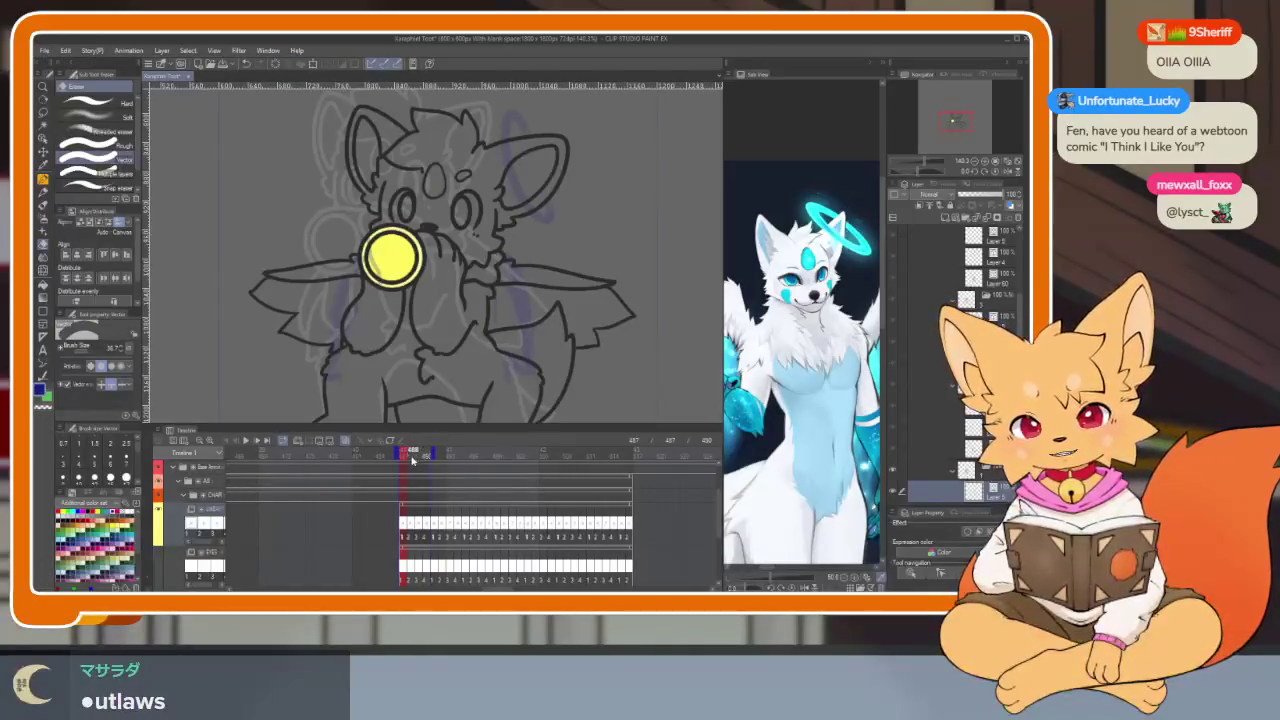
{"action": "left_click_drag", "start_coordinate": [414, 455], "coordinate": [401, 457]}
{"action": "key", "text": "Tab"}
{"action": "scroll", "coordinate": [601, 455], "scroll_direction": "up", "scroll_amount": 2}
{"action": "scroll", "coordinate": [601, 455], "scroll_direction": "up", "scroll_amount": 1}
{"action": "scroll", "coordinate": [601, 455], "scroll_direction": "down", "scroll_amount": 2}
{"action": "scroll", "coordinate": [694, 429], "scroll_direction": "down", "scroll_amount": 1}
{"action": "key", "text": "Tab"}
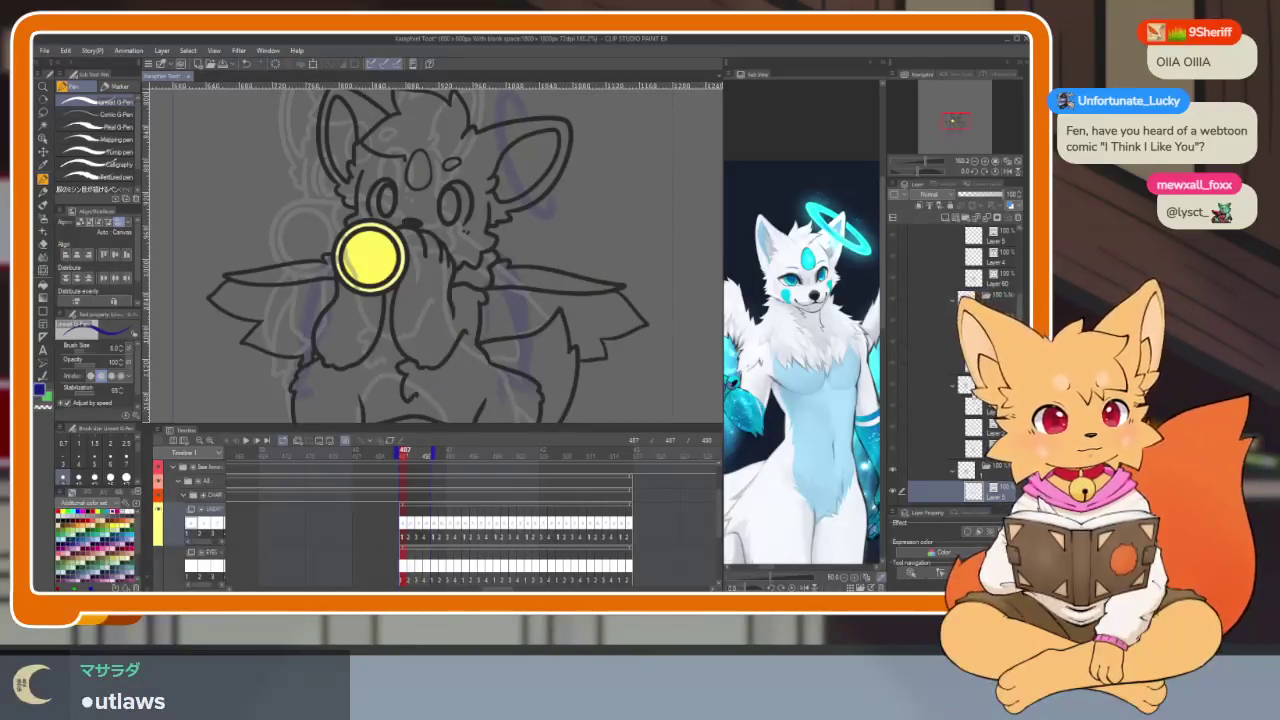
{"action": "scroll", "coordinate": [956, 226], "scroll_direction": "down", "scroll_amount": 2}
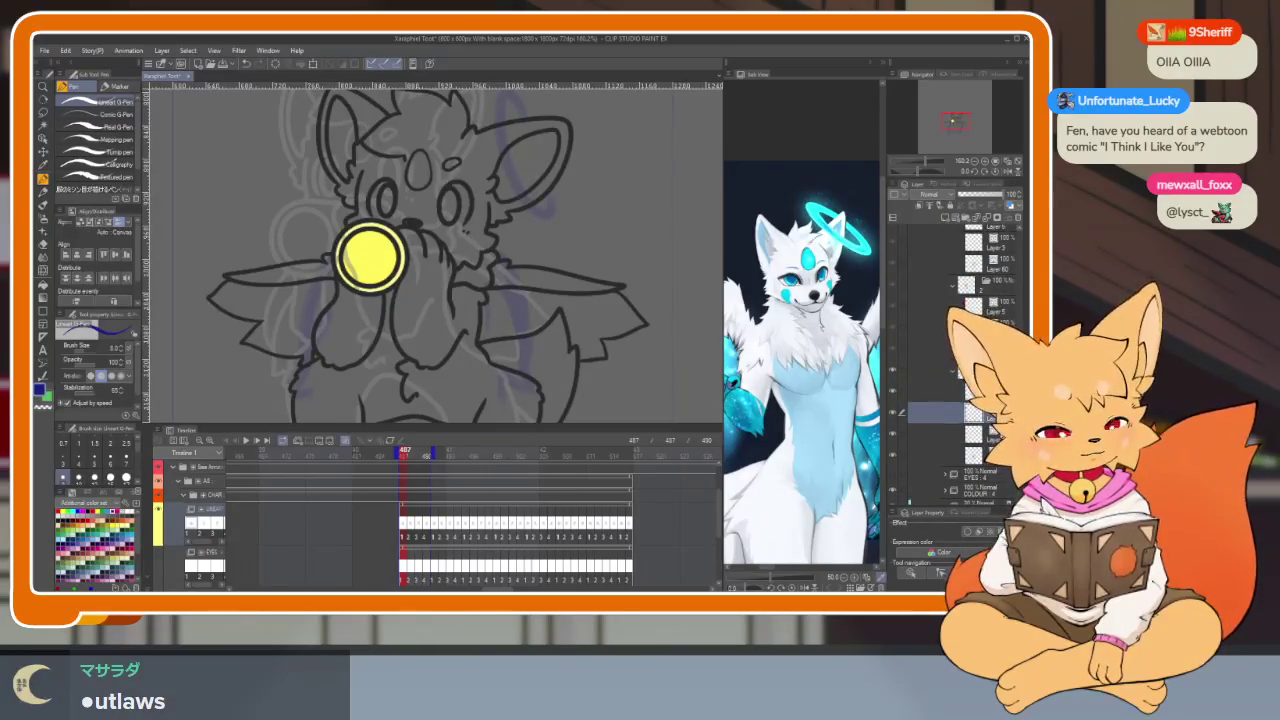
Step: Step forward through frames 488 and 489 to frame 490
{"action": "right_click", "coordinate": [908, 440]}
{"action": "left_click", "coordinate": [370, 255]}
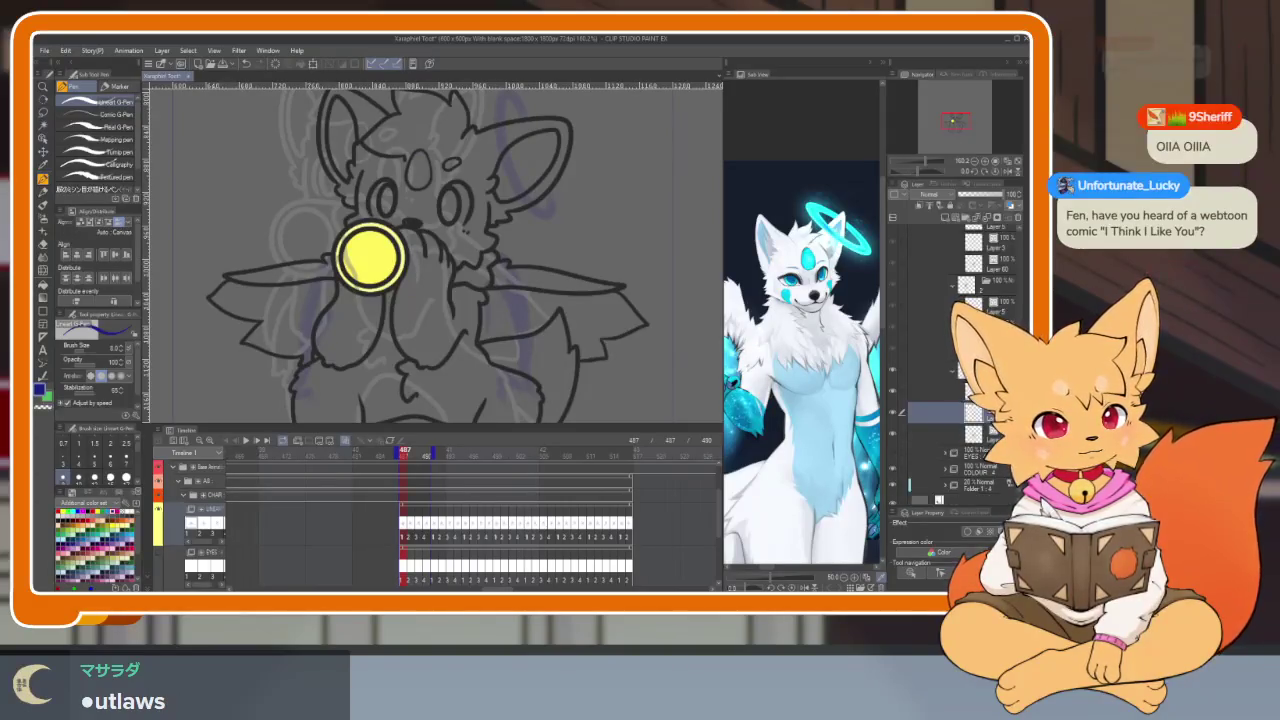
{"action": "key", "text": "Right"}
{"action": "scroll", "coordinate": [960, 300], "scroll_direction": "up", "scroll_amount": 3}
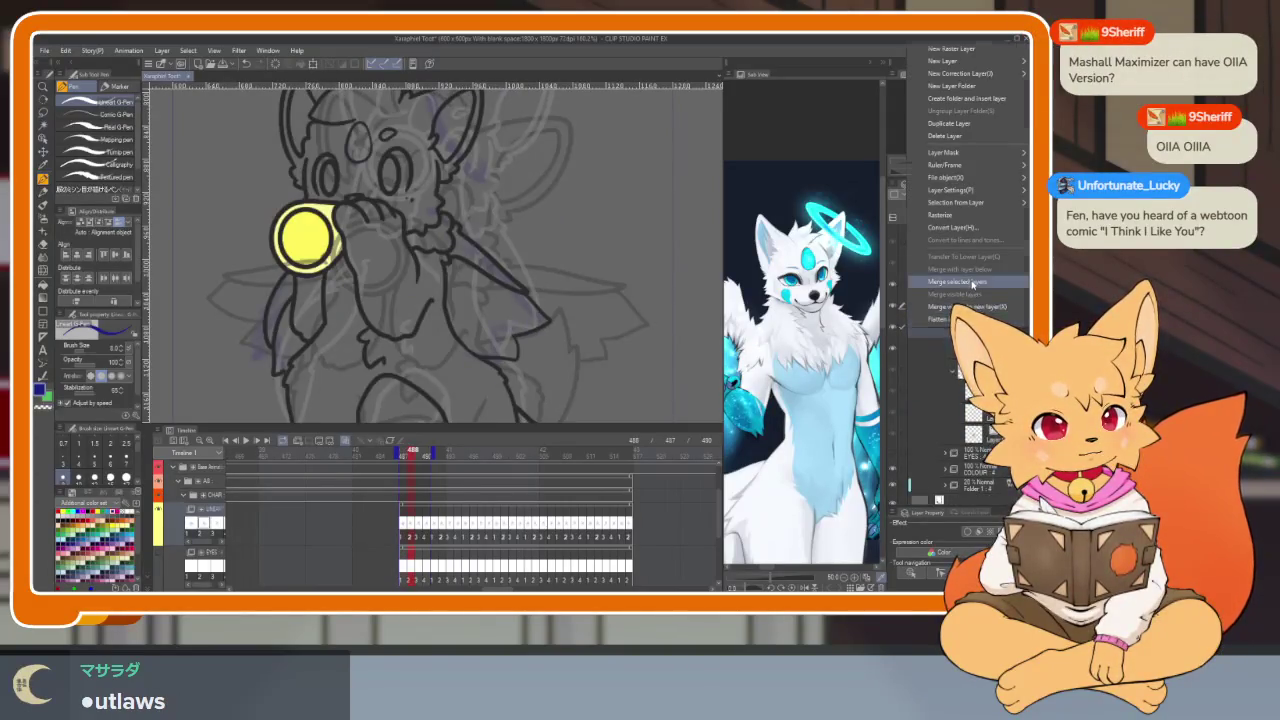
{"action": "scroll", "coordinate": [960, 300], "scroll_direction": "up", "scroll_amount": 3}
{"action": "key", "text": "Right"}
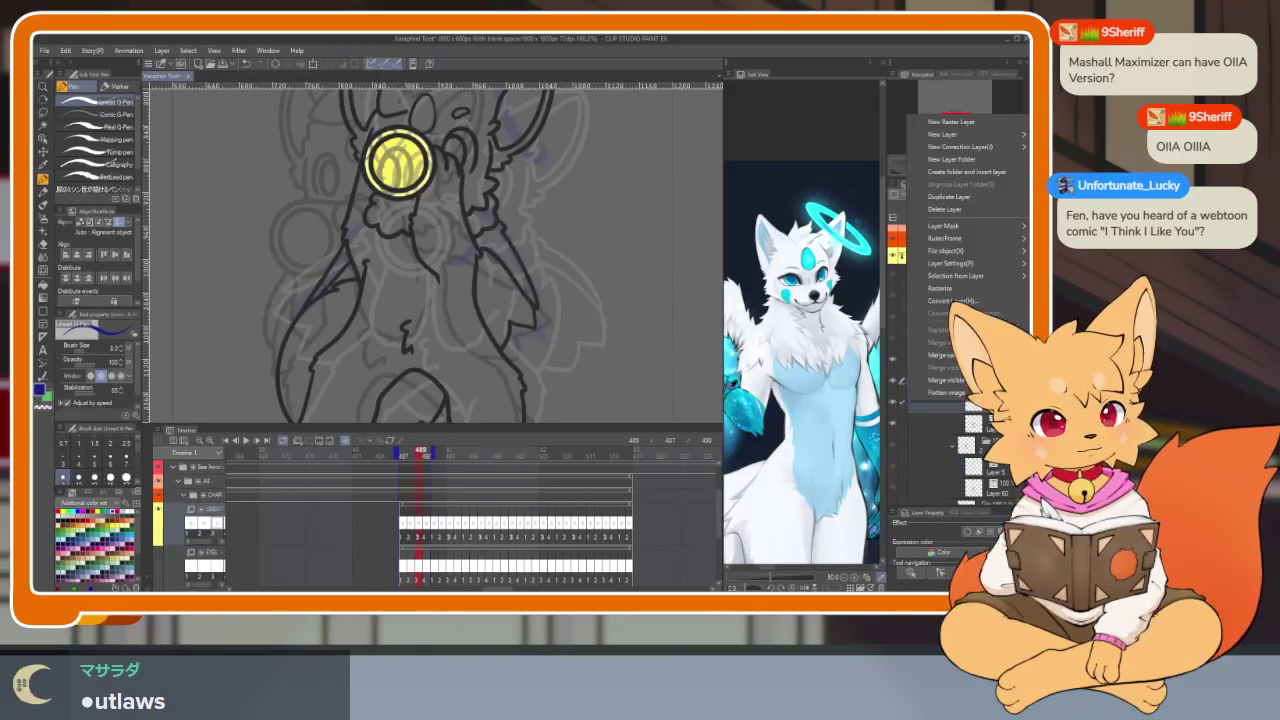
{"action": "key", "text": "Right"}
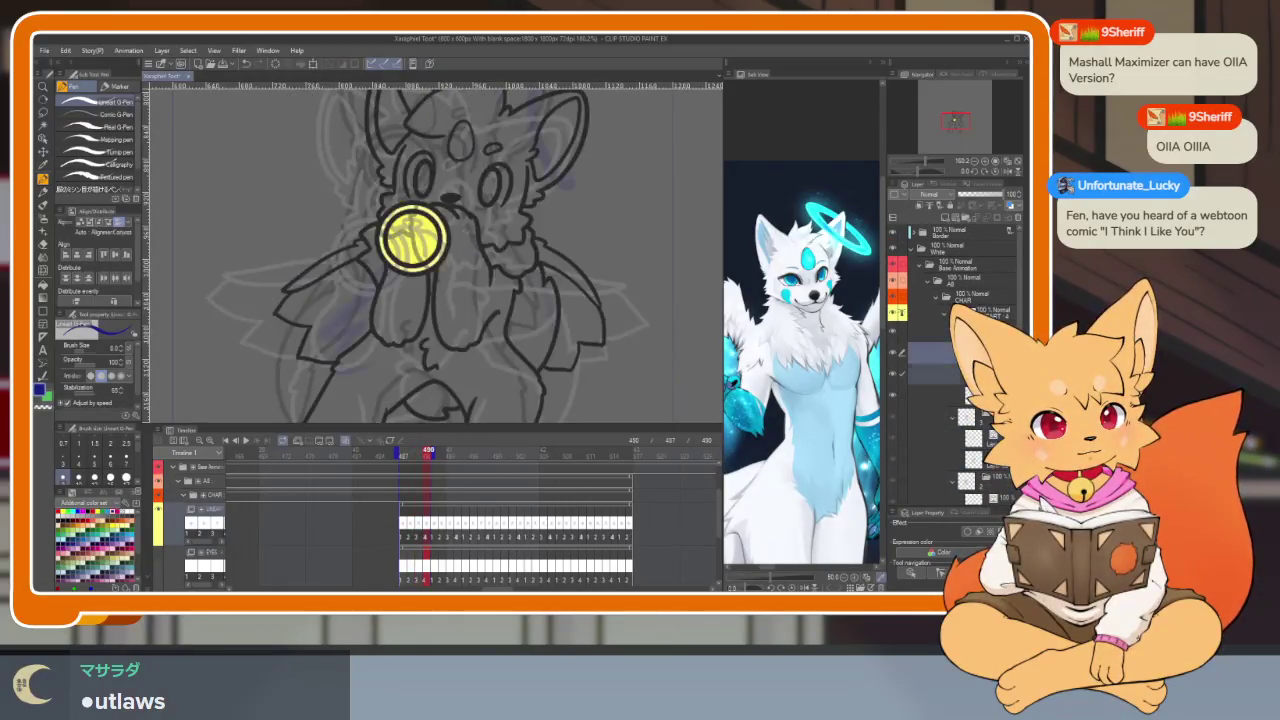
Step: Create New Raster Layer 'Layer 6' on frame 490 and hide all palettes
{"action": "key", "text": "shift+F10"}
{"action": "left_click", "coordinate": [953, 90]}
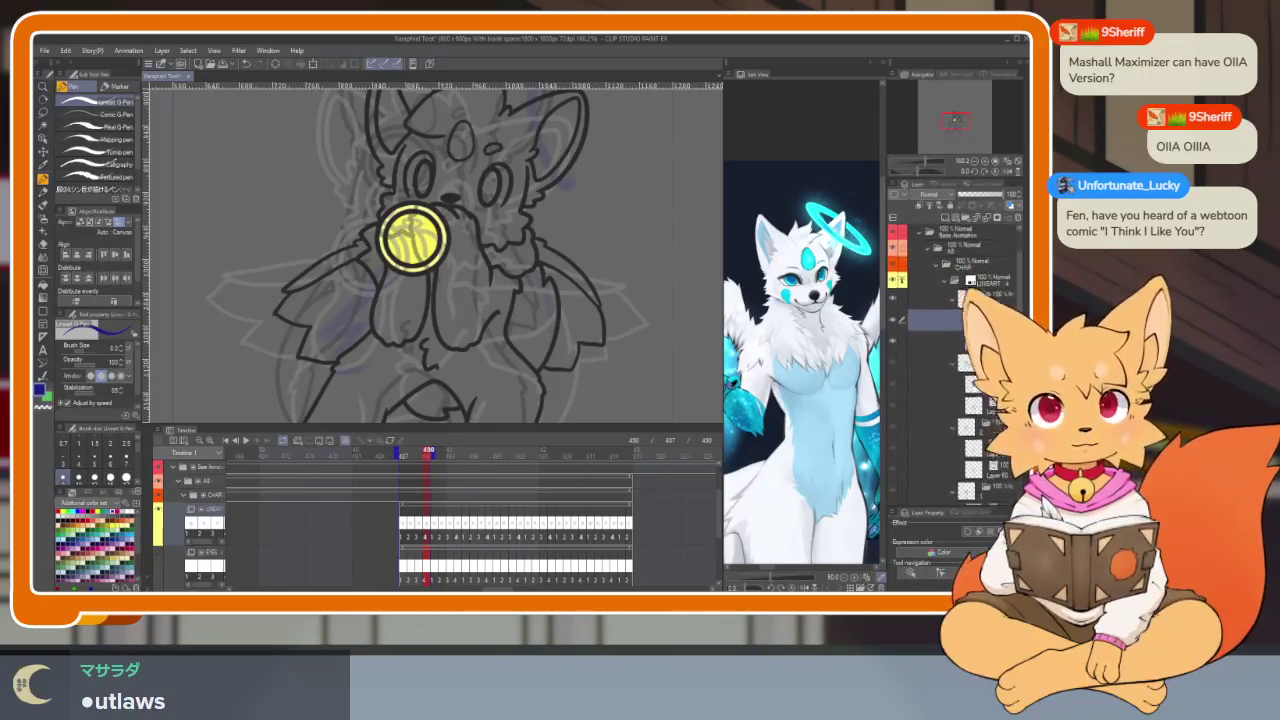
{"action": "scroll", "coordinate": [955, 350], "scroll_direction": "down", "scroll_amount": 3}
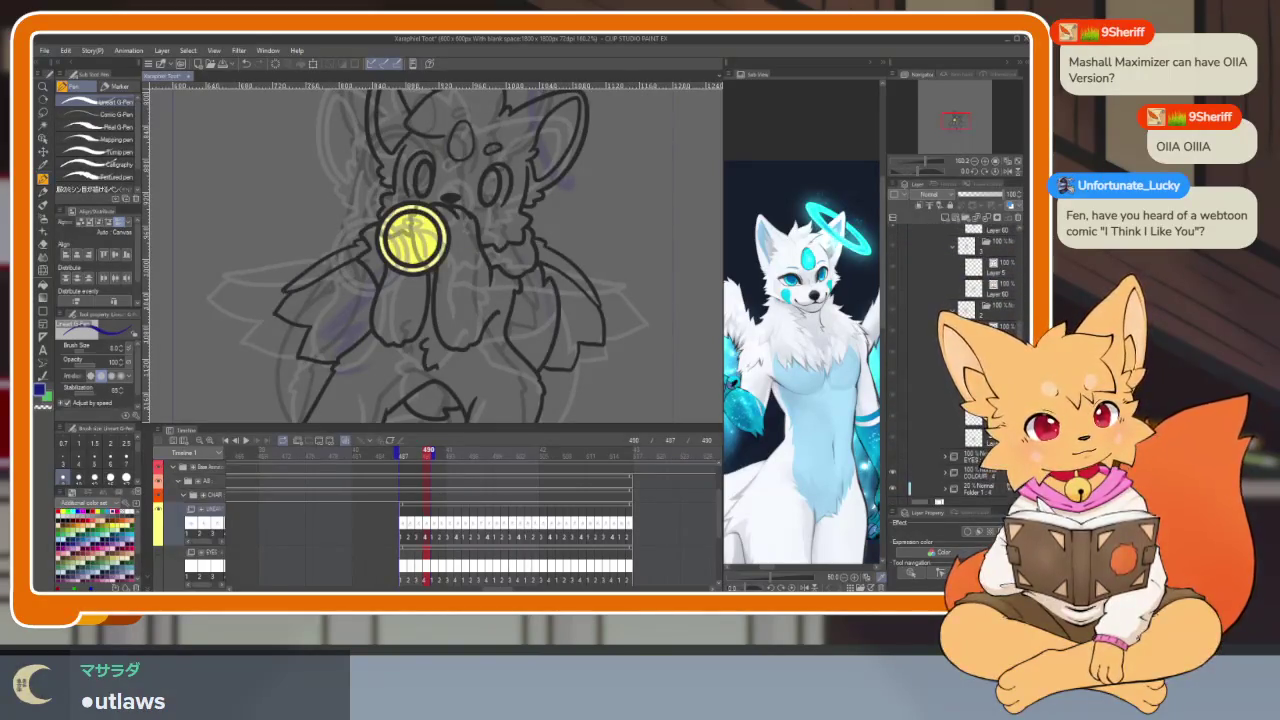
{"action": "key", "text": "Tab"}
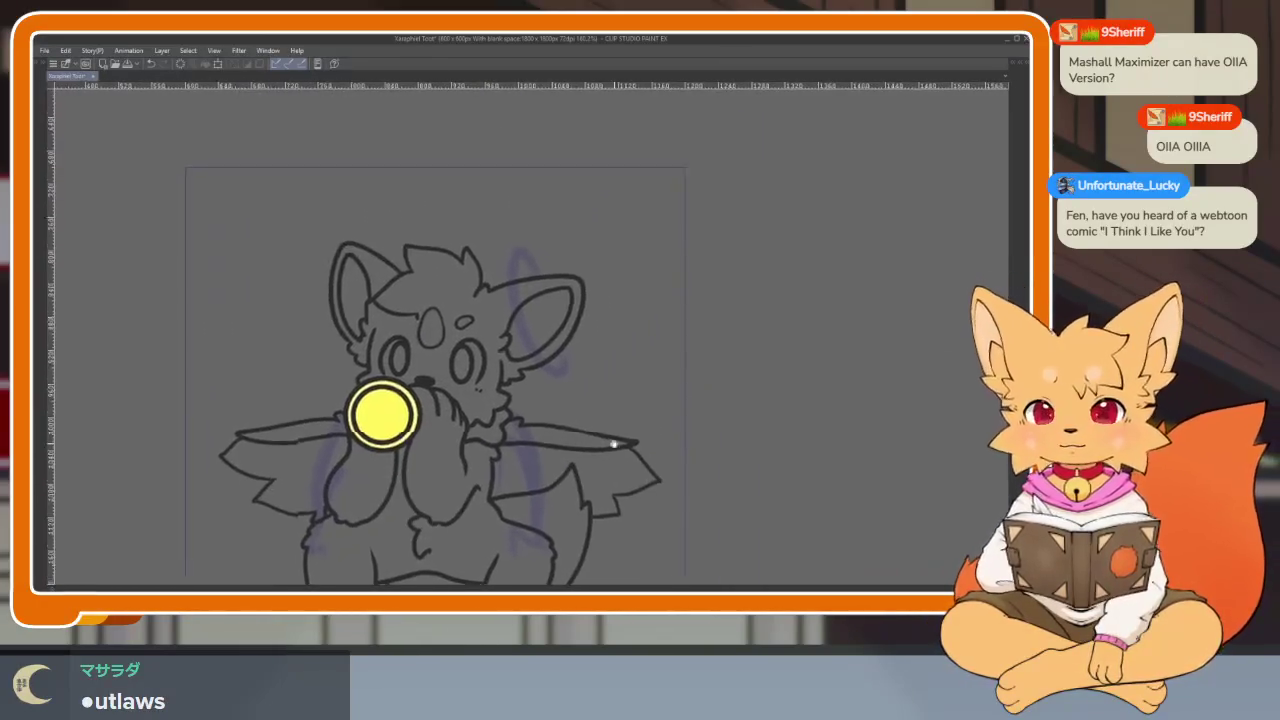
Step: Zoom in on the character's right ear and select the Figure tool's Ellipse sub tool
{"action": "scroll", "coordinate": [614, 443], "scroll_direction": "up", "scroll_amount": 5}
{"action": "mouse_move", "coordinate": [665, 393]}
{"action": "left_mouse_down"}
{"action": "mouse_move", "coordinate": [763, 386]}
{"action": "mouse_move", "coordinate": [717, 451]}
{"action": "mouse_move", "coordinate": [738, 435]}
{"action": "left_mouse_up"}
{"action": "scroll", "coordinate": [739, 435], "scroll_direction": "up", "scroll_amount": 1}
{"action": "scroll", "coordinate": [723, 454], "scroll_direction": "up", "scroll_amount": 1}
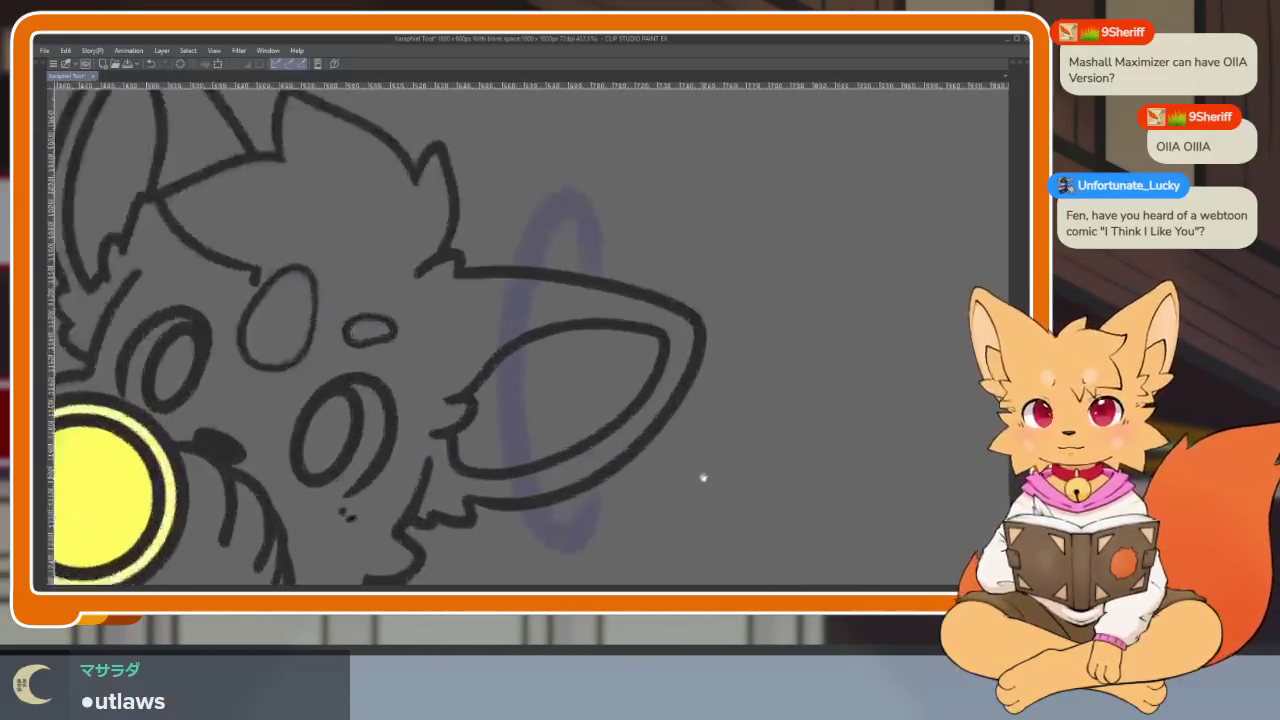
{"action": "scroll", "coordinate": [680, 477], "scroll_direction": "up", "scroll_amount": 1}
{"action": "scroll", "coordinate": [663, 471], "scroll_direction": "down", "scroll_amount": 1}
{"action": "scroll", "coordinate": [671, 477], "scroll_direction": "down", "scroll_amount": 1}
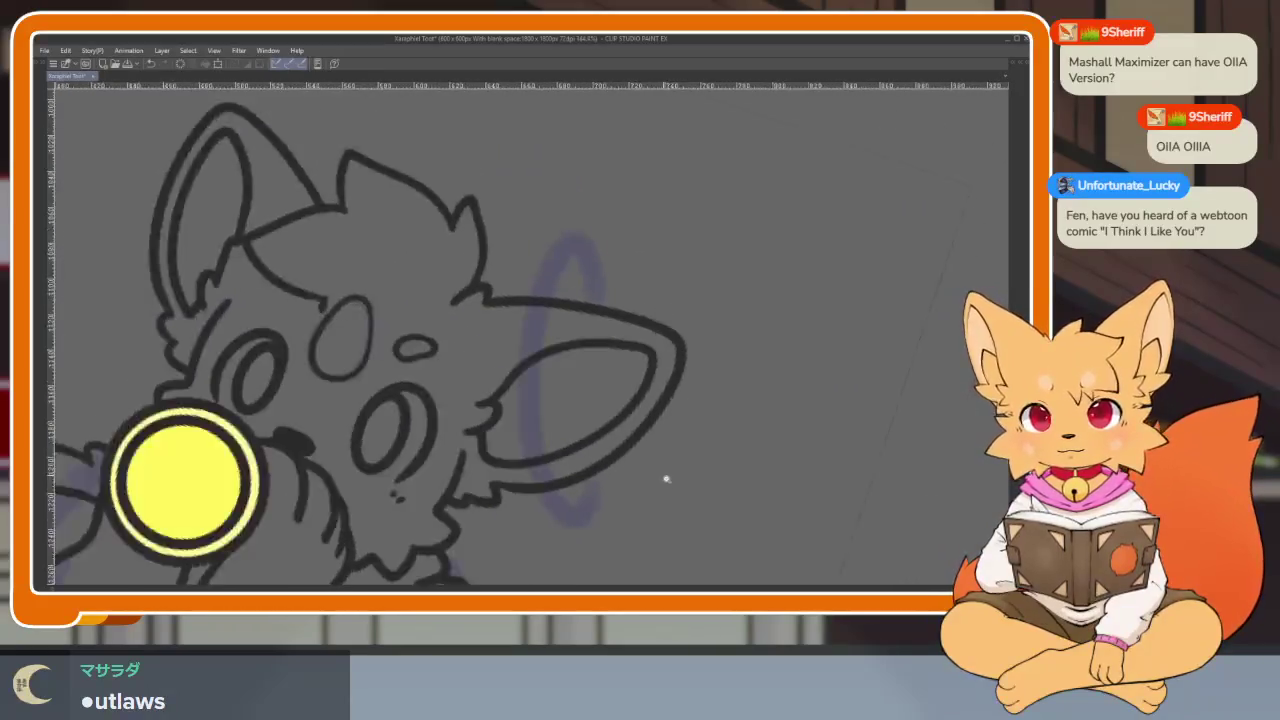
{"action": "scroll", "coordinate": [666, 477], "scroll_direction": "up", "scroll_amount": 2}
{"action": "scroll", "coordinate": [703, 463], "scroll_direction": "down", "scroll_amount": 1}
{"action": "left_click_drag", "start_coordinate": [703, 480], "coordinate": [714, 490]}
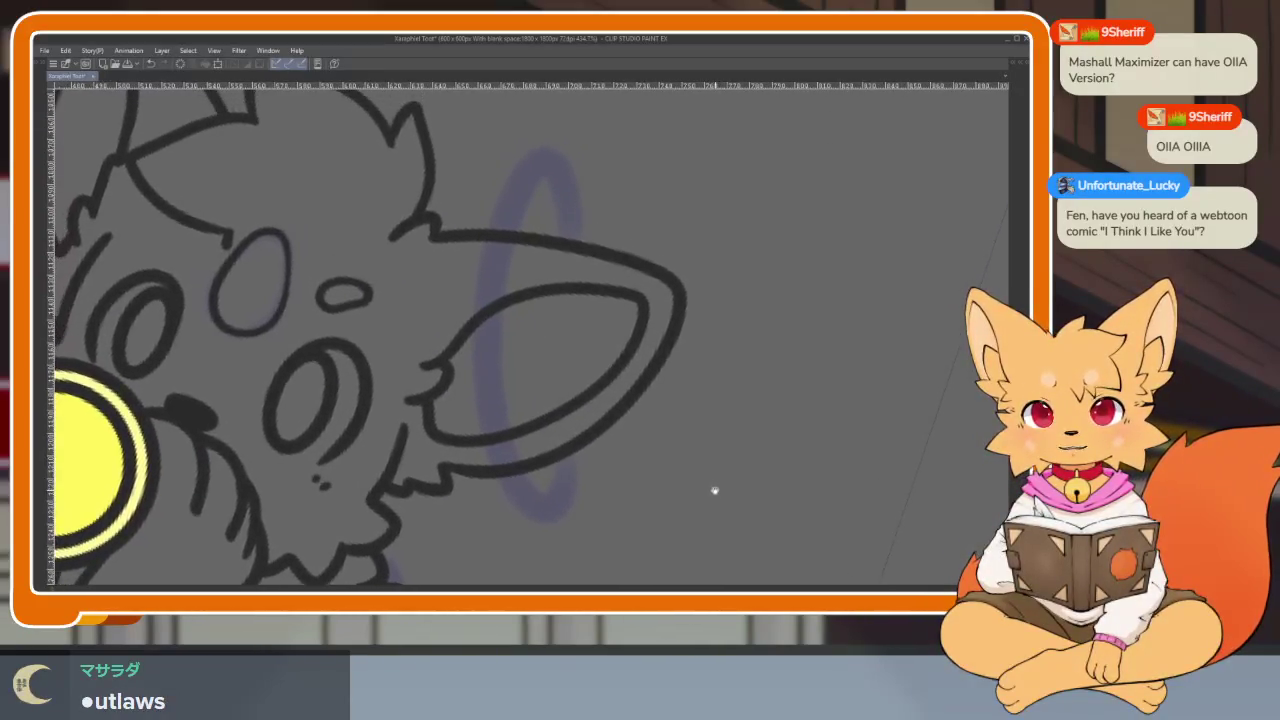
{"action": "left_click_drag", "start_coordinate": [771, 434], "coordinate": [774, 466]}
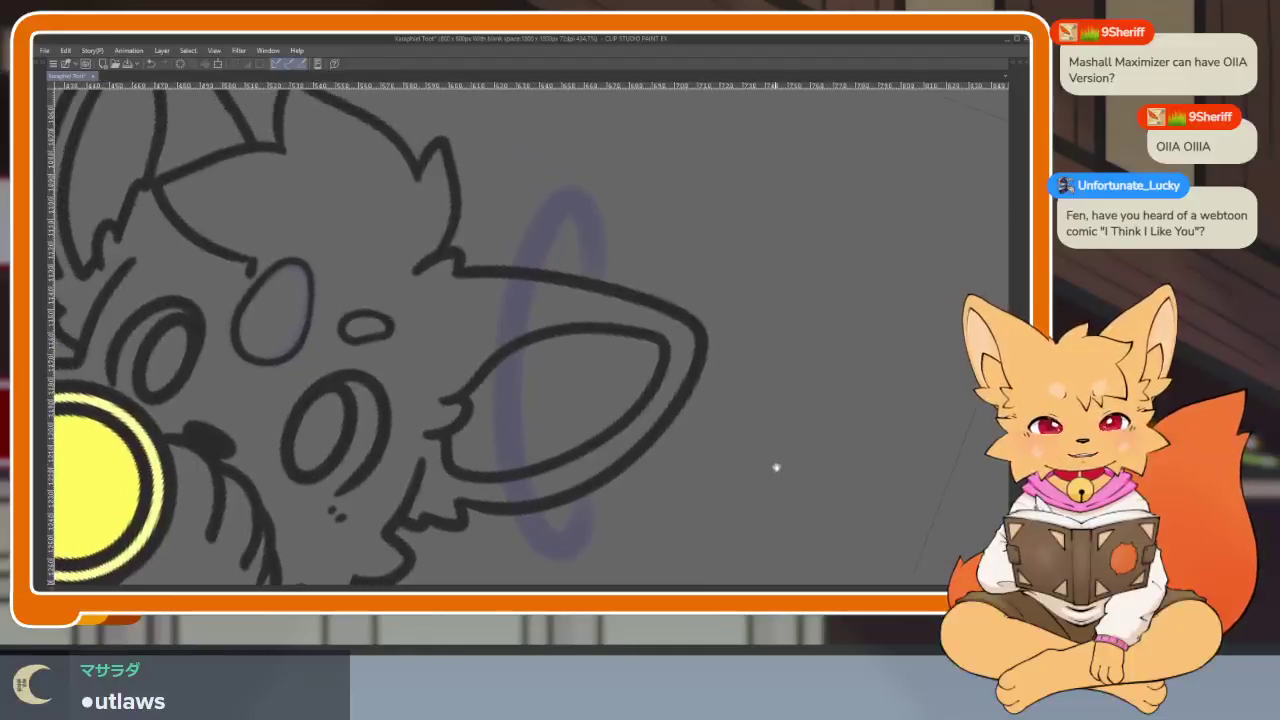
{"action": "scroll", "coordinate": [737, 449], "scroll_direction": "down", "scroll_amount": 1}
{"action": "scroll", "coordinate": [729, 466], "scroll_direction": "down", "scroll_amount": 1}
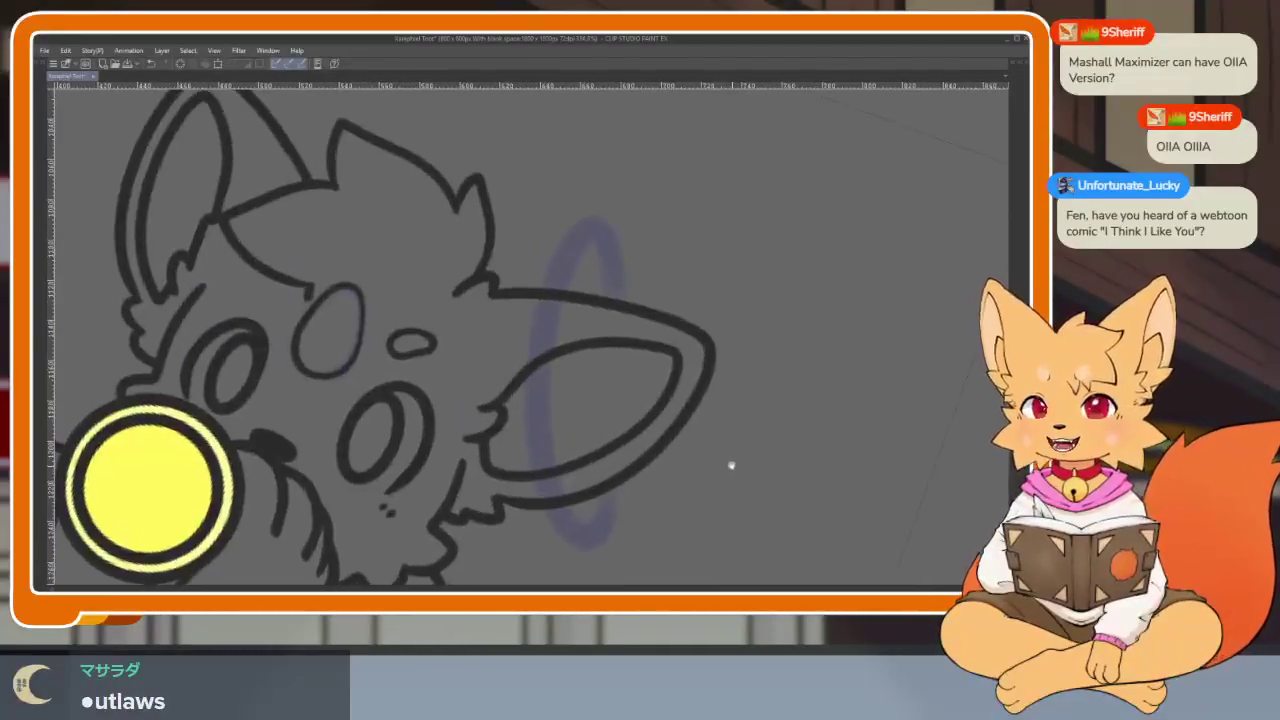
{"action": "key", "text": "Tab"}
{"action": "left_click", "coordinate": [44, 316]}
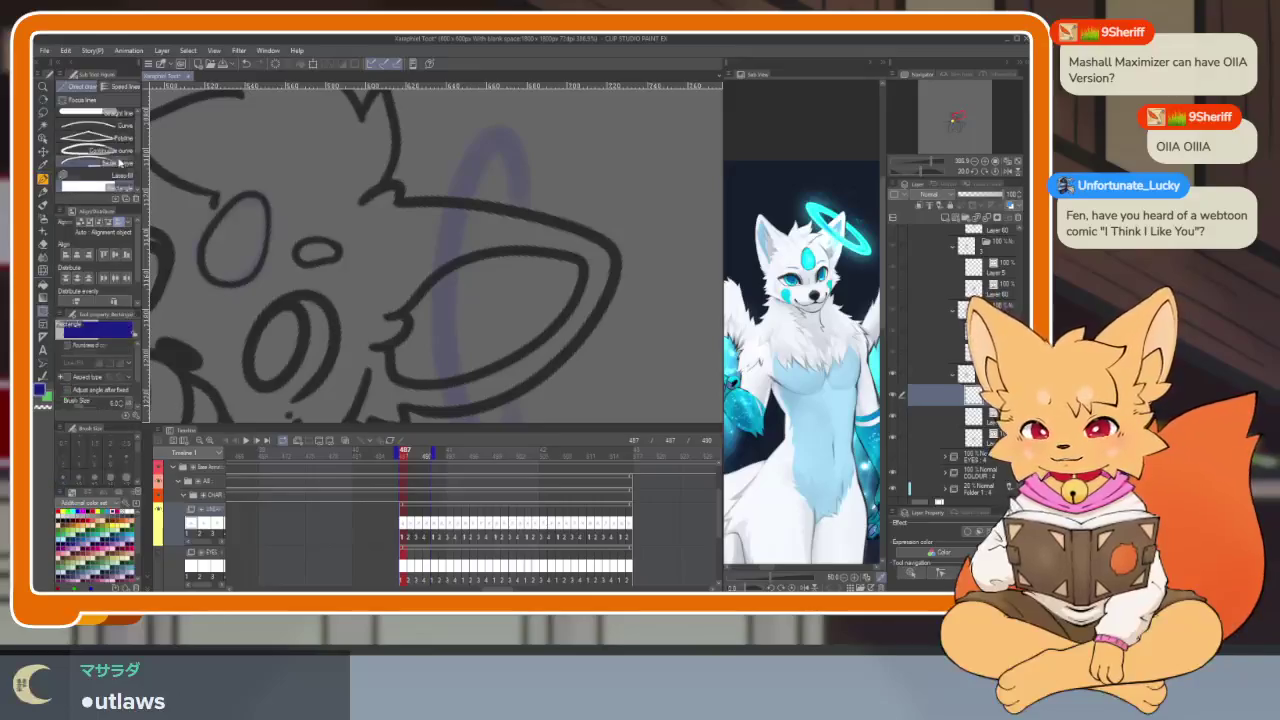
{"action": "scroll", "coordinate": [100, 150], "scroll_direction": "down", "scroll_amount": 2}
{"action": "left_click", "coordinate": [95, 186]}
{"action": "key", "text": "Tab"}
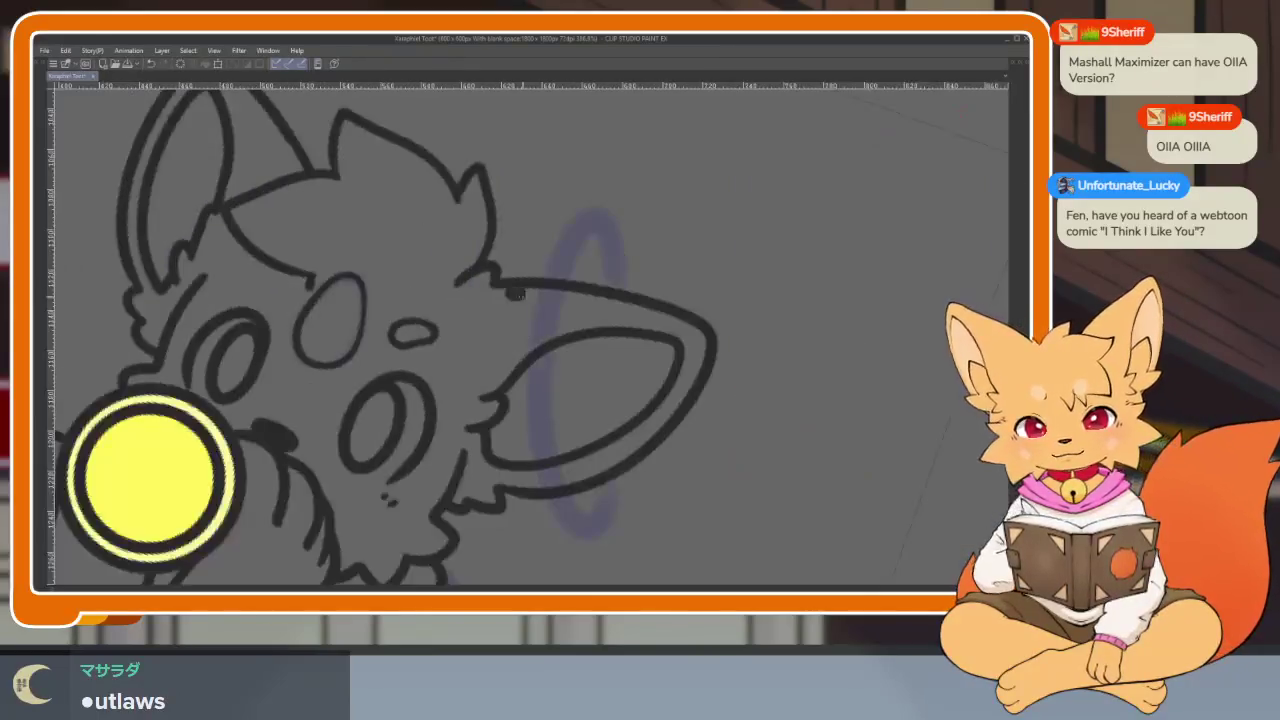
Step: Draw a tall ellipse over the right ear, redoing a misplaced one, then a narrower one inside
{"action": "left_click_drag", "start_coordinate": [506, 290], "coordinate": [628, 545]}
{"action": "scroll", "coordinate": [760, 491], "scroll_direction": "up", "scroll_amount": 1}
{"action": "scroll", "coordinate": [737, 491], "scroll_direction": "down", "scroll_amount": 2}
{"action": "key", "text": "ctrl+z"}
{"action": "left_click_drag", "start_coordinate": [551, 257], "coordinate": [633, 525]}
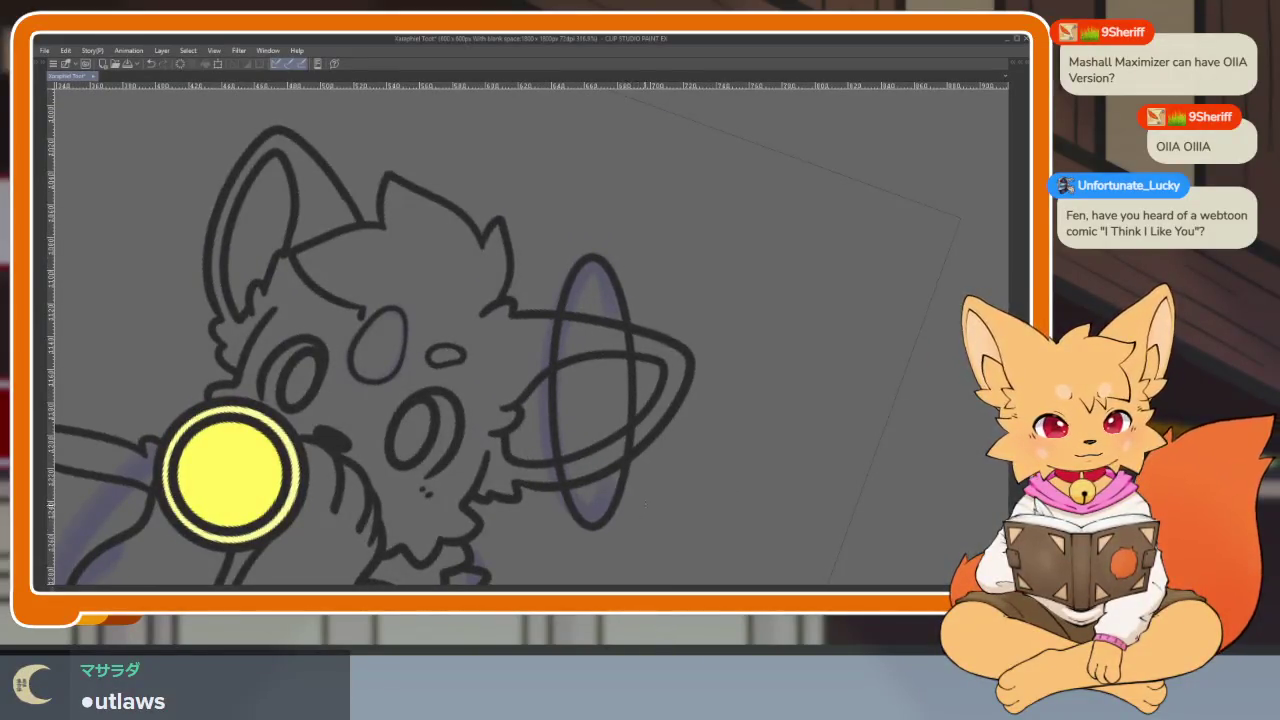
{"action": "scroll", "coordinate": [631, 470], "scroll_direction": "up", "scroll_amount": 1}
{"action": "left_click_drag", "start_coordinate": [556, 277], "coordinate": [582, 508]}
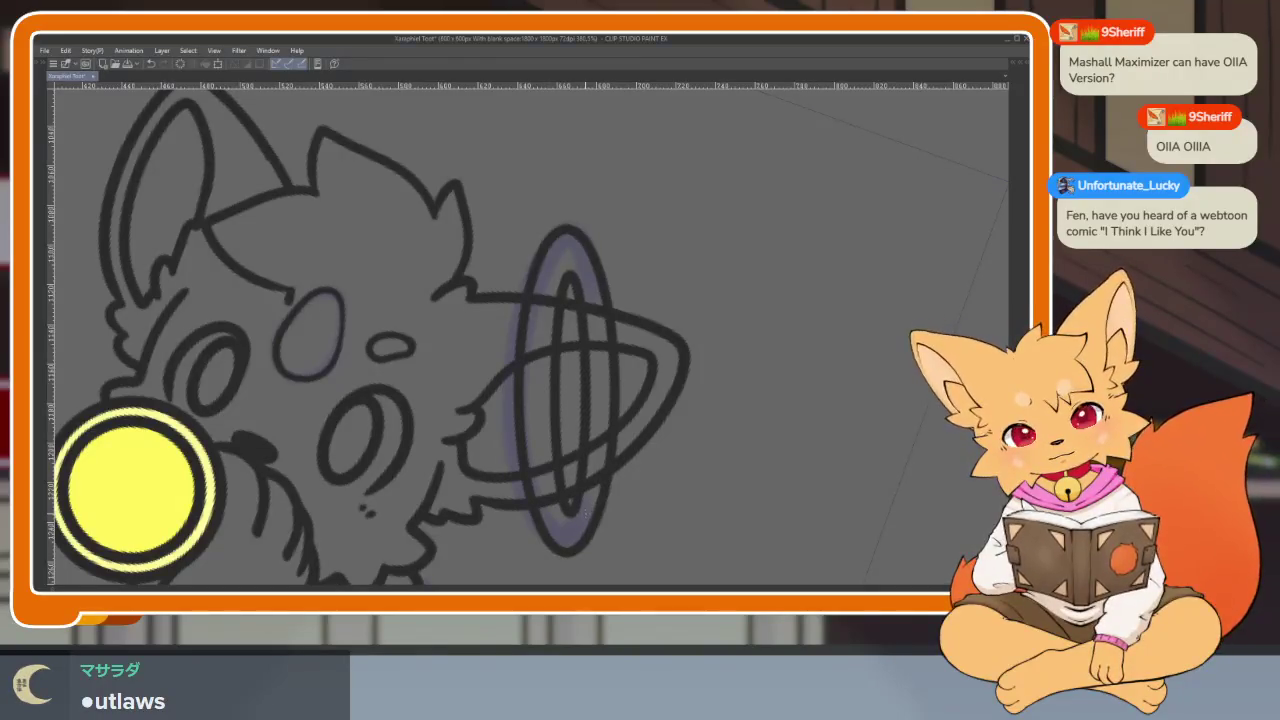
{"action": "scroll", "coordinate": [135, 488], "scroll_direction": "down", "scroll_amount": 4}
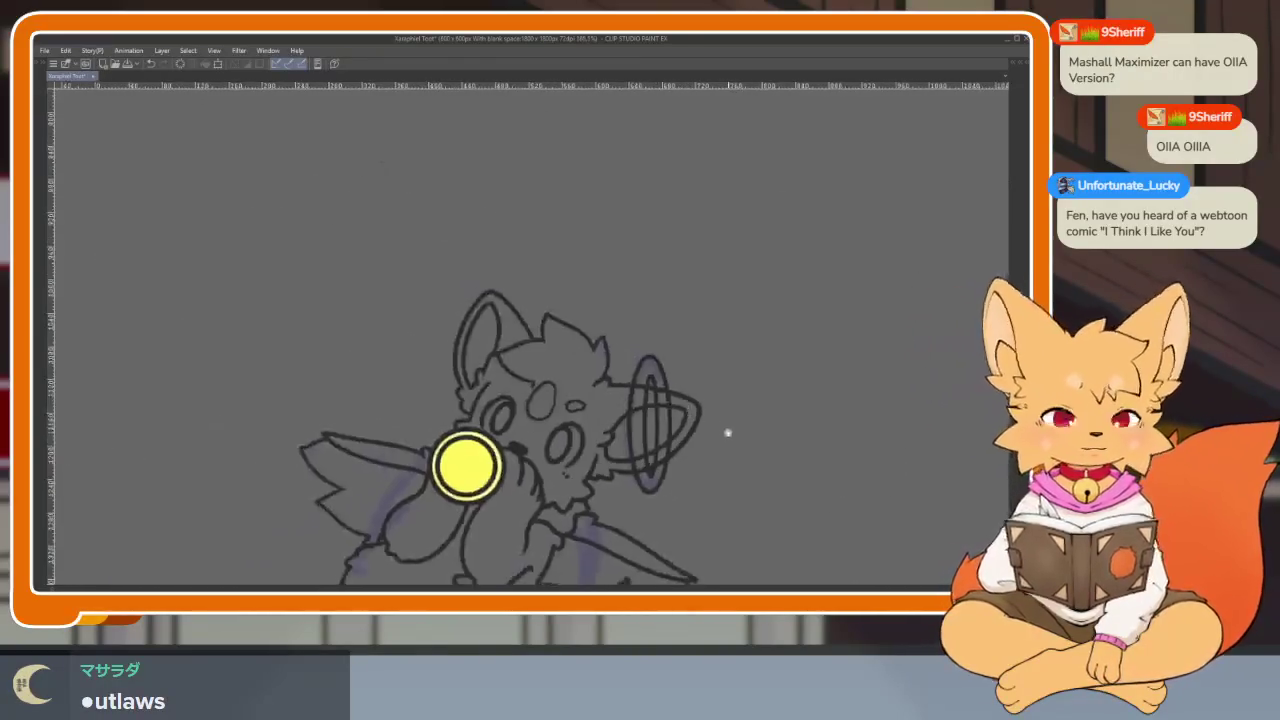
{"action": "left_click_drag", "start_coordinate": [463, 466], "coordinate": [450, 428]}
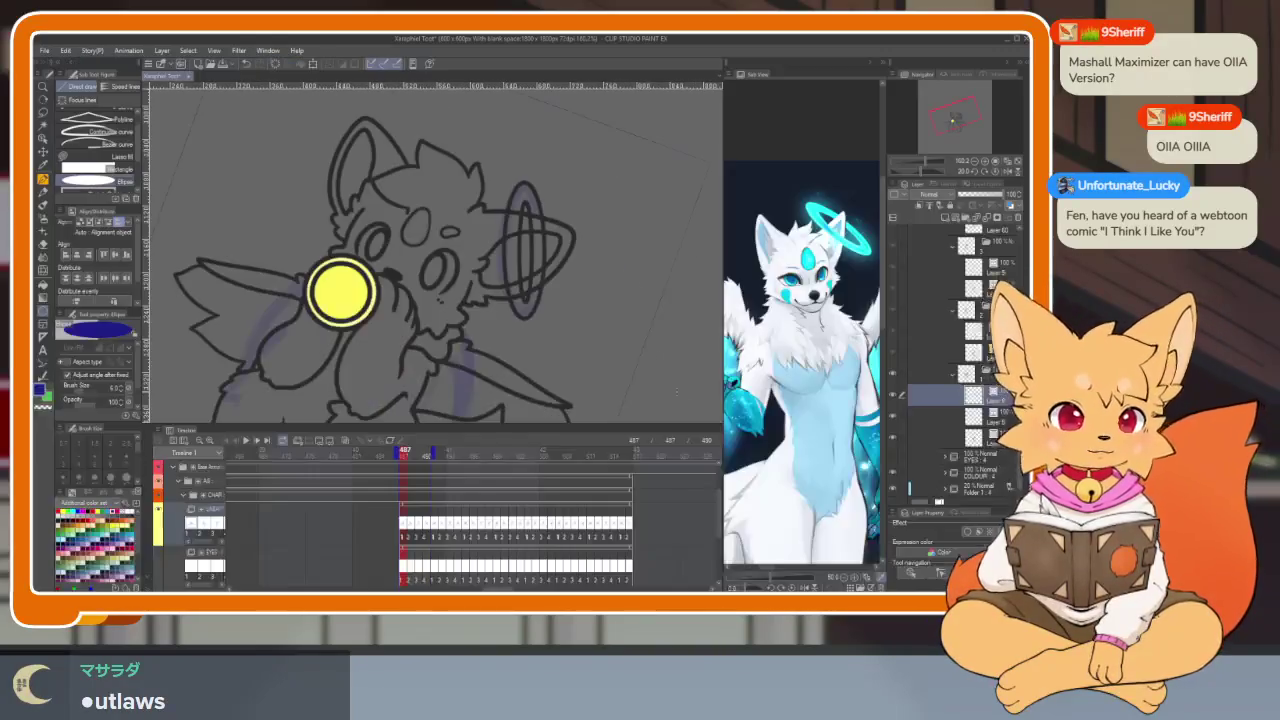
{"action": "key", "text": "ctrl+@"}
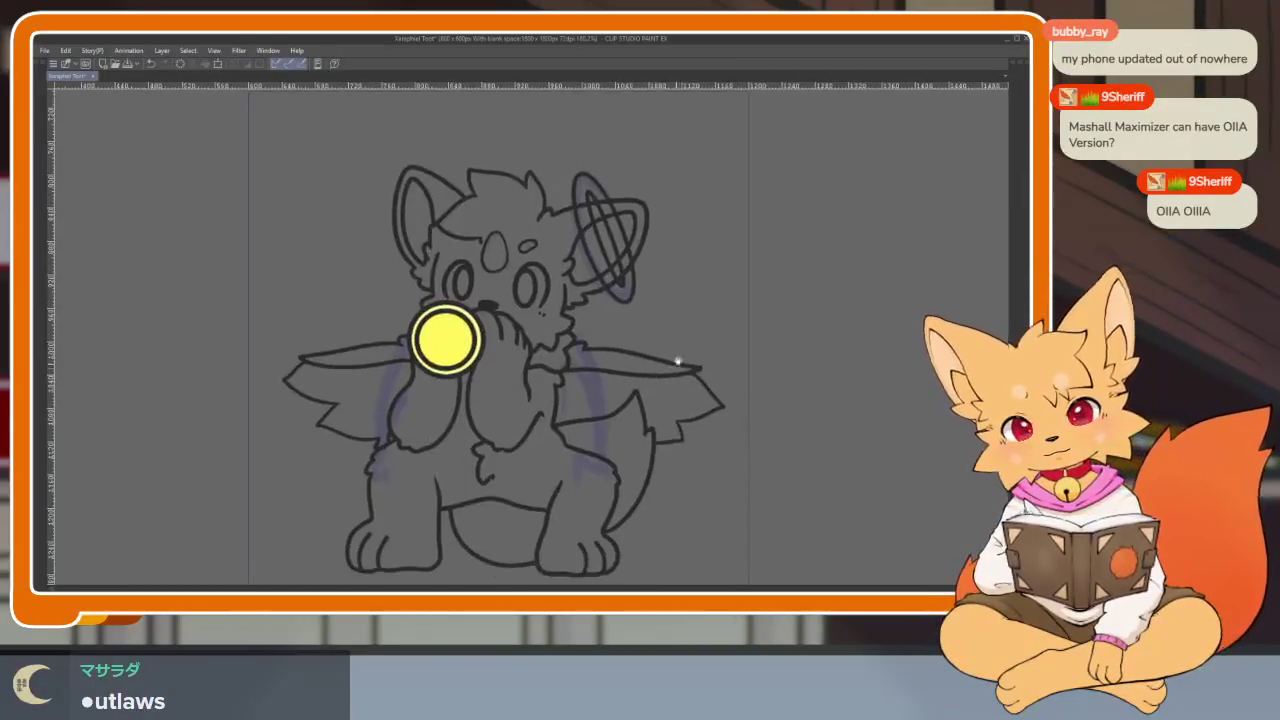
{"action": "scroll", "coordinate": [675, 300], "scroll_direction": "up", "scroll_amount": 2}
{"action": "scroll", "coordinate": [640, 330], "scroll_direction": "up", "scroll_amount": 2}
{"action": "scroll", "coordinate": [594, 394], "scroll_direction": "up", "scroll_amount": 1}
{"action": "scroll", "coordinate": [615, 405], "scroll_direction": "down", "scroll_amount": 2}
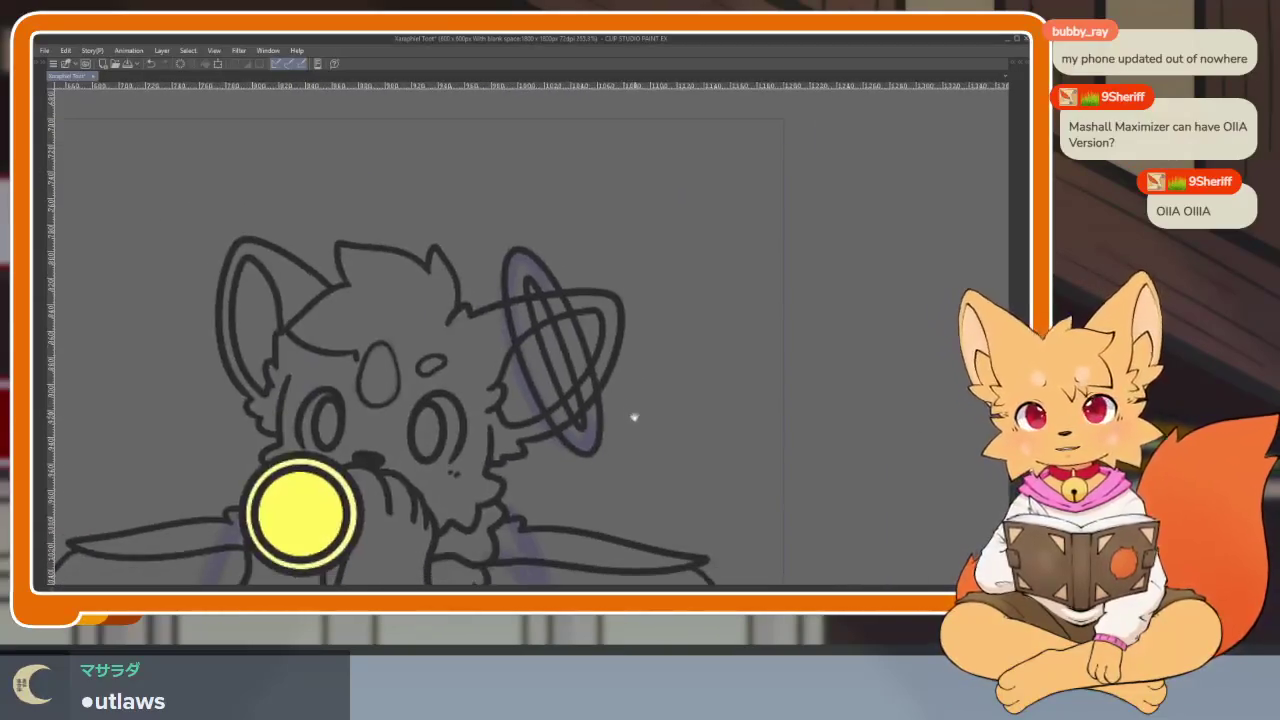
{"action": "scroll", "coordinate": [636, 430], "scroll_direction": "down", "scroll_amount": 1}
{"action": "scroll", "coordinate": [638, 436], "scroll_direction": "down", "scroll_amount": 1}
{"action": "key", "text": "Tab"}
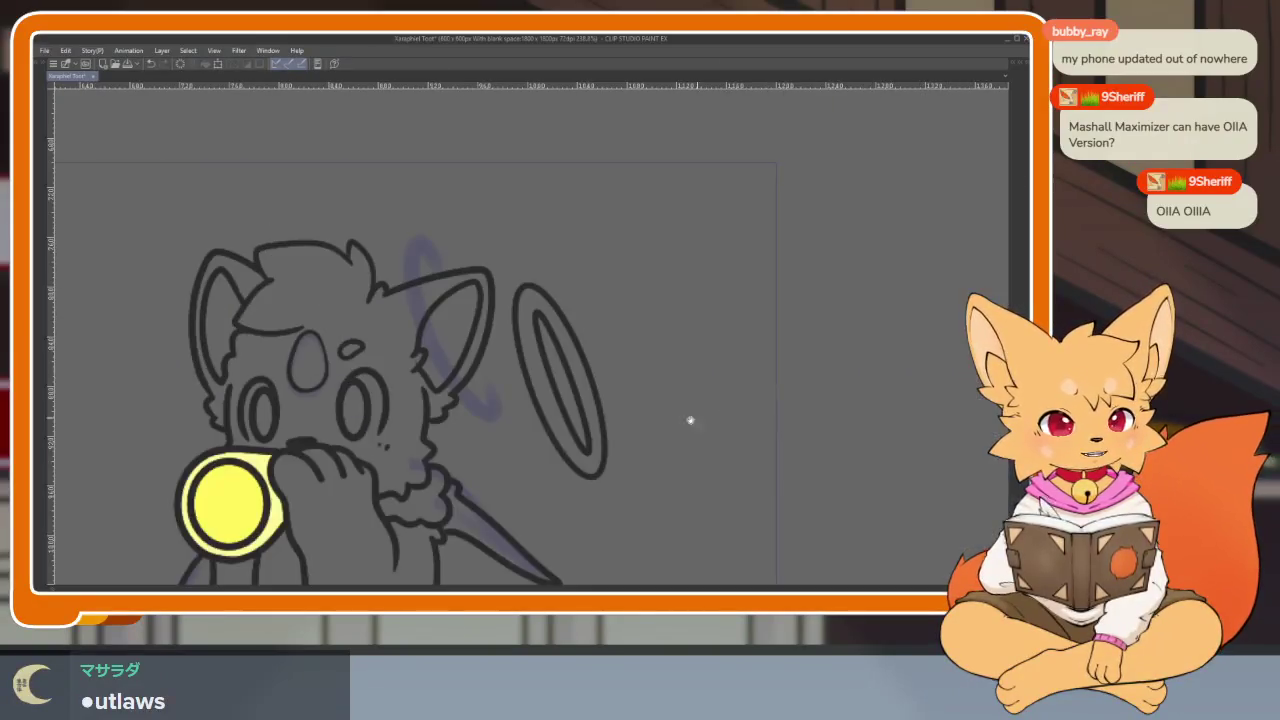
{"action": "key", "text": "Tab"}
{"action": "key", "text": "ctrl+t"}
{"action": "left_click_drag", "start_coordinate": [614, 493], "coordinate": [511, 440]}
{"action": "key", "text": "Return"}
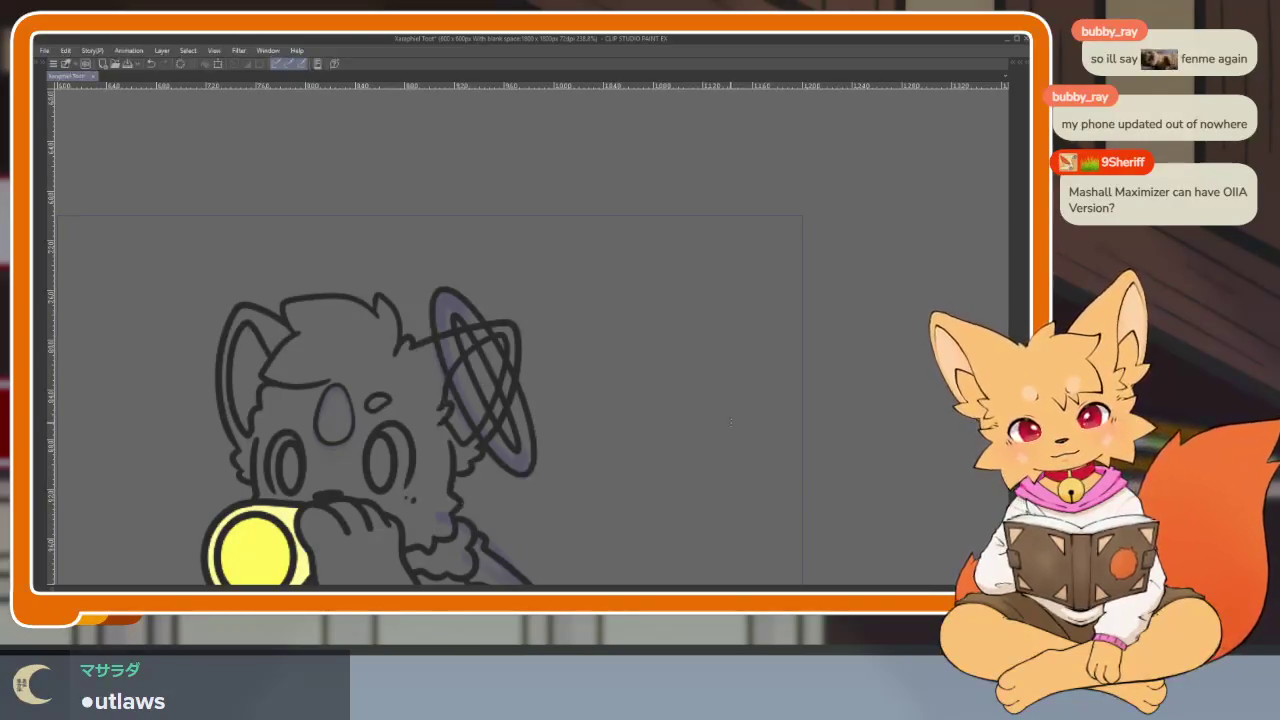
{"action": "scroll", "coordinate": [723, 440], "scroll_direction": "down", "scroll_amount": 5}
{"action": "scroll", "coordinate": [691, 437], "scroll_direction": "up", "scroll_amount": 1}
{"action": "scroll", "coordinate": [707, 445], "scroll_direction": "up", "scroll_amount": 4}
{"action": "scroll", "coordinate": [707, 445], "scroll_direction": "up", "scroll_amount": 2}
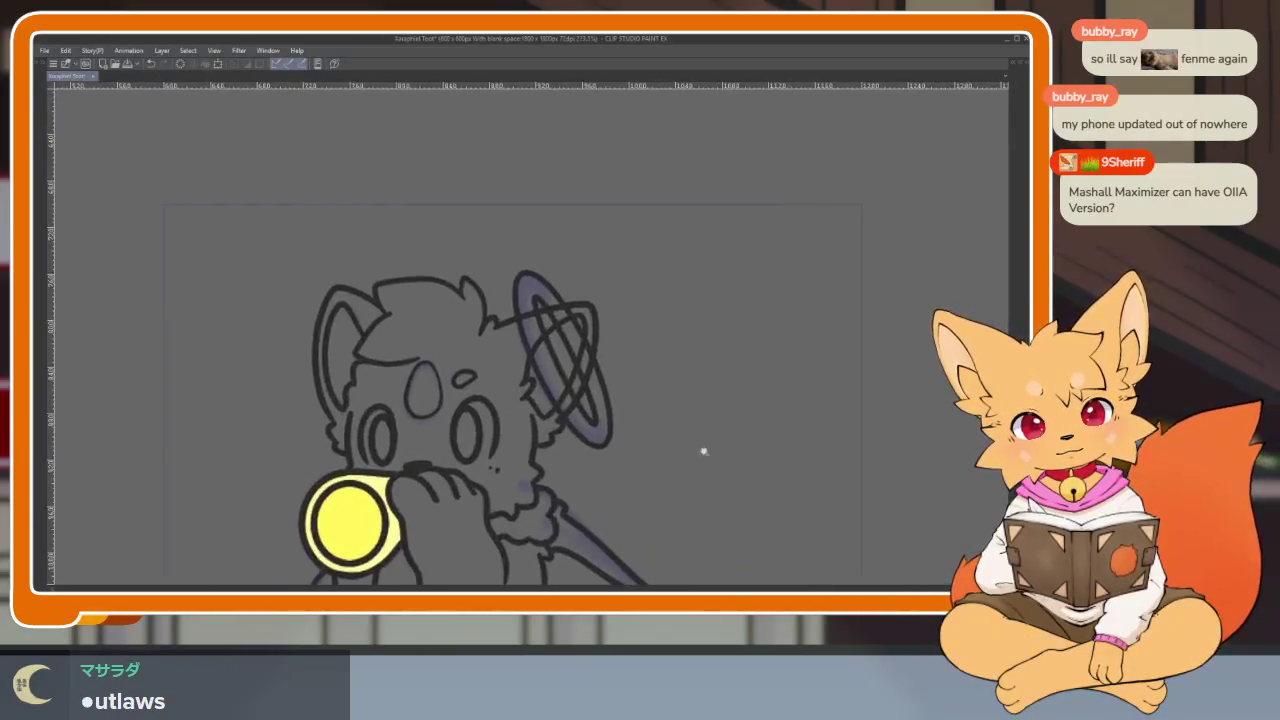
{"action": "scroll", "coordinate": [700, 449], "scroll_direction": "down", "scroll_amount": 1}
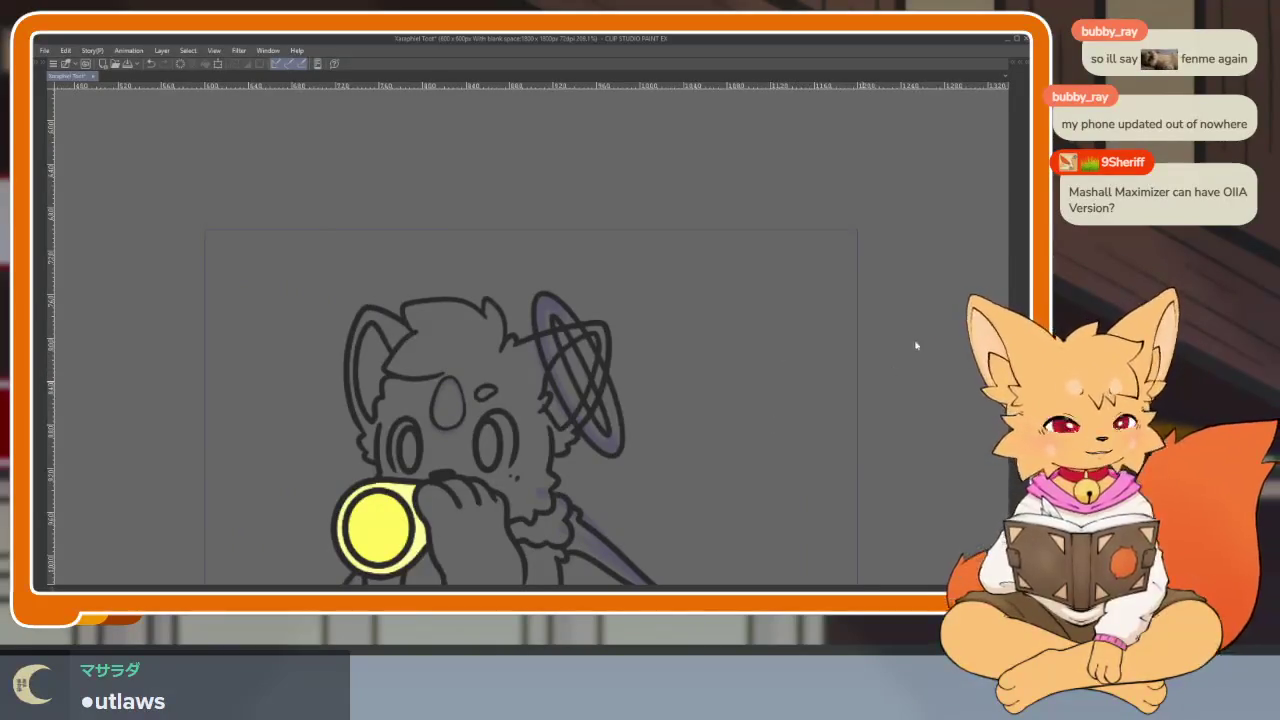
{"action": "key", "text": "Tab"}
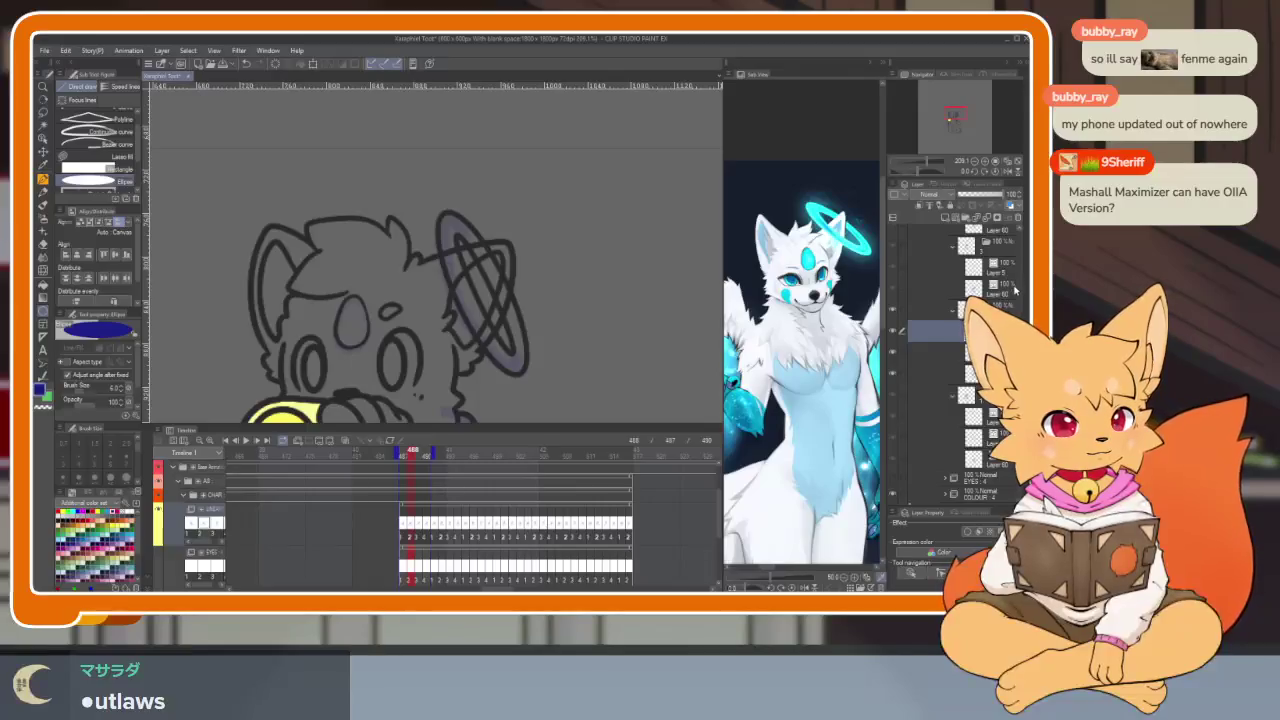
{"action": "key", "text": "Delete"}
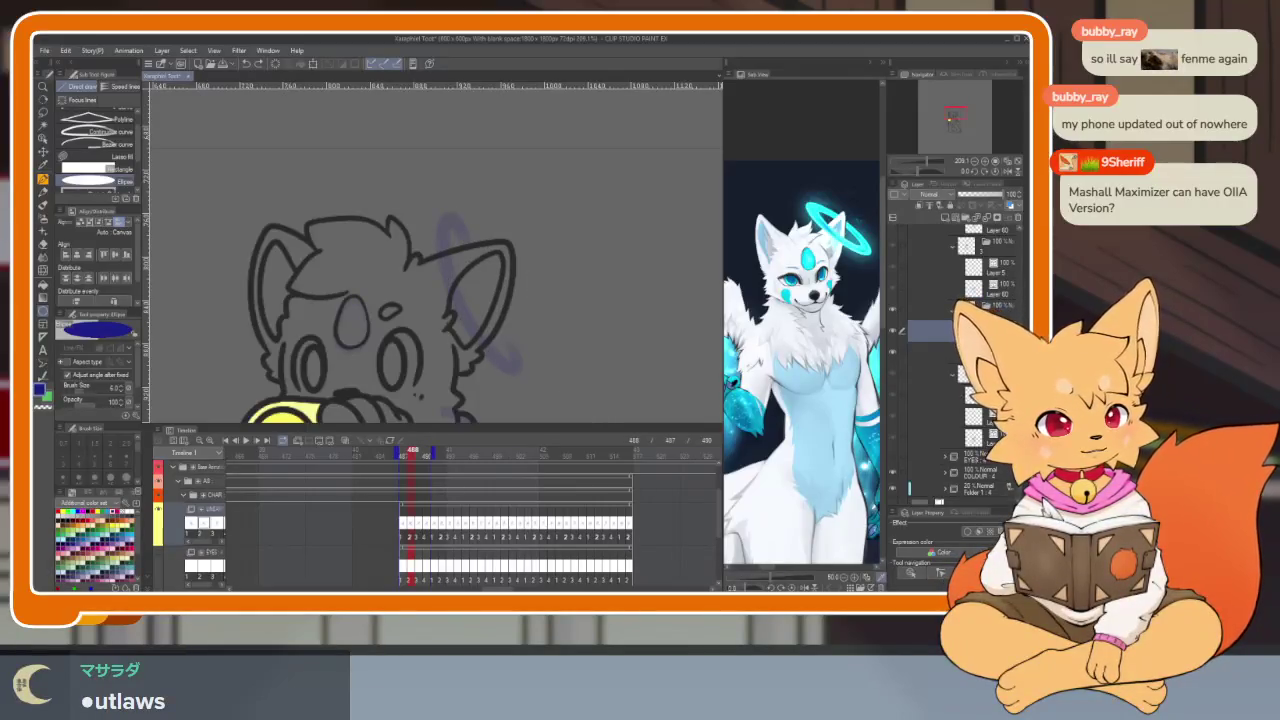
{"action": "key", "text": "Tab"}
{"action": "key", "text": "ctrl+z"}
{"action": "scroll", "coordinate": [657, 380], "scroll_direction": "up", "scroll_amount": 5}
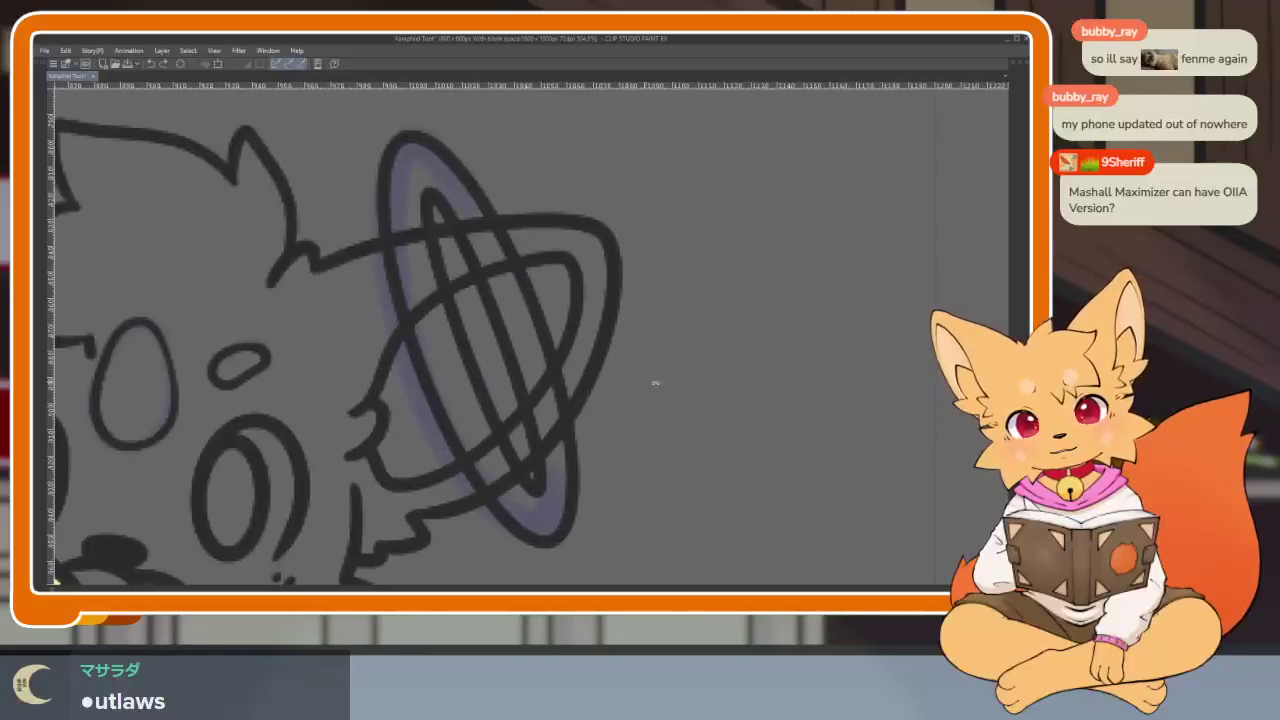
Step: Confirm the transform of the small stroke on the ear
{"action": "scroll", "coordinate": [630, 460], "scroll_direction": "down", "scroll_amount": 2}
{"action": "scroll", "coordinate": [614, 457], "scroll_direction": "down", "scroll_amount": 1}
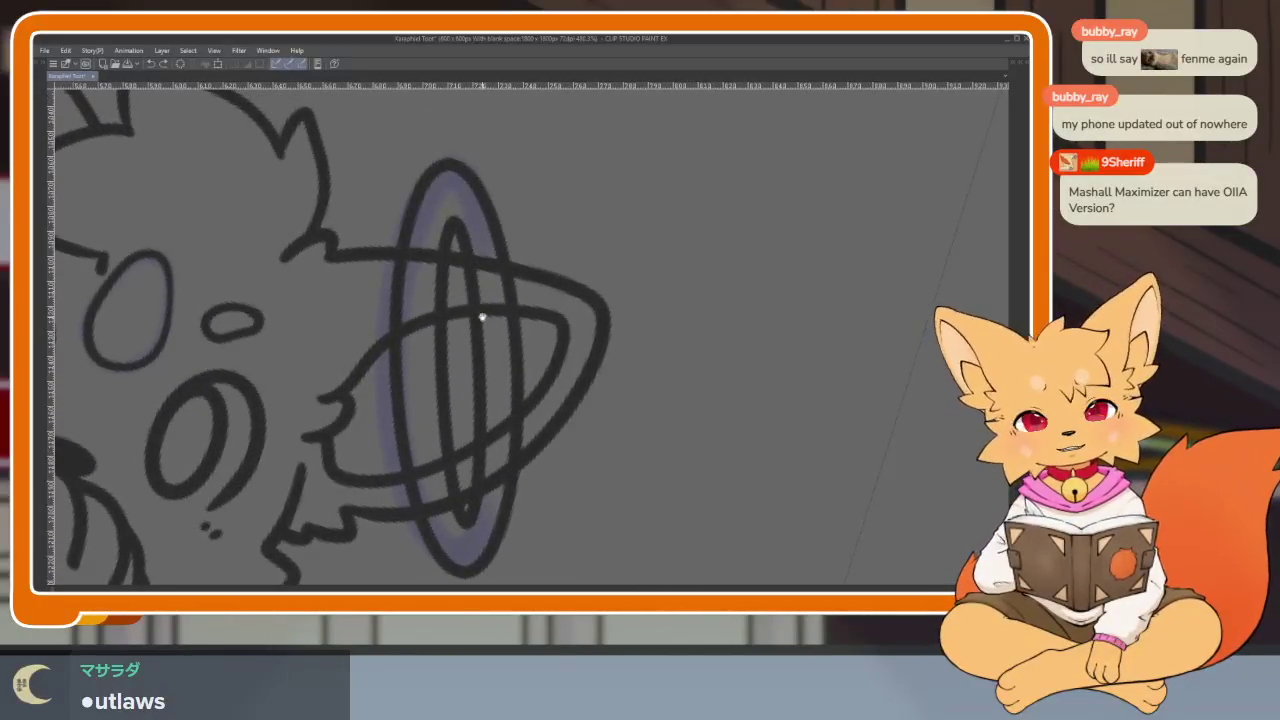
{"action": "scroll", "coordinate": [474, 296], "scroll_direction": "up", "scroll_amount": 1}
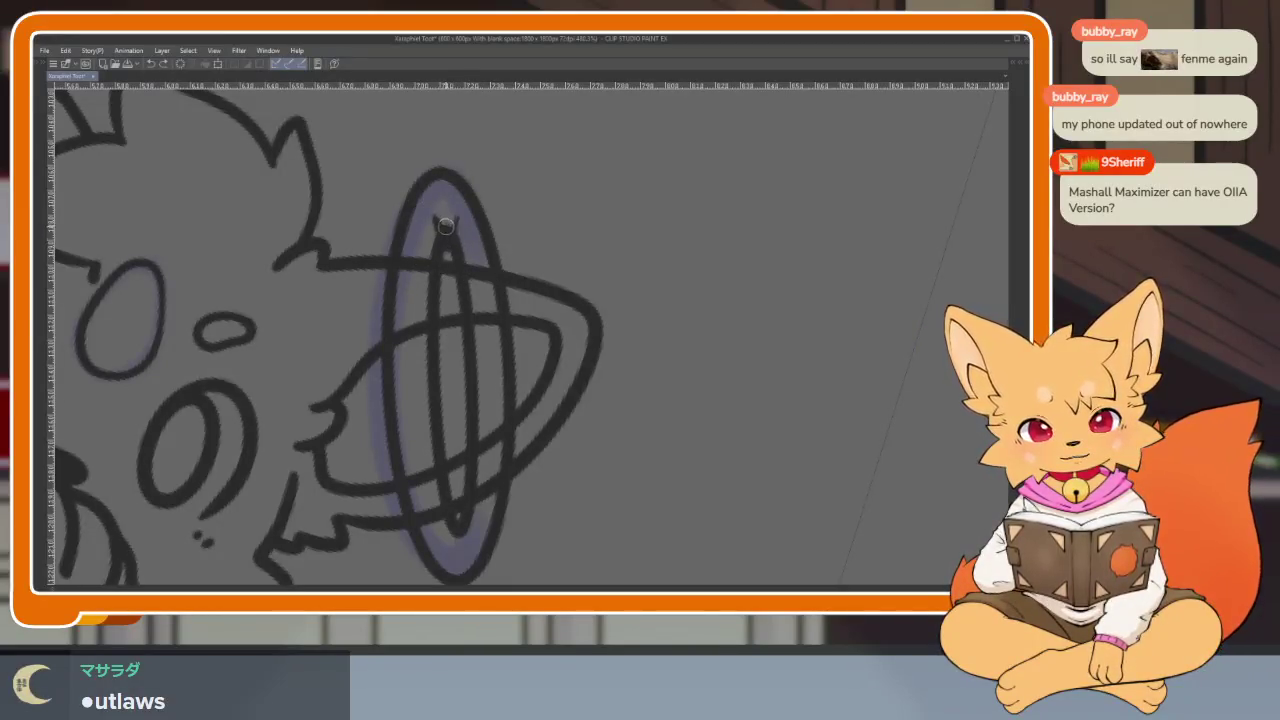
{"action": "key", "text": "Return"}
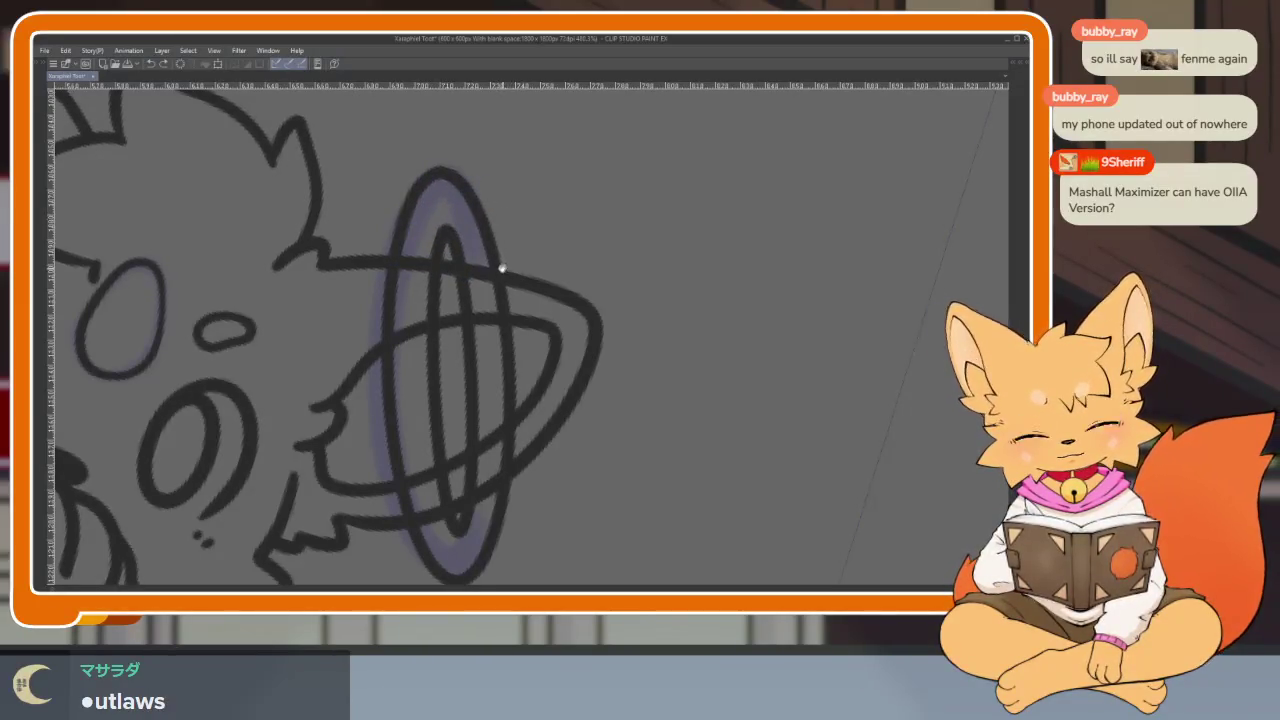
Step: Lasso the ear loop's inner strokes and shift them slightly left
{"action": "key", "text": "Tab"}
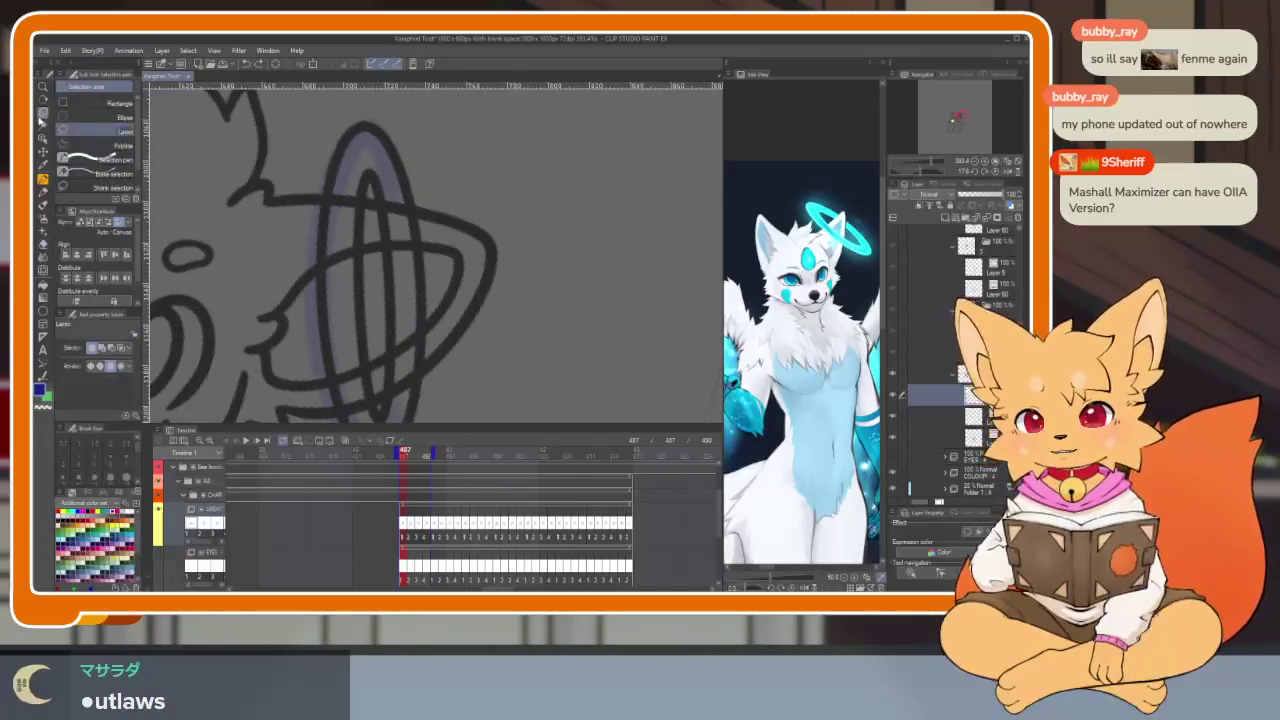
{"action": "key", "text": "Tab"}
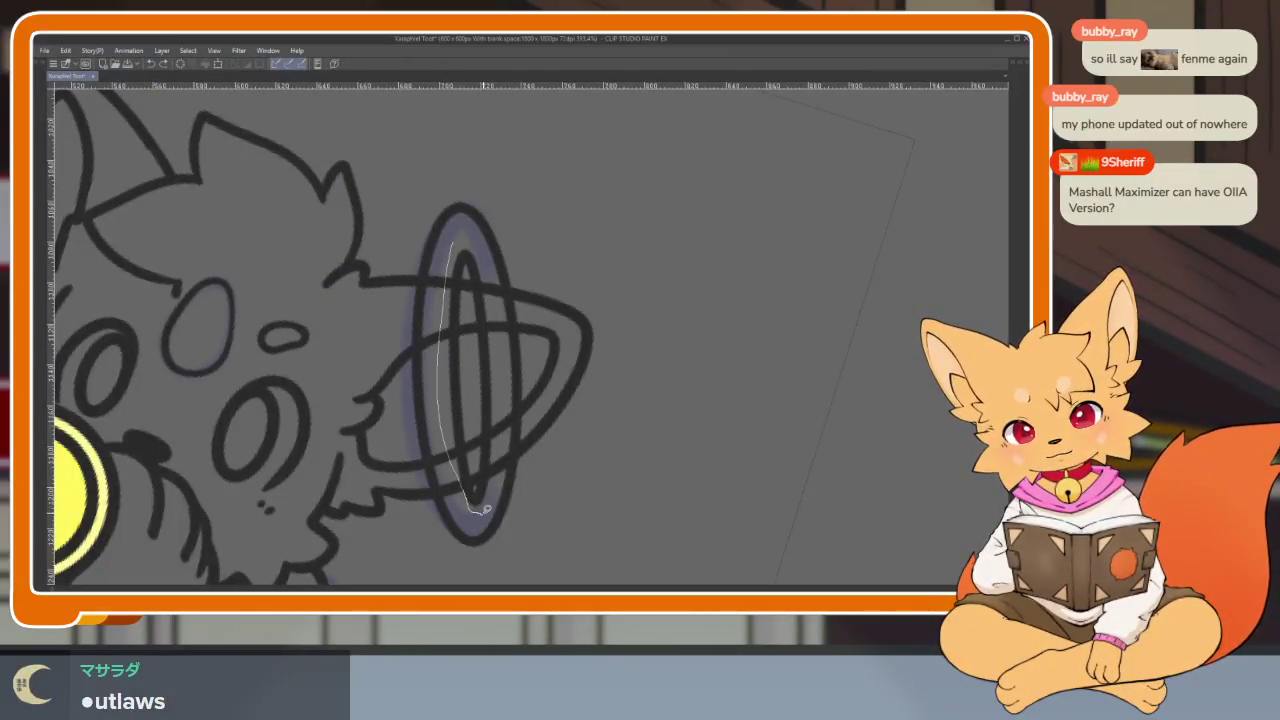
{"action": "left_click_drag", "start_coordinate": [463, 231], "coordinate": [463, 233]}
{"action": "left_click_drag", "start_coordinate": [487, 397], "coordinate": [478, 399]}
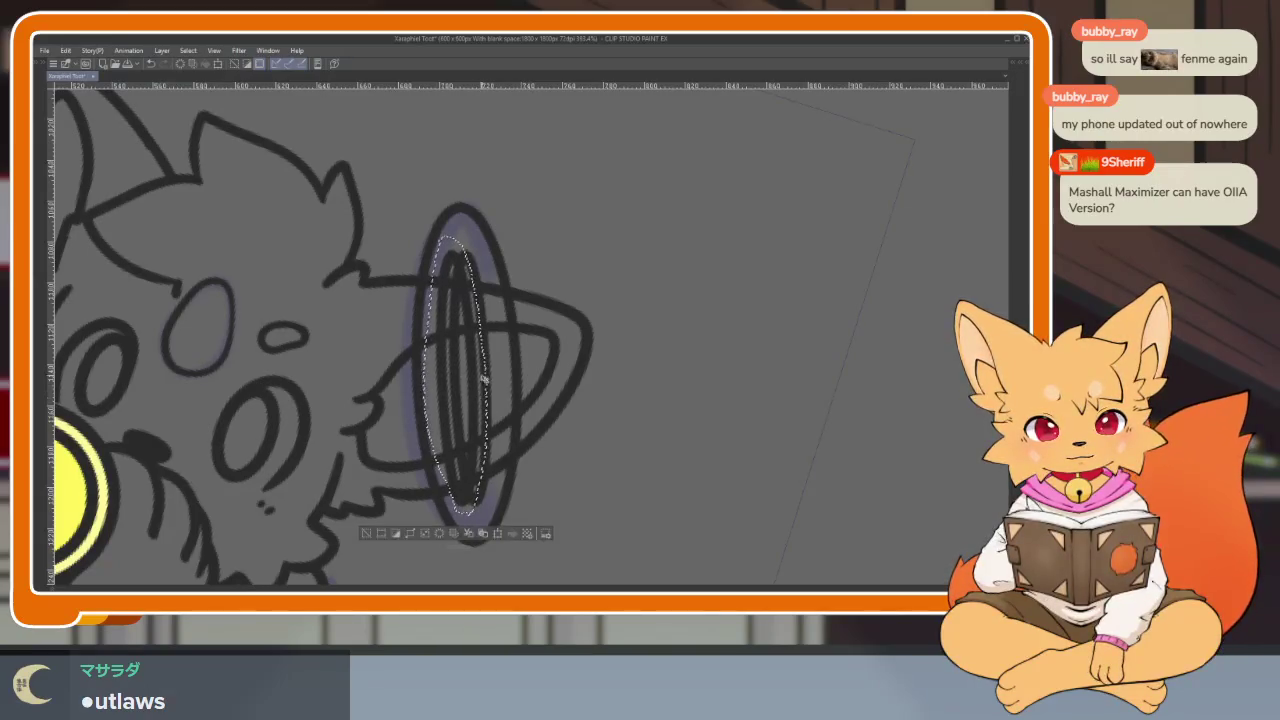
{"action": "key", "text": "ctrl+d"}
{"action": "scroll", "coordinate": [490, 368], "scroll_direction": "down", "scroll_amount": 2}
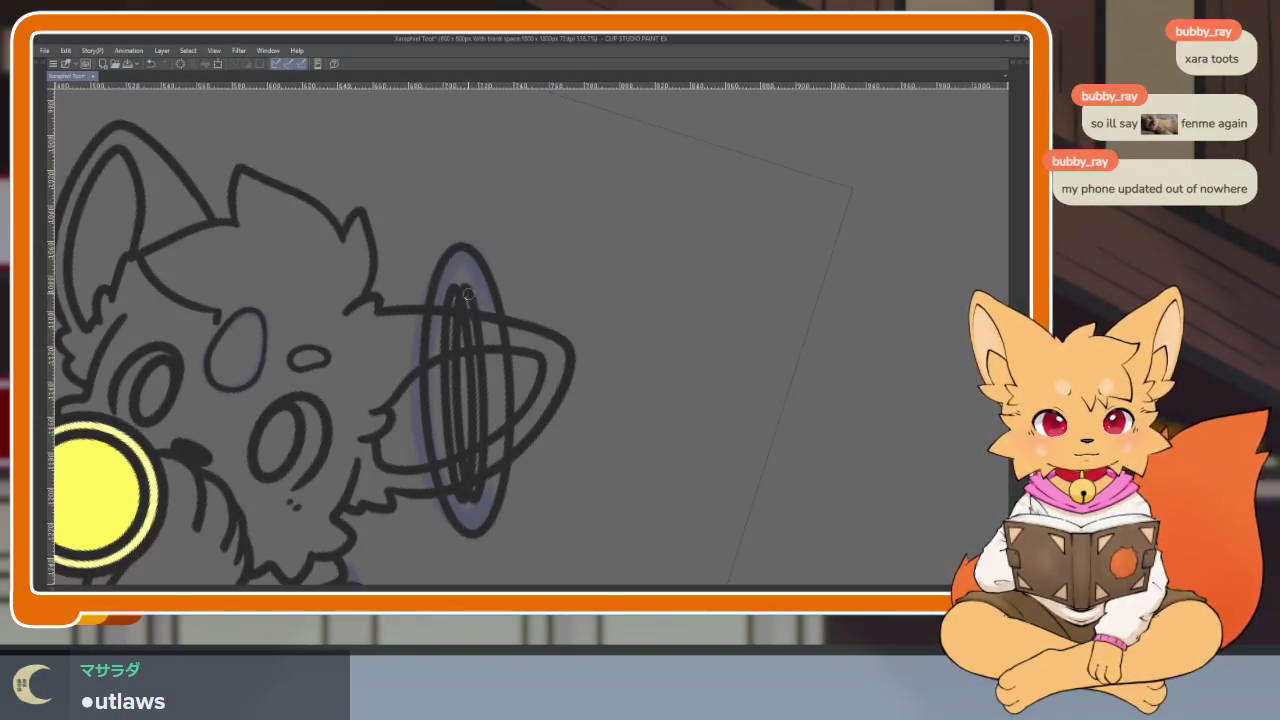
{"action": "scroll", "coordinate": [477, 307], "scroll_direction": "up", "scroll_amount": 2}
{"action": "scroll", "coordinate": [500, 320], "scroll_direction": "up", "scroll_amount": 1}
{"action": "scroll", "coordinate": [491, 300], "scroll_direction": "up", "scroll_amount": 1}
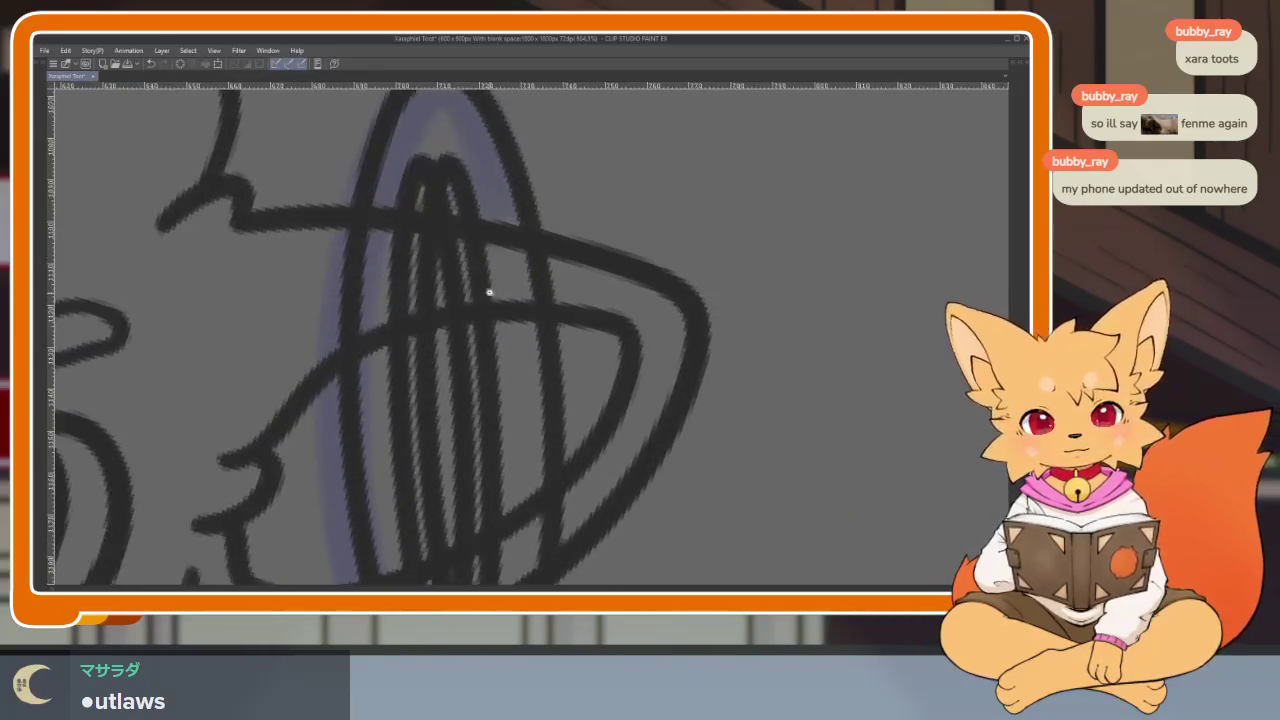
{"action": "scroll", "coordinate": [491, 291], "scroll_direction": "down", "scroll_amount": 2}
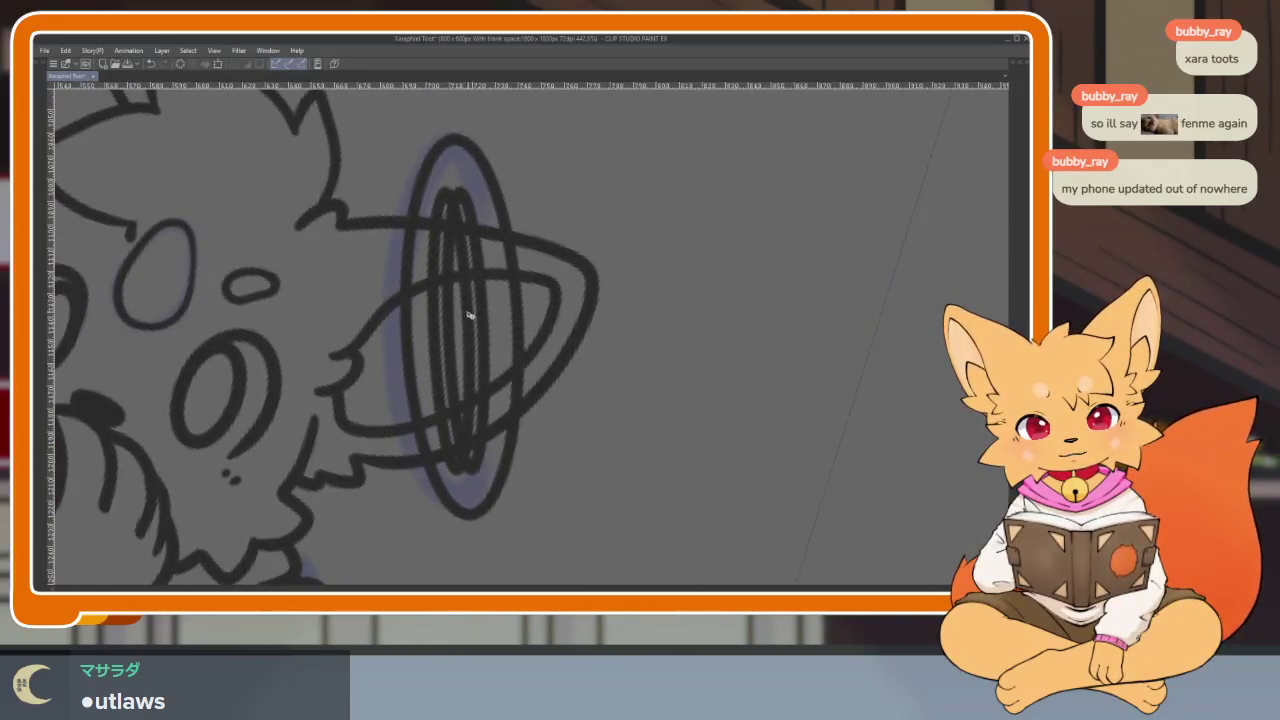
Step: Nudge the outer vector ellipse slightly right and the inner ellipse slightly left
{"action": "left_click", "coordinate": [465, 320]}
{"action": "left_click_drag", "start_coordinate": [530, 311], "coordinate": [539, 313]}
{"action": "key", "text": "p"}
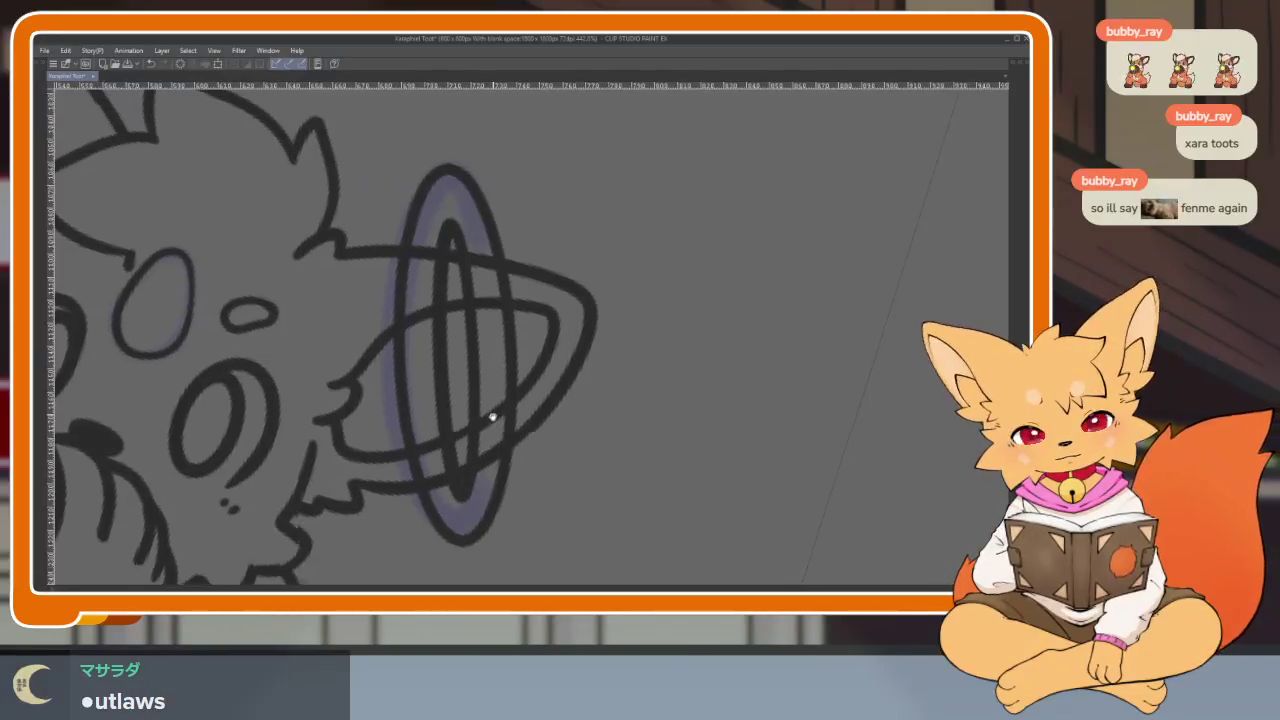
{"action": "scroll", "coordinate": [491, 420], "scroll_direction": "up", "scroll_amount": 2}
{"action": "left_click", "coordinate": [474, 372], "text": "ctrl"}
{"action": "left_click_drag", "start_coordinate": [537, 354], "coordinate": [526, 356]}
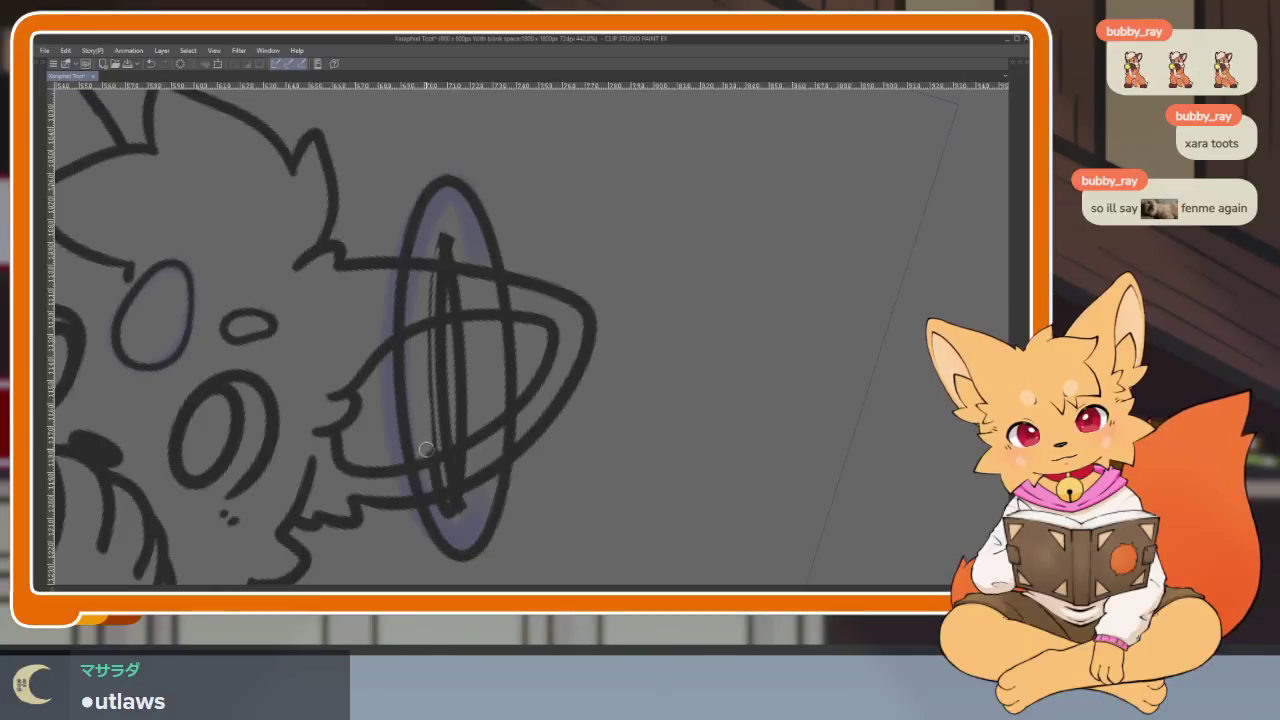
{"action": "scroll", "coordinate": [520, 447], "scroll_direction": "down", "scroll_amount": 5}
{"action": "scroll", "coordinate": [571, 443], "scroll_direction": "up", "scroll_amount": 1}
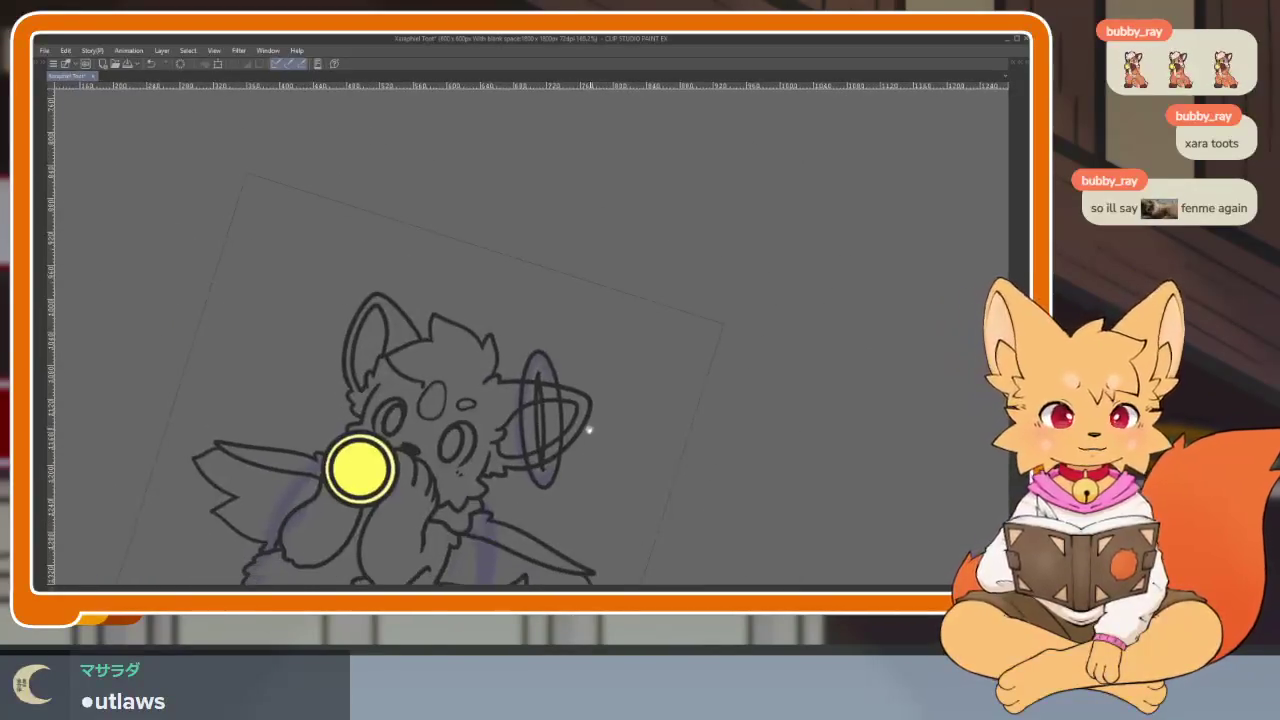
{"action": "scroll", "coordinate": [571, 443], "scroll_direction": "up", "scroll_amount": 2}
{"action": "scroll", "coordinate": [580, 449], "scroll_direction": "up", "scroll_amount": 2}
{"action": "scroll", "coordinate": [558, 454], "scroll_direction": "up", "scroll_amount": 1}
Step: Draw a vertical line through the middle of the ellipse with the pen
{"action": "key", "text": "ctrl"}
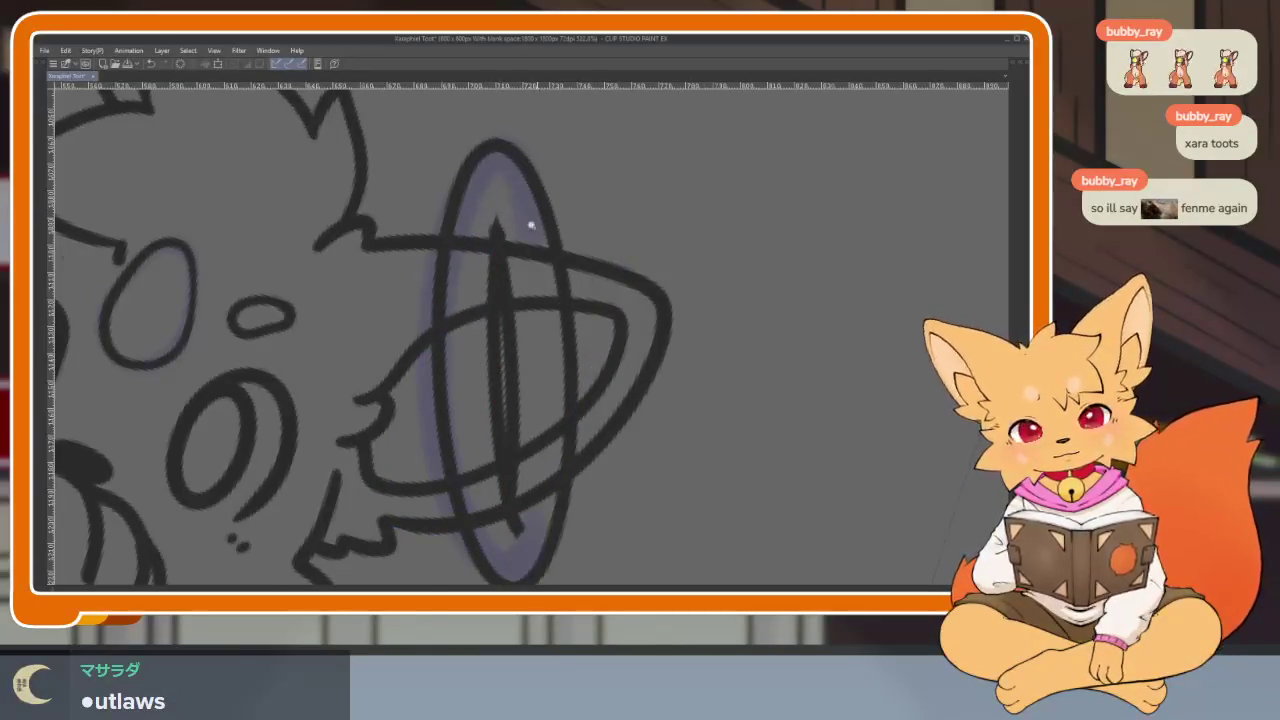
{"action": "scroll", "coordinate": [531, 226], "scroll_direction": "down", "scroll_amount": 5}
{"action": "scroll", "coordinate": [540, 215], "scroll_direction": "up", "scroll_amount": 4}
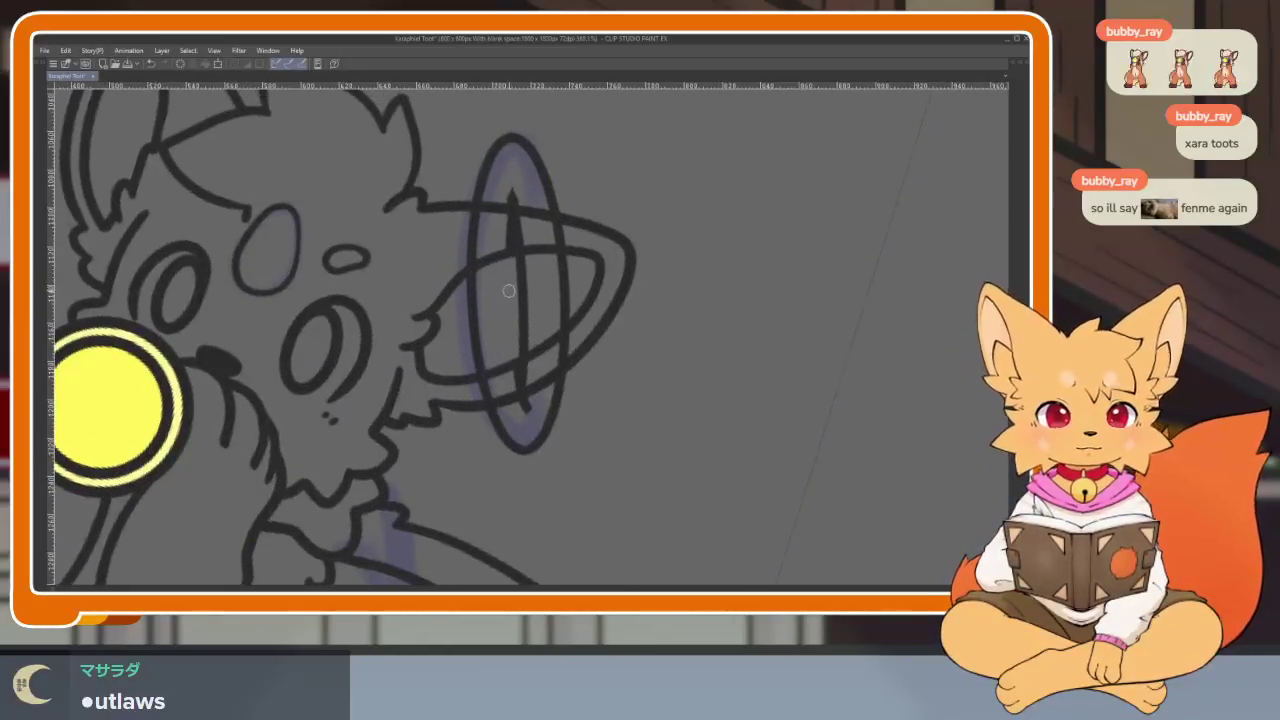
{"action": "left_click_drag", "start_coordinate": [506, 223], "coordinate": [518, 398]}
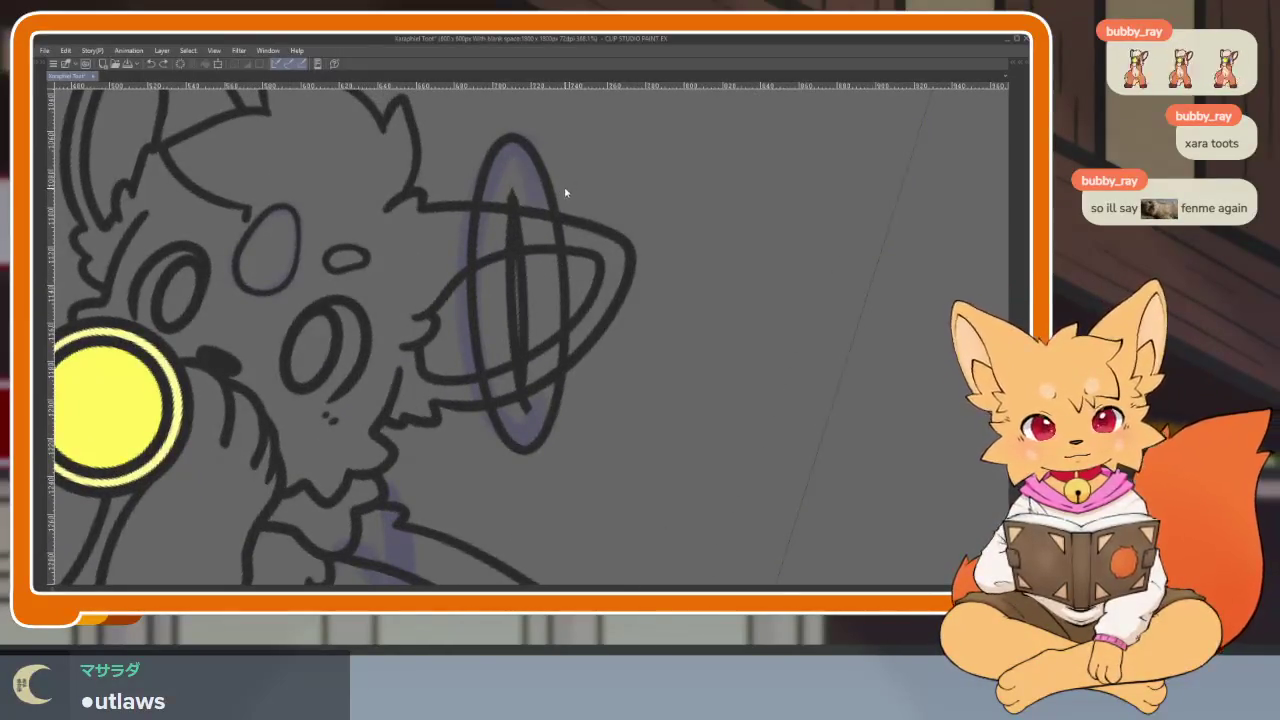
{"action": "scroll", "coordinate": [570, 215], "scroll_direction": "down", "scroll_amount": 5}
{"action": "scroll", "coordinate": [585, 240], "scroll_direction": "up", "scroll_amount": 6}
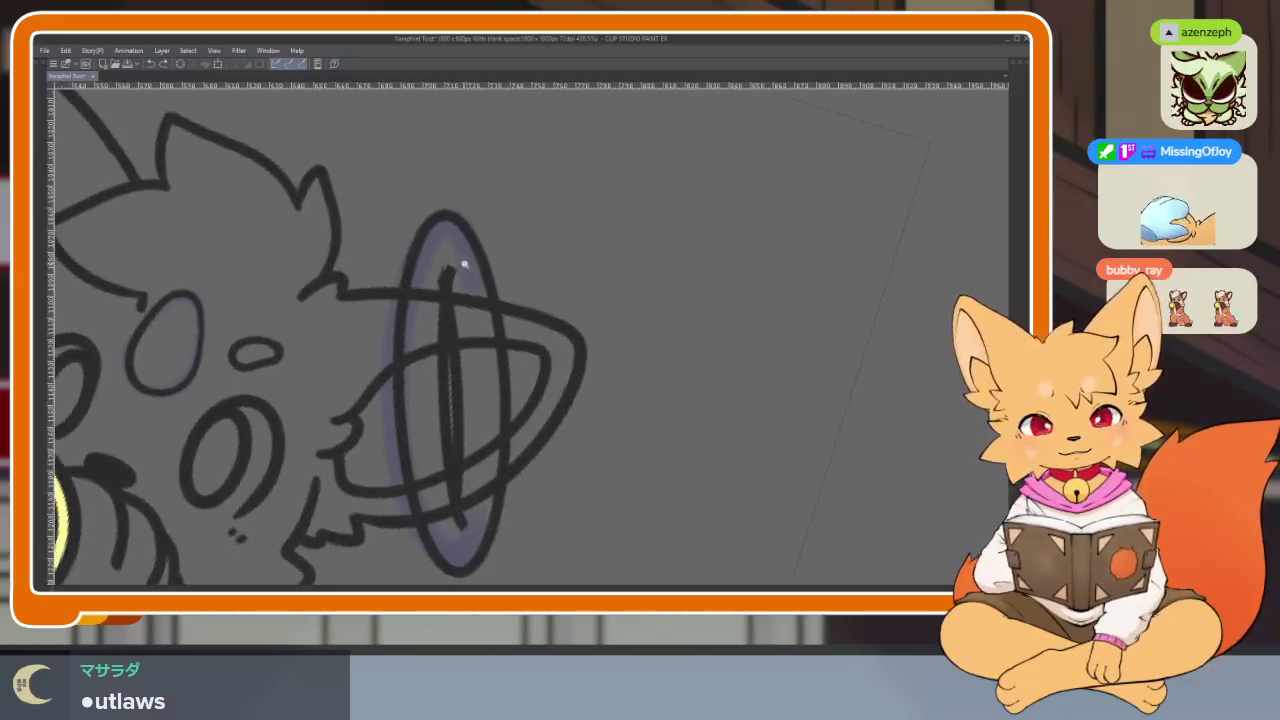
Step: Inspect the vertical strokes inside the ring by selecting them with the Object tool
{"action": "scroll", "coordinate": [457, 266], "scroll_direction": "up", "scroll_amount": 5}
{"action": "left_click", "coordinate": [431, 293], "text": "ctrl"}
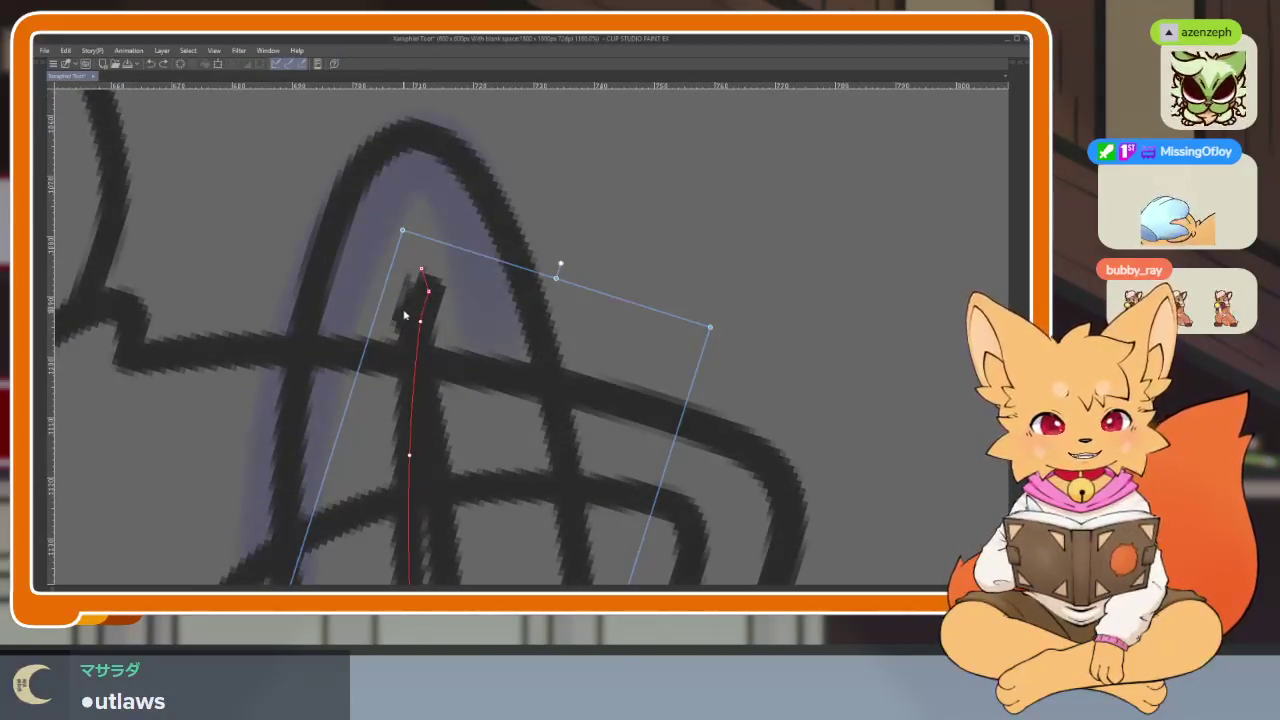
{"action": "scroll", "coordinate": [489, 280], "scroll_direction": "down", "scroll_amount": 5}
{"action": "scroll", "coordinate": [489, 280], "scroll_direction": "down", "scroll_amount": 2}
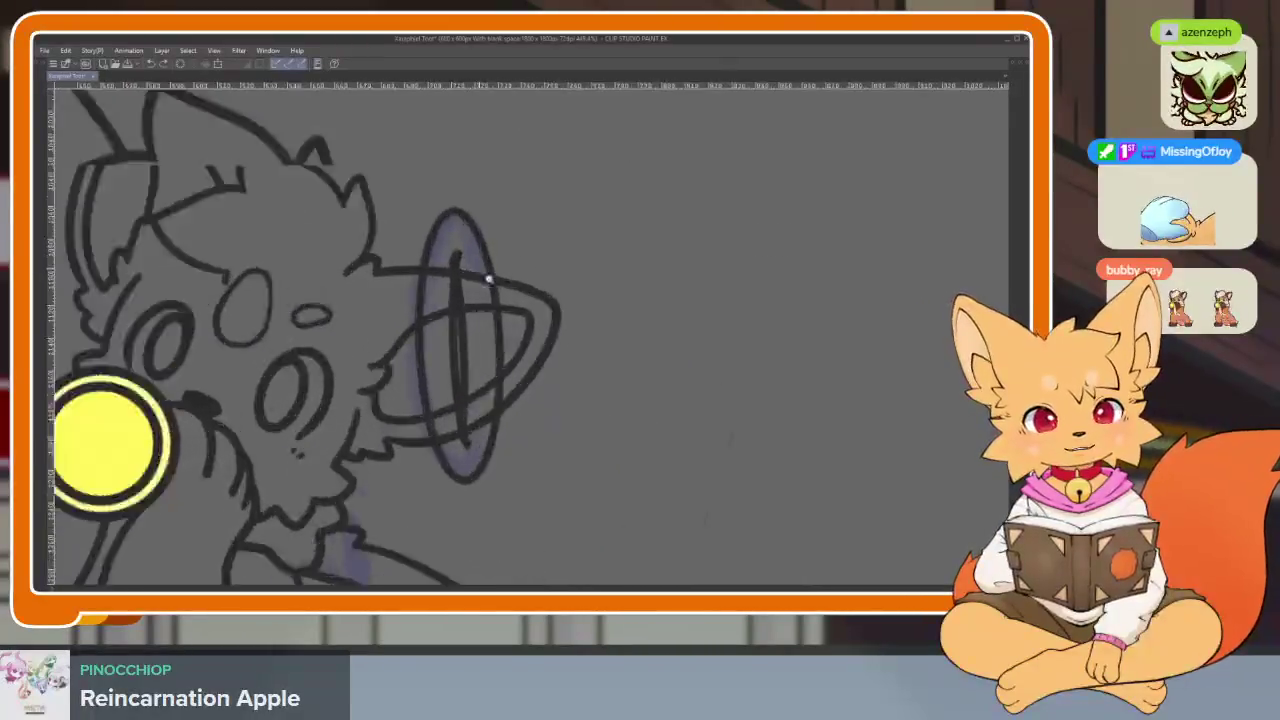
{"action": "scroll", "coordinate": [459, 261], "scroll_direction": "up", "scroll_amount": 3}
{"action": "scroll", "coordinate": [422, 283], "scroll_direction": "down", "scroll_amount": 4}
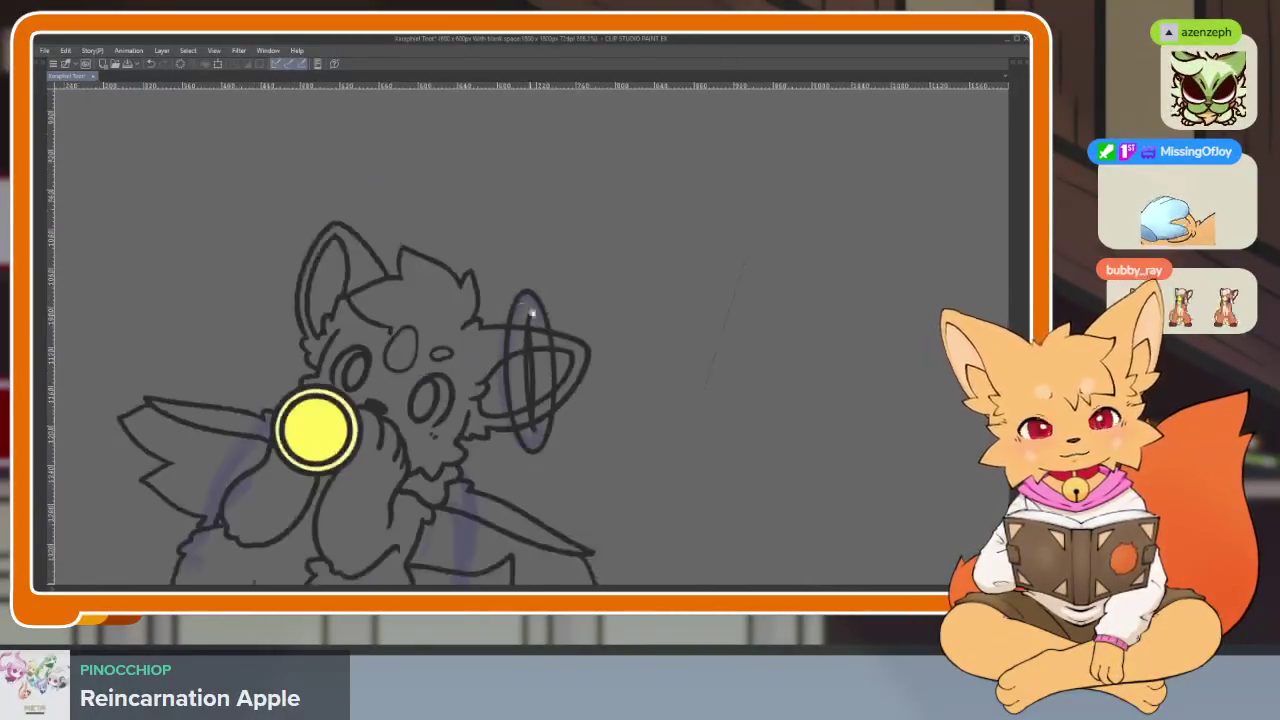
{"action": "scroll", "coordinate": [490, 330], "scroll_direction": "up", "scroll_amount": 3}
{"action": "scroll", "coordinate": [516, 352], "scroll_direction": "up", "scroll_amount": 2}
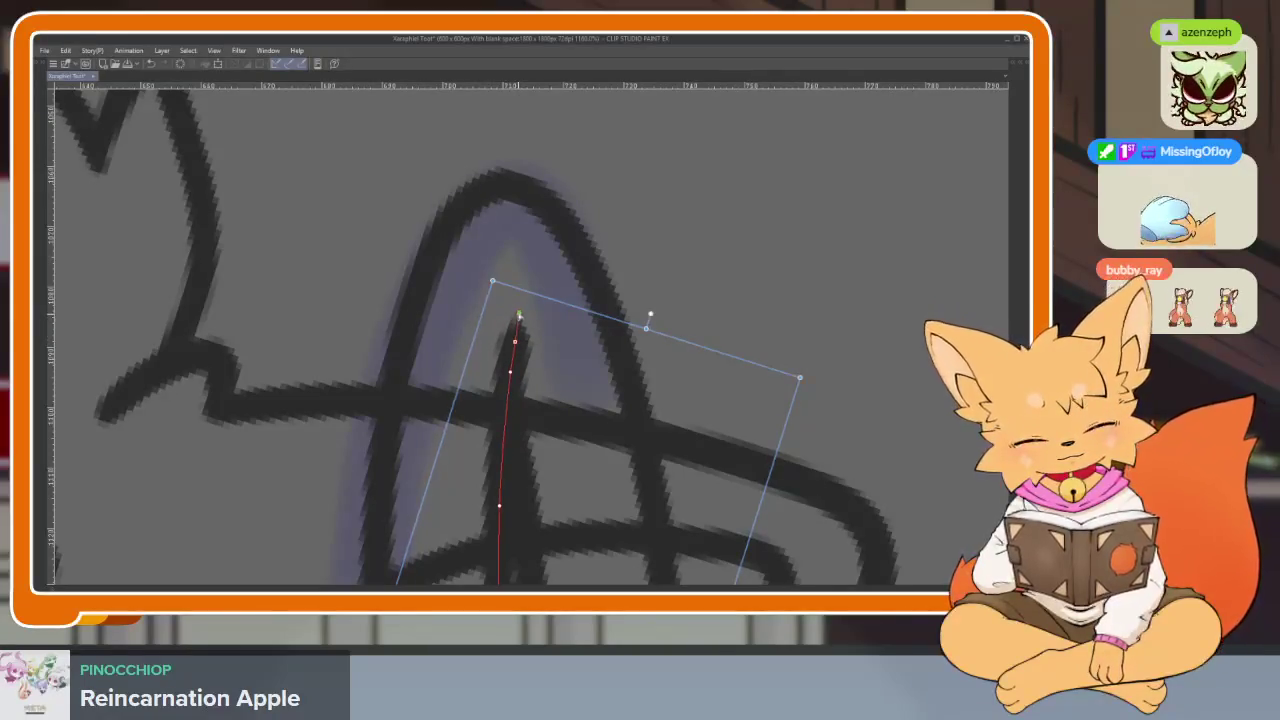
{"action": "key", "text": "Escape"}
{"action": "scroll", "coordinate": [571, 346], "scroll_direction": "down", "scroll_amount": 3}
{"action": "scroll", "coordinate": [560, 491], "scroll_direction": "up", "scroll_amount": 3}
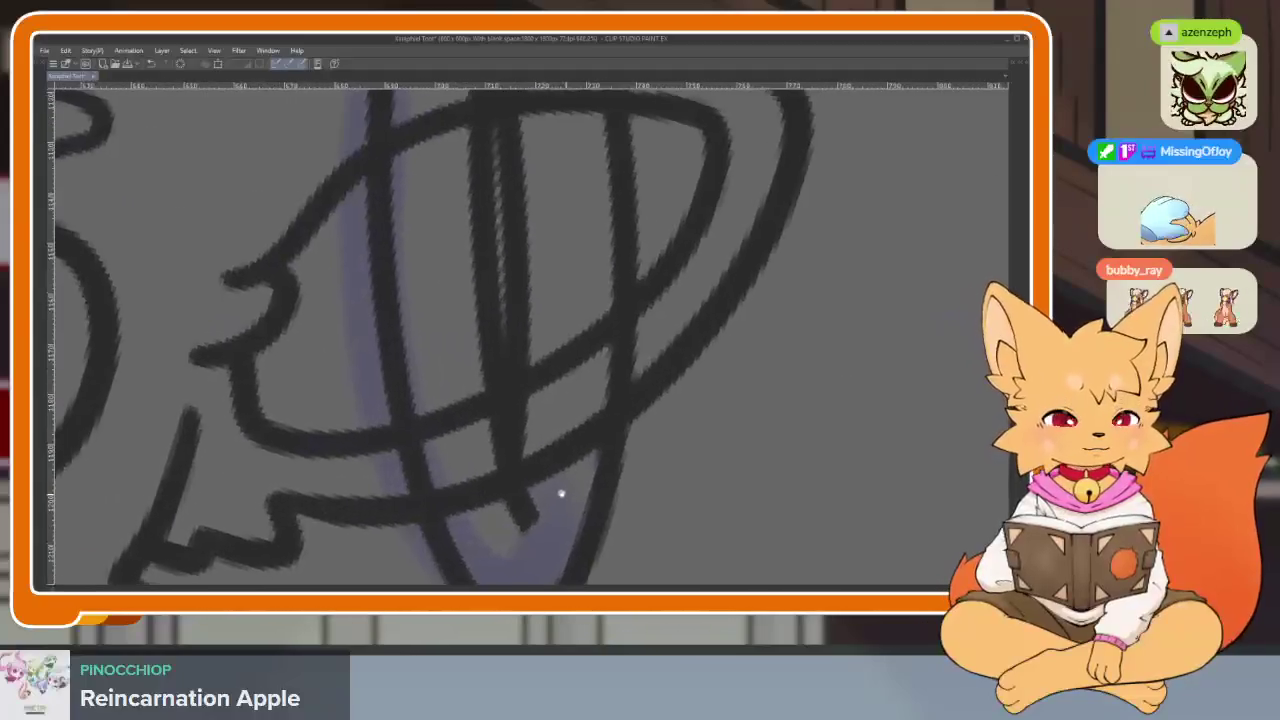
{"action": "key", "text": "ctrl+z"}
{"action": "key", "text": "Escape"}
{"action": "scroll", "coordinate": [540, 465], "scroll_direction": "down", "scroll_amount": 3}
{"action": "scroll", "coordinate": [538, 407], "scroll_direction": "up", "scroll_amount": 2}
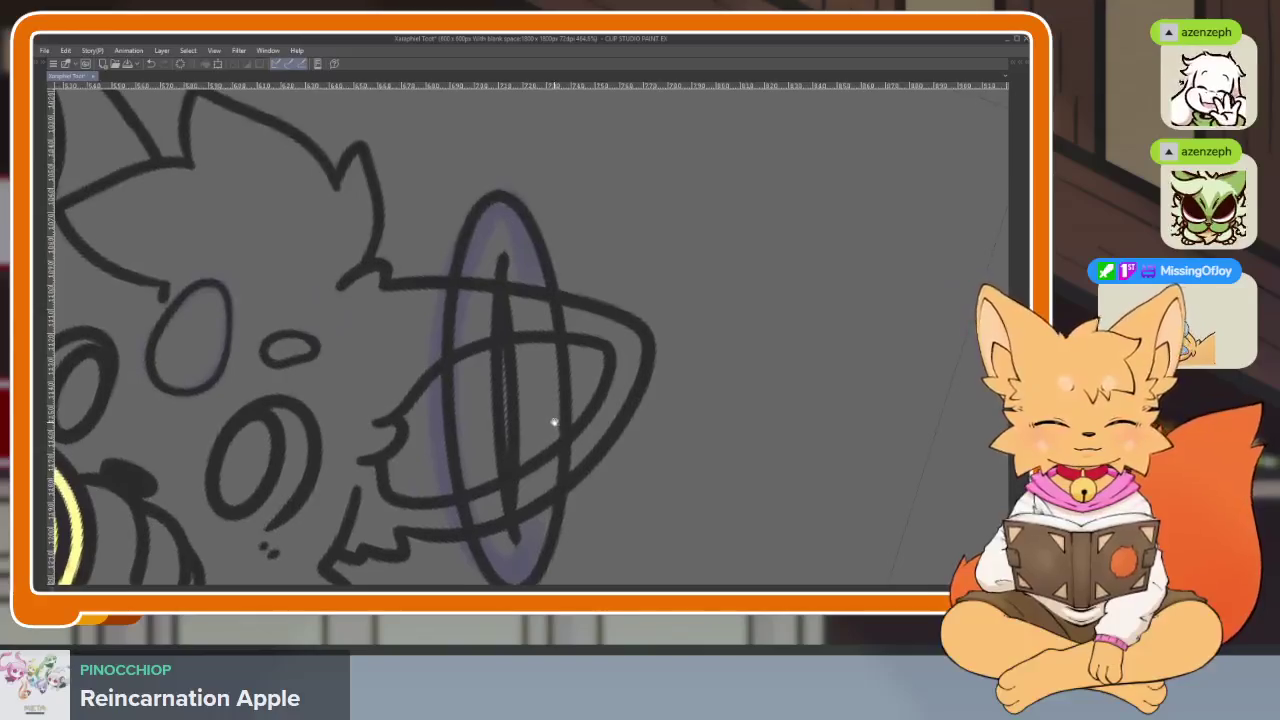
{"action": "scroll", "coordinate": [551, 423], "scroll_direction": "down", "scroll_amount": 2}
{"action": "scroll", "coordinate": [557, 430], "scroll_direction": "up", "scroll_amount": 1}
{"action": "scroll", "coordinate": [563, 443], "scroll_direction": "up", "scroll_amount": 1}
{"action": "key", "text": "o"}
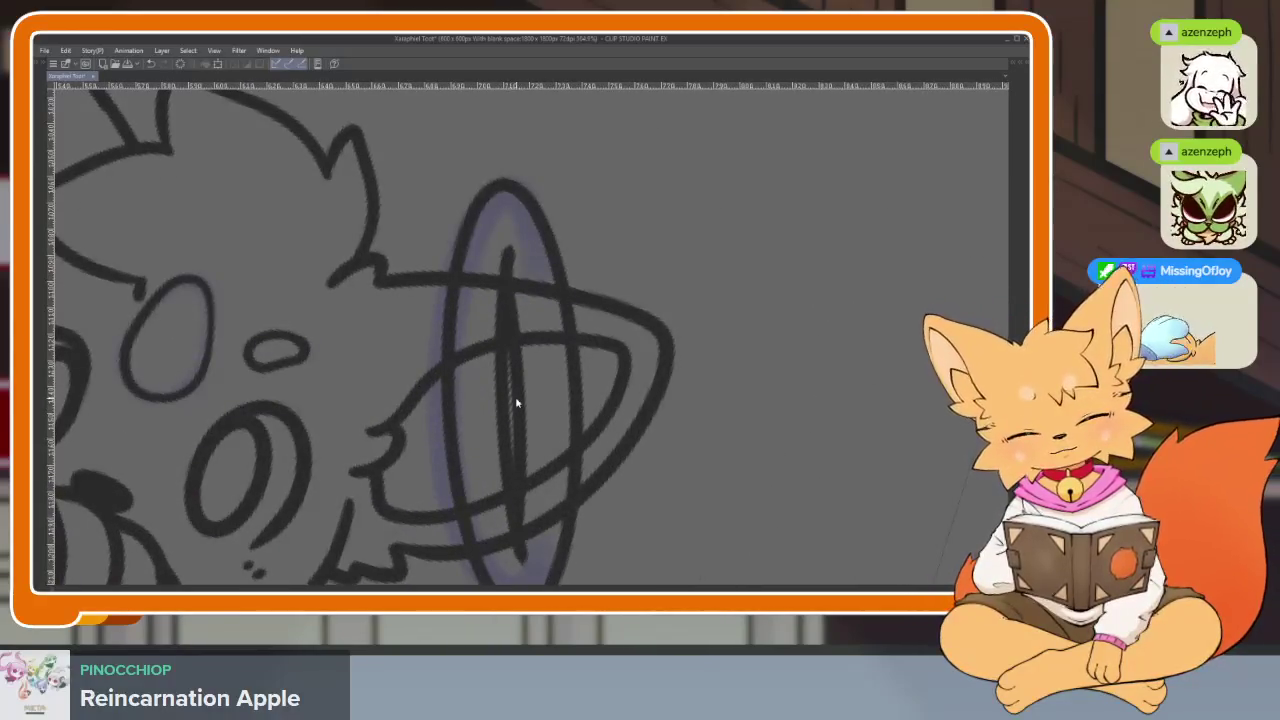
{"action": "left_click", "coordinate": [520, 403]}
{"action": "key", "text": "Escape"}
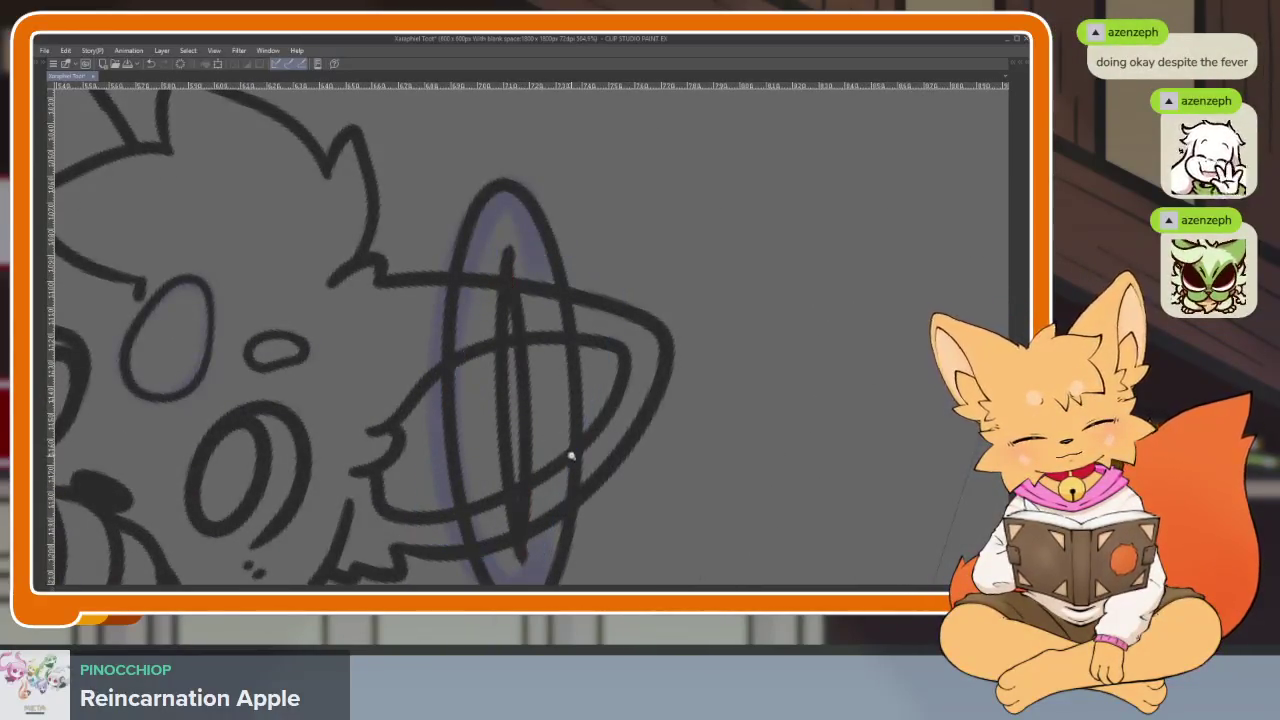
{"action": "scroll", "coordinate": [571, 457], "scroll_direction": "down", "scroll_amount": 3}
{"action": "scroll", "coordinate": [563, 430], "scroll_direction": "up", "scroll_amount": 2}
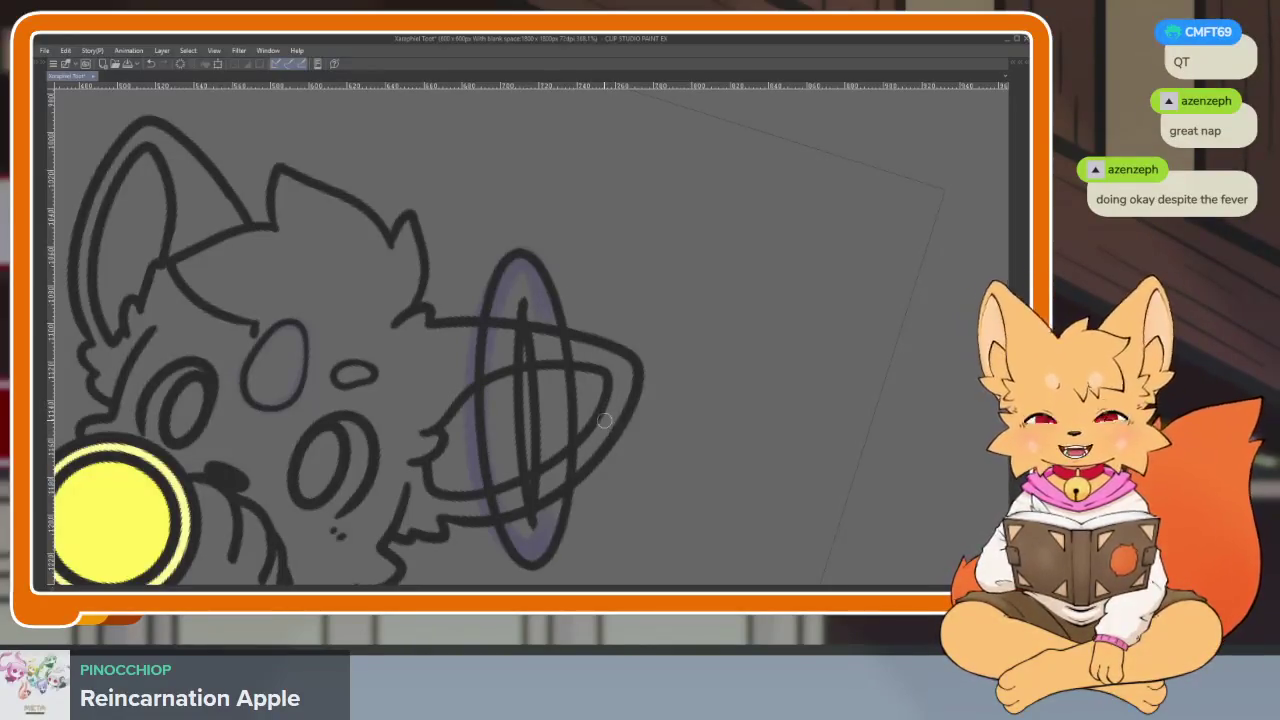
Step: Undo the vertical and inner arch strokes inside the ring, restoring one vertical stroke
{"action": "key", "text": "ctrl+z"}
{"action": "key", "text": "ctrl+z"}
{"action": "key", "text": "ctrl+z"}
{"action": "key", "text": "ctrl+z"}
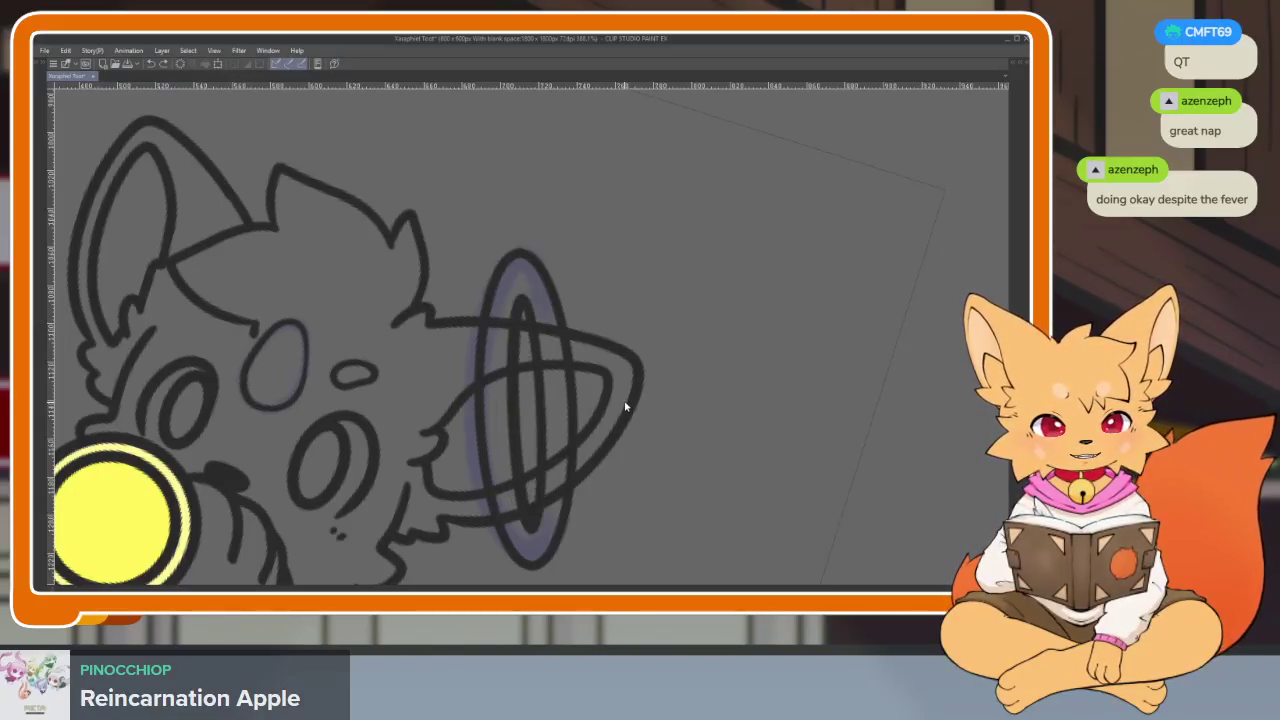
{"action": "key", "text": "ctrl+z"}
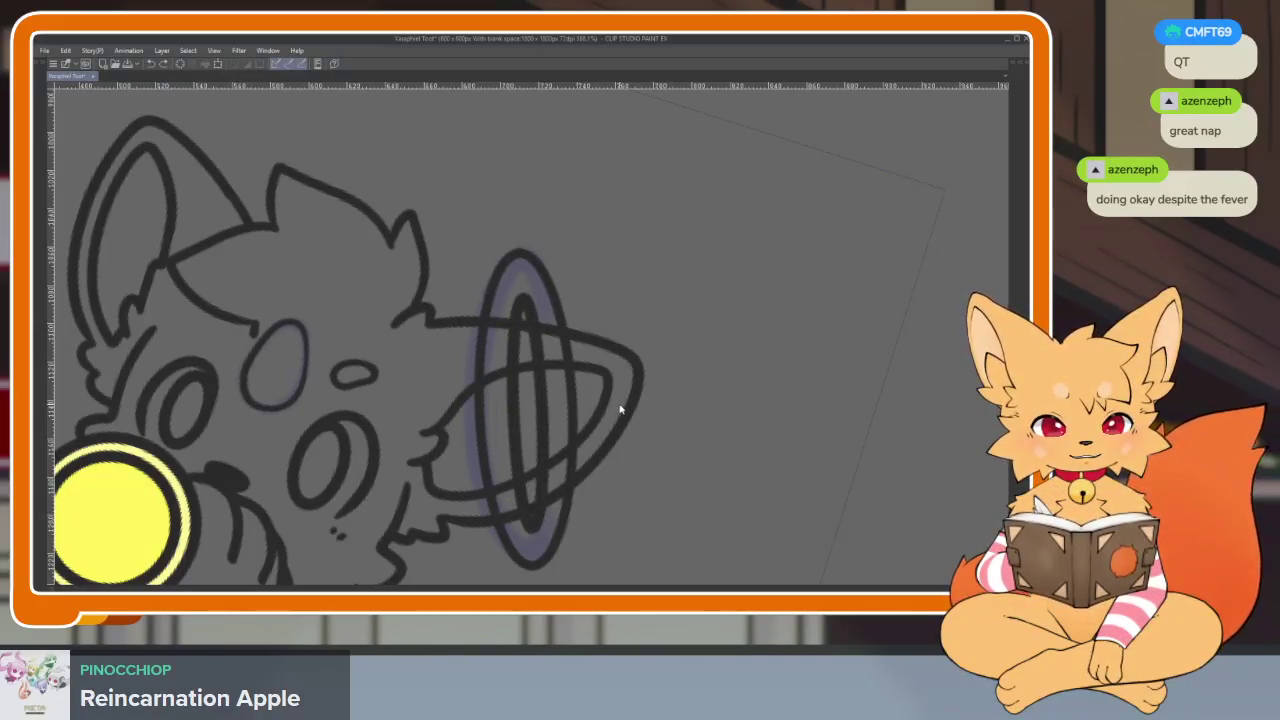
{"action": "key", "text": "ctrl+z"}
{"action": "key", "text": "ctrl+z"}
{"action": "key", "text": "ctrl+z"}
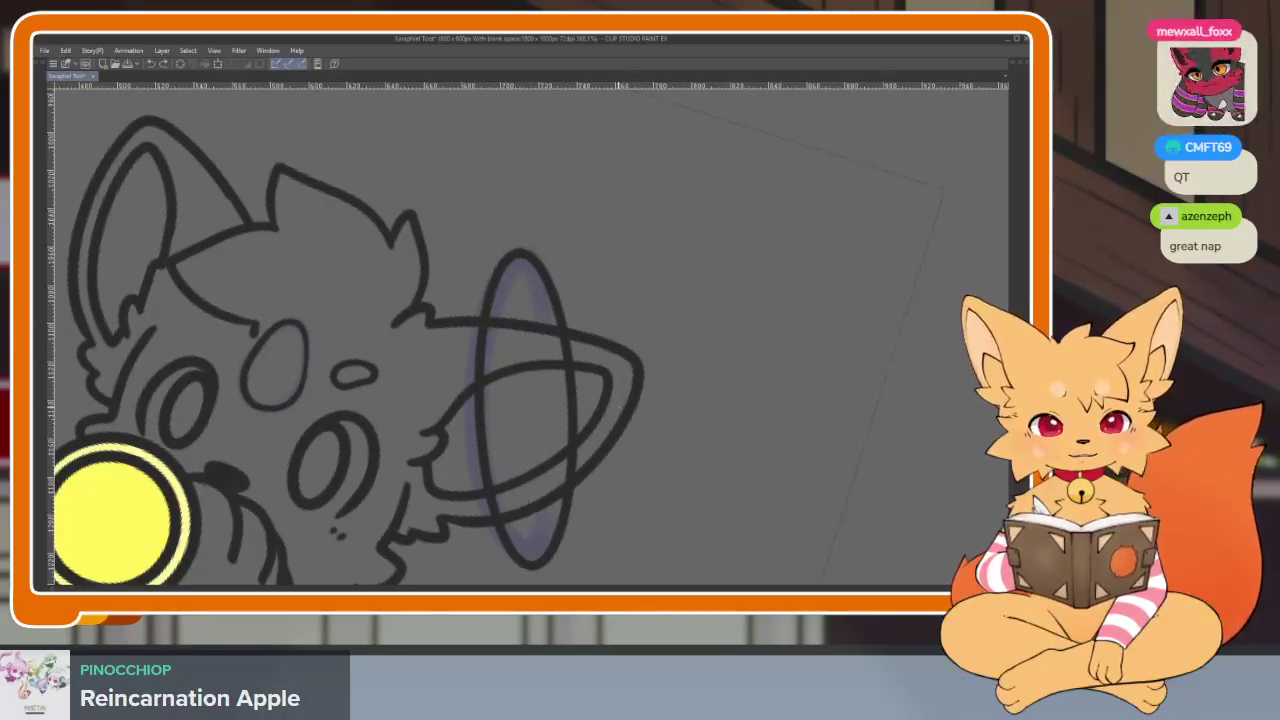
{"action": "key", "text": "ctrl+y"}
{"action": "scroll", "coordinate": [603, 437], "scroll_direction": "up", "scroll_amount": 1}
{"action": "scroll", "coordinate": [543, 423], "scroll_direction": "up", "scroll_amount": 1}
{"action": "scroll", "coordinate": [491, 343], "scroll_direction": "up", "scroll_amount": 1}
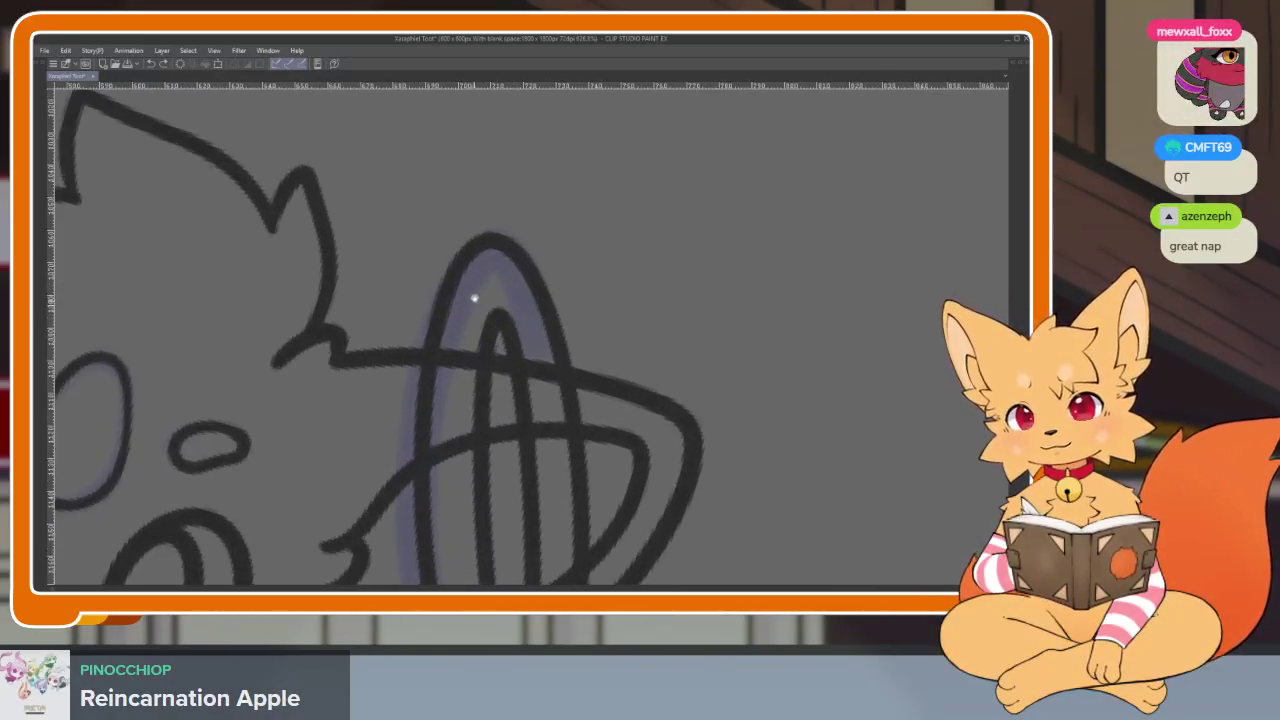
{"action": "key", "text": "ctrl+z"}
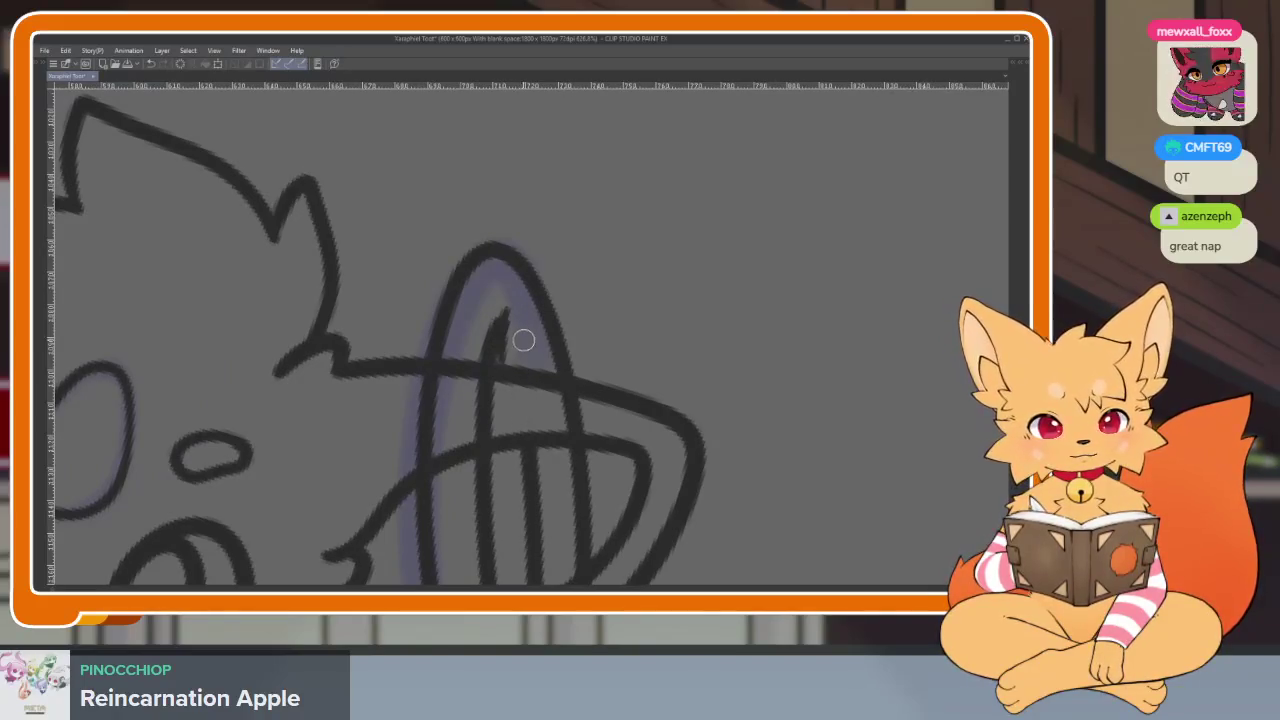
{"action": "scroll", "coordinate": [674, 290], "scroll_direction": "down", "scroll_amount": 3}
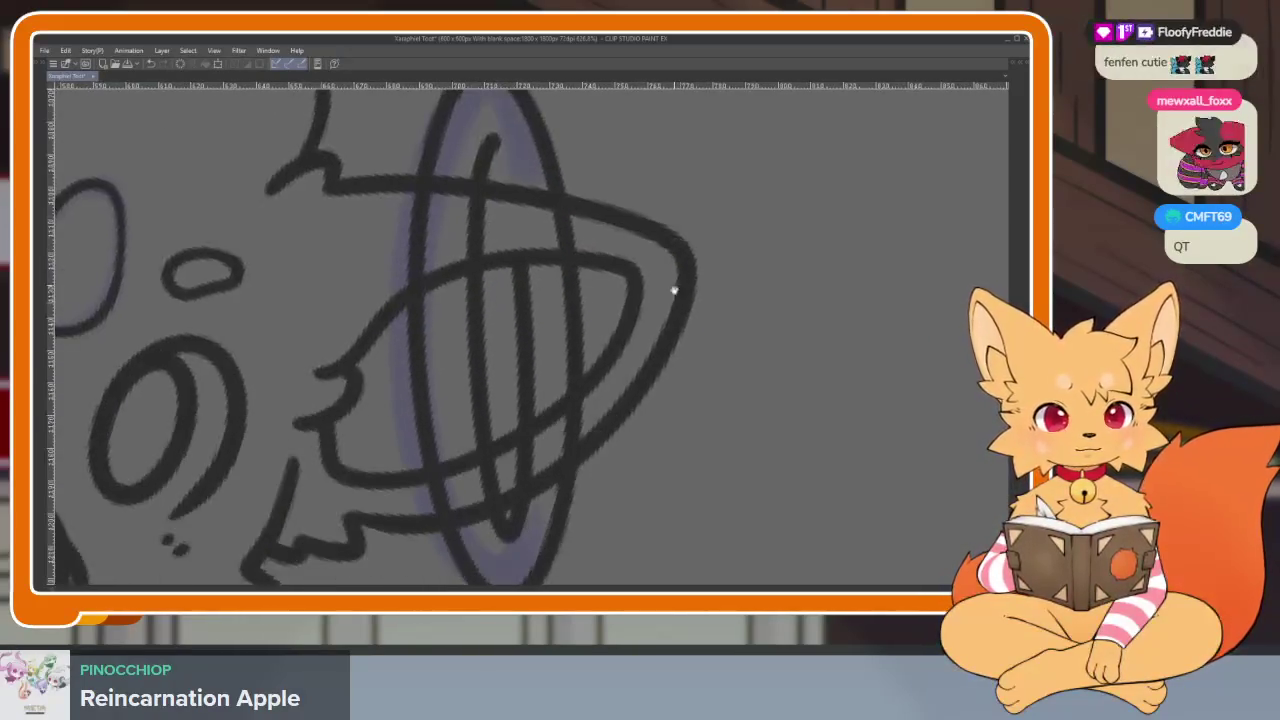
{"action": "scroll", "coordinate": [674, 290], "scroll_direction": "down", "scroll_amount": 1}
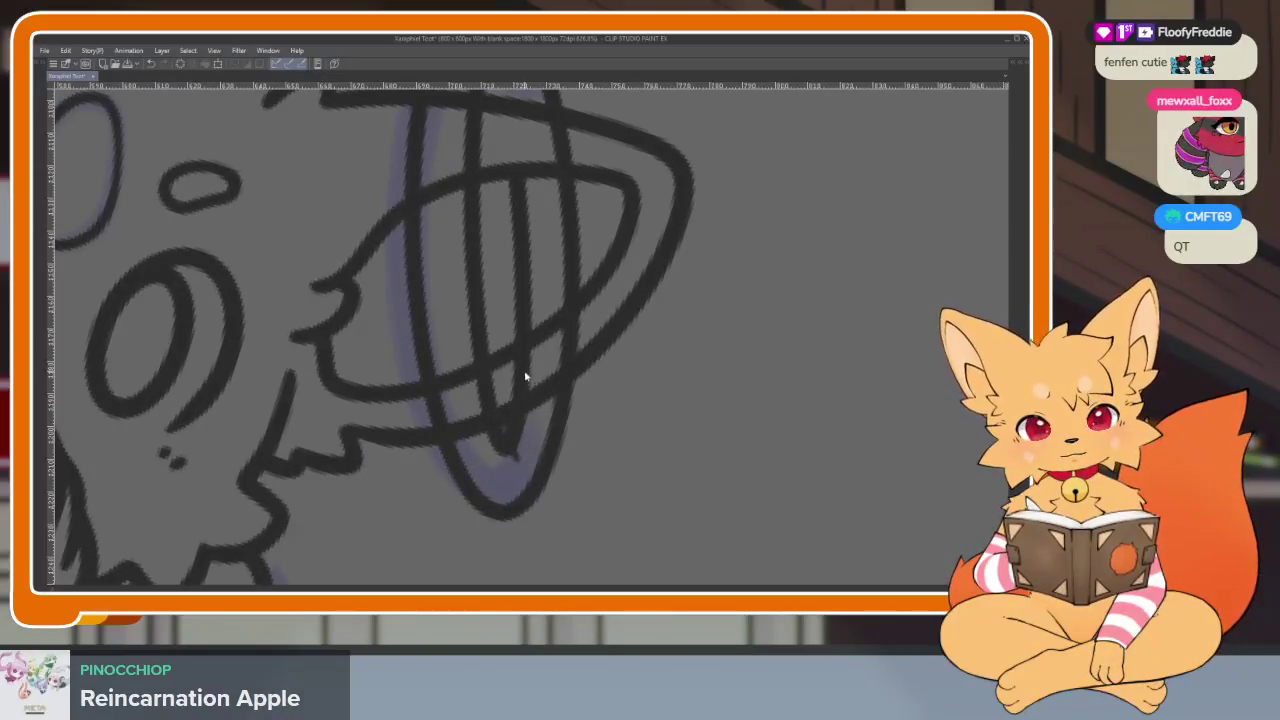
Step: Drag the leftover stray vertical stroke out of the ring and delete it
{"action": "left_click_drag", "start_coordinate": [526, 289], "coordinate": [675, 468]}
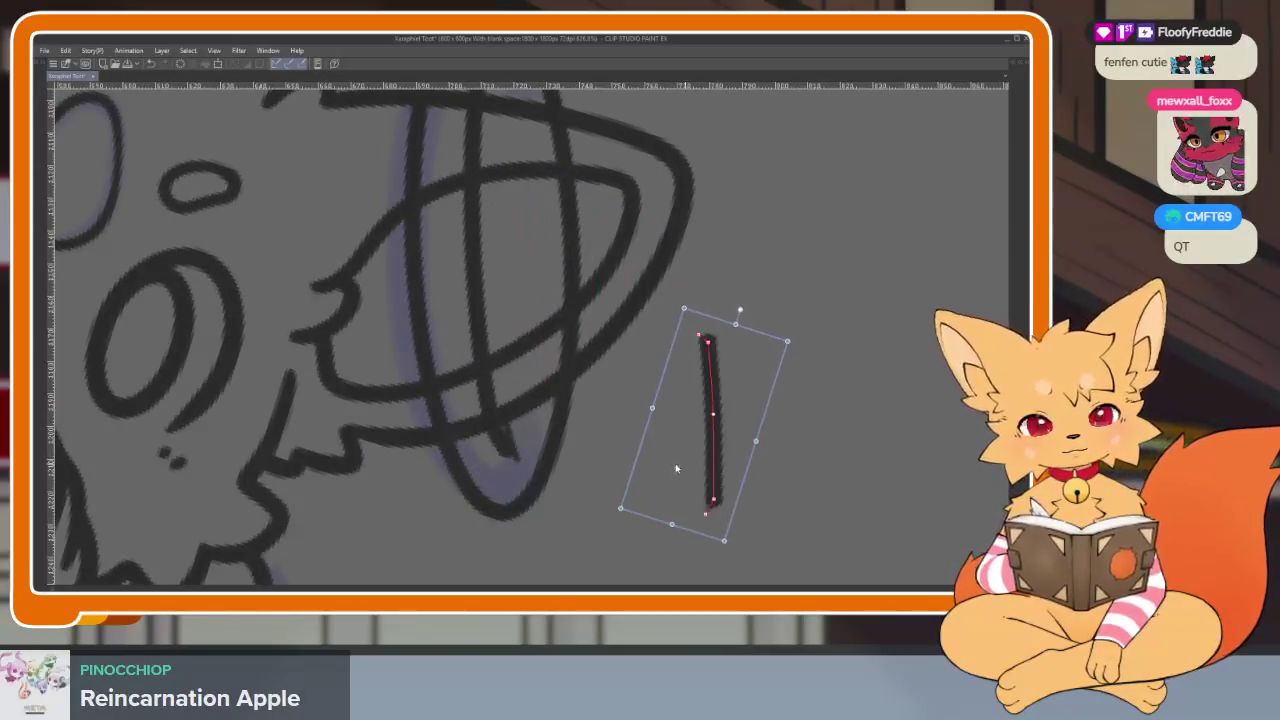
{"action": "key", "text": "Delete"}
{"action": "scroll", "coordinate": [782, 447], "scroll_direction": "down", "scroll_amount": 3}
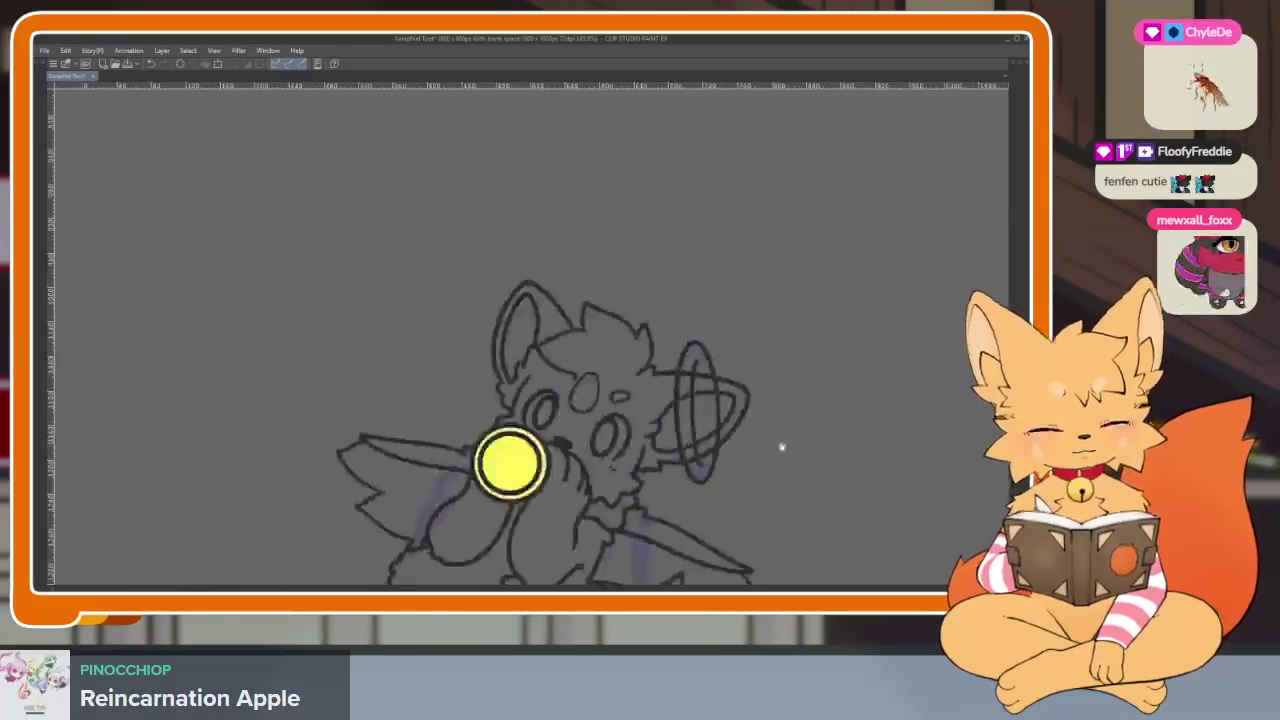
{"action": "scroll", "coordinate": [782, 447], "scroll_direction": "up", "scroll_amount": 1}
{"action": "scroll", "coordinate": [728, 429], "scroll_direction": "up", "scroll_amount": 2}
{"action": "scroll", "coordinate": [749, 457], "scroll_direction": "up", "scroll_amount": 1}
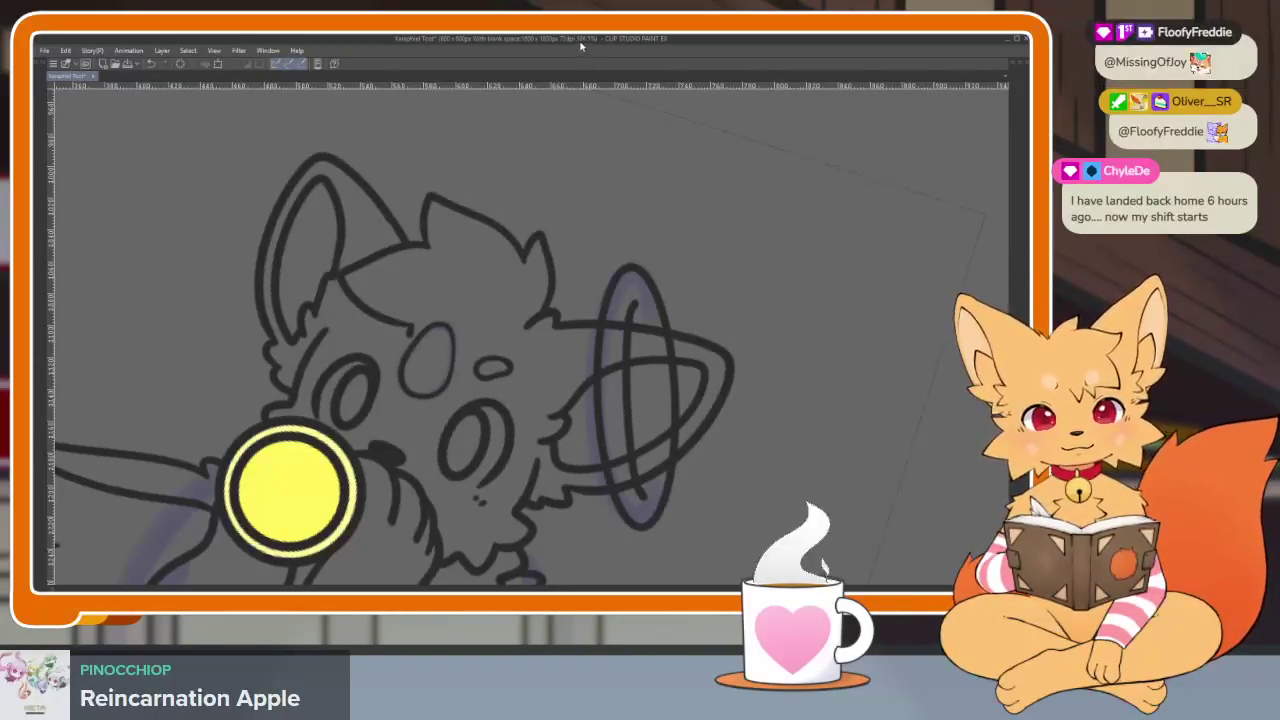
{"action": "key", "text": "Tab"}
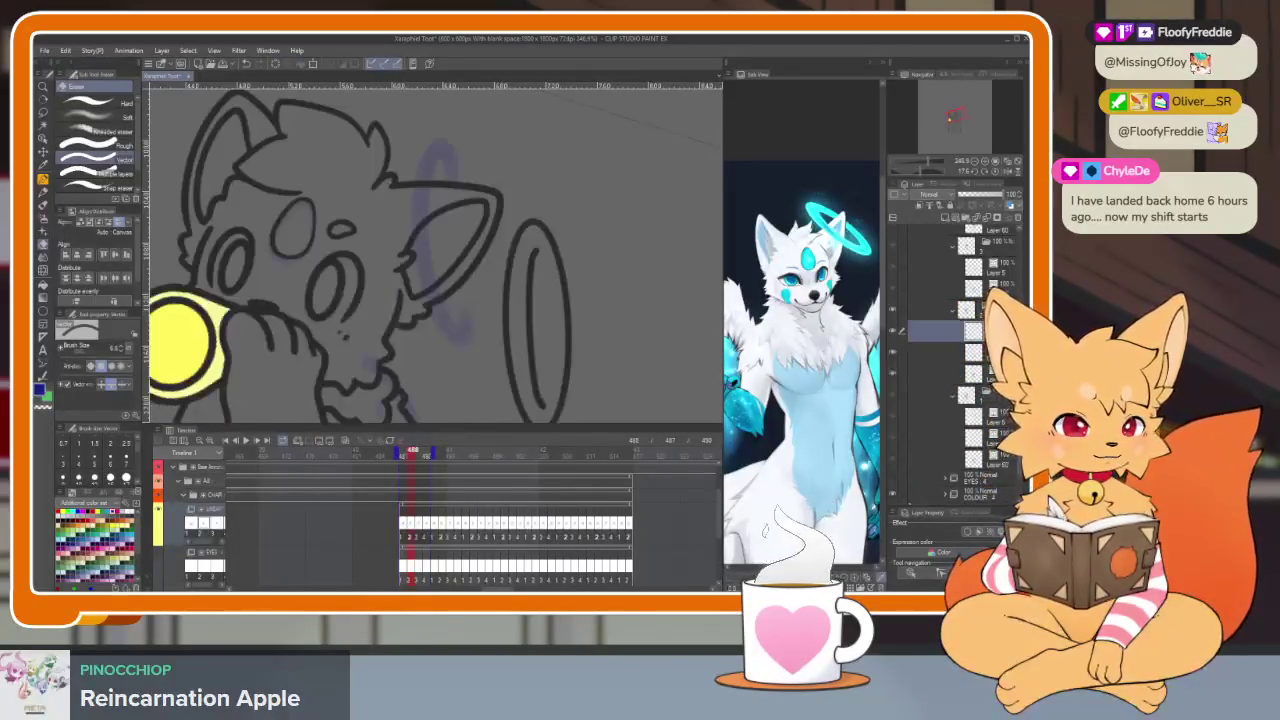
Step: Free-transform the dark ring outline up and left onto the ear
{"action": "key", "text": "Tab"}
{"action": "key", "text": "ctrl+t"}
{"action": "mouse_move", "coordinate": [582, 500]}
{"action": "left_mouse_down"}
{"action": "mouse_move", "coordinate": [502, 420]}
{"action": "mouse_move", "coordinate": [503, 467]}
{"action": "left_mouse_up"}
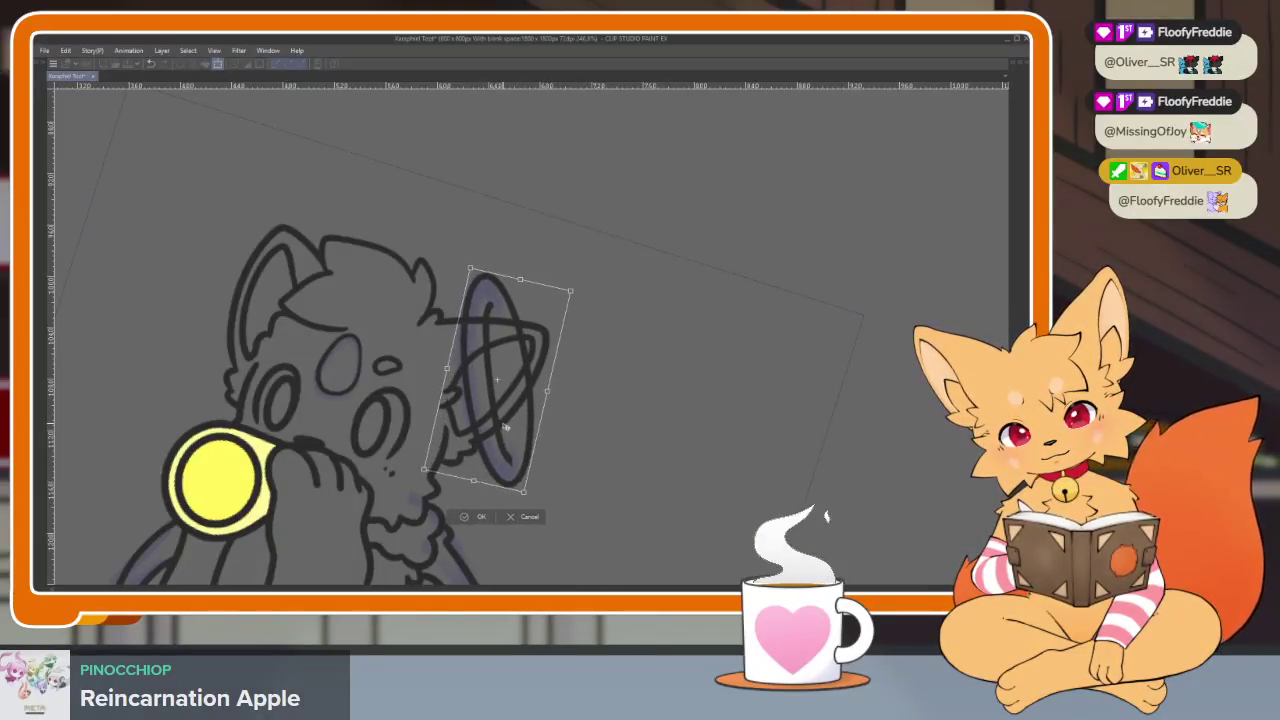
{"action": "key", "text": "Return"}
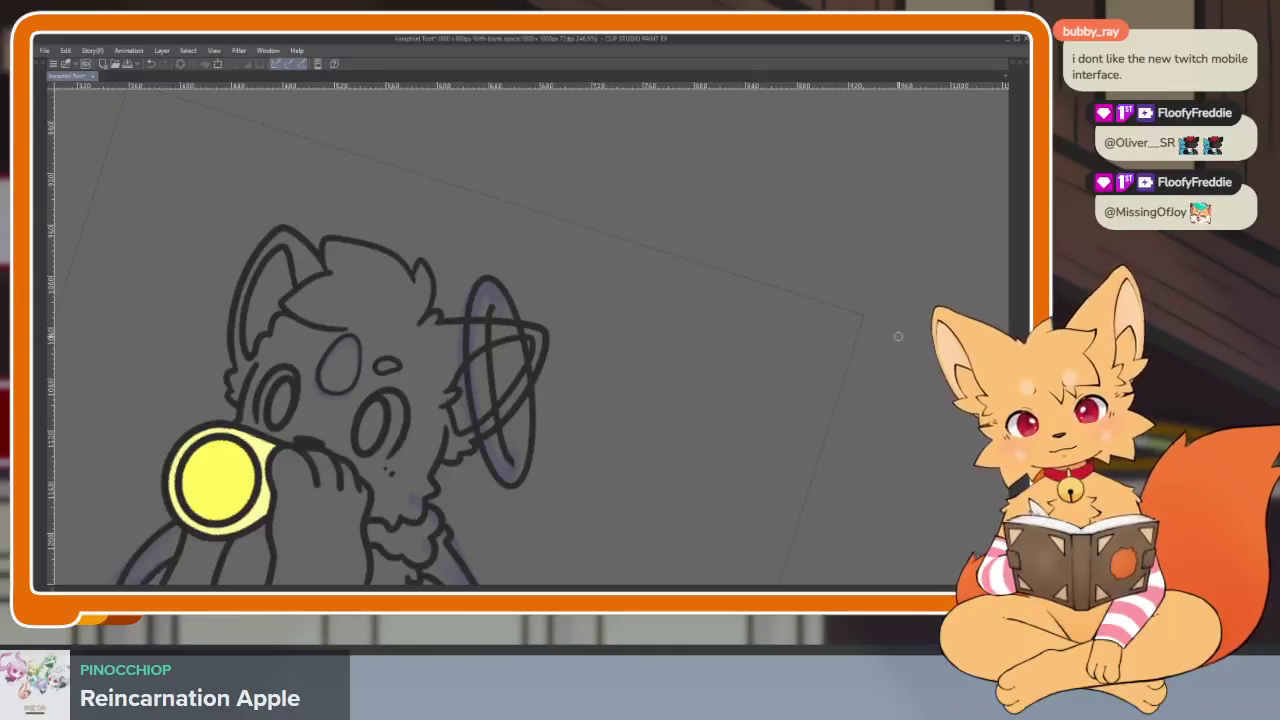
{"action": "key", "text": "Tab"}
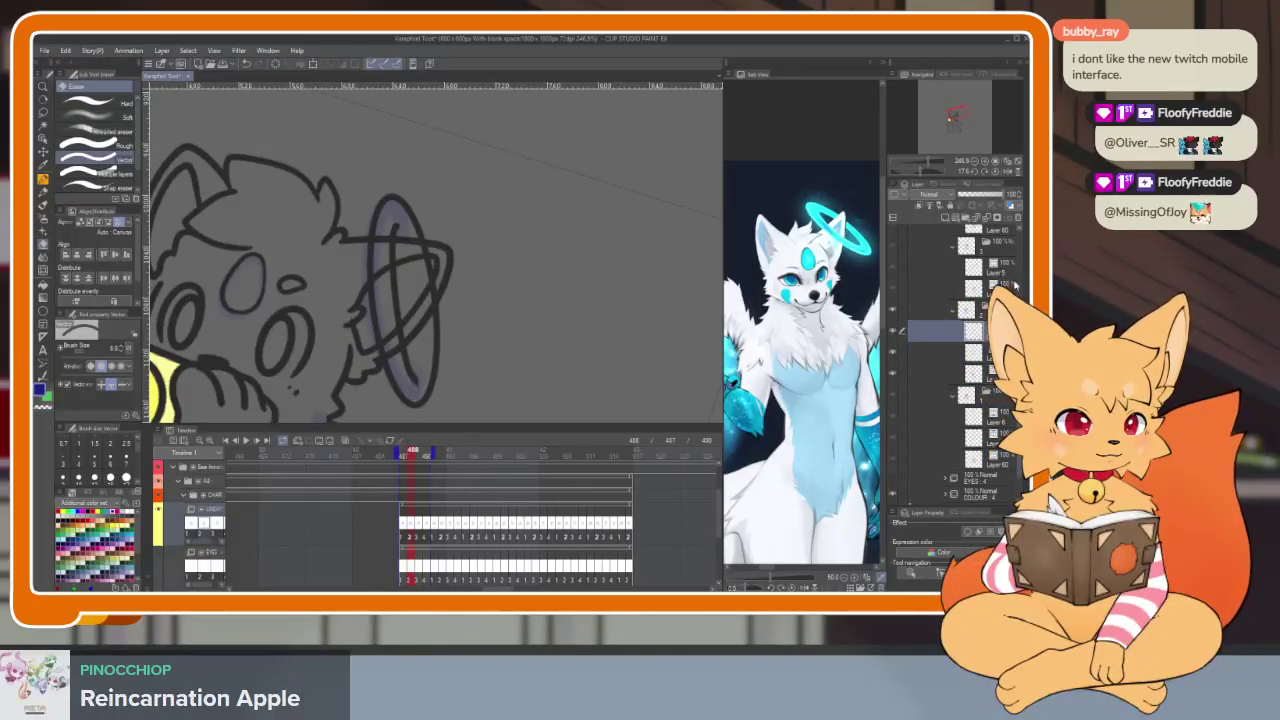
Step: Align the ring over the purple sketch with a slight rotation and a small up-right nudge
{"action": "key", "text": "Tab"}
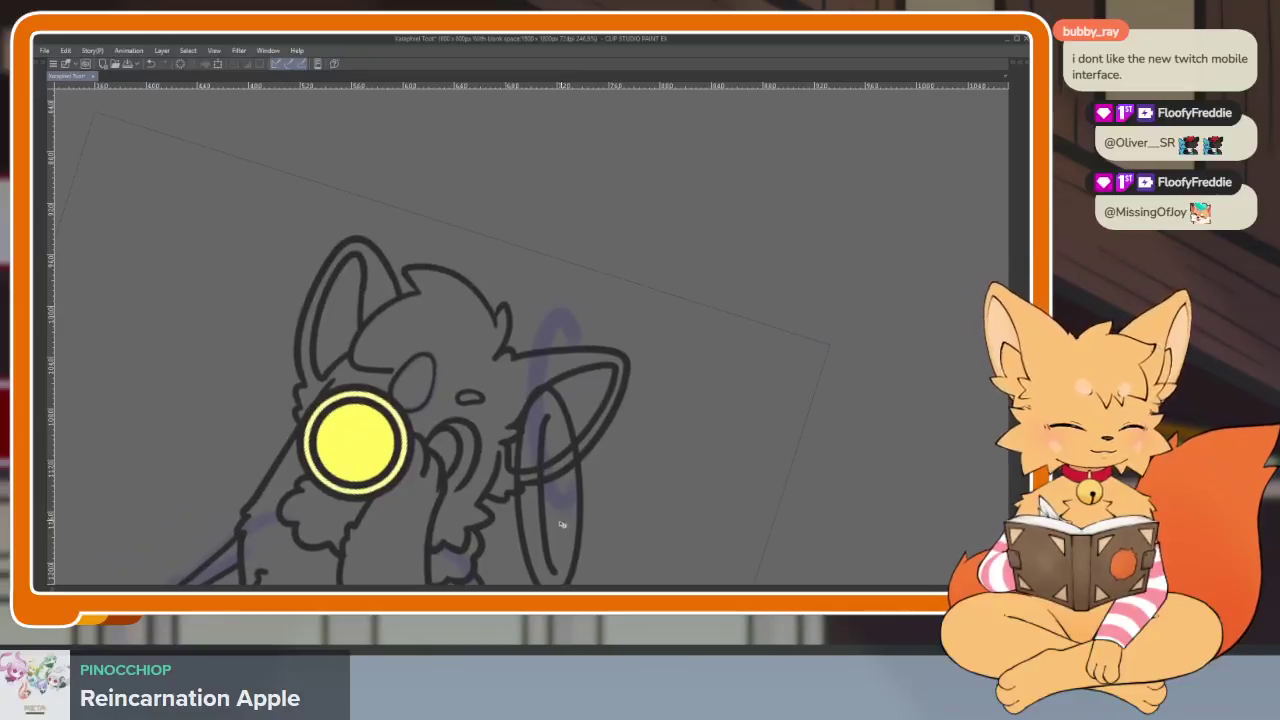
{"action": "left_click_drag", "start_coordinate": [562, 524], "coordinate": [585, 450]}
{"action": "key", "text": "ctrl+t"}
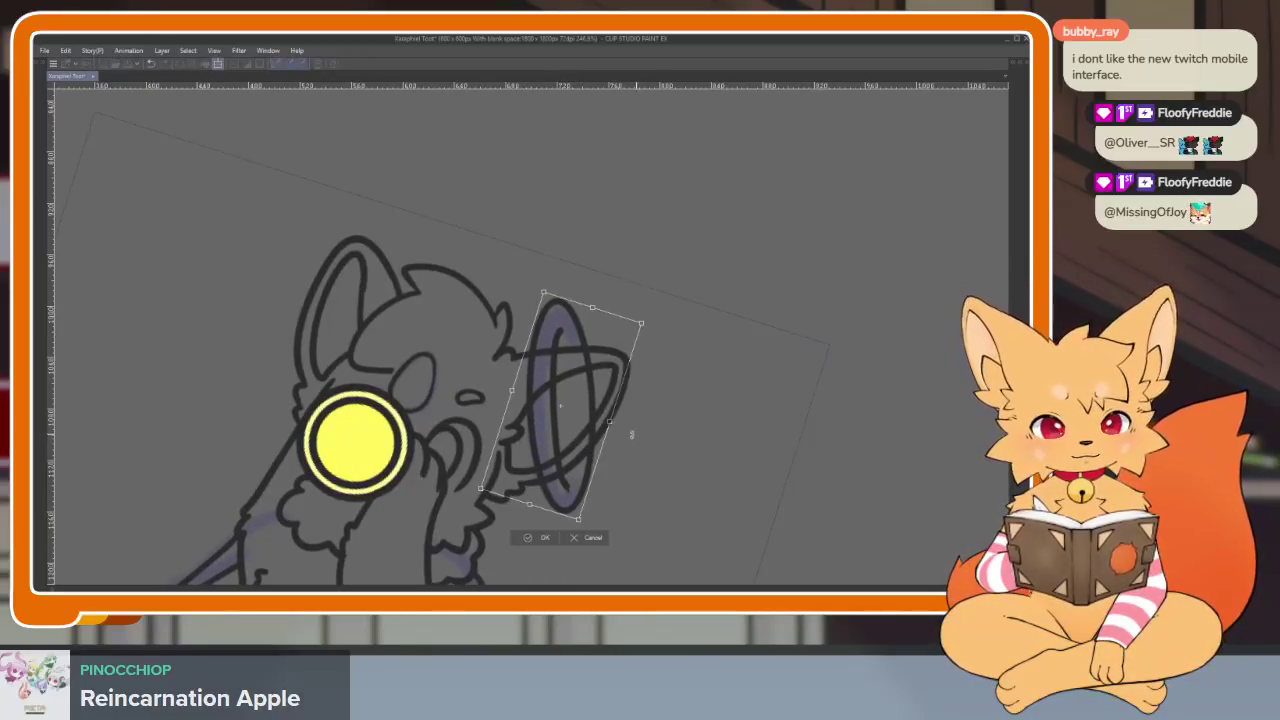
{"action": "left_click_drag", "start_coordinate": [643, 442], "coordinate": [643, 439]}
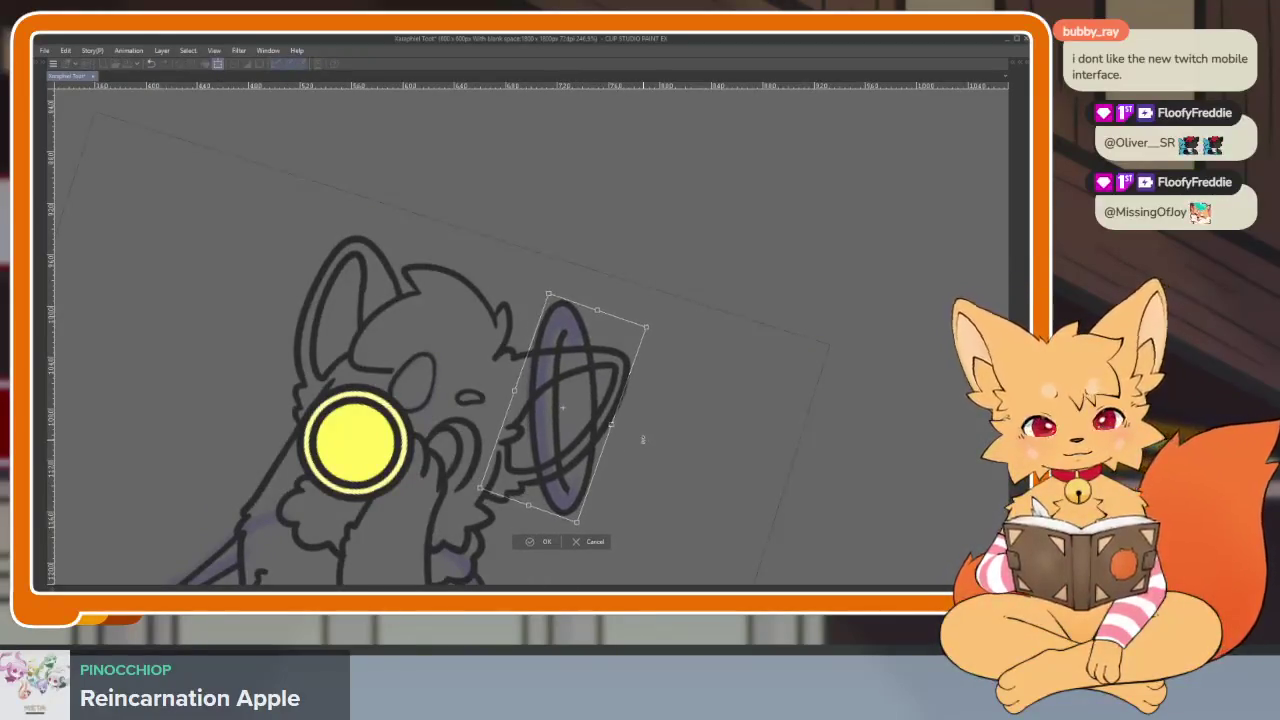
{"action": "left_click", "coordinate": [539, 543]}
{"action": "key", "text": "Tab"}
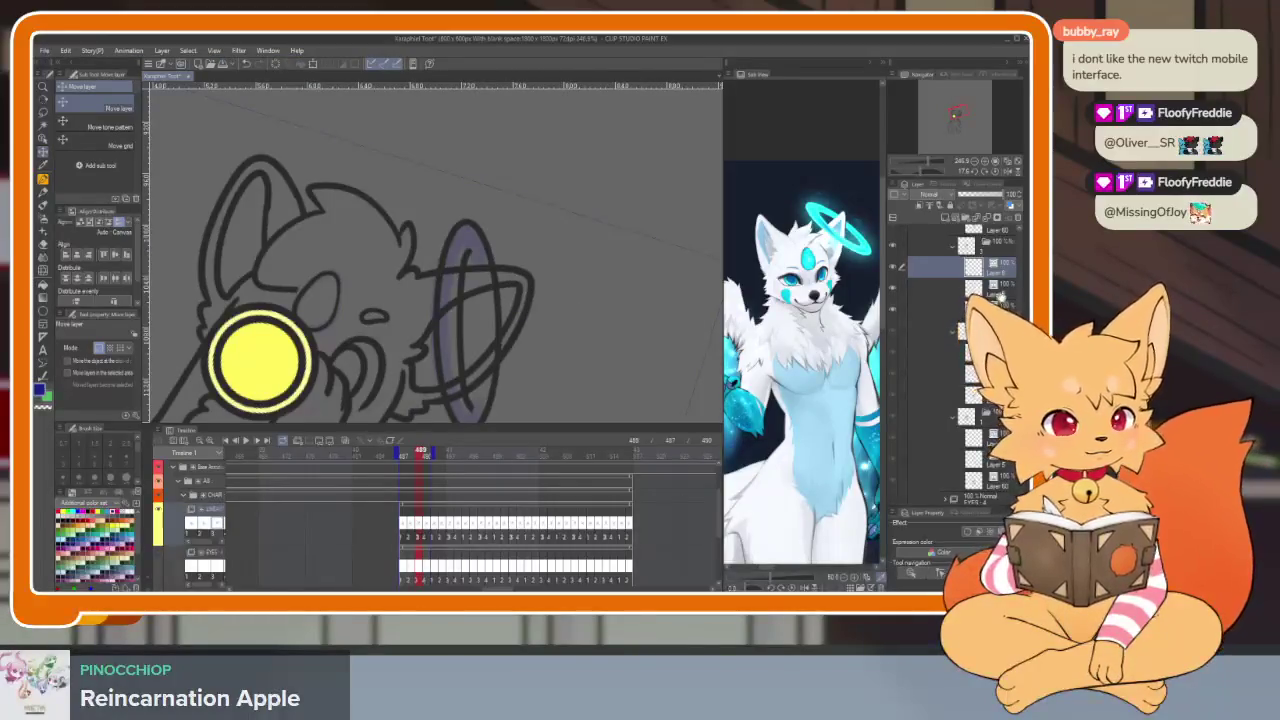
{"action": "scroll", "coordinate": [1000, 297], "scroll_direction": "up", "scroll_amount": 3}
{"action": "key", "text": "Tab"}
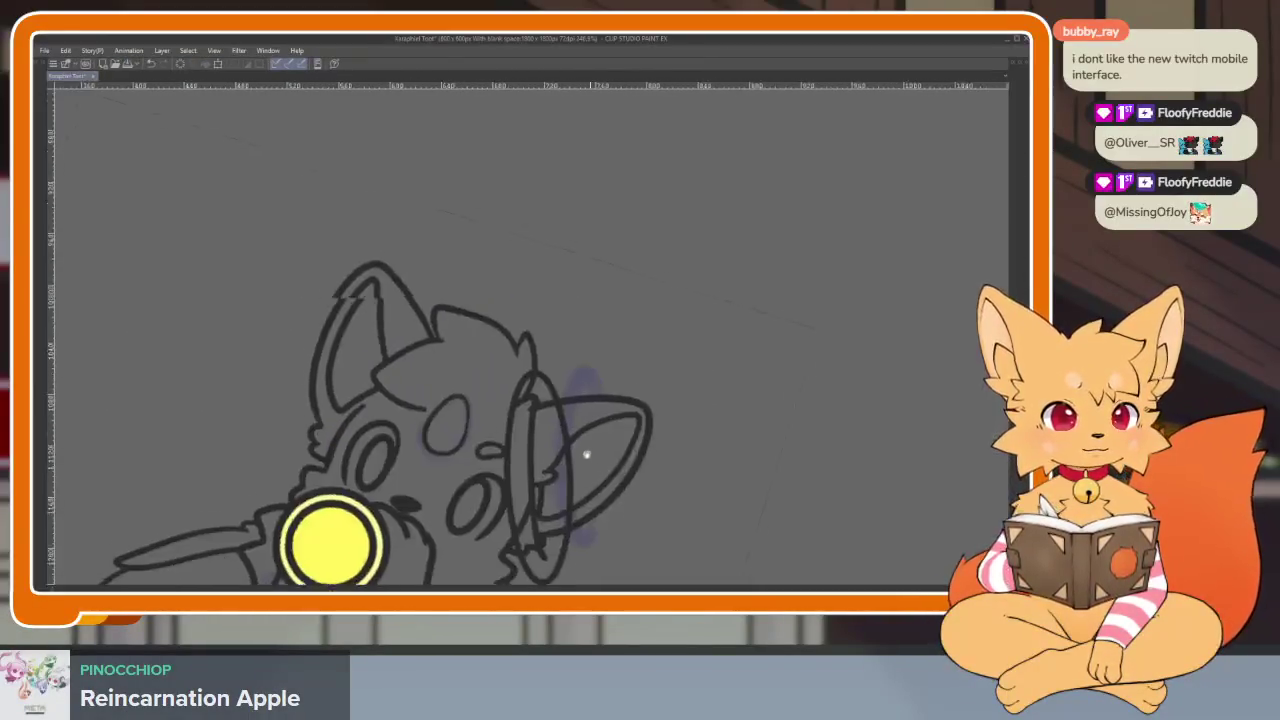
{"action": "key", "text": "ctrl+t"}
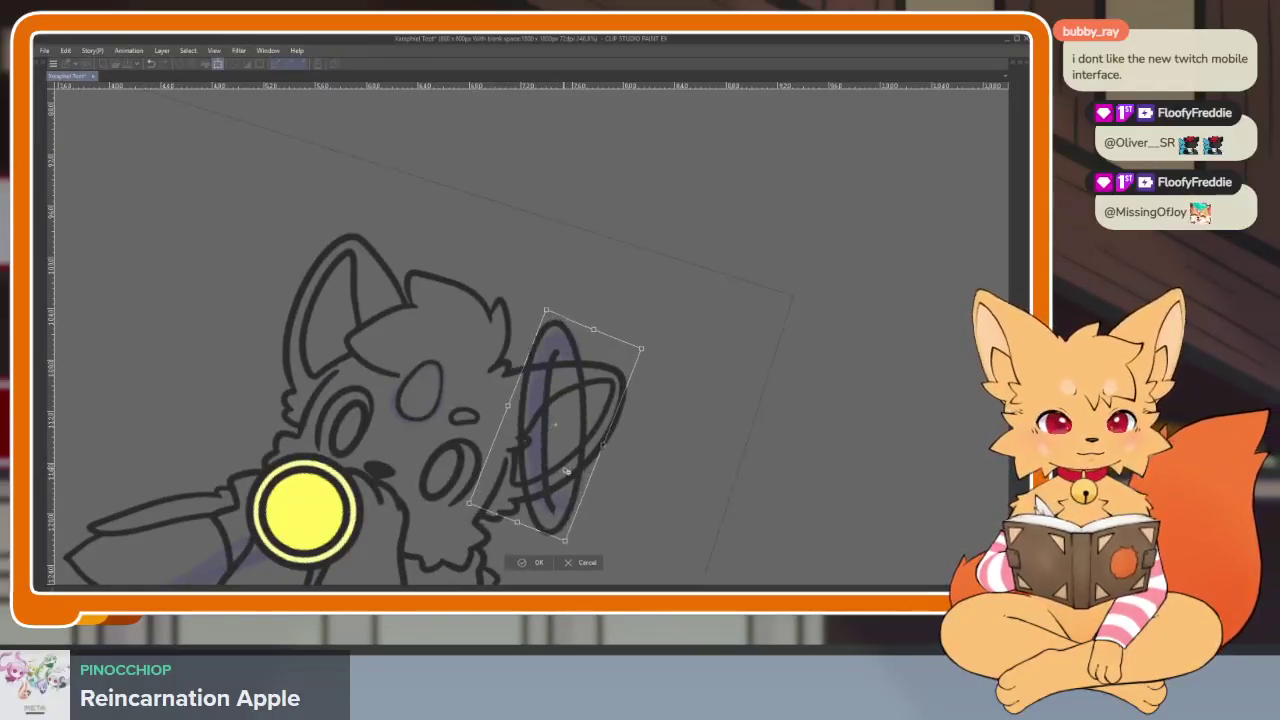
{"action": "left_click_drag", "start_coordinate": [571, 470], "coordinate": [573, 469]}
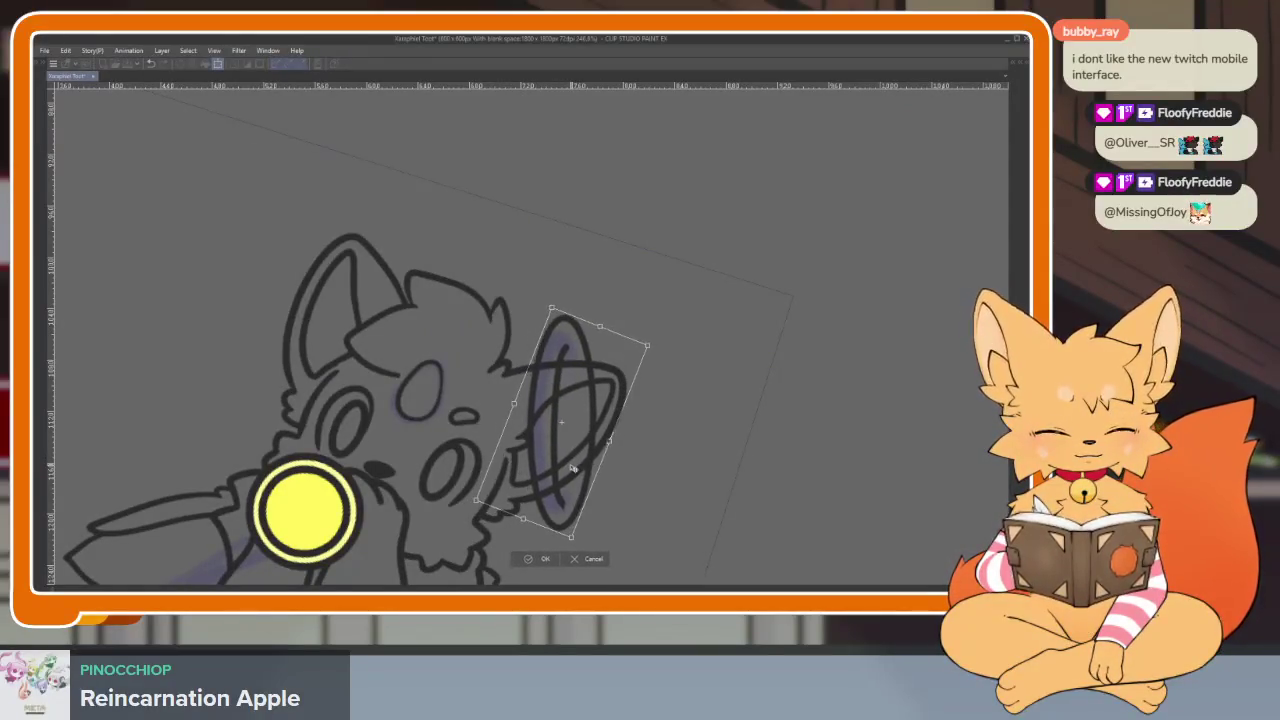
{"action": "left_click", "coordinate": [530, 560]}
{"action": "scroll", "coordinate": [683, 463], "scroll_direction": "down", "scroll_amount": 3}
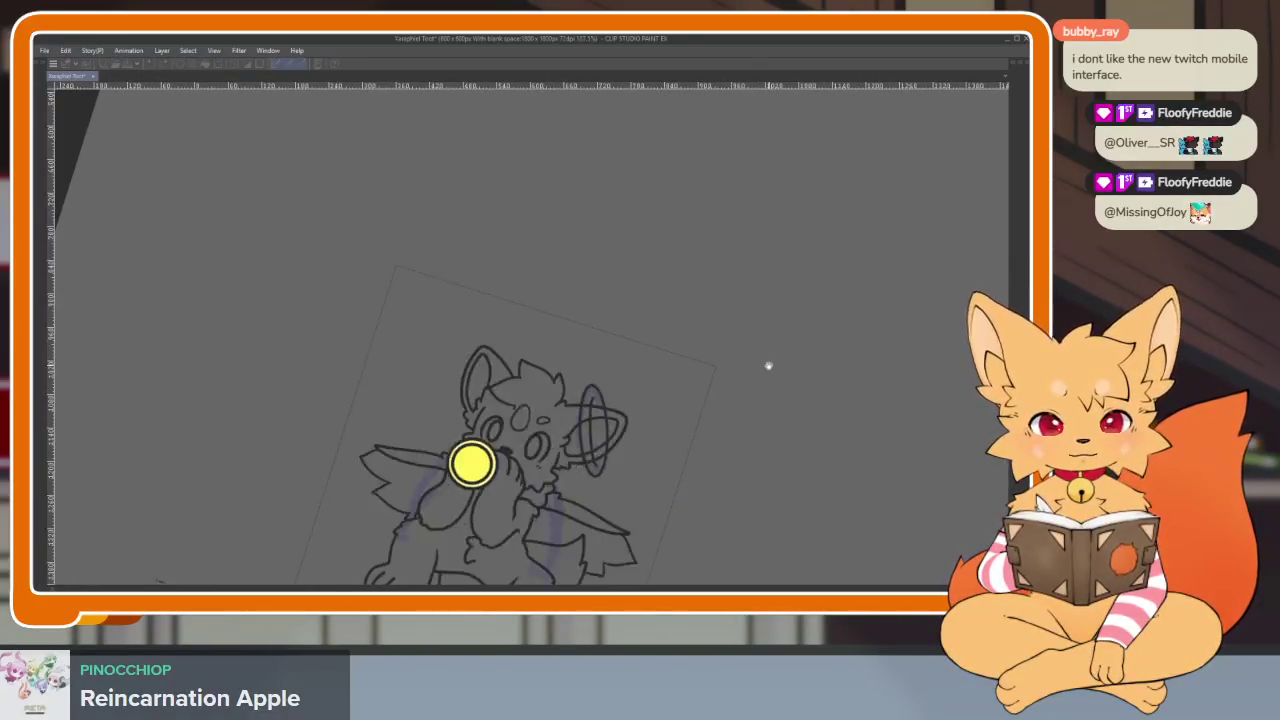
{"action": "key", "text": "Tab"}
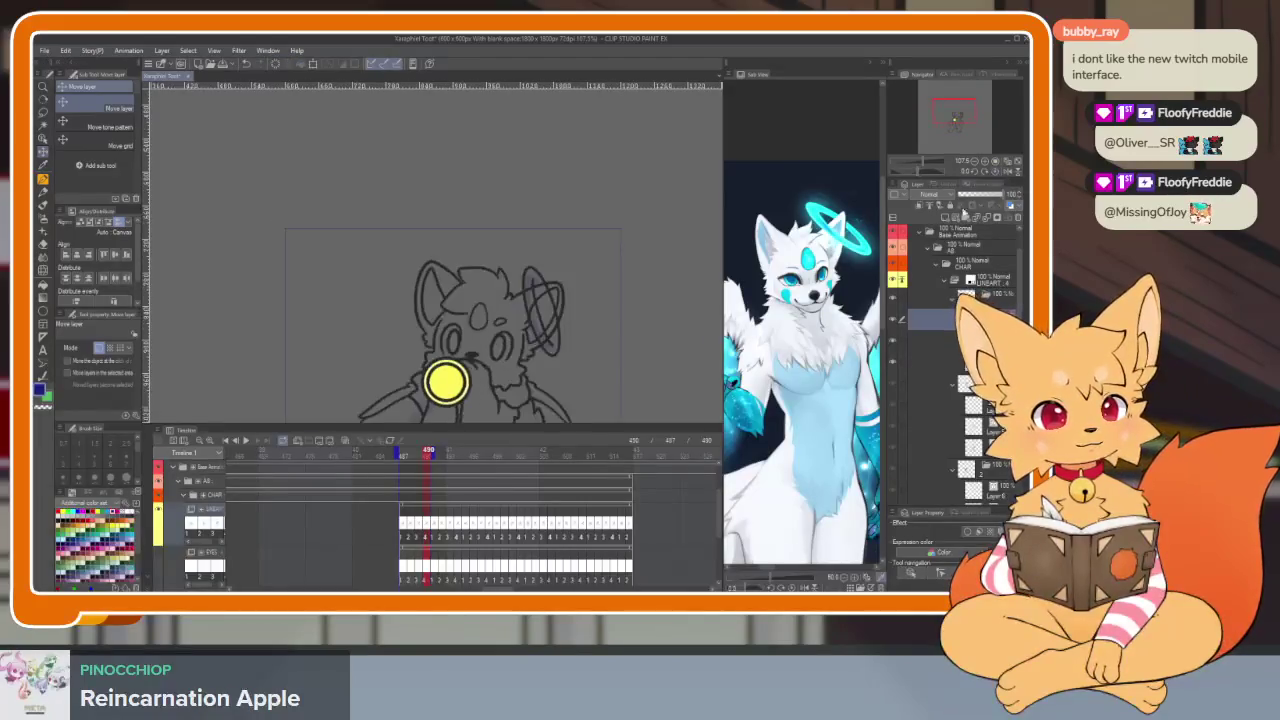
{"action": "key", "text": "Tab"}
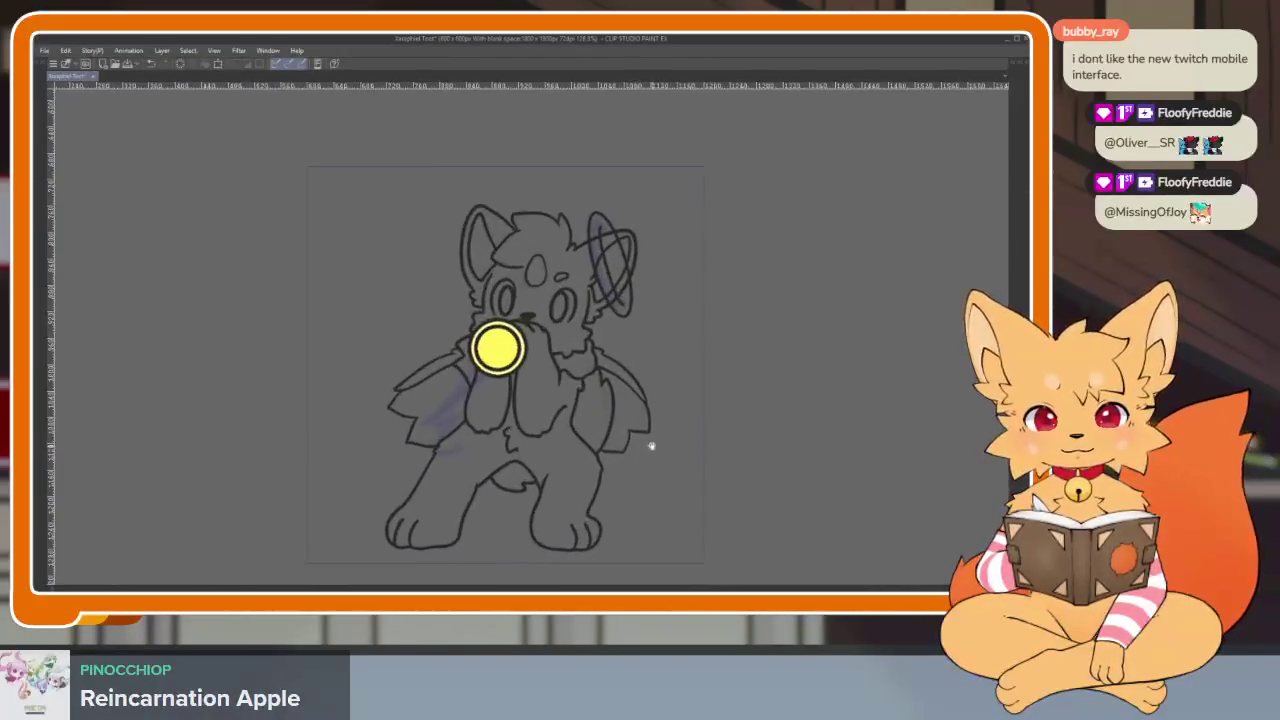
{"action": "scroll", "coordinate": [673, 438], "scroll_direction": "up", "scroll_amount": 2}
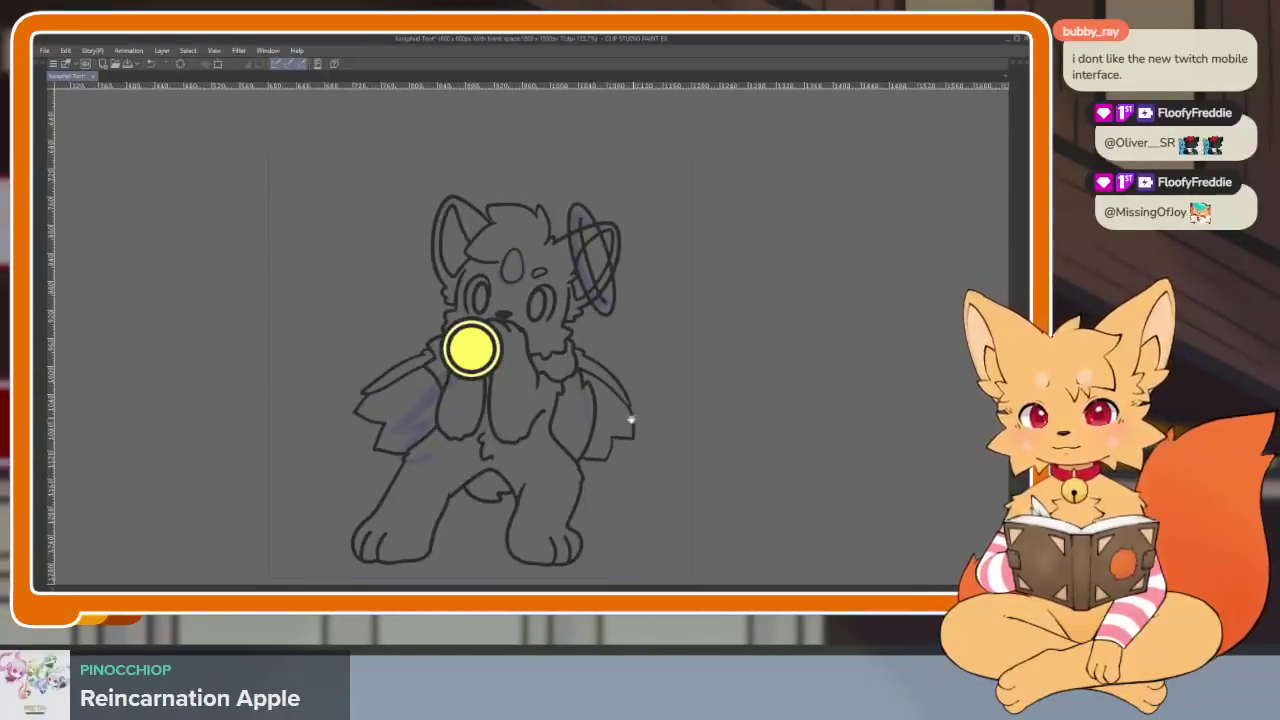
{"action": "scroll", "coordinate": [631, 420], "scroll_direction": "up", "scroll_amount": 2}
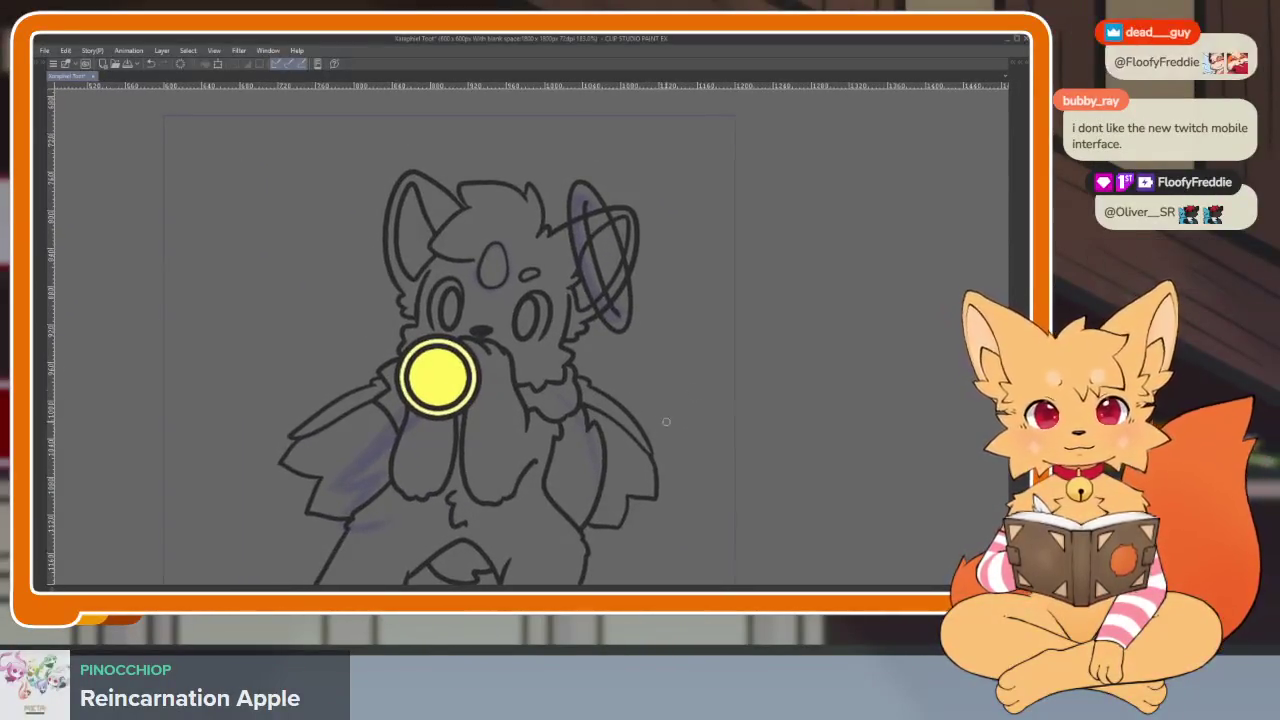
{"action": "scroll", "coordinate": [645, 465], "scroll_direction": "up", "scroll_amount": 2}
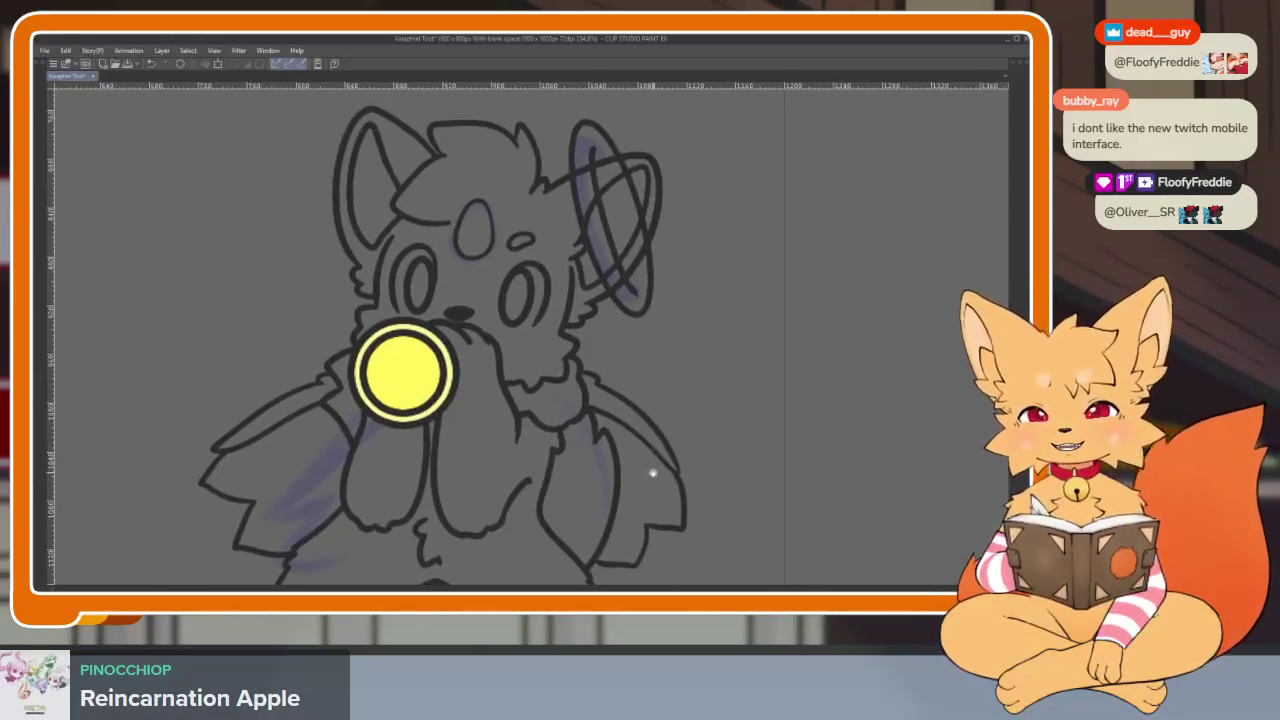
{"action": "scroll", "coordinate": [668, 452], "scroll_direction": "down", "scroll_amount": 3}
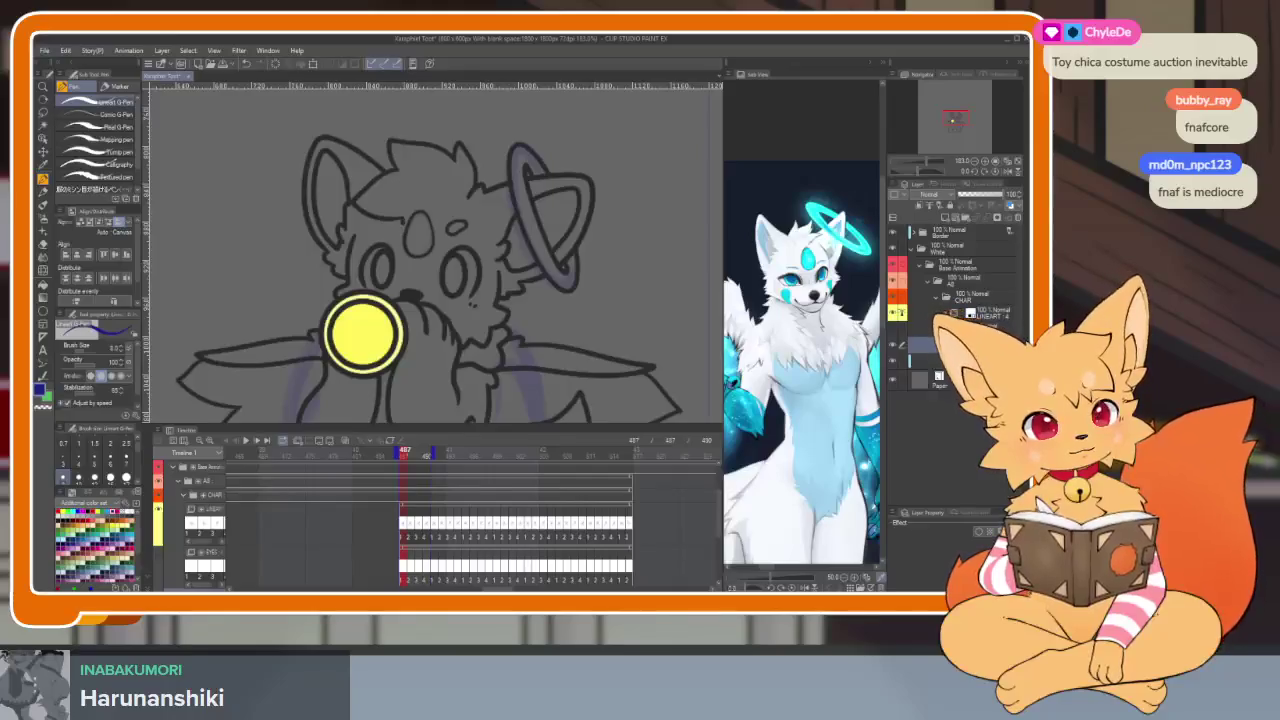
Step: Expand the folder under CHAR and pan the Sub View reference to the raised arm
{"action": "left_click", "coordinate": [945, 288]}
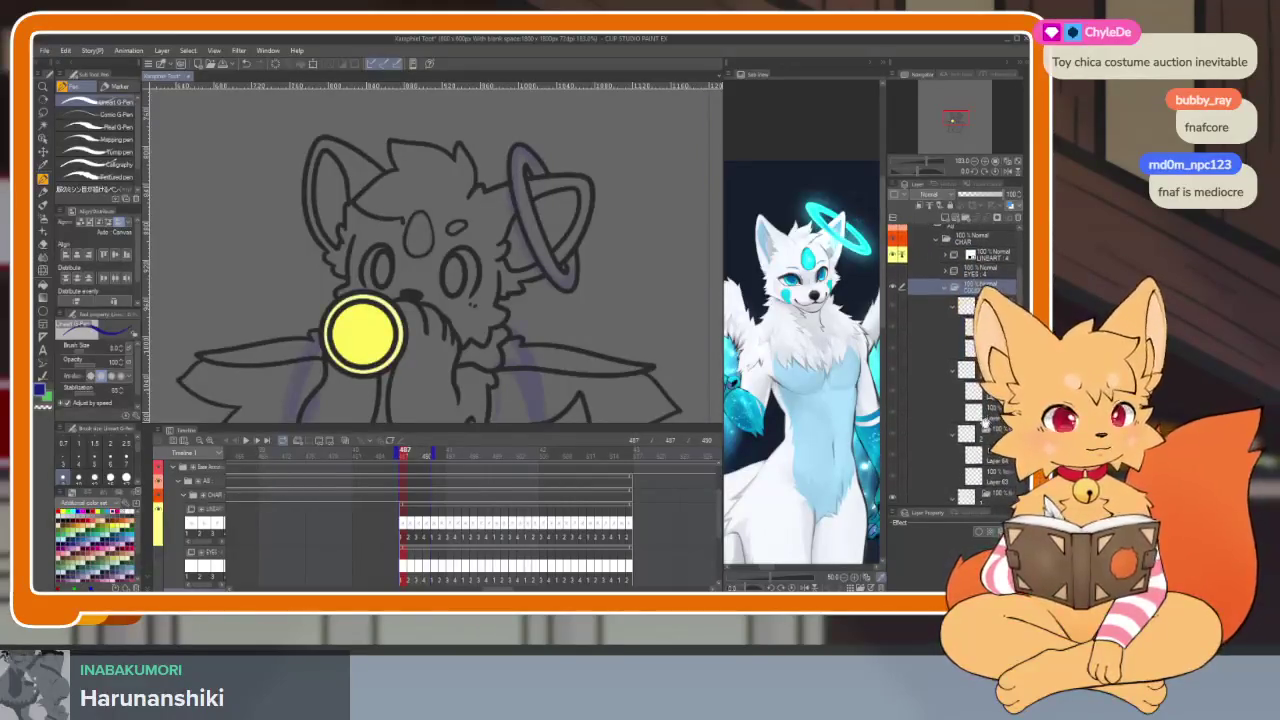
{"action": "left_click_drag", "start_coordinate": [834, 392], "coordinate": [822, 420]}
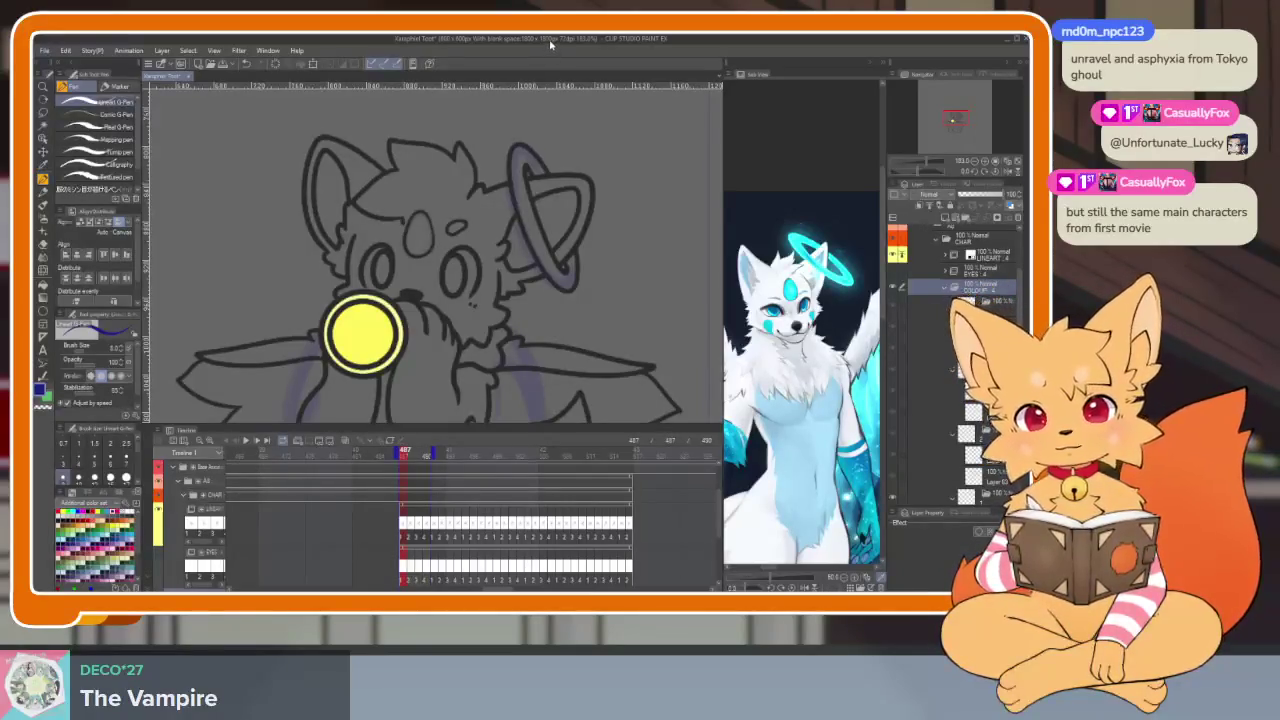
Step: Zoom the Sub View reference until it frames the wolf's whole upper body and halo
{"action": "key", "text": "Tab"}
{"action": "scroll", "coordinate": [653, 427], "scroll_direction": "up", "scroll_amount": 2}
{"action": "scroll", "coordinate": [594, 449], "scroll_direction": "up", "scroll_amount": 3}
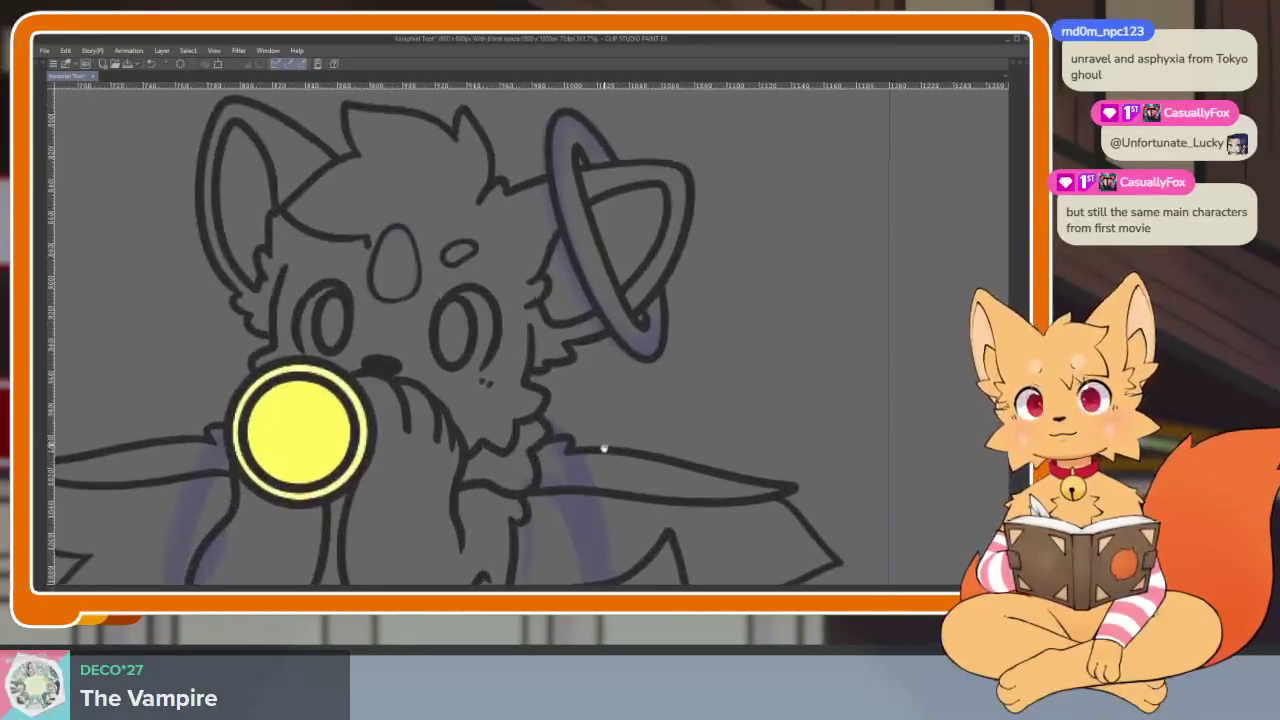
{"action": "scroll", "coordinate": [603, 449], "scroll_direction": "up", "scroll_amount": 2}
{"action": "scroll", "coordinate": [600, 449], "scroll_direction": "up", "scroll_amount": 2}
{"action": "scroll", "coordinate": [595, 478], "scroll_direction": "up", "scroll_amount": 2}
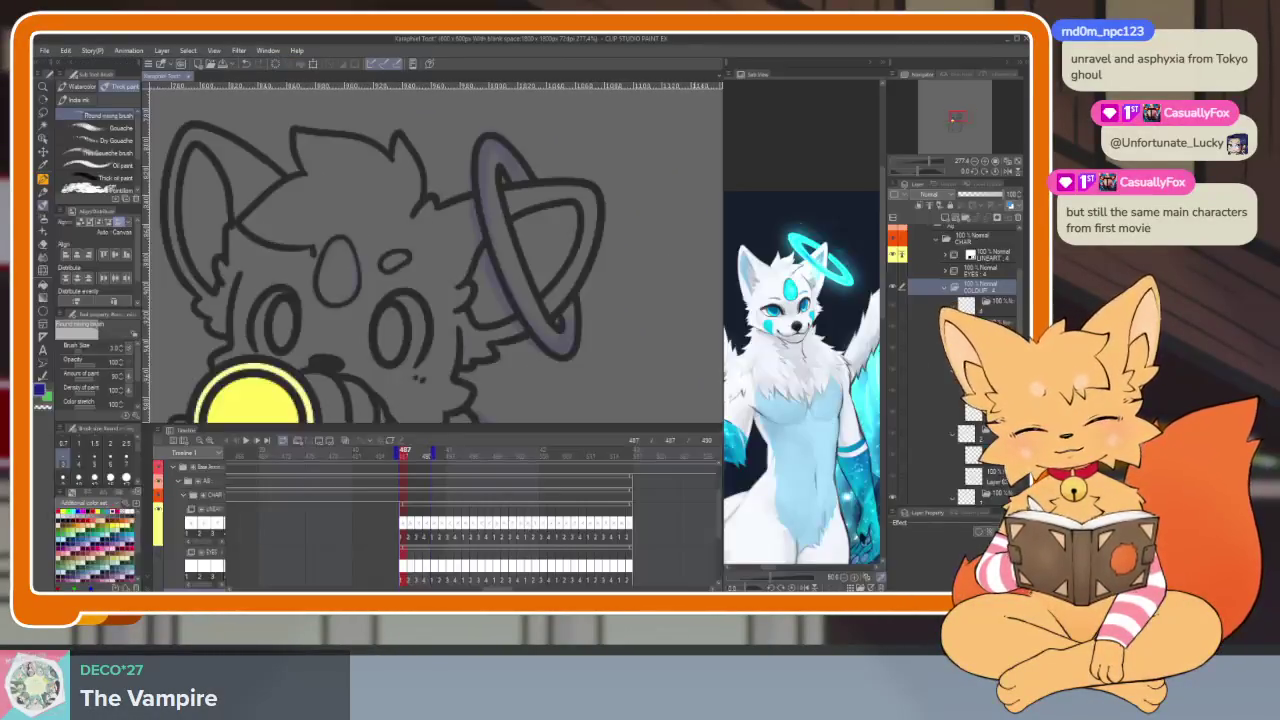
{"action": "key", "text": "Tab"}
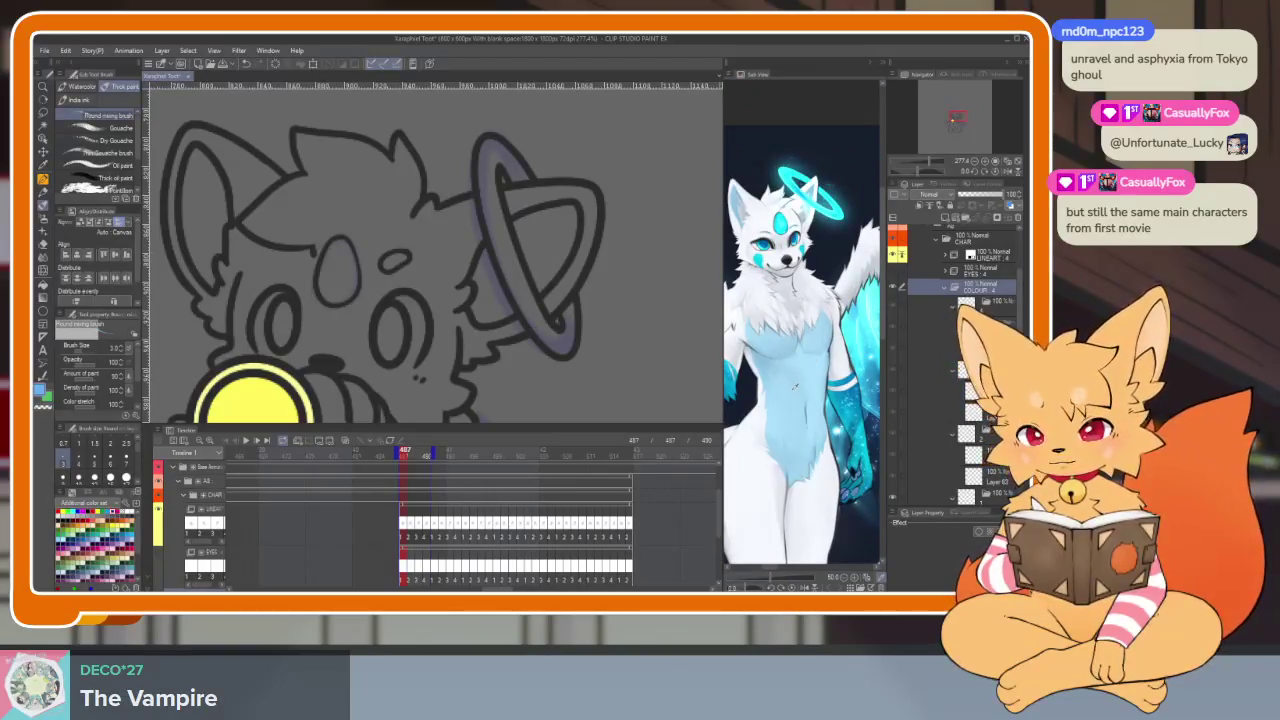
{"action": "scroll", "coordinate": [817, 403], "scroll_direction": "up", "scroll_amount": 1}
{"action": "scroll", "coordinate": [817, 405], "scroll_direction": "up", "scroll_amount": 2}
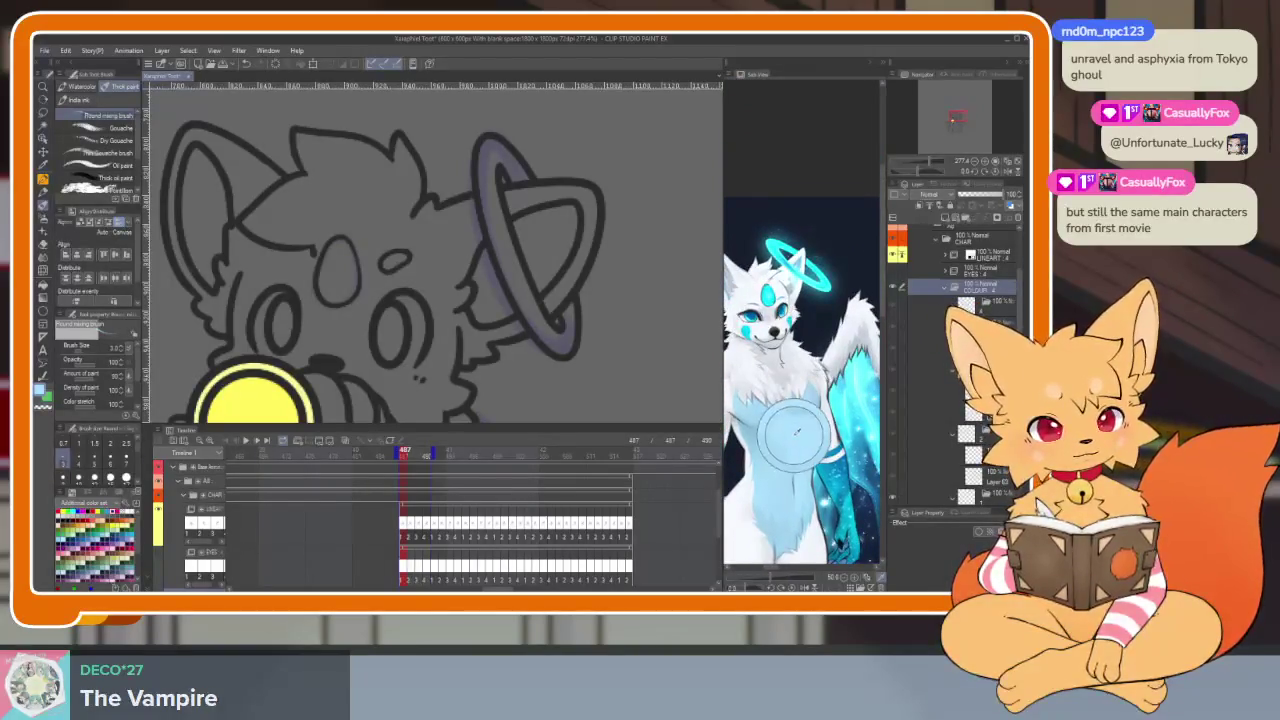
{"action": "scroll", "coordinate": [790, 440], "scroll_direction": "up", "scroll_amount": 2}
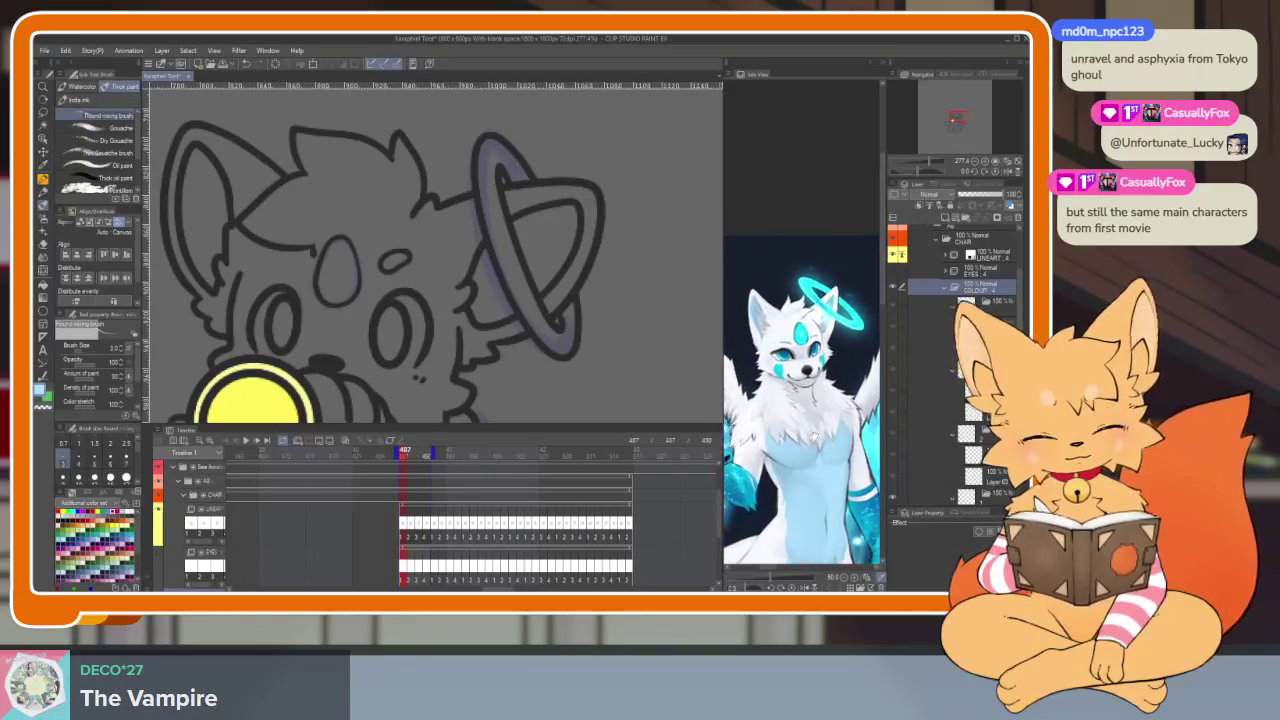
{"action": "scroll", "coordinate": [800, 400], "scroll_direction": "up", "scroll_amount": 3}
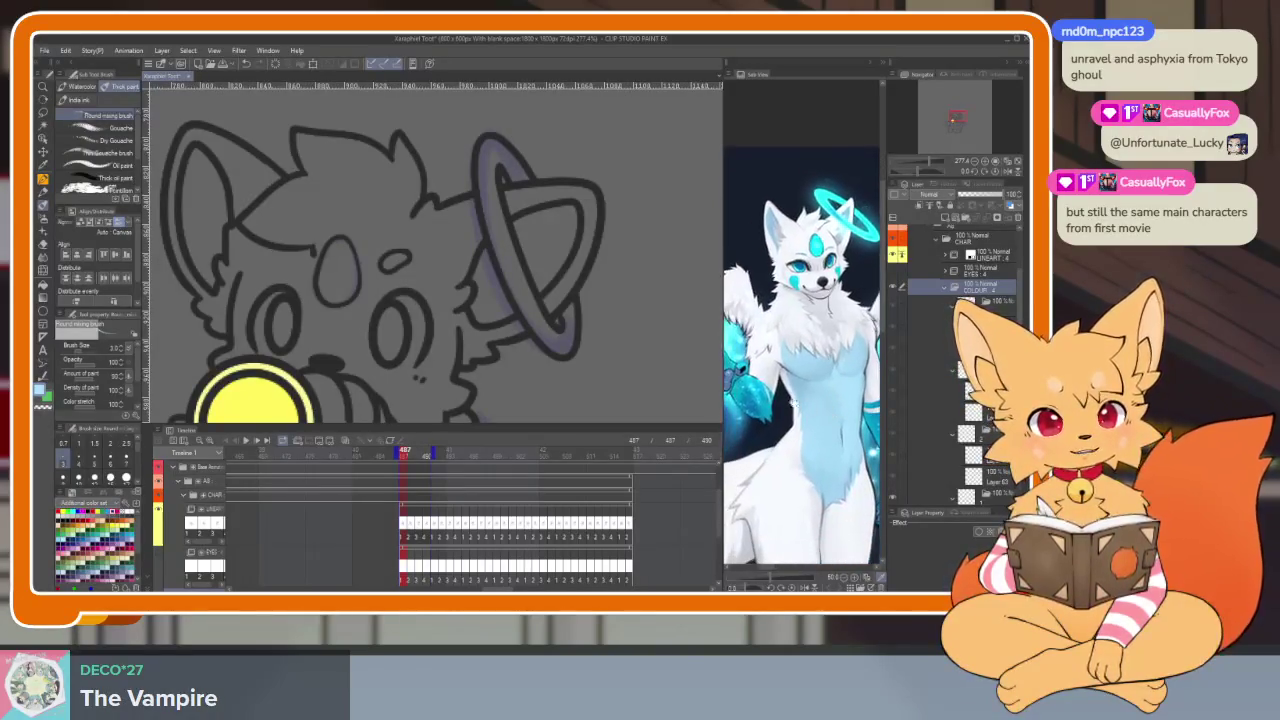
{"action": "left_click_drag", "start_coordinate": [534, 252], "coordinate": [579, 257]}
{"action": "scroll", "coordinate": [578, 258], "scroll_direction": "down", "scroll_amount": 3}
Step: With the Fill tool ready, step two frames ahead and select the flat-colour layer
{"action": "key", "text": "g"}
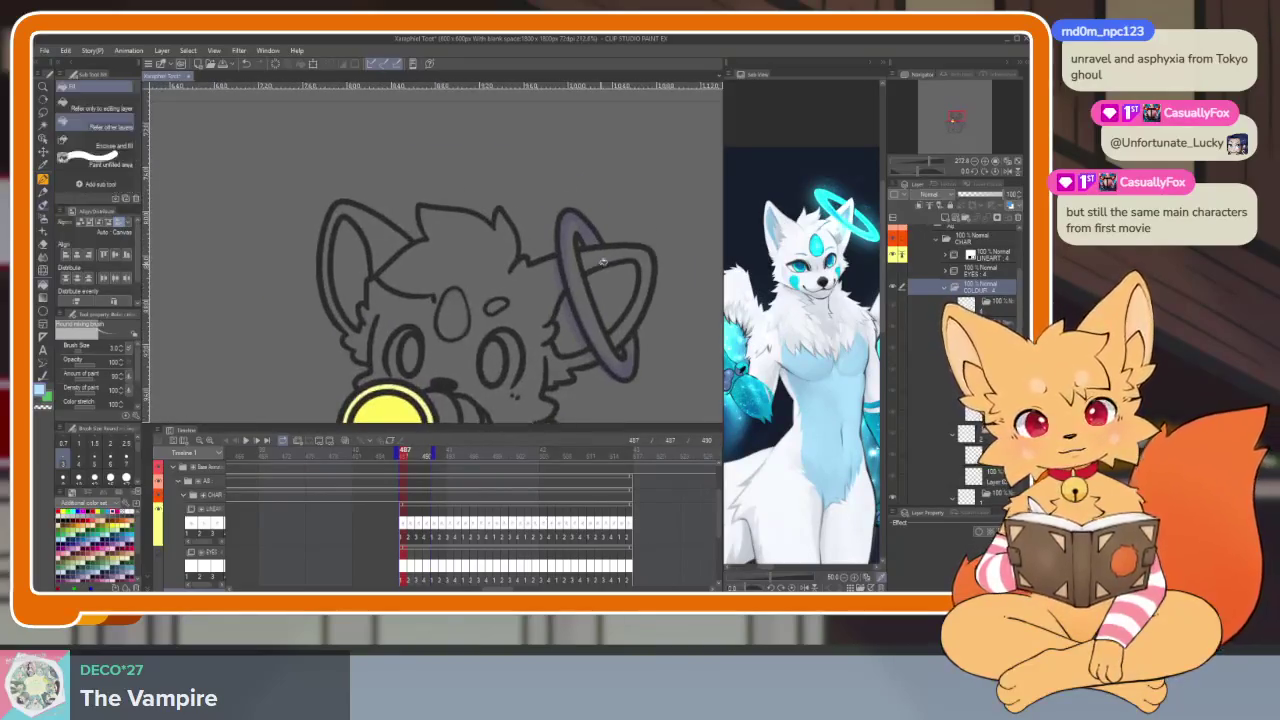
{"action": "scroll", "coordinate": [960, 350], "scroll_direction": "down", "scroll_amount": 5}
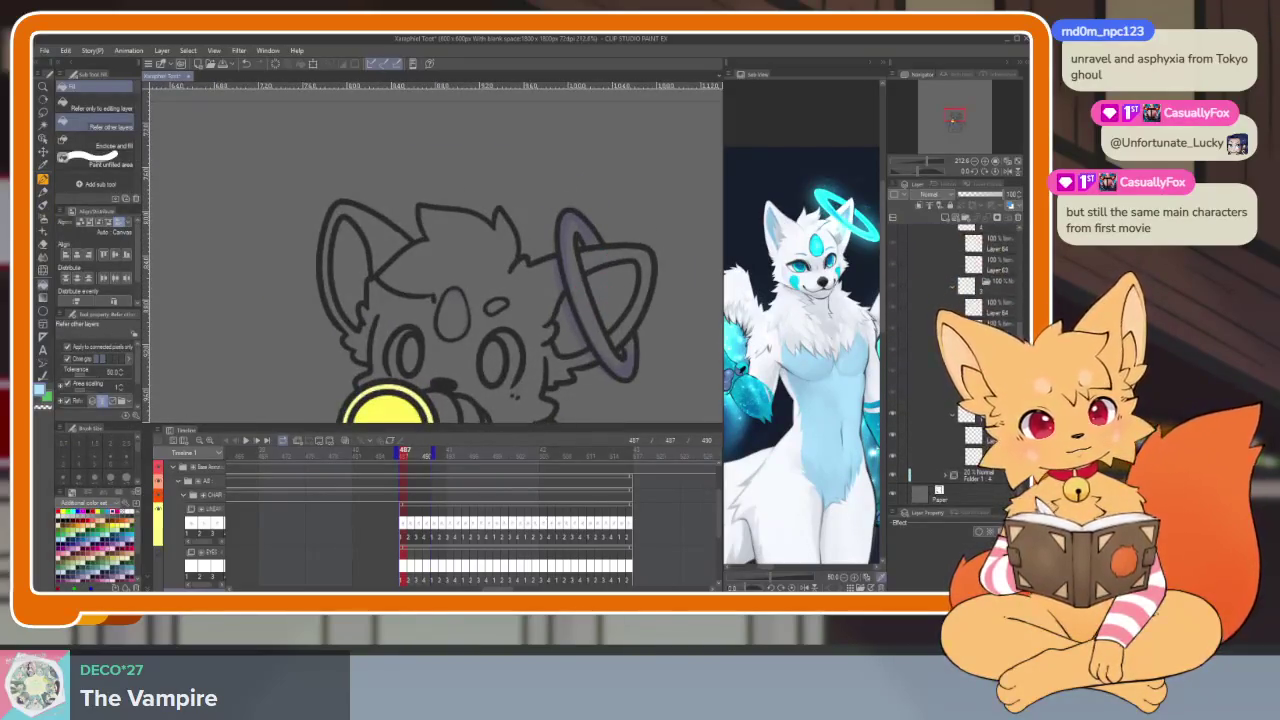
{"action": "left_click", "coordinate": [893, 441]}
{"action": "left_click", "coordinate": [893, 441]}
{"action": "key", "text": "Right"}
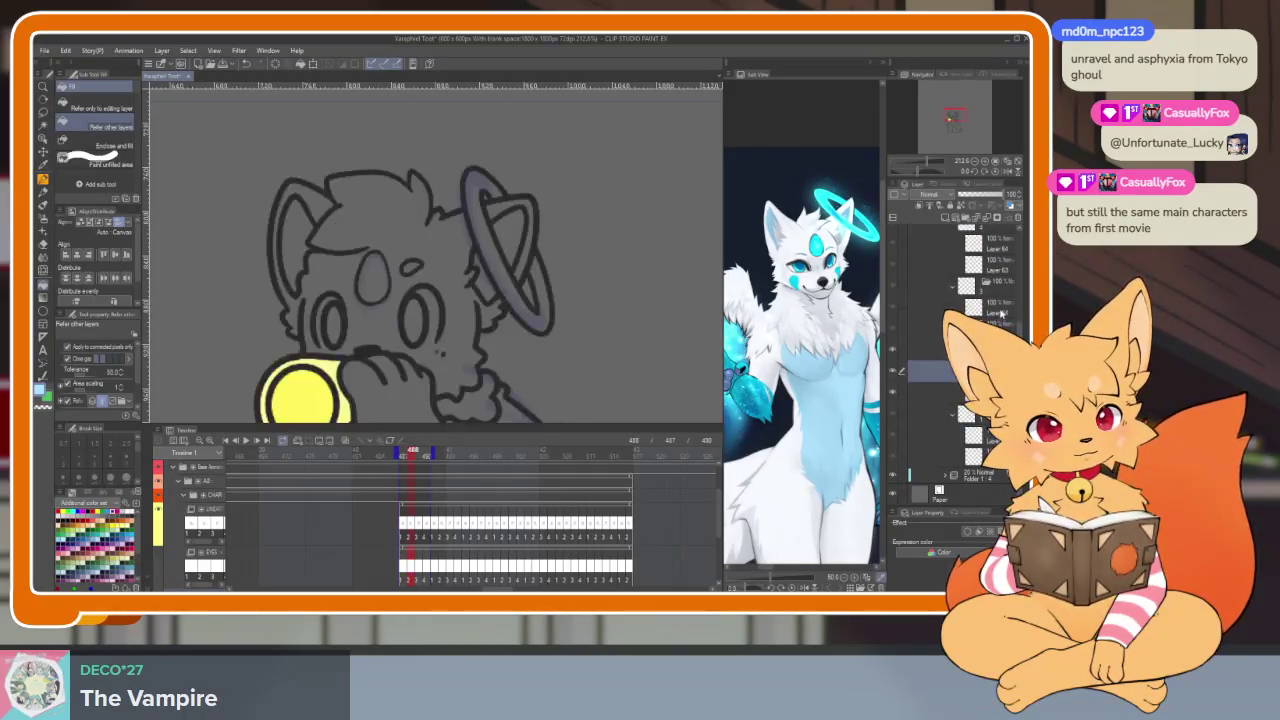
{"action": "key", "text": "Right"}
{"action": "scroll", "coordinate": [1001, 300], "scroll_direction": "up", "scroll_amount": 1}
{"action": "left_click", "coordinate": [935, 435]}
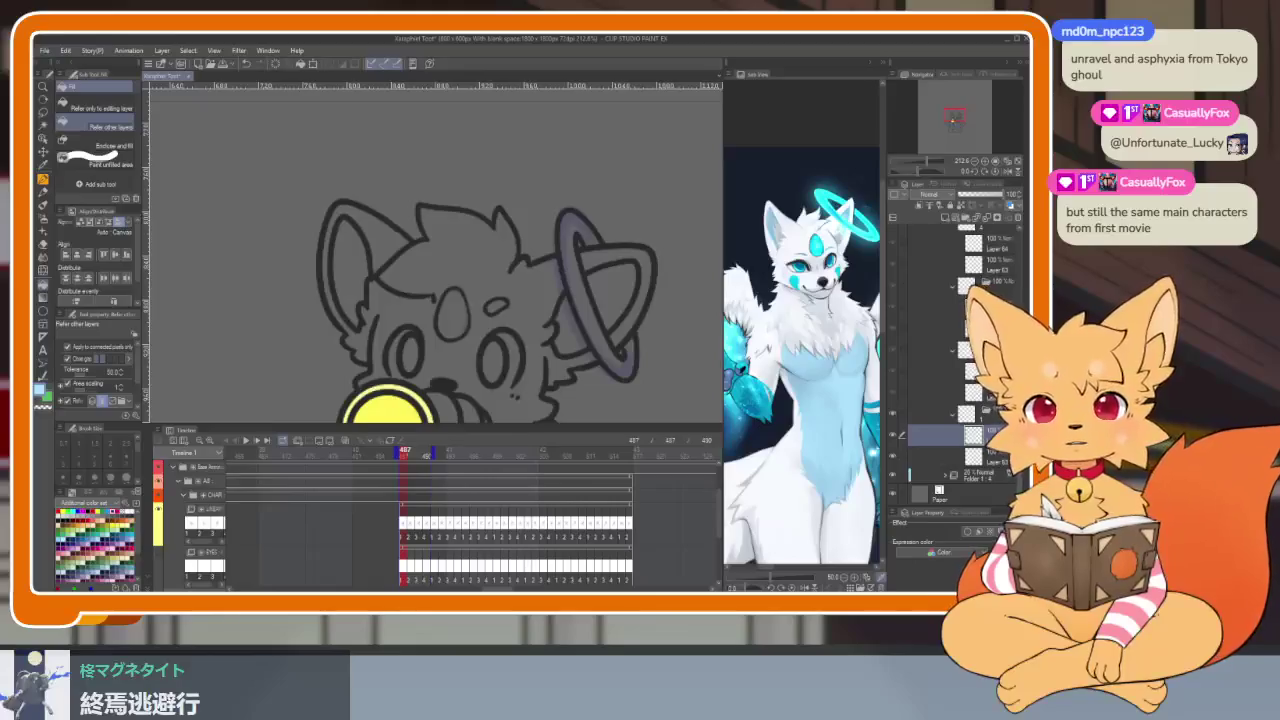
Step: Fill the right and left inner ears light blue
{"action": "scroll", "coordinate": [634, 196], "scroll_direction": "up", "scroll_amount": 2}
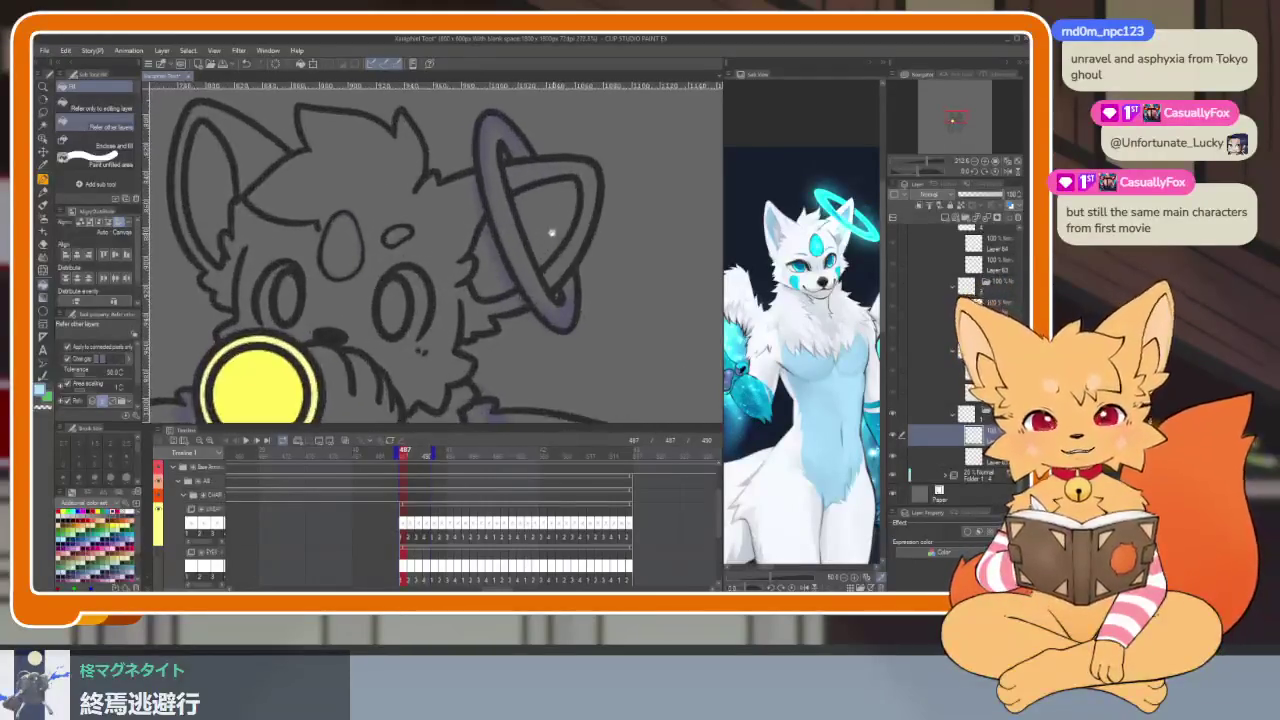
{"action": "left_click", "coordinate": [562, 252]}
{"action": "left_click", "coordinate": [297, 252]}
{"action": "scroll", "coordinate": [540, 200], "scroll_direction": "down", "scroll_amount": 2}
{"action": "scroll", "coordinate": [586, 255], "scroll_direction": "down", "scroll_amount": 1}
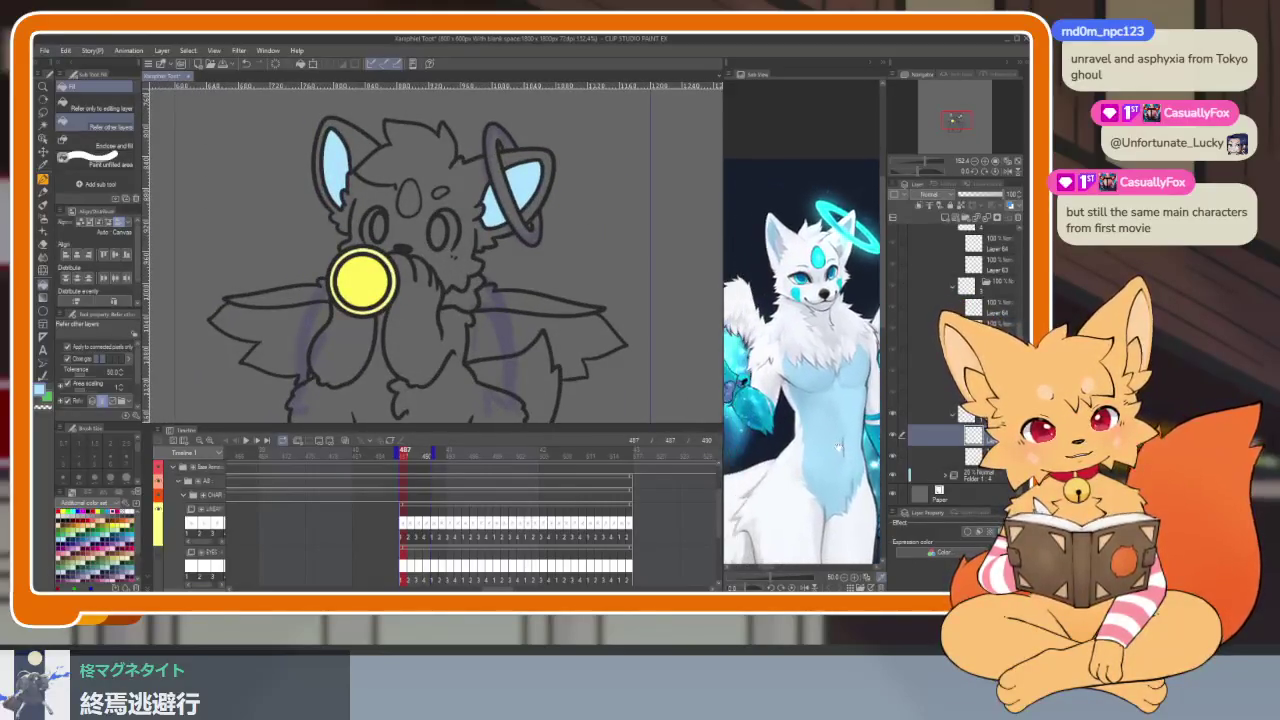
Step: Close off the chest marking area with a pen line, tidied with the eraser
{"action": "mouse_move", "coordinate": [488, 316]}
{"action": "left_mouse_down"}
{"action": "mouse_move", "coordinate": [472, 254]}
{"action": "mouse_move", "coordinate": [480, 224]}
{"action": "left_mouse_up"}
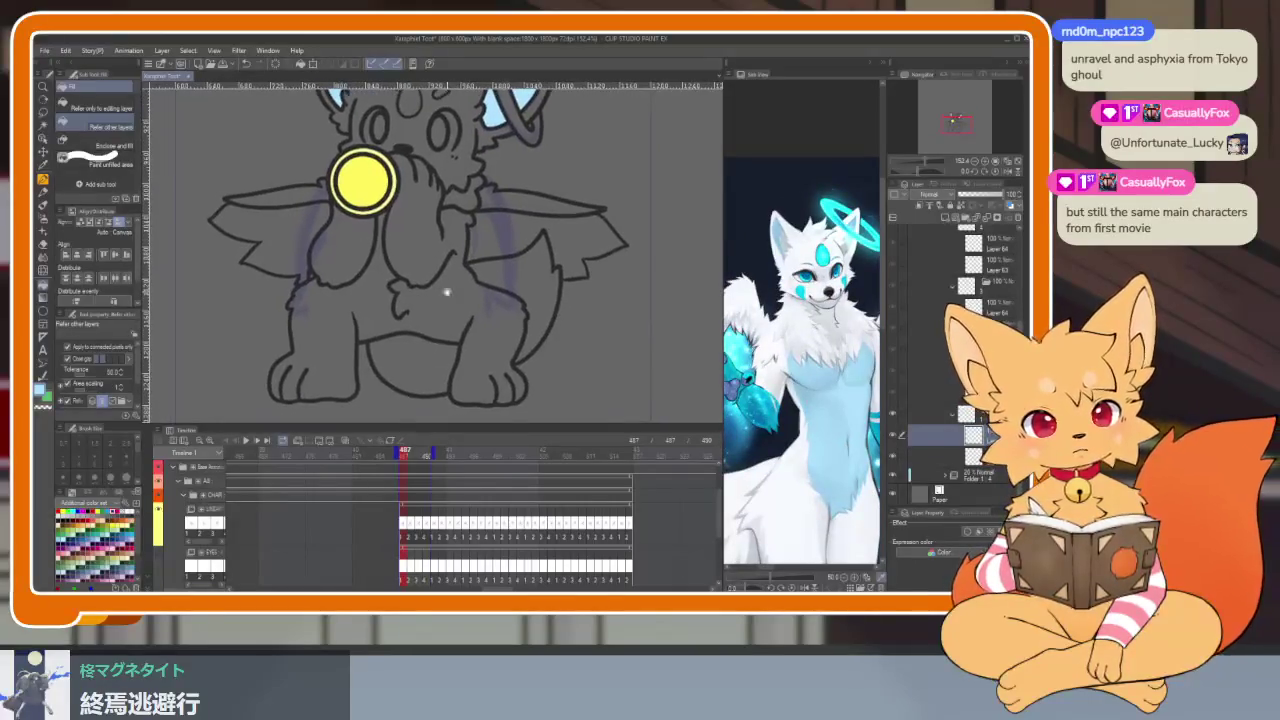
{"action": "scroll", "coordinate": [443, 286], "scroll_direction": "up", "scroll_amount": 1}
{"action": "scroll", "coordinate": [528, 271], "scroll_direction": "up", "scroll_amount": 1}
{"action": "scroll", "coordinate": [532, 271], "scroll_direction": "up", "scroll_amount": 1}
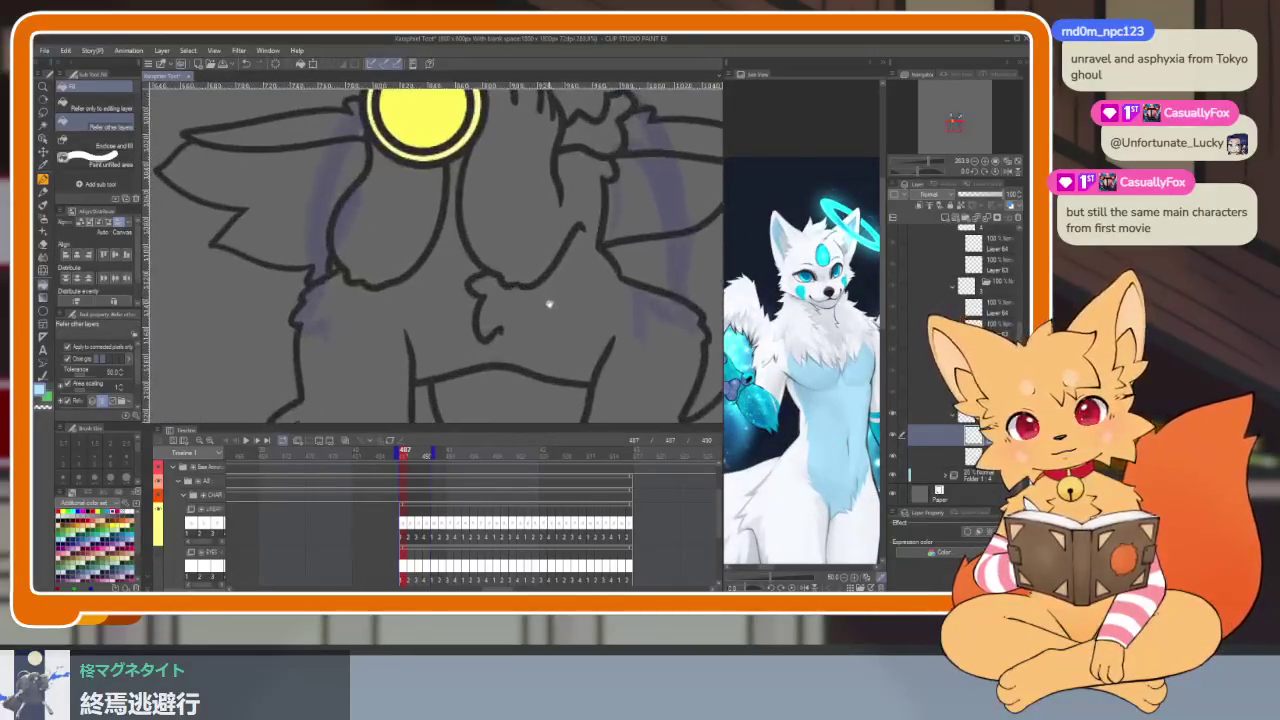
{"action": "scroll", "coordinate": [551, 300], "scroll_direction": "up", "scroll_amount": 1}
{"action": "key", "text": "p"}
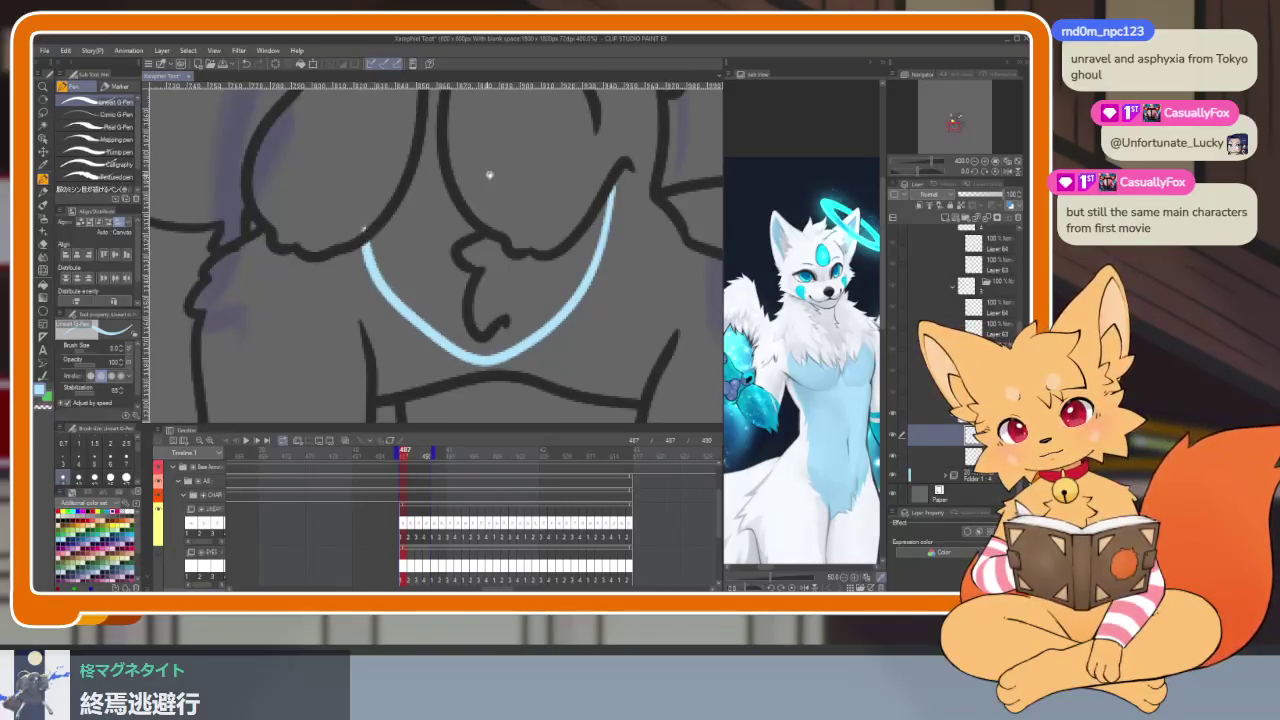
{"action": "scroll", "coordinate": [514, 251], "scroll_direction": "down", "scroll_amount": 2}
{"action": "scroll", "coordinate": [506, 257], "scroll_direction": "up", "scroll_amount": 2}
{"action": "key", "text": "e"}
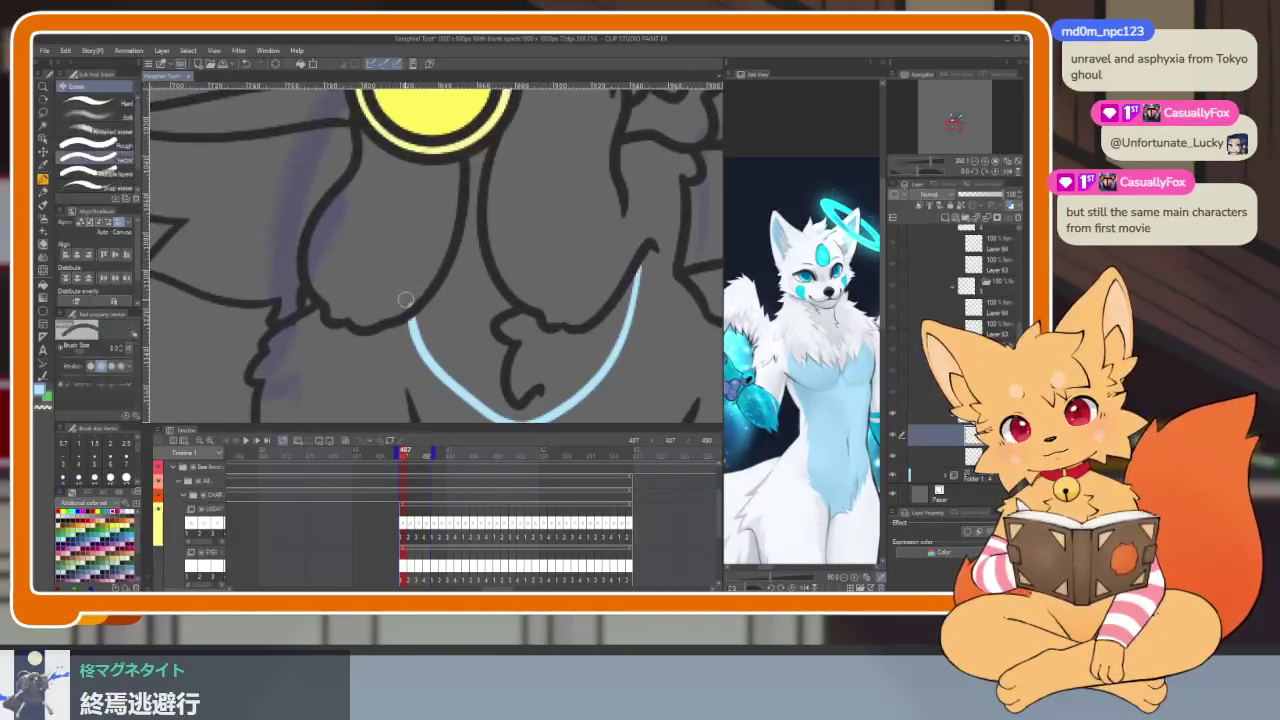
Step: Fill the chest marking light blue and recentre the character
{"action": "key", "text": "g"}
{"action": "left_click", "coordinate": [470, 355]}
{"action": "scroll", "coordinate": [540, 320], "scroll_direction": "down", "scroll_amount": 2}
{"action": "scroll", "coordinate": [580, 340], "scroll_direction": "up", "scroll_amount": 1}
{"action": "scroll", "coordinate": [594, 347], "scroll_direction": "up", "scroll_amount": 1}
{"action": "scroll", "coordinate": [594, 347], "scroll_direction": "down", "scroll_amount": 3}
{"action": "scroll", "coordinate": [573, 320], "scroll_direction": "up", "scroll_amount": 1}
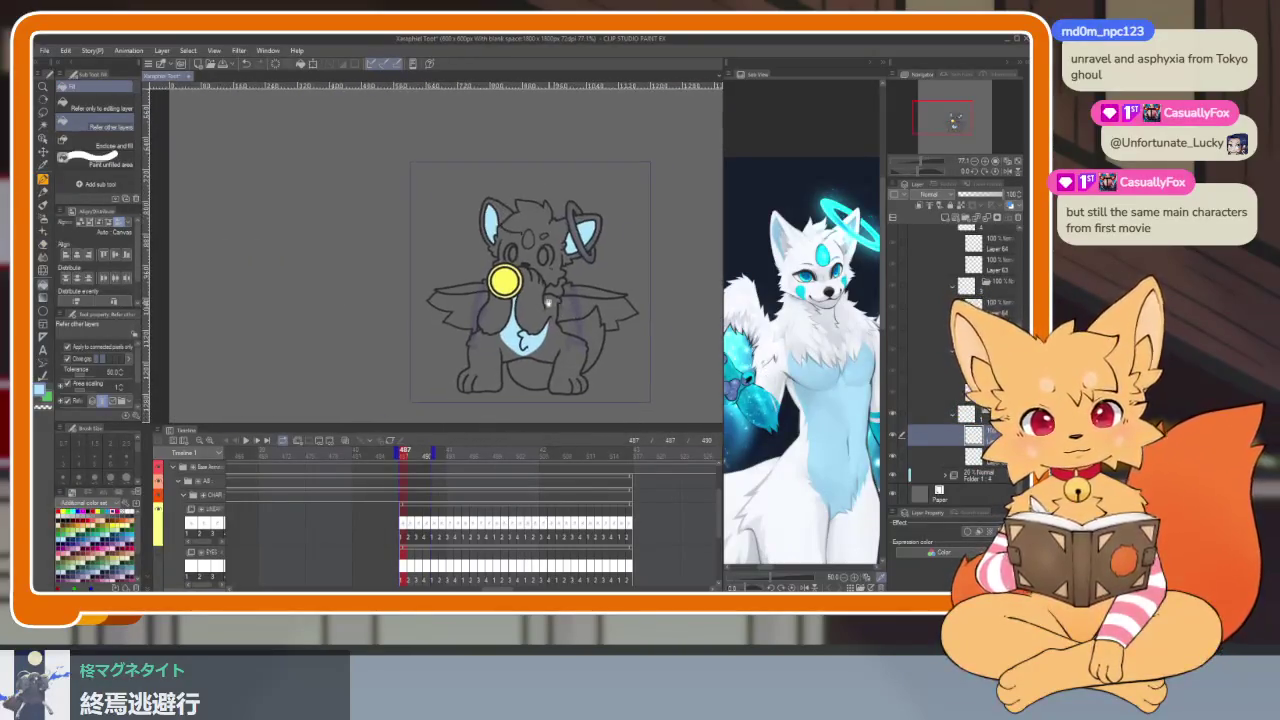
{"action": "scroll", "coordinate": [573, 320], "scroll_direction": "up", "scroll_amount": 1}
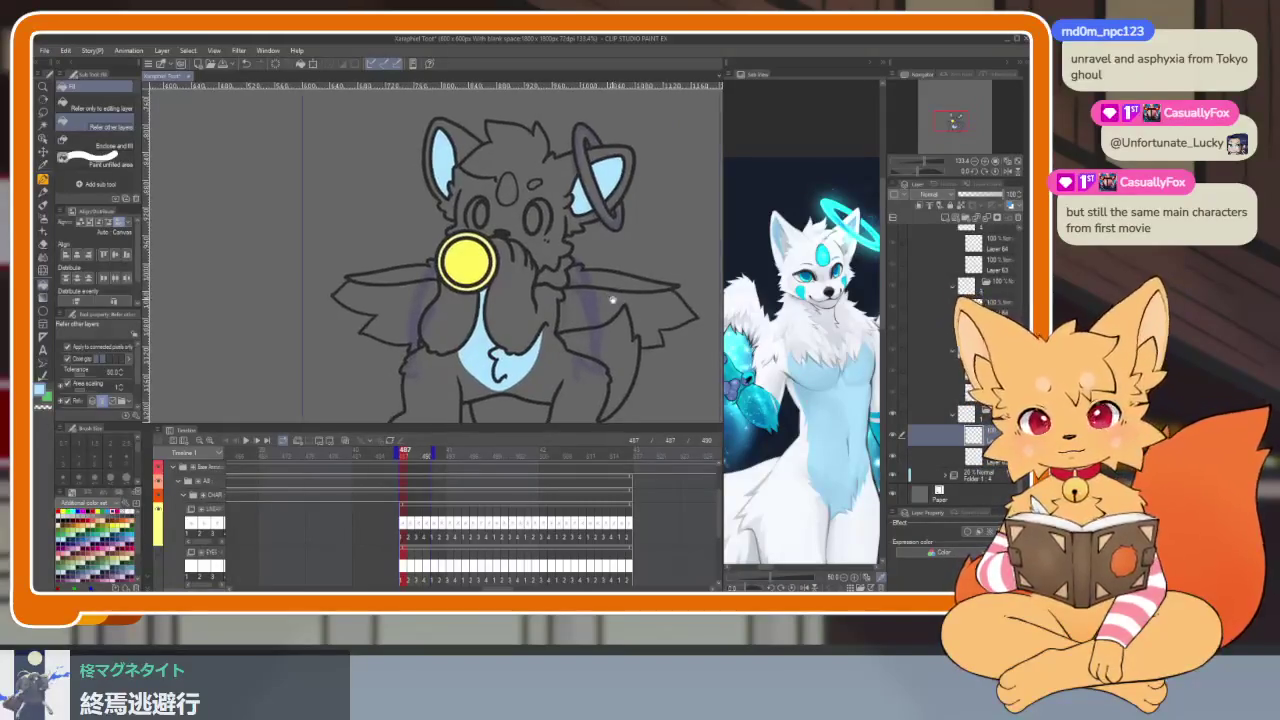
{"action": "left_click_drag", "start_coordinate": [648, 271], "coordinate": [630, 270]}
Step: Close a gap with a pen line and fill the remaining ear area light blue
{"action": "scroll", "coordinate": [632, 268], "scroll_direction": "up", "scroll_amount": 1}
{"action": "scroll", "coordinate": [600, 262], "scroll_direction": "up", "scroll_amount": 1}
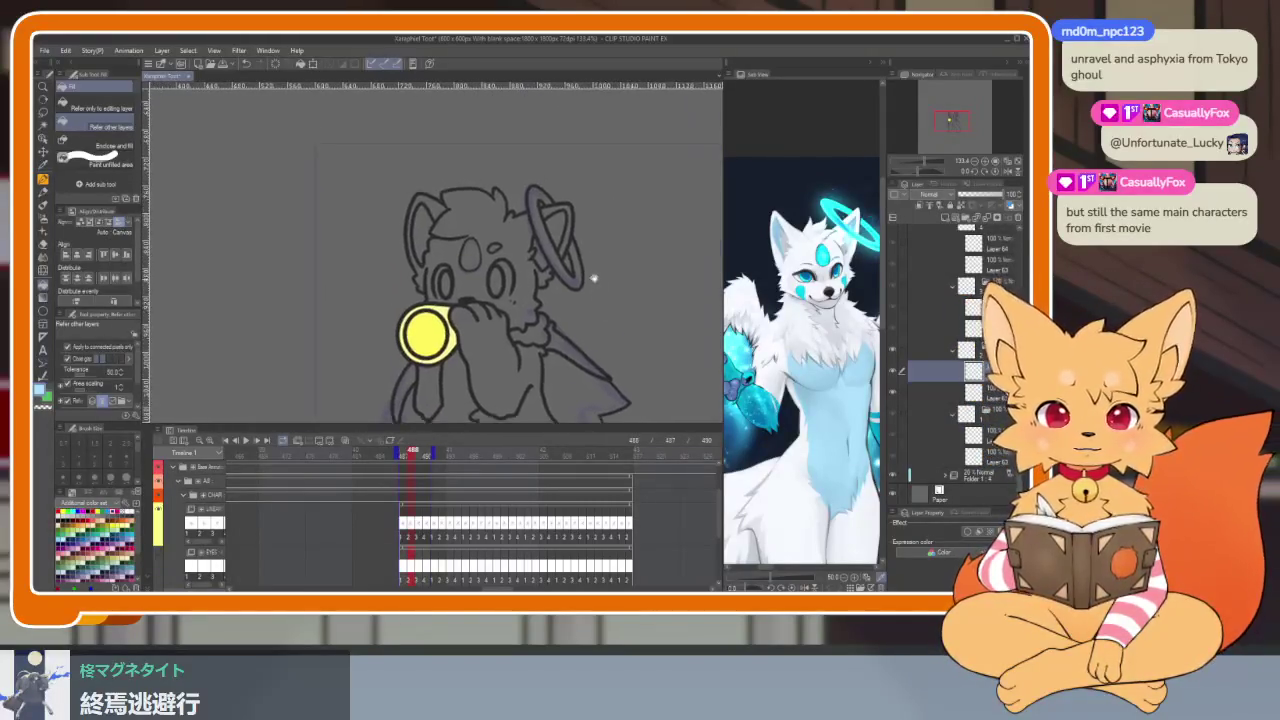
{"action": "scroll", "coordinate": [580, 258], "scroll_direction": "up", "scroll_amount": 1}
{"action": "scroll", "coordinate": [549, 253], "scroll_direction": "up", "scroll_amount": 3}
{"action": "key", "text": "p"}
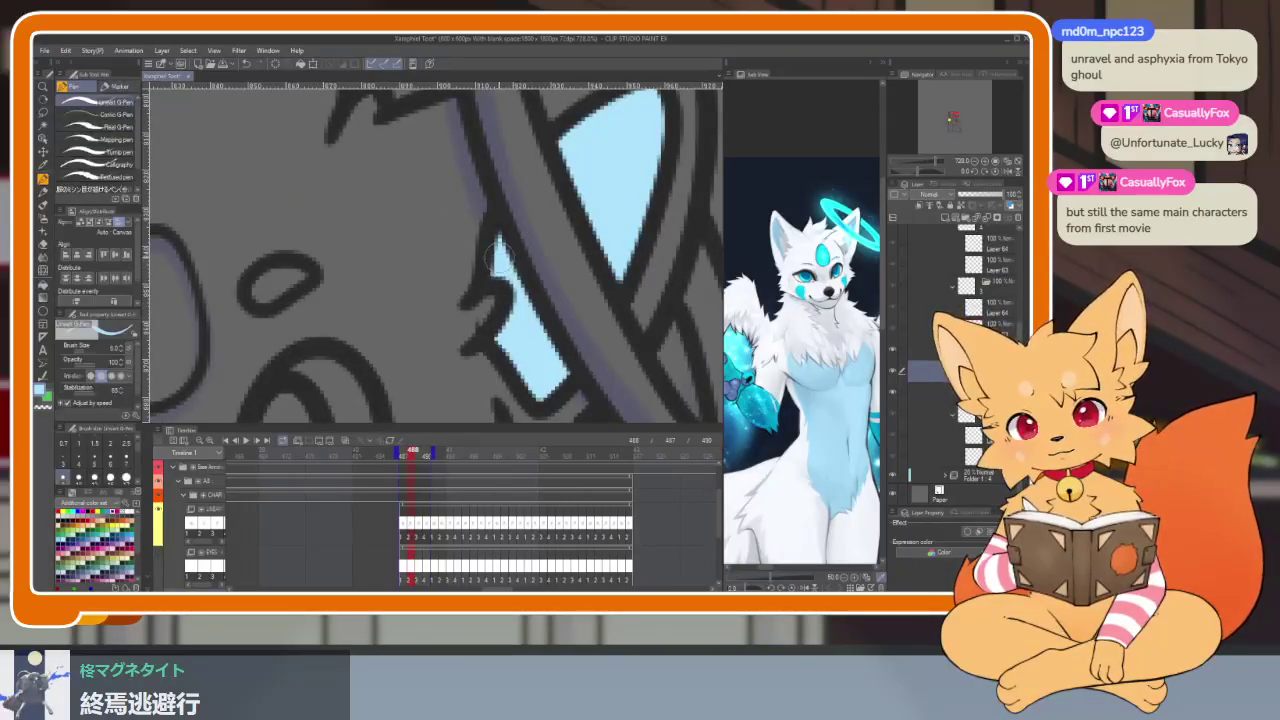
{"action": "left_click_drag", "start_coordinate": [477, 347], "coordinate": [576, 366]}
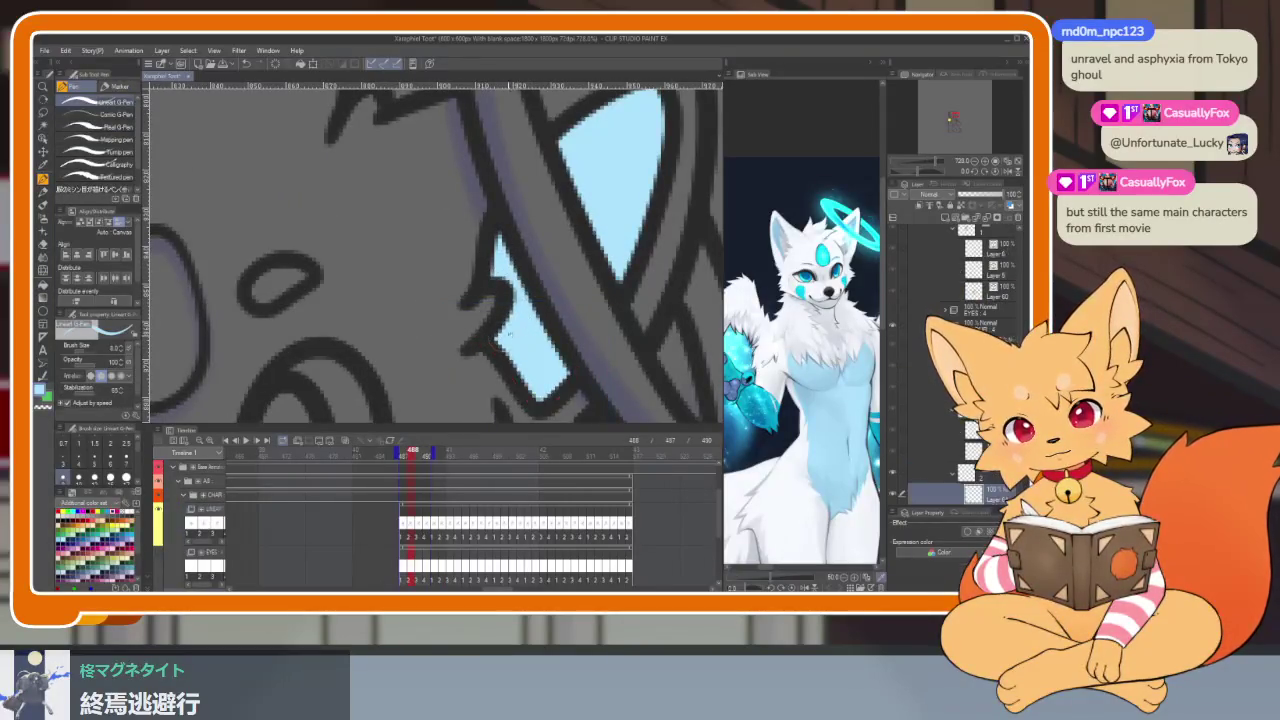
{"action": "scroll", "coordinate": [484, 342], "scroll_direction": "down", "scroll_amount": 2}
{"action": "scroll", "coordinate": [634, 286], "scroll_direction": "down", "scroll_amount": 1}
{"action": "key", "text": "g"}
{"action": "left_click", "coordinate": [400, 252]}
Step: Draw a light-blue curve outlining the chest marking and fill inside it
{"action": "scroll", "coordinate": [400, 252], "scroll_direction": "down", "scroll_amount": 2}
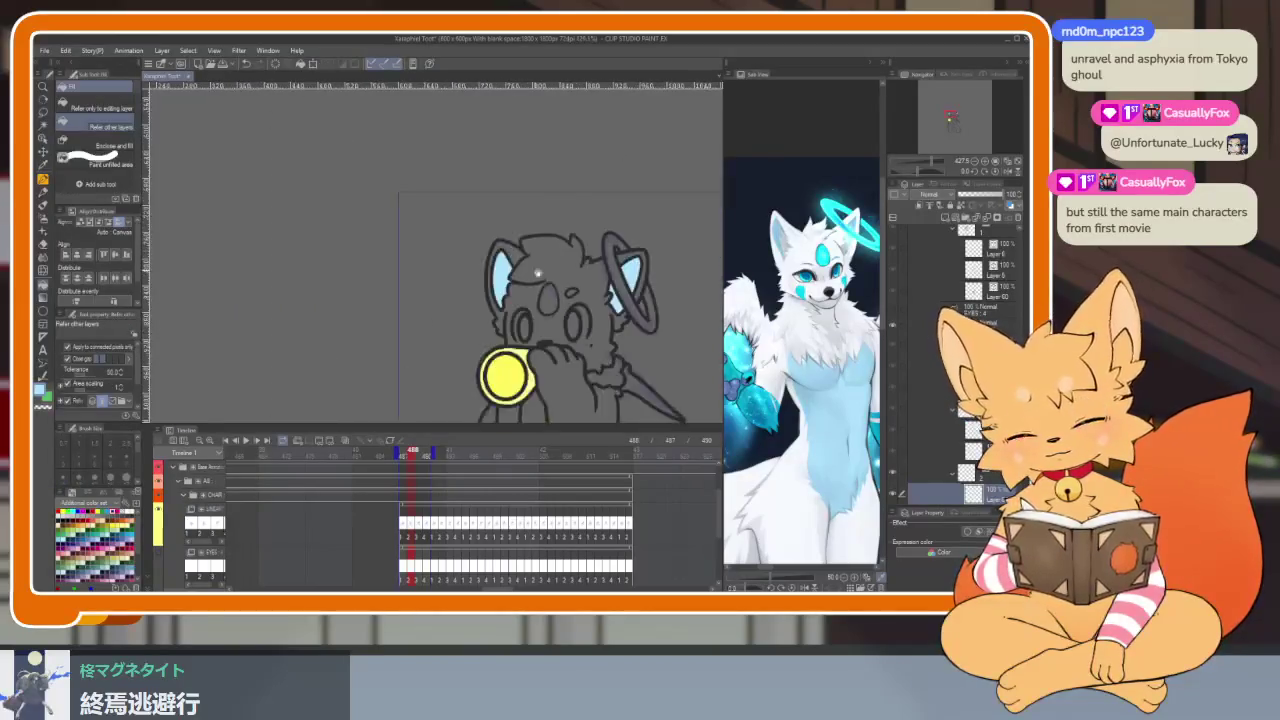
{"action": "scroll", "coordinate": [549, 266], "scroll_direction": "up", "scroll_amount": 1}
{"action": "scroll", "coordinate": [549, 266], "scroll_direction": "up", "scroll_amount": 1}
{"action": "scroll", "coordinate": [549, 266], "scroll_direction": "up", "scroll_amount": 1}
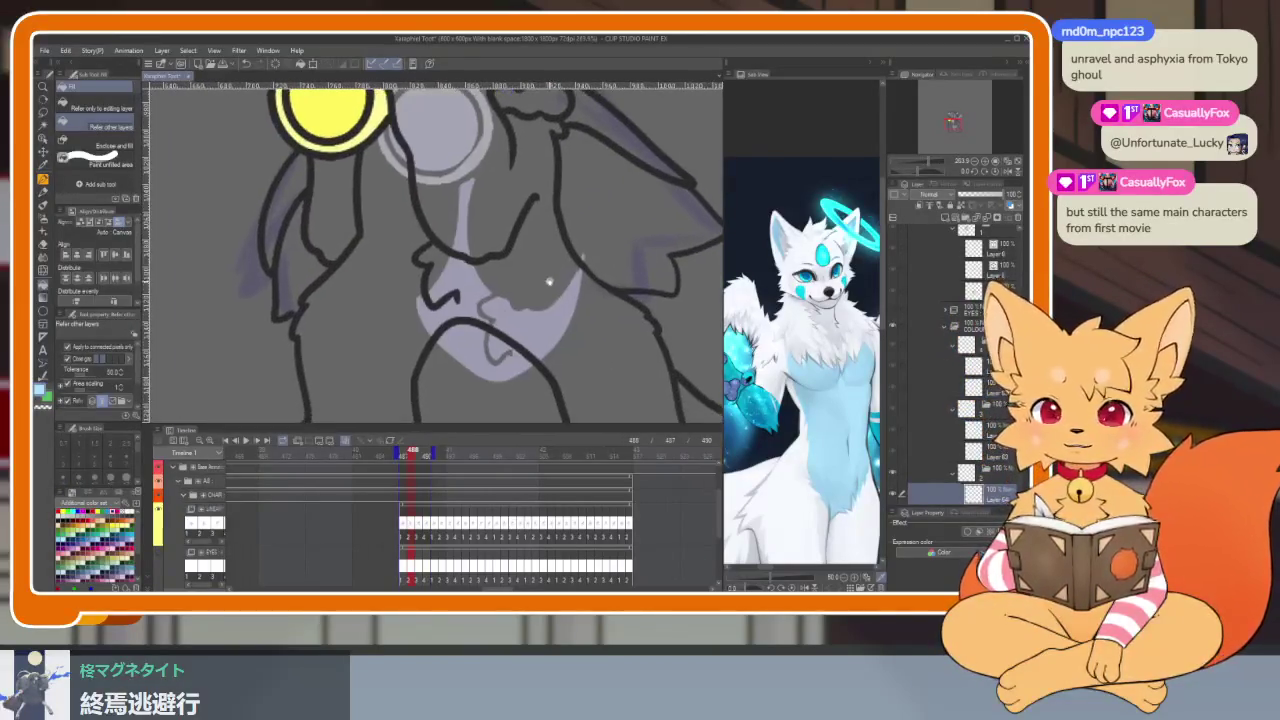
{"action": "scroll", "coordinate": [560, 290], "scroll_direction": "down", "scroll_amount": 1}
{"action": "scroll", "coordinate": [551, 300], "scroll_direction": "up", "scroll_amount": 1}
{"action": "key", "text": "p"}
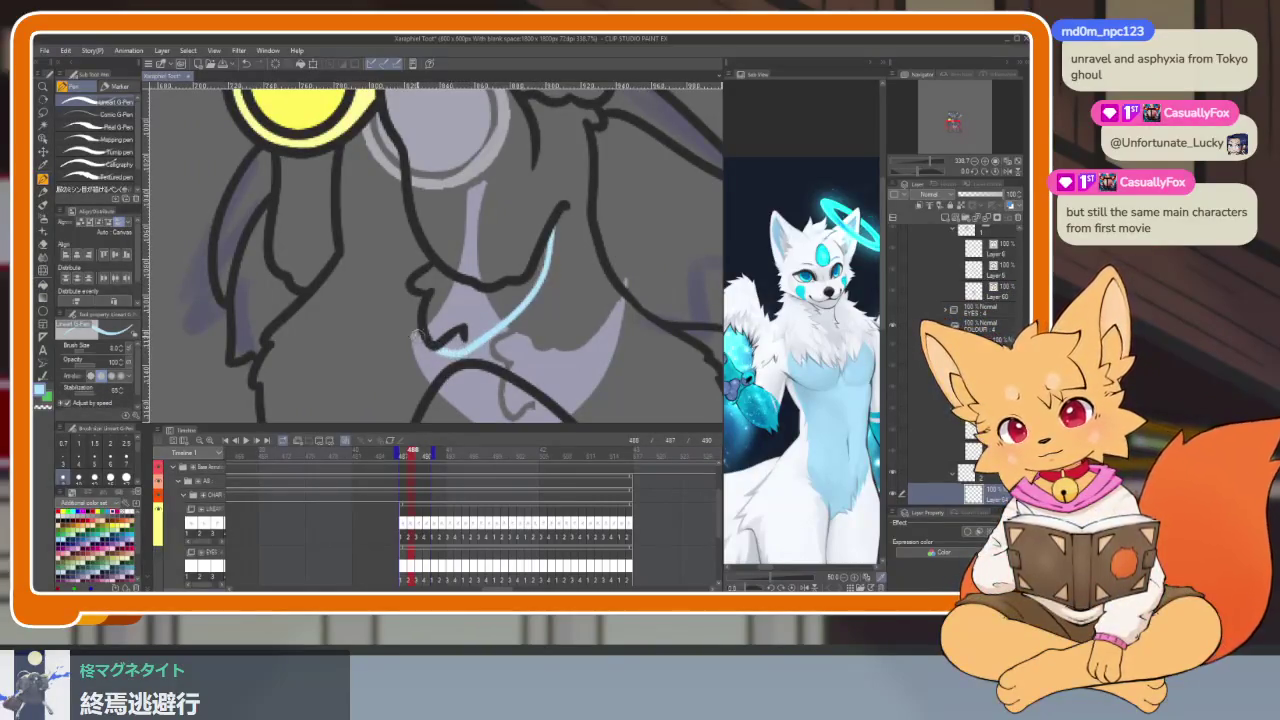
{"action": "left_click_drag", "start_coordinate": [418, 338], "coordinate": [356, 160]}
{"action": "key", "text": "g"}
{"action": "left_click", "coordinate": [395, 260]}
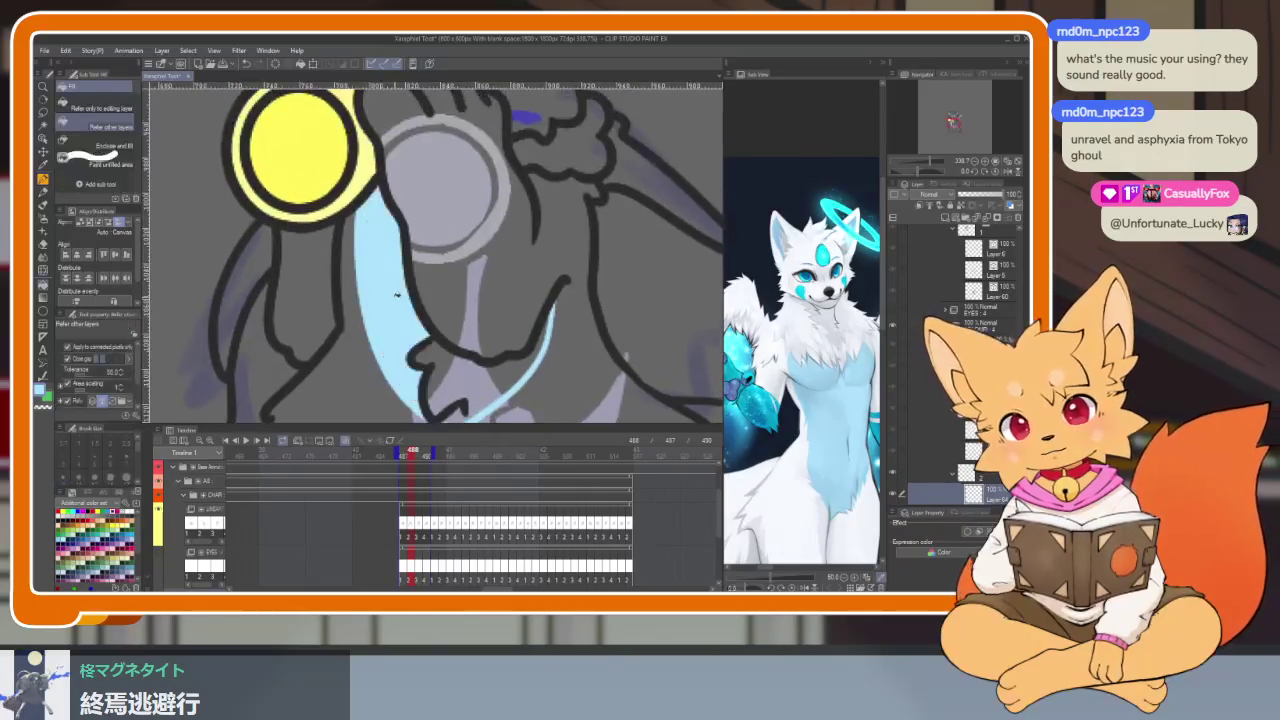
Step: Fill a leftover gap in the chest marking light blue
{"action": "scroll", "coordinate": [473, 354], "scroll_direction": "up", "scroll_amount": 1}
{"action": "scroll", "coordinate": [473, 354], "scroll_direction": "up", "scroll_amount": 1}
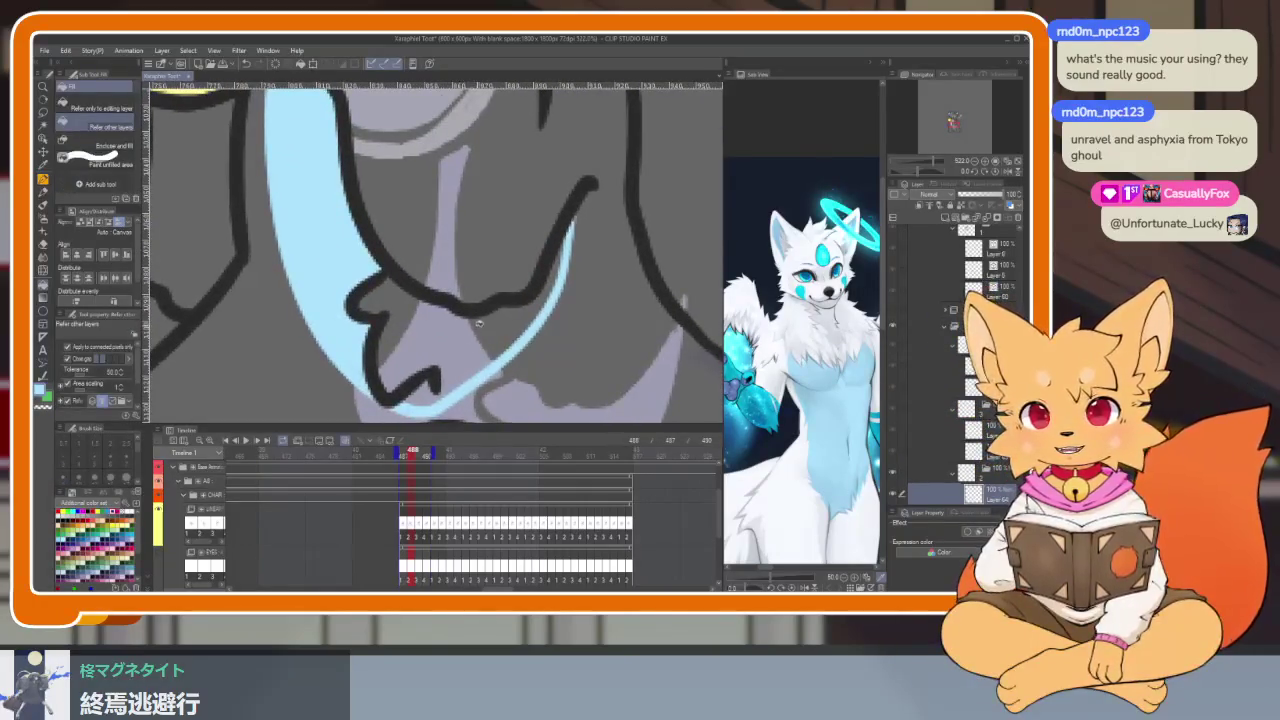
{"action": "left_click_drag", "start_coordinate": [479, 323], "coordinate": [479, 304]}
{"action": "left_click", "coordinate": [490, 313]}
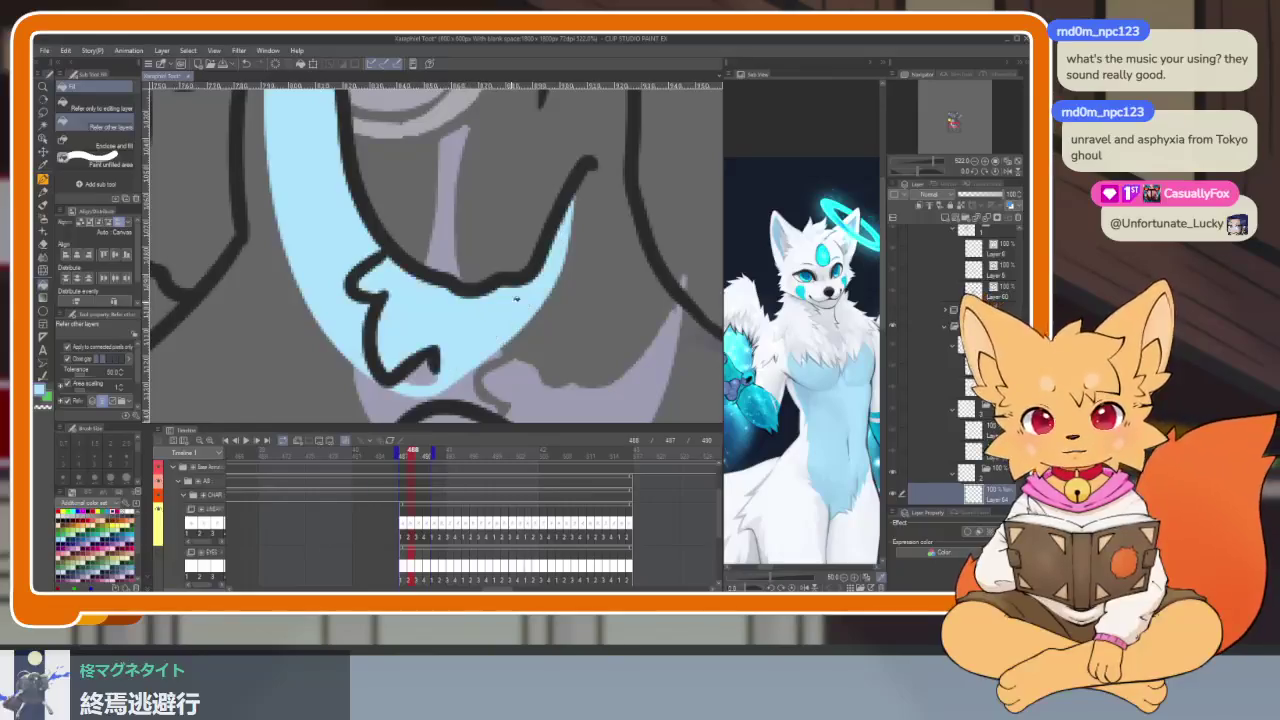
{"action": "scroll", "coordinate": [488, 320], "scroll_direction": "up", "scroll_amount": 1}
{"action": "scroll", "coordinate": [484, 335], "scroll_direction": "up", "scroll_amount": 1}
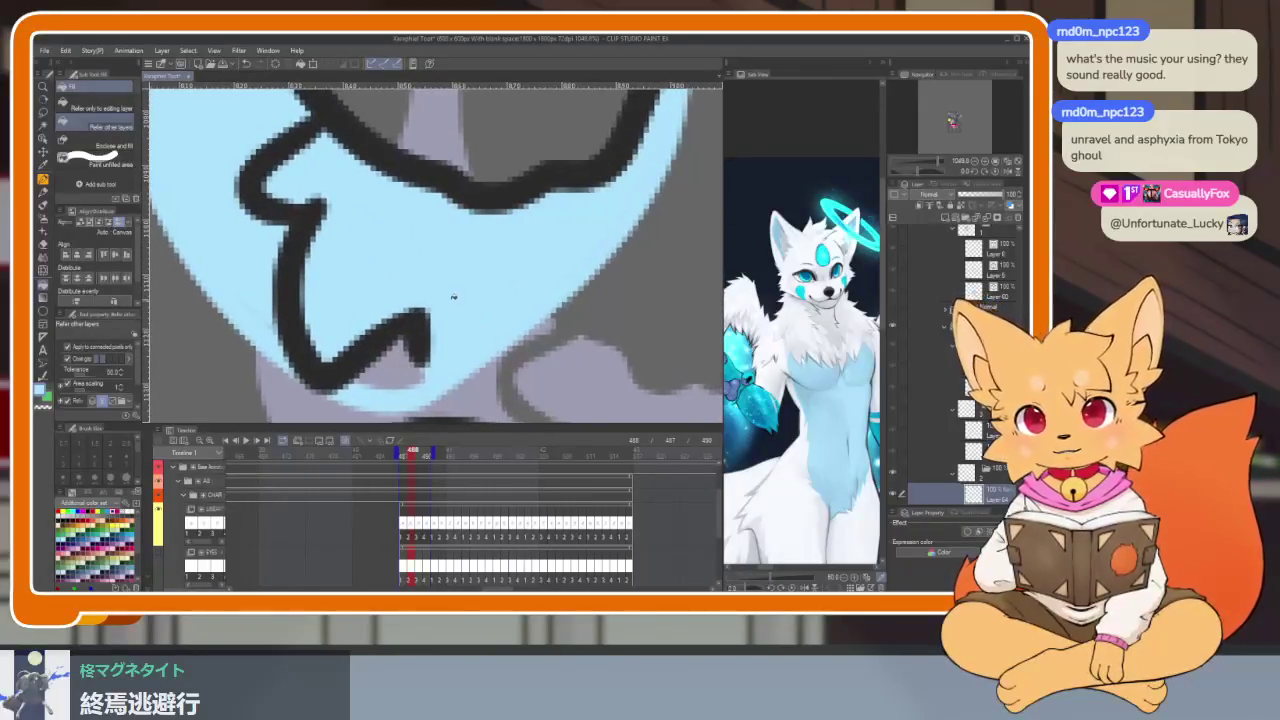
Step: Zoom in and out to check the light-blue chest and ear fills on the frame
{"action": "key", "text": "p"}
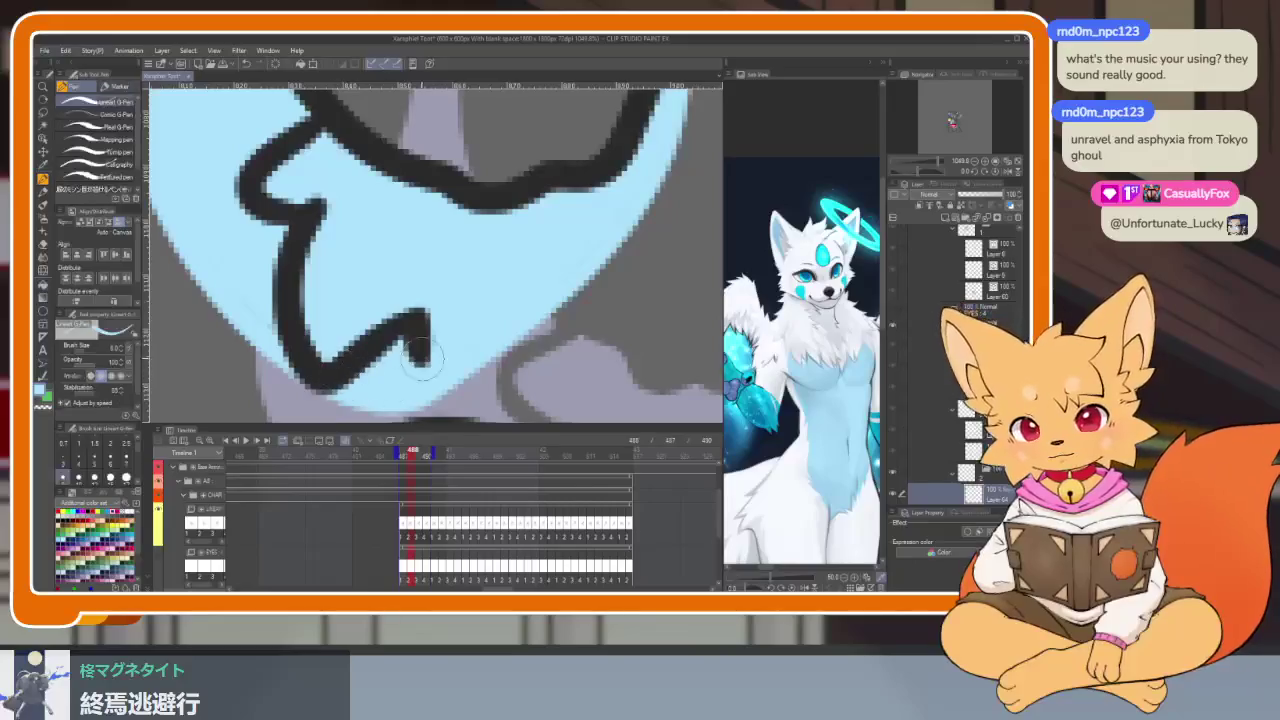
{"action": "scroll", "coordinate": [420, 340], "scroll_direction": "down", "scroll_amount": 3}
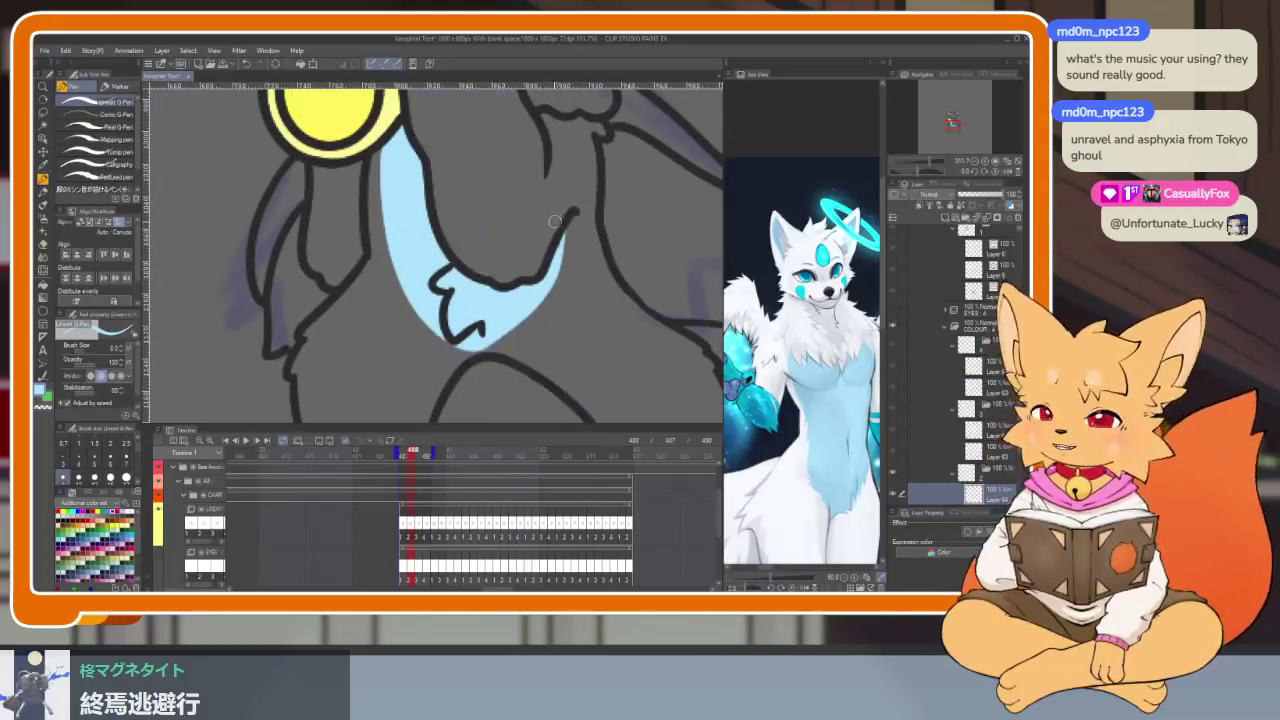
{"action": "scroll", "coordinate": [515, 270], "scroll_direction": "down", "scroll_amount": 1}
{"action": "scroll", "coordinate": [470, 275], "scroll_direction": "up", "scroll_amount": 2}
{"action": "scroll", "coordinate": [420, 244], "scroll_direction": "up", "scroll_amount": 2}
{"action": "scroll", "coordinate": [420, 244], "scroll_direction": "down", "scroll_amount": 5}
{"action": "scroll", "coordinate": [486, 230], "scroll_direction": "up", "scroll_amount": 1}
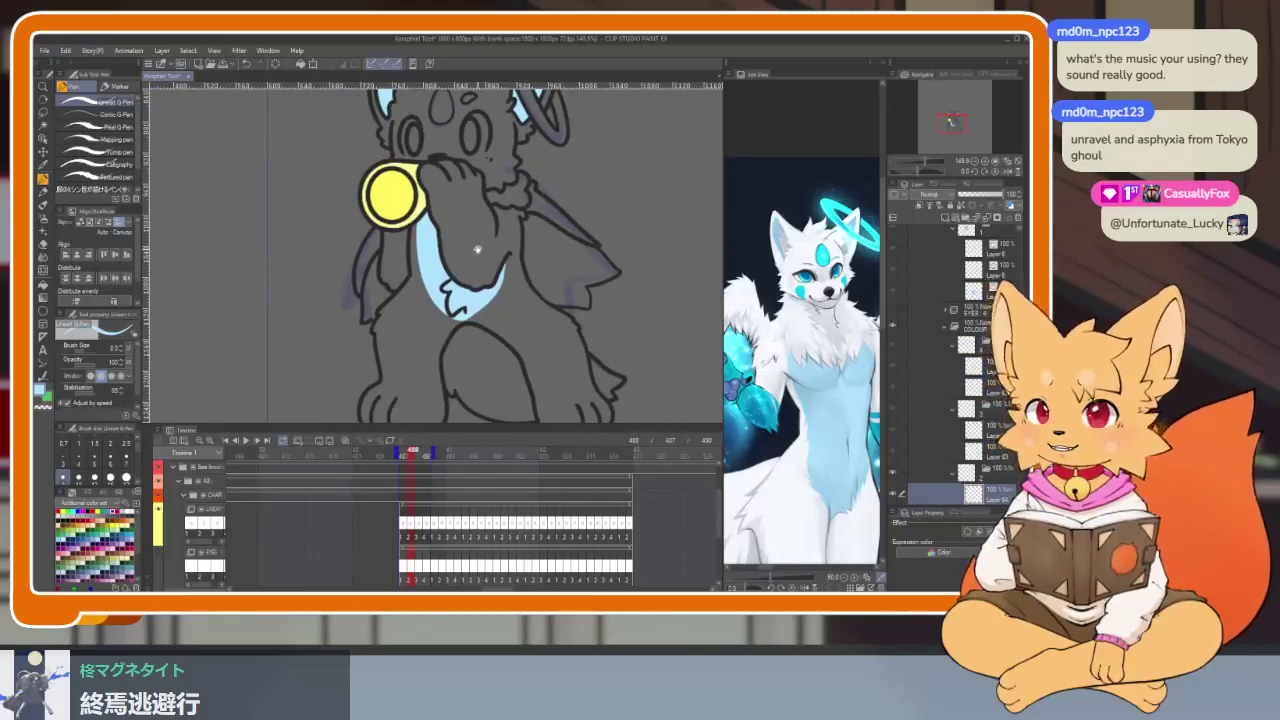
{"action": "scroll", "coordinate": [442, 245], "scroll_direction": "up", "scroll_amount": 2}
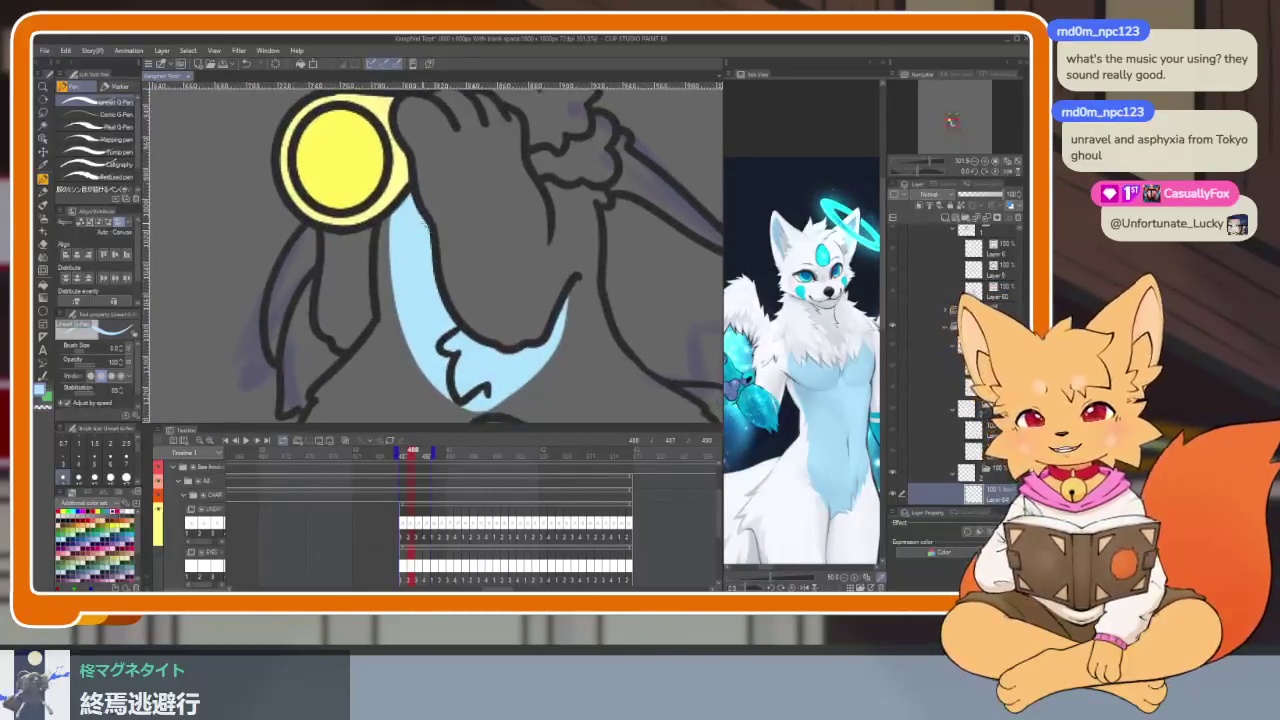
{"action": "scroll", "coordinate": [430, 215], "scroll_direction": "up", "scroll_amount": 2}
{"action": "scroll", "coordinate": [420, 182], "scroll_direction": "down", "scroll_amount": 1}
{"action": "scroll", "coordinate": [449, 206], "scroll_direction": "down", "scroll_amount": 1}
{"action": "scroll", "coordinate": [449, 206], "scroll_direction": "down", "scroll_amount": 3}
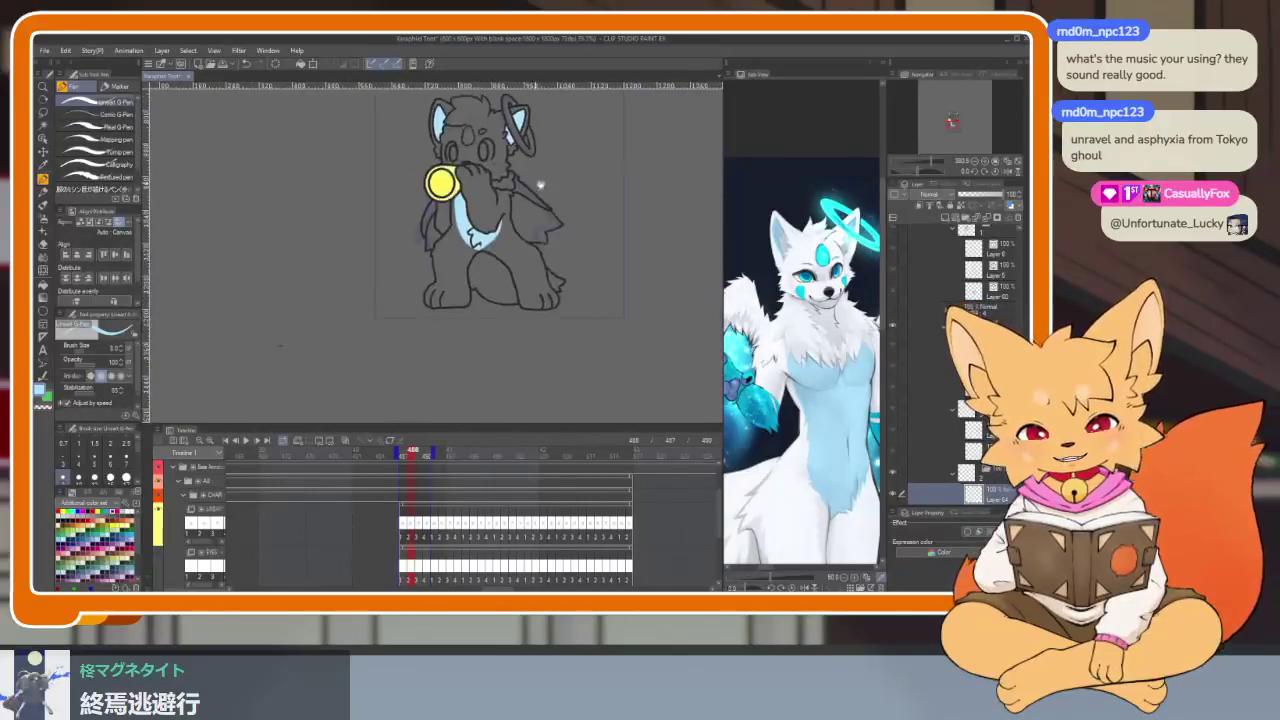
{"action": "scroll", "coordinate": [500, 205], "scroll_direction": "up", "scroll_amount": 1}
{"action": "scroll", "coordinate": [524, 205], "scroll_direction": "up", "scroll_amount": 1}
{"action": "key", "text": "space"}
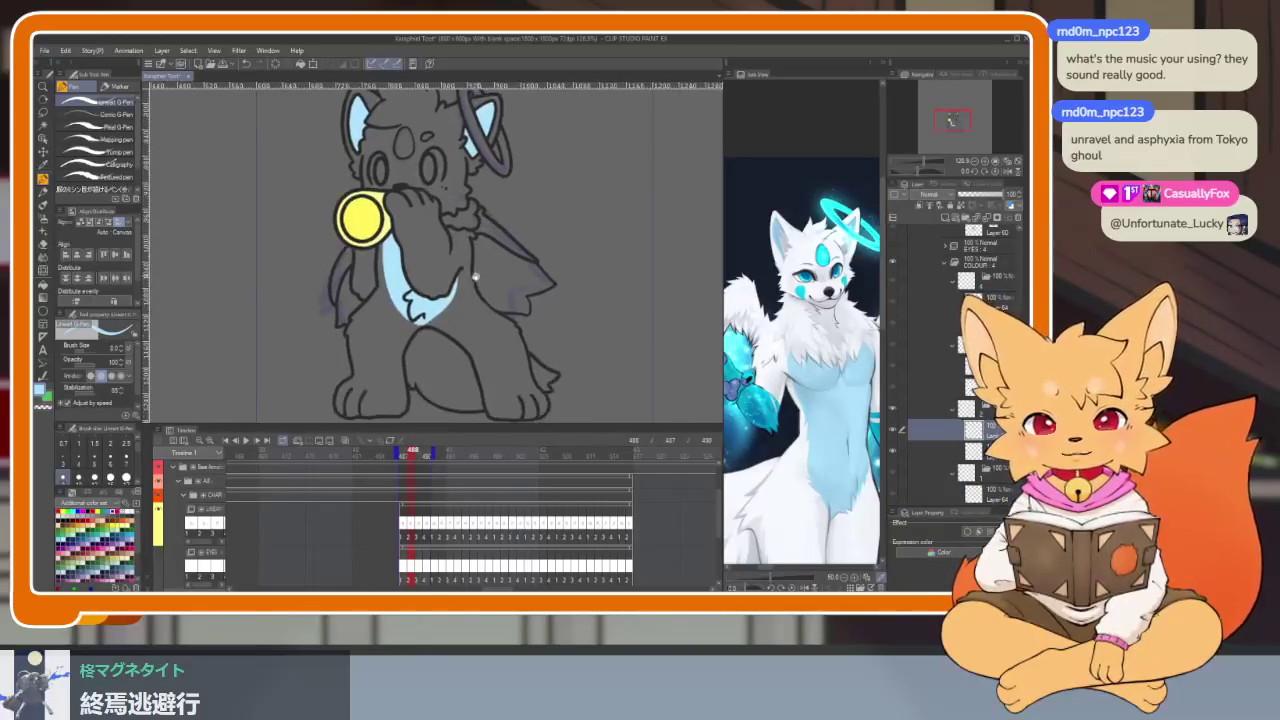
Step: Clean up the chest fill with the hard-edged eraser, then fit the whole character in view
{"action": "scroll", "coordinate": [405, 262], "scroll_direction": "up", "scroll_amount": 5}
{"action": "key", "text": "e"}
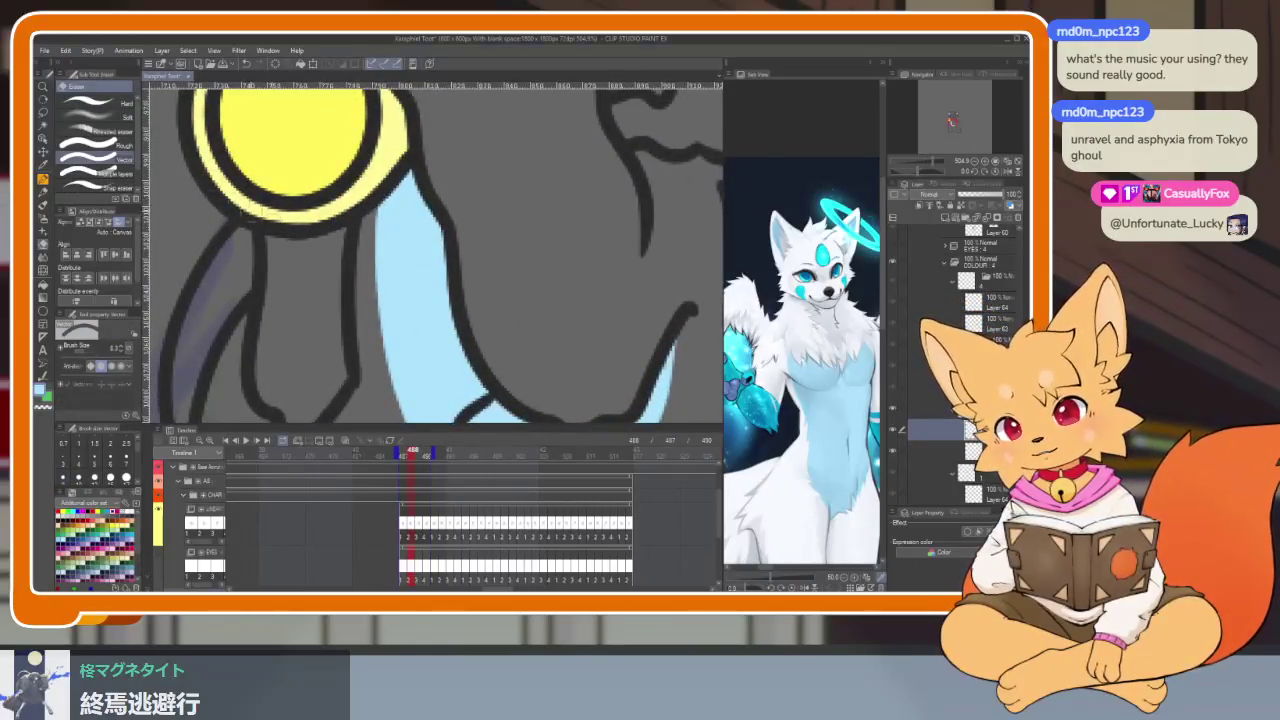
{"action": "left_click", "coordinate": [105, 102]}
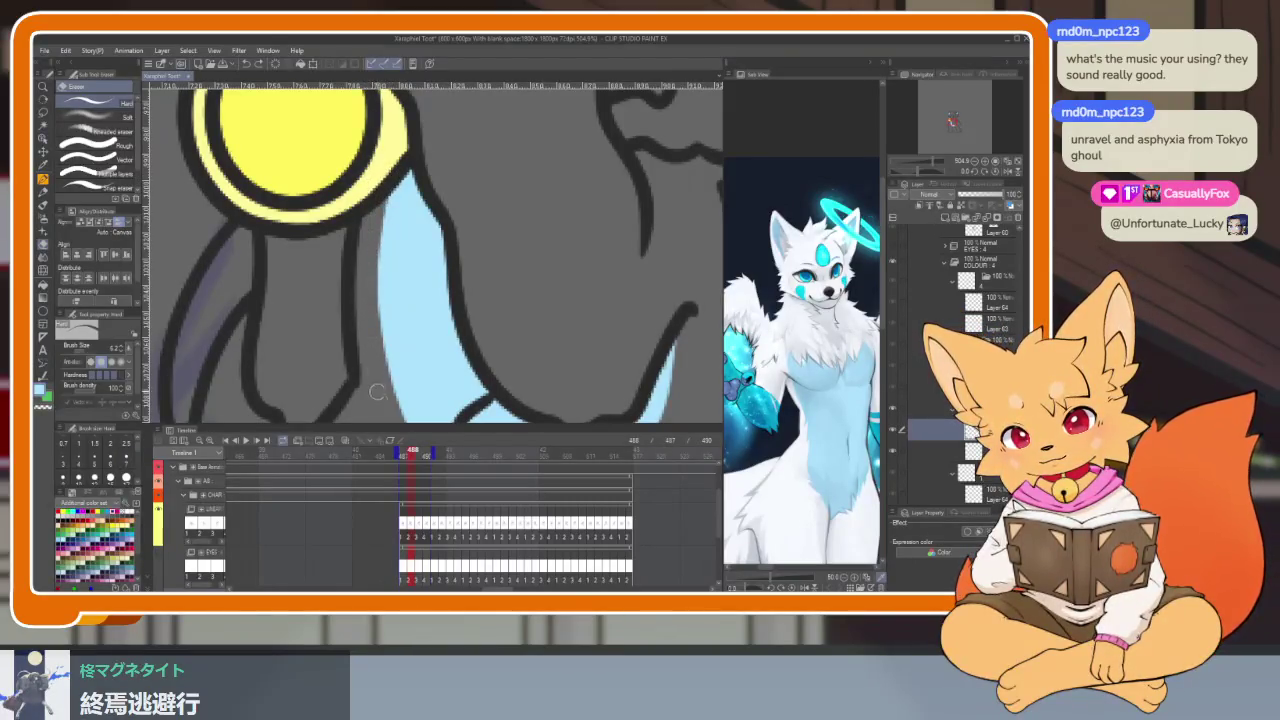
{"action": "scroll", "coordinate": [400, 360], "scroll_direction": "down", "scroll_amount": 5}
{"action": "scroll", "coordinate": [420, 350], "scroll_direction": "up", "scroll_amount": 3}
{"action": "scroll", "coordinate": [436, 338], "scroll_direction": "up", "scroll_amount": 2}
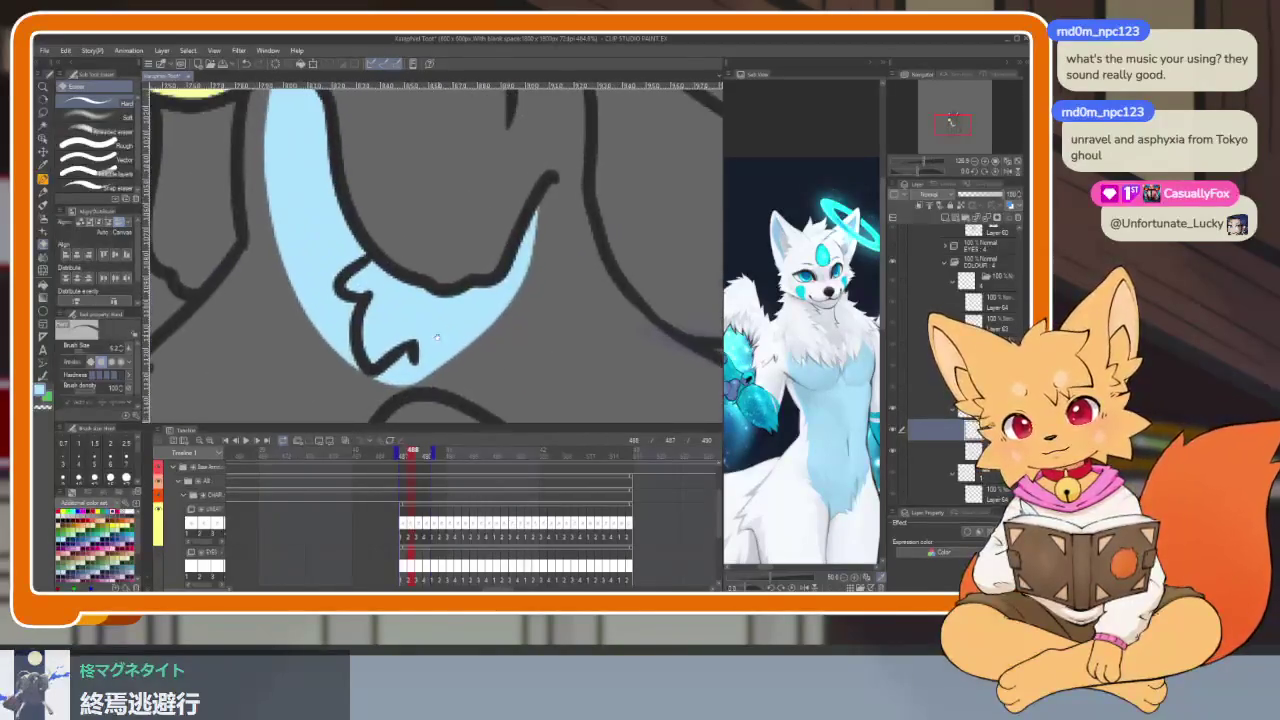
{"action": "key", "text": "ctrl+0"}
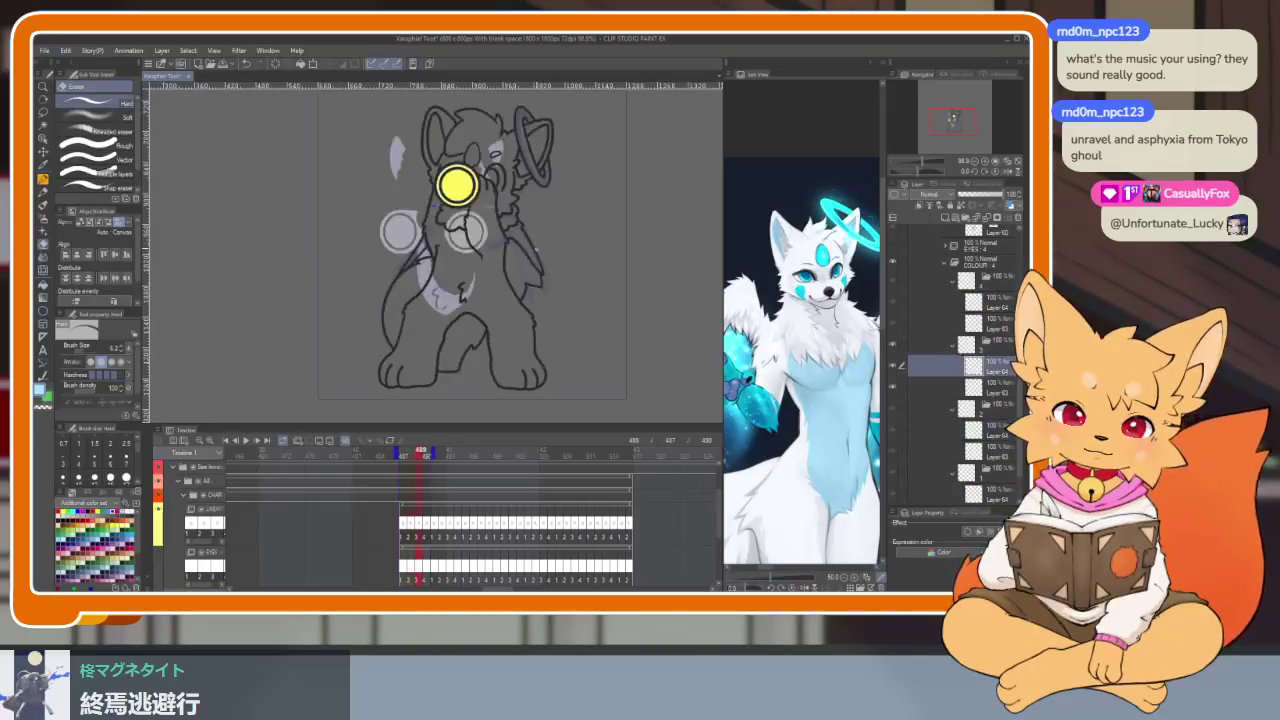
Step: Advance to the next animation frame and bring the chest area into view
{"action": "key", "text": "Right"}
{"action": "scroll", "coordinate": [500, 316], "scroll_direction": "up", "scroll_amount": 3}
{"action": "key", "text": "g"}
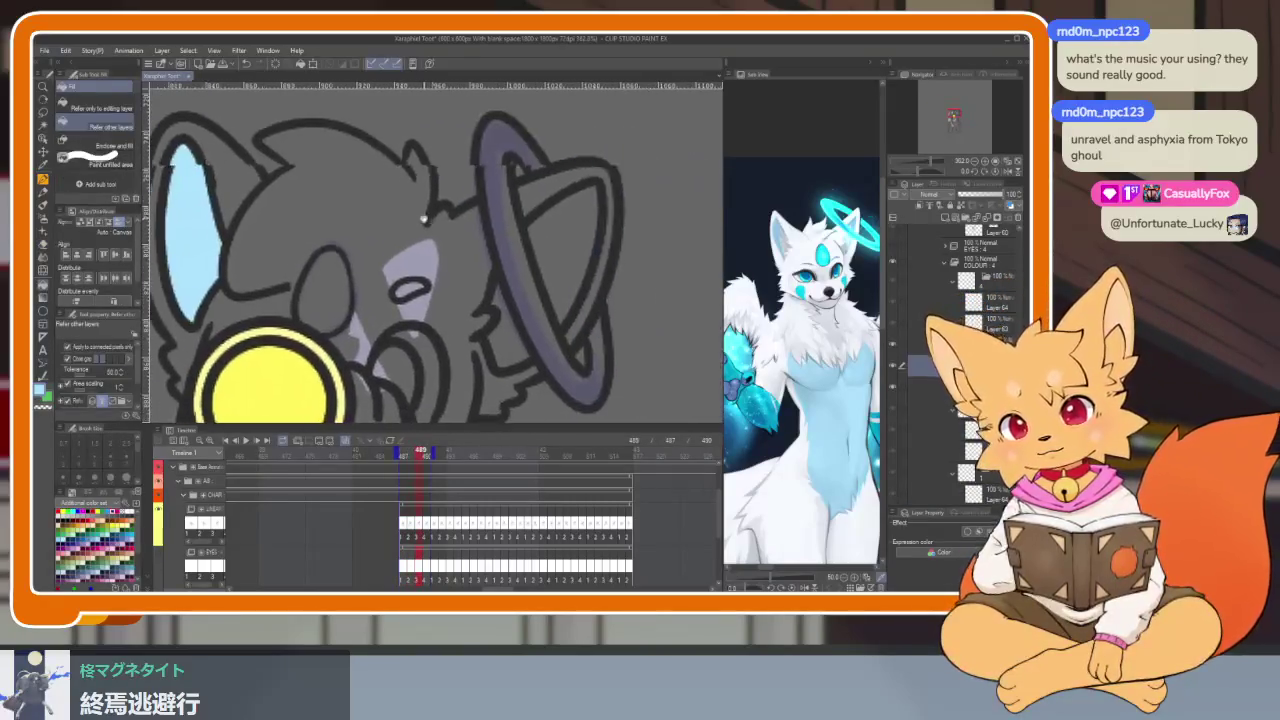
{"action": "key", "text": "p"}
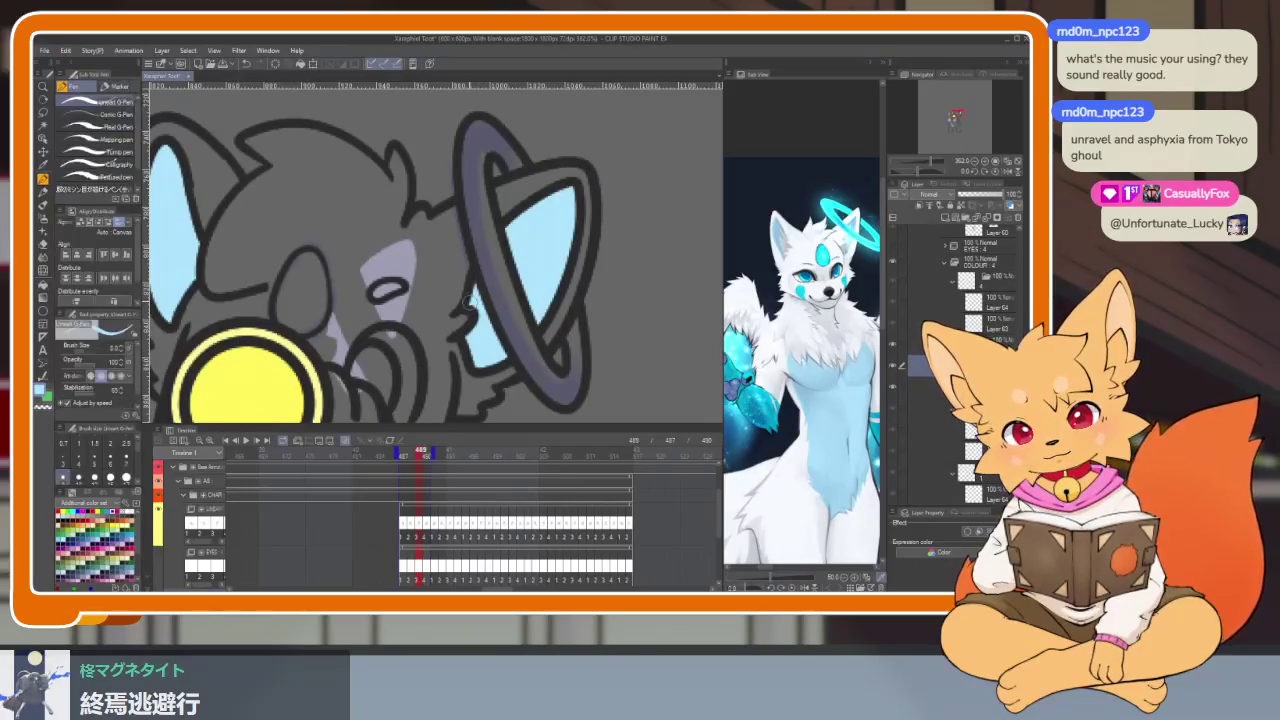
{"action": "scroll", "coordinate": [476, 284], "scroll_direction": "down", "scroll_amount": 2}
{"action": "scroll", "coordinate": [500, 321], "scroll_direction": "down", "scroll_amount": 3}
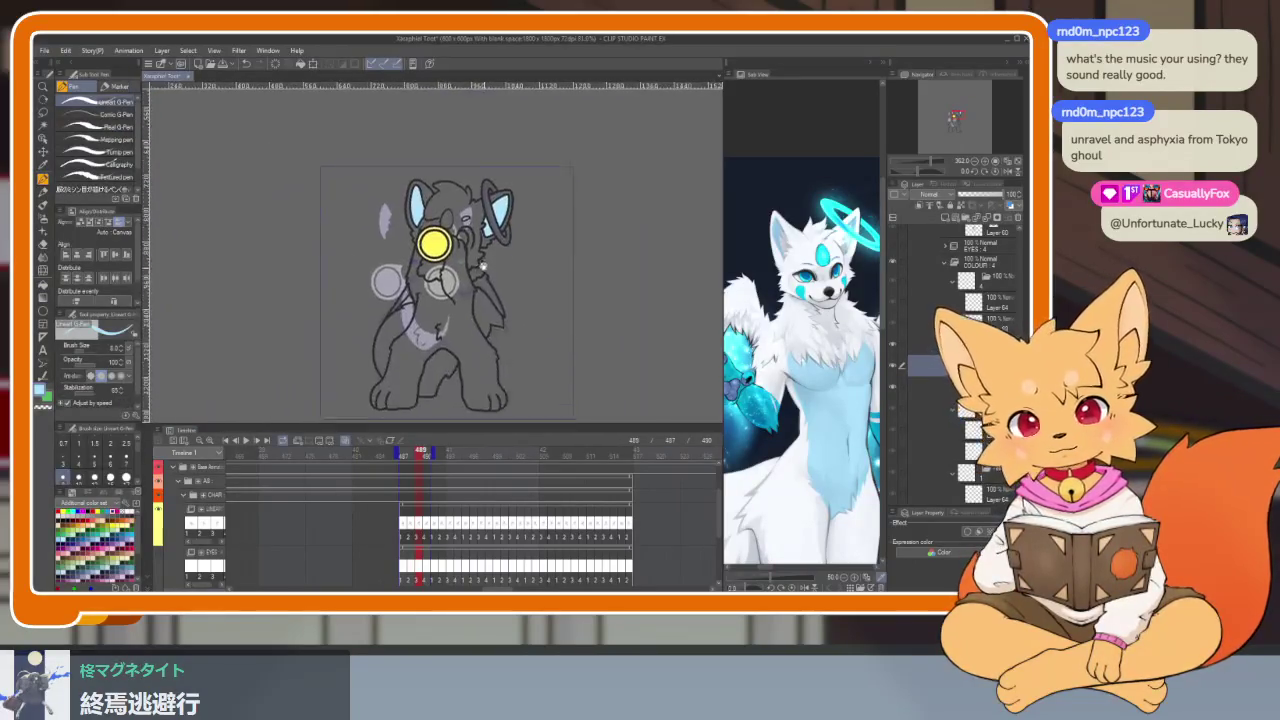
{"action": "scroll", "coordinate": [500, 332], "scroll_direction": "up", "scroll_amount": 5}
{"action": "scroll", "coordinate": [503, 339], "scroll_direction": "down", "scroll_amount": 1}
{"action": "scroll", "coordinate": [525, 309], "scroll_direction": "up", "scroll_amount": 2}
{"action": "scroll", "coordinate": [525, 309], "scroll_direction": "up", "scroll_amount": 1}
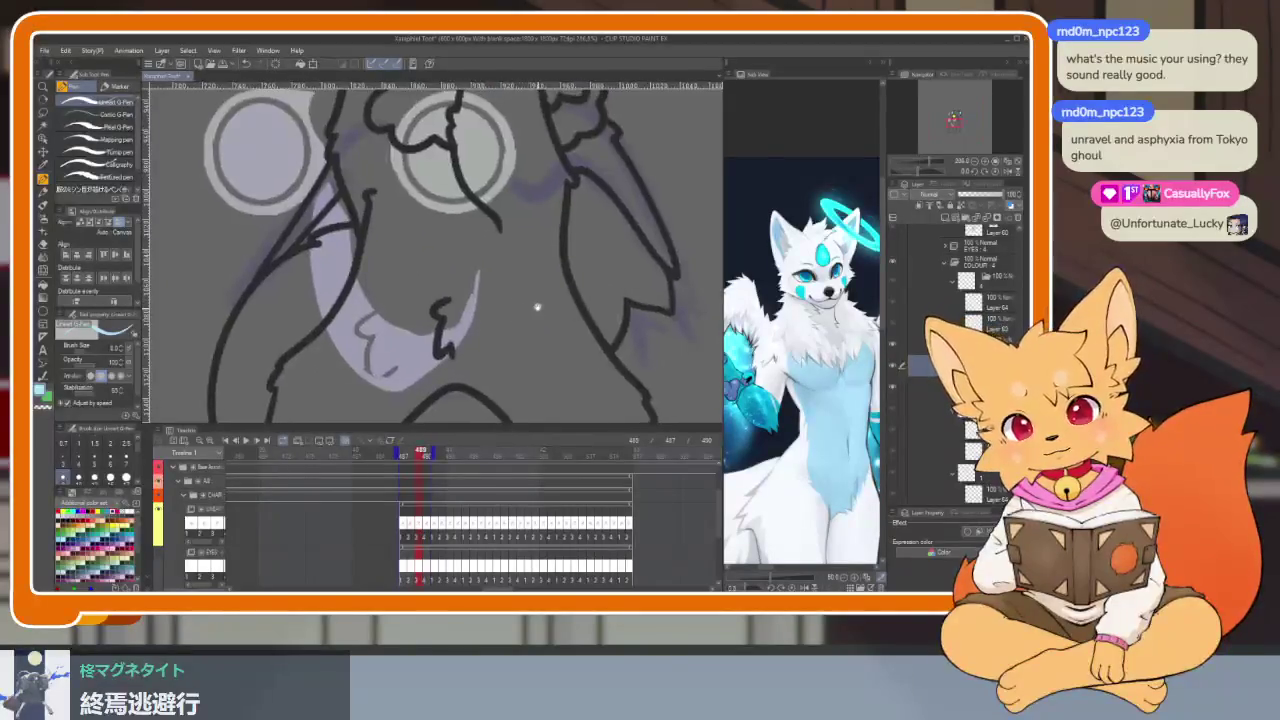
{"action": "scroll", "coordinate": [491, 305], "scroll_direction": "up", "scroll_amount": 1}
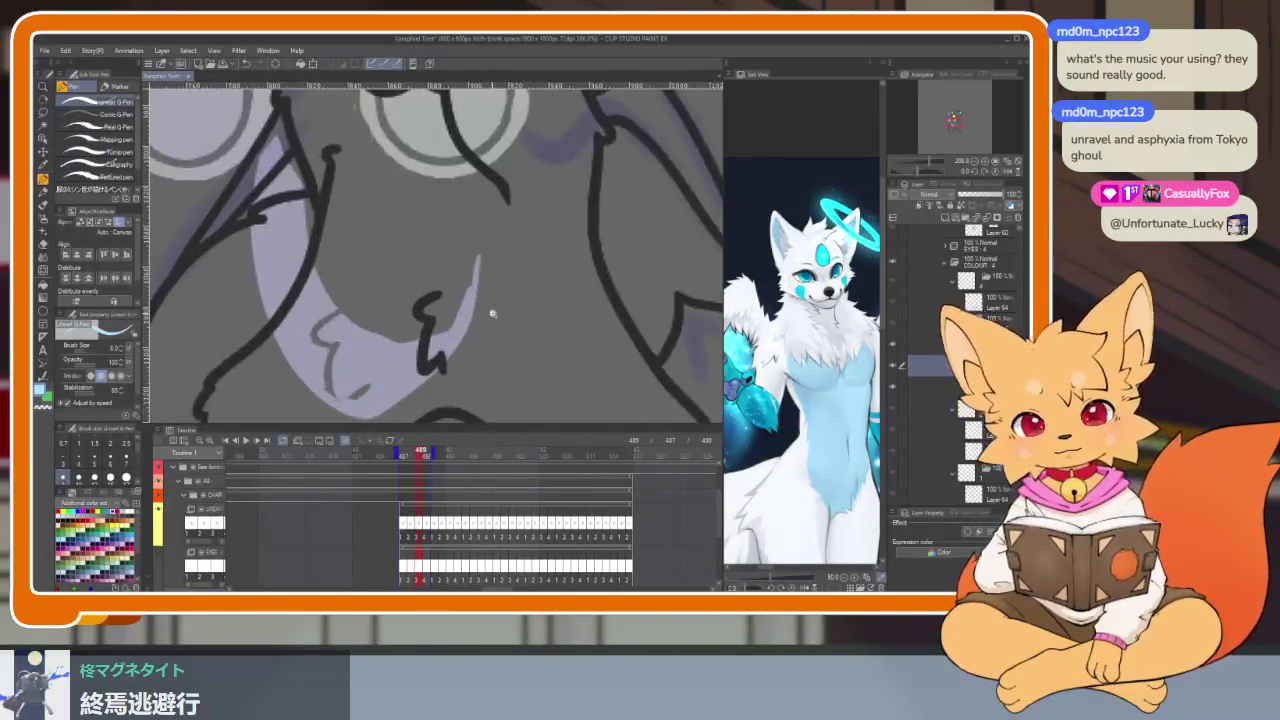
{"action": "left_click_drag", "start_coordinate": [416, 162], "coordinate": [408, 136]}
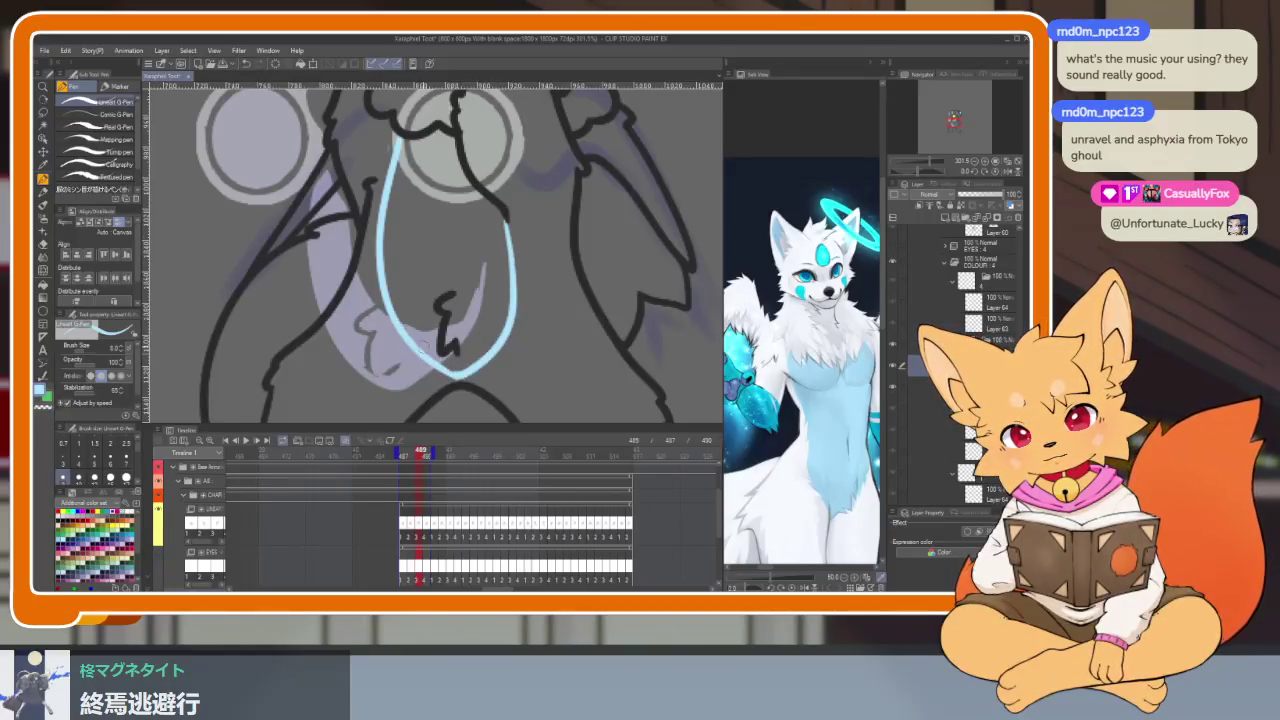
Step: Fill the belly light blue on this frame
{"action": "scroll", "coordinate": [470, 338], "scroll_direction": "up", "scroll_amount": 2}
{"action": "key", "text": "e"}
{"action": "scroll", "coordinate": [474, 354], "scroll_direction": "down", "scroll_amount": 3}
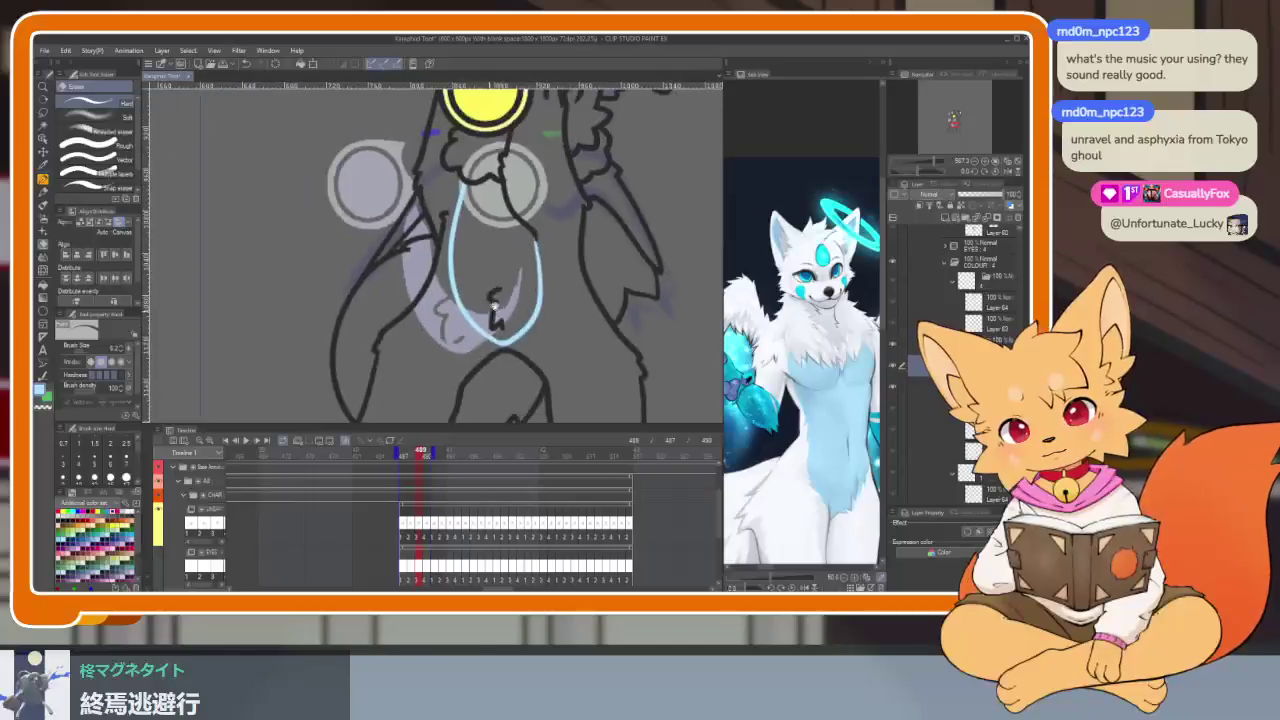
{"action": "key", "text": "g"}
{"action": "left_click", "coordinate": [518, 304]}
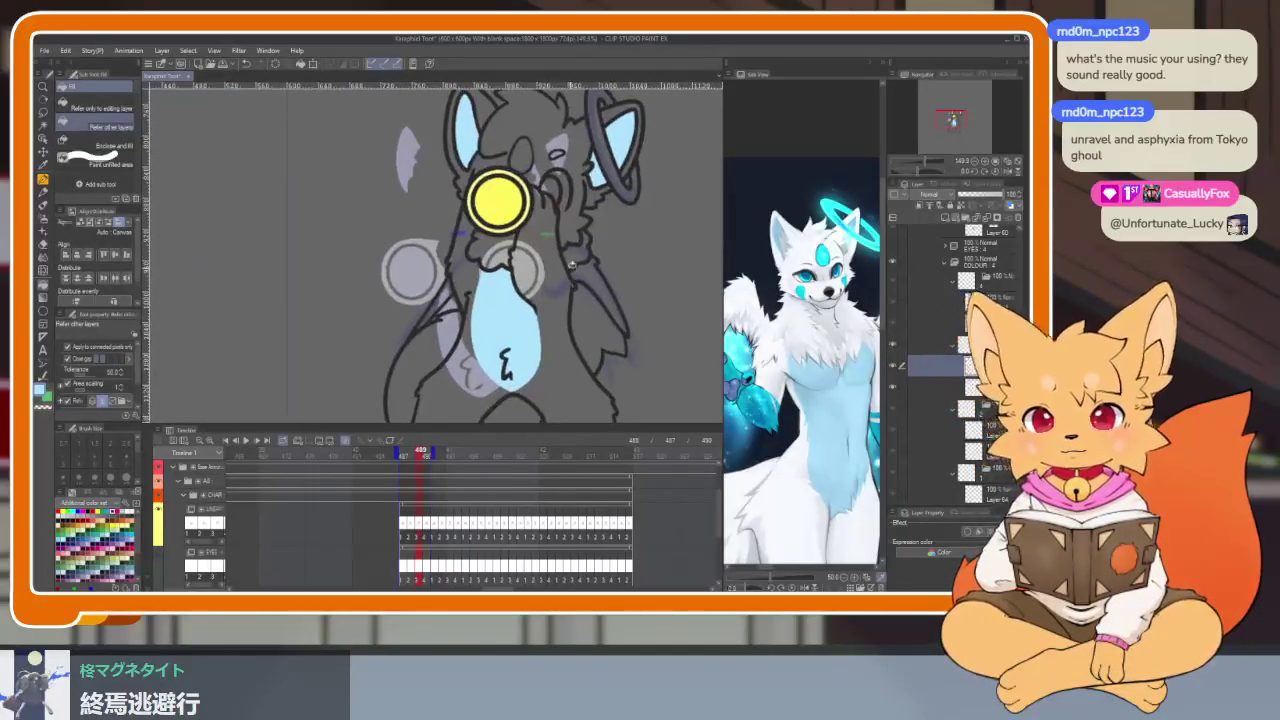
Step: Compare neighbouring frames and fill the chin area light blue
{"action": "scroll", "coordinate": [566, 300], "scroll_direction": "down", "scroll_amount": 2}
{"action": "key", "text": "ctrl+Right"}
{"action": "key", "text": "ctrl+Right"}
{"action": "key", "text": "ctrl+Left"}
{"action": "key", "text": "ctrl+Right"}
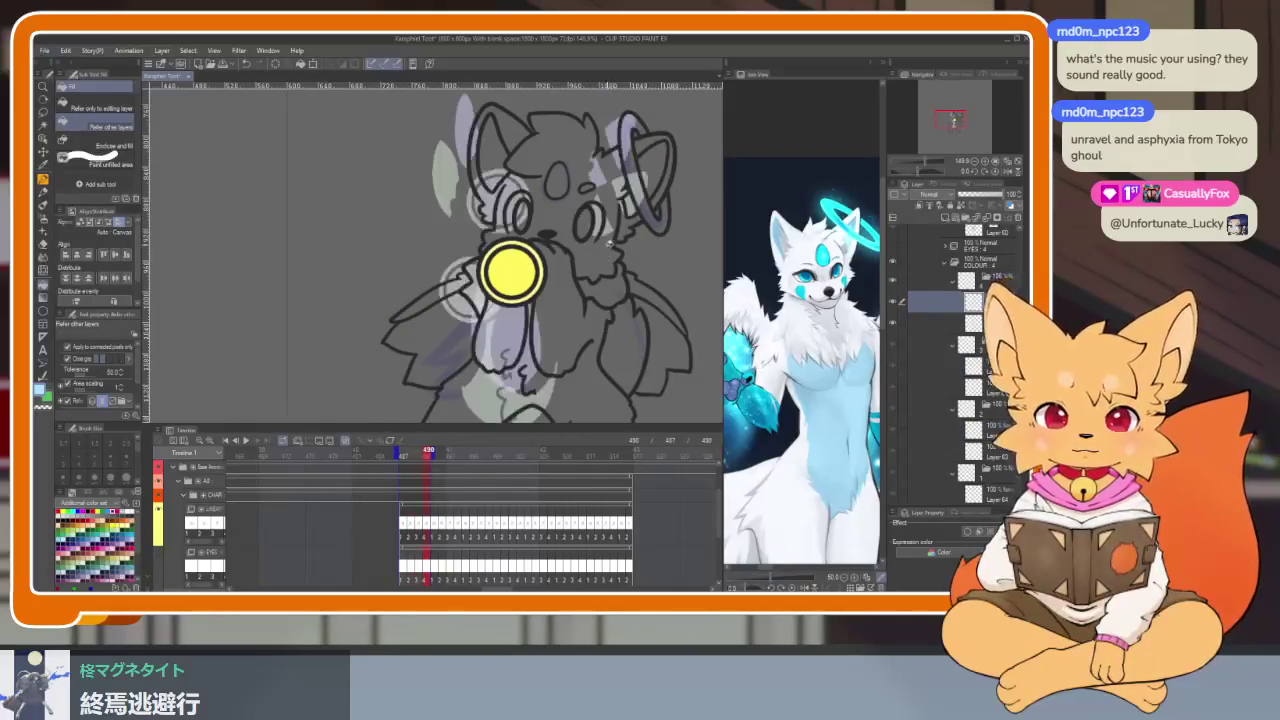
{"action": "left_click_drag", "start_coordinate": [512, 272], "coordinate": [471, 186]}
{"action": "scroll", "coordinate": [543, 314], "scroll_direction": "up", "scroll_amount": 3}
{"action": "scroll", "coordinate": [549, 314], "scroll_direction": "up", "scroll_amount": 2}
{"action": "key", "text": "p"}
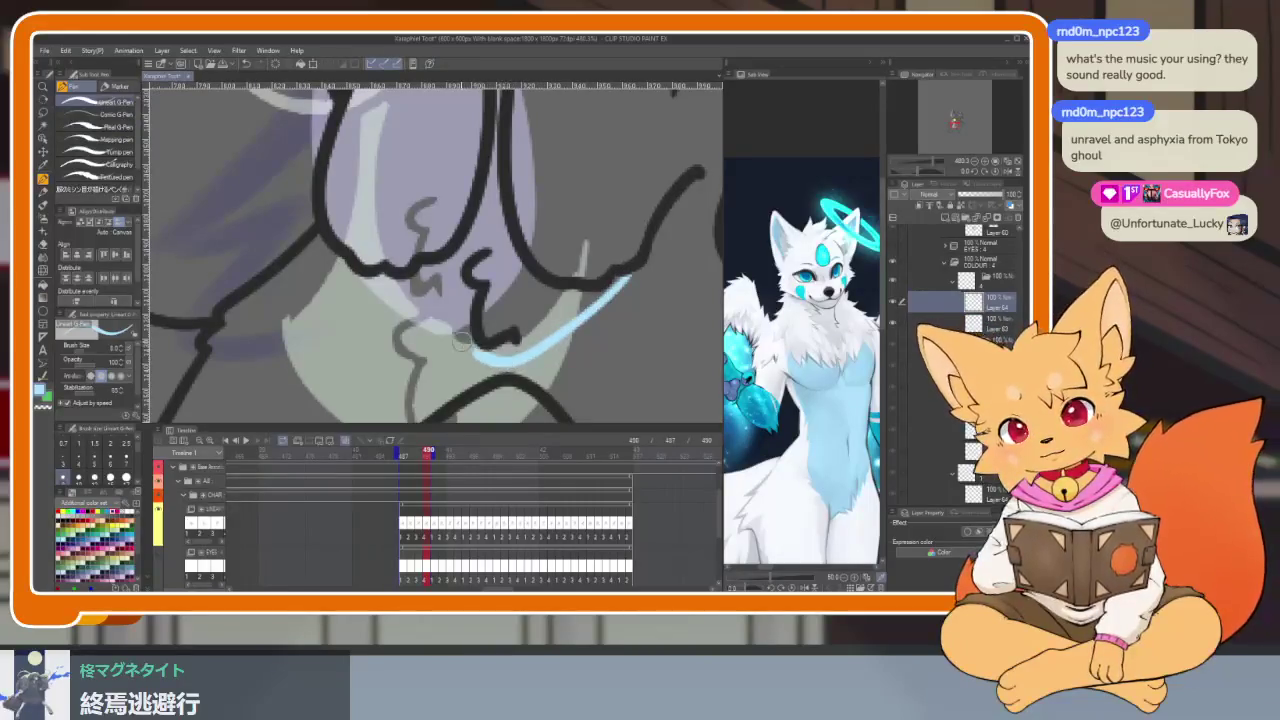
{"action": "key", "text": "g"}
{"action": "left_click", "coordinate": [567, 270]}
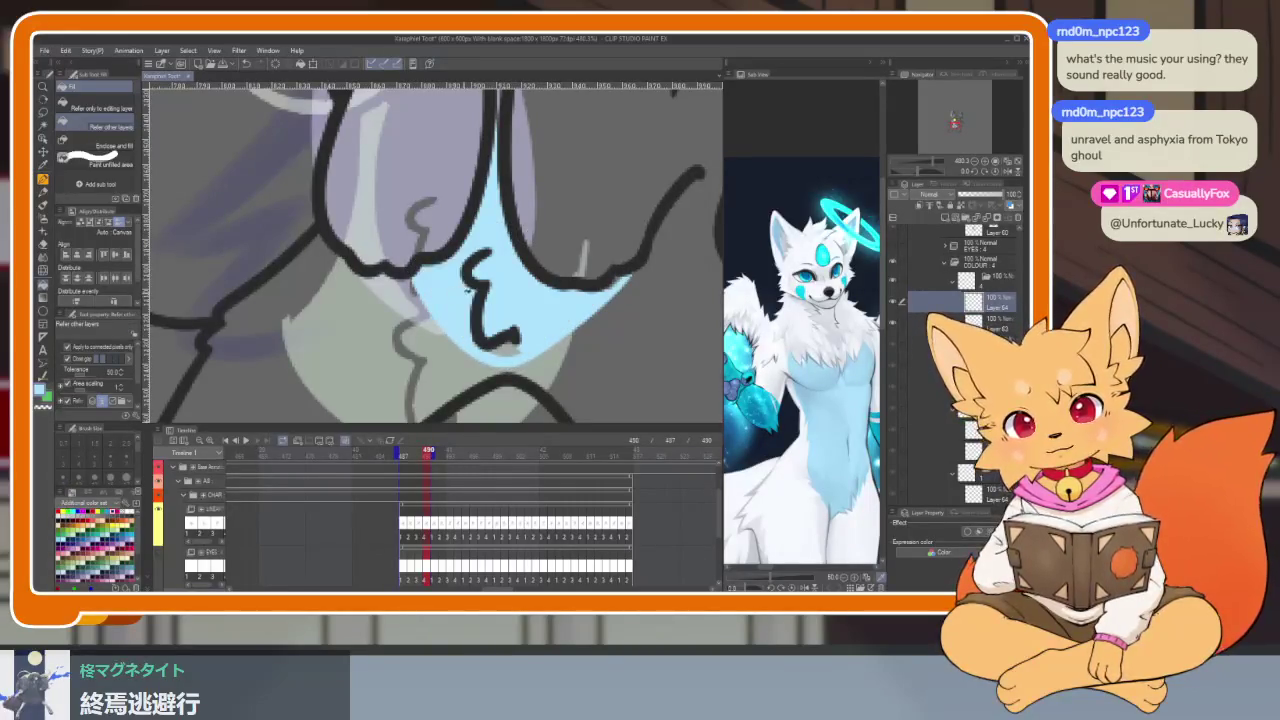
{"action": "key", "text": "p"}
Step: Fill both inner ears light blue, then stop playback and return to an earlier frame
{"action": "scroll", "coordinate": [521, 331], "scroll_direction": "up", "scroll_amount": 3}
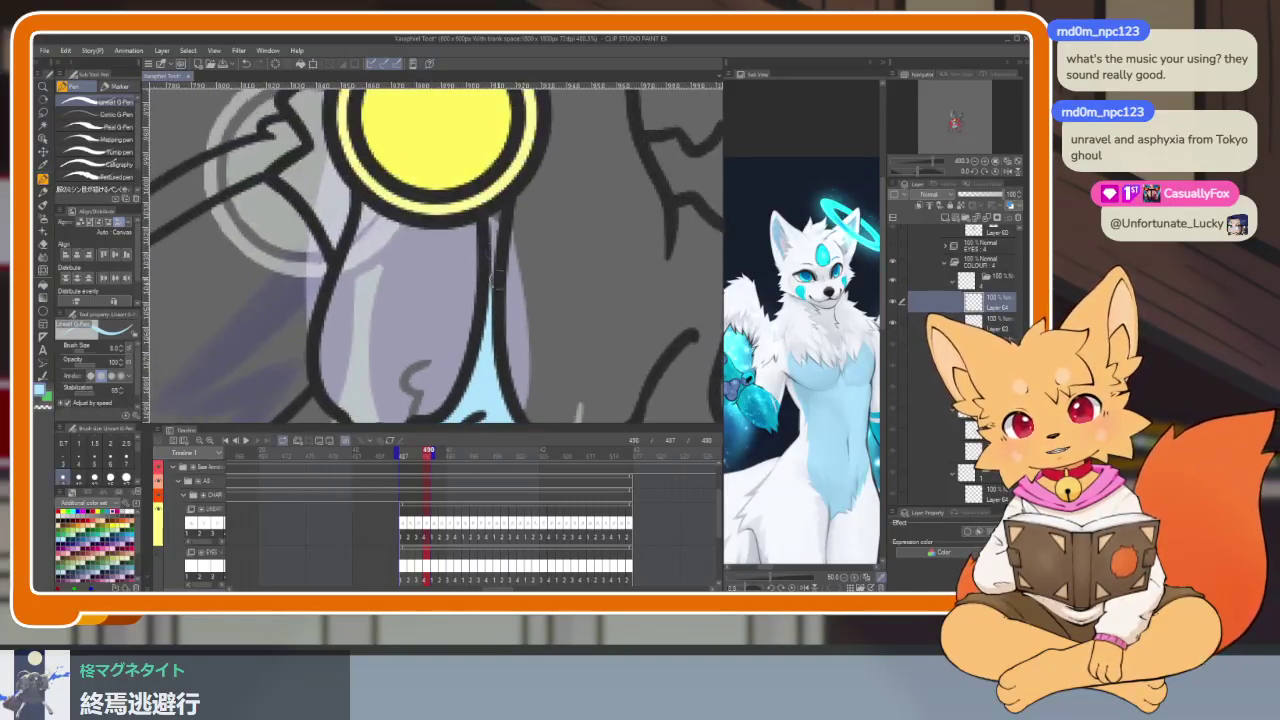
{"action": "scroll", "coordinate": [490, 318], "scroll_direction": "down", "scroll_amount": 4}
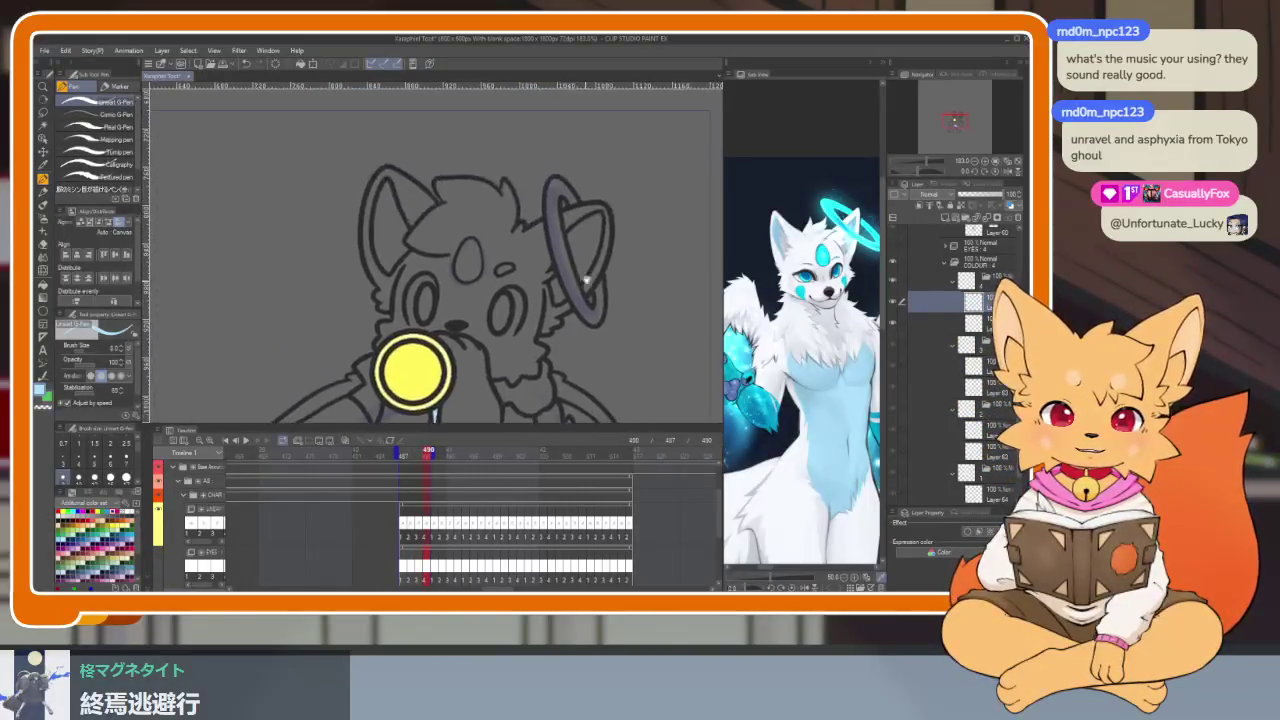
{"action": "scroll", "coordinate": [540, 300], "scroll_direction": "up", "scroll_amount": 3}
{"action": "key", "text": "g"}
{"action": "left_click", "coordinate": [590, 290]}
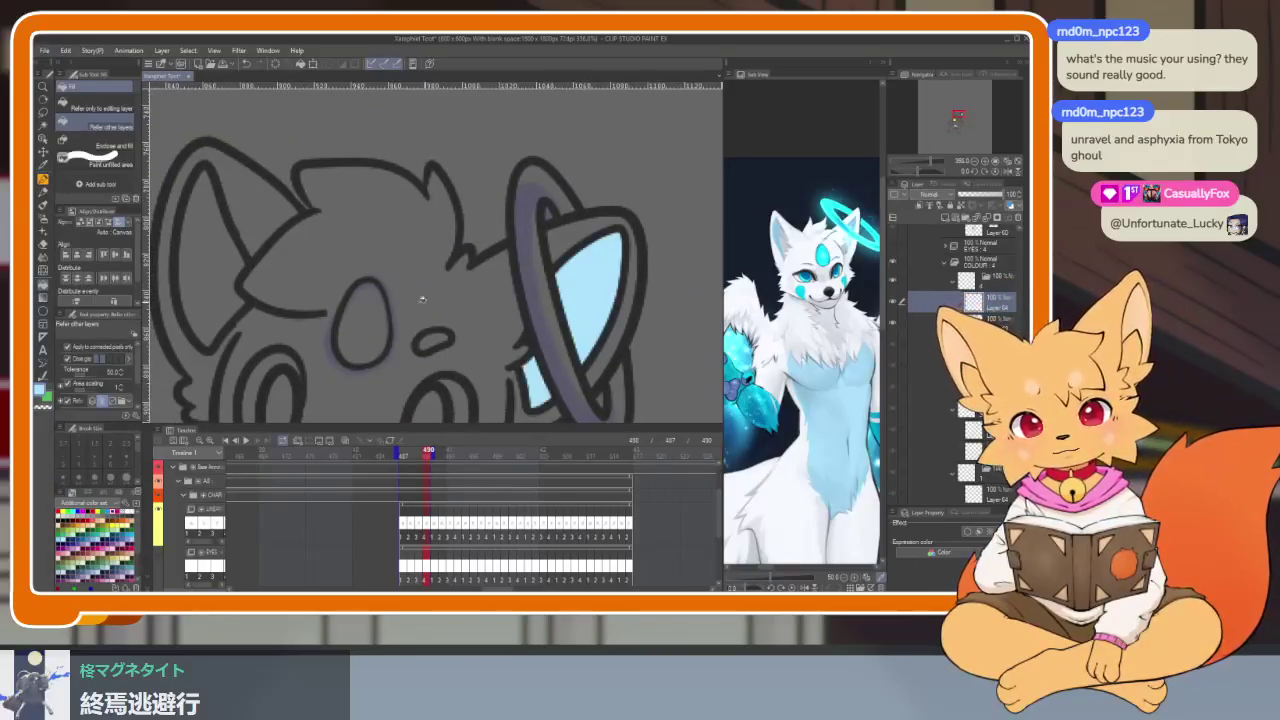
{"action": "left_click", "coordinate": [215, 240]}
{"action": "scroll", "coordinate": [500, 283], "scroll_direction": "down", "scroll_amount": 3}
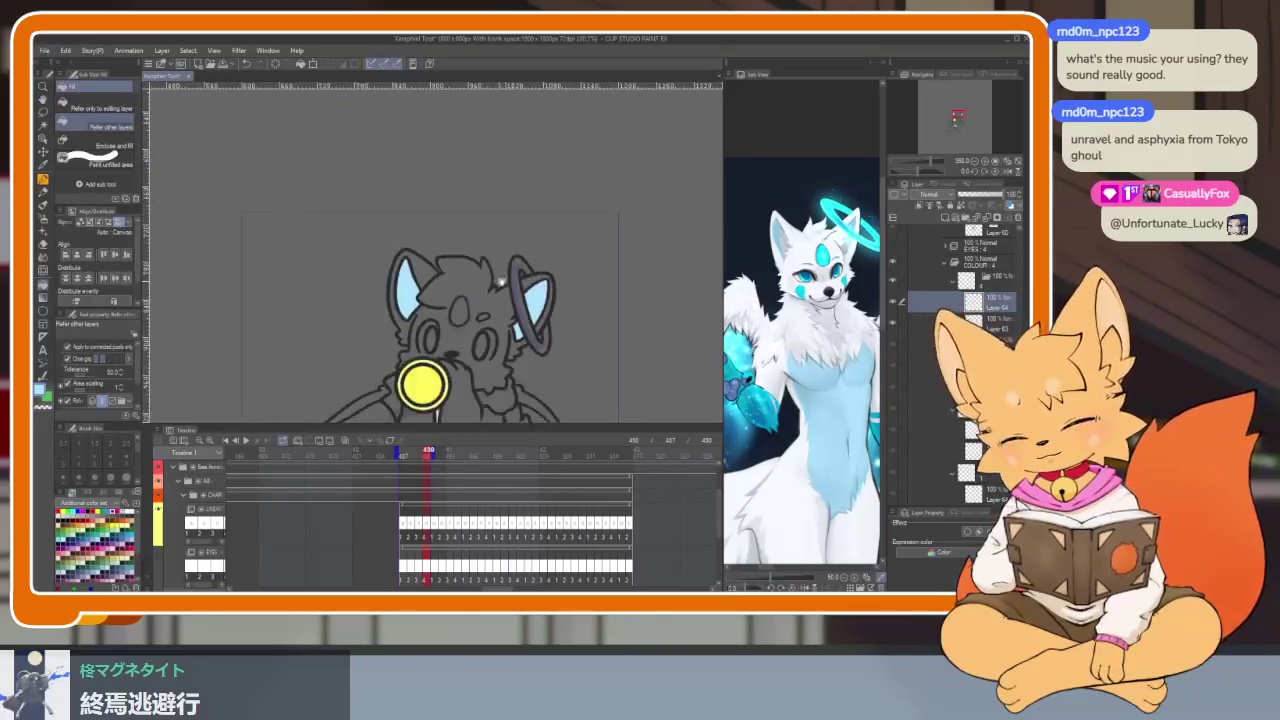
{"action": "scroll", "coordinate": [500, 283], "scroll_direction": "down", "scroll_amount": 2}
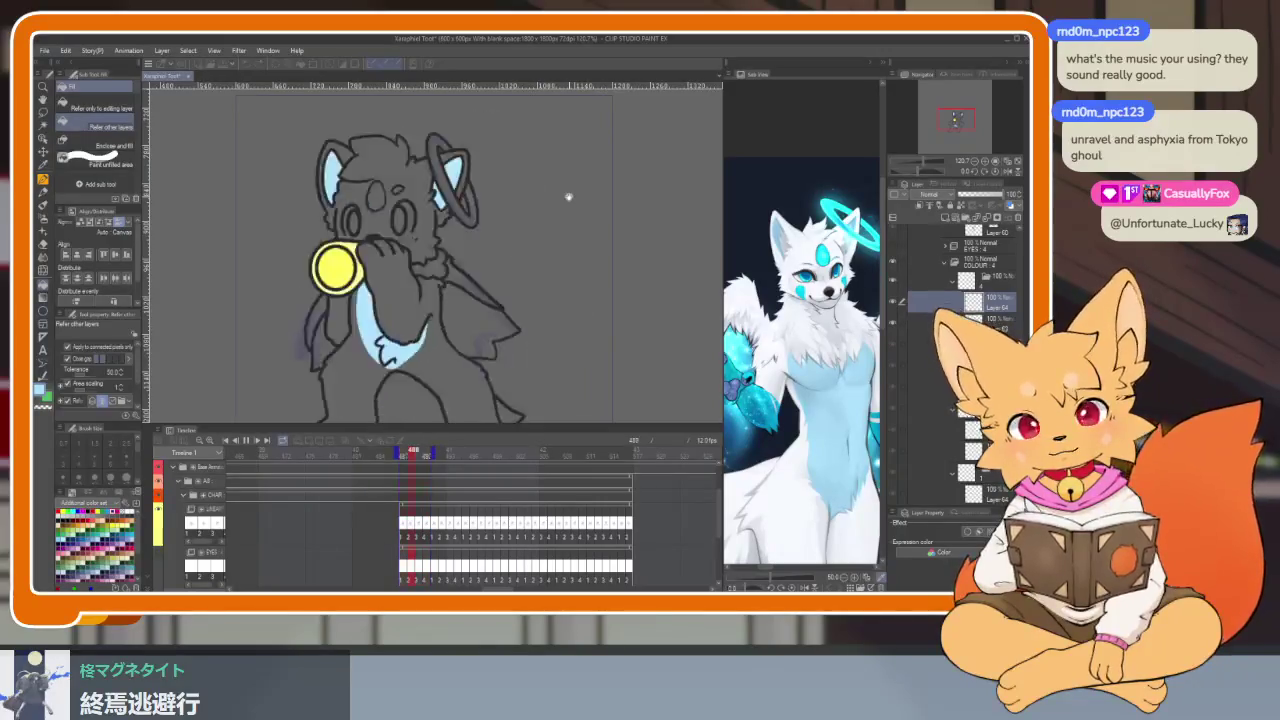
{"action": "key", "text": "space"}
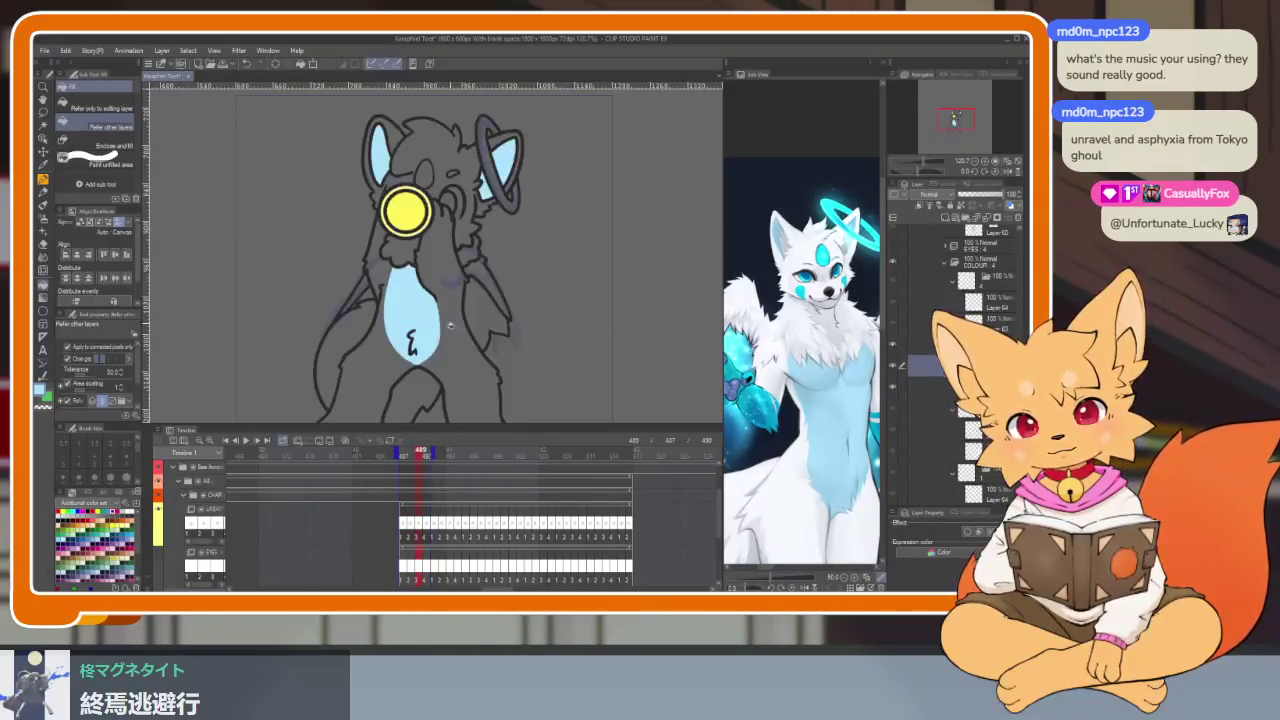
{"action": "left_click", "coordinate": [396, 454]}
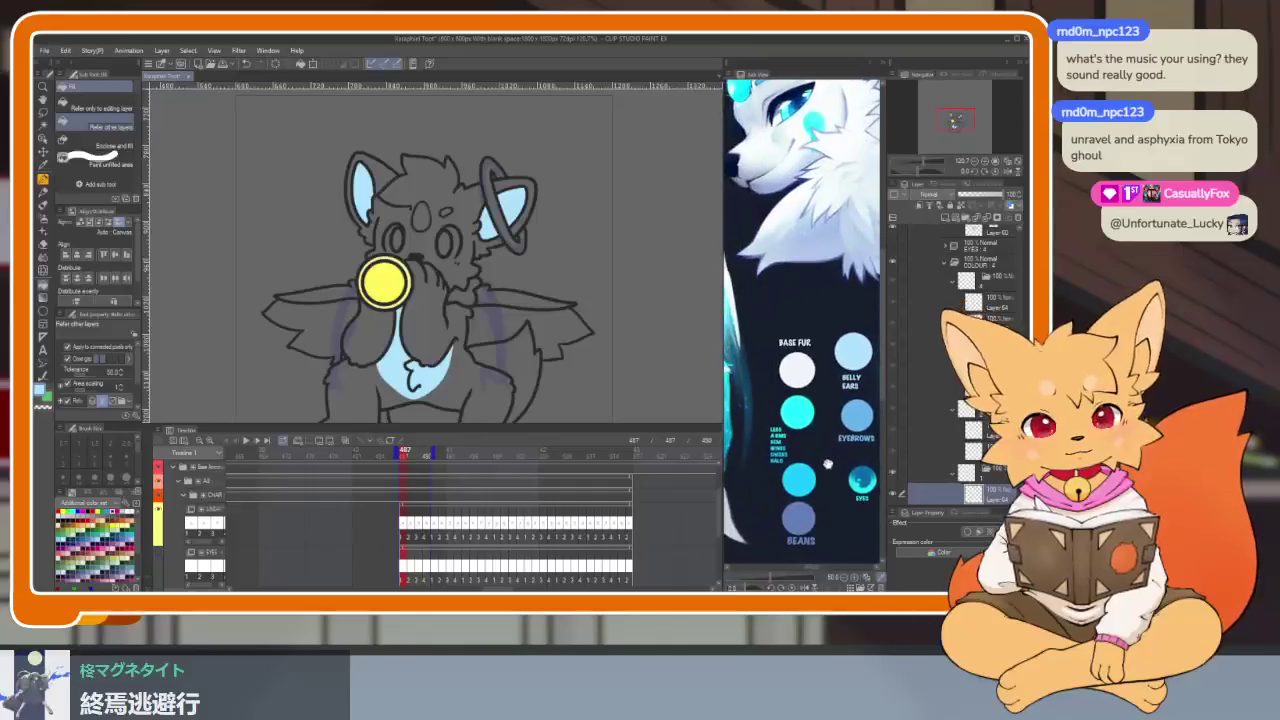
Step: Pick cyan from the reference sheet and step through the frames back to 487
{"action": "scroll", "coordinate": [571, 210], "scroll_direction": "up", "scroll_amount": 2}
{"action": "left_click", "coordinate": [802, 397]}
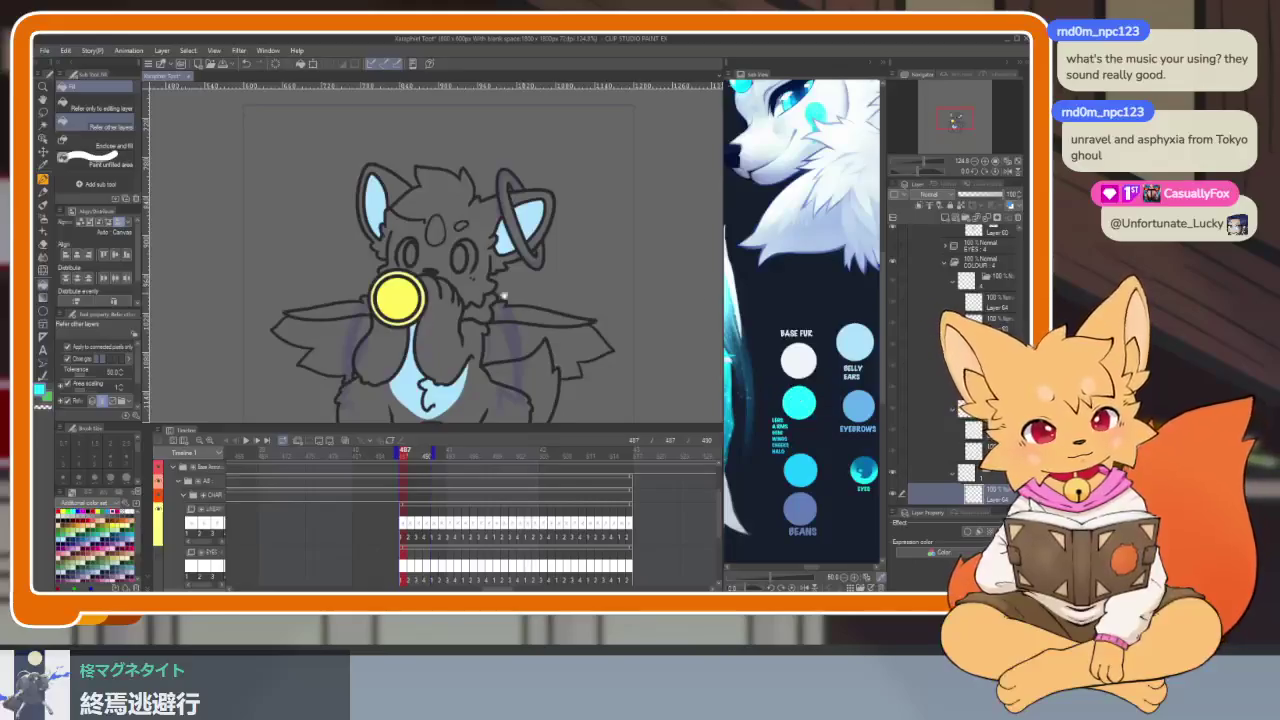
{"action": "scroll", "coordinate": [503, 296], "scroll_direction": "up", "scroll_amount": 2}
{"action": "scroll", "coordinate": [495, 262], "scroll_direction": "up", "scroll_amount": 2}
{"action": "scroll", "coordinate": [490, 238], "scroll_direction": "up", "scroll_amount": 1}
{"action": "scroll", "coordinate": [487, 228], "scroll_direction": "up", "scroll_amount": 1}
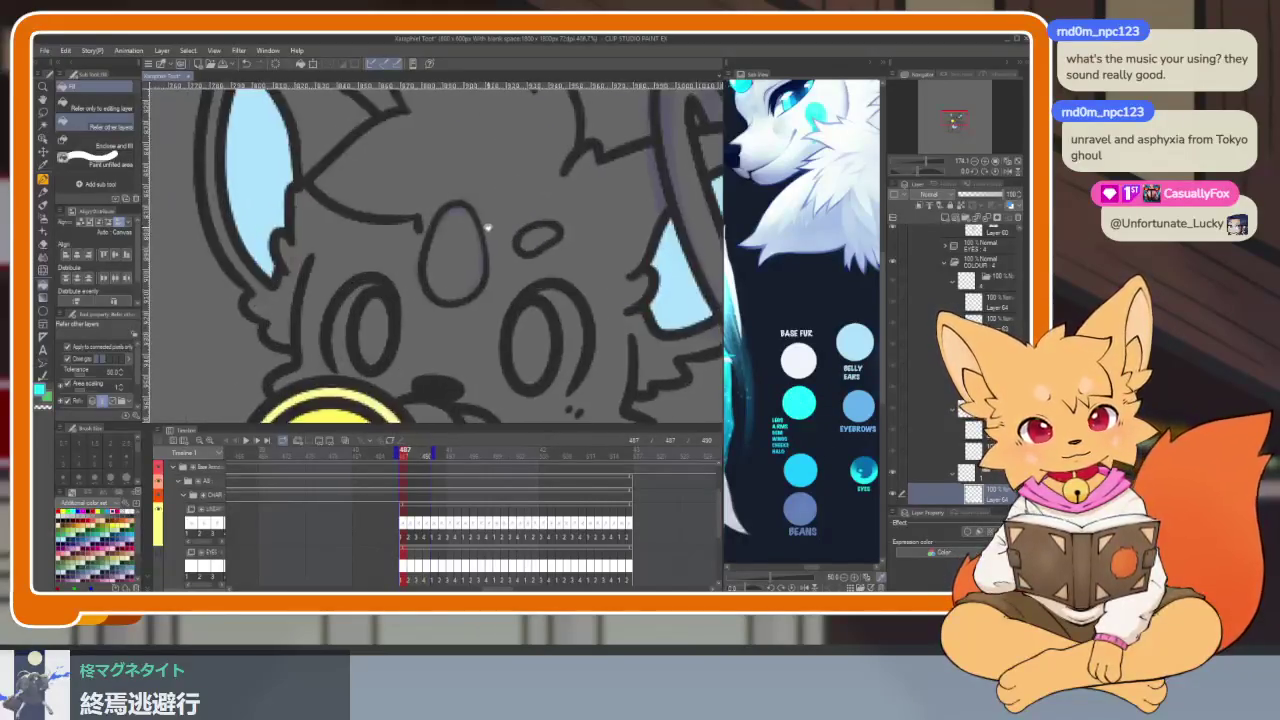
{"action": "scroll", "coordinate": [487, 228], "scroll_direction": "down", "scroll_amount": 2}
{"action": "scroll", "coordinate": [500, 210], "scroll_direction": "down", "scroll_amount": 2}
{"action": "scroll", "coordinate": [518, 184], "scroll_direction": "down", "scroll_amount": 1}
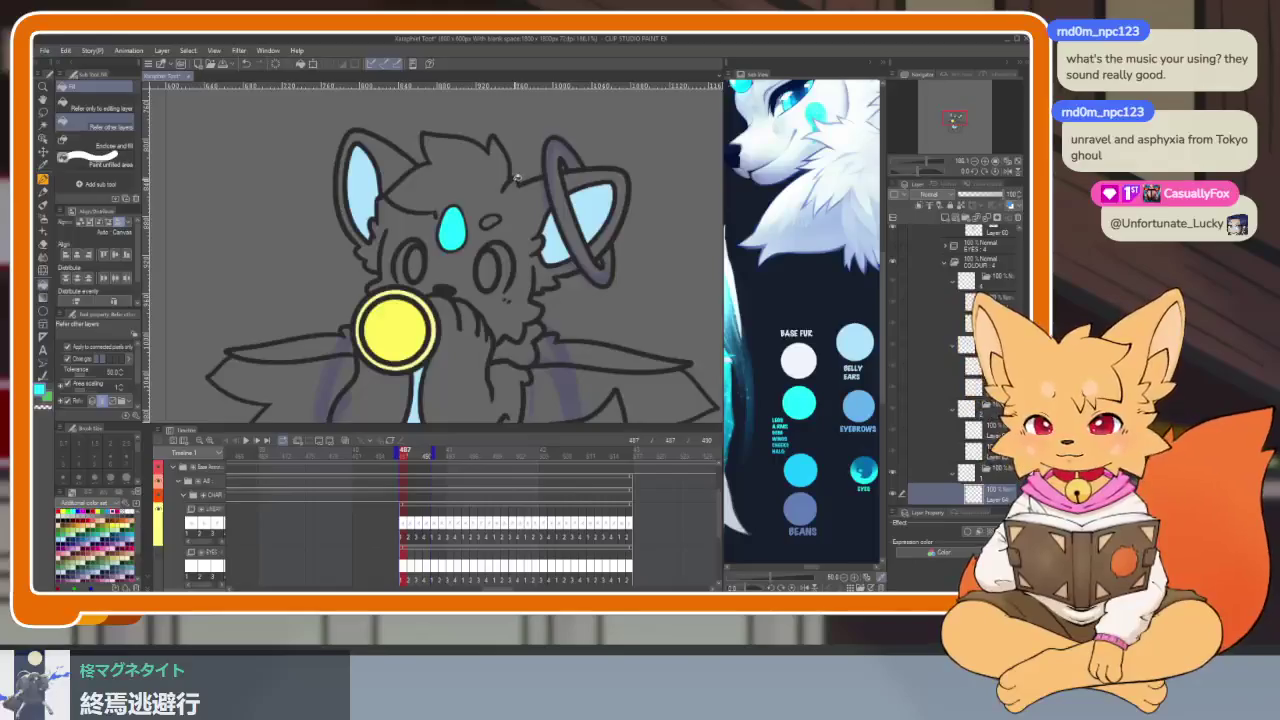
{"action": "key", "text": "Right"}
{"action": "key", "text": "Right"}
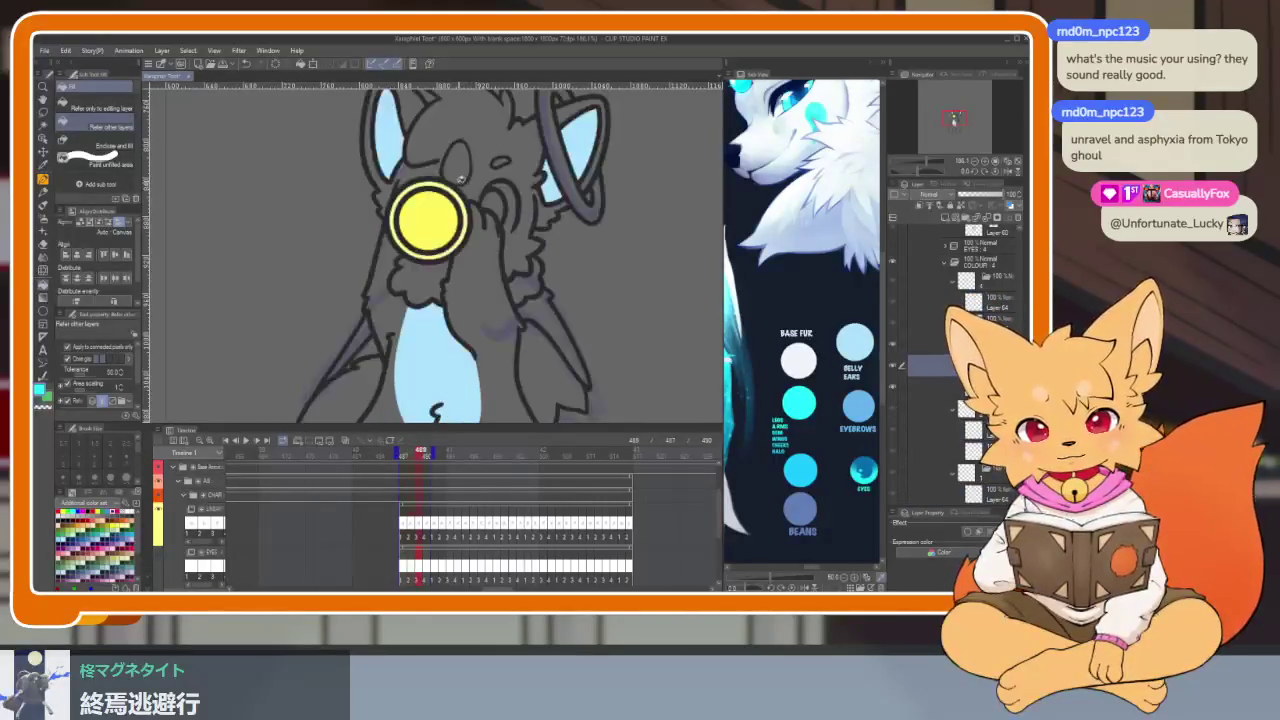
{"action": "key", "text": "Right"}
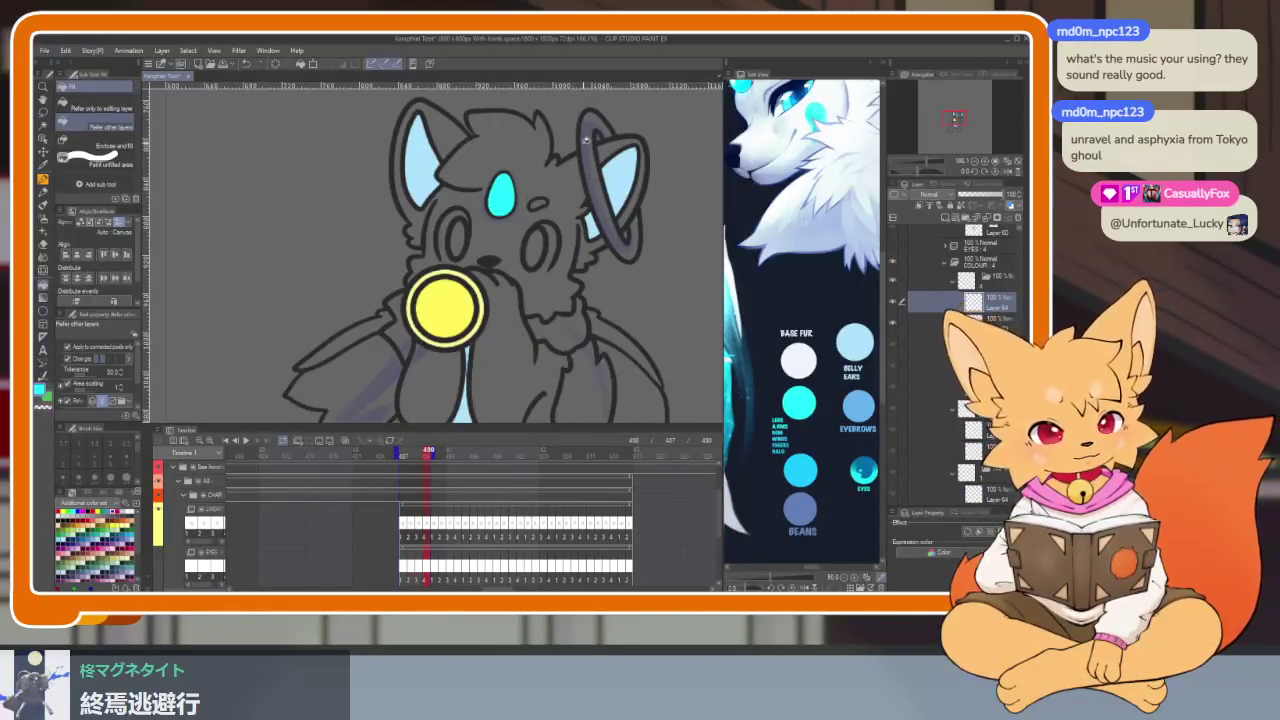
{"action": "key", "text": "Left"}
{"action": "key", "text": "Left"}
{"action": "key", "text": "Left"}
Step: Fill both wings cyan on frame 487 and the right wing on the next frame
{"action": "left_click", "coordinate": [300, 320]}
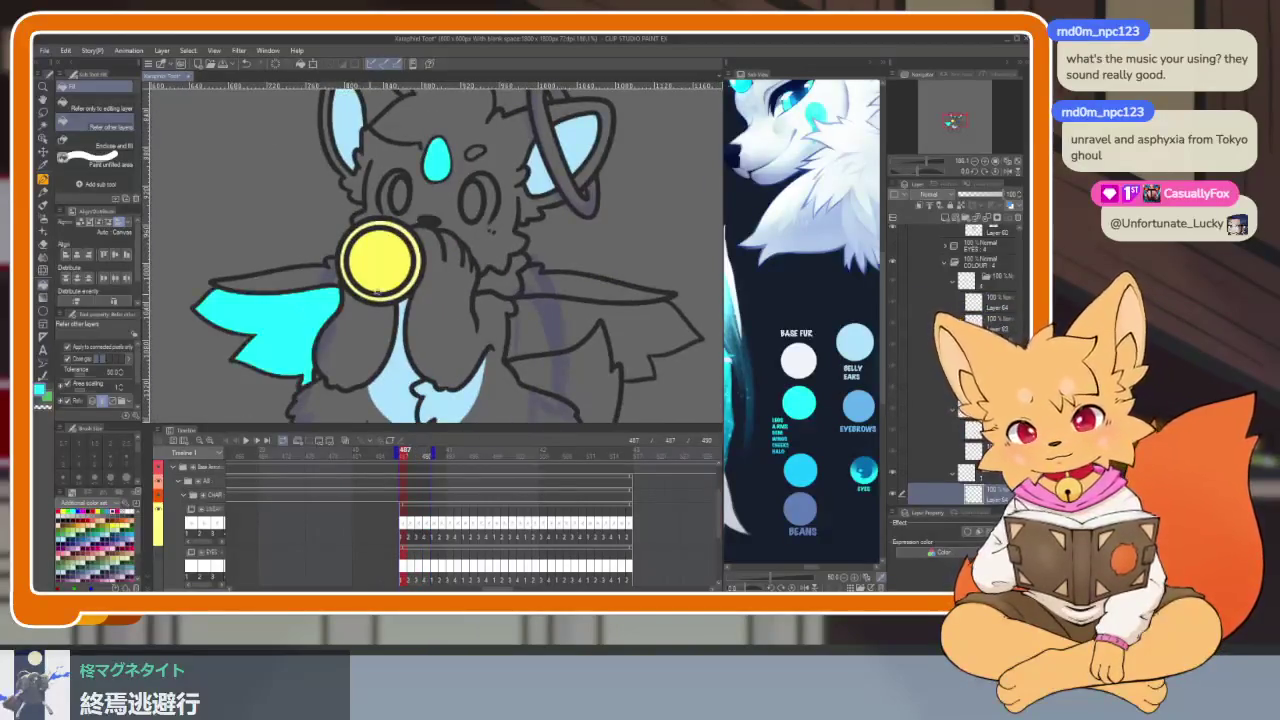
{"action": "left_click", "coordinate": [600, 330]}
{"action": "key", "text": "Right"}
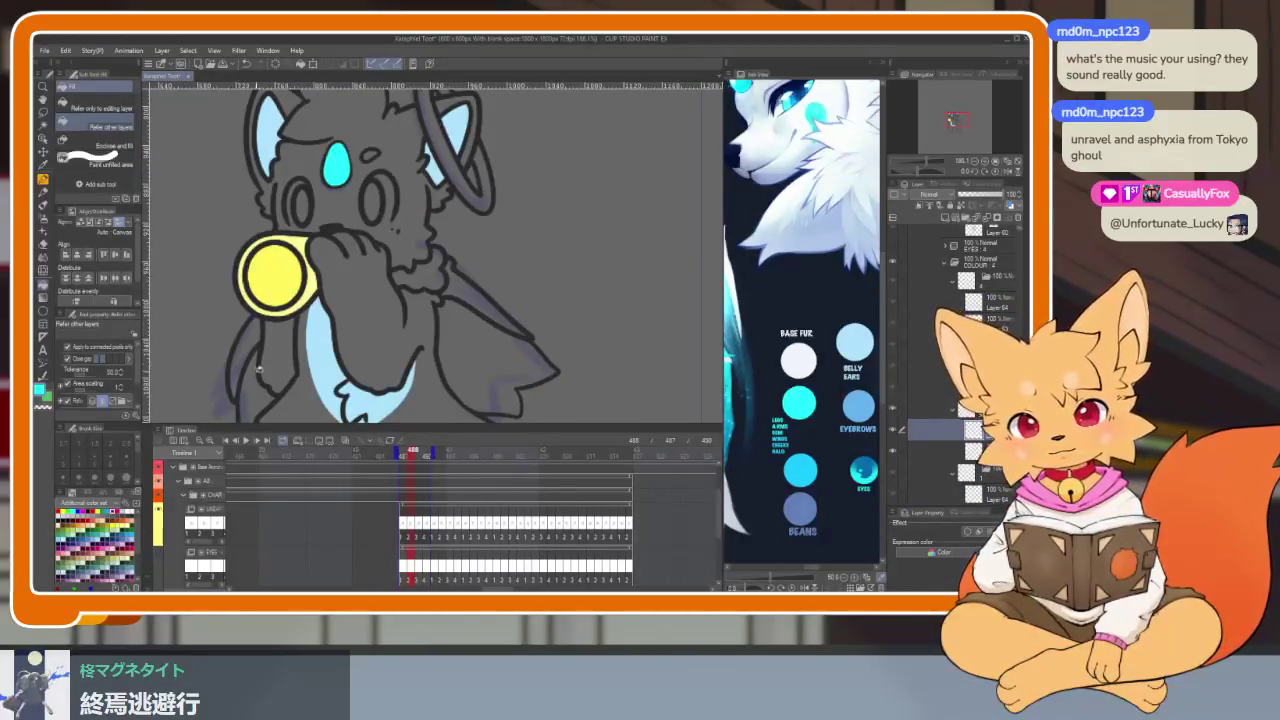
{"action": "left_click", "coordinate": [432, 325]}
{"action": "left_click_drag", "start_coordinate": [443, 245], "coordinate": [506, 178]}
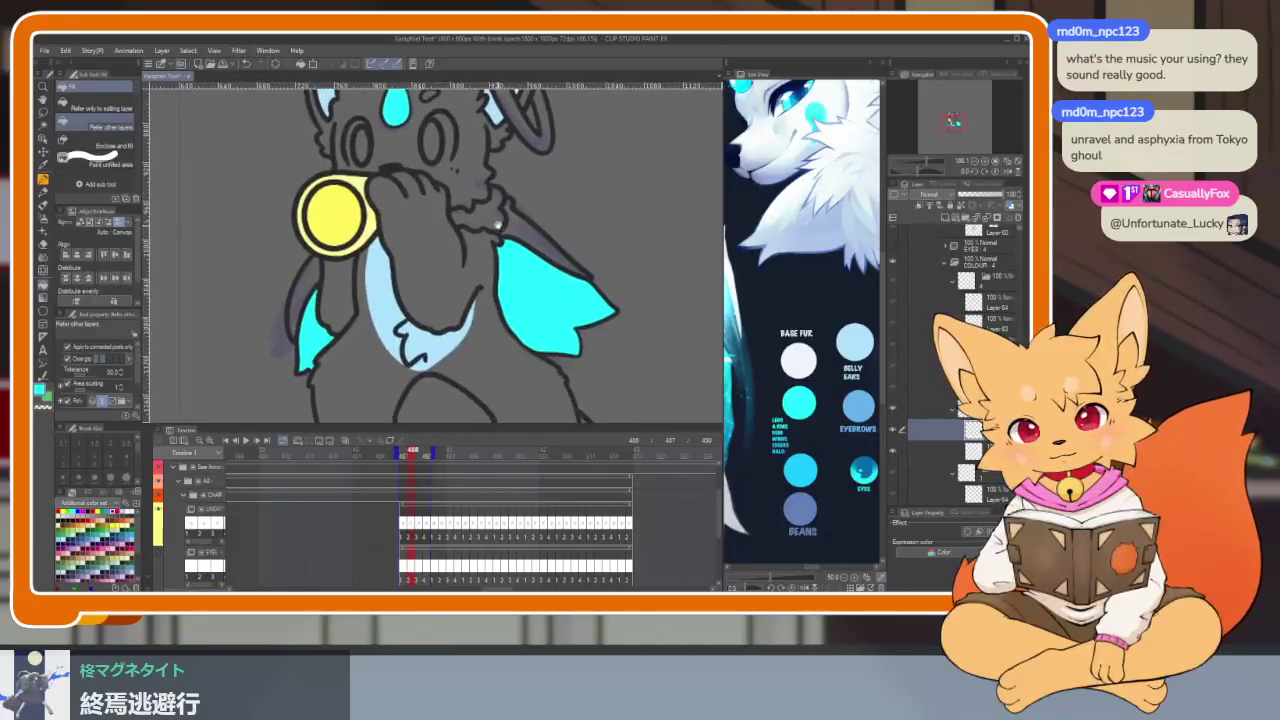
Step: On the following frame, patch the wing-tip gap with the G-pen and fill the left wing cyan
{"action": "key", "text": "Right"}
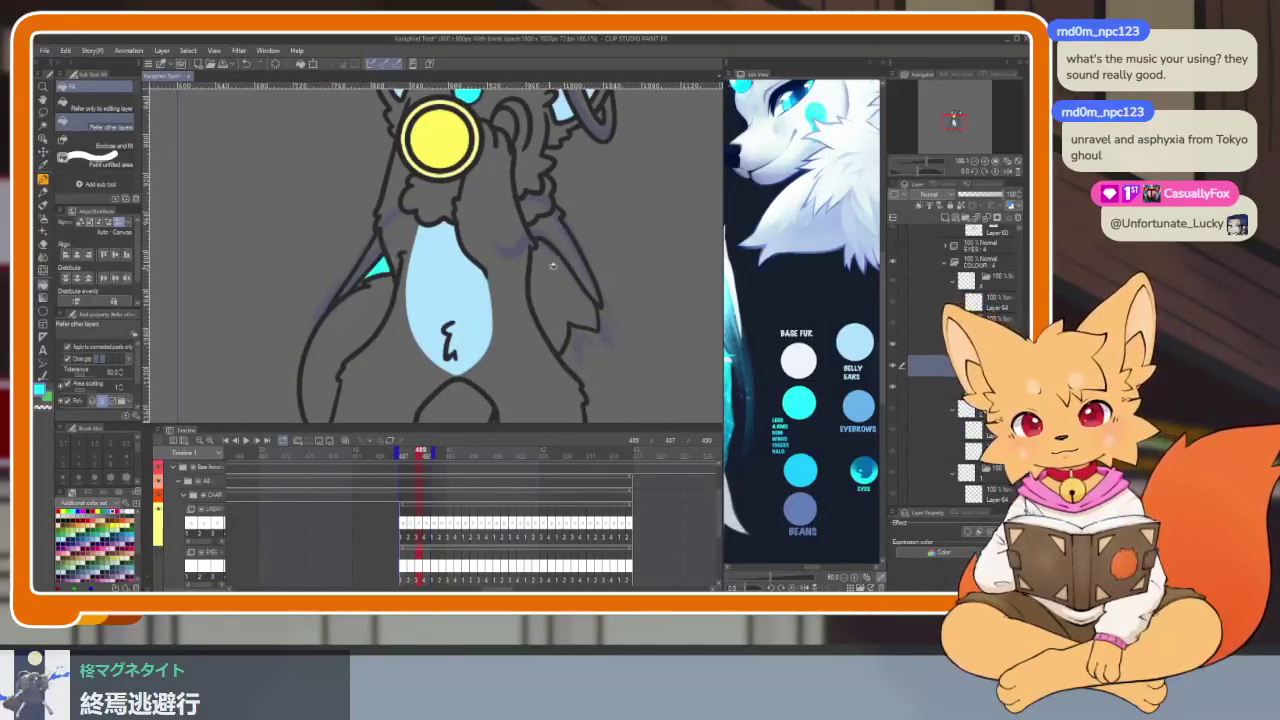
{"action": "scroll", "coordinate": [371, 284], "scroll_direction": "up", "scroll_amount": 5}
{"action": "key", "text": "p"}
{"action": "left_click_drag", "start_coordinate": [352, 331], "coordinate": [383, 305]}
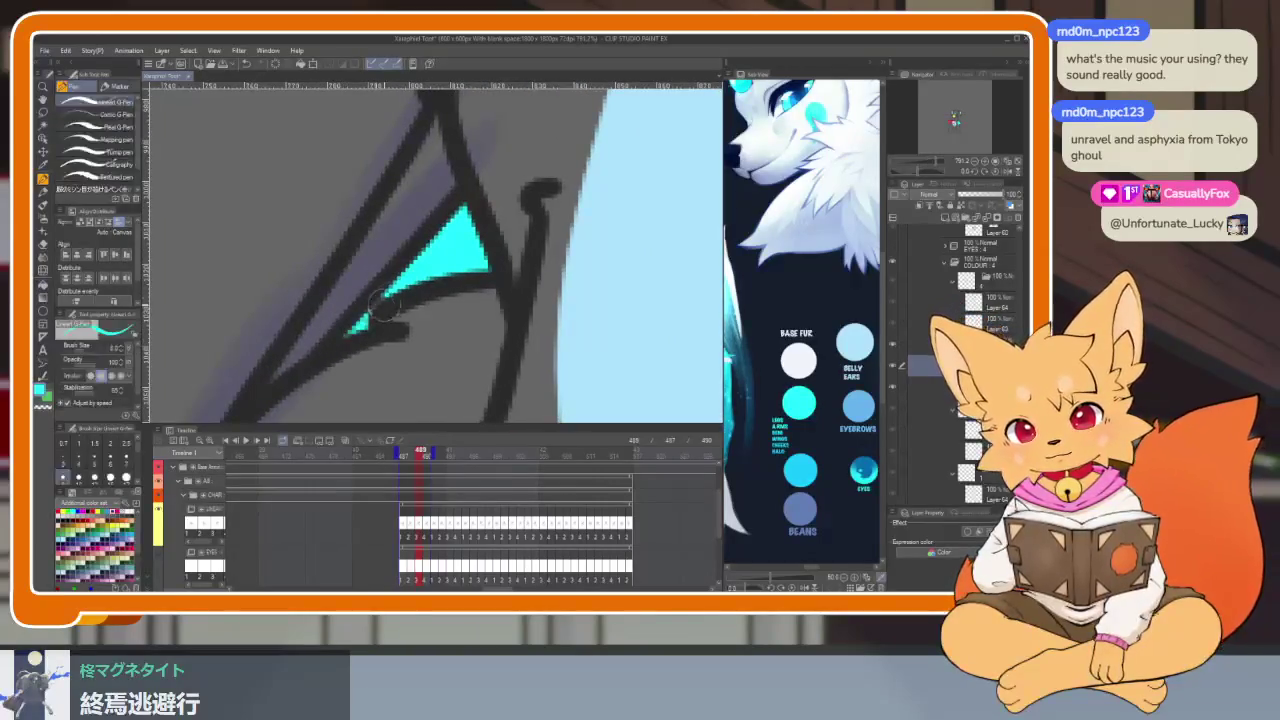
{"action": "scroll", "coordinate": [407, 270], "scroll_direction": "down", "scroll_amount": 6}
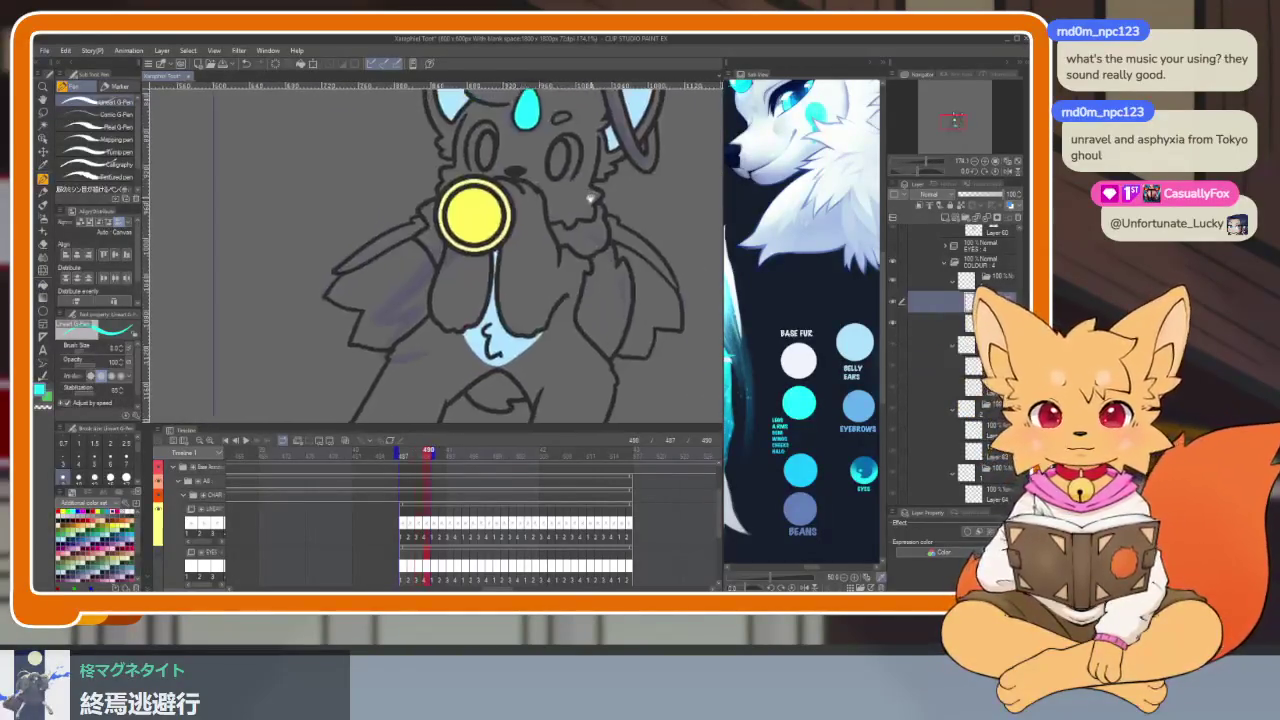
{"action": "key", "text": "g"}
{"action": "left_click", "coordinate": [348, 327]}
{"action": "scroll", "coordinate": [600, 325], "scroll_direction": "down", "scroll_amount": 5}
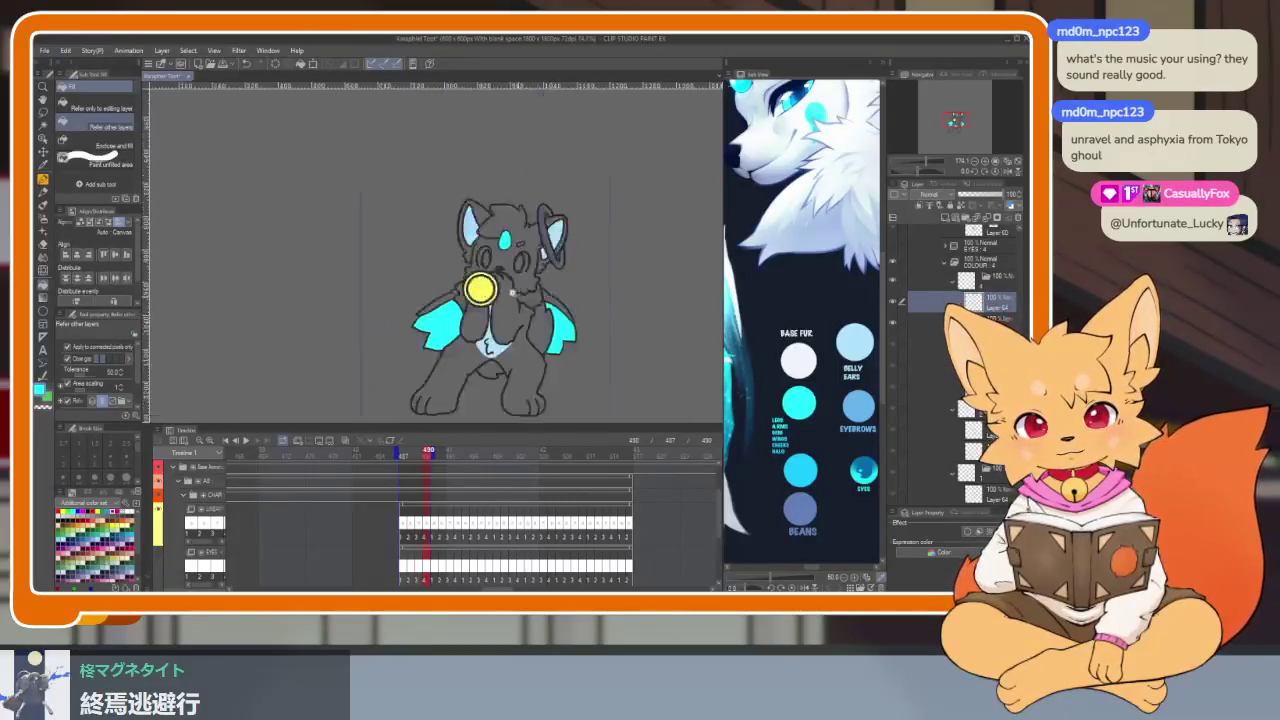
Step: Play the animation to preview the cyan wing fills, then stop it
{"action": "key", "text": "space"}
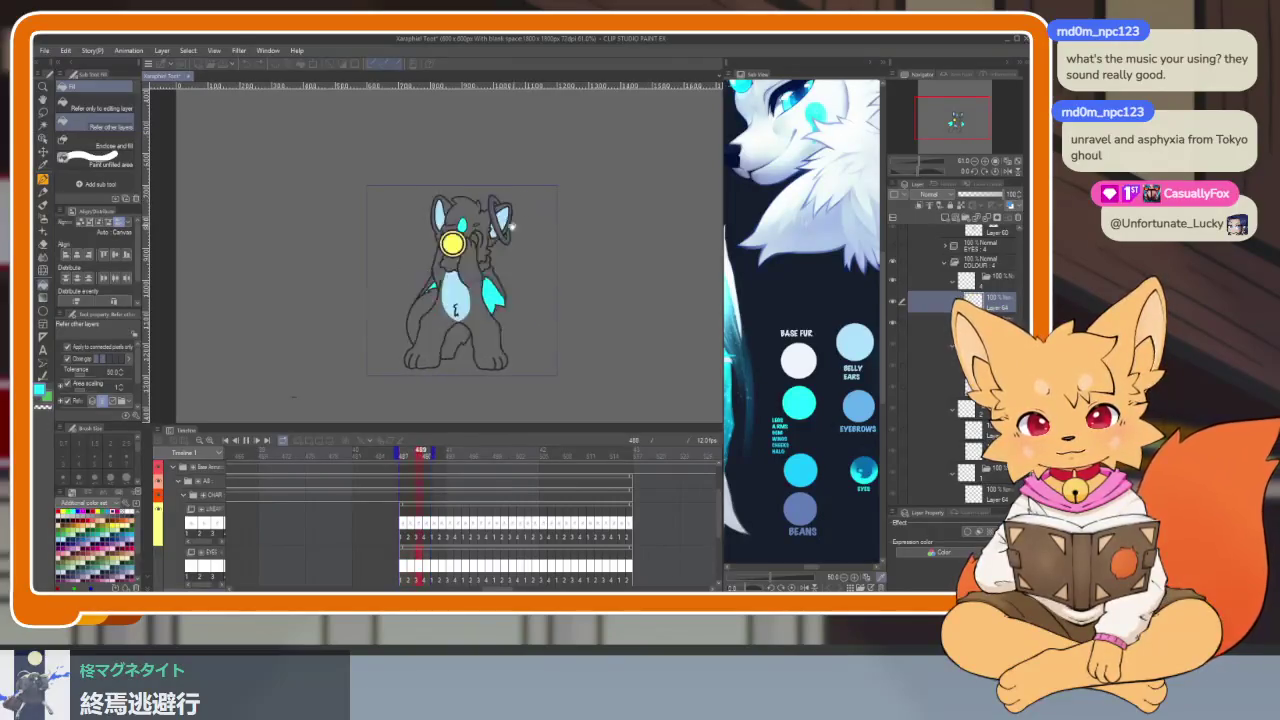
{"action": "key", "text": "space"}
{"action": "scroll", "coordinate": [560, 254], "scroll_direction": "up", "scroll_amount": 2}
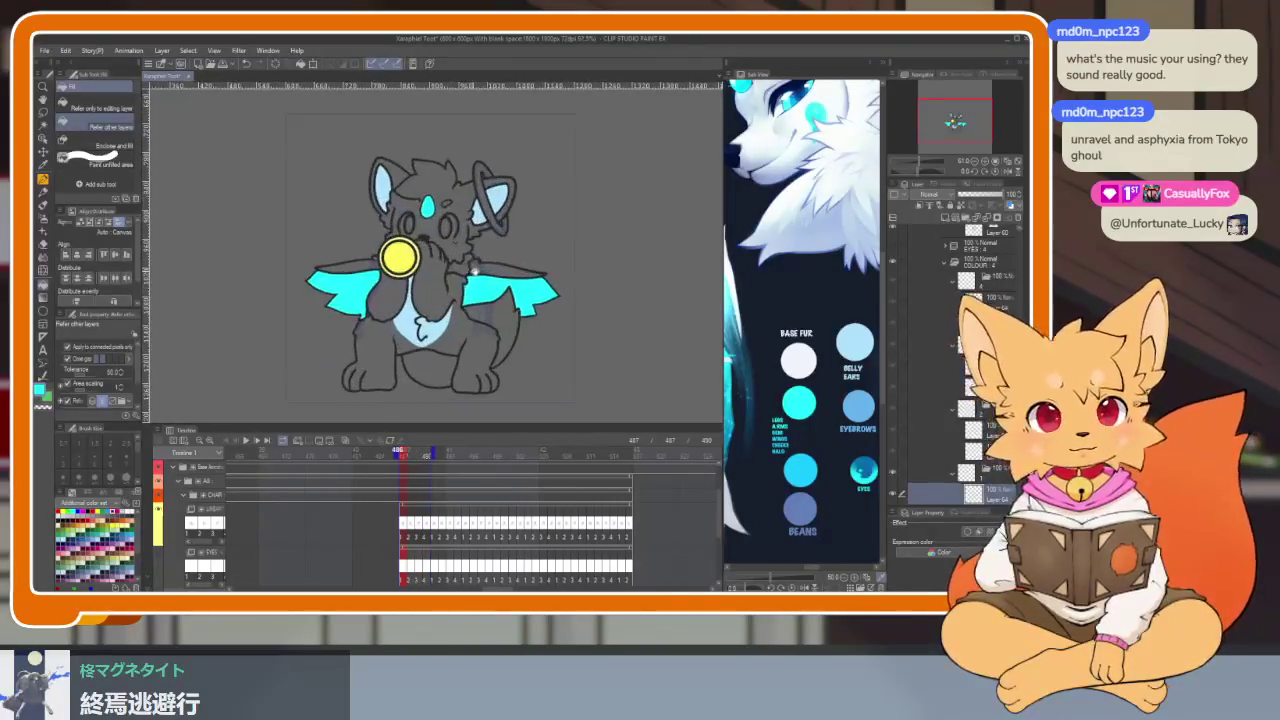
{"action": "scroll", "coordinate": [407, 260], "scroll_direction": "down", "scroll_amount": 1}
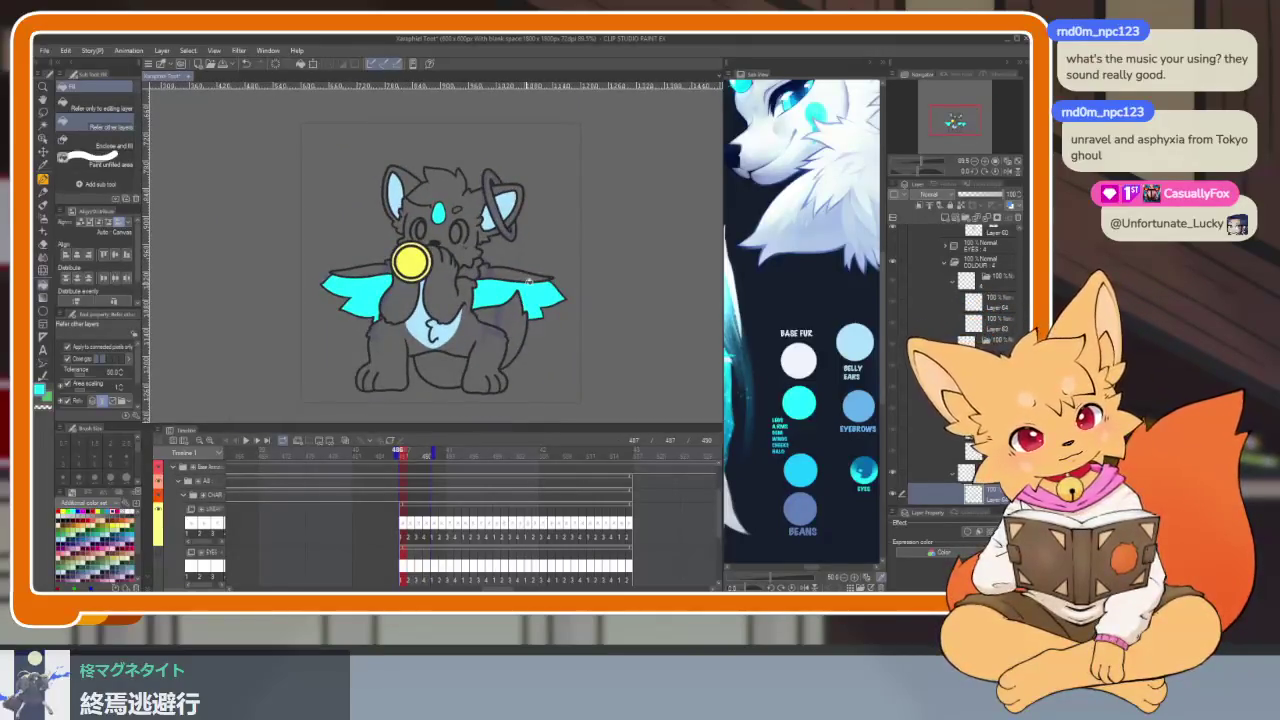
{"action": "scroll", "coordinate": [461, 268], "scroll_direction": "up", "scroll_amount": 3}
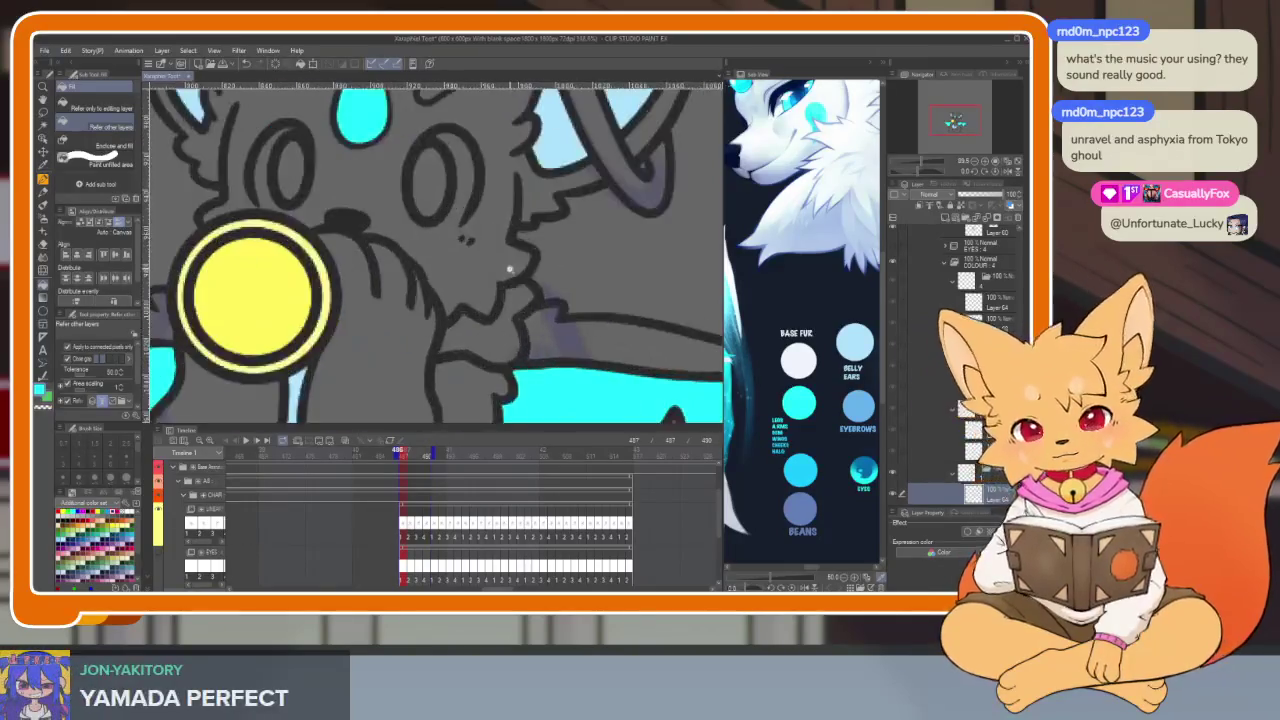
Step: Paint a first cyan marking on the muzzle with the G-pen
{"action": "scroll", "coordinate": [465, 275], "scroll_direction": "up", "scroll_amount": 4}
{"action": "scroll", "coordinate": [500, 280], "scroll_direction": "up", "scroll_amount": 3}
{"action": "key", "text": "p"}
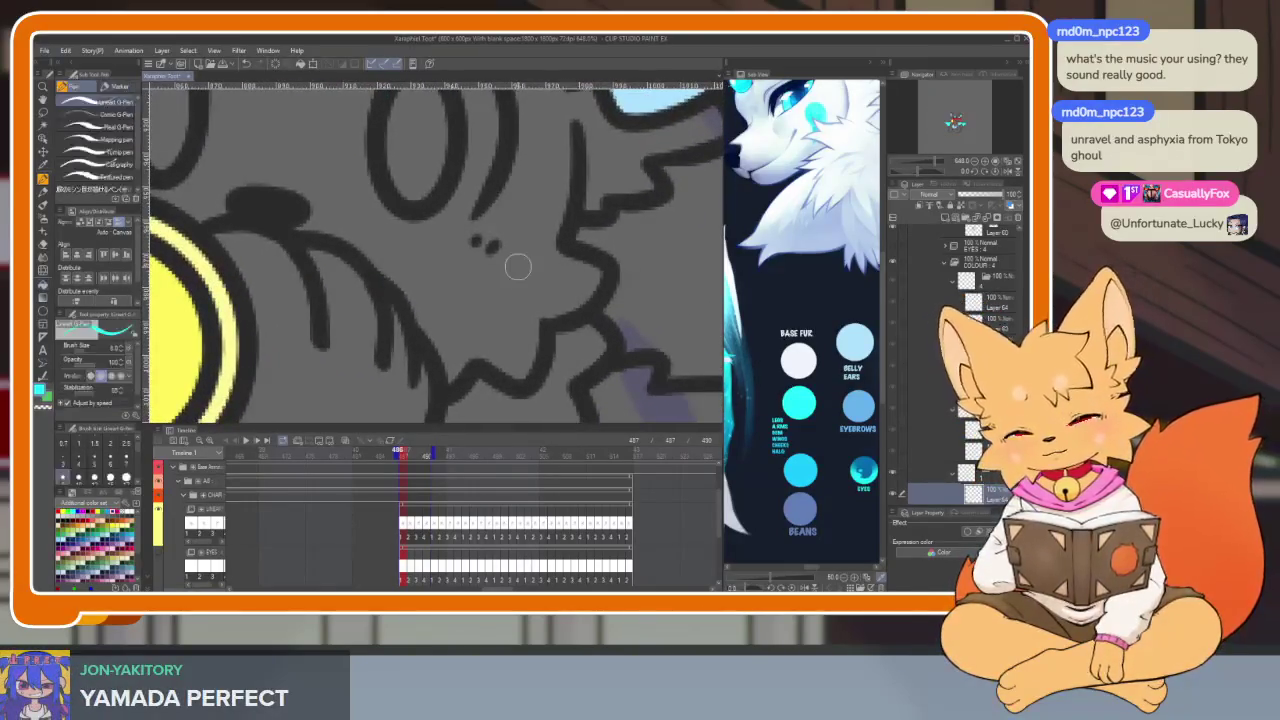
{"action": "scroll", "coordinate": [800, 350], "scroll_direction": "down", "scroll_amount": 3}
{"action": "scroll", "coordinate": [800, 400], "scroll_direction": "down", "scroll_amount": 2}
{"action": "scroll", "coordinate": [810, 450], "scroll_direction": "up", "scroll_amount": 2}
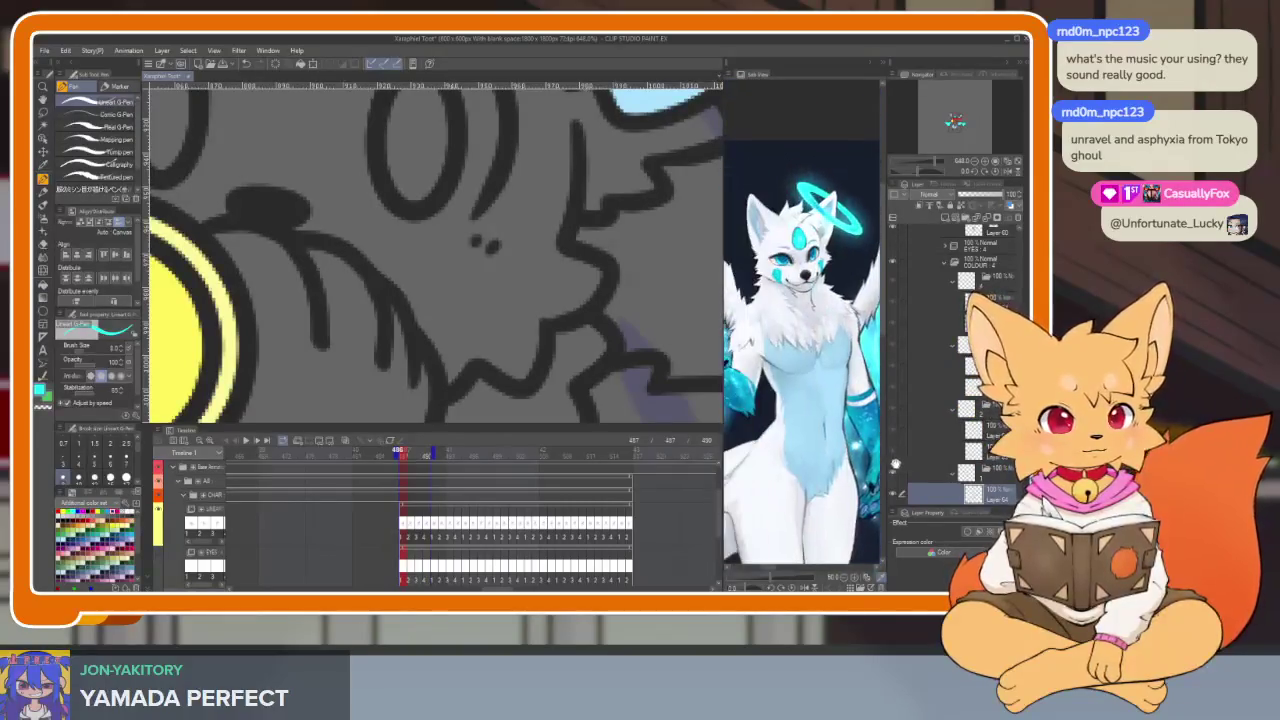
{"action": "scroll", "coordinate": [815, 478], "scroll_direction": "up", "scroll_amount": 2}
{"action": "scroll", "coordinate": [477, 266], "scroll_direction": "down", "scroll_amount": 2}
{"action": "scroll", "coordinate": [543, 214], "scroll_direction": "down", "scroll_amount": 2}
{"action": "scroll", "coordinate": [557, 260], "scroll_direction": "up", "scroll_amount": 3}
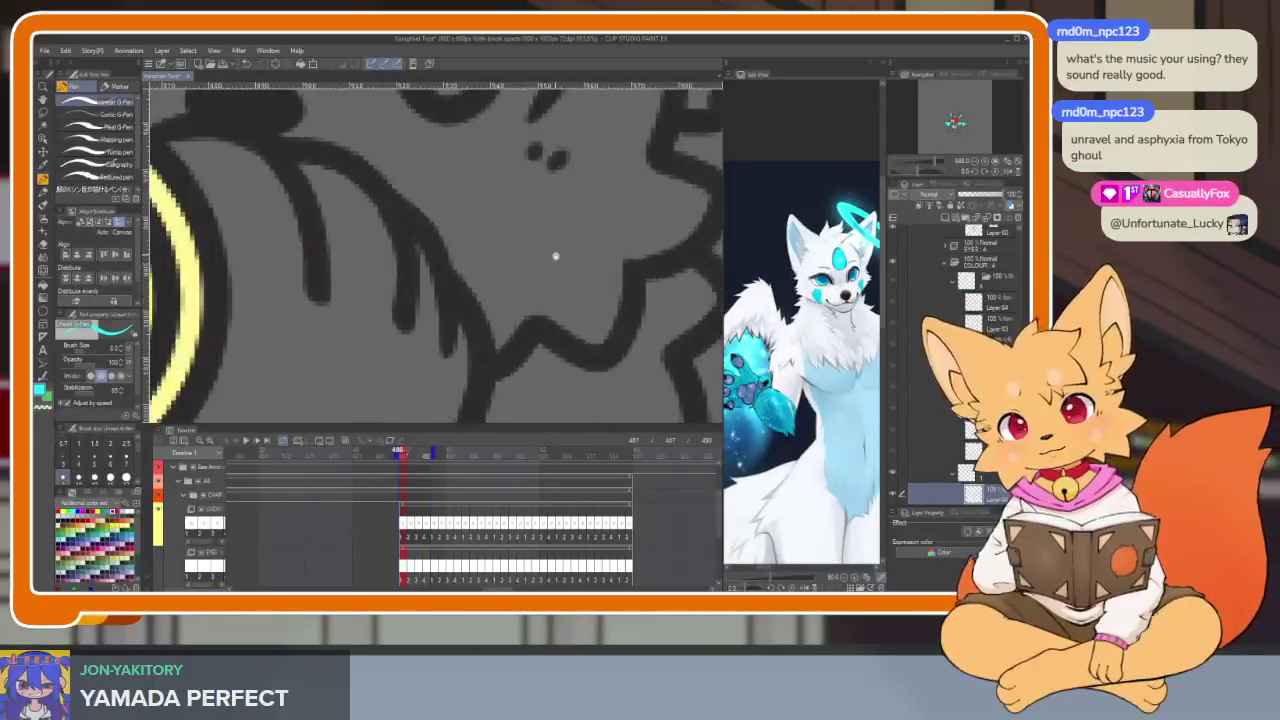
{"action": "scroll", "coordinate": [542, 287], "scroll_direction": "up", "scroll_amount": 1}
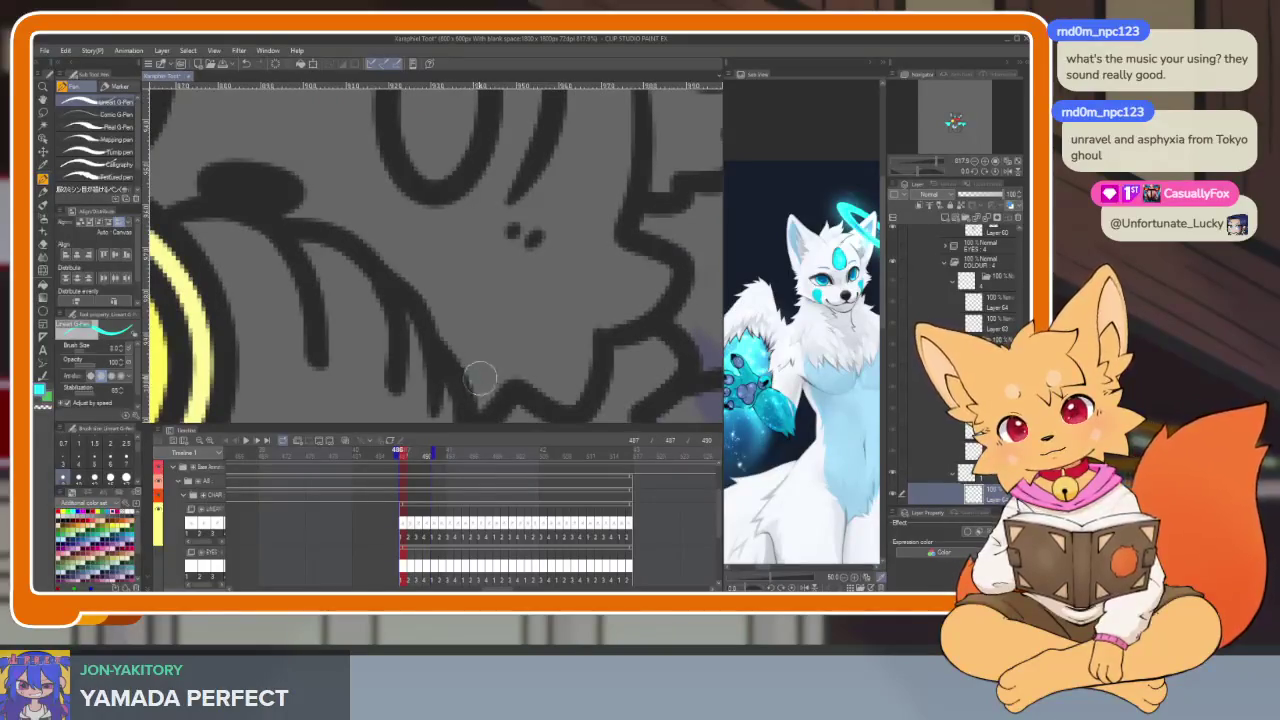
{"action": "left_click_drag", "start_coordinate": [480, 333], "coordinate": [447, 360]}
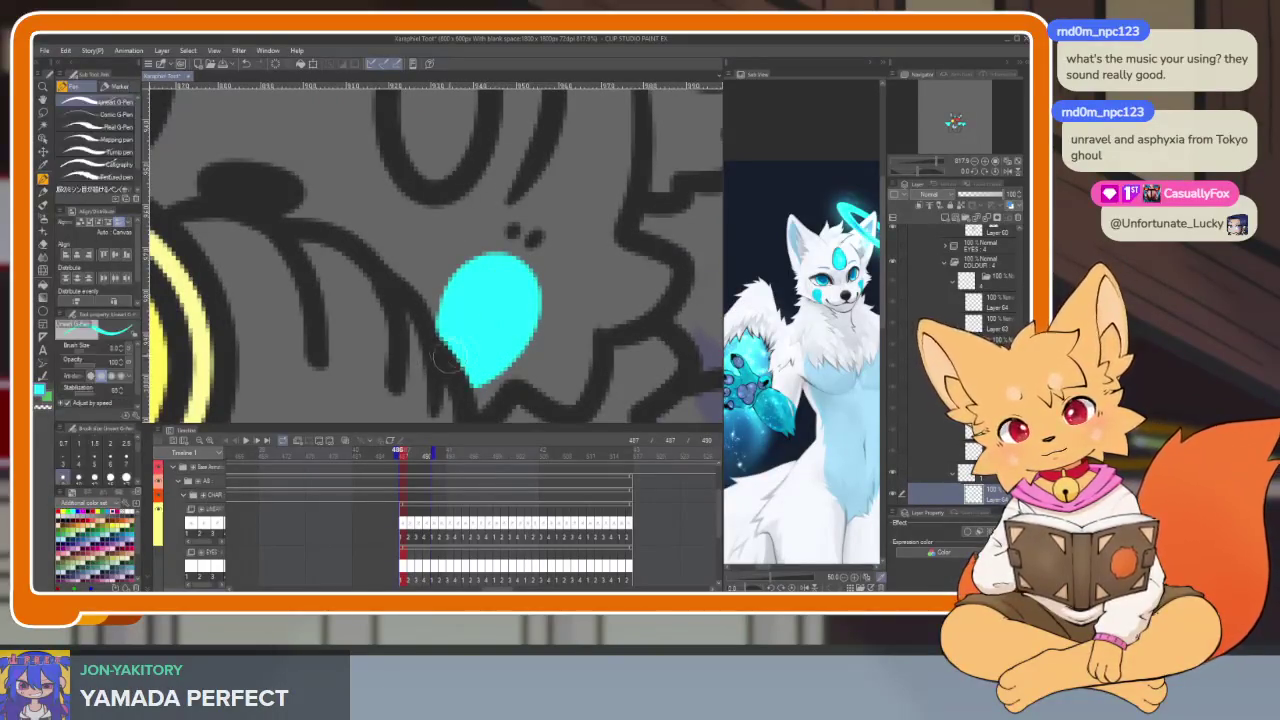
Step: Erase that marking and redraw it as a small cyan teardrop below the eye
{"action": "scroll", "coordinate": [490, 338], "scroll_direction": "down", "scroll_amount": 10}
{"action": "scroll", "coordinate": [609, 228], "scroll_direction": "up", "scroll_amount": 3}
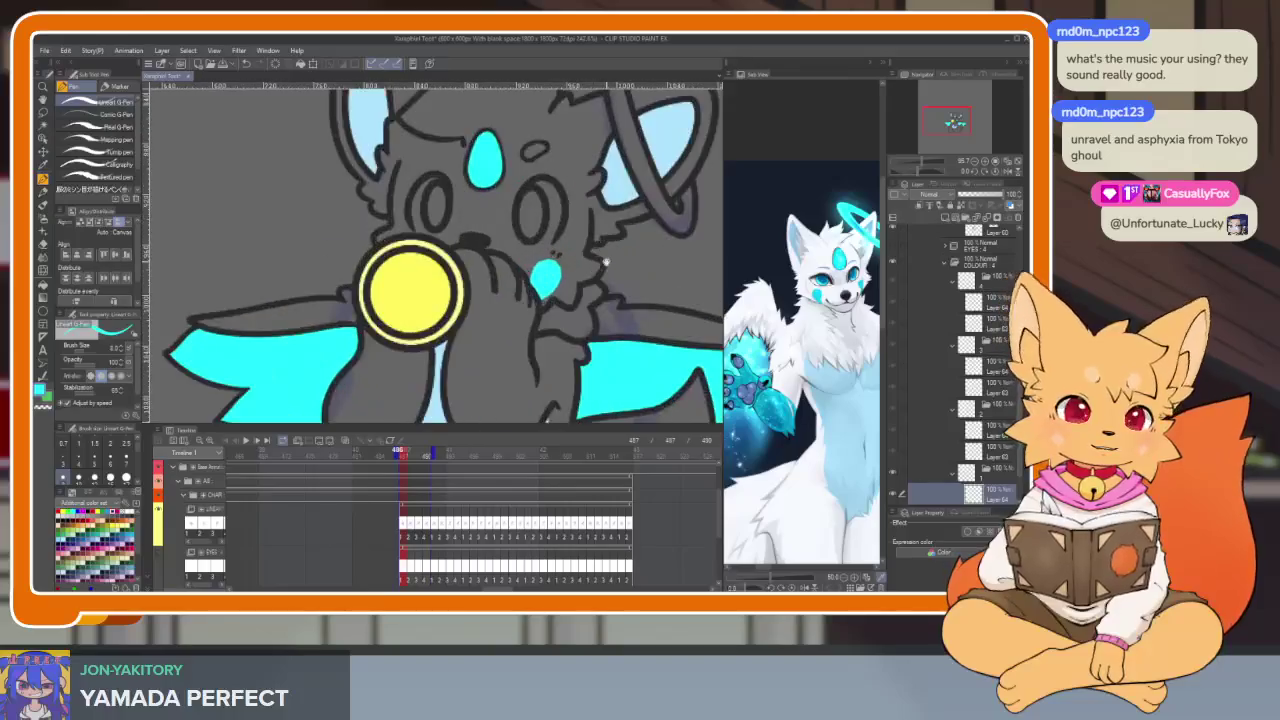
{"action": "scroll", "coordinate": [580, 250], "scroll_direction": "up", "scroll_amount": 2}
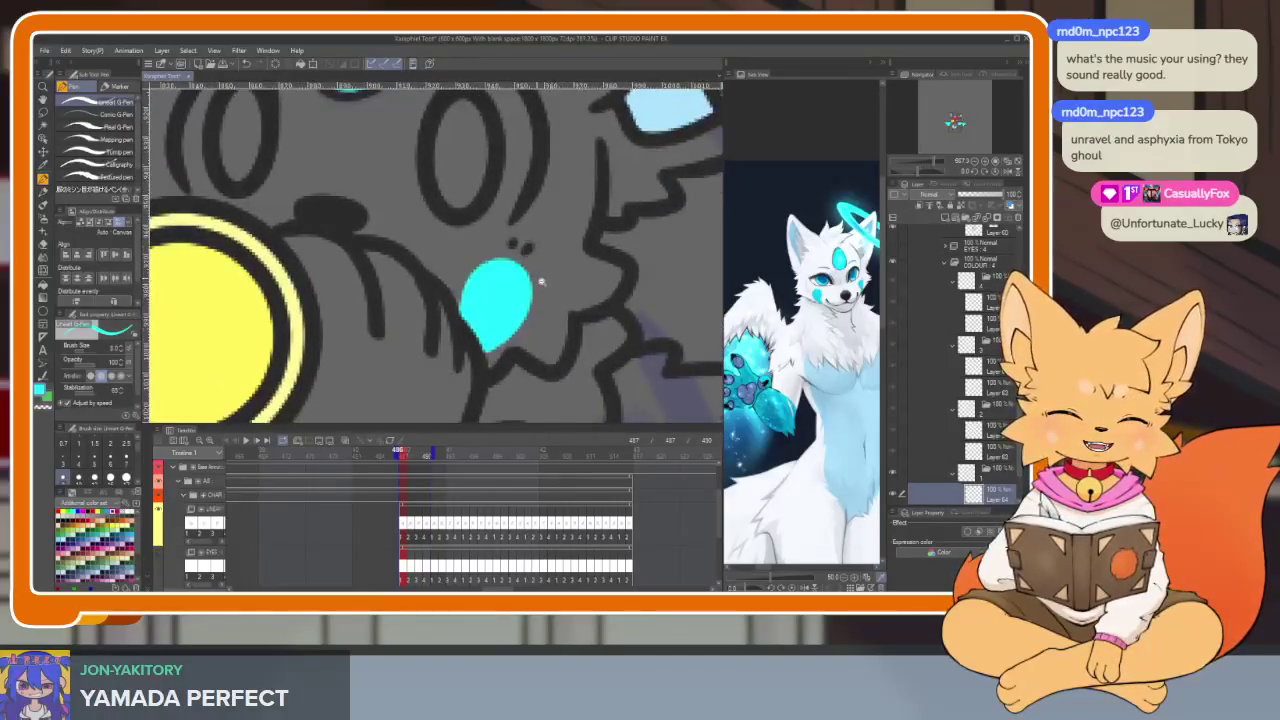
{"action": "scroll", "coordinate": [560, 300], "scroll_direction": "up", "scroll_amount": 3}
{"action": "scroll", "coordinate": [520, 305], "scroll_direction": "down", "scroll_amount": 2}
{"action": "key", "text": "e"}
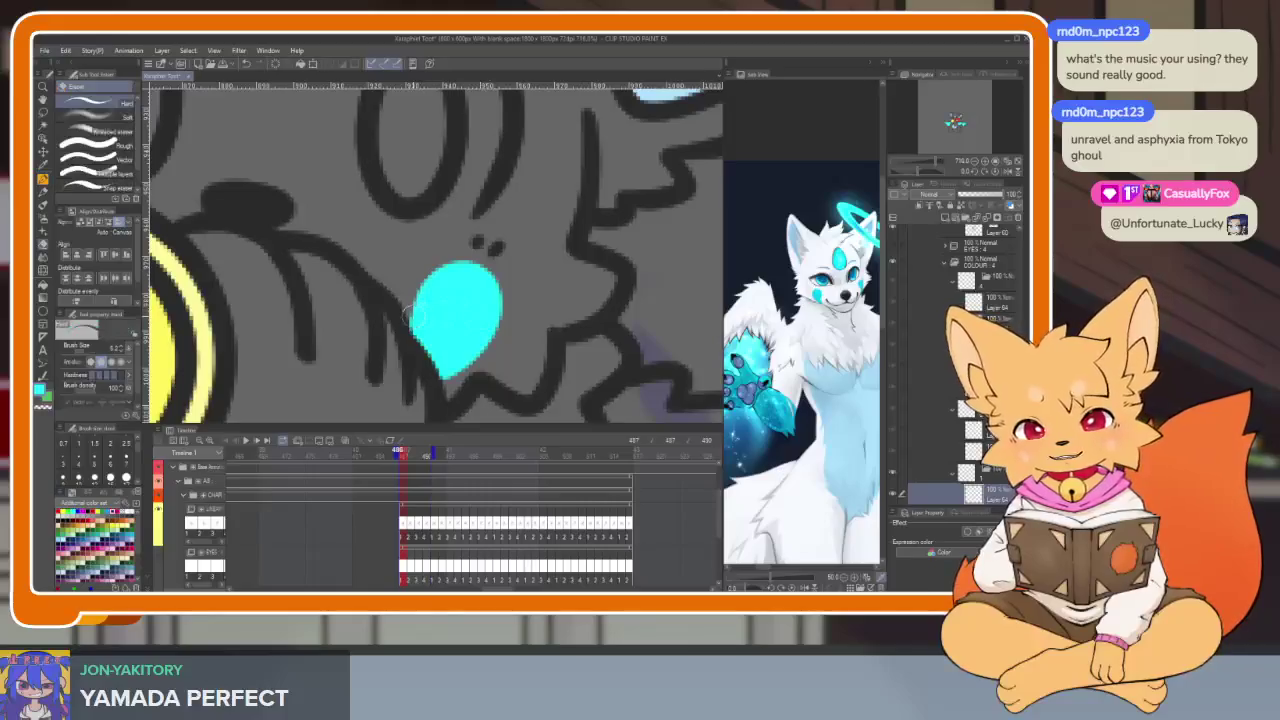
{"action": "mouse_move", "coordinate": [400, 298]}
{"action": "left_mouse_down"}
{"action": "mouse_move", "coordinate": [440, 330]}
{"action": "mouse_move", "coordinate": [474, 329]}
{"action": "mouse_move", "coordinate": [462, 274]}
{"action": "mouse_move", "coordinate": [418, 340]}
{"action": "mouse_move", "coordinate": [455, 358]}
{"action": "mouse_move", "coordinate": [480, 300]}
{"action": "left_mouse_up"}
{"action": "key", "text": "p"}
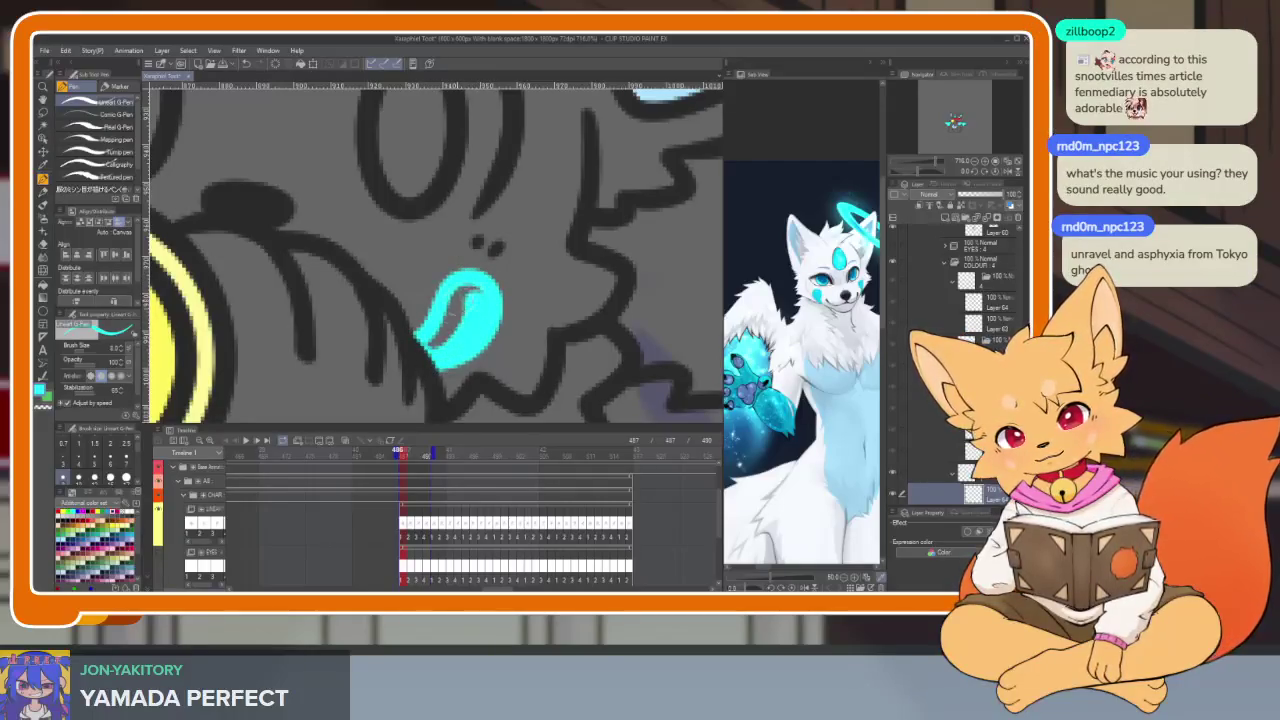
{"action": "left_click_drag", "start_coordinate": [450, 340], "coordinate": [470, 295]}
{"action": "scroll", "coordinate": [480, 298], "scroll_direction": "down", "scroll_amount": 2}
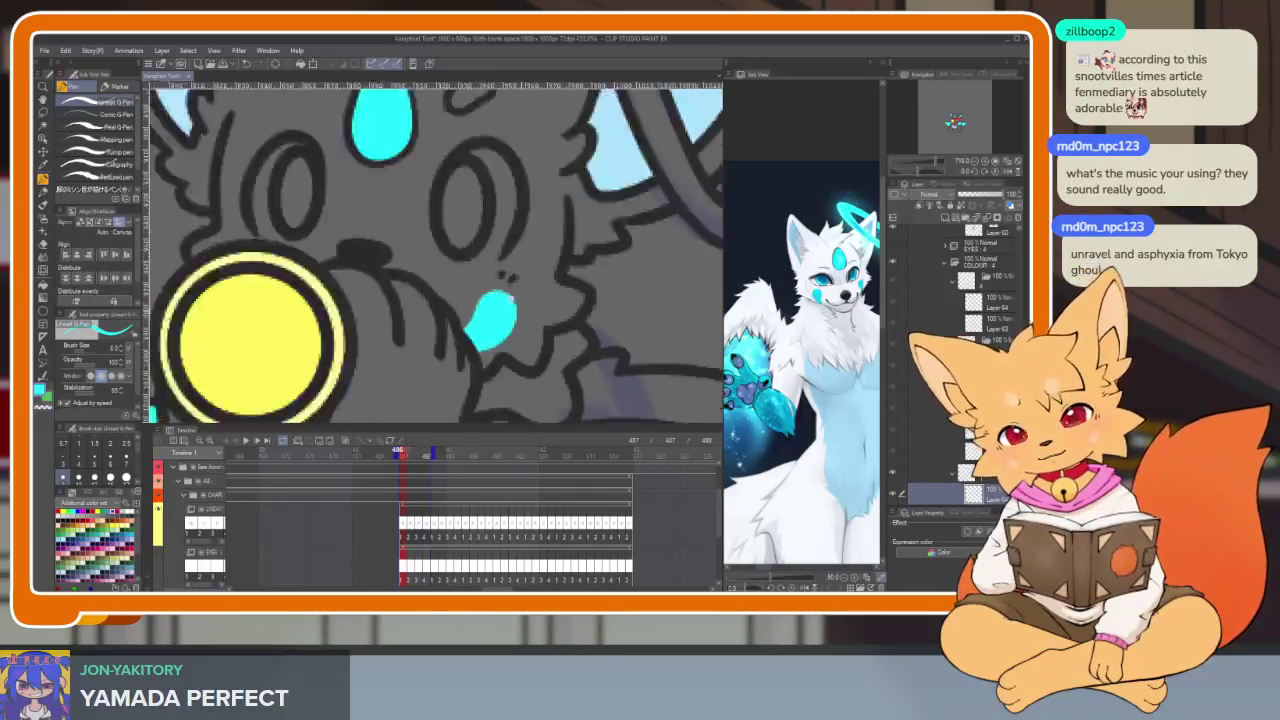
{"action": "scroll", "coordinate": [555, 303], "scroll_direction": "down", "scroll_amount": 2}
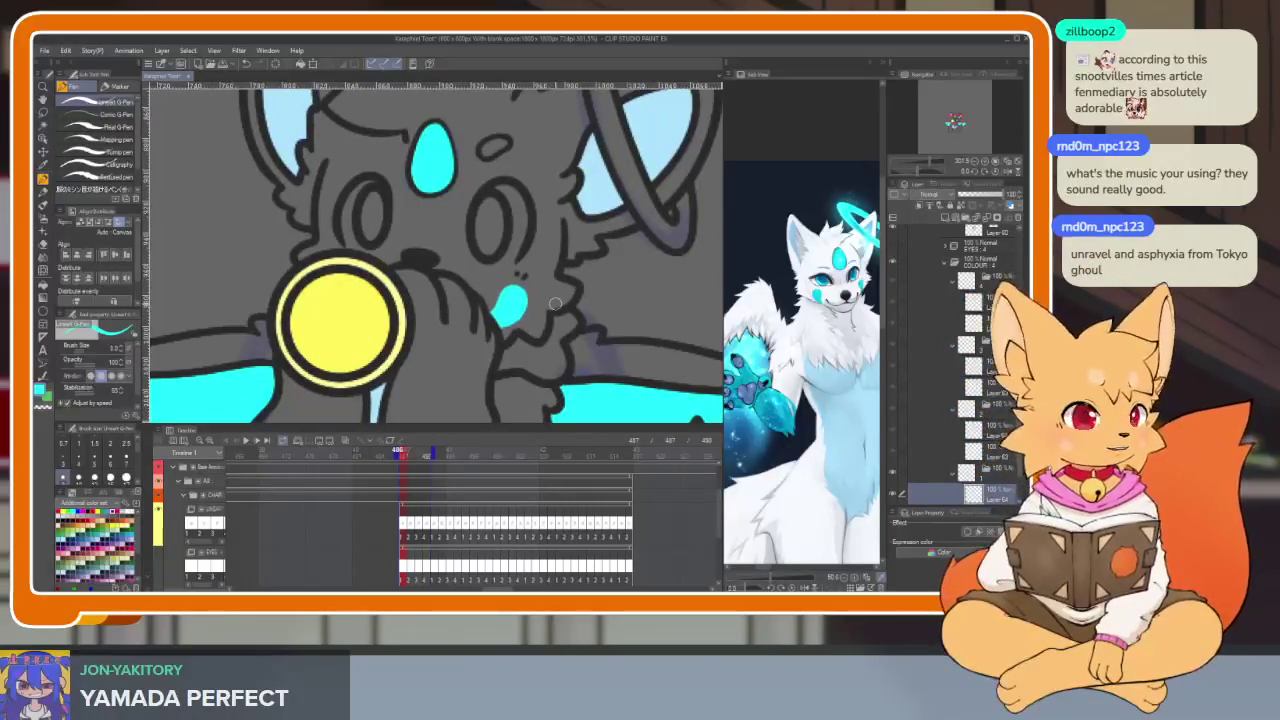
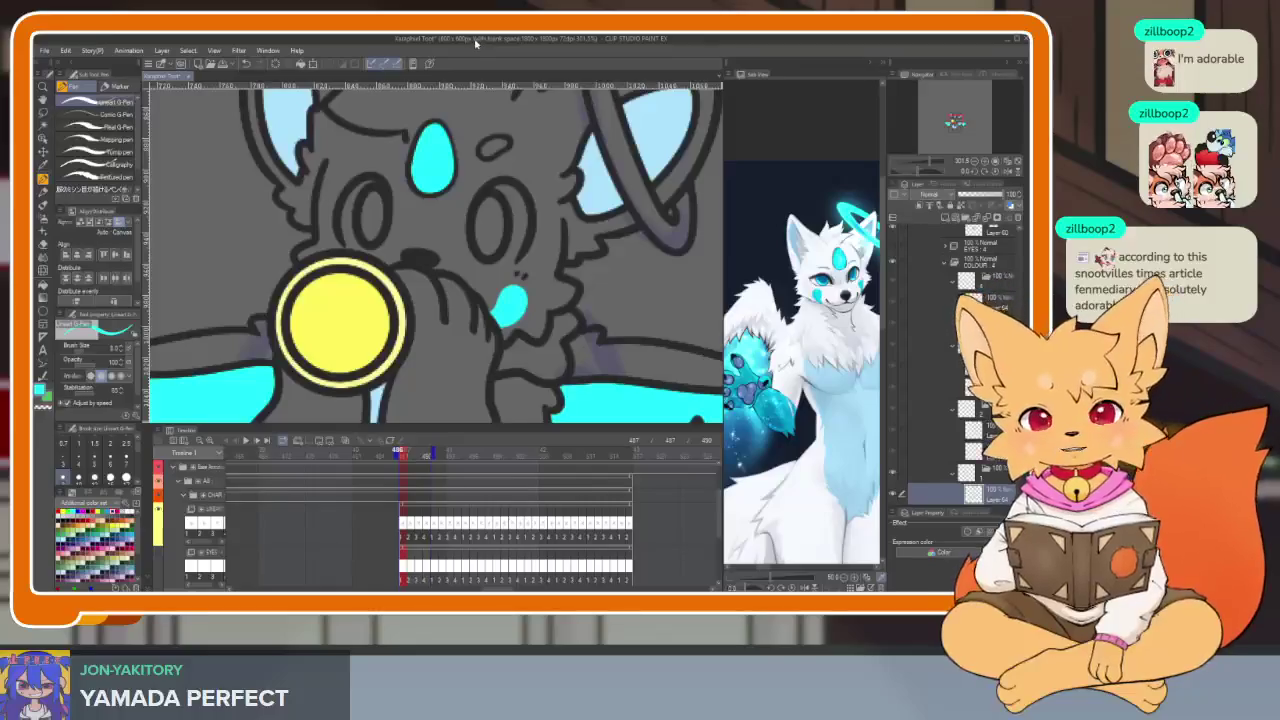
Step: Bring the reference wolf's head and halo into view in the Sub View
{"action": "key", "text": "Tab"}
{"action": "scroll", "coordinate": [530, 330], "scroll_direction": "down", "scroll_amount": 3}
{"action": "scroll", "coordinate": [667, 438], "scroll_direction": "down", "scroll_amount": 2}
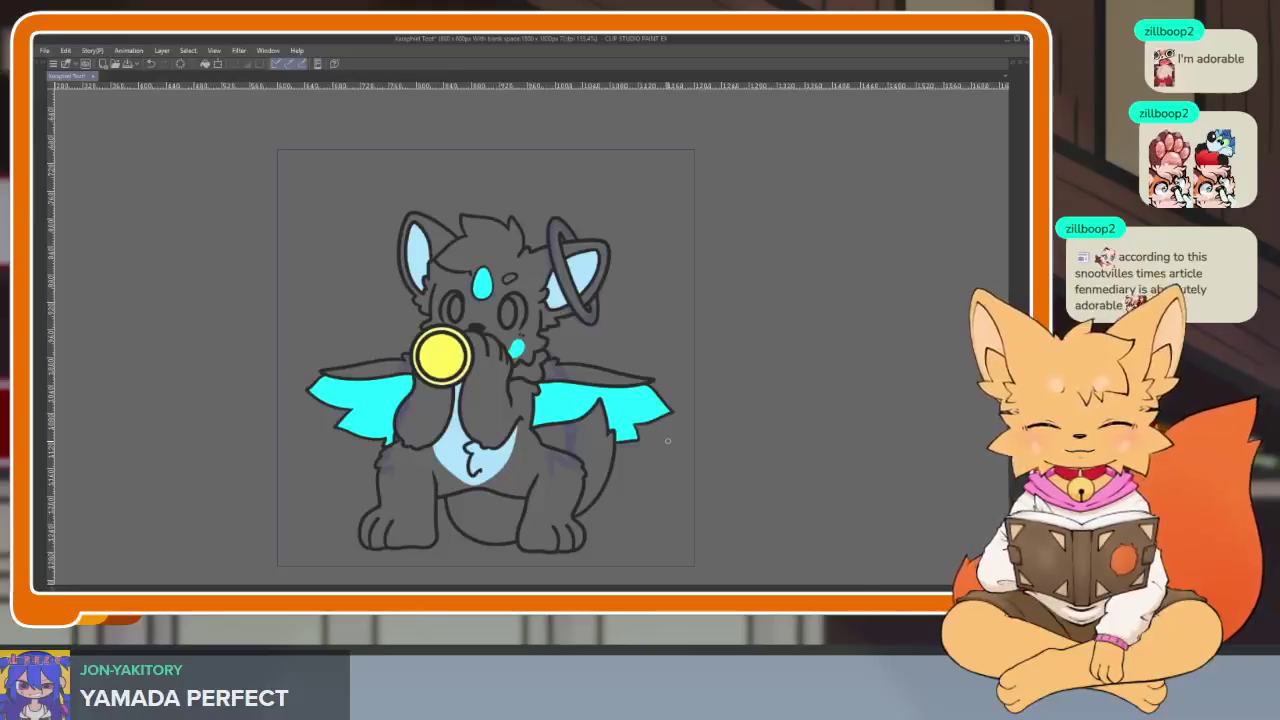
{"action": "key", "text": "Tab"}
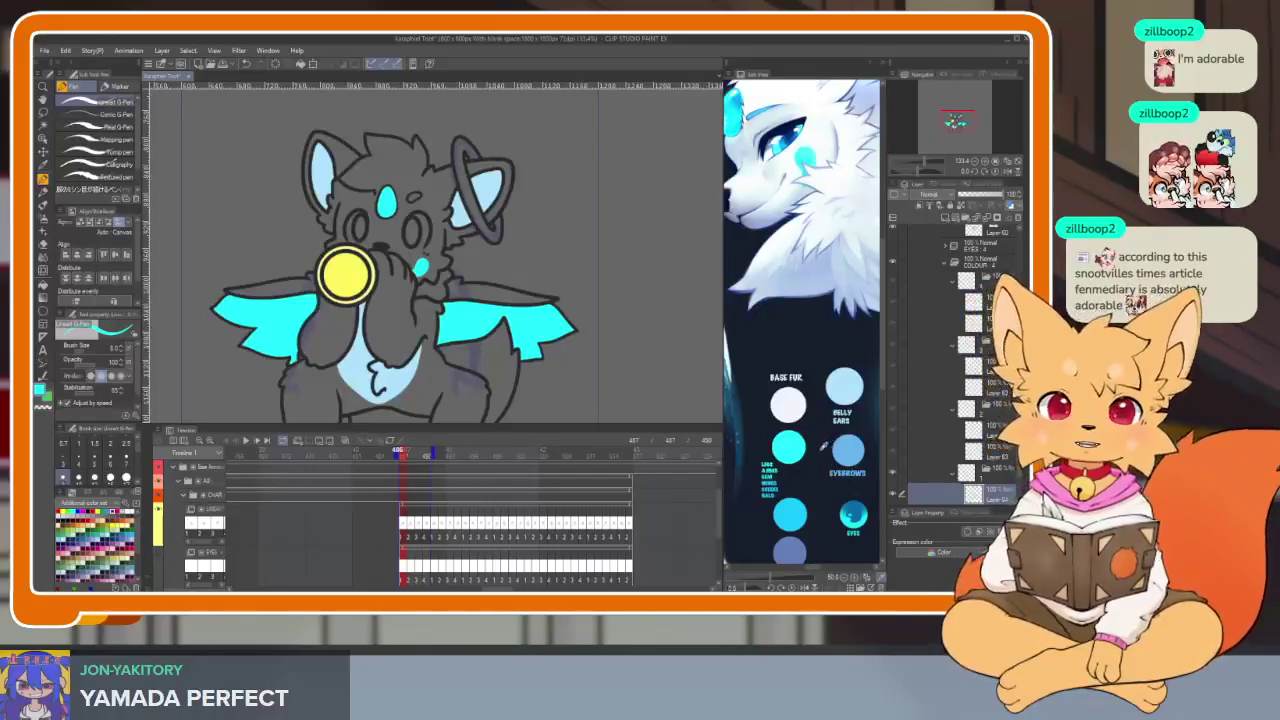
{"action": "left_click_drag", "start_coordinate": [828, 453], "coordinate": [820, 494]}
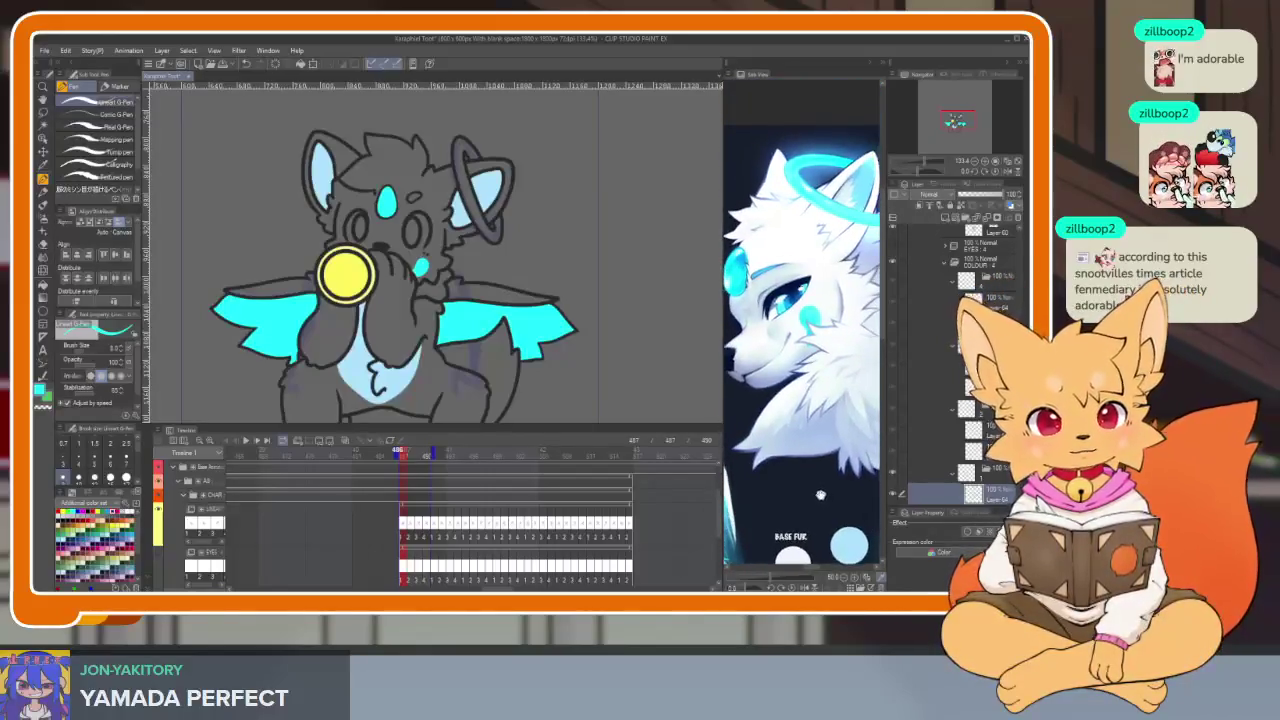
Step: Step through several of the wolf's animation frames on a full-canvas view
{"action": "key", "text": "Tab"}
{"action": "scroll", "coordinate": [415, 432], "scroll_direction": "up", "scroll_amount": 3}
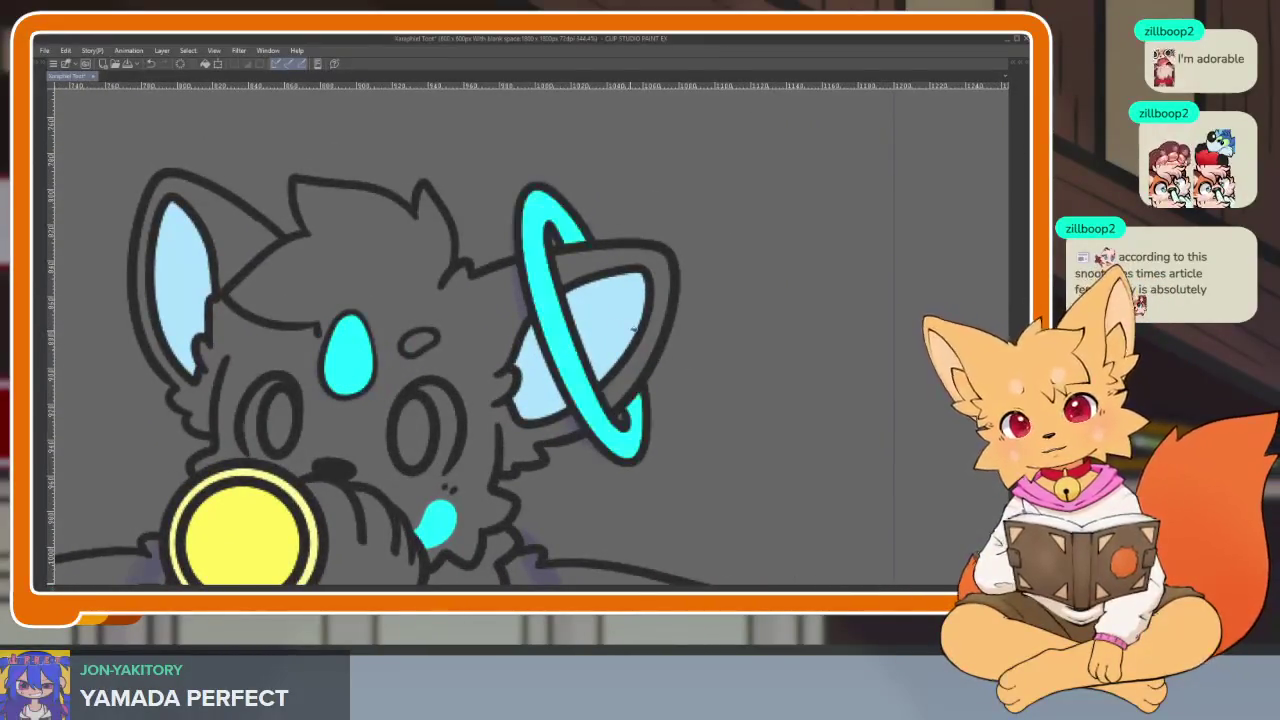
{"action": "scroll", "coordinate": [564, 346], "scroll_direction": "down", "scroll_amount": 2}
{"action": "scroll", "coordinate": [649, 260], "scroll_direction": "down", "scroll_amount": 1}
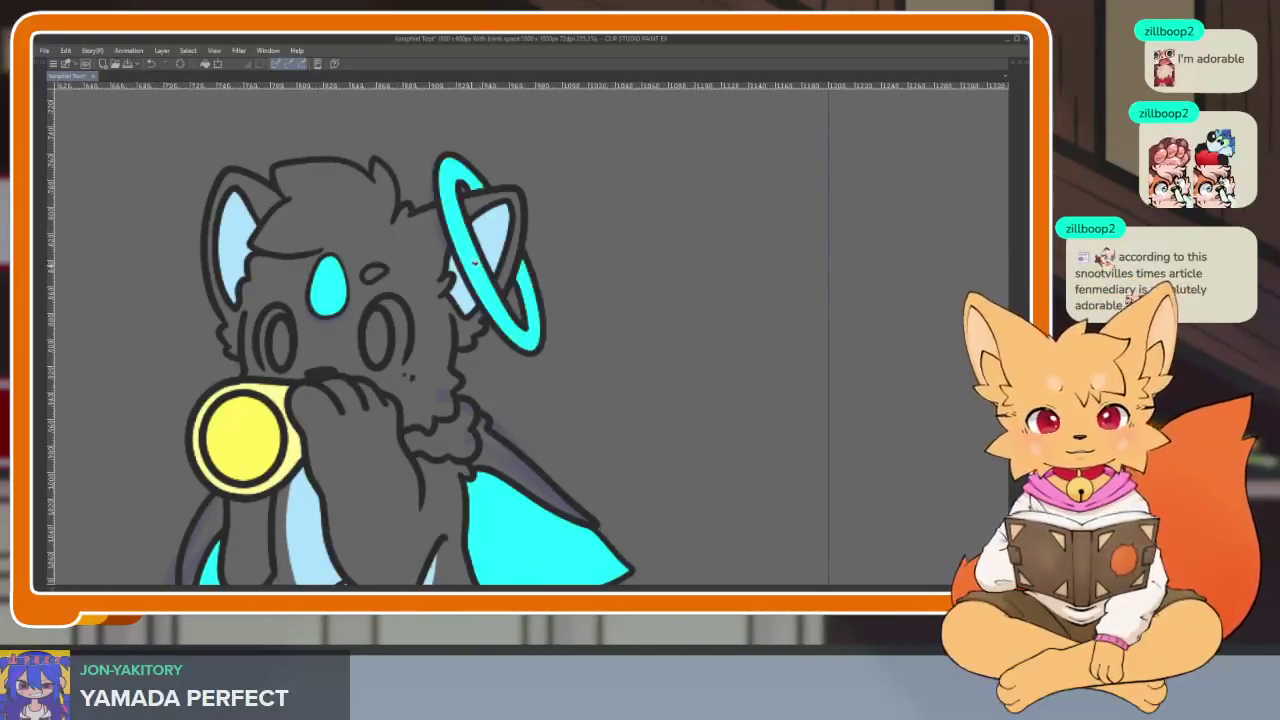
{"action": "key", "text": "Right"}
{"action": "key", "text": "Right"}
{"action": "key", "text": "Right"}
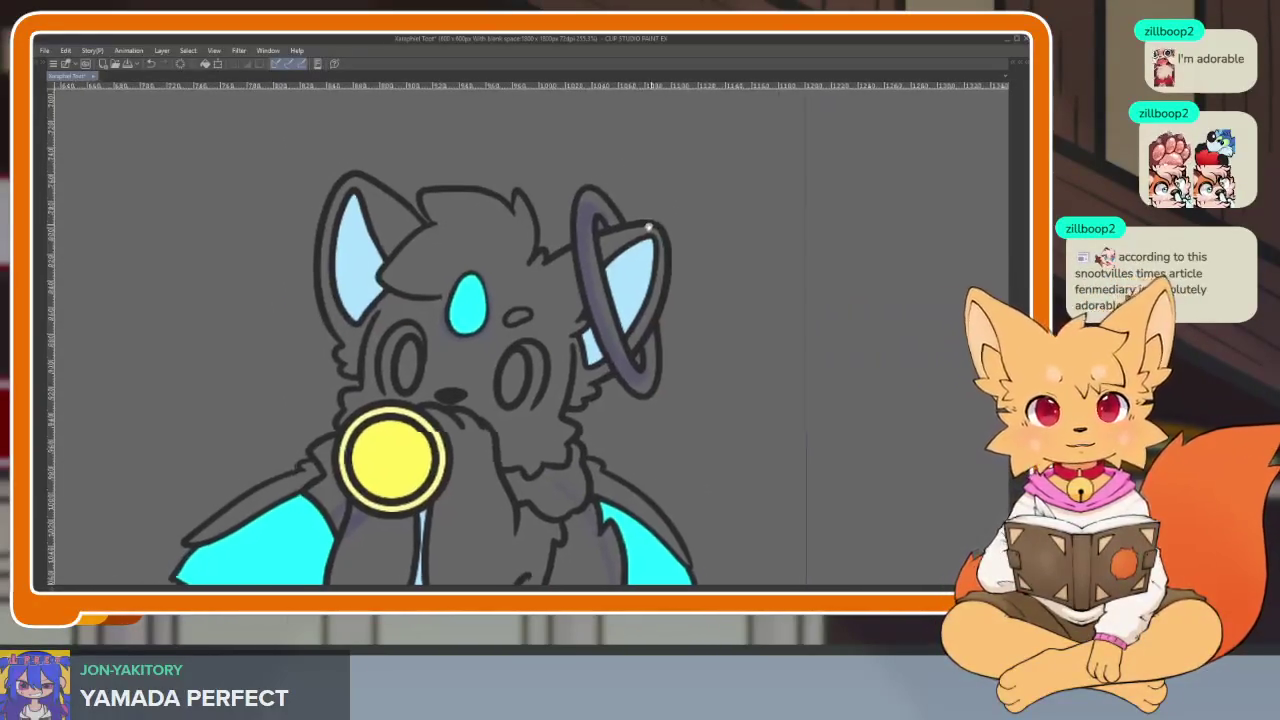
{"action": "key", "text": "Right"}
{"action": "key", "text": "Right"}
{"action": "left_click_drag", "start_coordinate": [628, 256], "coordinate": [620, 244]}
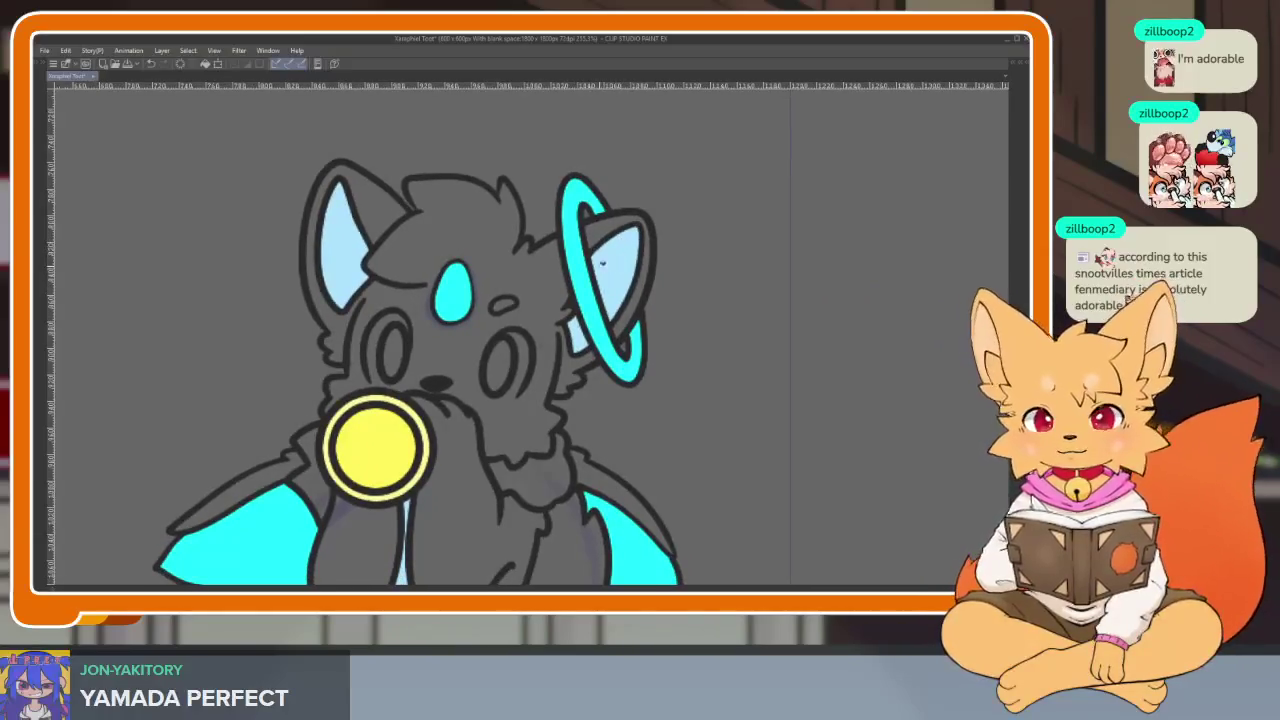
{"action": "key", "text": "Right"}
{"action": "key", "text": "Right"}
{"action": "key", "text": "Right"}
{"action": "scroll", "coordinate": [538, 285], "scroll_direction": "down", "scroll_amount": 1}
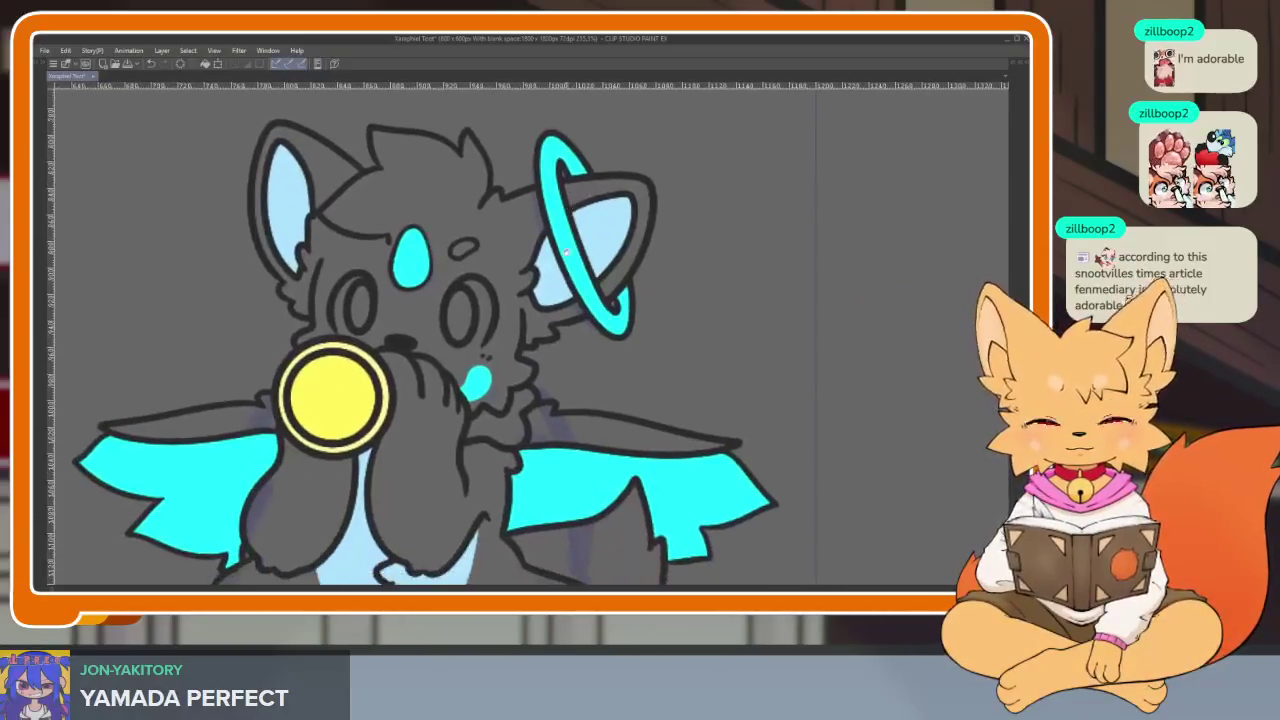
{"action": "scroll", "coordinate": [514, 343], "scroll_direction": "down", "scroll_amount": 1}
{"action": "scroll", "coordinate": [514, 343], "scroll_direction": "down", "scroll_amount": 2}
{"action": "key", "text": "Tab"}
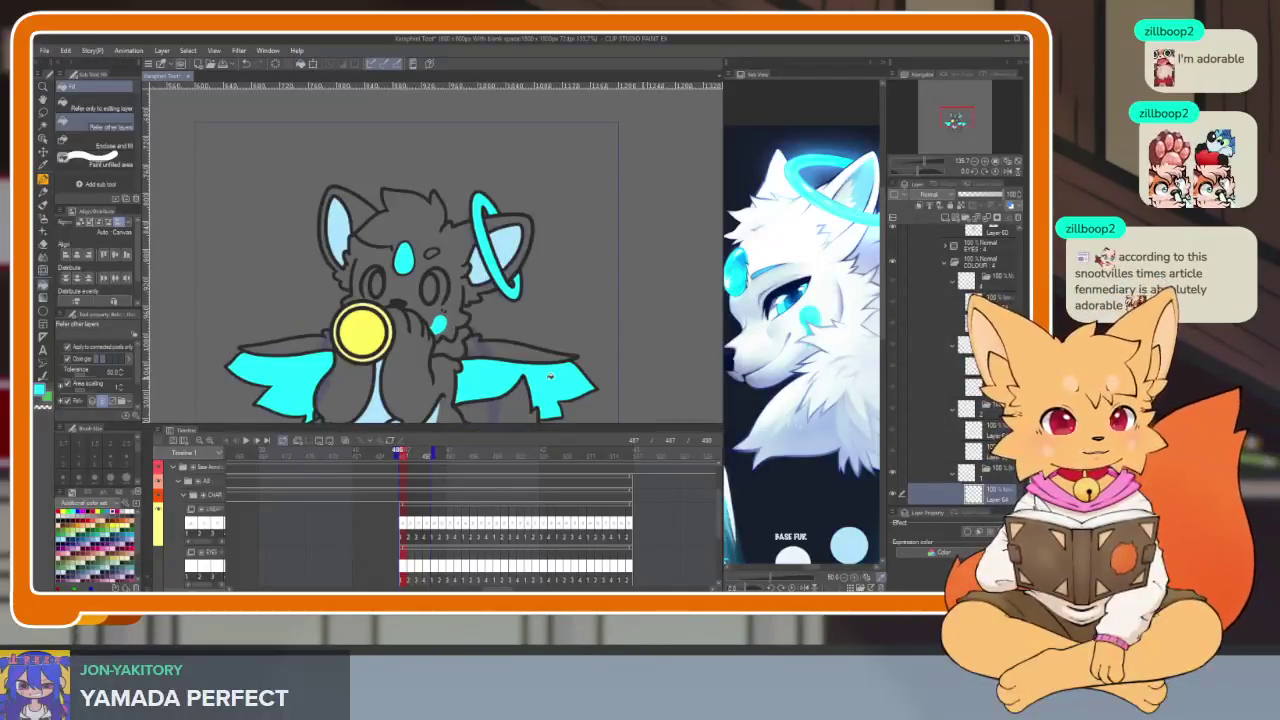
Step: Eyedrop the pale belly blue from the reference and centre the wolf's face
{"action": "scroll", "coordinate": [802, 320], "scroll_direction": "down", "scroll_amount": 5}
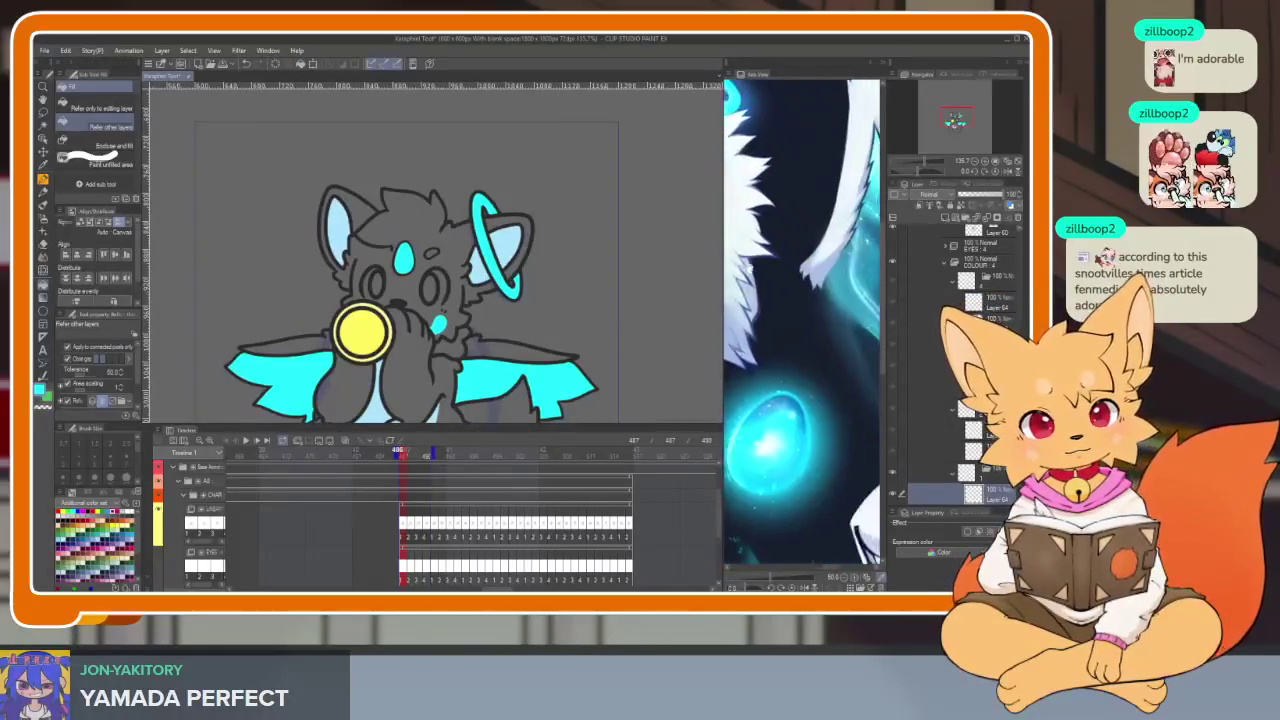
{"action": "left_click", "coordinate": [832, 437]}
{"action": "key", "text": "Tab"}
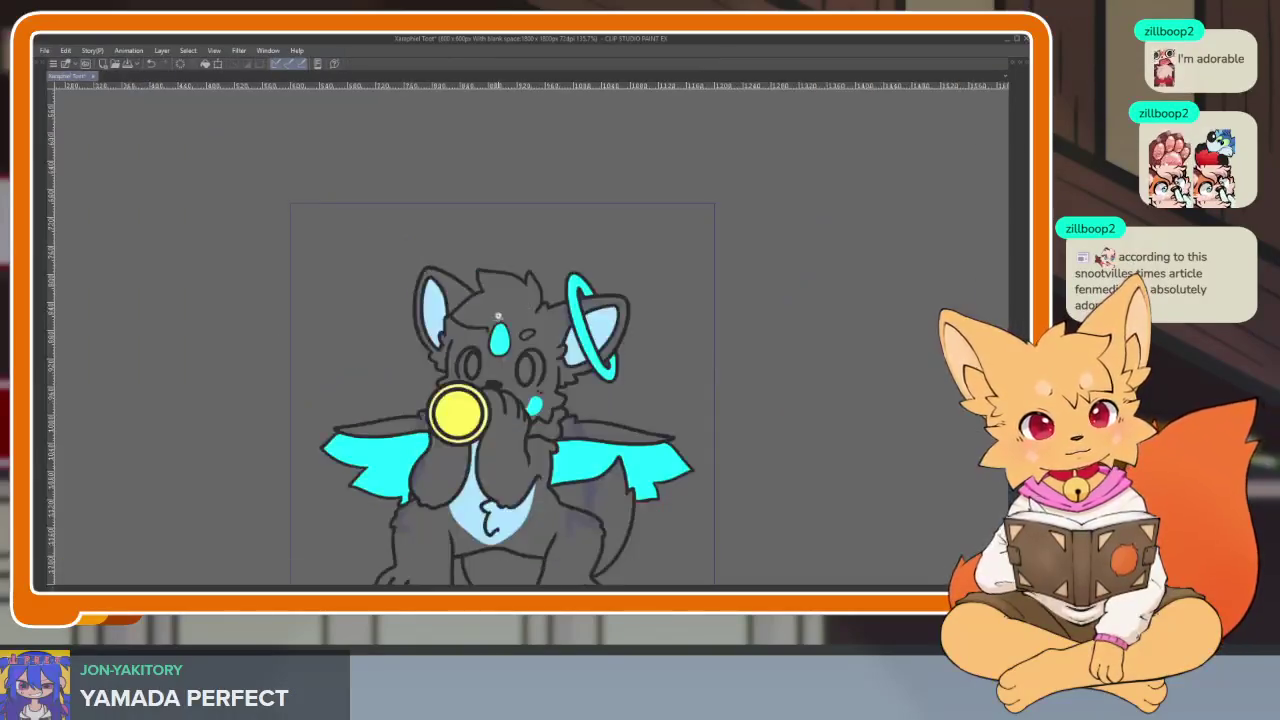
{"action": "scroll", "coordinate": [596, 375], "scroll_direction": "up", "scroll_amount": 3}
{"action": "left_click_drag", "start_coordinate": [663, 330], "coordinate": [616, 308]}
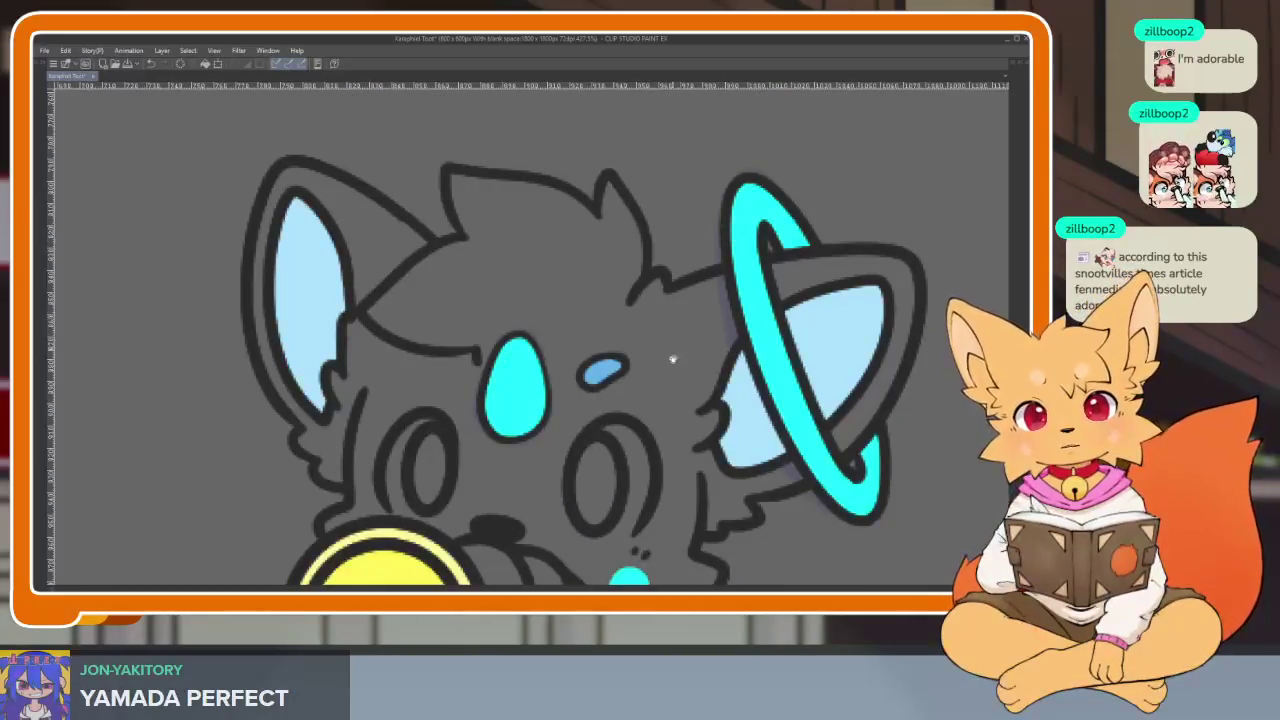
Step: Zoom in on the wolf's face around the cyan forehead spot
{"action": "scroll", "coordinate": [672, 359], "scroll_direction": "down", "scroll_amount": 3}
{"action": "scroll", "coordinate": [700, 370], "scroll_direction": "down", "scroll_amount": 2}
{"action": "scroll", "coordinate": [625, 347], "scroll_direction": "up", "scroll_amount": 3}
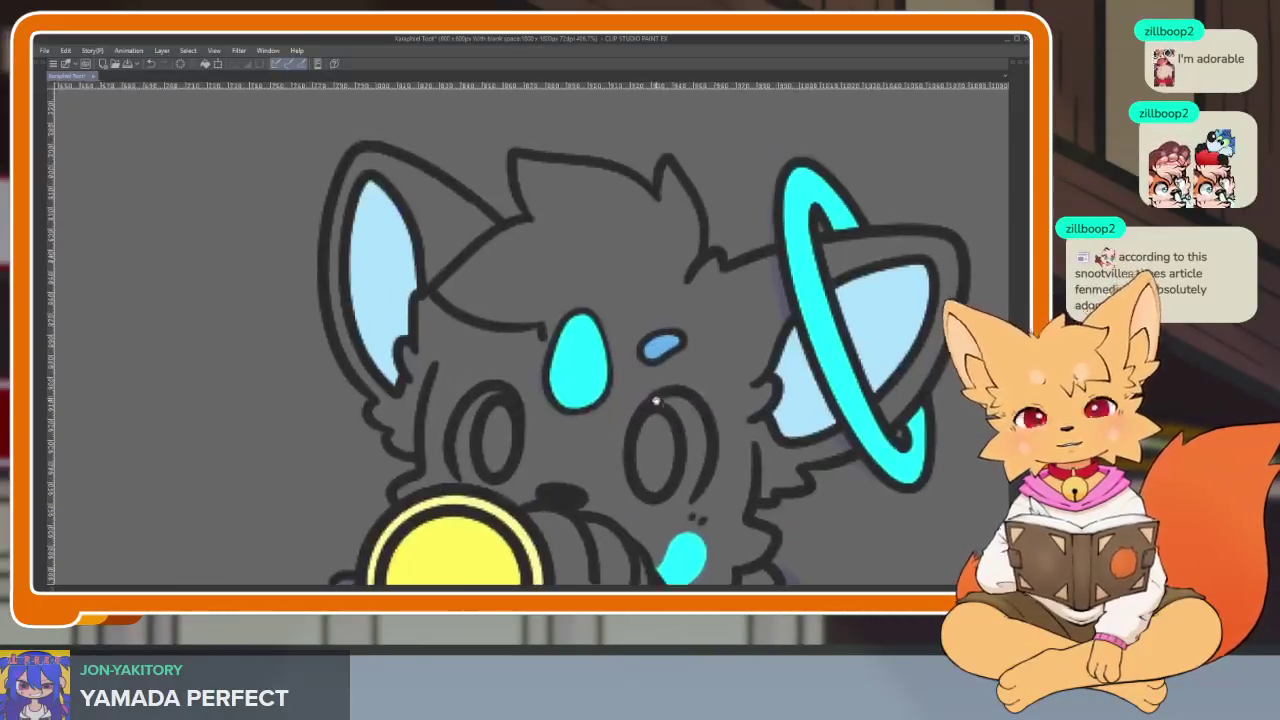
{"action": "scroll", "coordinate": [640, 360], "scroll_direction": "up", "scroll_amount": 3}
{"action": "scroll", "coordinate": [764, 386], "scroll_direction": "down", "scroll_amount": 3}
{"action": "scroll", "coordinate": [764, 386], "scroll_direction": "down", "scroll_amount": 2}
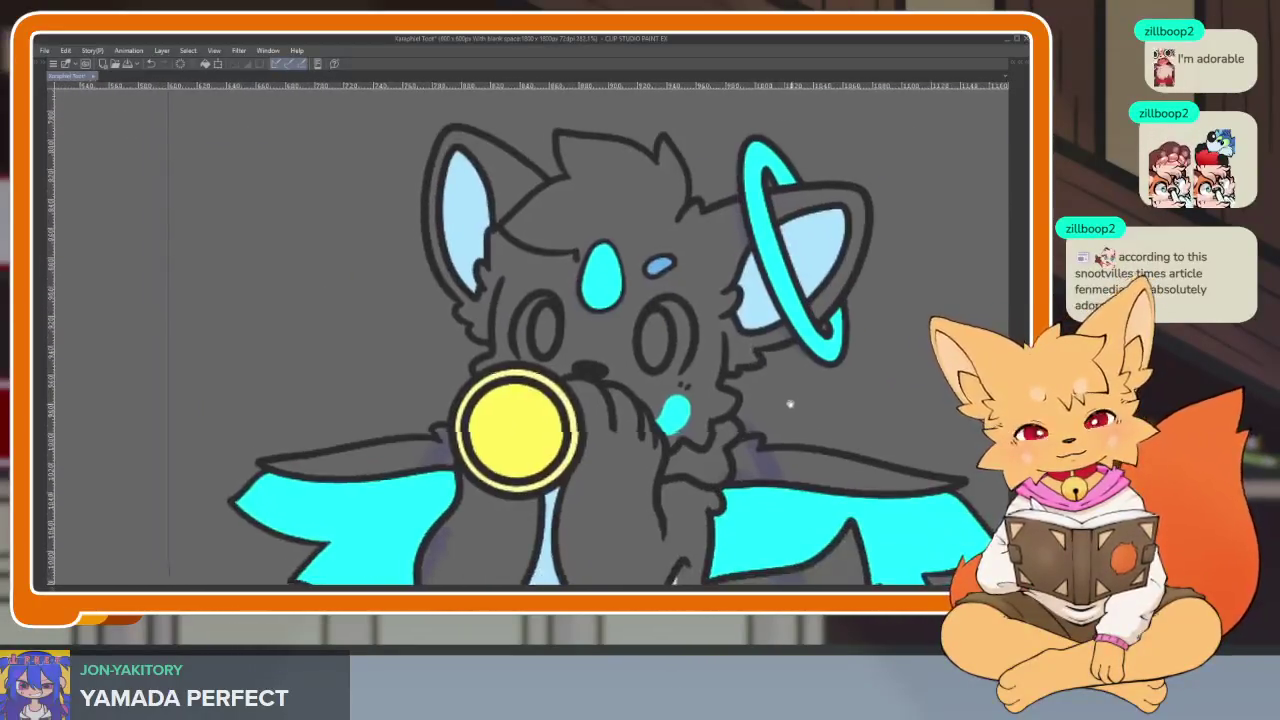
{"action": "scroll", "coordinate": [771, 400], "scroll_direction": "down", "scroll_amount": 1}
{"action": "scroll", "coordinate": [789, 400], "scroll_direction": "down", "scroll_amount": 2}
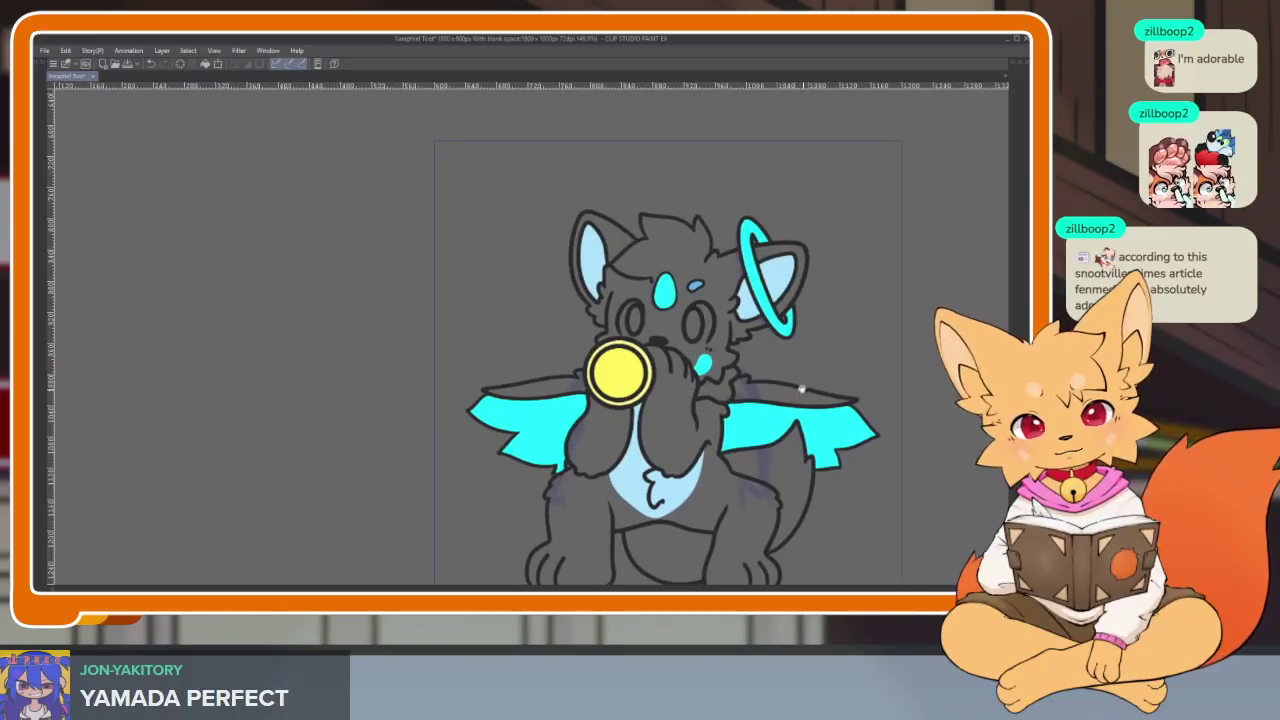
{"action": "scroll", "coordinate": [660, 283], "scroll_direction": "up", "scroll_amount": 5}
{"action": "key", "text": "Tab"}
{"action": "scroll", "coordinate": [480, 300], "scroll_direction": "up", "scroll_amount": 1}
{"action": "scroll", "coordinate": [960, 360], "scroll_direction": "up", "scroll_amount": 3}
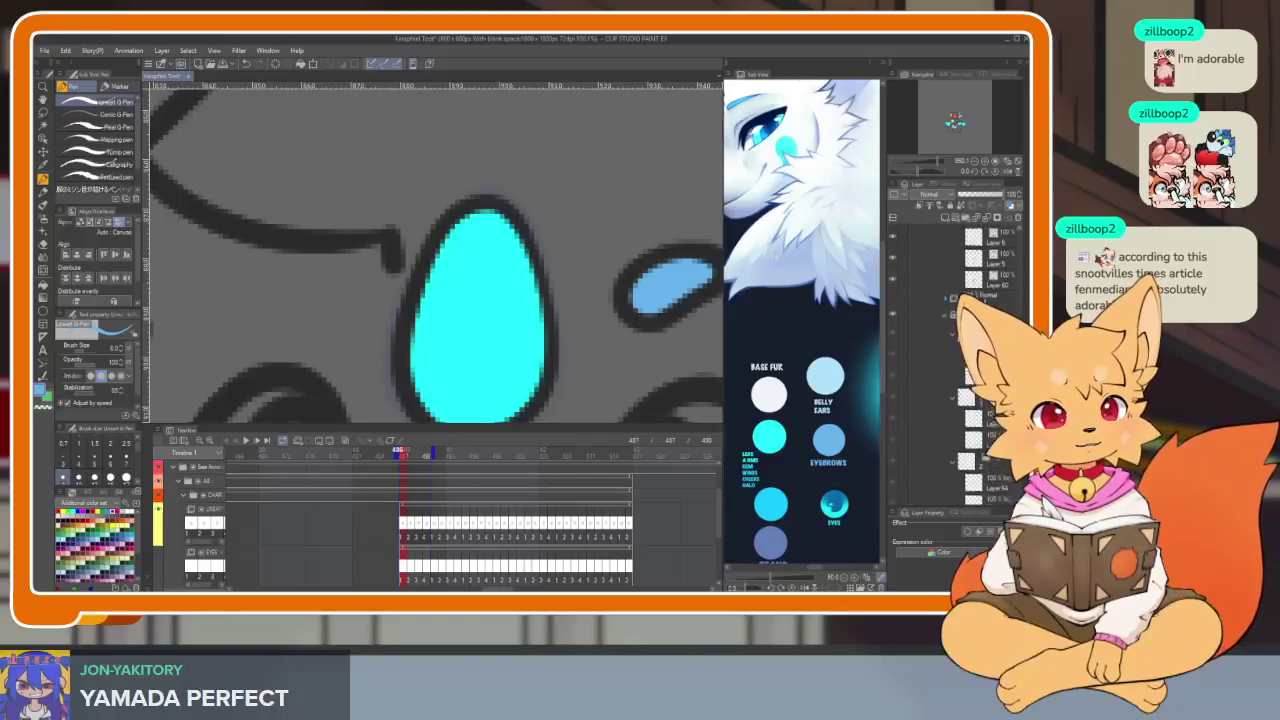
{"action": "scroll", "coordinate": [975, 312], "scroll_direction": "up", "scroll_amount": 2}
{"action": "scroll", "coordinate": [975, 312], "scroll_direction": "up", "scroll_amount": 2}
{"action": "scroll", "coordinate": [975, 312], "scroll_direction": "up", "scroll_amount": 2}
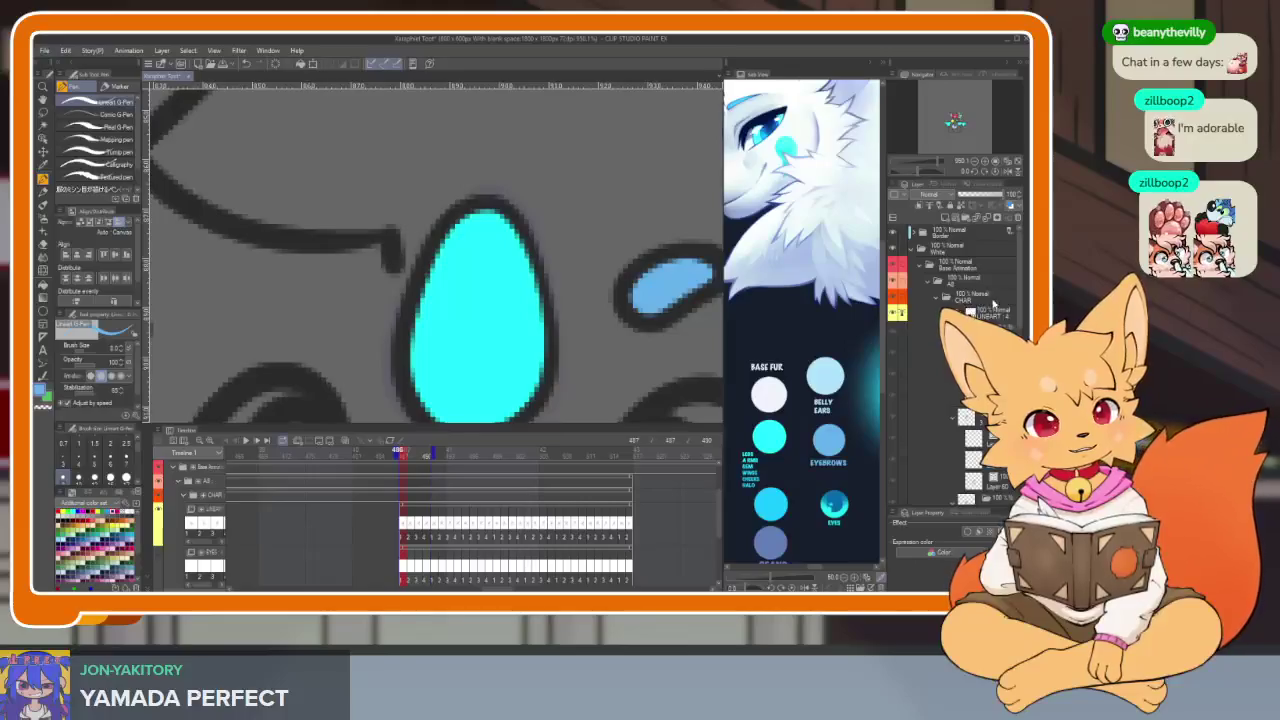
{"action": "scroll", "coordinate": [960, 330], "scroll_direction": "down", "scroll_amount": 3}
{"action": "scroll", "coordinate": [960, 330], "scroll_direction": "down", "scroll_amount": 2}
{"action": "scroll", "coordinate": [960, 330], "scroll_direction": "down", "scroll_amount": 2}
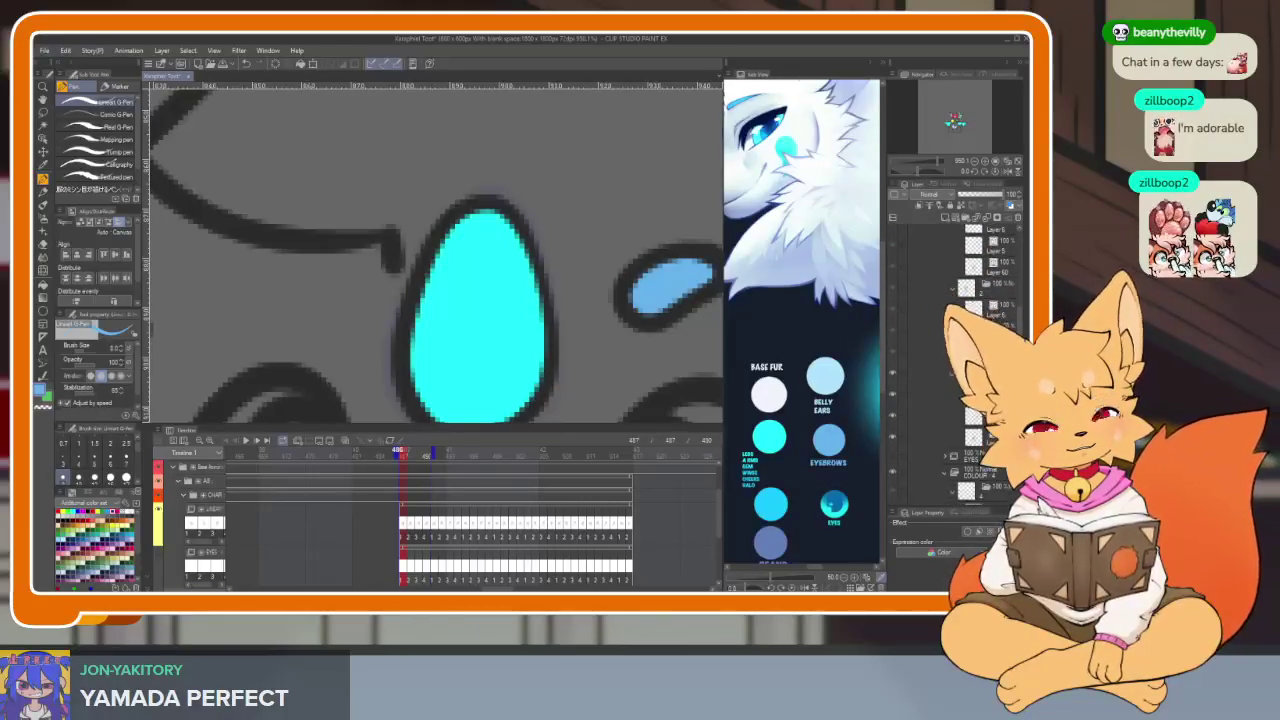
{"action": "key", "text": "Tab"}
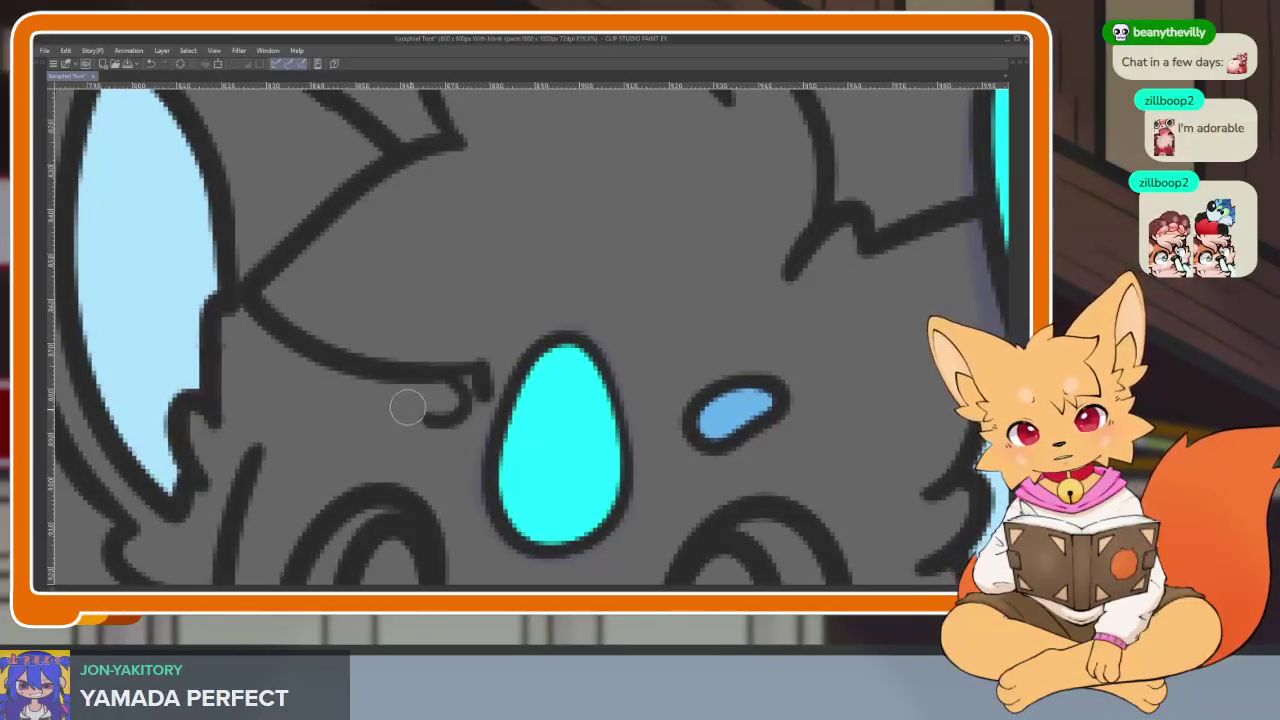
{"action": "scroll", "coordinate": [407, 407], "scroll_direction": "down", "scroll_amount": 5}
{"action": "scroll", "coordinate": [702, 382], "scroll_direction": "up", "scroll_amount": 1}
{"action": "scroll", "coordinate": [702, 382], "scroll_direction": "up", "scroll_amount": 2}
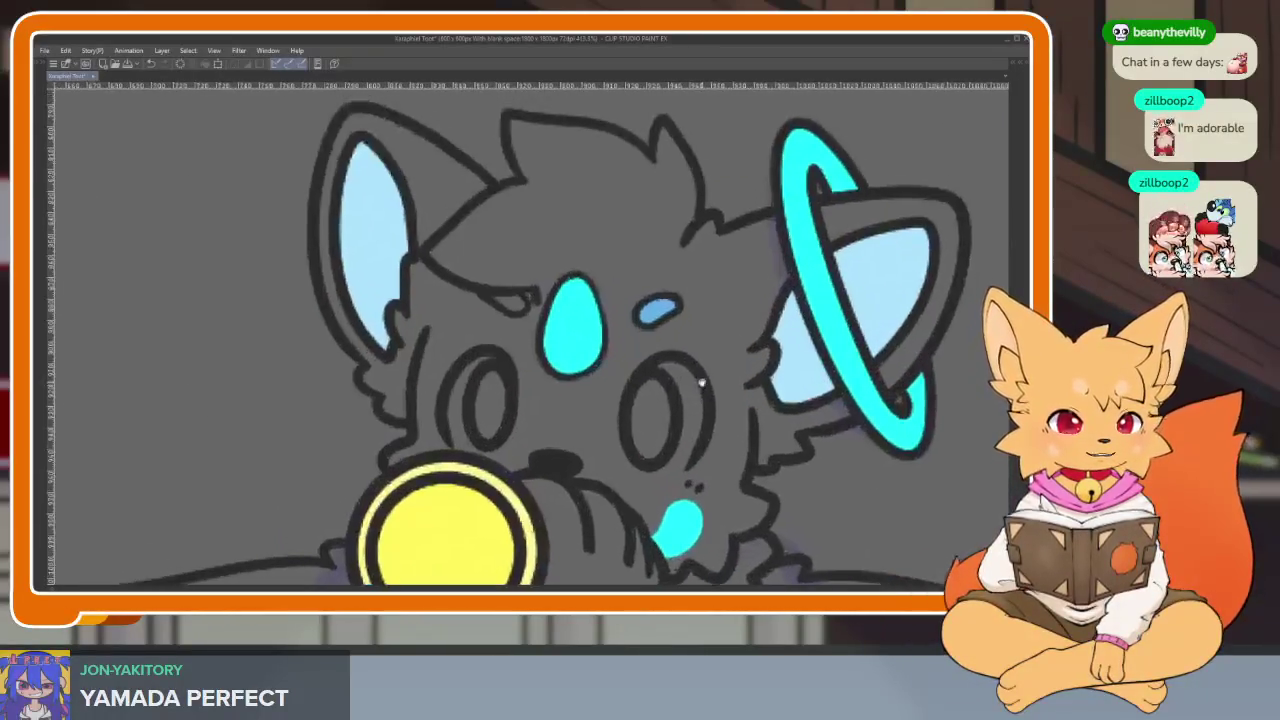
{"action": "scroll", "coordinate": [702, 382], "scroll_direction": "down", "scroll_amount": 1}
{"action": "scroll", "coordinate": [440, 340], "scroll_direction": "up", "scroll_amount": 2}
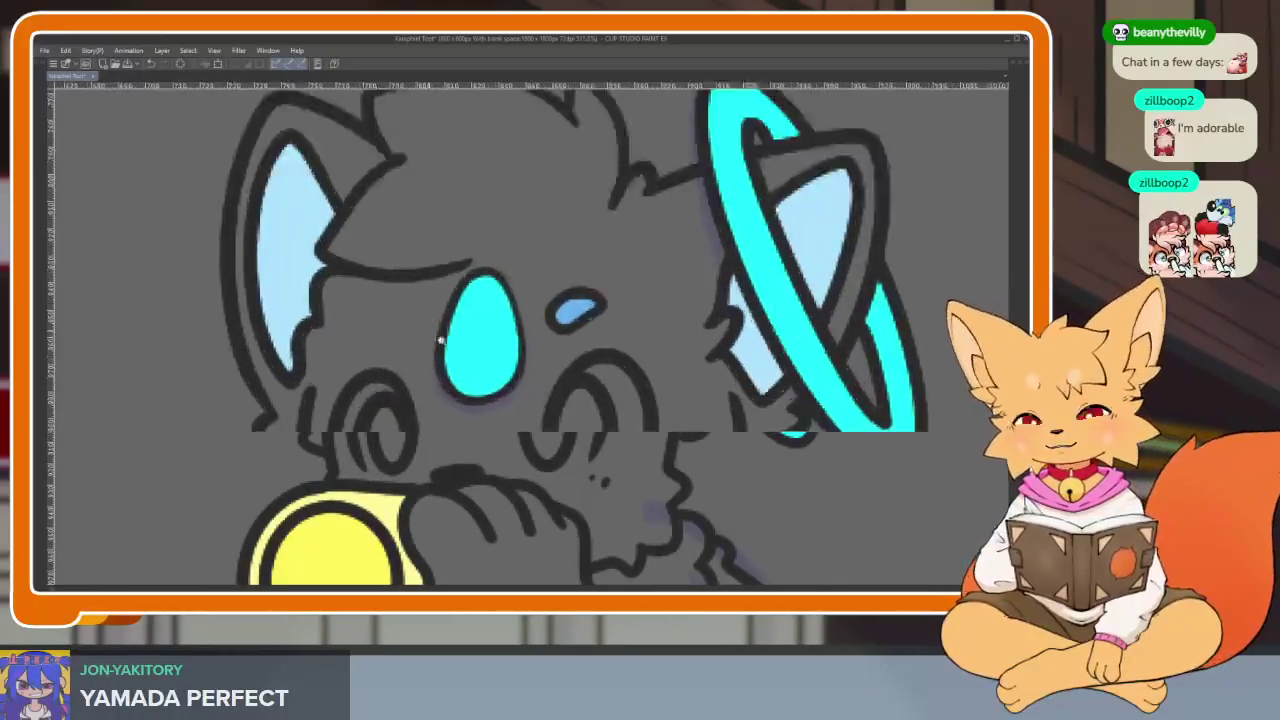
{"action": "scroll", "coordinate": [440, 340], "scroll_direction": "up", "scroll_amount": 2}
Step: Draw a short mark left of the cyan spot, then undo it
{"action": "mouse_move", "coordinate": [357, 312]}
{"action": "left_mouse_down"}
{"action": "mouse_move", "coordinate": [424, 303]}
{"action": "mouse_move", "coordinate": [395, 375]}
{"action": "mouse_move", "coordinate": [343, 314]}
{"action": "mouse_move", "coordinate": [395, 290]}
{"action": "left_mouse_up"}
{"action": "scroll", "coordinate": [690, 360], "scroll_direction": "down", "scroll_amount": 5}
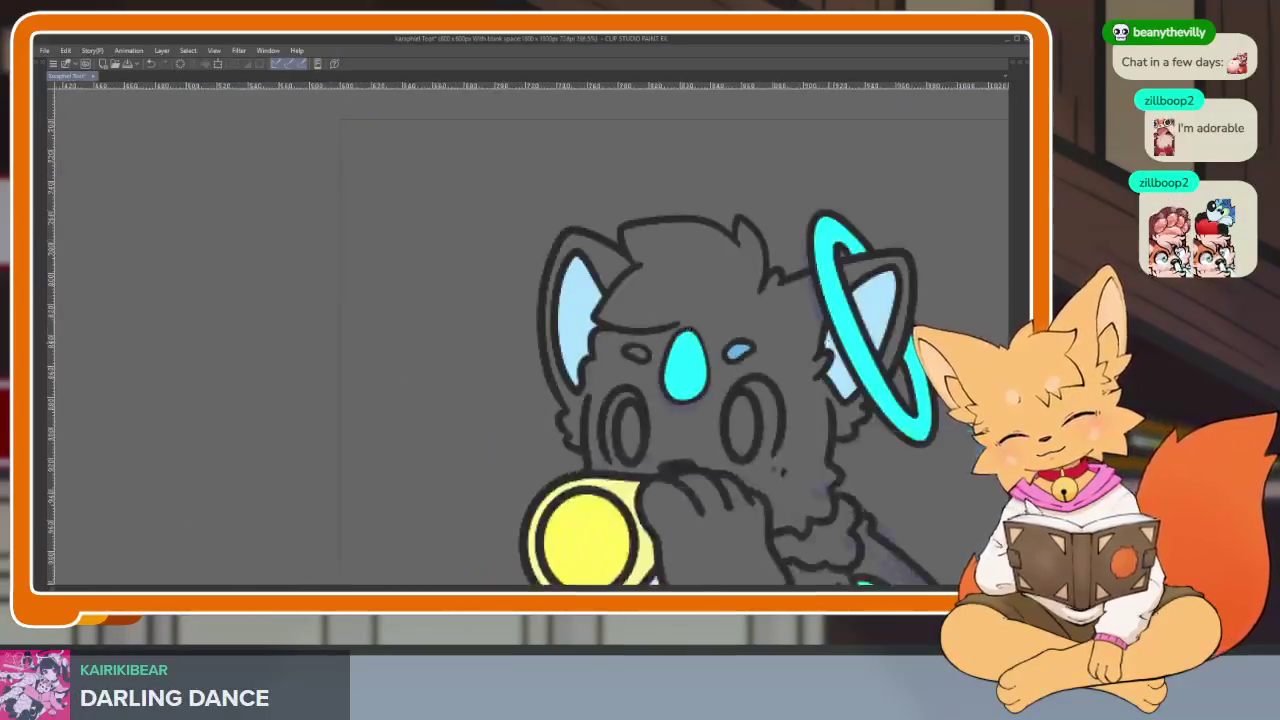
{"action": "scroll", "coordinate": [660, 350], "scroll_direction": "up", "scroll_amount": 3}
{"action": "scroll", "coordinate": [788, 363], "scroll_direction": "up", "scroll_amount": 1}
{"action": "left_click_drag", "start_coordinate": [788, 363], "coordinate": [700, 406]}
{"action": "key", "text": "ctrl+z"}
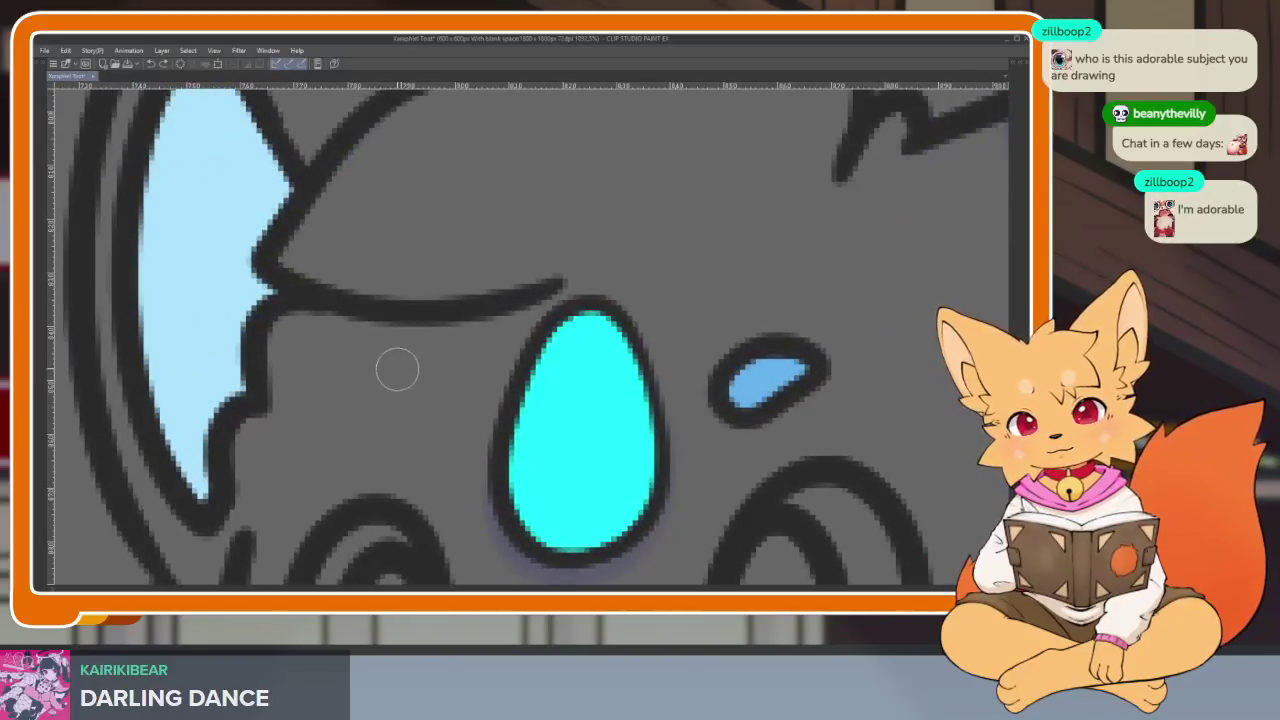
Step: Try an oval eyebrow left of the spot, undo it, and dab a tiny dot instead
{"action": "mouse_move", "coordinate": [375, 373]}
{"action": "left_mouse_down"}
{"action": "mouse_move", "coordinate": [406, 351]}
{"action": "mouse_move", "coordinate": [451, 409]}
{"action": "mouse_move", "coordinate": [389, 366]}
{"action": "mouse_move", "coordinate": [451, 374]}
{"action": "mouse_move", "coordinate": [408, 397]}
{"action": "mouse_move", "coordinate": [363, 363]}
{"action": "mouse_move", "coordinate": [456, 377]}
{"action": "left_mouse_up"}
{"action": "key", "text": "ctrl+z"}
{"action": "left_click", "coordinate": [373, 364]}
{"action": "scroll", "coordinate": [456, 377], "scroll_direction": "down", "scroll_amount": 5}
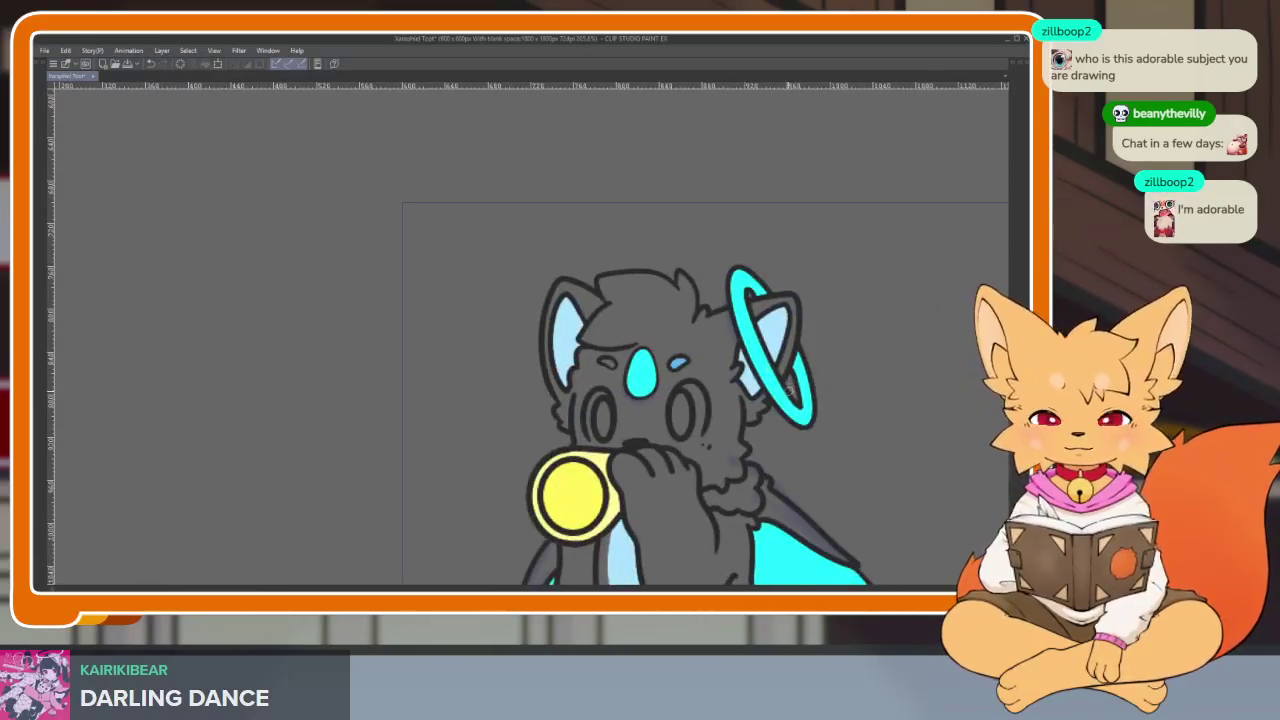
{"action": "left_click_drag", "start_coordinate": [803, 432], "coordinate": [645, 541]}
{"action": "scroll", "coordinate": [761, 427], "scroll_direction": "up", "scroll_amount": 2}
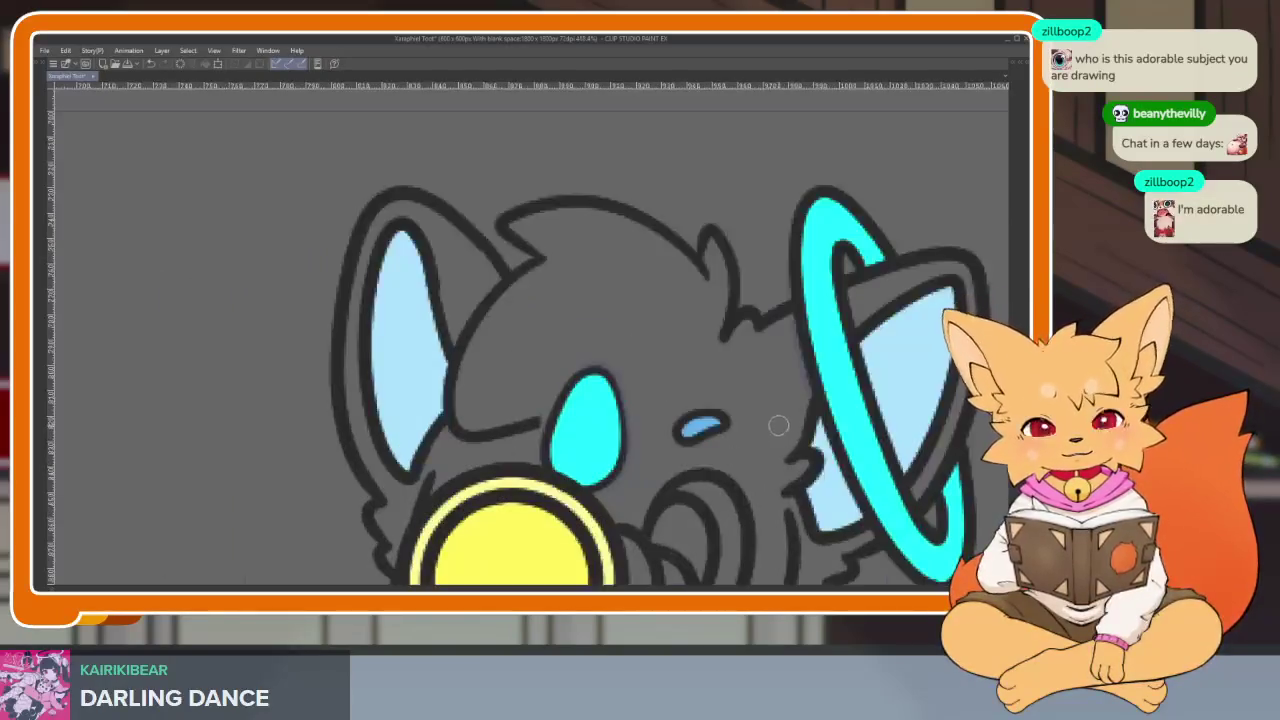
{"action": "scroll", "coordinate": [761, 427], "scroll_direction": "up", "scroll_amount": 2}
{"action": "scroll", "coordinate": [761, 427], "scroll_direction": "down", "scroll_amount": 2}
{"action": "scroll", "coordinate": [597, 424], "scroll_direction": "up", "scroll_amount": 4}
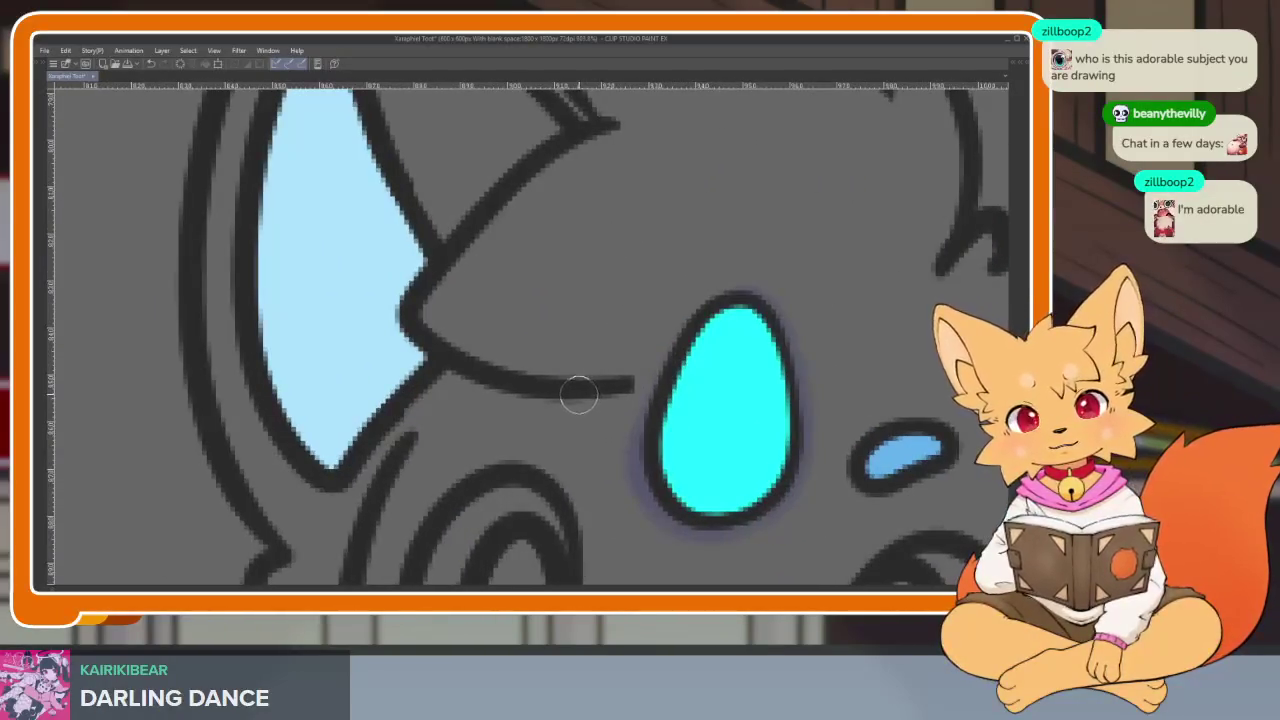
{"action": "scroll", "coordinate": [831, 381], "scroll_direction": "down", "scroll_amount": 3}
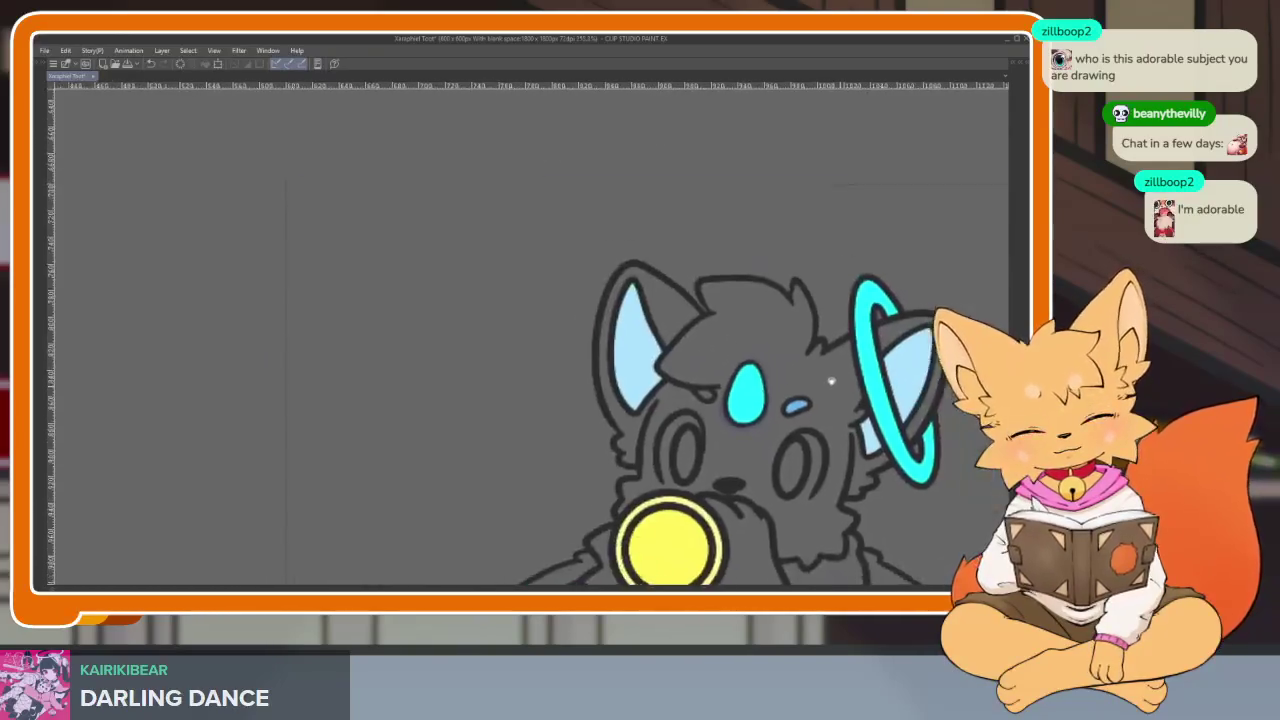
{"action": "scroll", "coordinate": [741, 413], "scroll_direction": "up", "scroll_amount": 3}
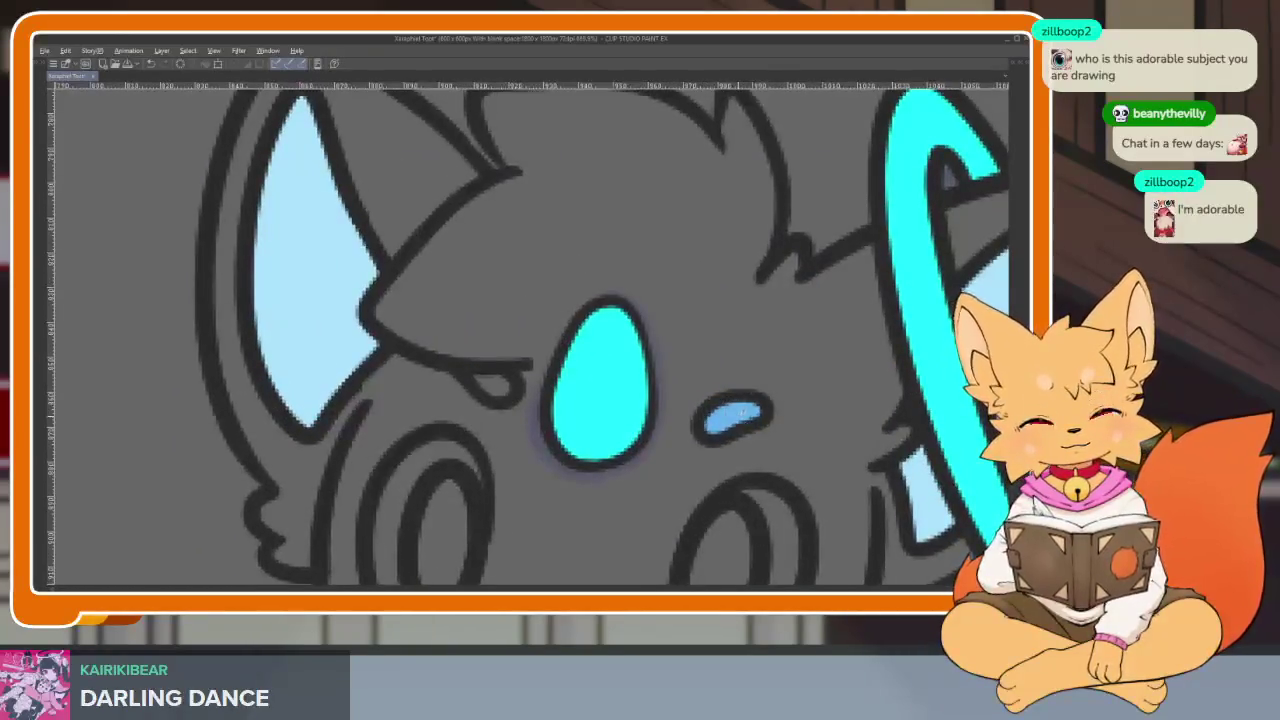
Step: Select the colour layer in the Layer panel
{"action": "key", "text": "Tab"}
{"action": "scroll", "coordinate": [960, 350], "scroll_direction": "down", "scroll_amount": 5}
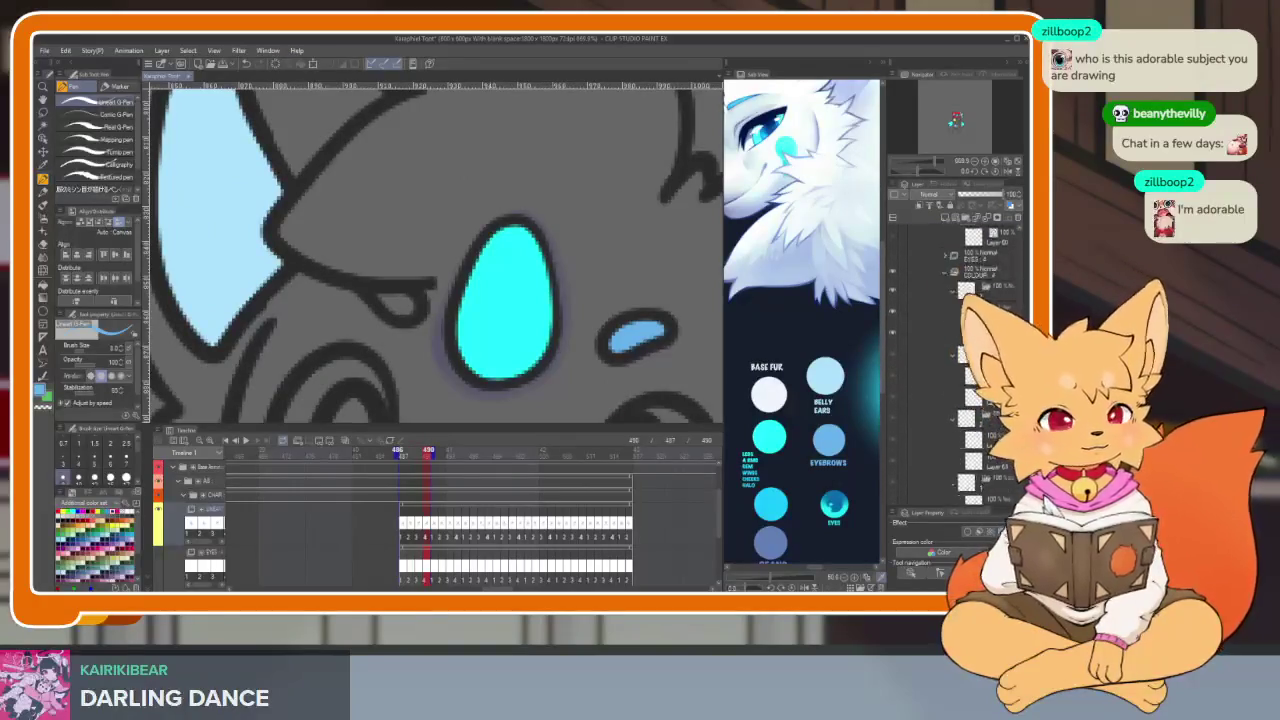
{"action": "scroll", "coordinate": [950, 300], "scroll_direction": "up", "scroll_amount": 3}
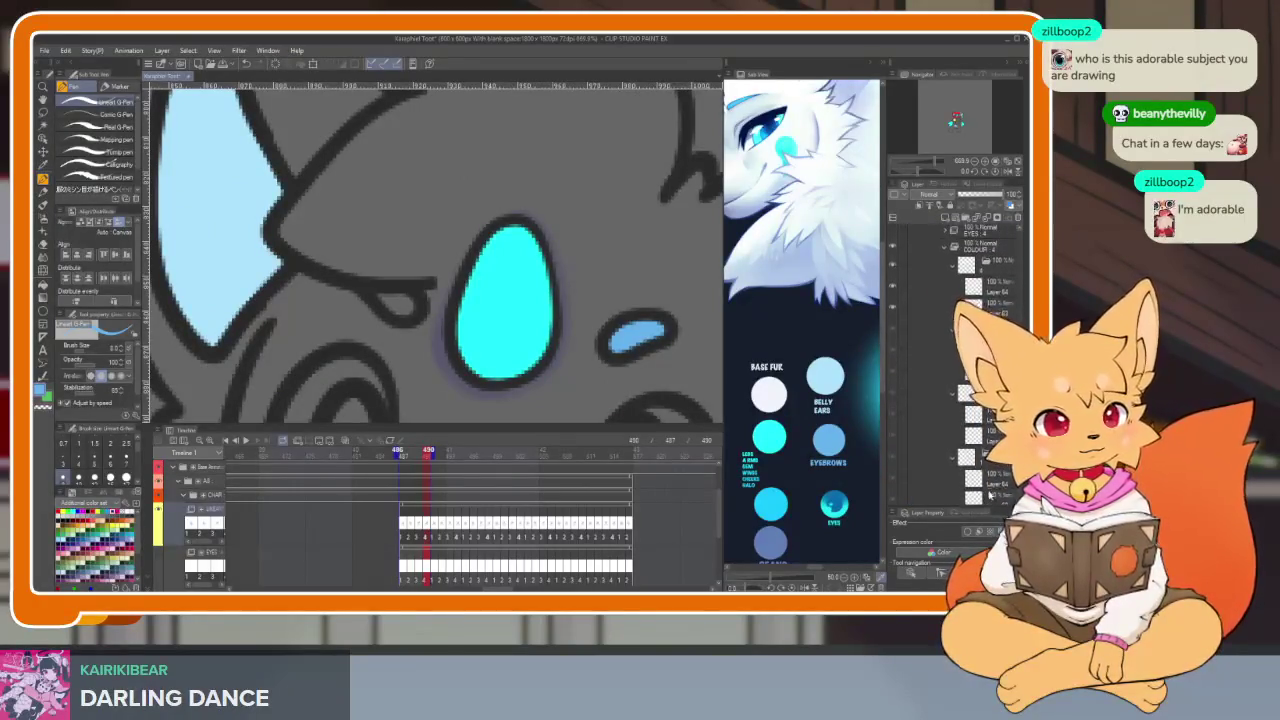
{"action": "left_click", "coordinate": [940, 479]}
{"action": "left_click", "coordinate": [930, 414]}
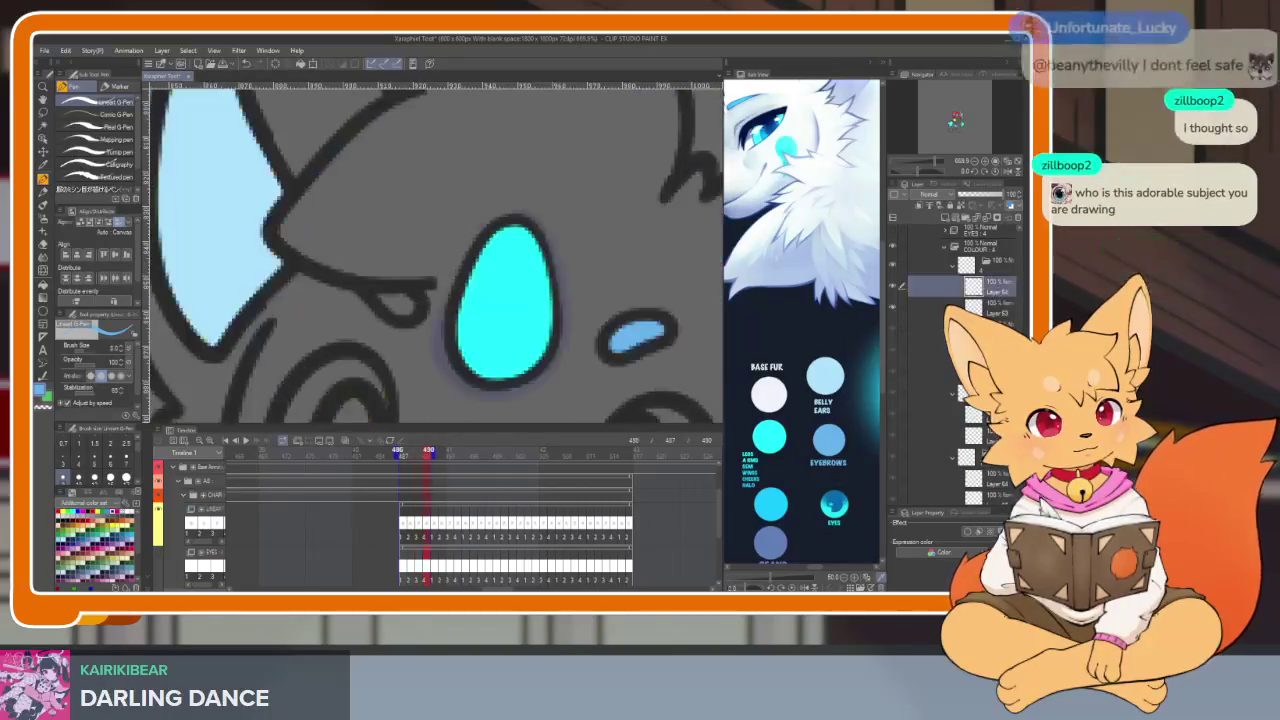
{"action": "scroll", "coordinate": [955, 300], "scroll_direction": "down", "scroll_amount": 3}
Step: Fill the left eyebrow mark with light blue
{"action": "key", "text": "Tab"}
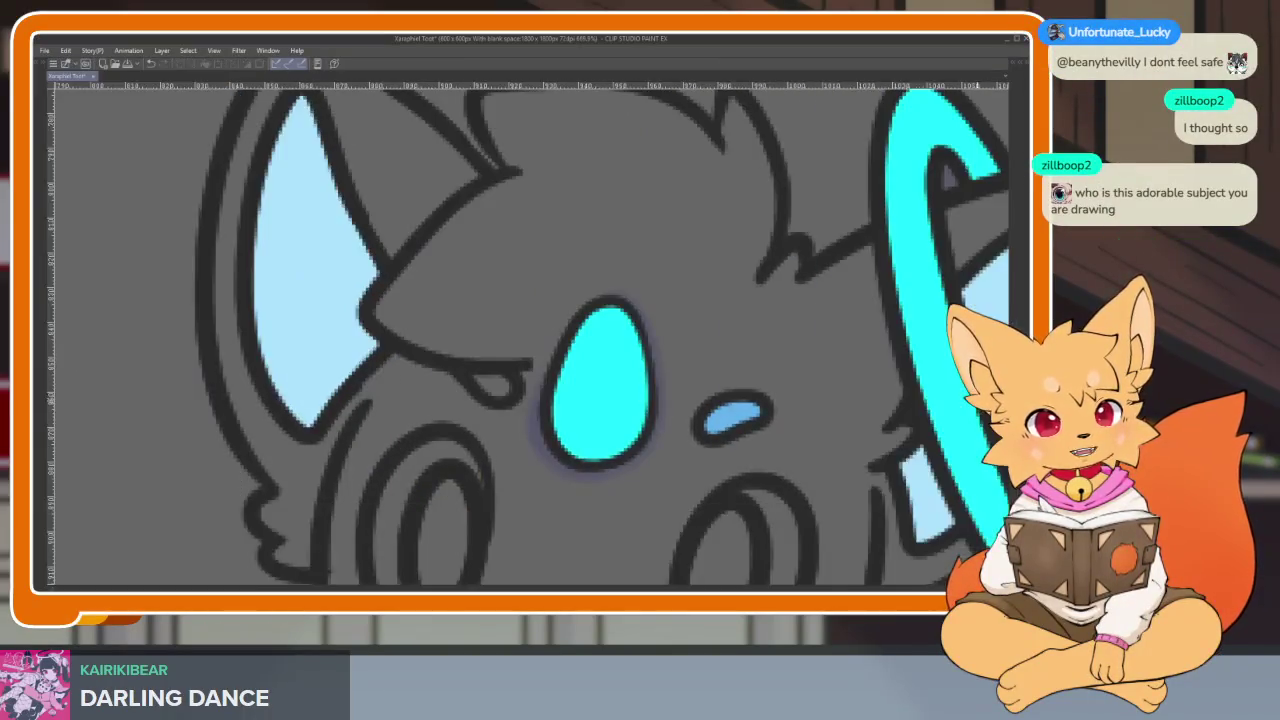
{"action": "scroll", "coordinate": [520, 330], "scroll_direction": "right", "scroll_amount": 5}
{"action": "scroll", "coordinate": [789, 354], "scroll_direction": "left", "scroll_amount": 5}
{"action": "scroll", "coordinate": [789, 354], "scroll_direction": "left", "scroll_amount": 4}
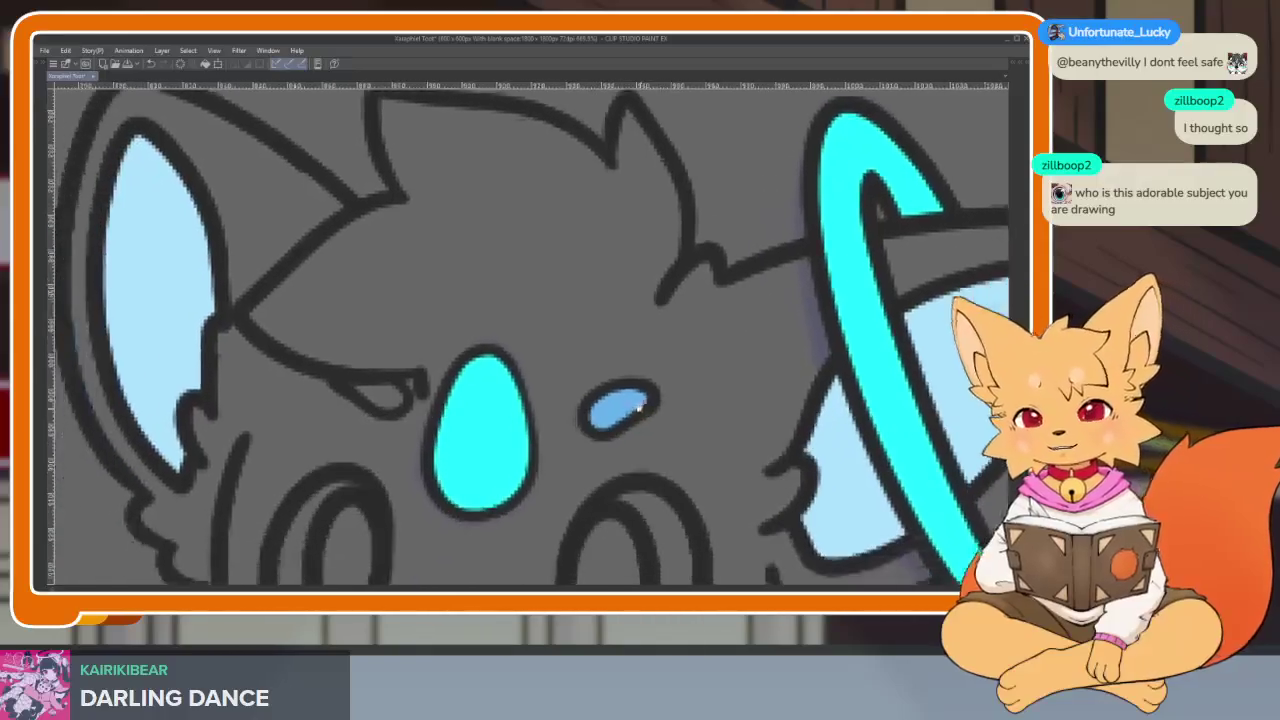
{"action": "scroll", "coordinate": [417, 377], "scroll_direction": "up", "scroll_amount": 2}
{"action": "left_click", "coordinate": [390, 424]}
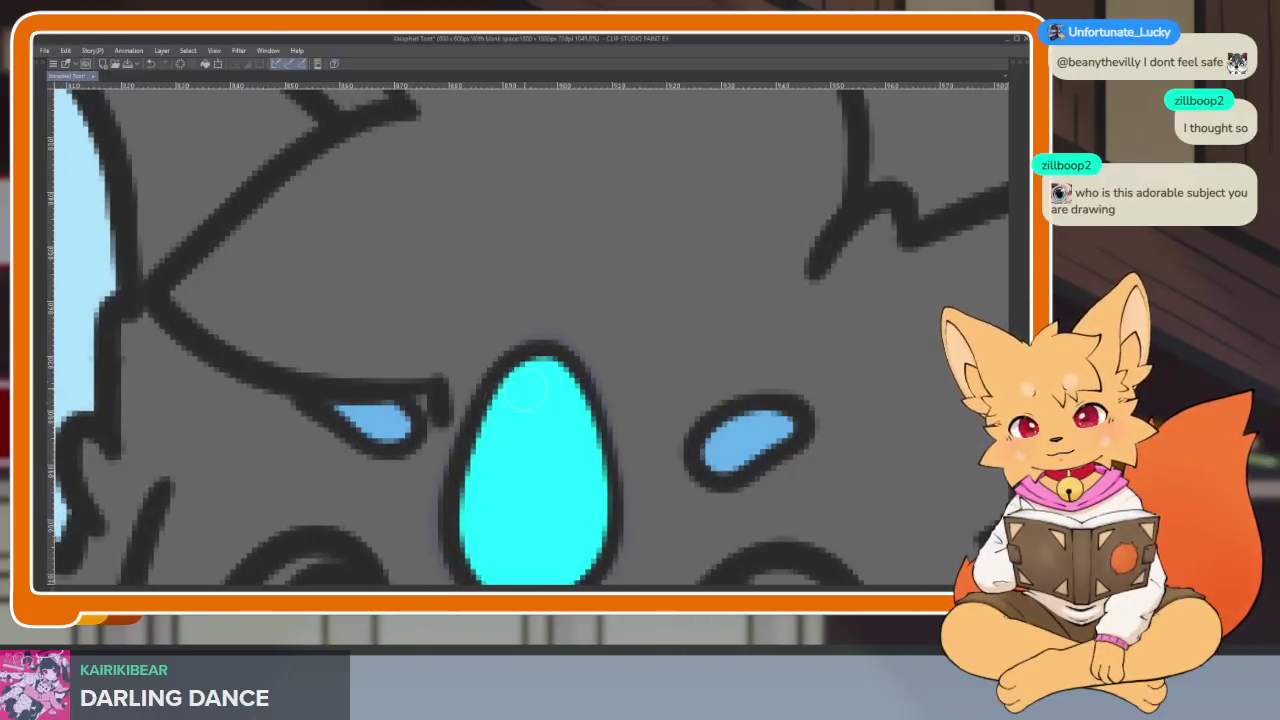
Step: Fill the right eyebrow mark with light blue
{"action": "scroll", "coordinate": [530, 390], "scroll_direction": "right", "scroll_amount": 5}
{"action": "scroll", "coordinate": [346, 294], "scroll_direction": "down", "scroll_amount": 1}
{"action": "scroll", "coordinate": [517, 380], "scroll_direction": "up", "scroll_amount": 1}
{"action": "left_click", "coordinate": [272, 326]}
{"action": "scroll", "coordinate": [485, 278], "scroll_direction": "down", "scroll_amount": 3}
{"action": "scroll", "coordinate": [760, 310], "scroll_direction": "up", "scroll_amount": 3}
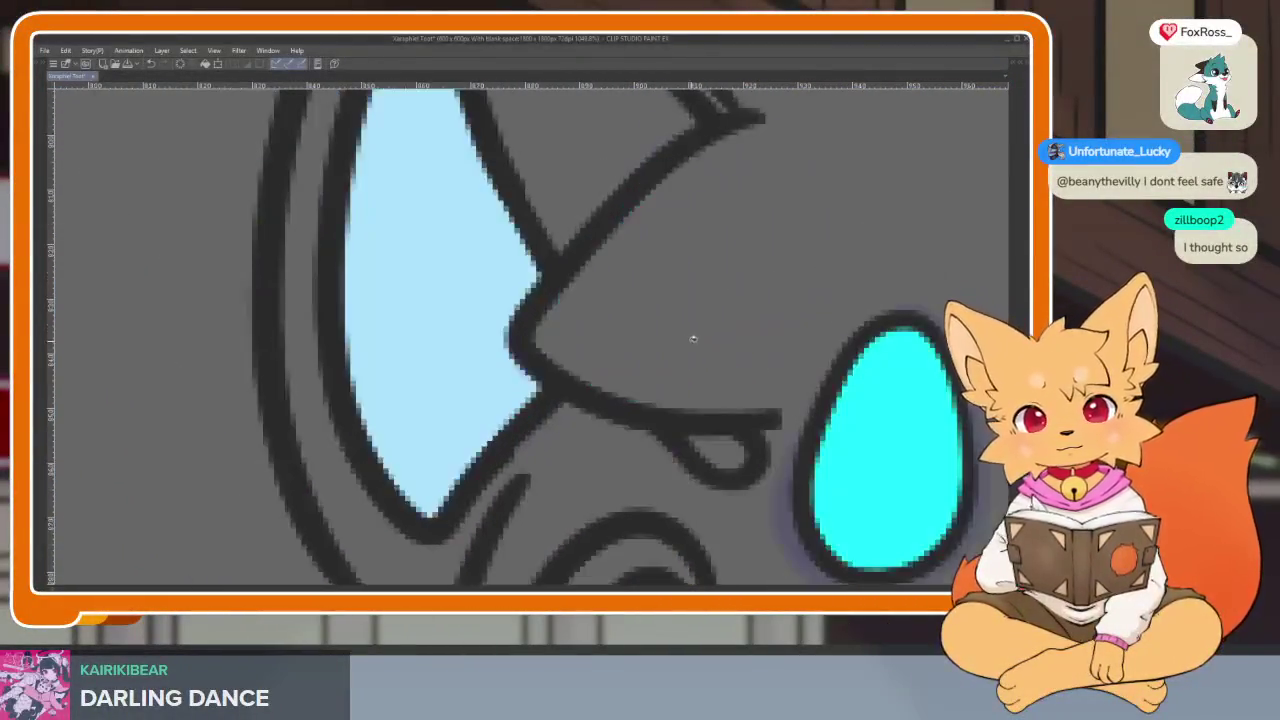
{"action": "scroll", "coordinate": [640, 370], "scroll_direction": "right", "scroll_amount": 2}
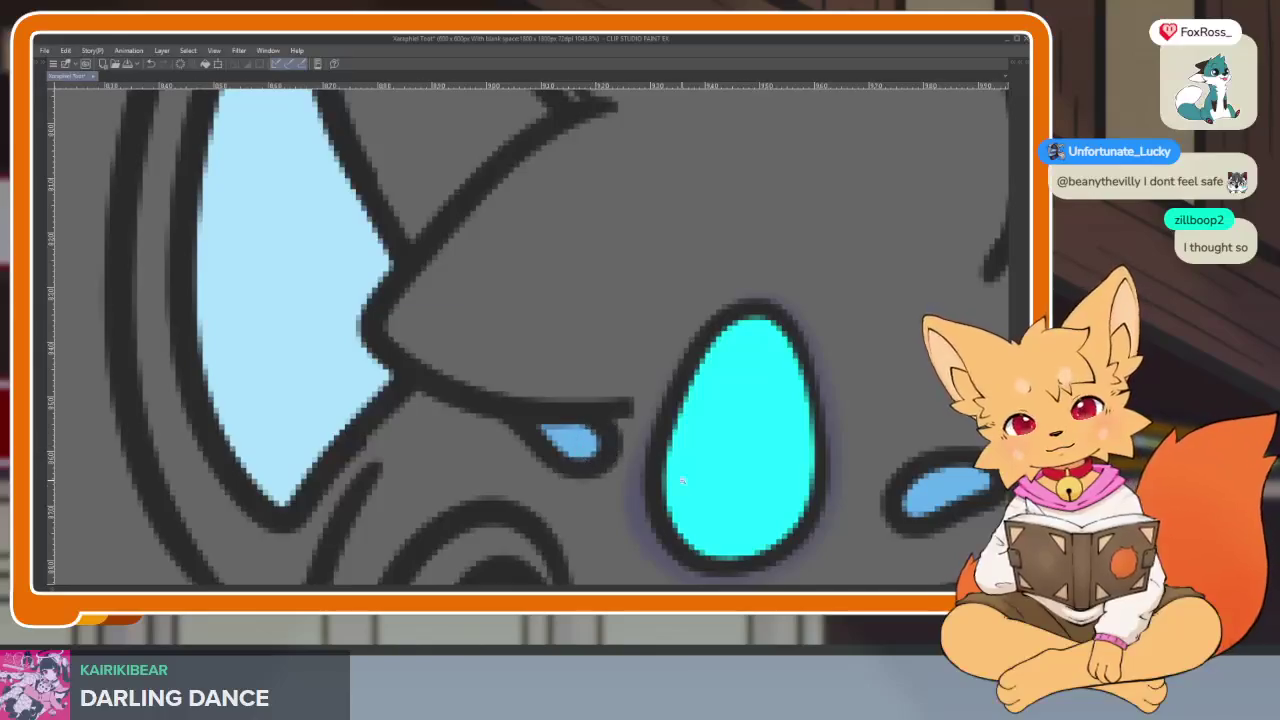
{"action": "scroll", "coordinate": [681, 481], "scroll_direction": "down", "scroll_amount": 5}
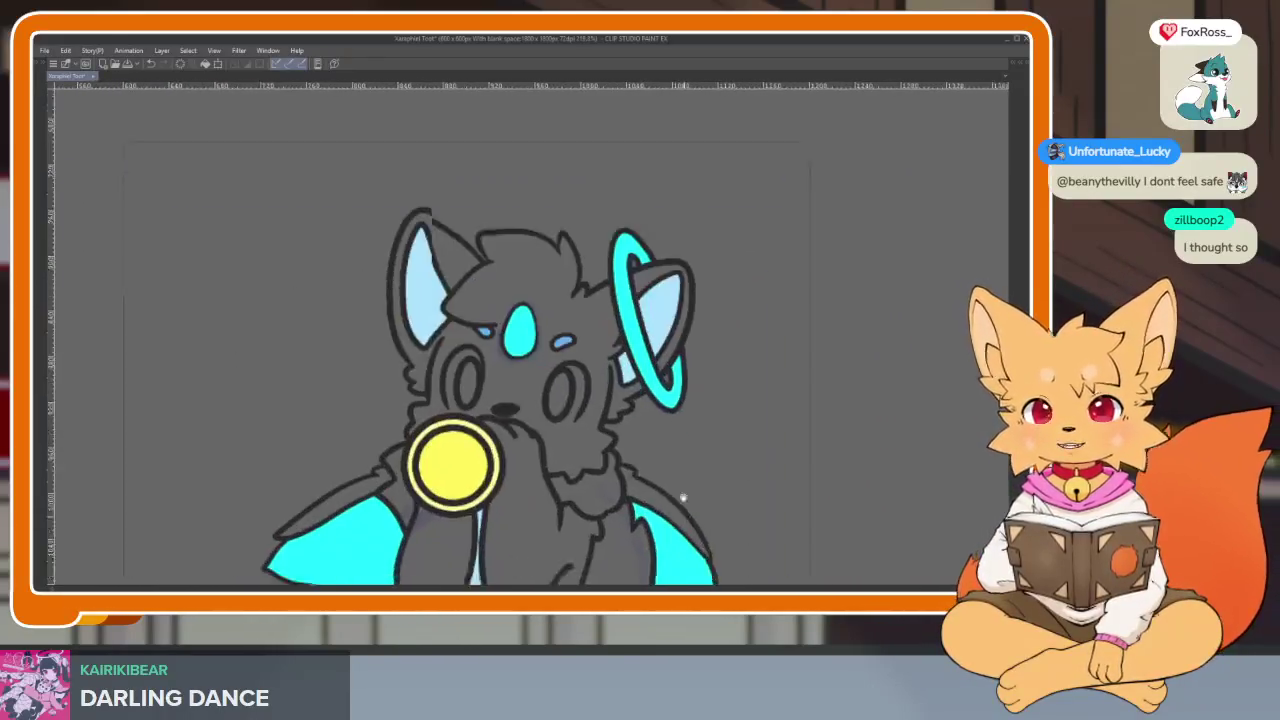
{"action": "scroll", "coordinate": [683, 497], "scroll_direction": "down", "scroll_amount": 2}
{"action": "scroll", "coordinate": [678, 487], "scroll_direction": "down", "scroll_amount": 2}
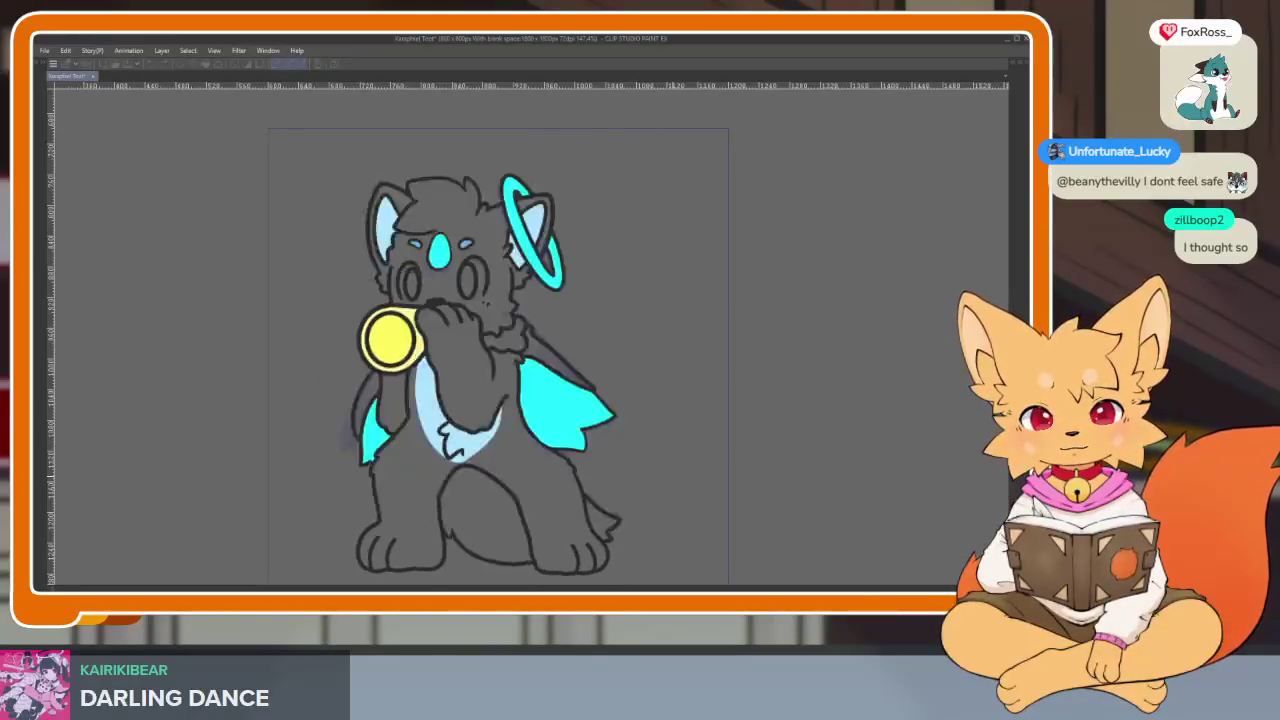
Step: Restore the panels, move the playhead back a frame, and pan the Sub View to the wolf's head
{"action": "scroll", "coordinate": [606, 380], "scroll_direction": "up", "scroll_amount": 3}
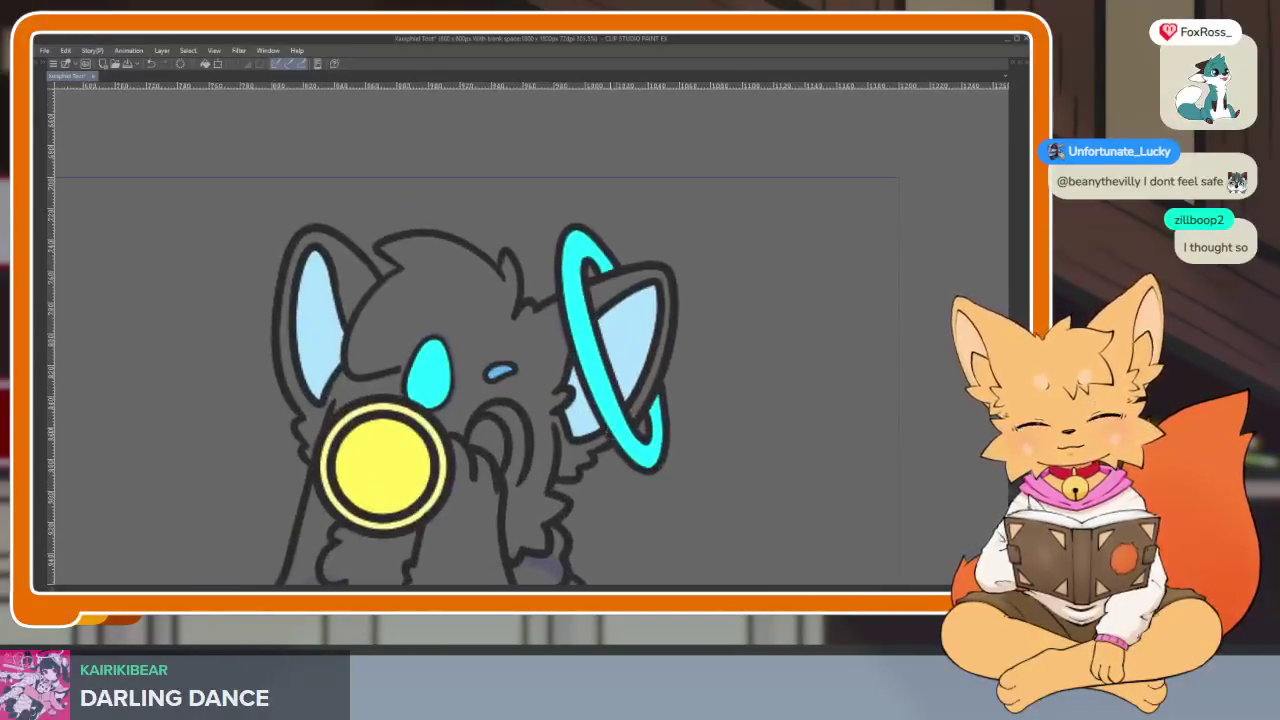
{"action": "key", "text": "Tab"}
{"action": "left_click_drag", "start_coordinate": [412, 456], "coordinate": [389, 456]}
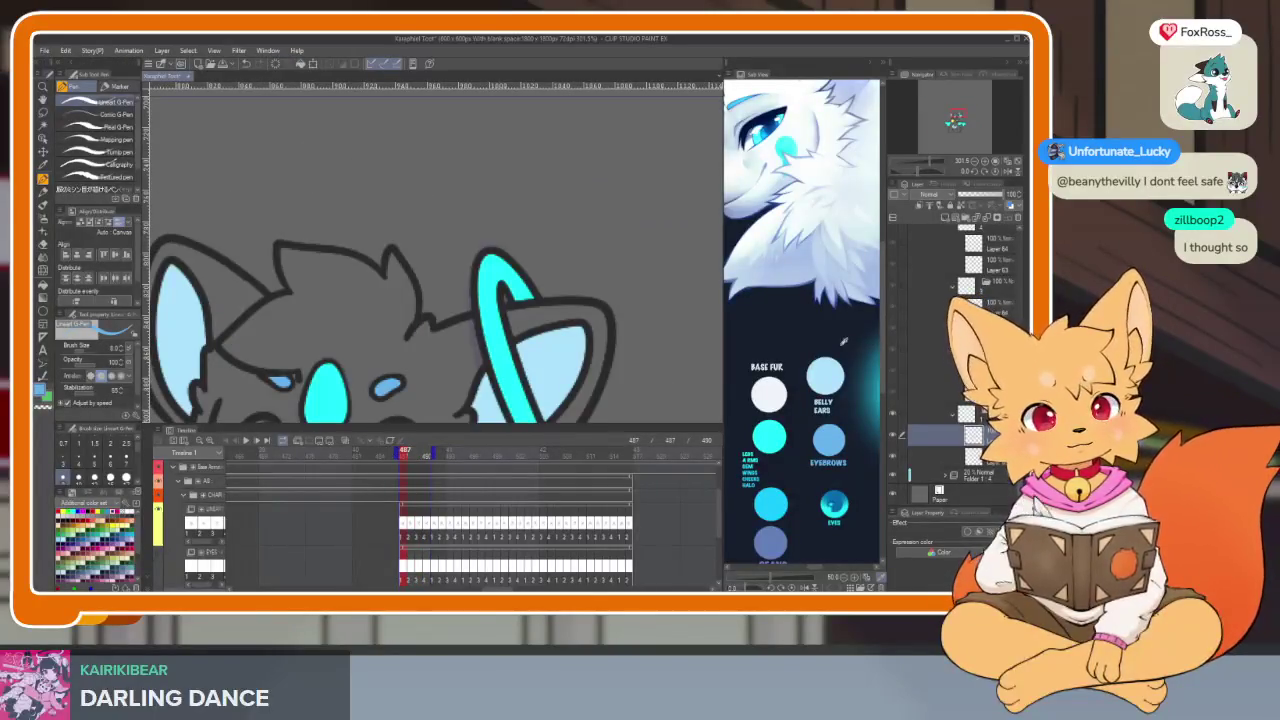
{"action": "left_click_drag", "start_coordinate": [843, 342], "coordinate": [808, 432]}
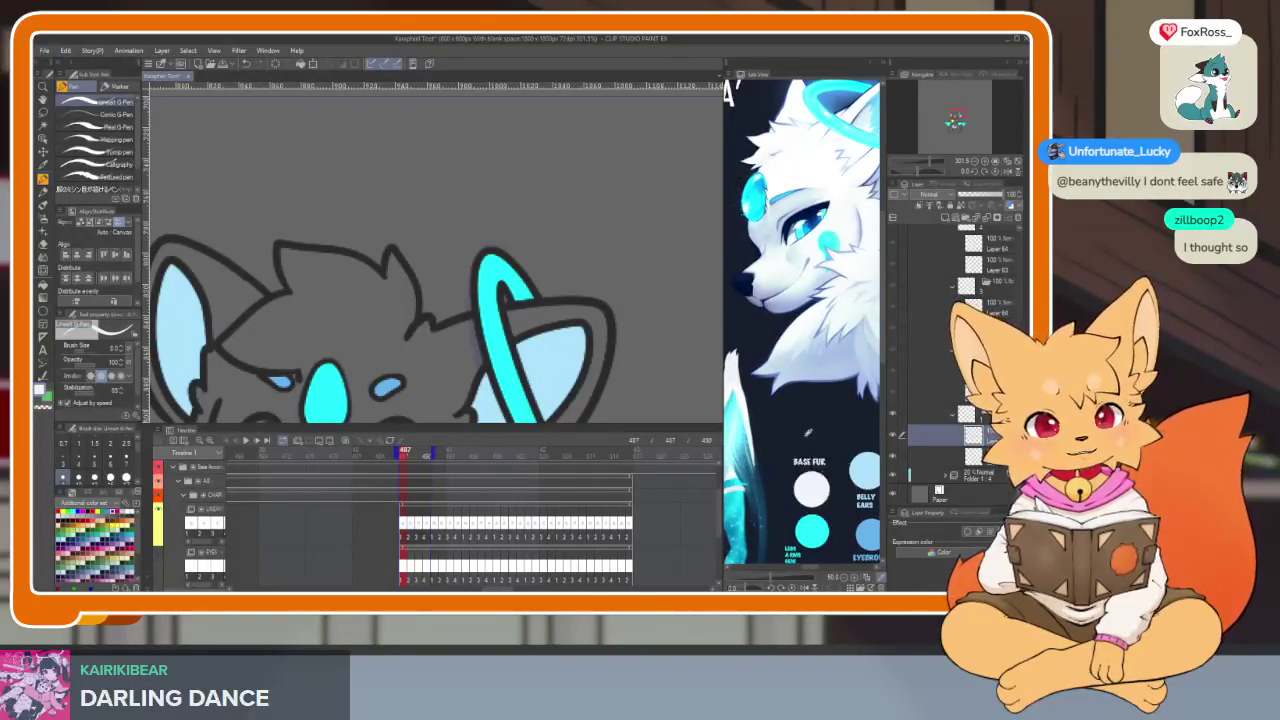
{"action": "scroll", "coordinate": [804, 441], "scroll_direction": "down", "scroll_amount": 5}
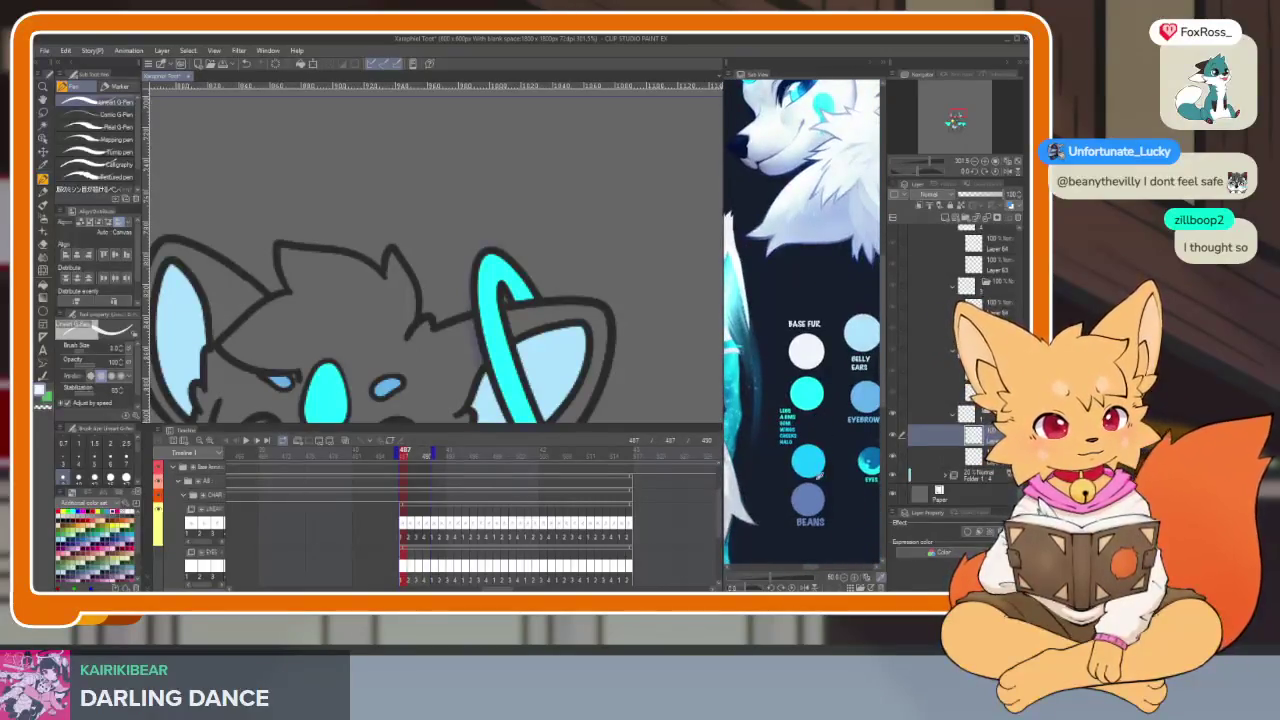
Step: Shade the lower part of the cyan teardrop with darker cyan
{"action": "scroll", "coordinate": [826, 478], "scroll_direction": "up", "scroll_amount": 2}
{"action": "scroll", "coordinate": [823, 465], "scroll_direction": "up", "scroll_amount": 2}
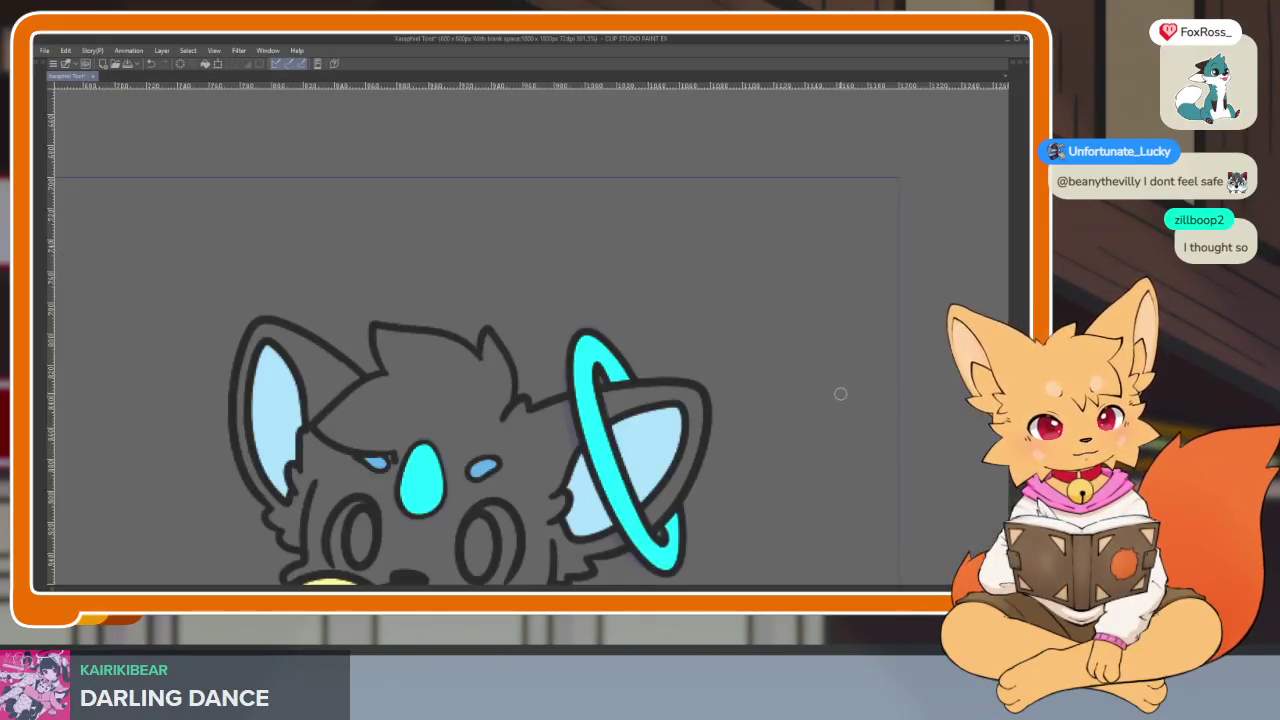
{"action": "key", "text": "Tab"}
{"action": "left_click_drag", "start_coordinate": [425, 456], "coordinate": [449, 398]}
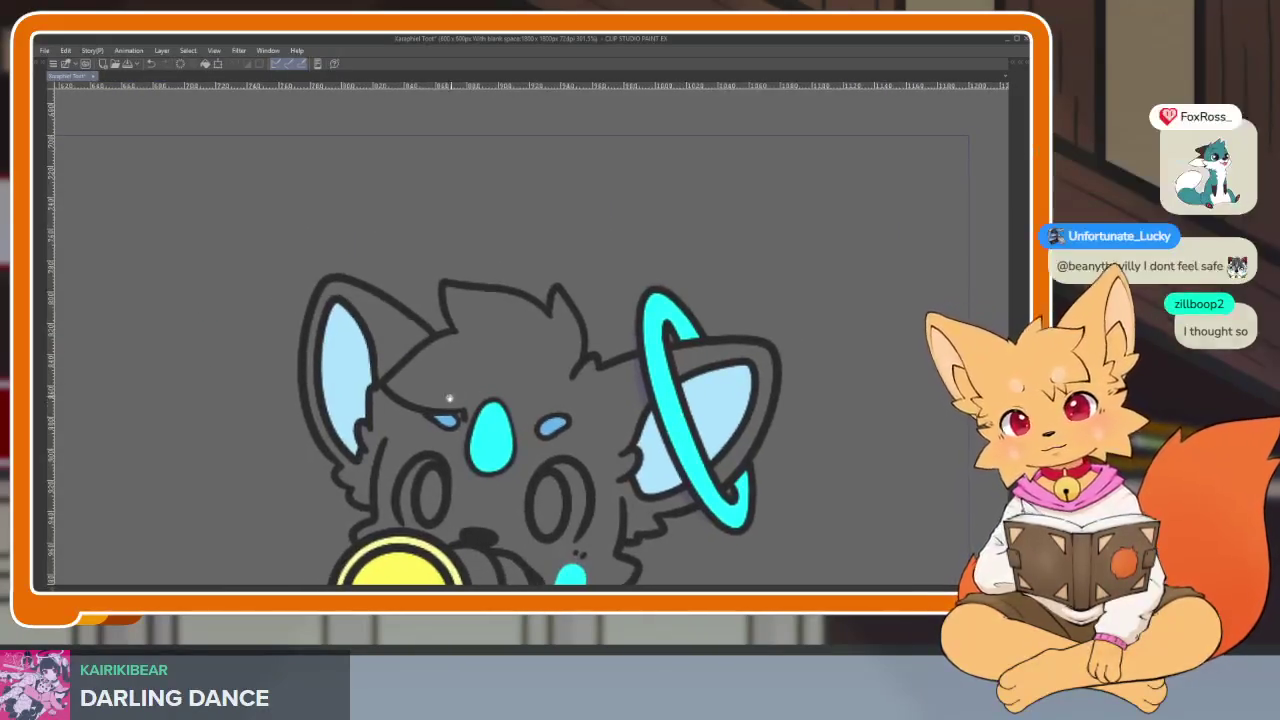
{"action": "scroll", "coordinate": [543, 486], "scroll_direction": "up", "scroll_amount": 3}
{"action": "scroll", "coordinate": [526, 457], "scroll_direction": "up", "scroll_amount": 2}
{"action": "scroll", "coordinate": [545, 337], "scroll_direction": "up", "scroll_amount": 1}
{"action": "left_click_drag", "start_coordinate": [547, 334], "coordinate": [548, 462]}
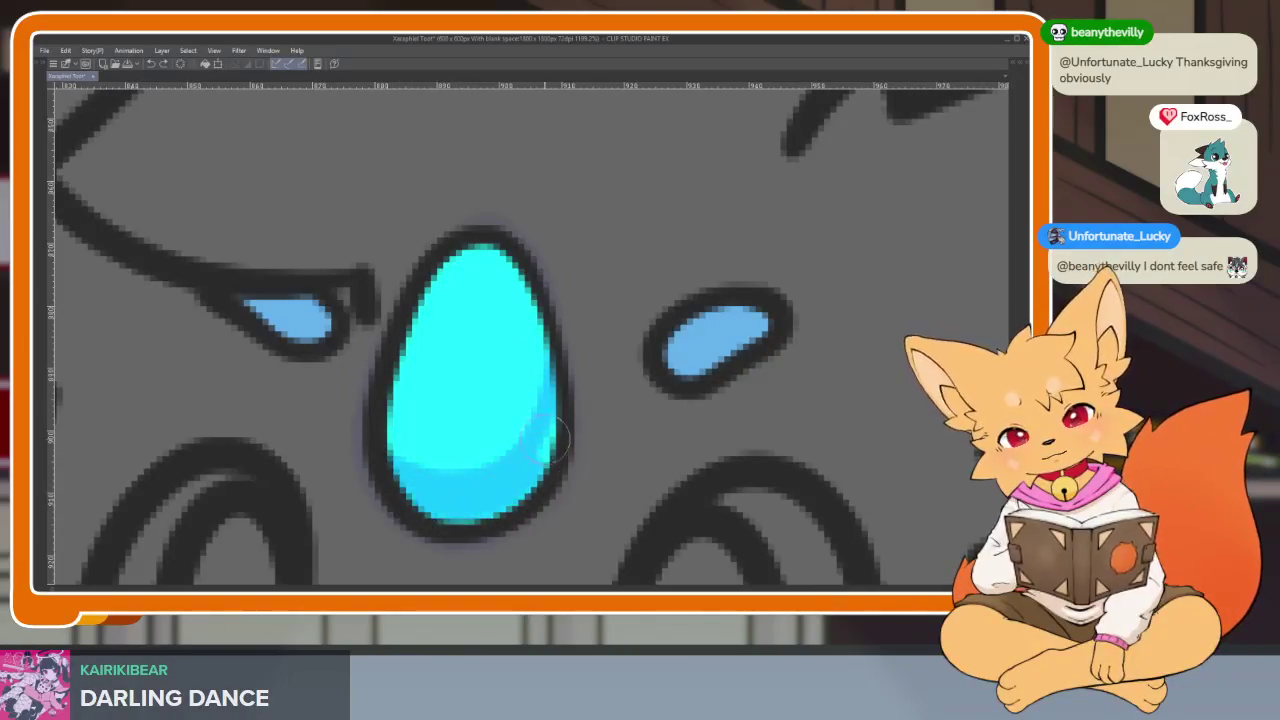
Step: Shade the ear halo's inner edge with darker cyan, from the bottom upward
{"action": "scroll", "coordinate": [548, 462], "scroll_direction": "down", "scroll_amount": 4}
{"action": "scroll", "coordinate": [475, 349], "scroll_direction": "up", "scroll_amount": 3}
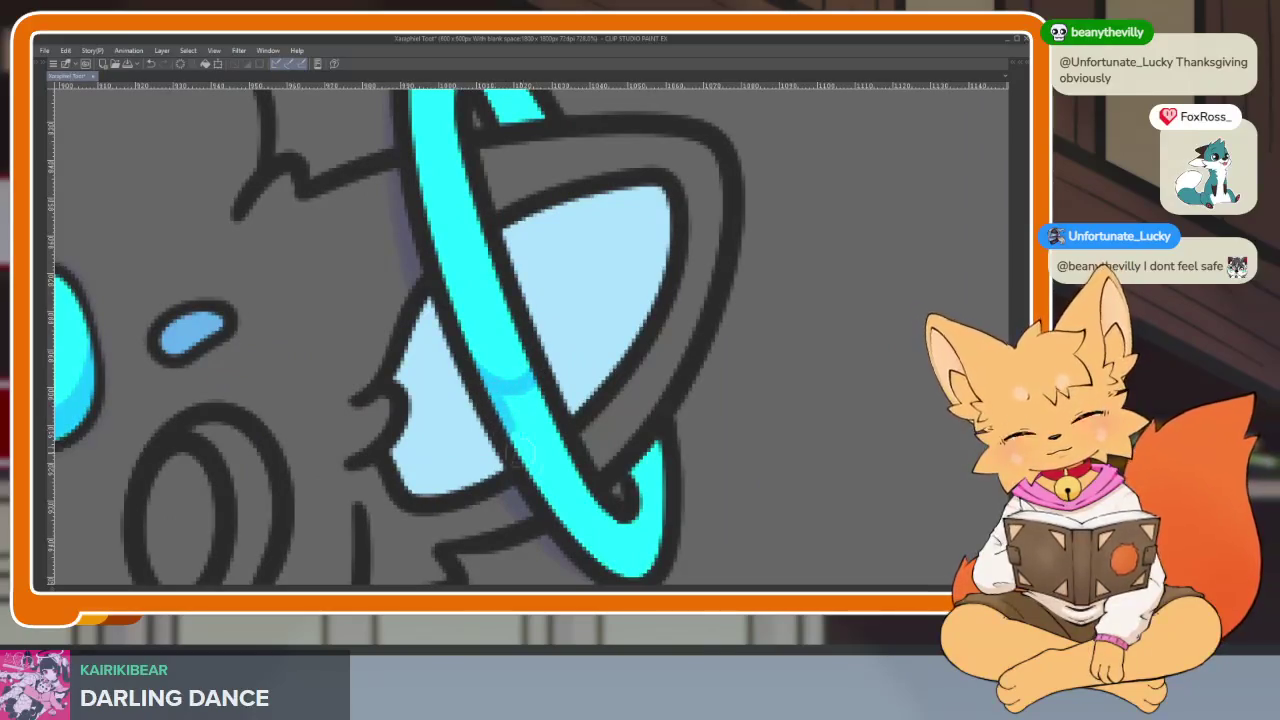
{"action": "left_click_drag", "start_coordinate": [522, 455], "coordinate": [655, 442]}
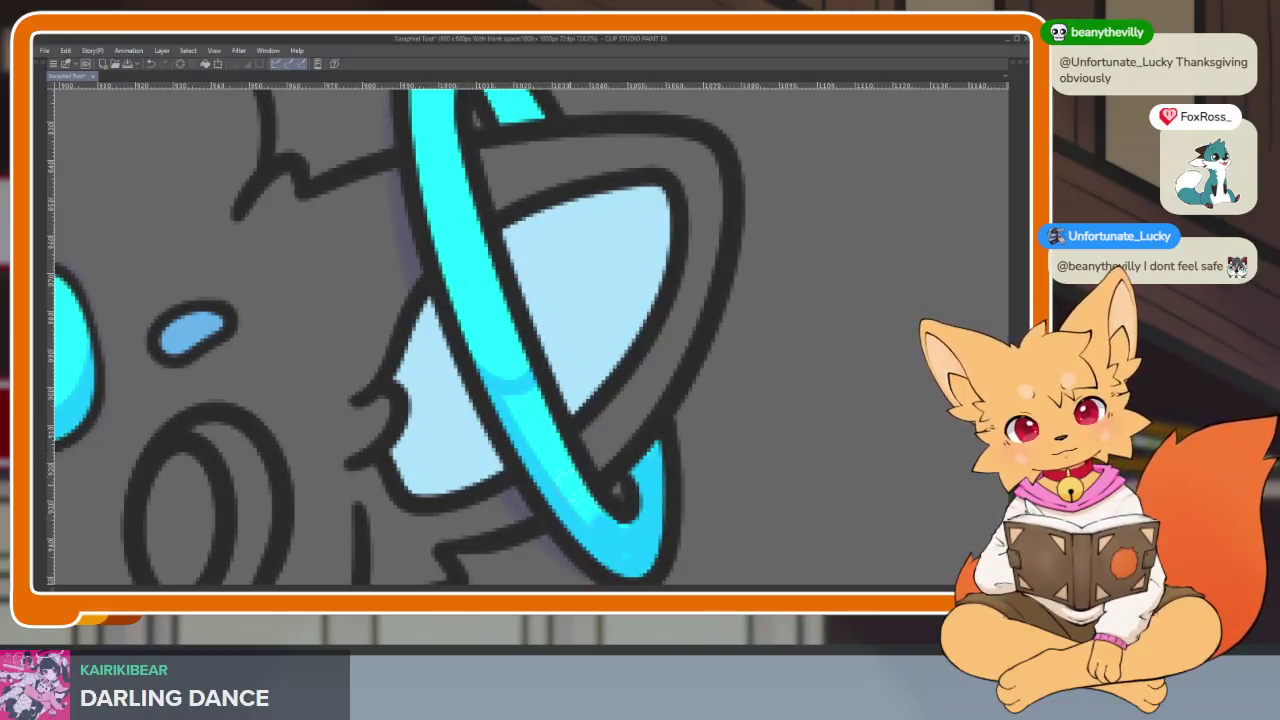
{"action": "left_click_drag", "start_coordinate": [600, 510], "coordinate": [528, 395]}
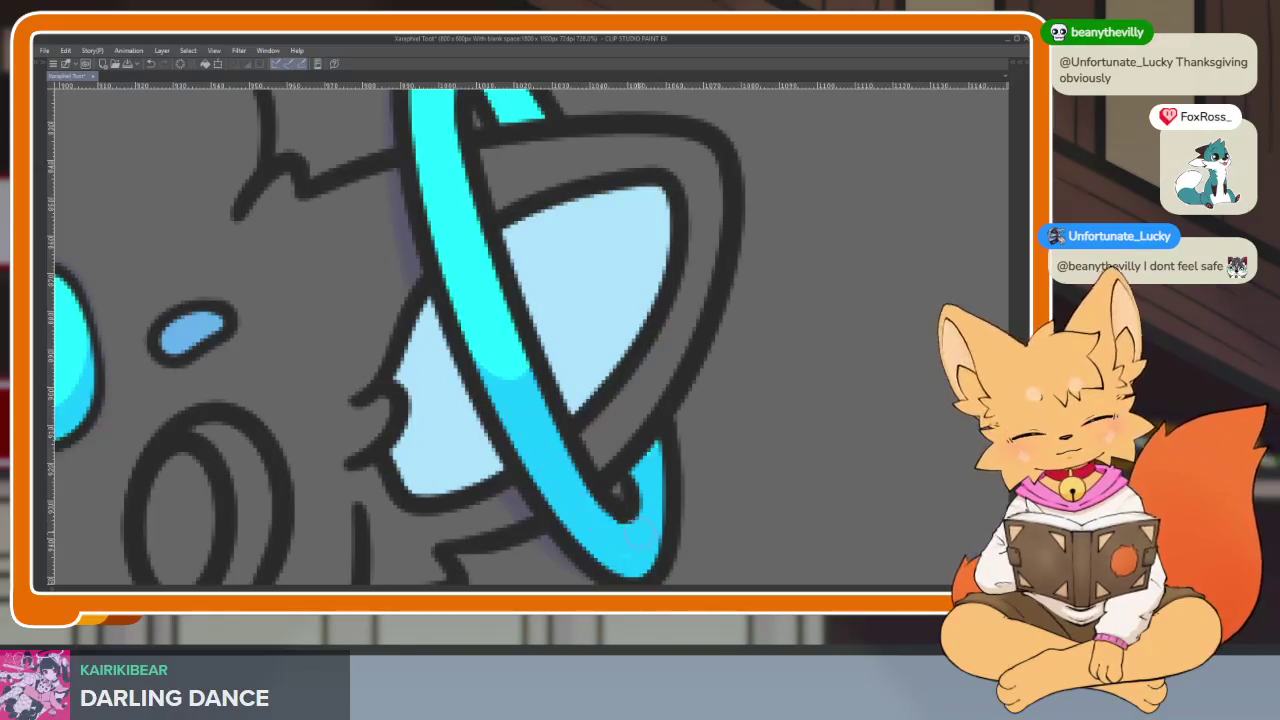
{"action": "scroll", "coordinate": [690, 450], "scroll_direction": "down", "scroll_amount": 3}
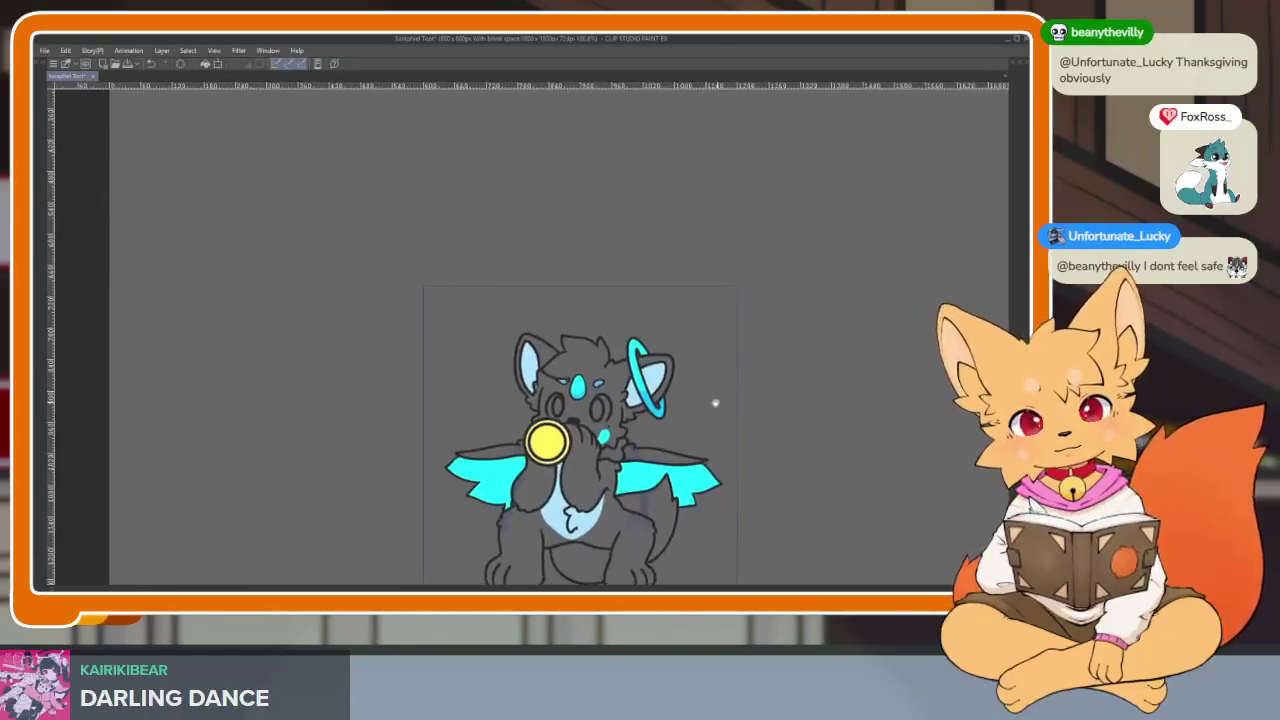
{"action": "scroll", "coordinate": [712, 404], "scroll_direction": "up", "scroll_amount": 2}
{"action": "scroll", "coordinate": [691, 405], "scroll_direction": "down", "scroll_amount": 1}
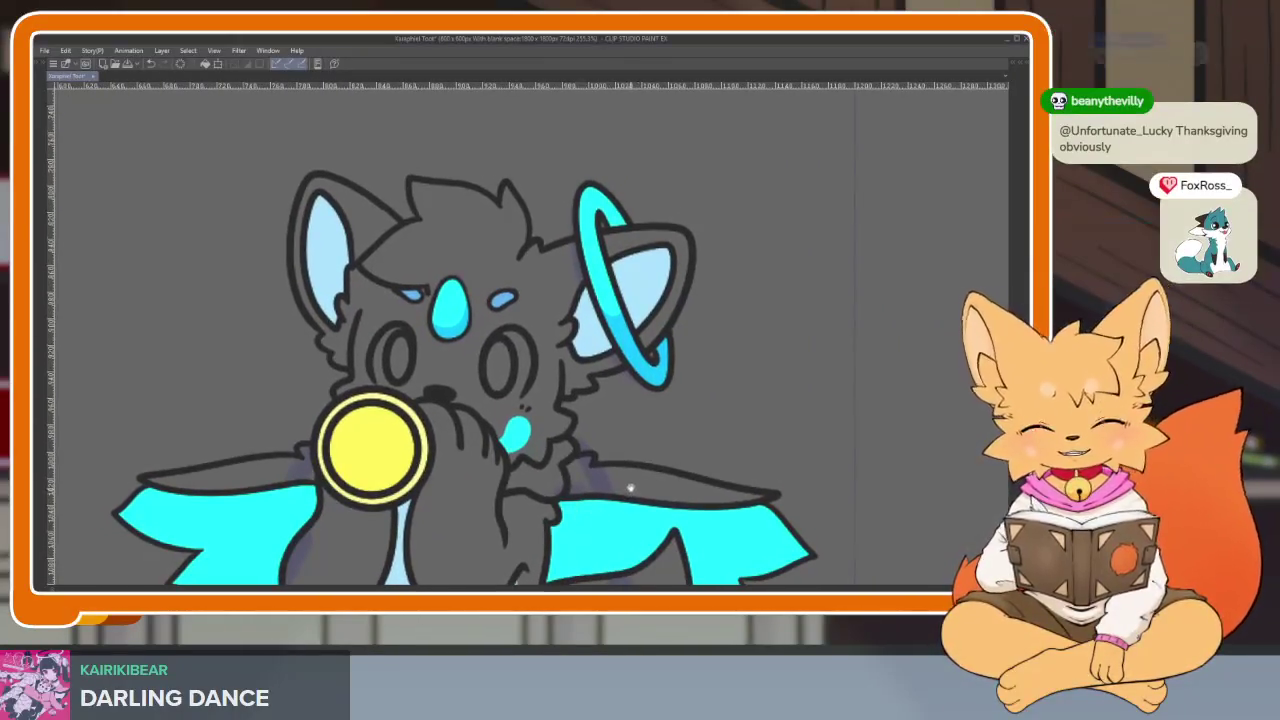
{"action": "scroll", "coordinate": [743, 510], "scroll_direction": "down", "scroll_amount": 2}
{"action": "scroll", "coordinate": [665, 502], "scroll_direction": "down", "scroll_amount": 1}
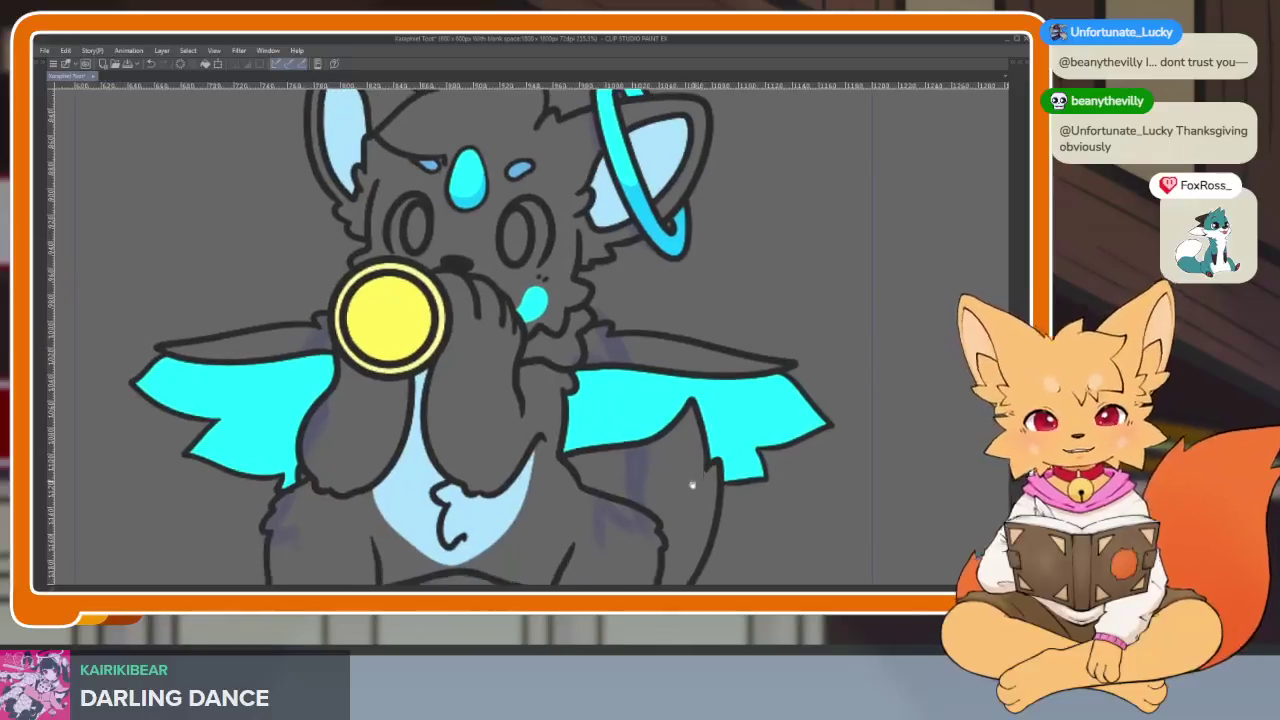
{"action": "scroll", "coordinate": [660, 470], "scroll_direction": "down", "scroll_amount": 2}
{"action": "scroll", "coordinate": [655, 430], "scroll_direction": "down", "scroll_amount": 2}
{"action": "scroll", "coordinate": [646, 396], "scroll_direction": "down", "scroll_amount": 1}
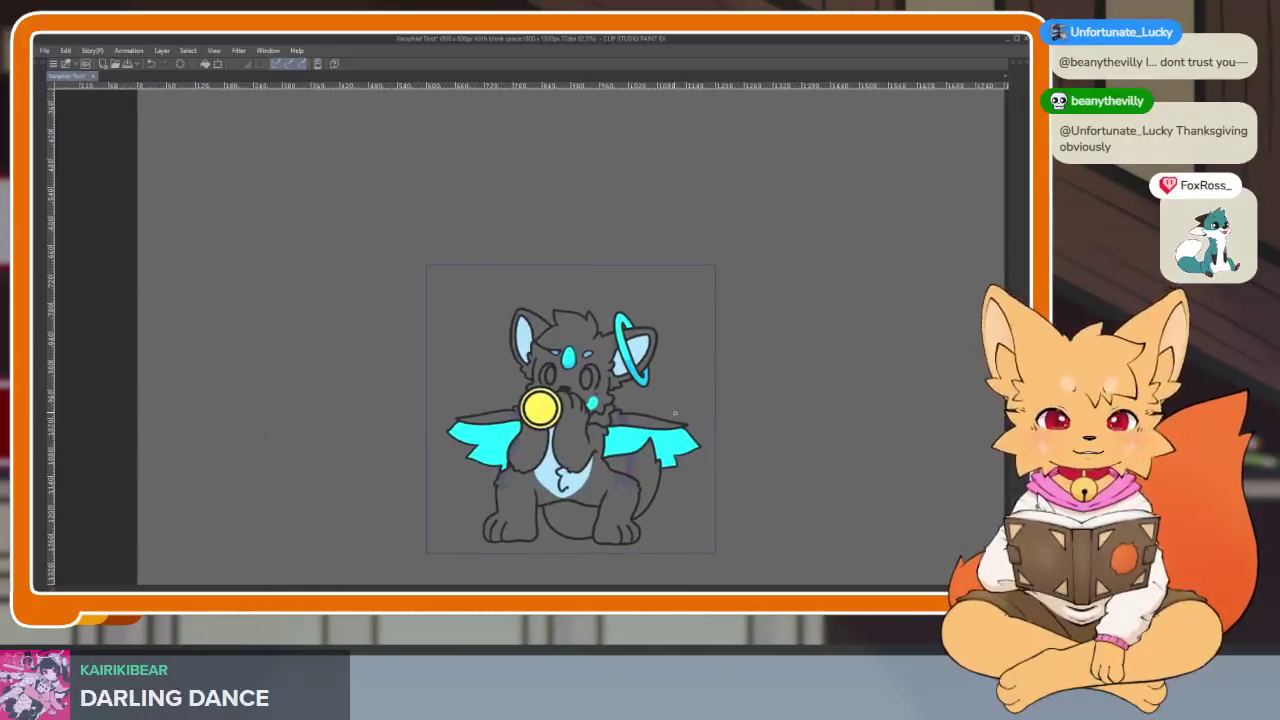
{"action": "key", "text": "Tab"}
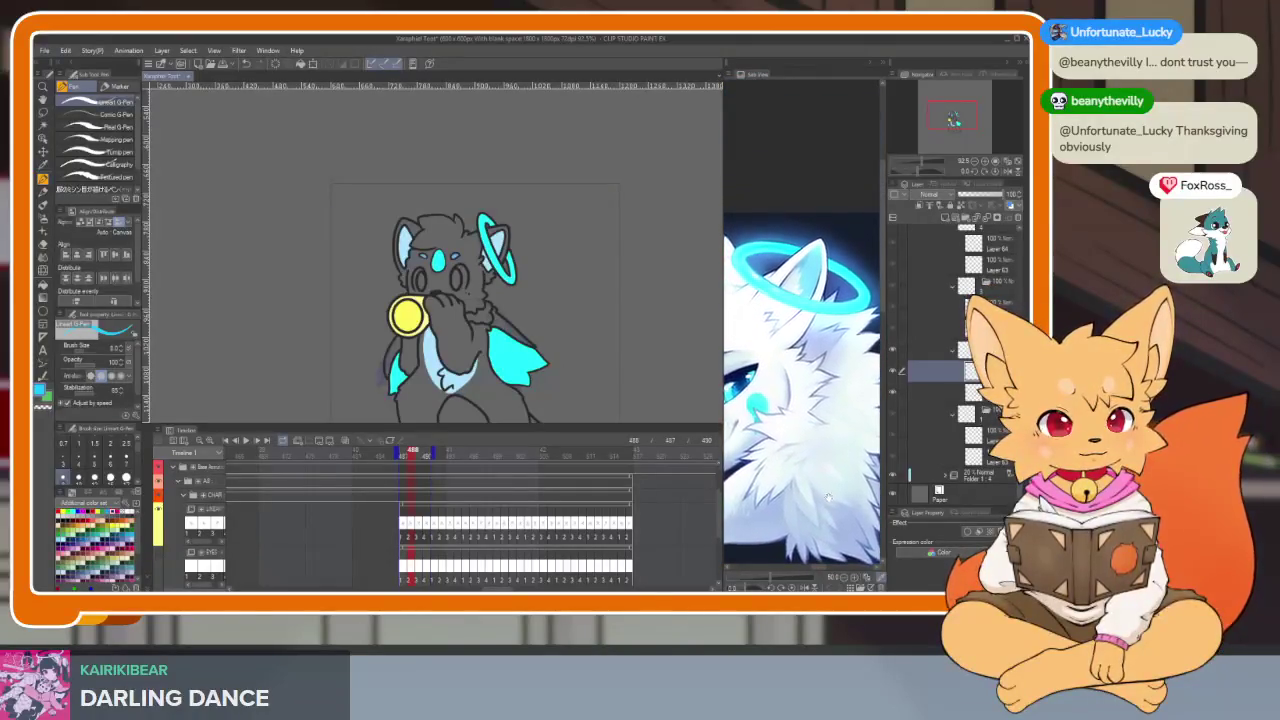
Step: Hide the panels, zoom in on the cyan forehead teardrop and erase its old shading
{"action": "key", "text": "Tab"}
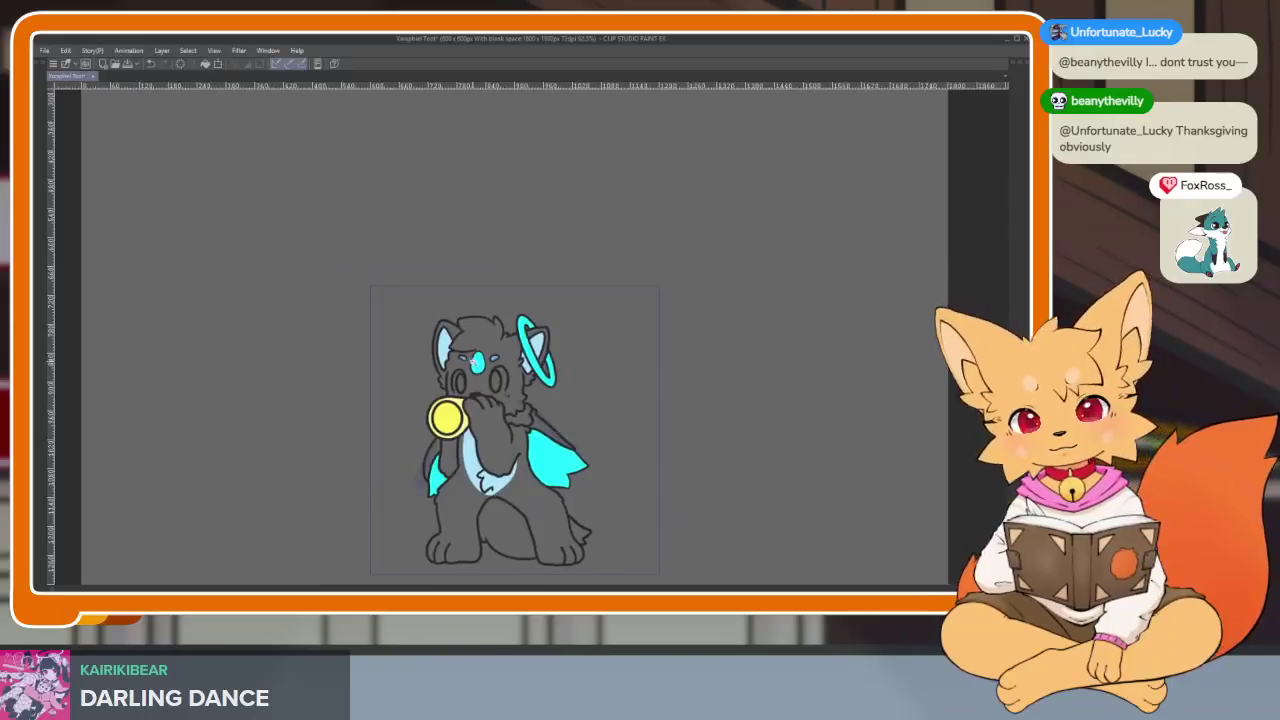
{"action": "scroll", "coordinate": [541, 397], "scroll_direction": "up", "scroll_amount": 5}
{"action": "scroll", "coordinate": [541, 397], "scroll_direction": "up", "scroll_amount": 3}
{"action": "scroll", "coordinate": [541, 397], "scroll_direction": "down", "scroll_amount": 2}
{"action": "scroll", "coordinate": [541, 397], "scroll_direction": "up", "scroll_amount": 2}
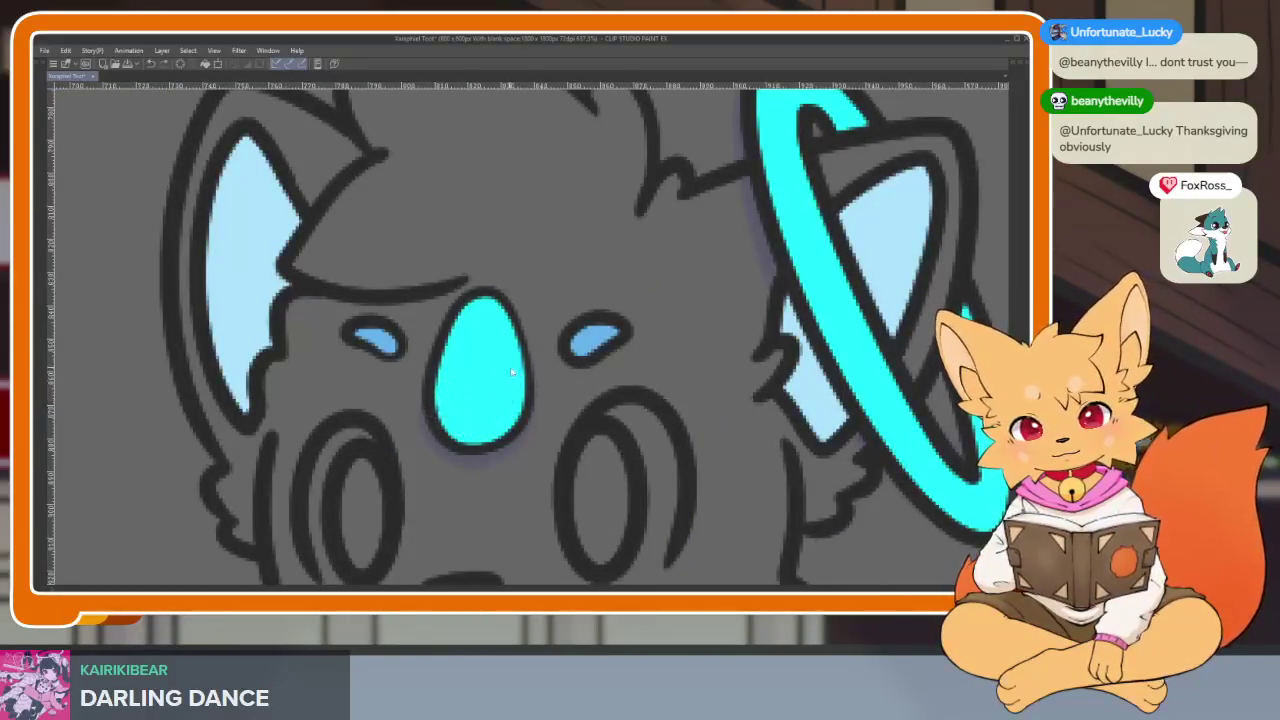
{"action": "scroll", "coordinate": [520, 390], "scroll_direction": "down", "scroll_amount": 2}
{"action": "scroll", "coordinate": [537, 406], "scroll_direction": "down", "scroll_amount": 3}
{"action": "scroll", "coordinate": [600, 350], "scroll_direction": "up", "scroll_amount": 1}
{"action": "scroll", "coordinate": [692, 303], "scroll_direction": "up", "scroll_amount": 1}
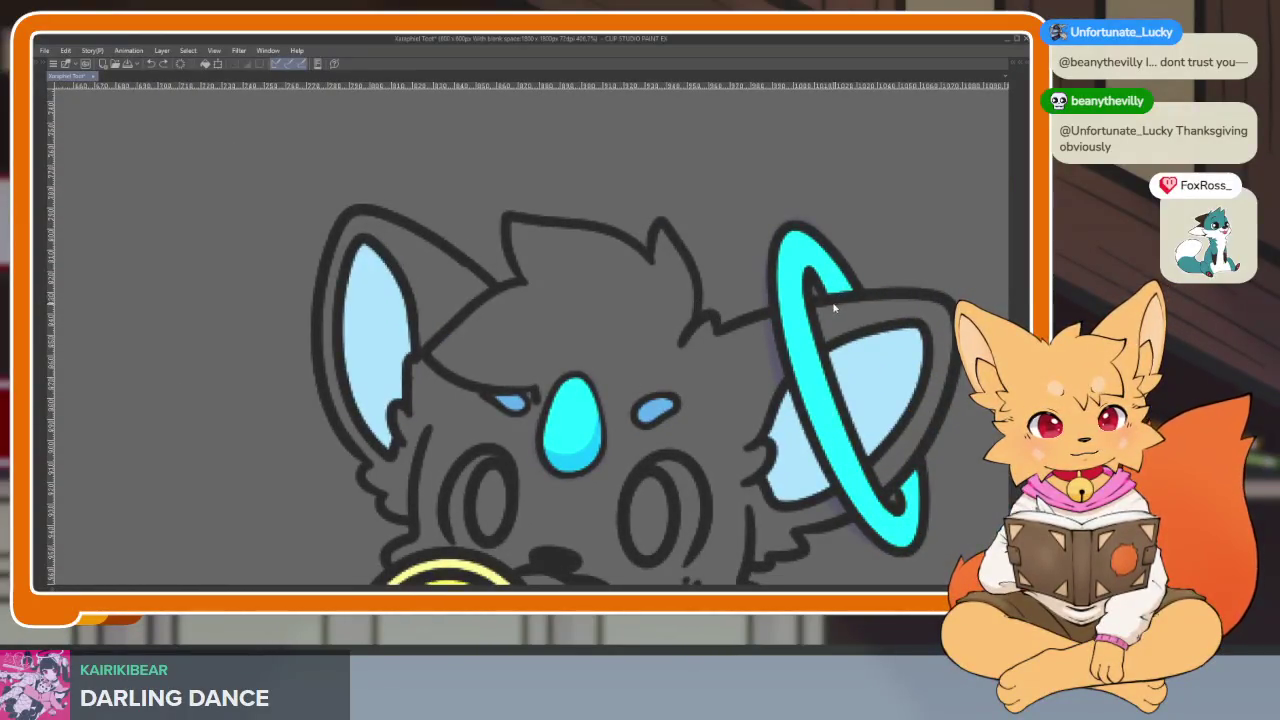
{"action": "scroll", "coordinate": [629, 491], "scroll_direction": "up", "scroll_amount": 2}
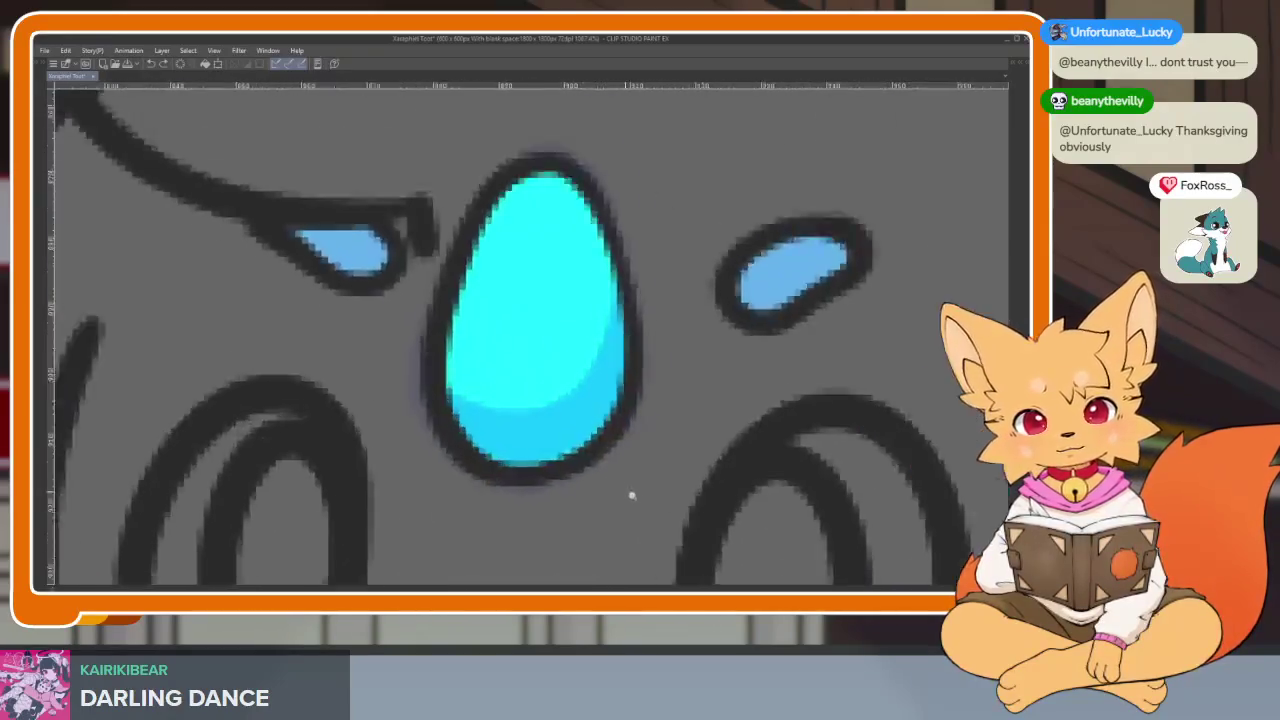
{"action": "scroll", "coordinate": [640, 450], "scroll_direction": "up", "scroll_amount": 1}
{"action": "left_click_drag", "start_coordinate": [651, 423], "coordinate": [620, 380]}
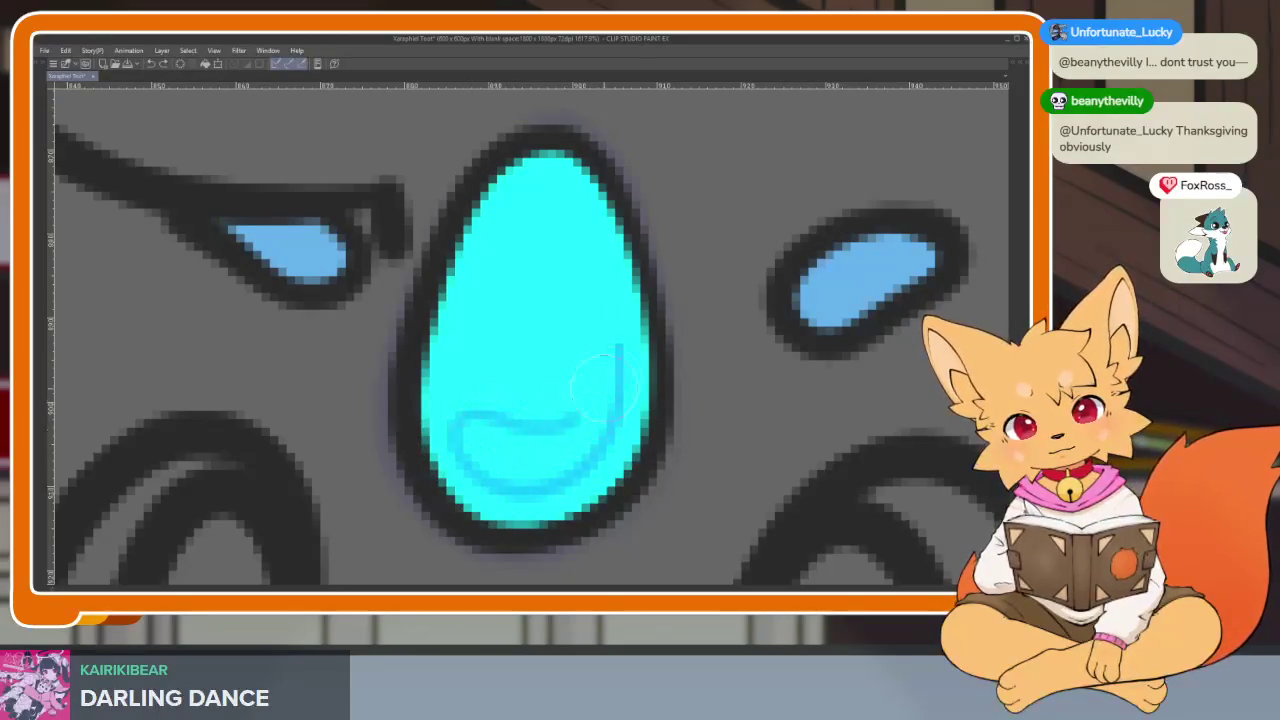
Step: Paint a darker blue shading stroke along the teardrop's bottom
{"action": "left_click_drag", "start_coordinate": [612, 322], "coordinate": [476, 426]}
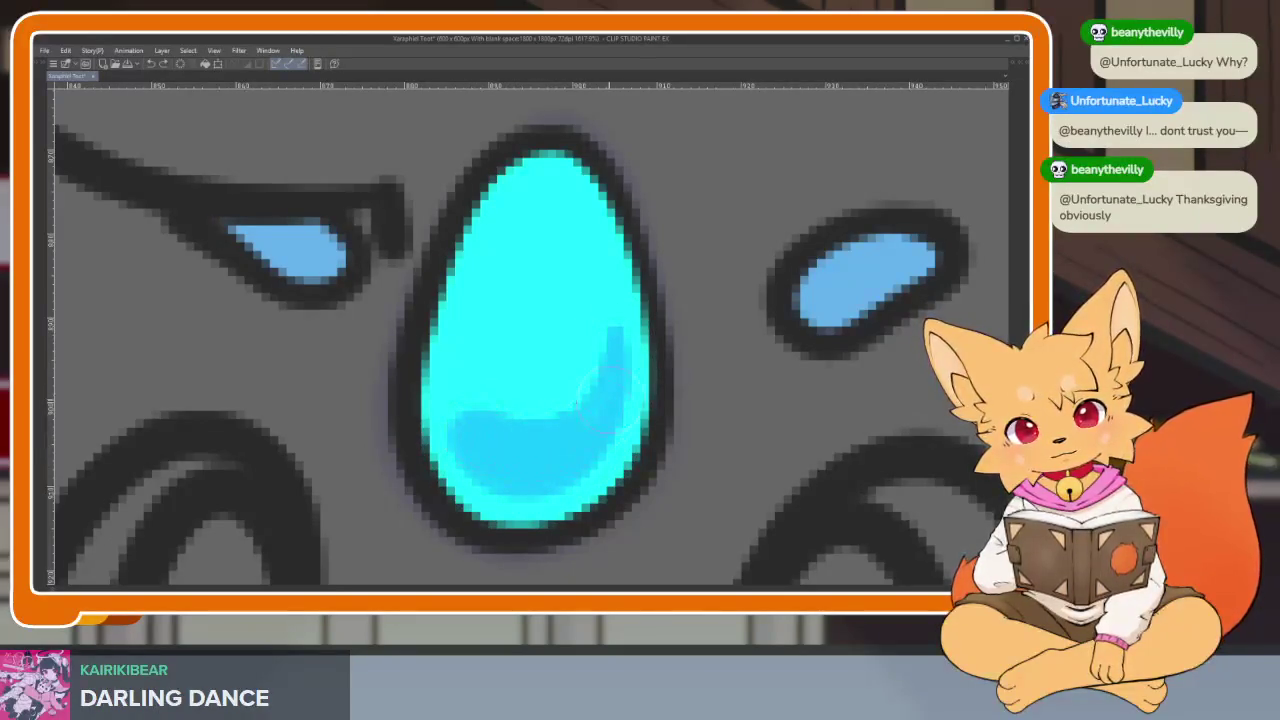
{"action": "scroll", "coordinate": [651, 440], "scroll_direction": "down", "scroll_amount": 3}
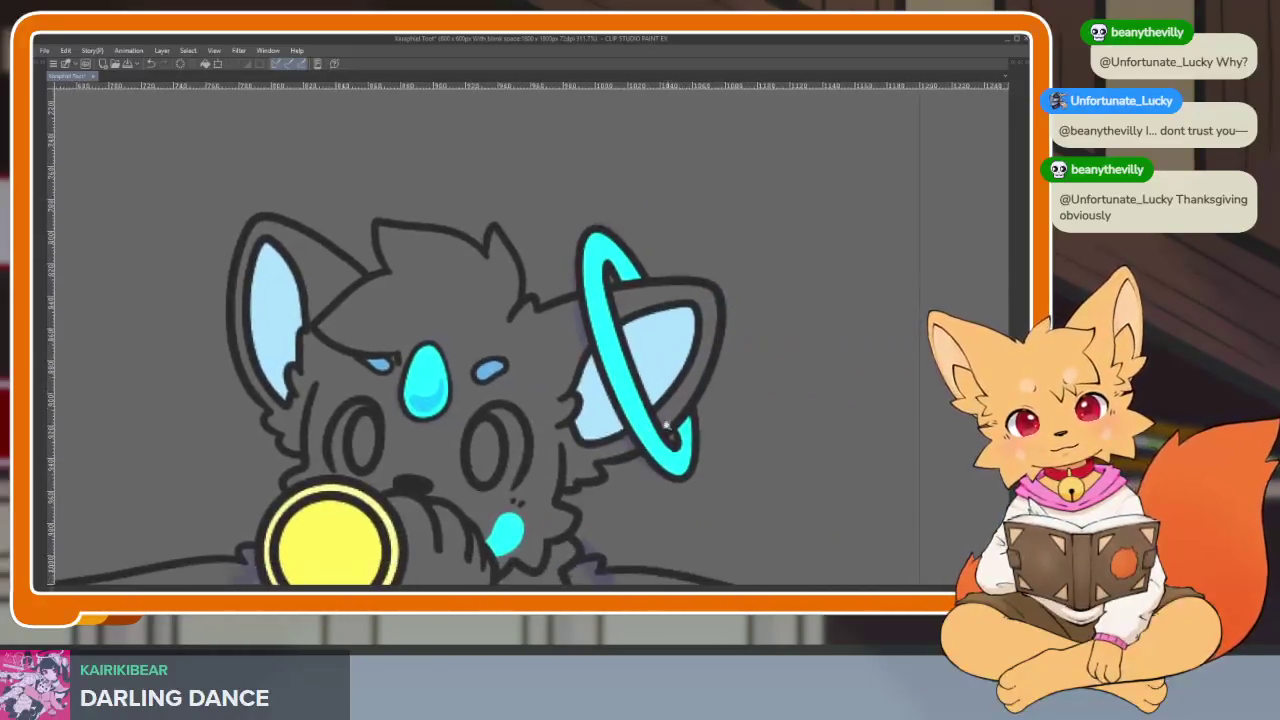
{"action": "scroll", "coordinate": [566, 380], "scroll_direction": "up", "scroll_amount": 3}
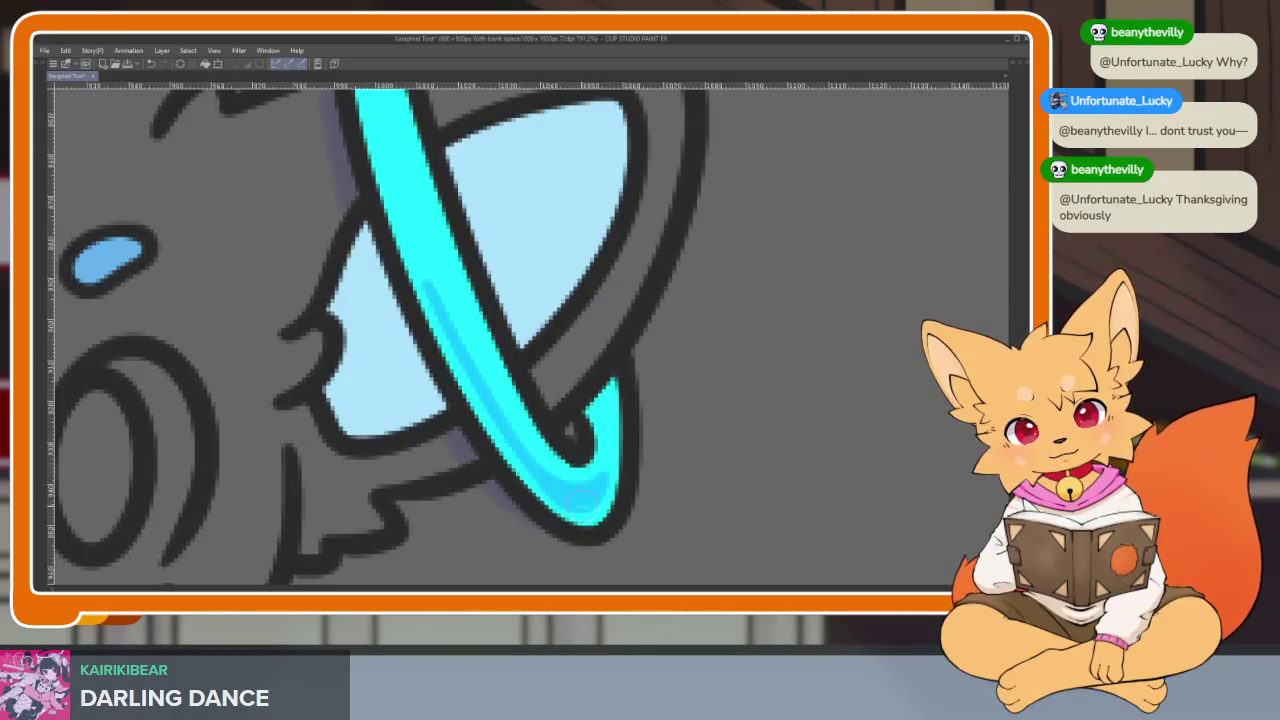
Step: Add a curved darker blue stroke along the lower-left inside of the forehead drop
{"action": "scroll", "coordinate": [714, 423], "scroll_direction": "down", "scroll_amount": 5}
{"action": "scroll", "coordinate": [674, 423], "scroll_direction": "up", "scroll_amount": 1}
{"action": "scroll", "coordinate": [680, 463], "scroll_direction": "up", "scroll_amount": 2}
{"action": "scroll", "coordinate": [664, 440], "scroll_direction": "down", "scroll_amount": 1}
{"action": "scroll", "coordinate": [700, 380], "scroll_direction": "up", "scroll_amount": 1}
{"action": "scroll", "coordinate": [586, 406], "scroll_direction": "up", "scroll_amount": 1}
{"action": "scroll", "coordinate": [498, 432], "scroll_direction": "up", "scroll_amount": 2}
{"action": "scroll", "coordinate": [480, 410], "scroll_direction": "up", "scroll_amount": 1}
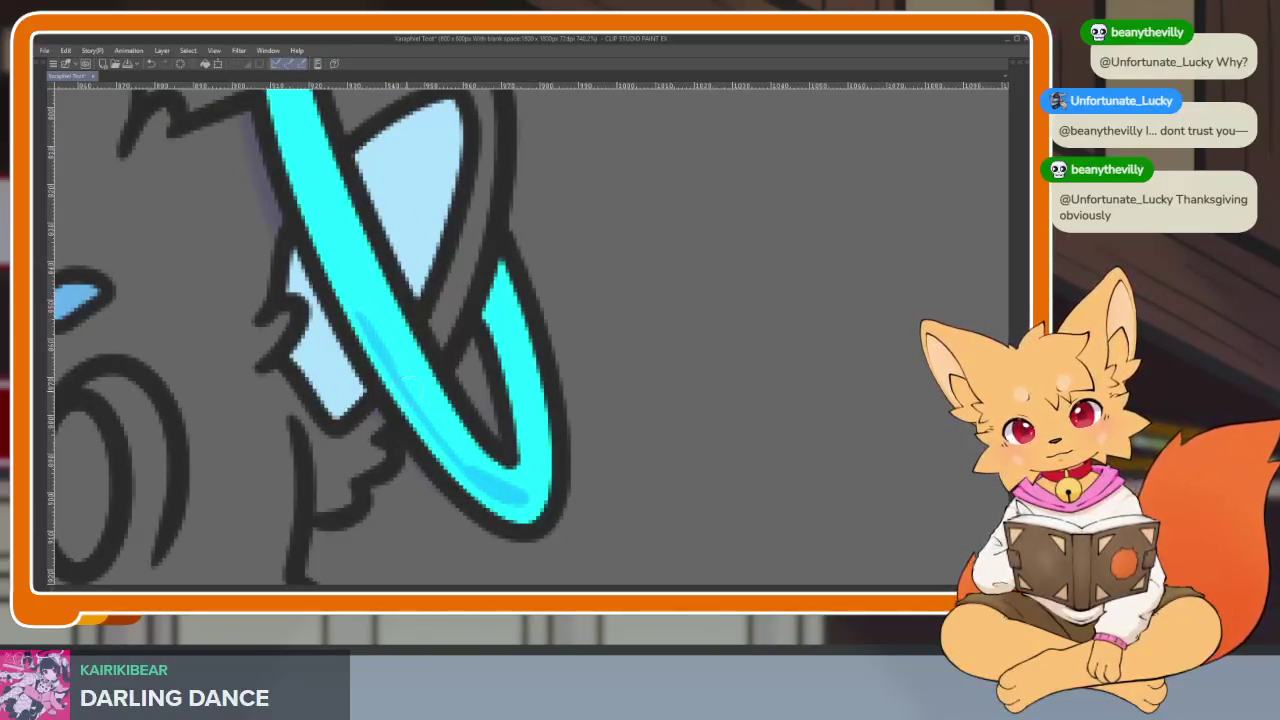
{"action": "scroll", "coordinate": [553, 490], "scroll_direction": "down", "scroll_amount": 4}
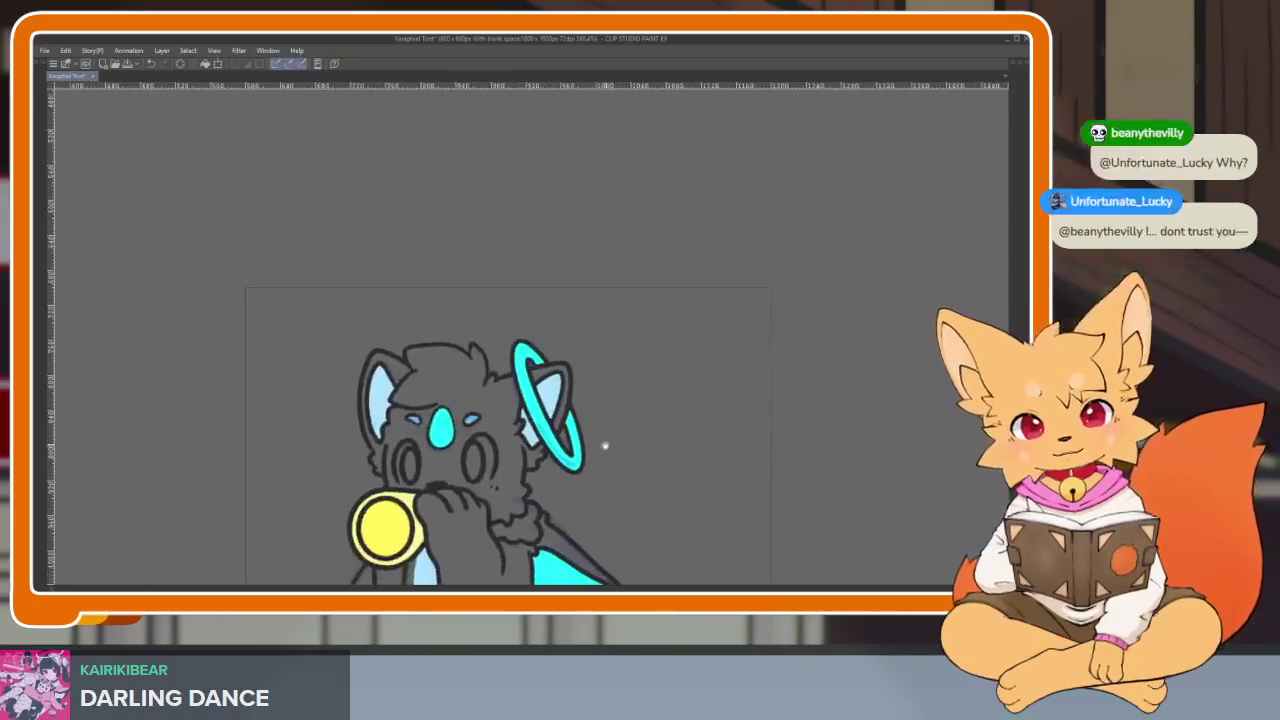
{"action": "scroll", "coordinate": [603, 443], "scroll_direction": "up", "scroll_amount": 2}
{"action": "scroll", "coordinate": [505, 477], "scroll_direction": "up", "scroll_amount": 2}
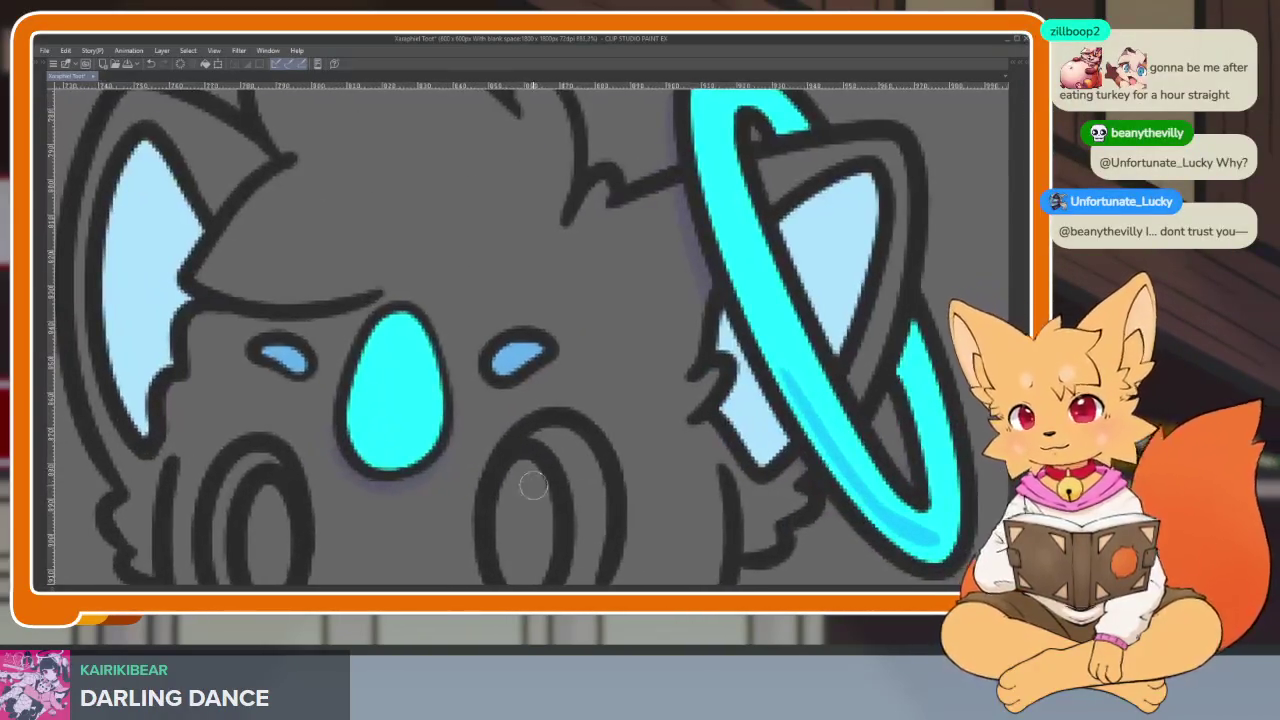
{"action": "scroll", "coordinate": [526, 480], "scroll_direction": "up", "scroll_amount": 1}
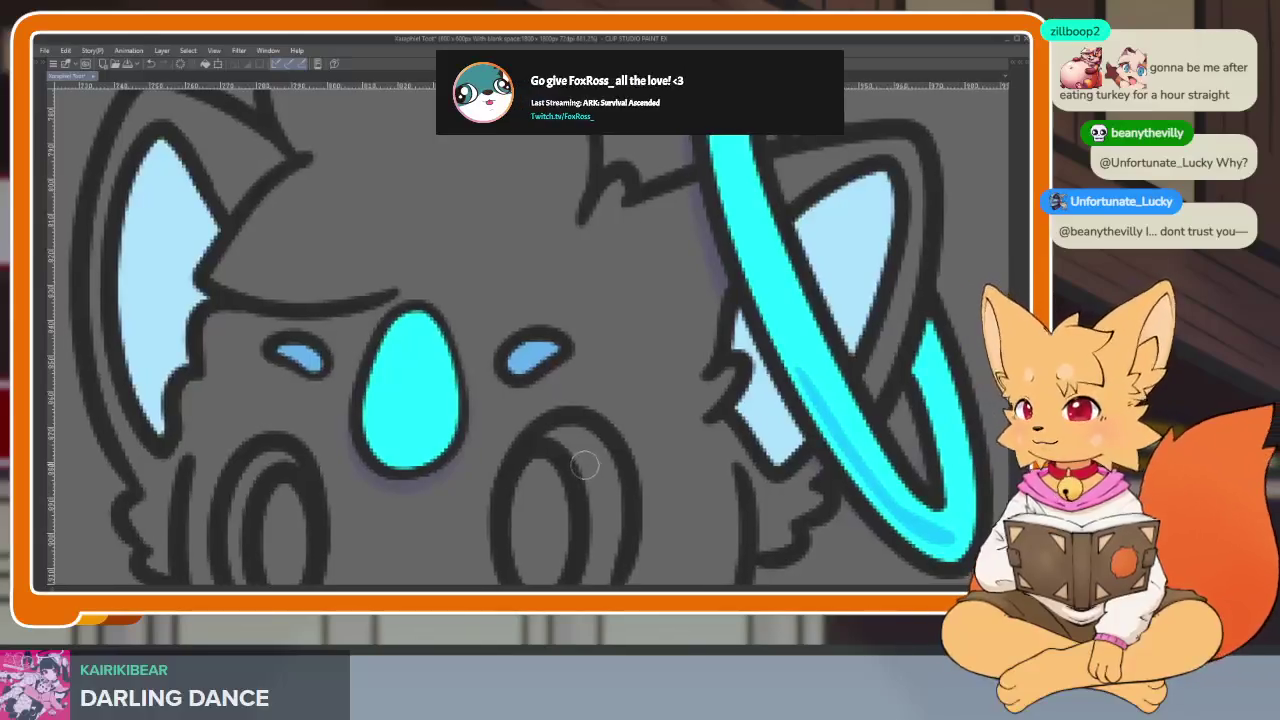
{"action": "scroll", "coordinate": [555, 487], "scroll_direction": "down", "scroll_amount": 1}
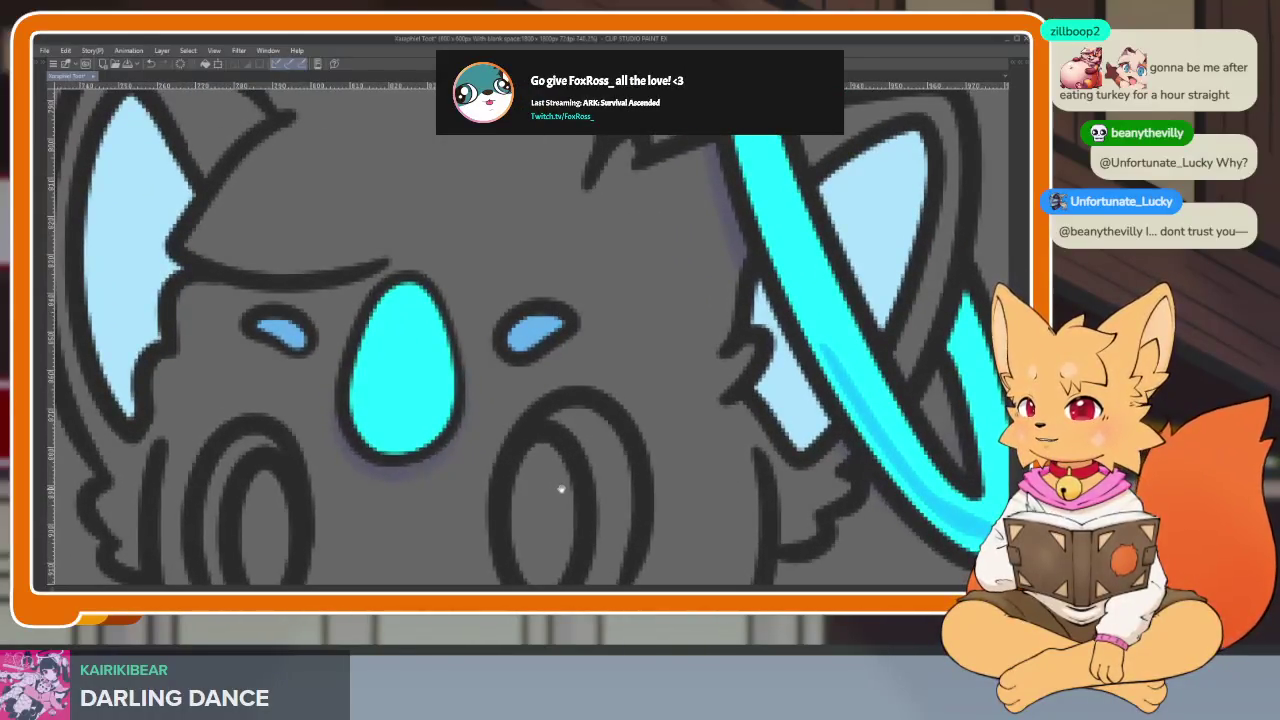
{"action": "scroll", "coordinate": [480, 425], "scroll_direction": "up", "scroll_amount": 2}
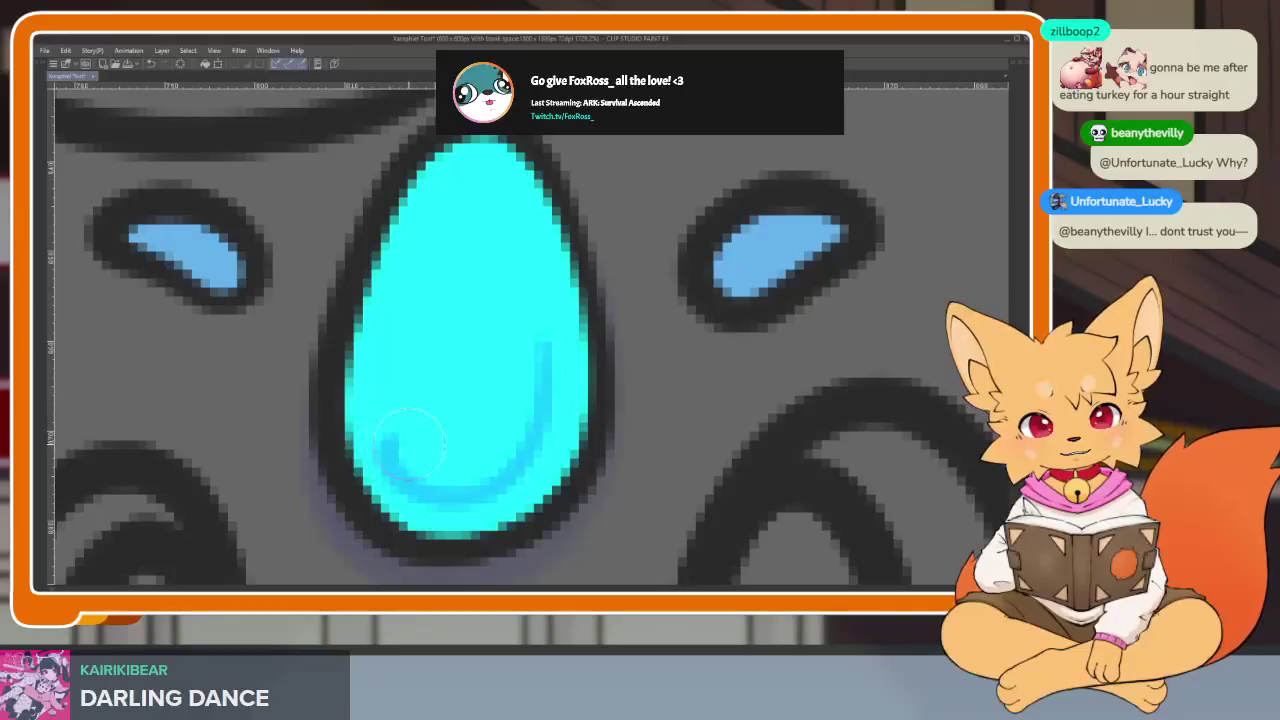
{"action": "left_click_drag", "start_coordinate": [520, 455], "coordinate": [400, 445]}
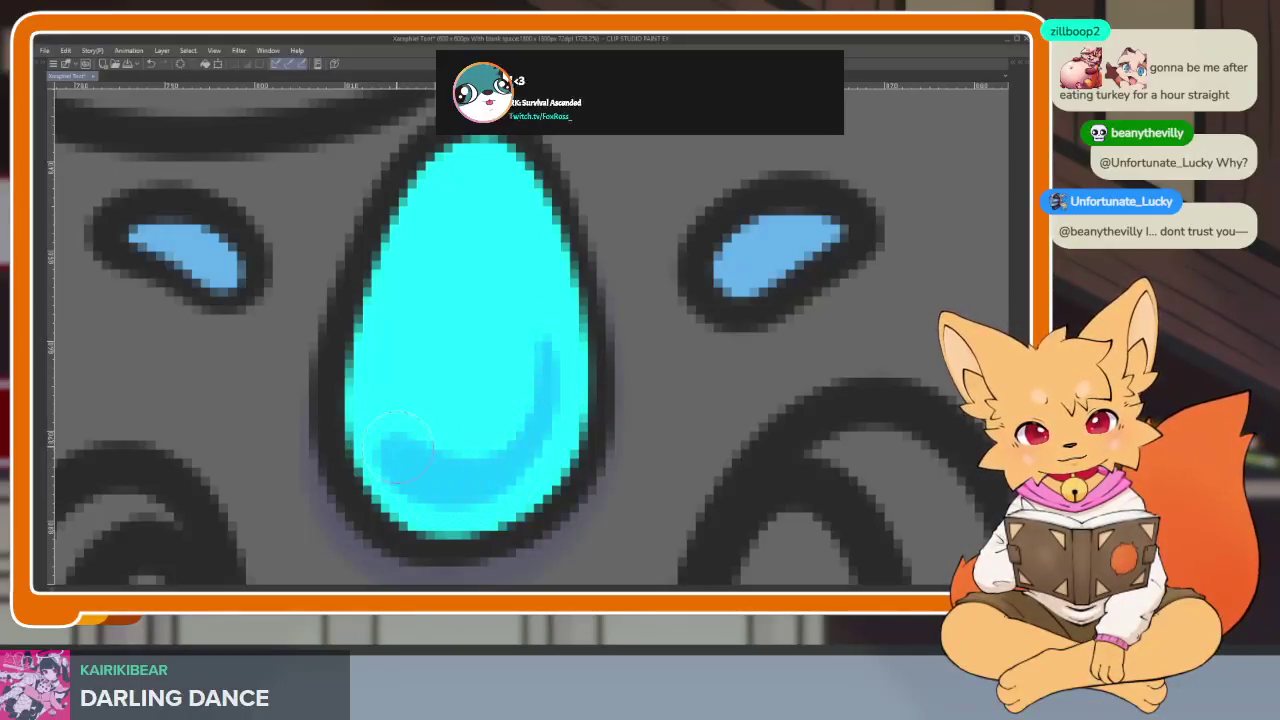
{"action": "scroll", "coordinate": [633, 435], "scroll_direction": "down", "scroll_amount": 3}
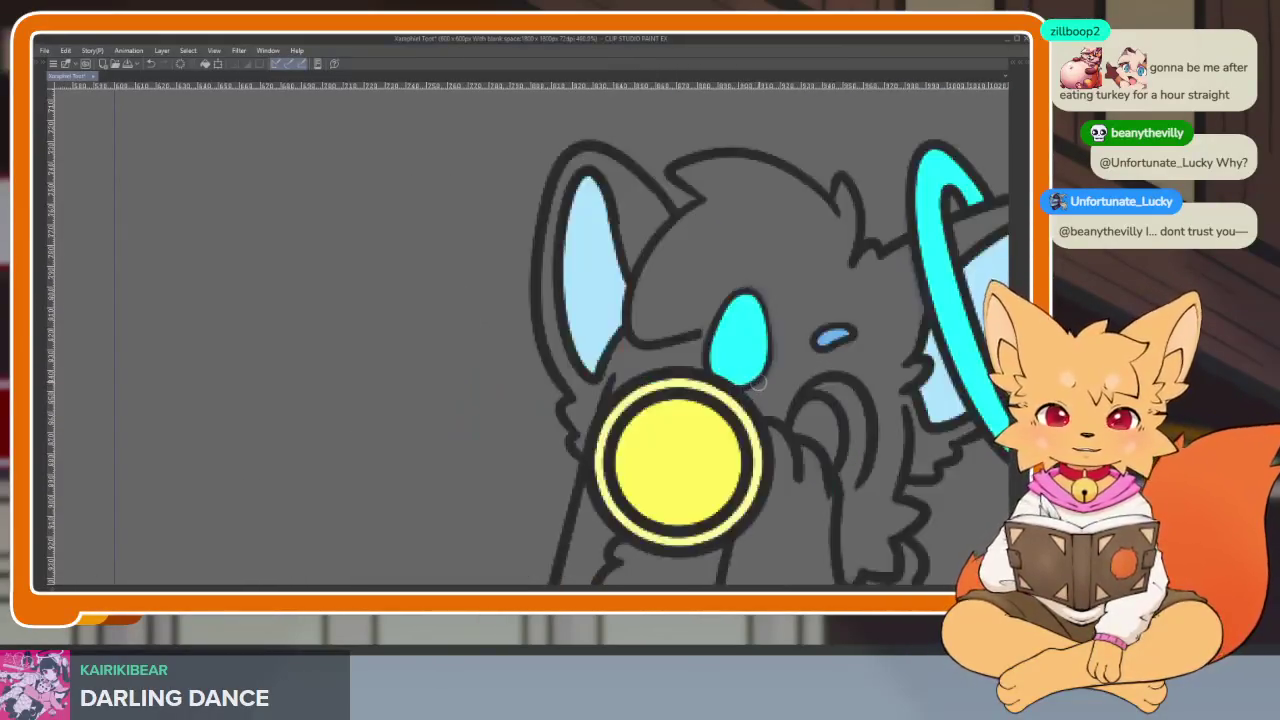
{"action": "scroll", "coordinate": [700, 440], "scroll_direction": "up", "scroll_amount": 3}
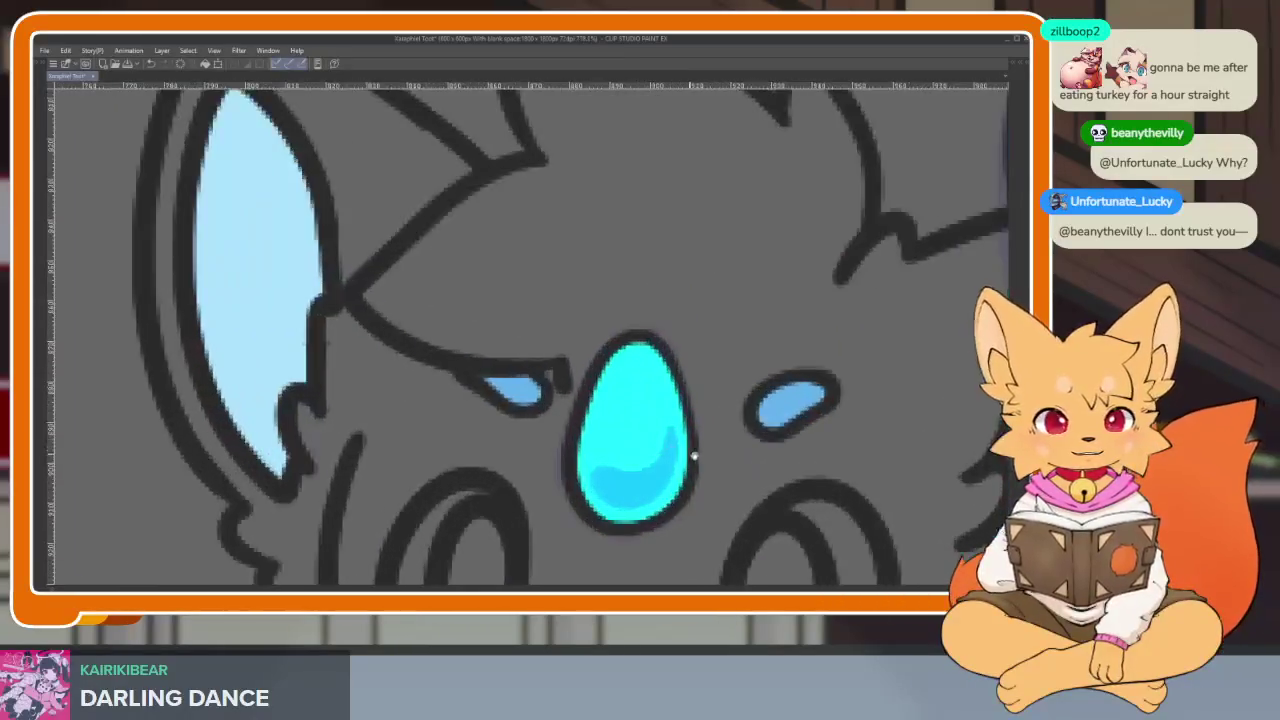
{"action": "scroll", "coordinate": [685, 440], "scroll_direction": "up", "scroll_amount": 1}
{"action": "scroll", "coordinate": [611, 408], "scroll_direction": "up", "scroll_amount": 2}
{"action": "scroll", "coordinate": [611, 408], "scroll_direction": "down", "scroll_amount": 1}
{"action": "scroll", "coordinate": [534, 383], "scroll_direction": "up", "scroll_amount": 2}
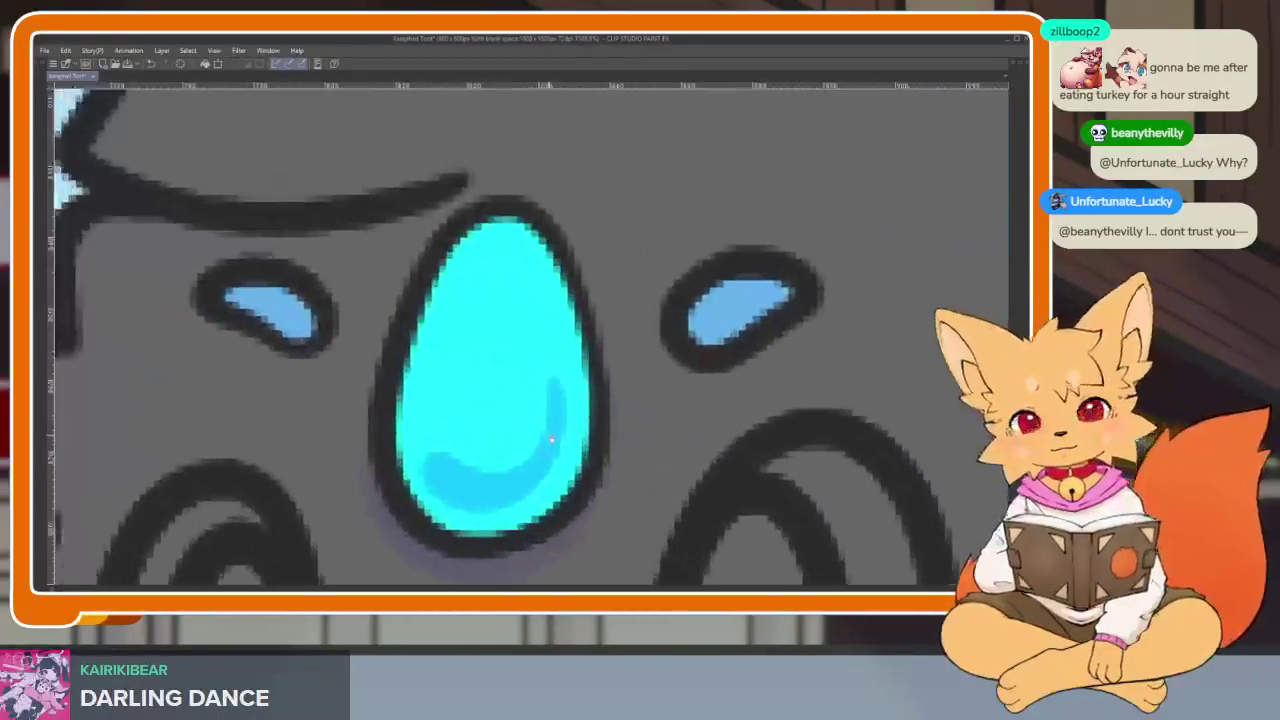
{"action": "scroll", "coordinate": [552, 375], "scroll_direction": "up", "scroll_amount": 1}
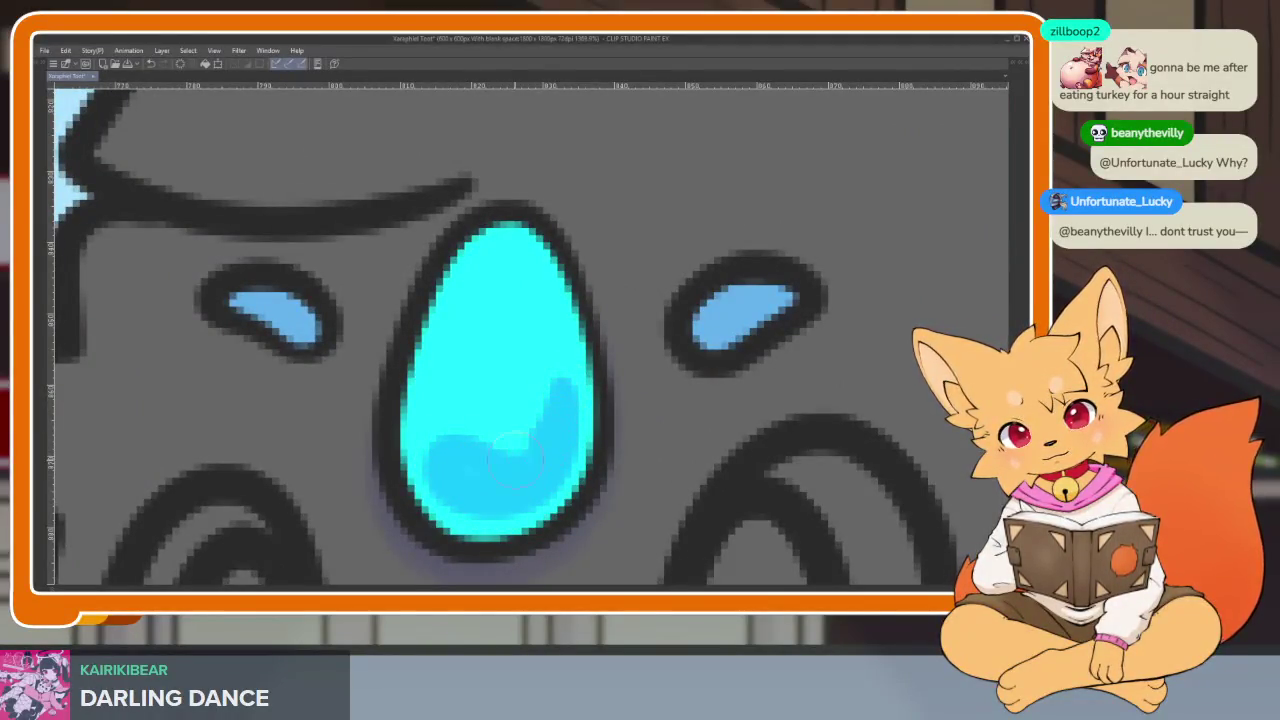
{"action": "scroll", "coordinate": [613, 479], "scroll_direction": "down", "scroll_amount": 5}
{"action": "mouse_move", "coordinate": [701, 341]}
{"action": "left_mouse_down"}
{"action": "mouse_move", "coordinate": [811, 396]}
{"action": "mouse_move", "coordinate": [650, 320]}
{"action": "left_mouse_up"}
{"action": "scroll", "coordinate": [851, 420], "scroll_direction": "up", "scroll_amount": 1}
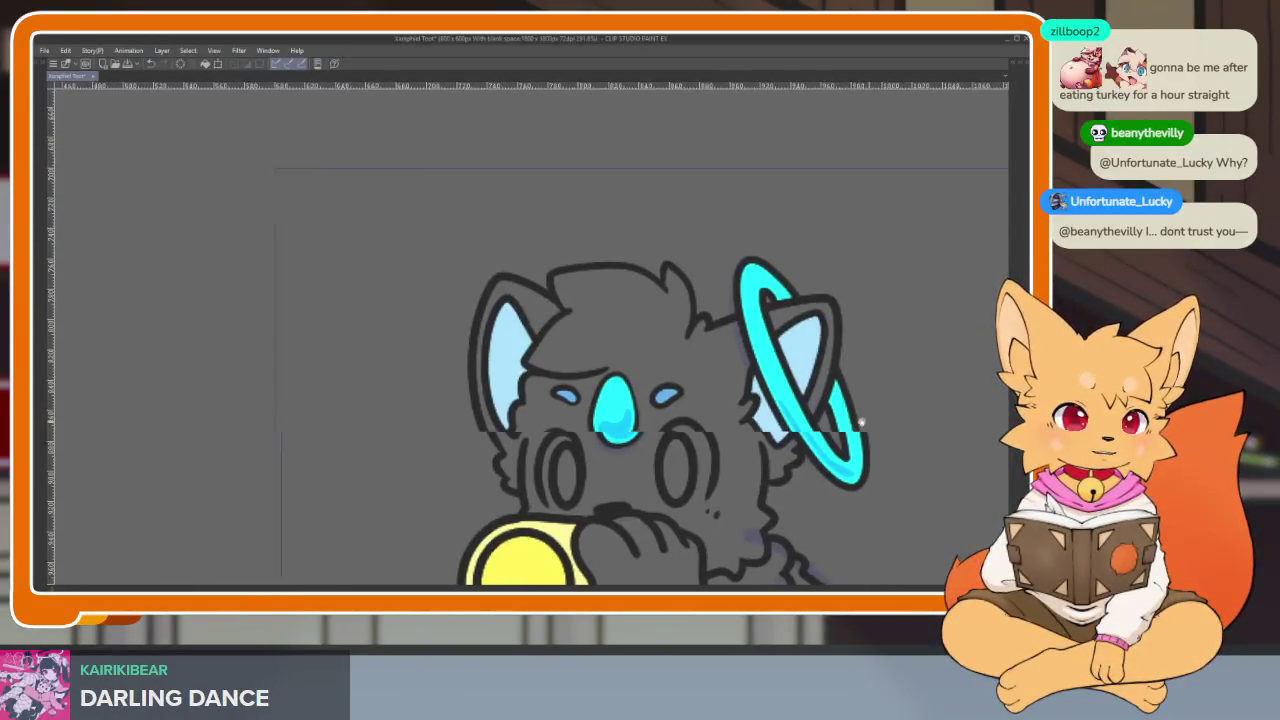
{"action": "scroll", "coordinate": [737, 457], "scroll_direction": "up", "scroll_amount": 1}
{"action": "scroll", "coordinate": [767, 471], "scroll_direction": "up", "scroll_amount": 2}
{"action": "left_click_drag", "start_coordinate": [767, 471], "coordinate": [672, 501]}
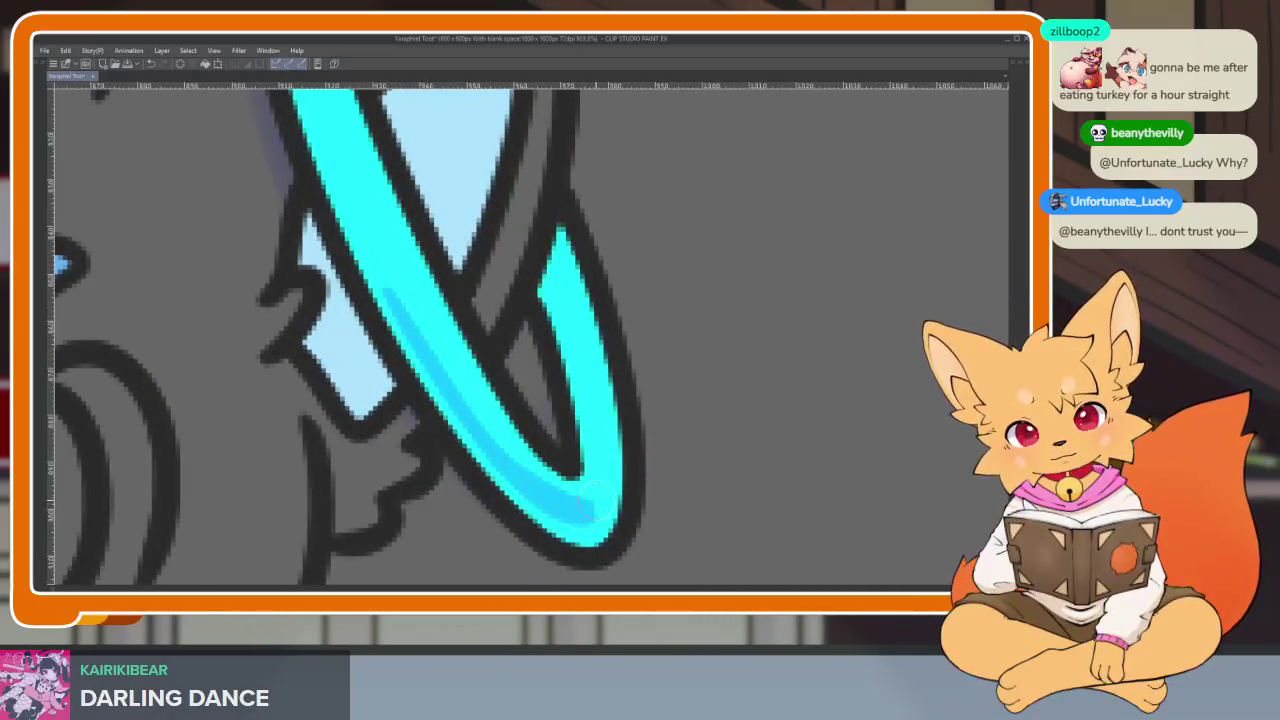
{"action": "scroll", "coordinate": [669, 491], "scroll_direction": "down", "scroll_amount": 4}
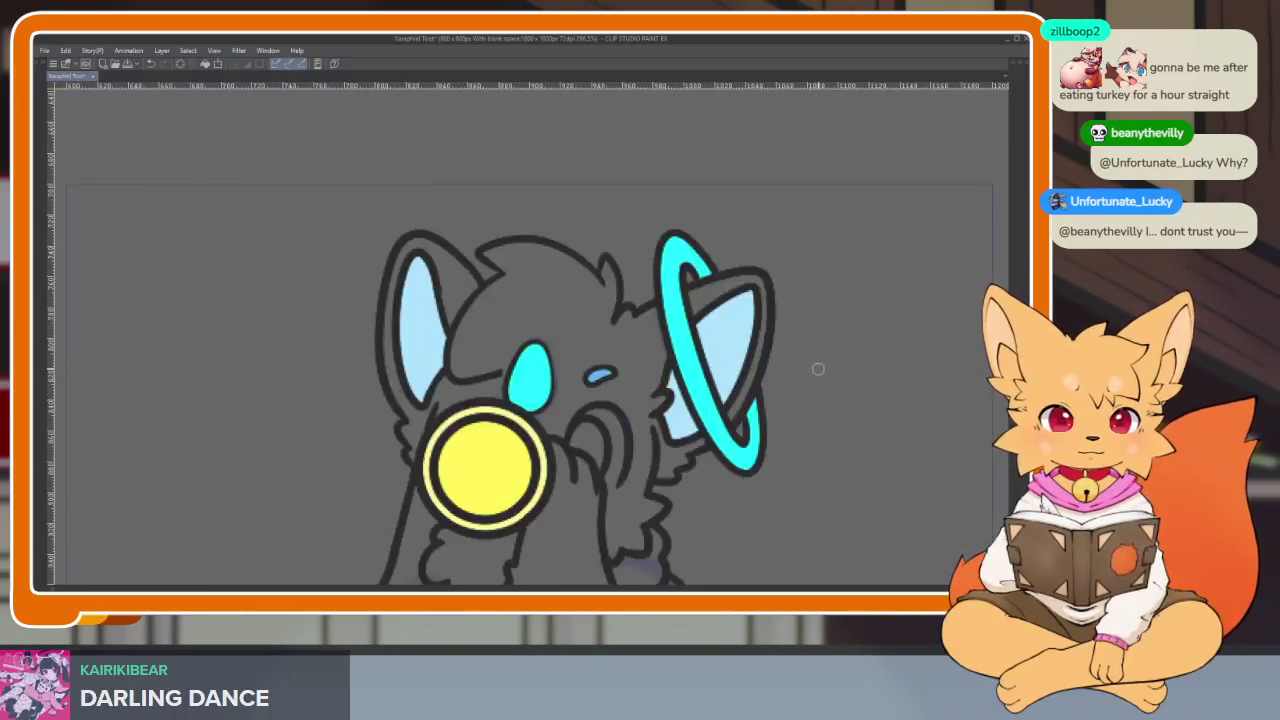
{"action": "scroll", "coordinate": [529, 466], "scroll_direction": "up", "scroll_amount": 5}
Step: Paint blue shading along the bottom inside of the cyan forehead drop
{"action": "scroll", "coordinate": [548, 437], "scroll_direction": "up", "scroll_amount": 2}
{"action": "scroll", "coordinate": [747, 460], "scroll_direction": "up", "scroll_amount": 1}
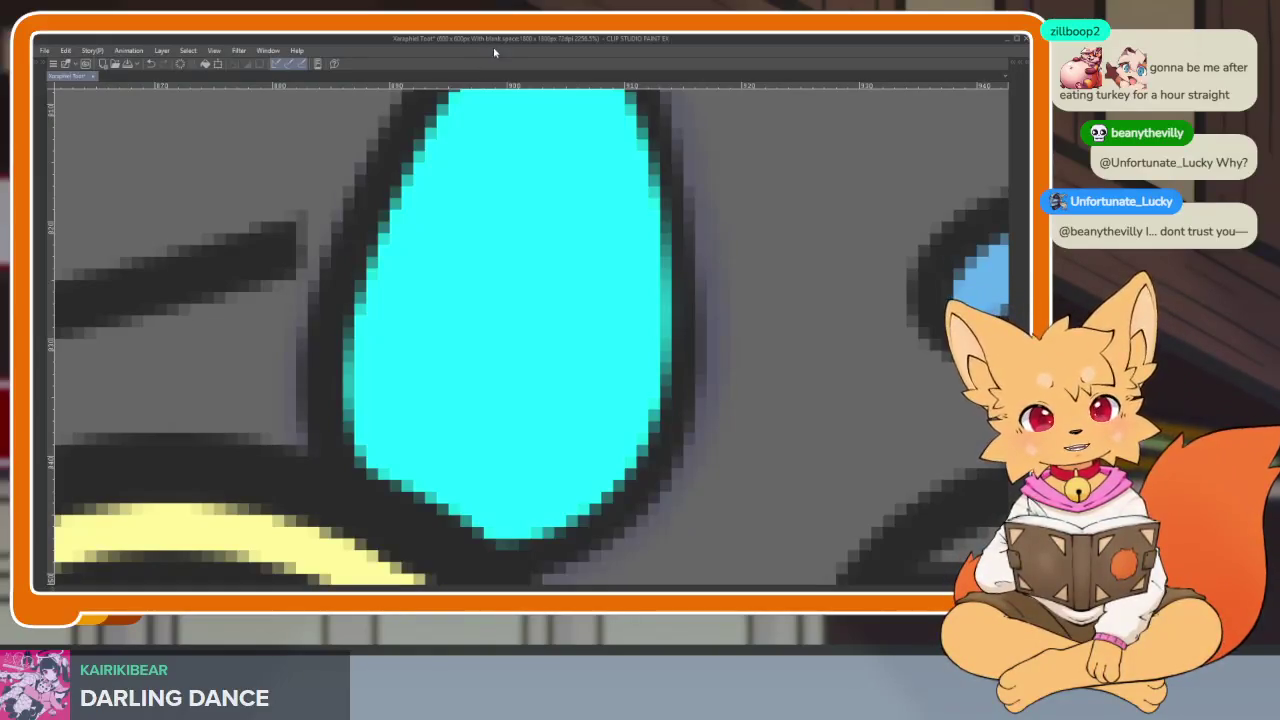
{"action": "scroll", "coordinate": [677, 430], "scroll_direction": "down", "scroll_amount": 2}
{"action": "scroll", "coordinate": [677, 430], "scroll_direction": "up", "scroll_amount": 2}
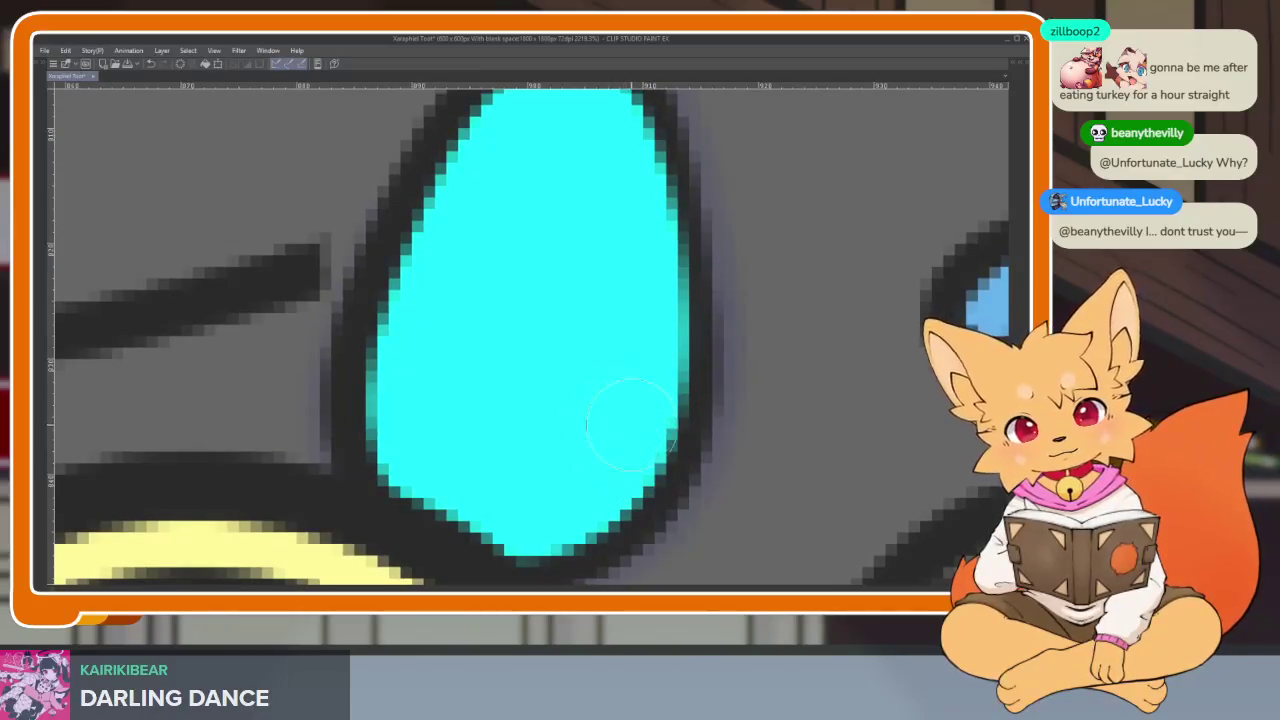
{"action": "scroll", "coordinate": [640, 410], "scroll_direction": "down", "scroll_amount": 5}
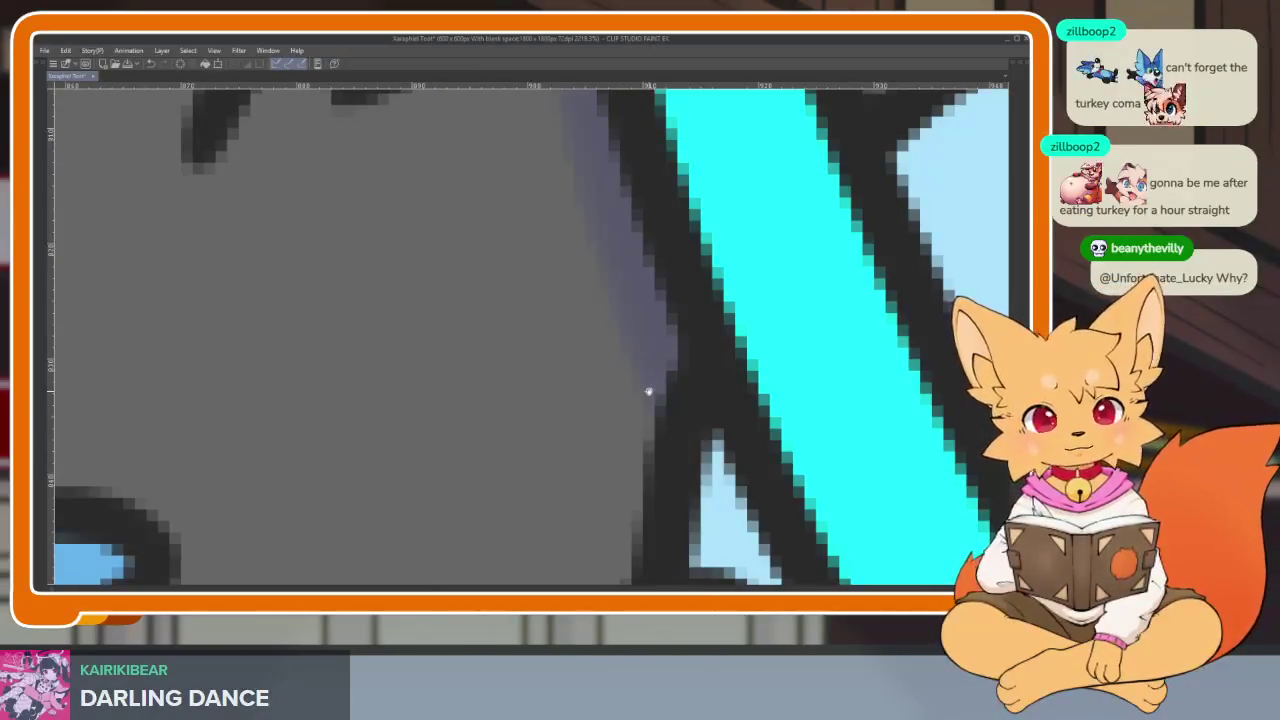
{"action": "scroll", "coordinate": [648, 391], "scroll_direction": "down", "scroll_amount": 3}
{"action": "scroll", "coordinate": [849, 297], "scroll_direction": "down", "scroll_amount": 3}
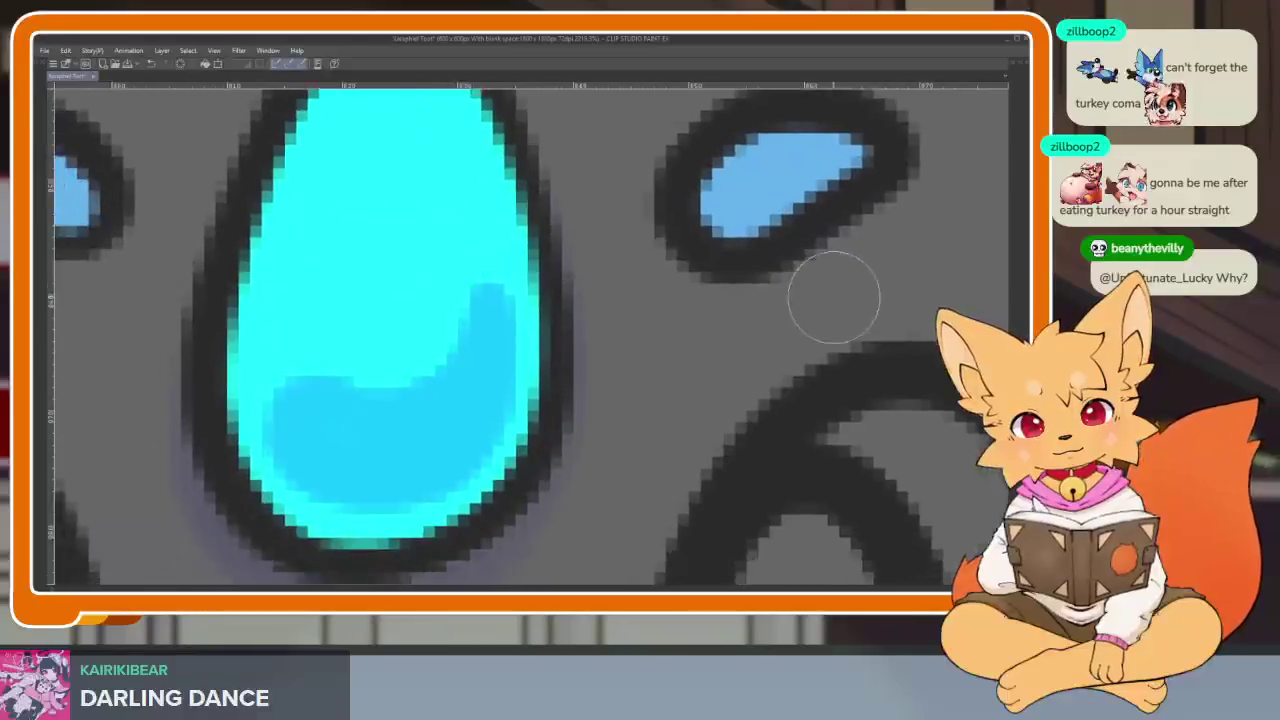
{"action": "scroll", "coordinate": [834, 297], "scroll_direction": "down", "scroll_amount": 3}
{"action": "scroll", "coordinate": [700, 360], "scroll_direction": "down", "scroll_amount": 3}
{"action": "scroll", "coordinate": [600, 425], "scroll_direction": "up", "scroll_amount": 3}
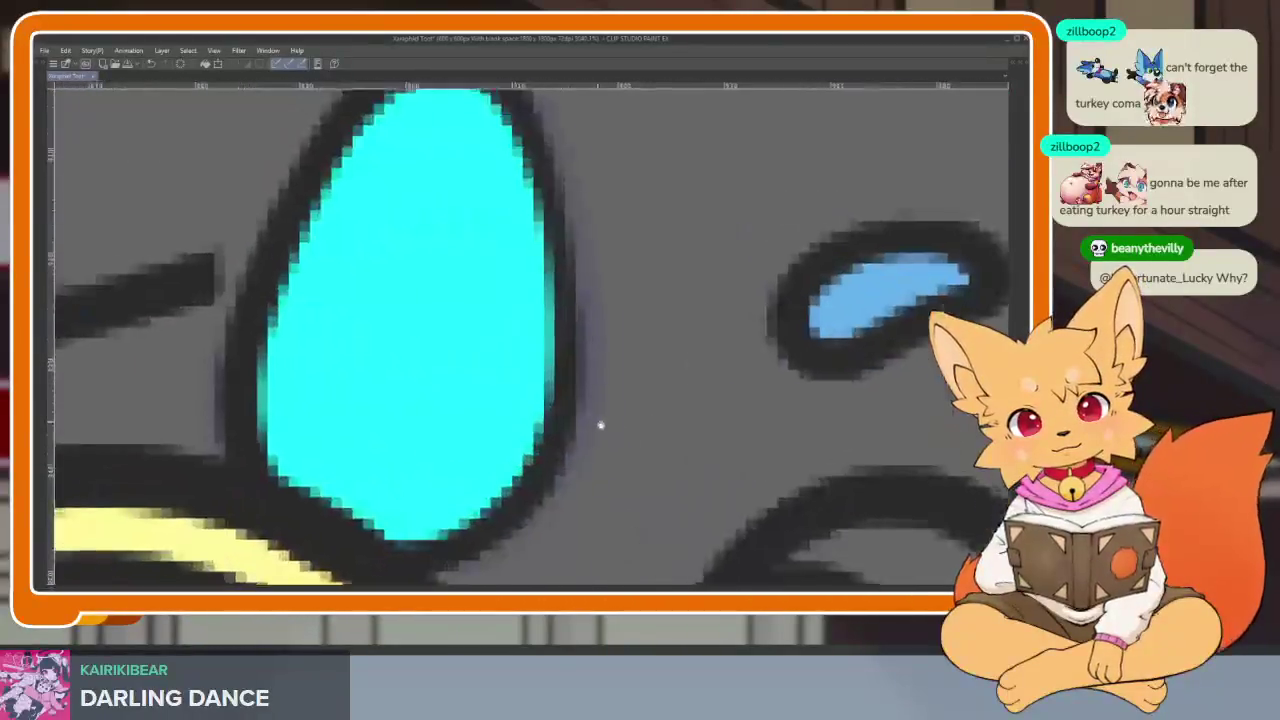
{"action": "scroll", "coordinate": [600, 425], "scroll_direction": "up", "scroll_amount": 1}
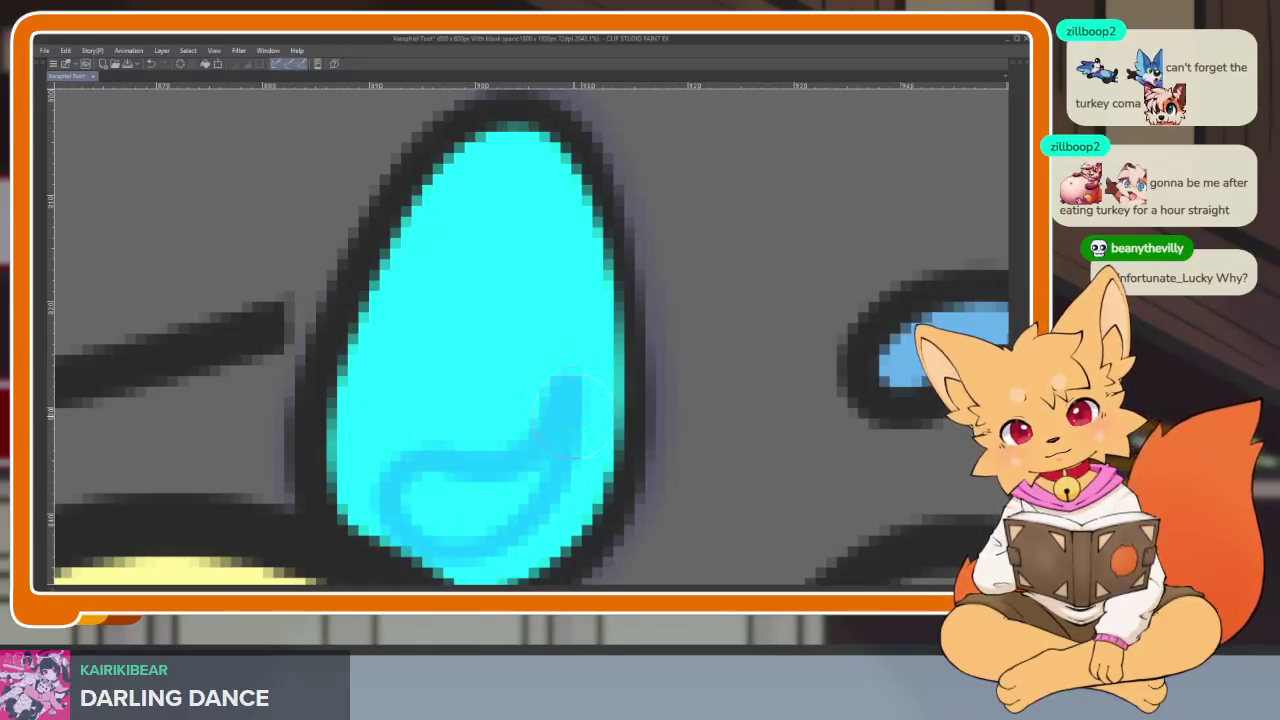
{"action": "left_click_drag", "start_coordinate": [438, 512], "coordinate": [508, 486]}
Step: Stroke darker blue shading along the lower inner curve of the cyan halo
{"action": "scroll", "coordinate": [490, 495], "scroll_direction": "down", "scroll_amount": 5}
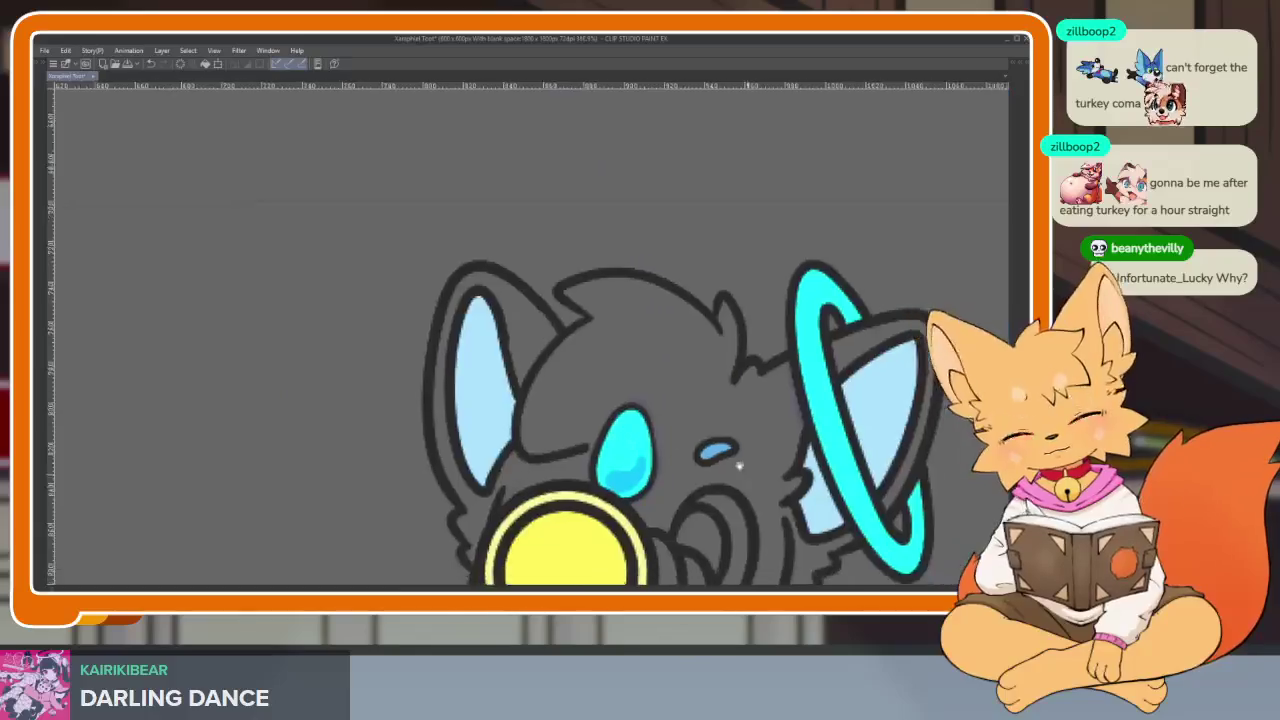
{"action": "scroll", "coordinate": [600, 460], "scroll_direction": "up", "scroll_amount": 1}
{"action": "scroll", "coordinate": [558, 460], "scroll_direction": "up", "scroll_amount": 2}
{"action": "scroll", "coordinate": [558, 460], "scroll_direction": "down", "scroll_amount": 2}
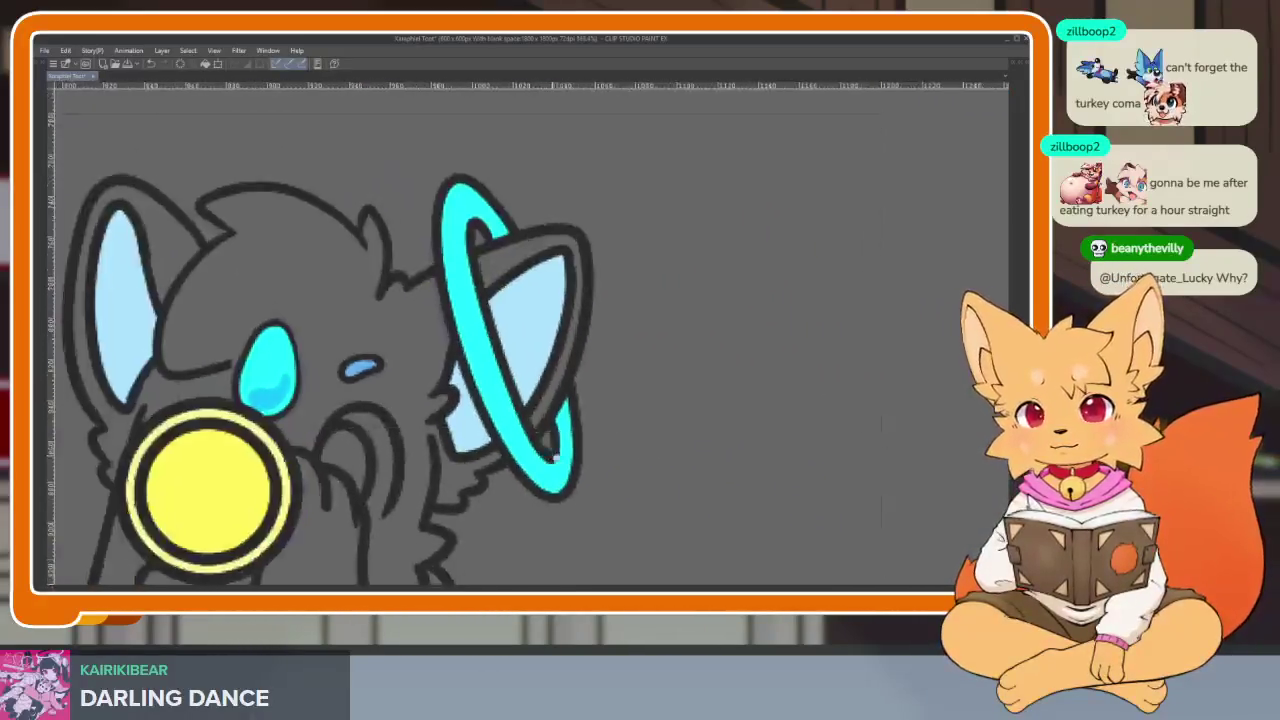
{"action": "scroll", "coordinate": [558, 460], "scroll_direction": "up", "scroll_amount": 2}
{"action": "scroll", "coordinate": [558, 480], "scroll_direction": "up", "scroll_amount": 1}
{"action": "scroll", "coordinate": [560, 517], "scroll_direction": "up", "scroll_amount": 1}
{"action": "scroll", "coordinate": [561, 518], "scroll_direction": "up", "scroll_amount": 1}
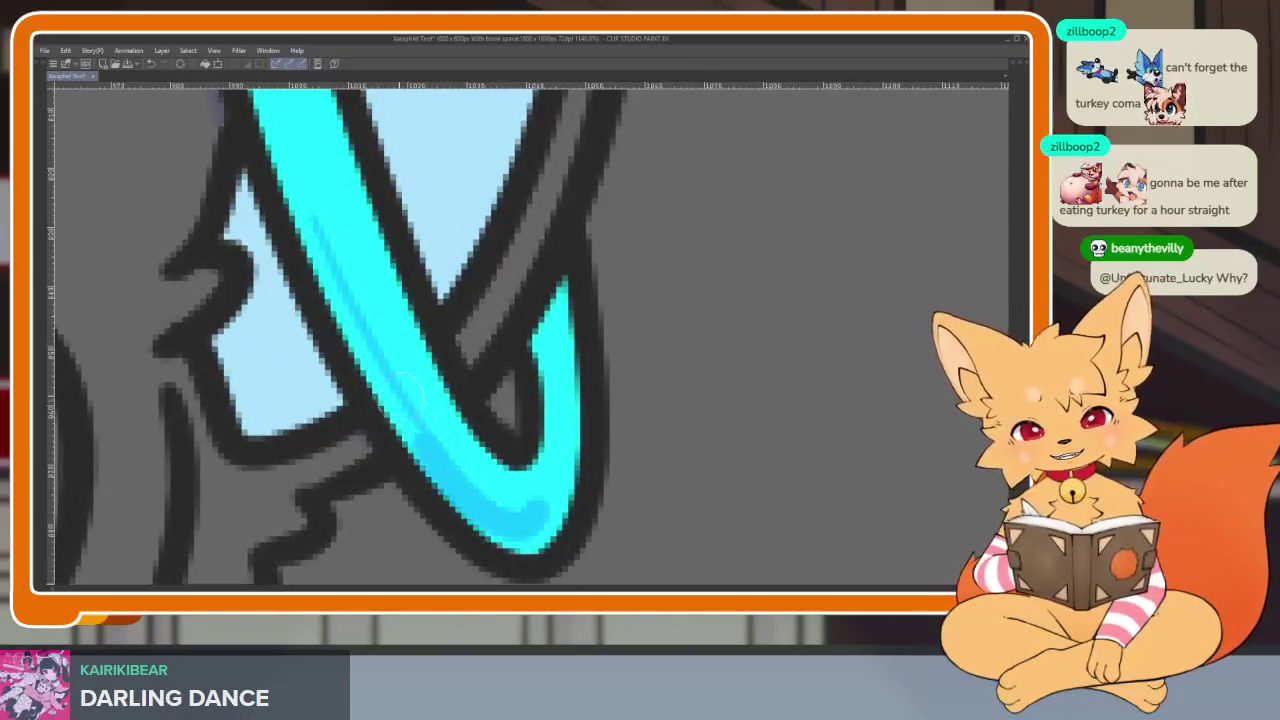
{"action": "left_click_drag", "start_coordinate": [335, 253], "coordinate": [313, 218]}
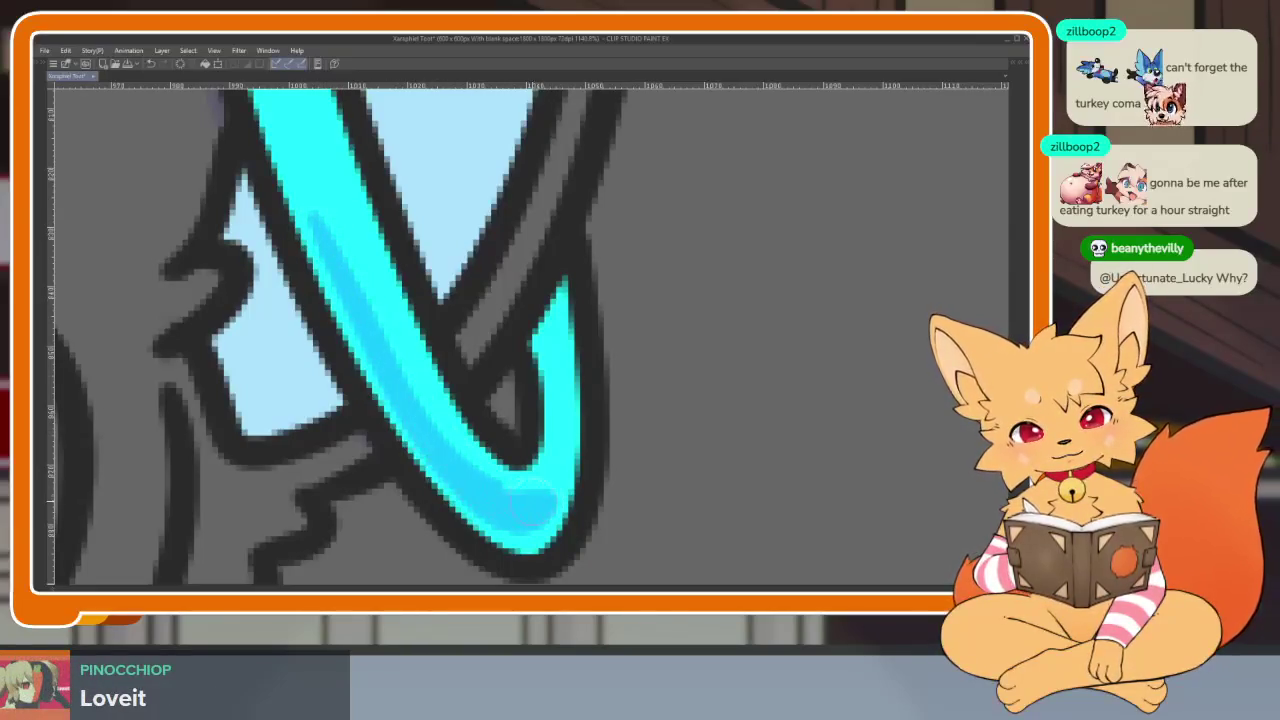
{"action": "scroll", "coordinate": [508, 505], "scroll_direction": "down", "scroll_amount": 10}
{"action": "scroll", "coordinate": [654, 443], "scroll_direction": "up", "scroll_amount": 2}
{"action": "scroll", "coordinate": [614, 477], "scroll_direction": "up", "scroll_amount": 2}
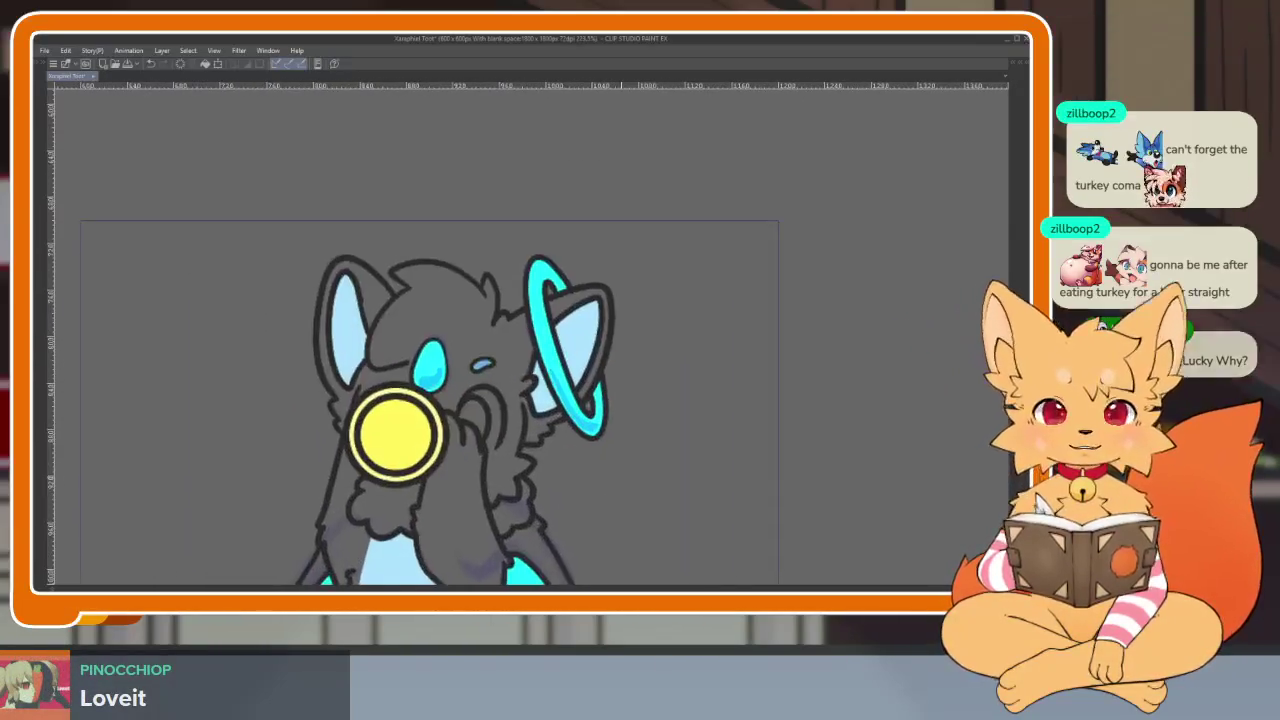
Step: Paint a thick lighter blue shading curve inside the teardrop gem
{"action": "scroll", "coordinate": [767, 452], "scroll_direction": "up", "scroll_amount": 1}
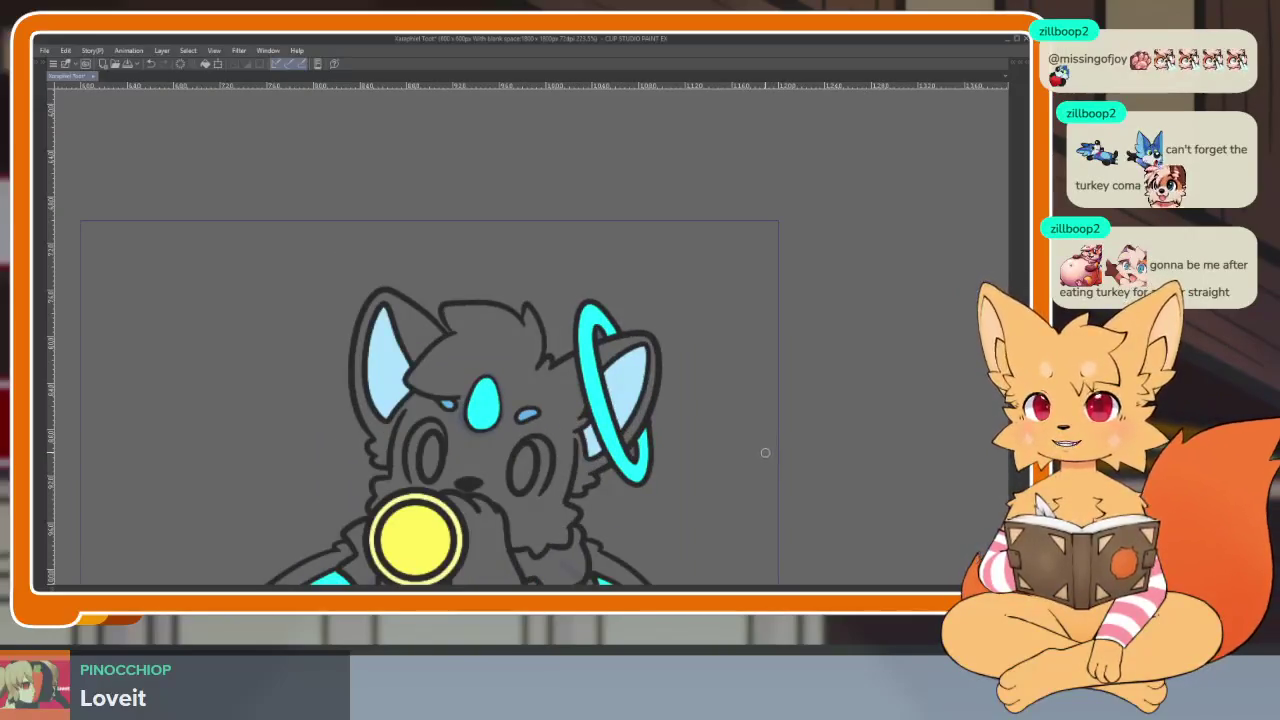
{"action": "scroll", "coordinate": [765, 452], "scroll_direction": "up", "scroll_amount": 2}
{"action": "scroll", "coordinate": [763, 446], "scroll_direction": "up", "scroll_amount": 1}
{"action": "scroll", "coordinate": [729, 457], "scroll_direction": "up", "scroll_amount": 1}
{"action": "scroll", "coordinate": [490, 454], "scroll_direction": "up", "scroll_amount": 2}
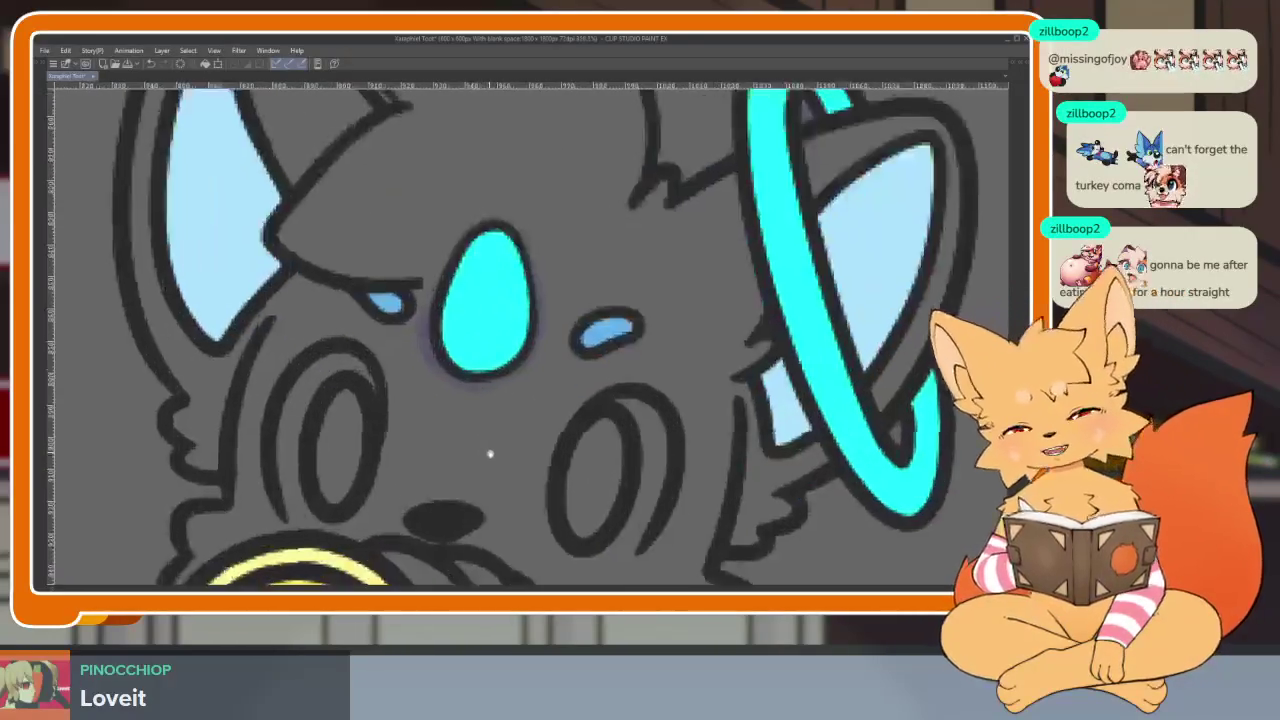
{"action": "scroll", "coordinate": [490, 454], "scroll_direction": "down", "scroll_amount": 2}
{"action": "scroll", "coordinate": [566, 457], "scroll_direction": "up", "scroll_amount": 1}
{"action": "scroll", "coordinate": [543, 500], "scroll_direction": "up", "scroll_amount": 1}
{"action": "scroll", "coordinate": [551, 471], "scroll_direction": "up", "scroll_amount": 2}
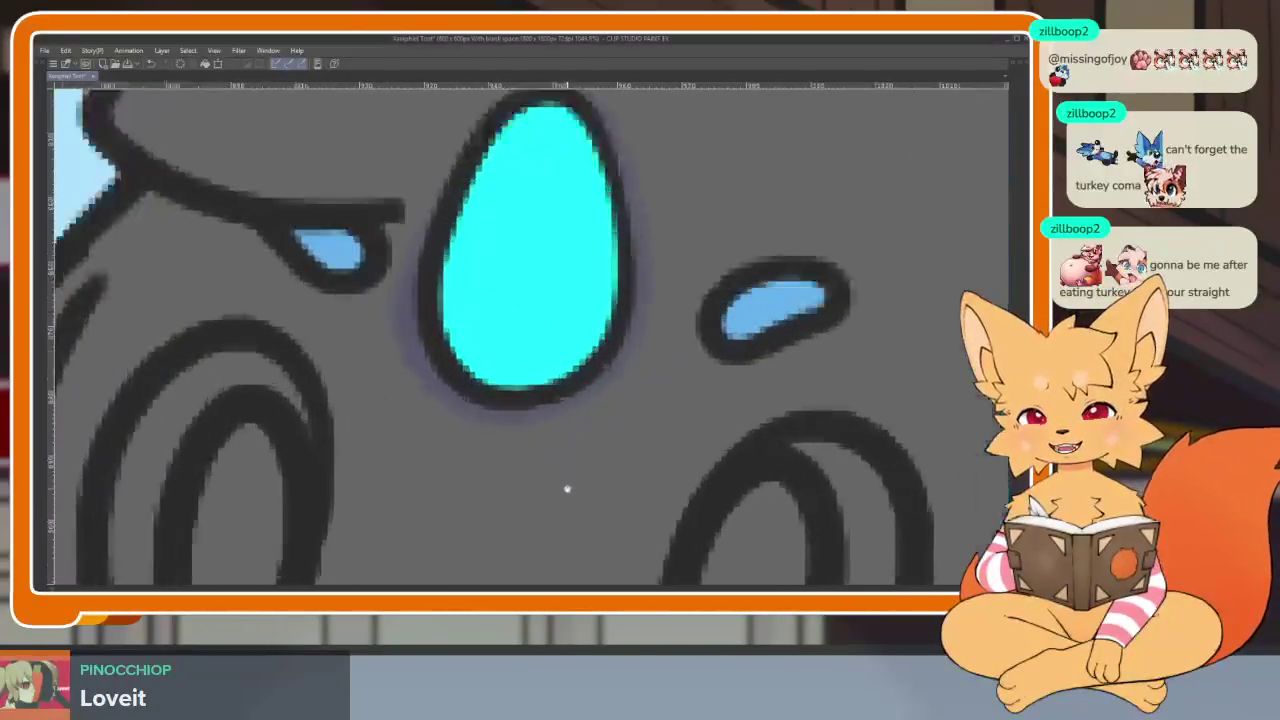
{"action": "scroll", "coordinate": [567, 489], "scroll_direction": "down", "scroll_amount": 1}
{"action": "scroll", "coordinate": [571, 500], "scroll_direction": "up", "scroll_amount": 2}
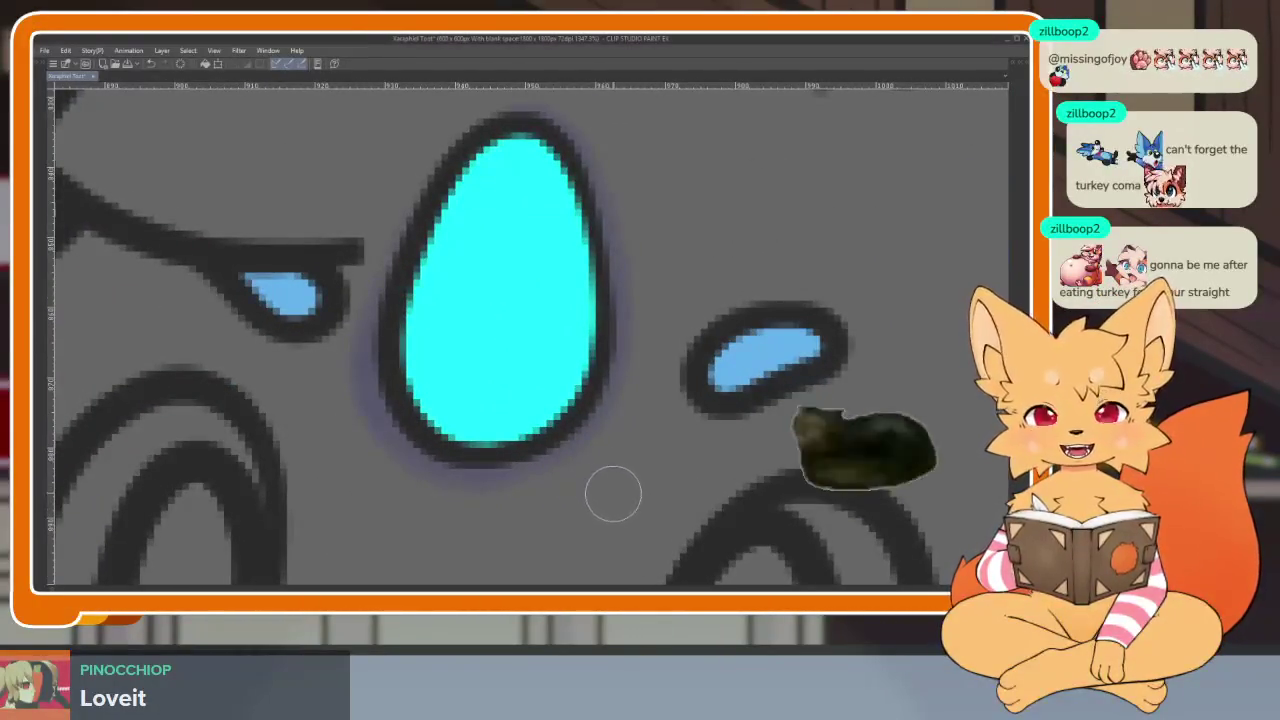
{"action": "scroll", "coordinate": [600, 515], "scroll_direction": "up", "scroll_amount": 1}
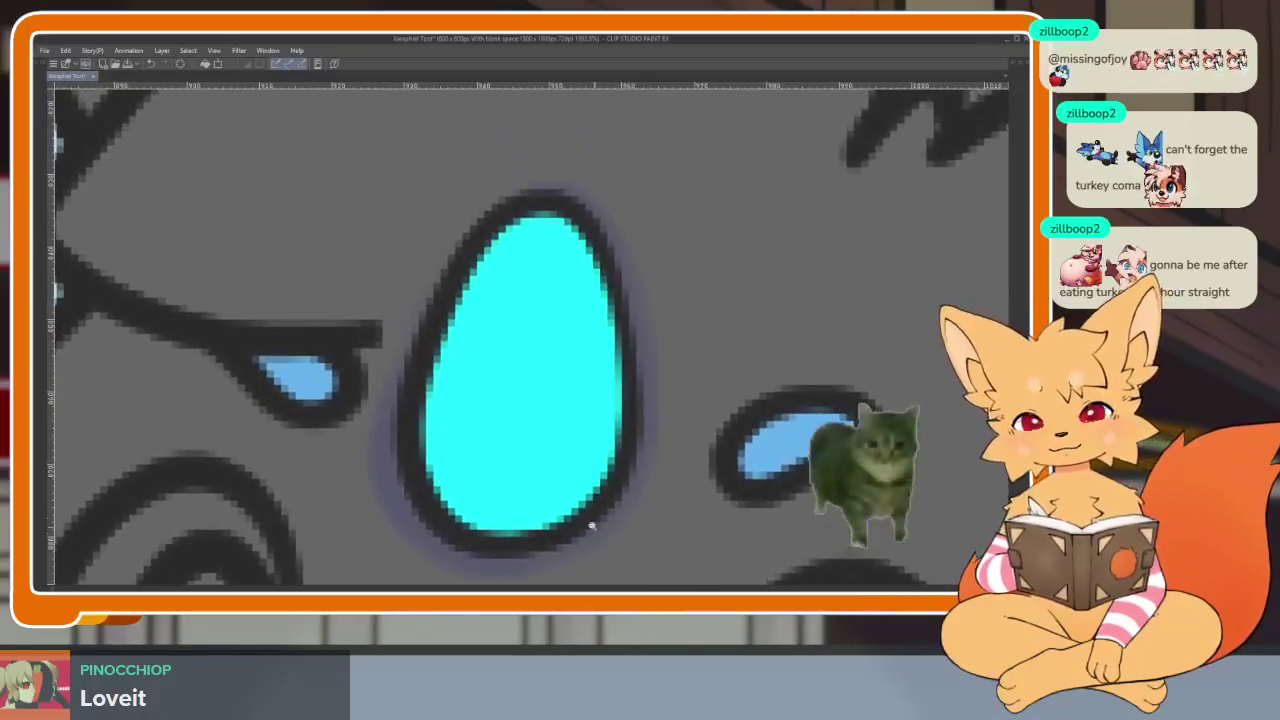
{"action": "scroll", "coordinate": [592, 527], "scroll_direction": "down", "scroll_amount": 1}
{"action": "scroll", "coordinate": [584, 463], "scroll_direction": "up", "scroll_amount": 2}
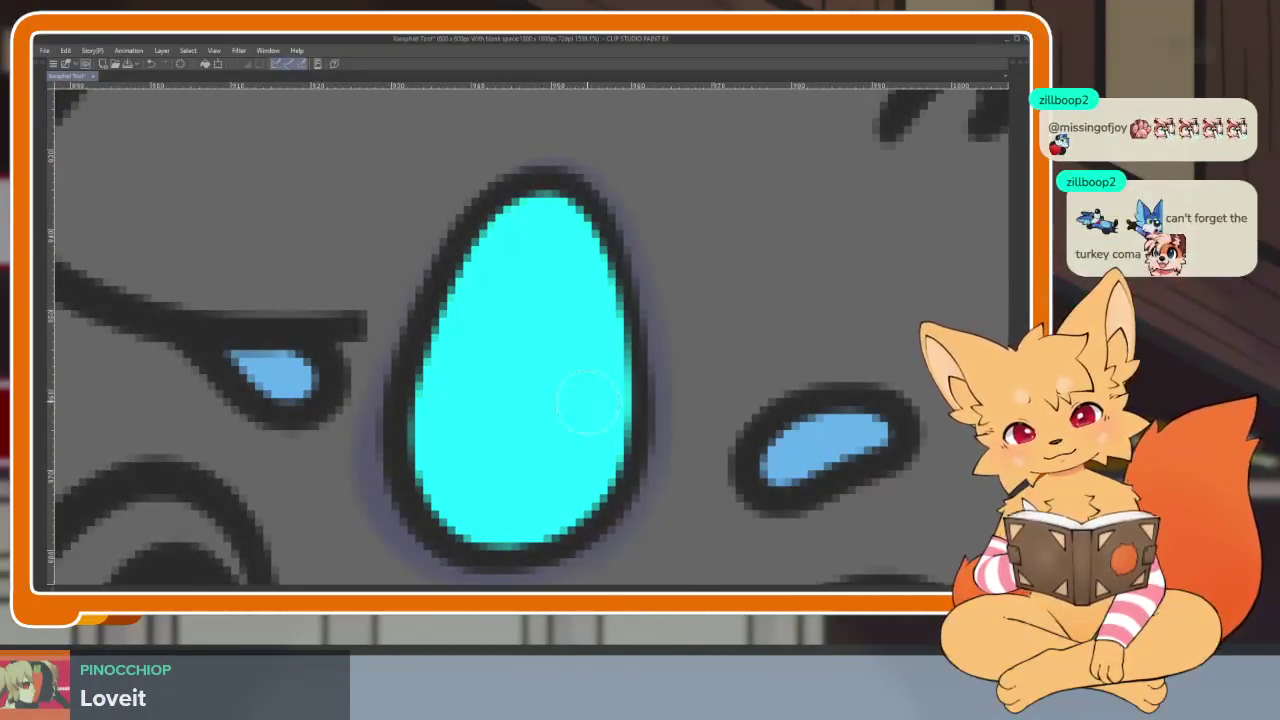
{"action": "left_click_drag", "start_coordinate": [590, 405], "coordinate": [447, 462]}
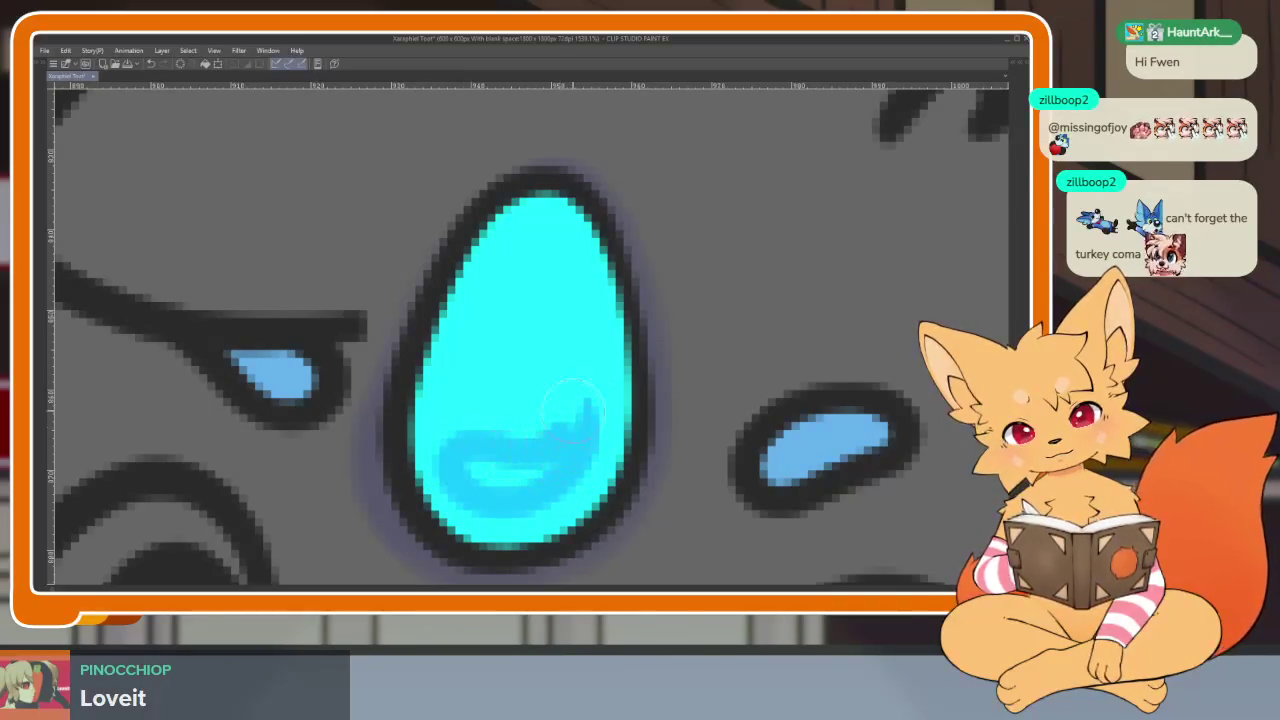
{"action": "left_click_drag", "start_coordinate": [585, 395], "coordinate": [470, 470]}
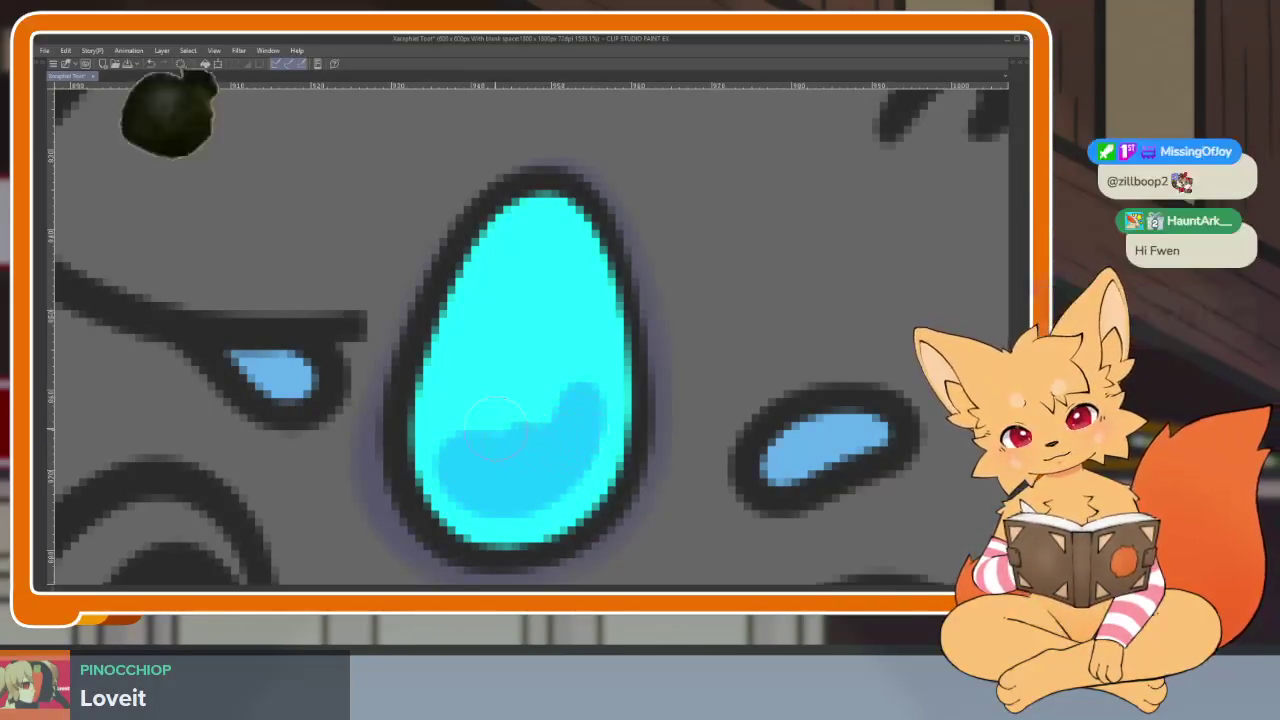
Step: Shade the halo ring's lower inner curve with a lighter blue stroke
{"action": "scroll", "coordinate": [592, 410], "scroll_direction": "down", "scroll_amount": 3}
{"action": "scroll", "coordinate": [592, 410], "scroll_direction": "down", "scroll_amount": 1}
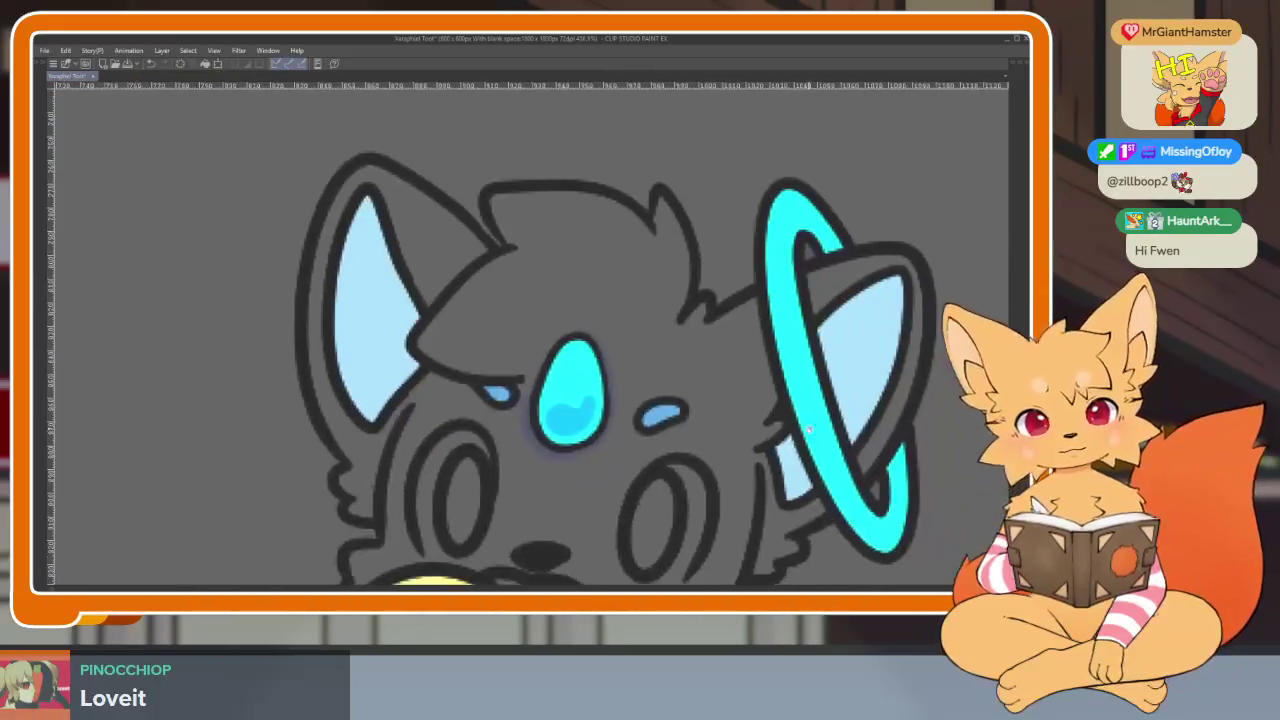
{"action": "left_click_drag", "start_coordinate": [810, 430], "coordinate": [750, 426]}
{"action": "mouse_move", "coordinate": [716, 489]}
{"action": "left_mouse_down"}
{"action": "mouse_move", "coordinate": [609, 449]}
{"action": "mouse_move", "coordinate": [652, 494]}
{"action": "left_mouse_up"}
{"action": "scroll", "coordinate": [634, 494], "scroll_direction": "up", "scroll_amount": 1}
{"action": "scroll", "coordinate": [623, 500], "scroll_direction": "up", "scroll_amount": 2}
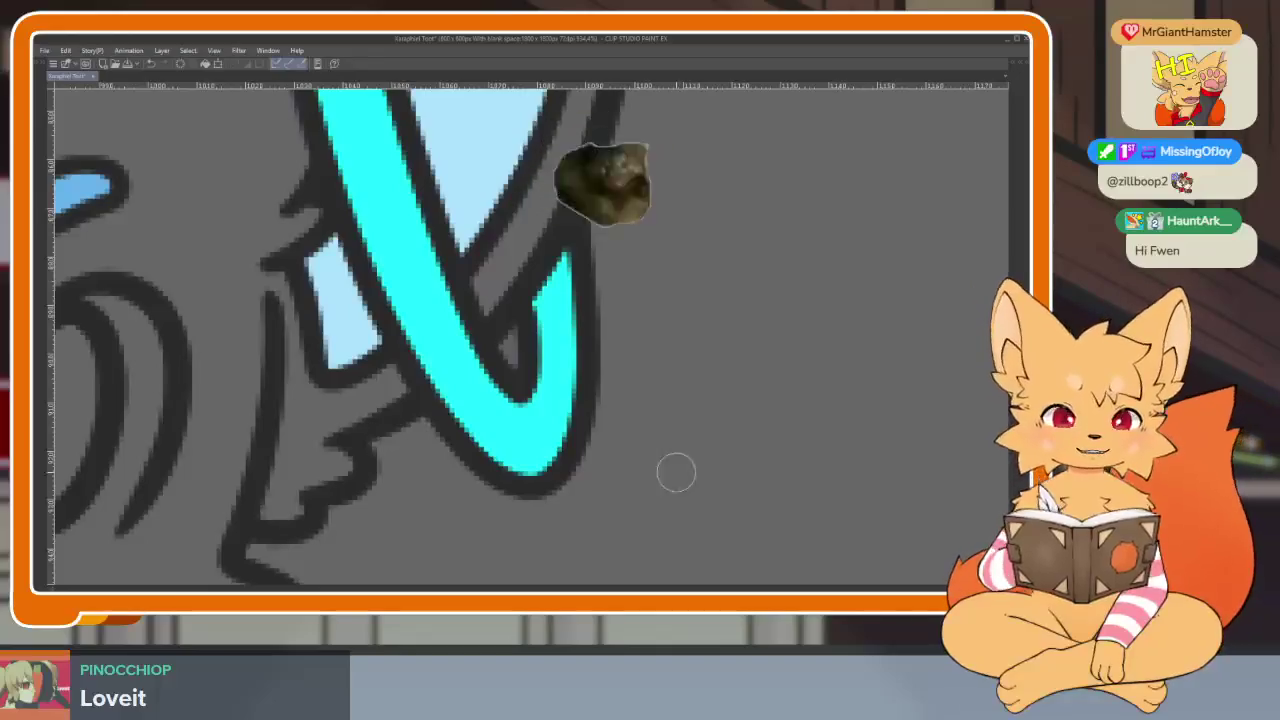
{"action": "left_click_drag", "start_coordinate": [643, 414], "coordinate": [594, 487]}
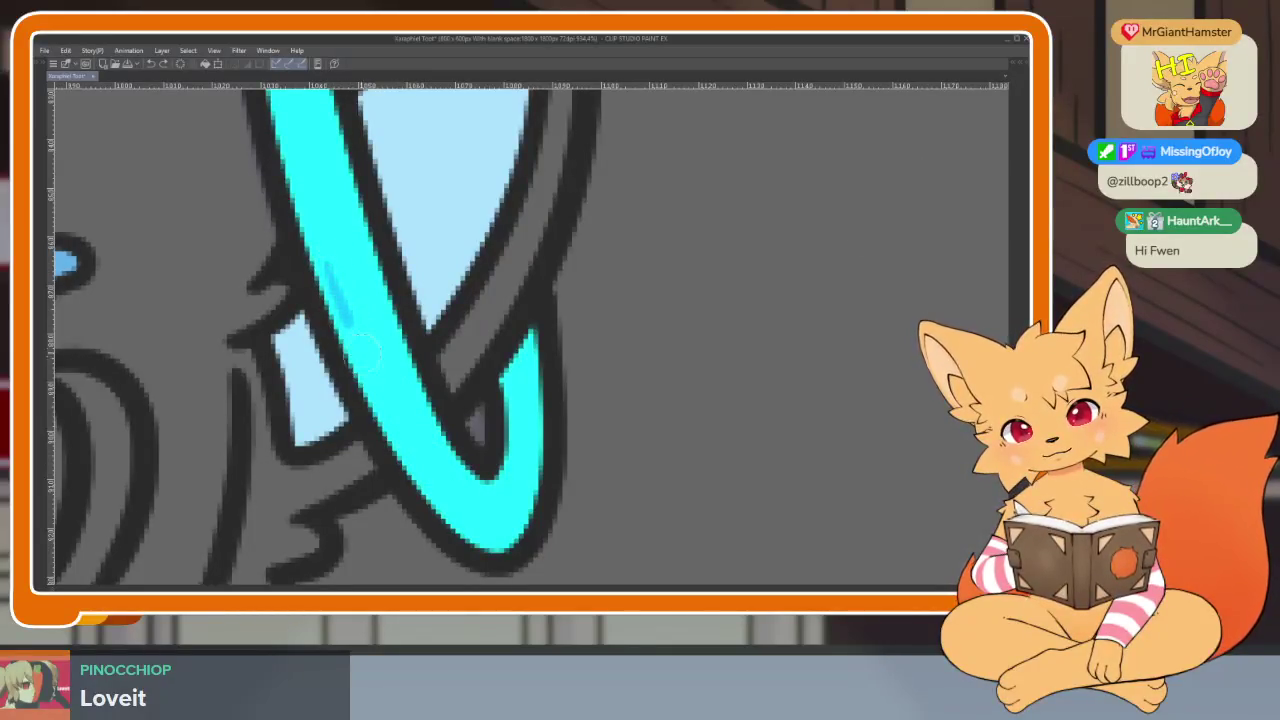
{"action": "mouse_move", "coordinate": [425, 470]}
{"action": "left_mouse_down"}
{"action": "mouse_move", "coordinate": [480, 515]}
{"action": "mouse_move", "coordinate": [510, 505]}
{"action": "mouse_move", "coordinate": [448, 468]}
{"action": "left_mouse_up"}
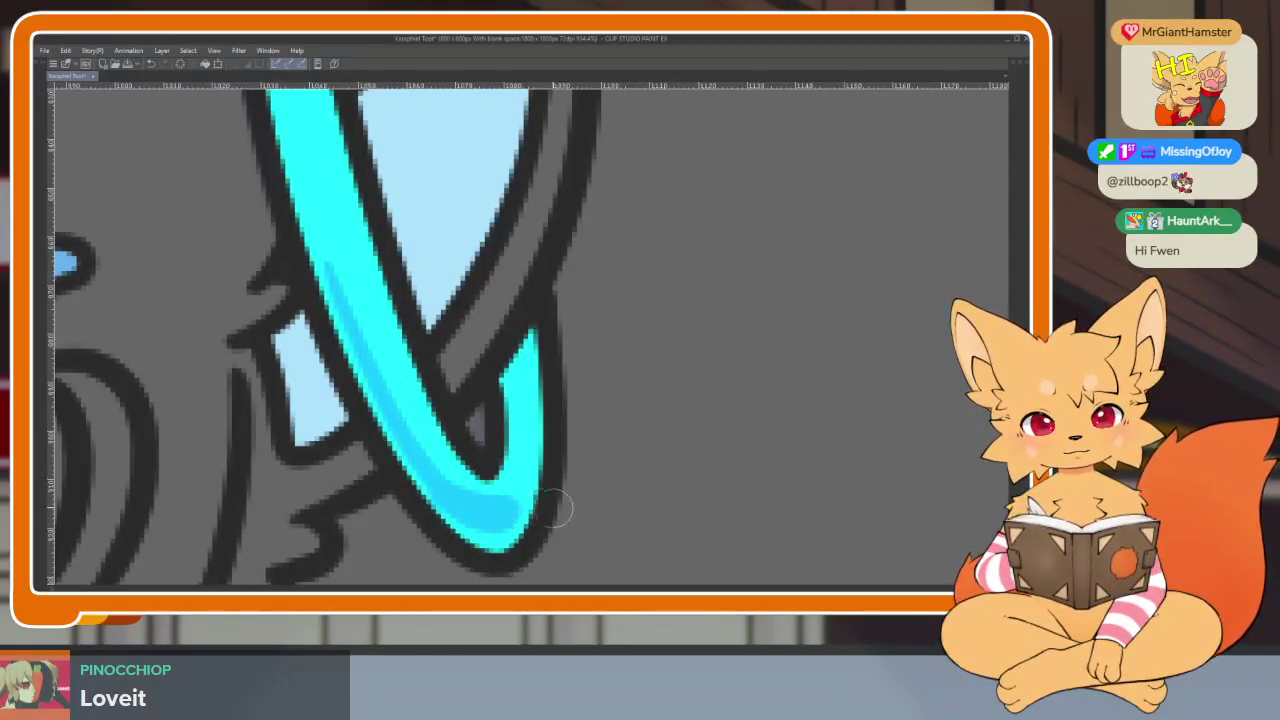
{"action": "scroll", "coordinate": [556, 510], "scroll_direction": "down", "scroll_amount": 5}
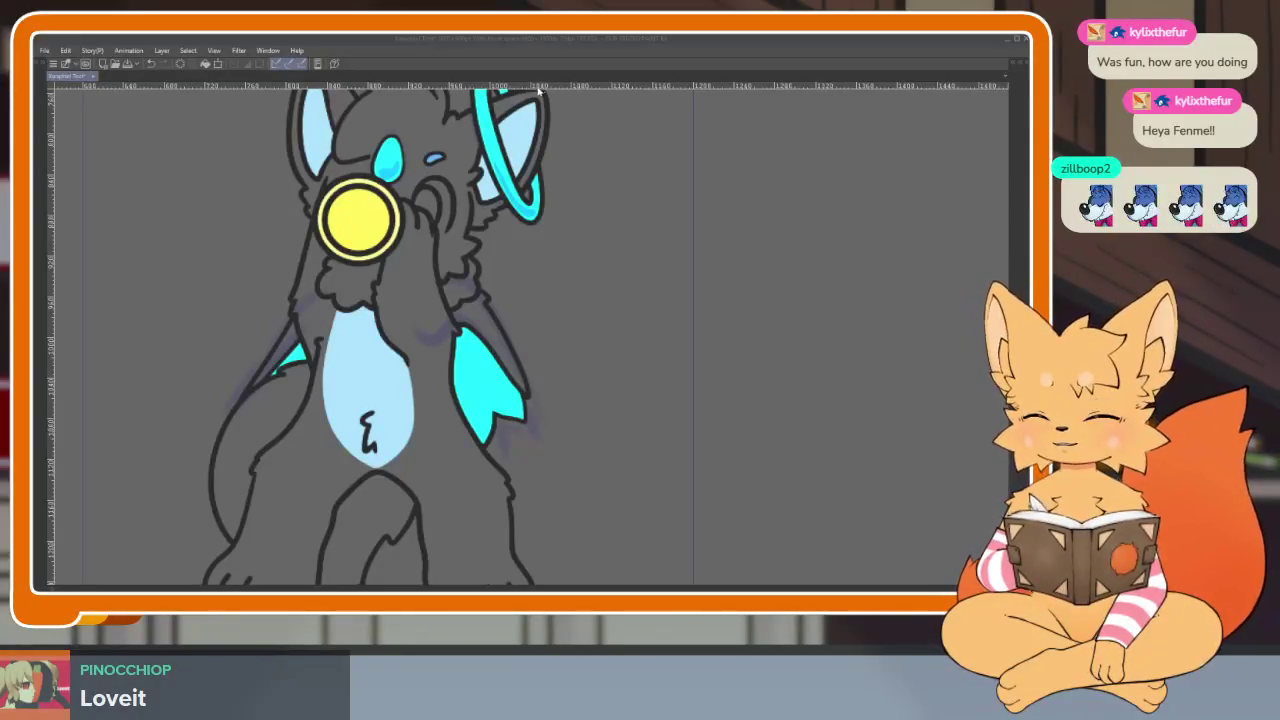
{"action": "left_click", "coordinate": [546, 42]}
Step: Bring back the panels and timeline, nudge the Sub View reference image down, then hide them again
{"action": "scroll", "coordinate": [586, 472], "scroll_direction": "down", "scroll_amount": 2}
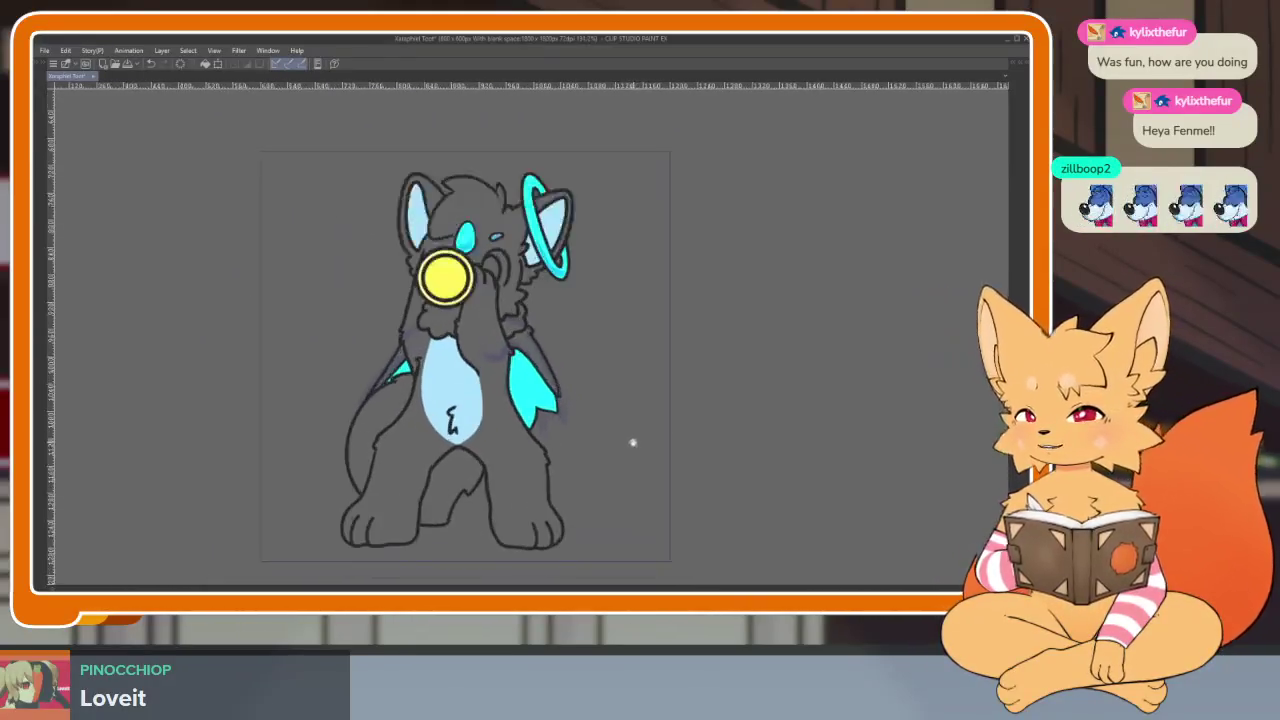
{"action": "key", "text": "Tab"}
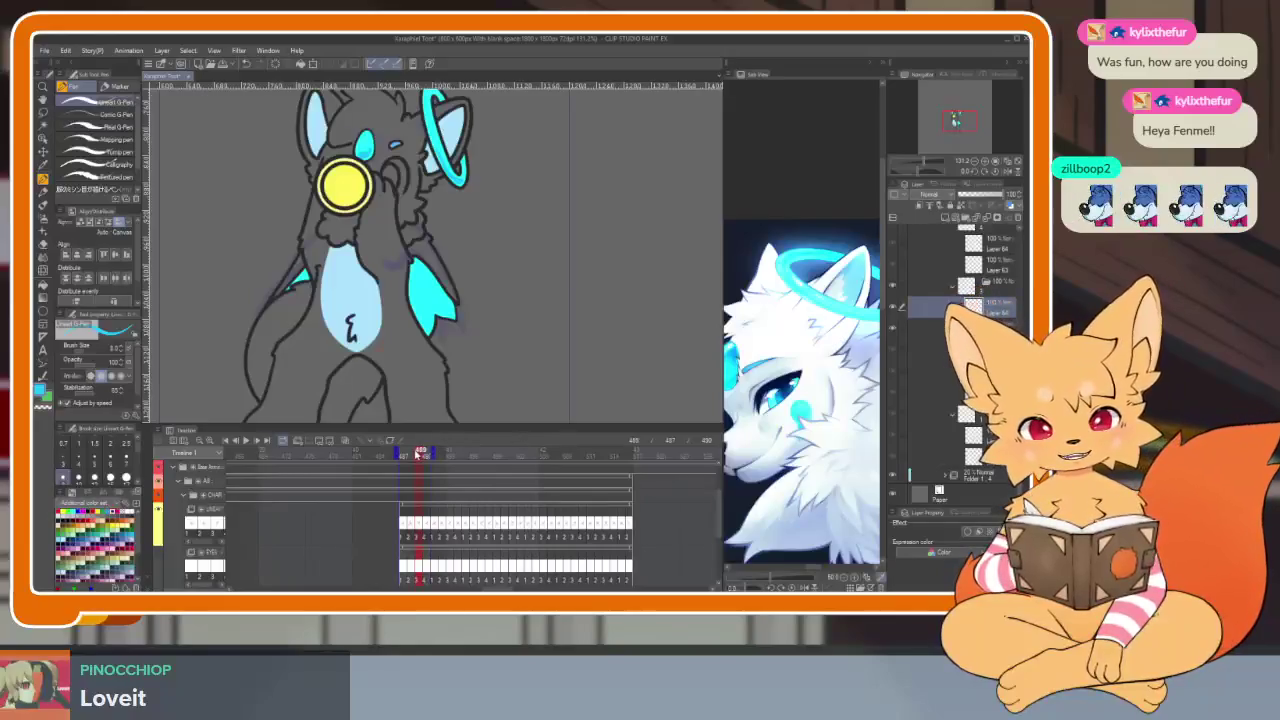
{"action": "scroll", "coordinate": [600, 380], "scroll_direction": "down", "scroll_amount": 1}
{"action": "key", "text": "Tab"}
{"action": "scroll", "coordinate": [677, 453], "scroll_direction": "up", "scroll_amount": 1}
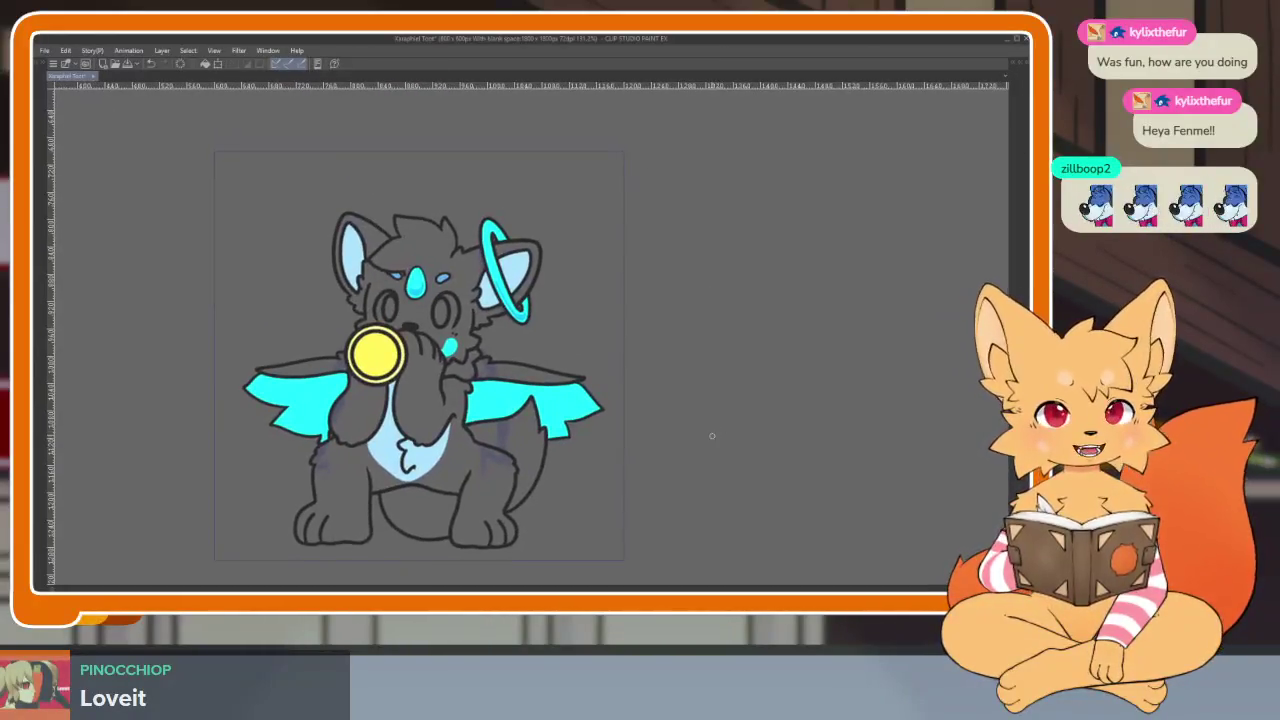
{"action": "key", "text": "Tab"}
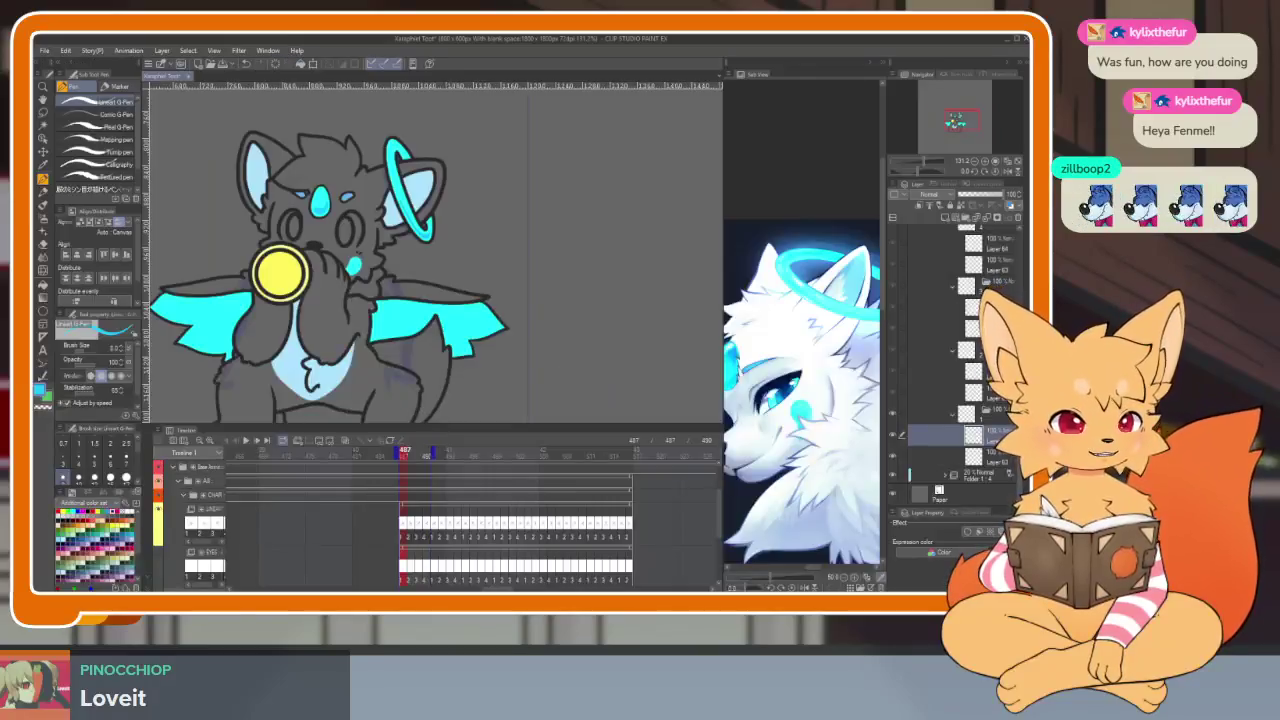
{"action": "left_click_drag", "start_coordinate": [832, 466], "coordinate": [831, 479]}
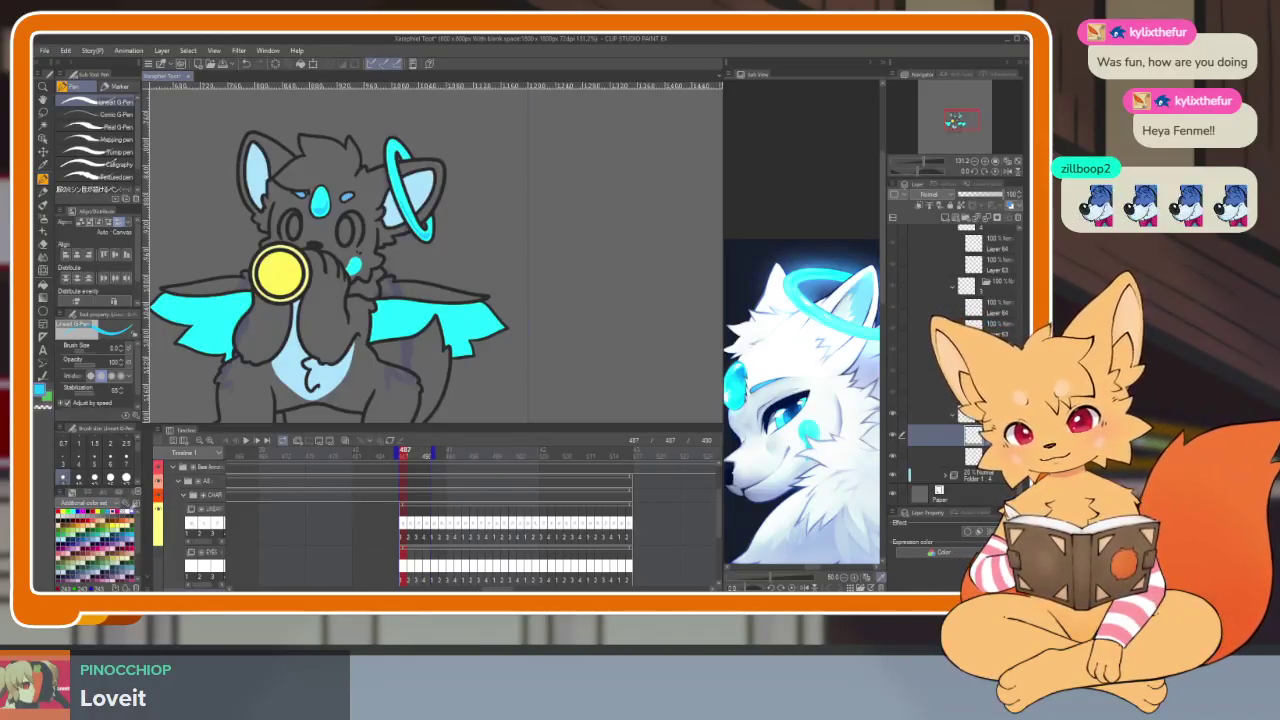
{"action": "key", "text": "Tab"}
Step: Paint a white shine highlight on the upper part of the cyan teardrop gem
{"action": "scroll", "coordinate": [443, 366], "scroll_direction": "up", "scroll_amount": 2}
{"action": "scroll", "coordinate": [443, 366], "scroll_direction": "up", "scroll_amount": 5}
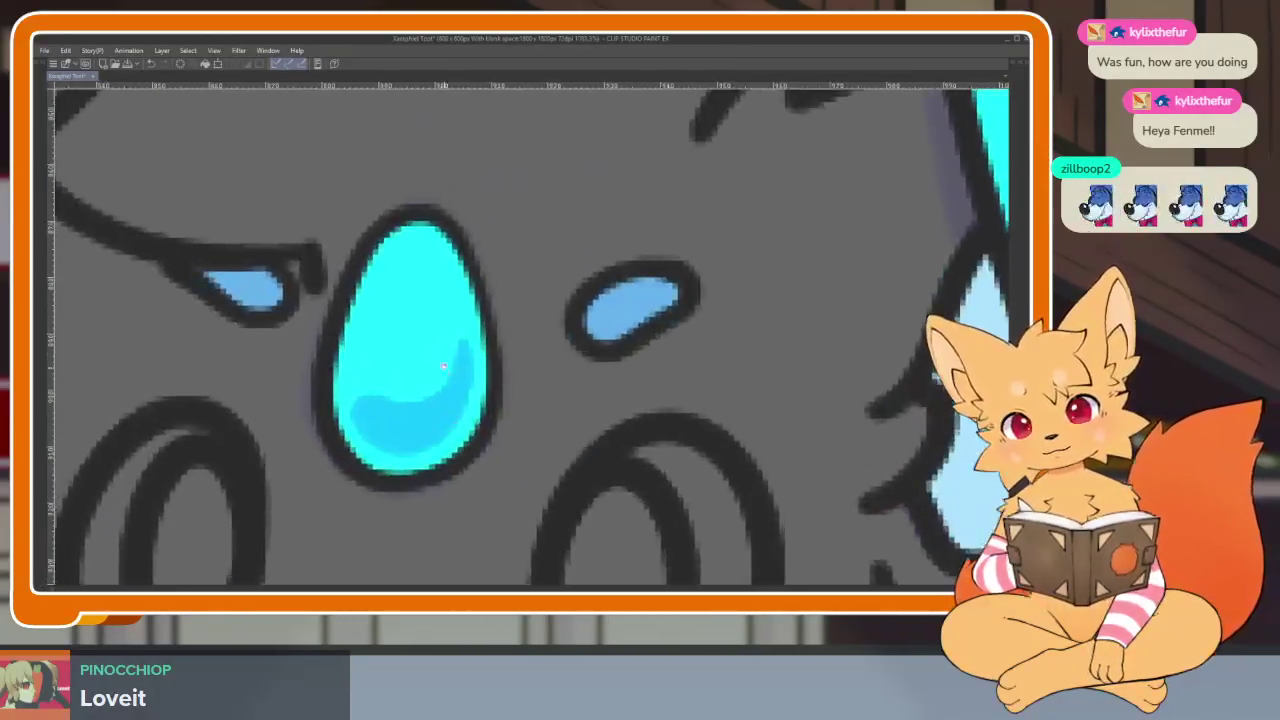
{"action": "scroll", "coordinate": [443, 366], "scroll_direction": "up", "scroll_amount": 2}
{"action": "left_click_drag", "start_coordinate": [442, 280], "coordinate": [398, 322]}
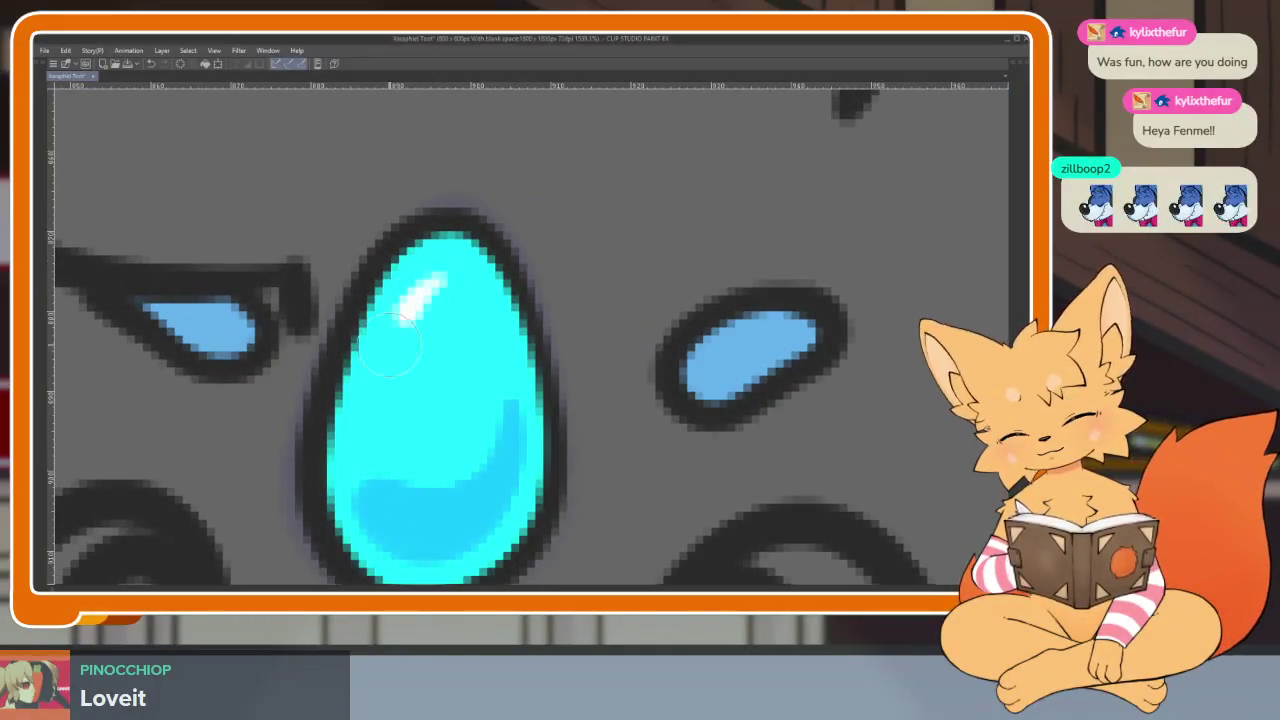
{"action": "scroll", "coordinate": [600, 355], "scroll_direction": "down", "scroll_amount": 5}
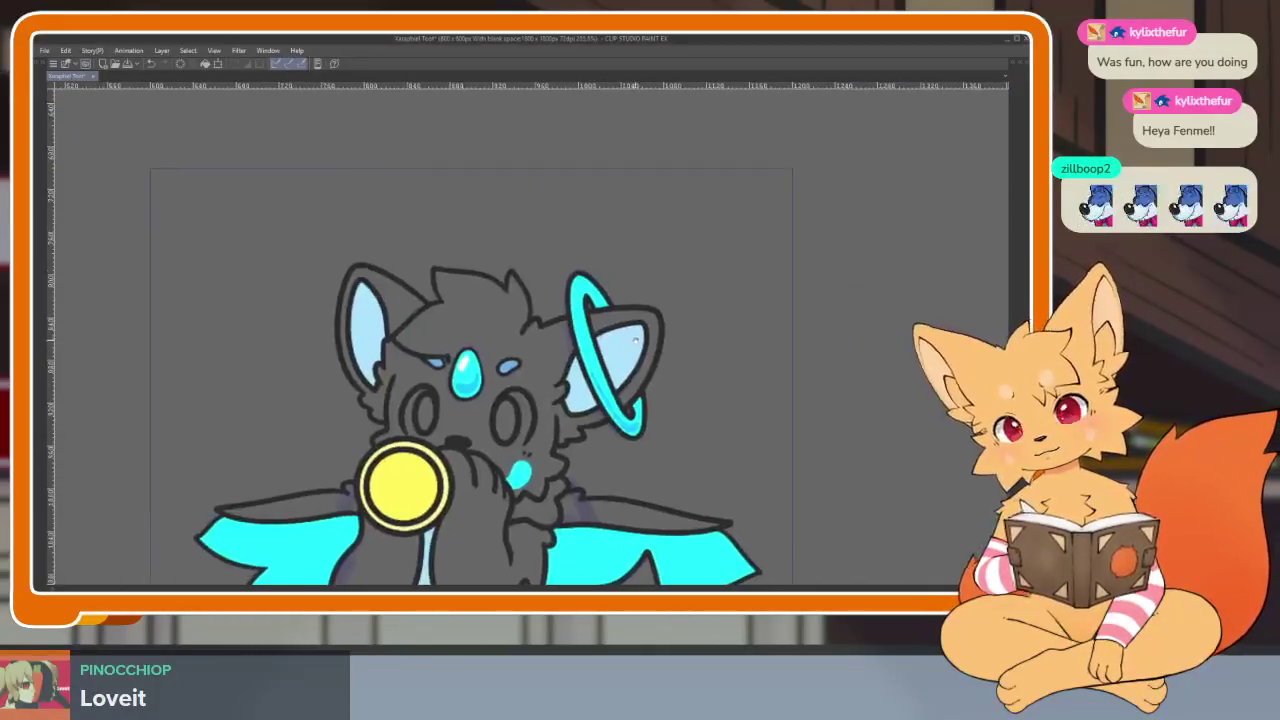
{"action": "scroll", "coordinate": [634, 341], "scroll_direction": "up", "scroll_amount": 3}
Step: Add a short white shine at the halo ring's upper left, redoing an overlong stroke
{"action": "left_click_drag", "start_coordinate": [493, 266], "coordinate": [500, 314]}
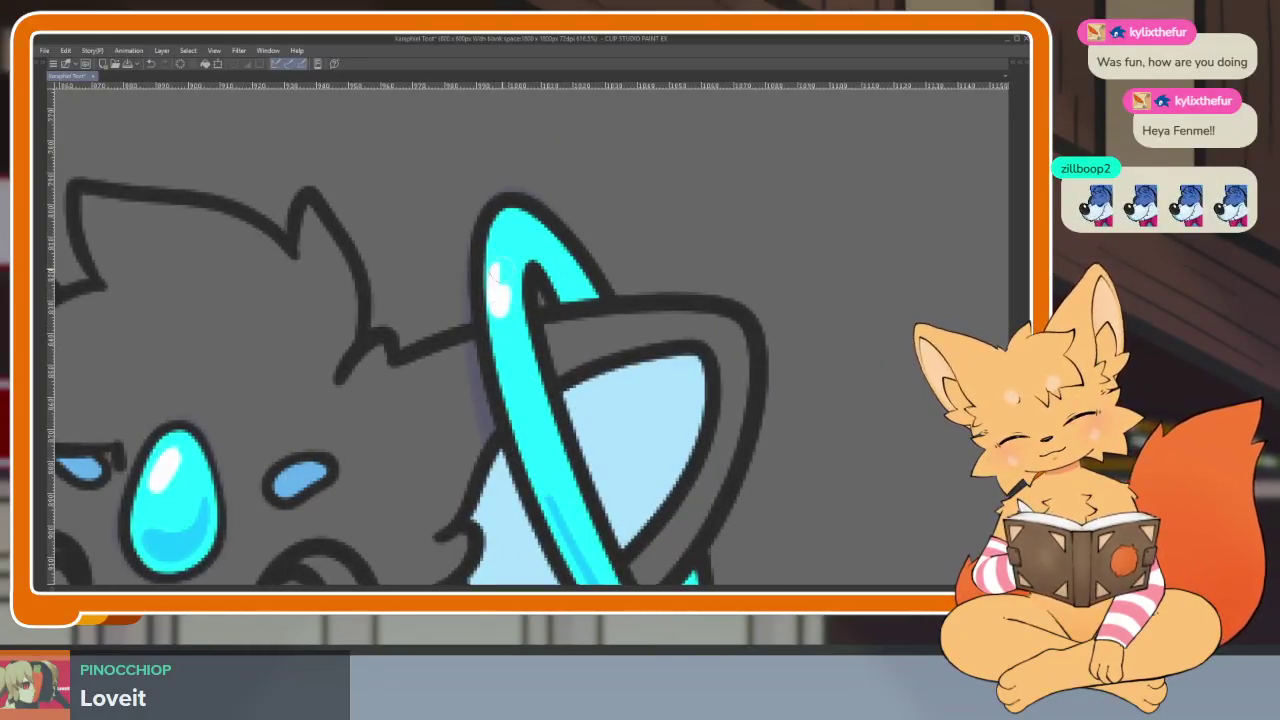
{"action": "key", "text": "ctrl+z"}
{"action": "left_click_drag", "start_coordinate": [494, 266], "coordinate": [496, 290]}
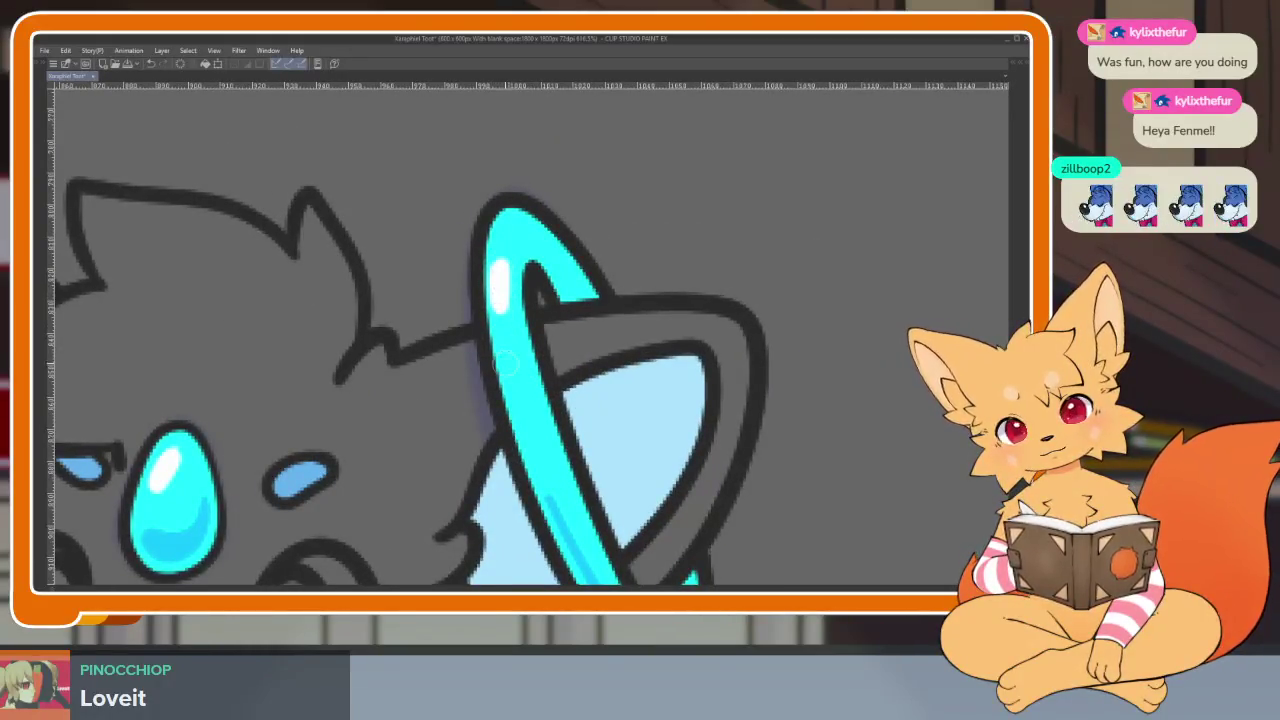
{"action": "scroll", "coordinate": [618, 282], "scroll_direction": "down", "scroll_amount": 5}
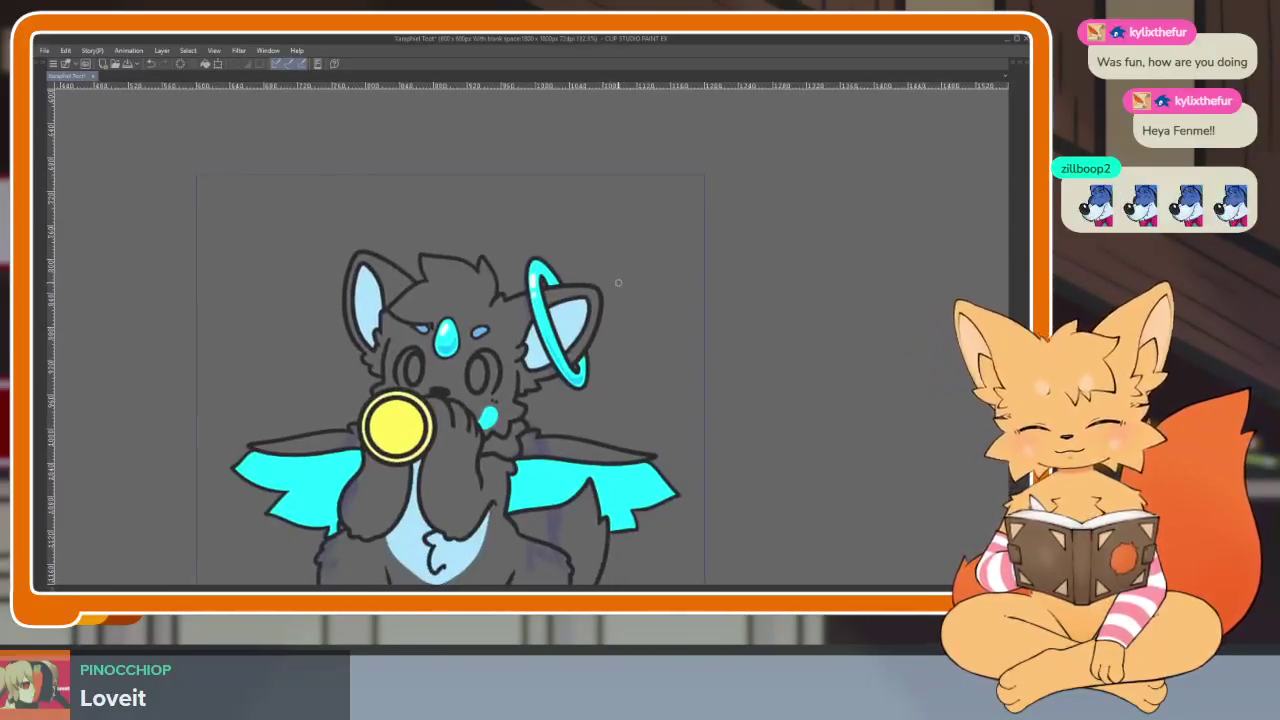
{"action": "scroll", "coordinate": [618, 282], "scroll_direction": "down", "scroll_amount": 1}
{"action": "scroll", "coordinate": [464, 394], "scroll_direction": "up", "scroll_amount": 4}
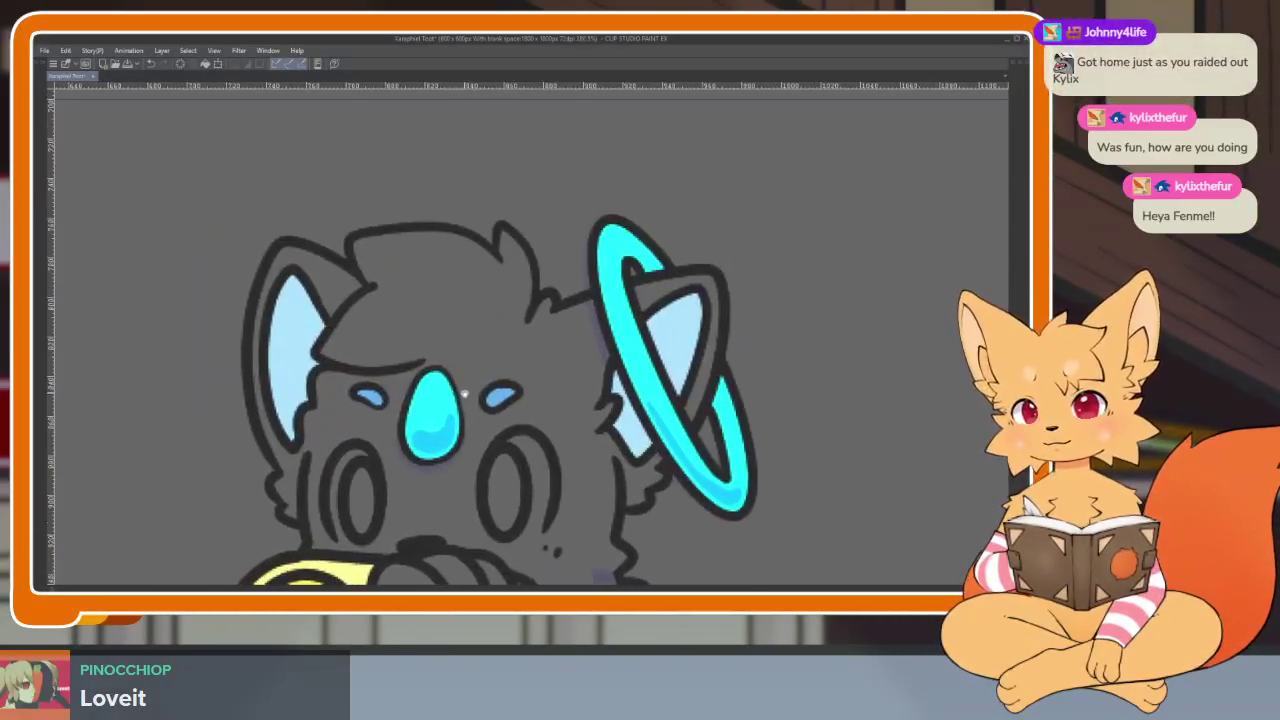
{"action": "scroll", "coordinate": [464, 394], "scroll_direction": "up", "scroll_amount": 2}
{"action": "scroll", "coordinate": [464, 394], "scroll_direction": "up", "scroll_amount": 1}
{"action": "scroll", "coordinate": [462, 410], "scroll_direction": "up", "scroll_amount": 2}
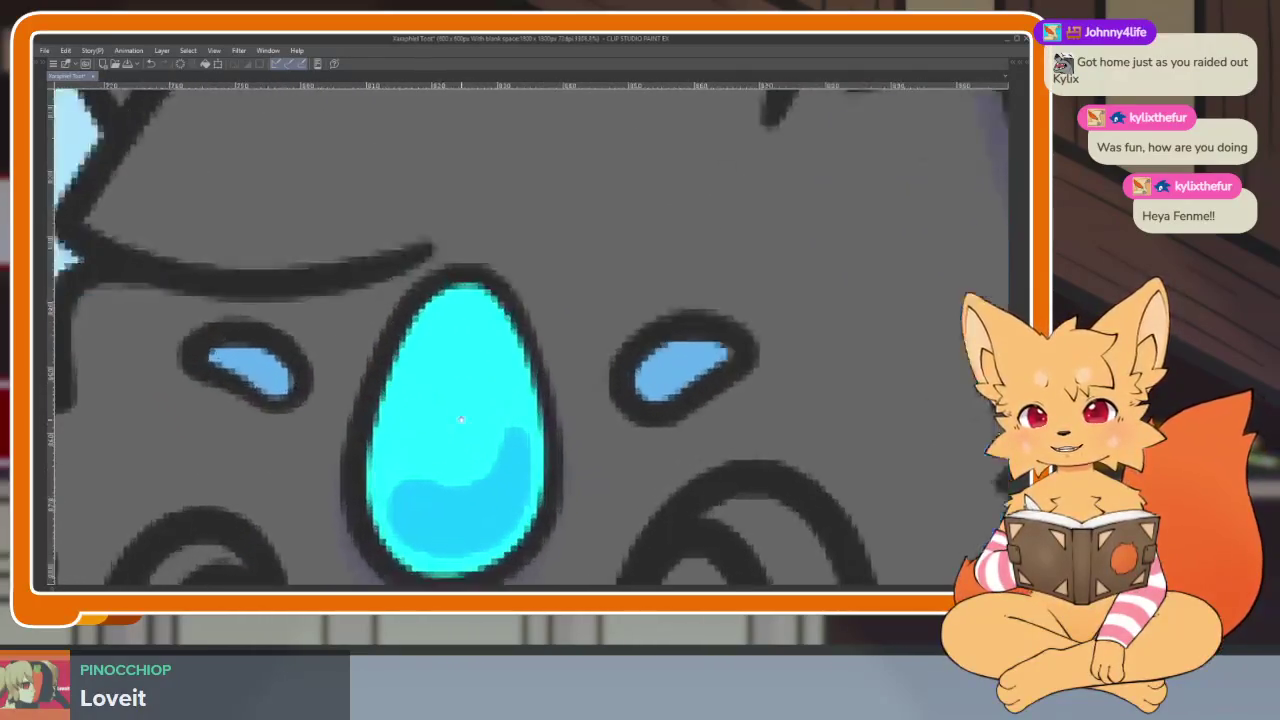
{"action": "scroll", "coordinate": [461, 419], "scroll_direction": "down", "scroll_amount": 2}
{"action": "scroll", "coordinate": [466, 378], "scroll_direction": "up", "scroll_amount": 1}
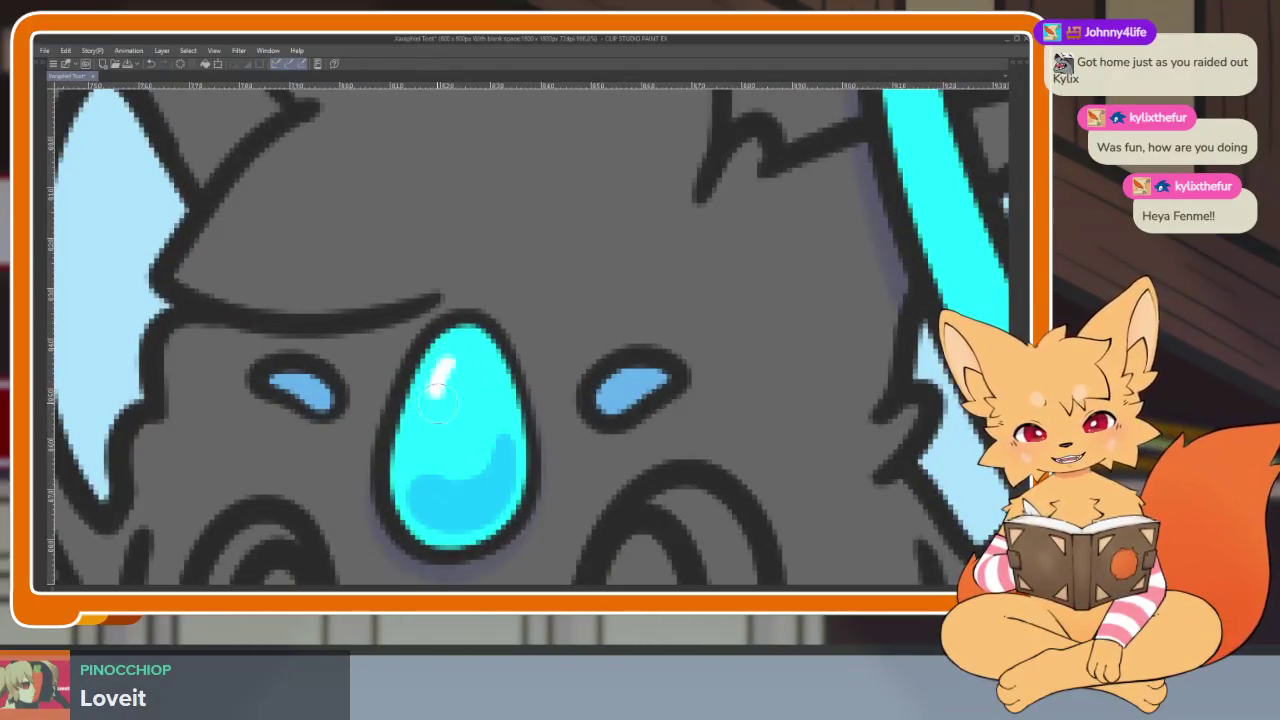
{"action": "scroll", "coordinate": [440, 420], "scroll_direction": "down", "scroll_amount": 3}
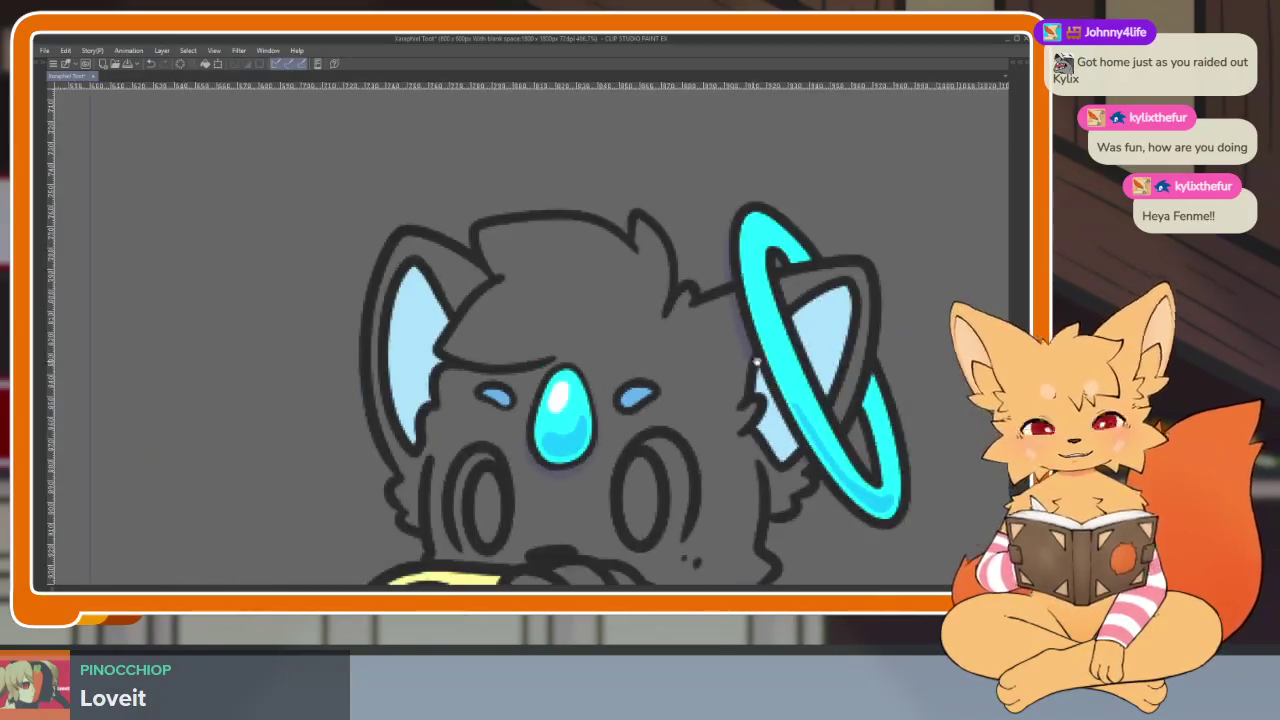
{"action": "scroll", "coordinate": [570, 258], "scroll_direction": "up", "scroll_amount": 2}
{"action": "scroll", "coordinate": [570, 258], "scroll_direction": "up", "scroll_amount": 1}
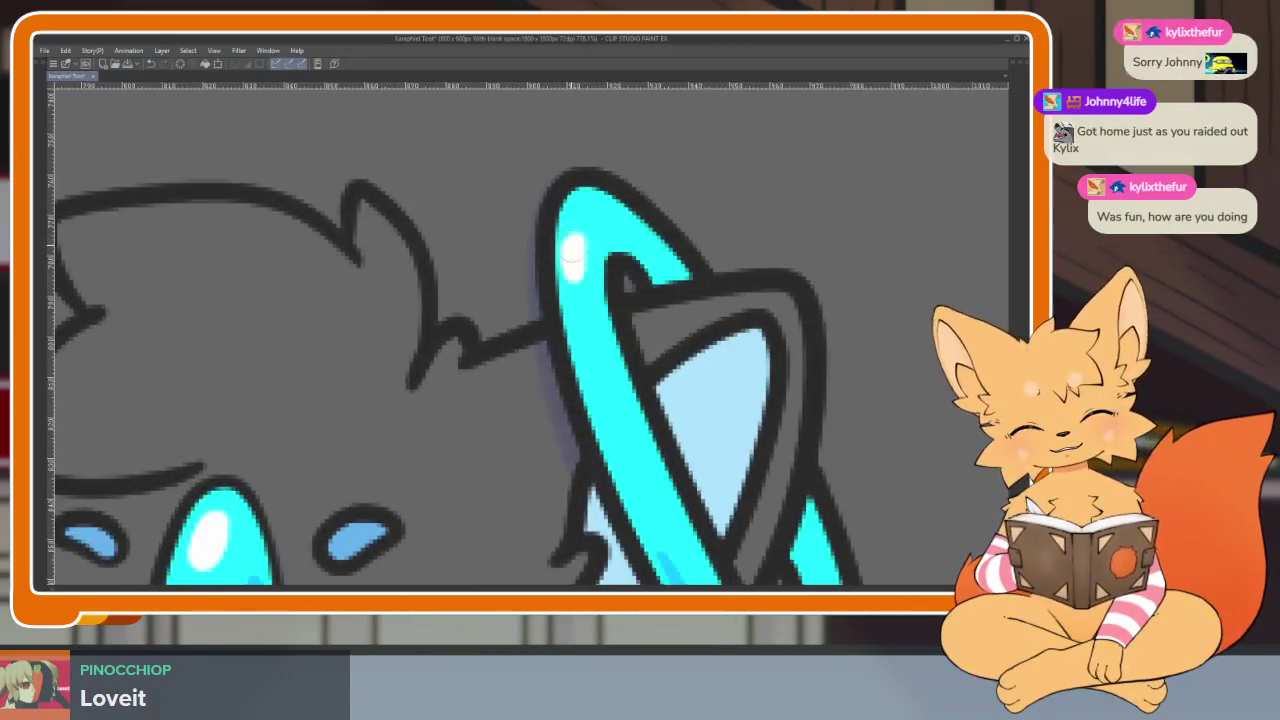
{"action": "scroll", "coordinate": [614, 330], "scroll_direction": "down", "scroll_amount": 3}
{"action": "scroll", "coordinate": [651, 277], "scroll_direction": "down", "scroll_amount": 1}
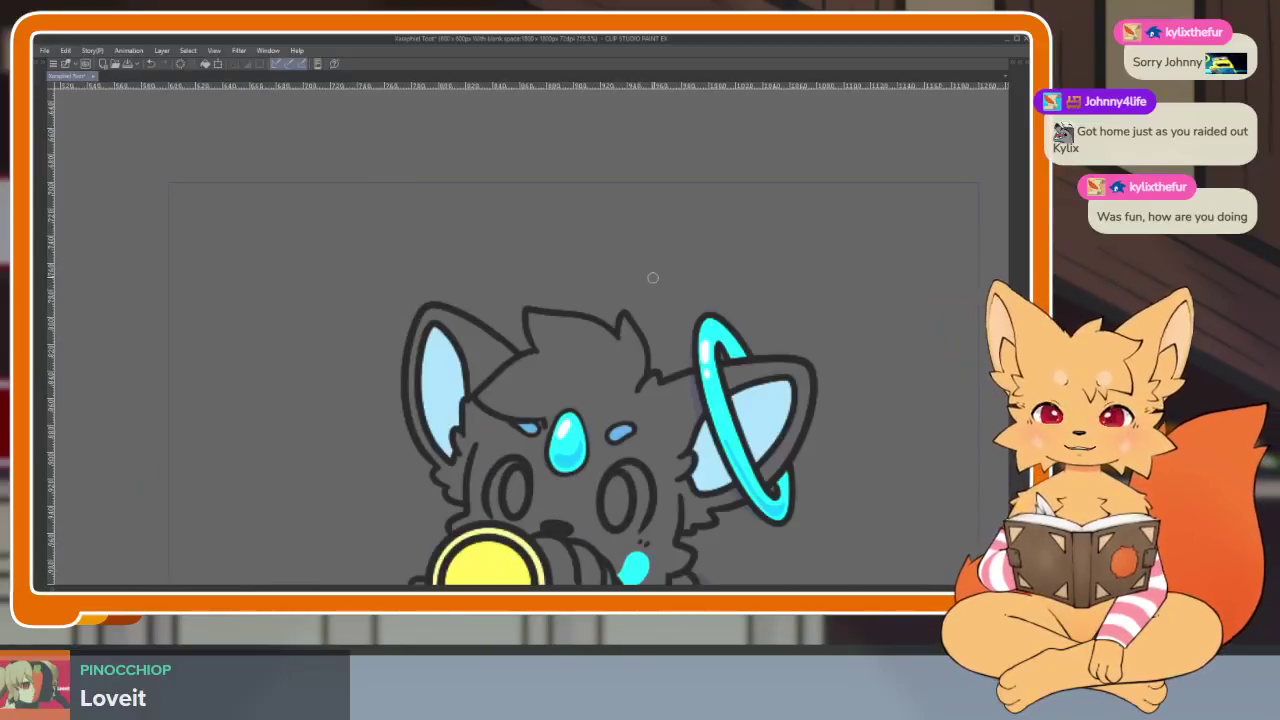
{"action": "scroll", "coordinate": [600, 350], "scroll_direction": "down", "scroll_amount": 1}
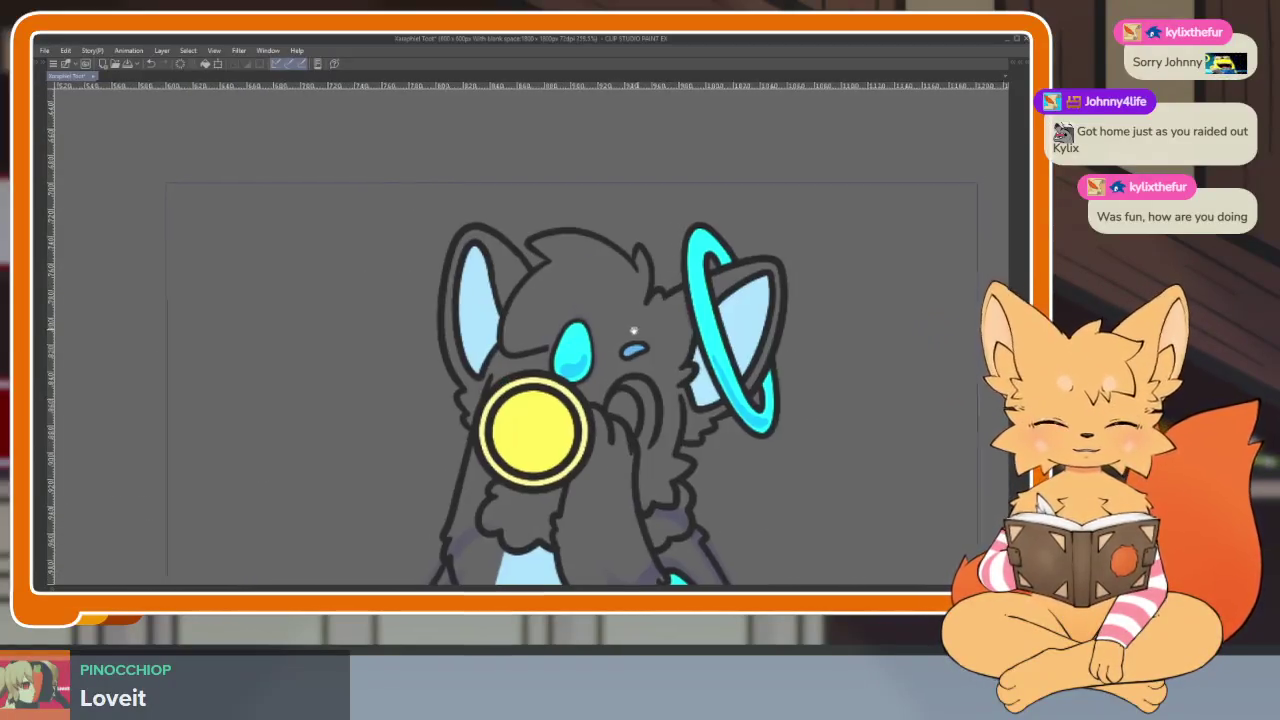
{"action": "scroll", "coordinate": [505, 388], "scroll_direction": "up", "scroll_amount": 3}
{"action": "scroll", "coordinate": [505, 388], "scroll_direction": "up", "scroll_amount": 2}
{"action": "scroll", "coordinate": [500, 375], "scroll_direction": "up", "scroll_amount": 2}
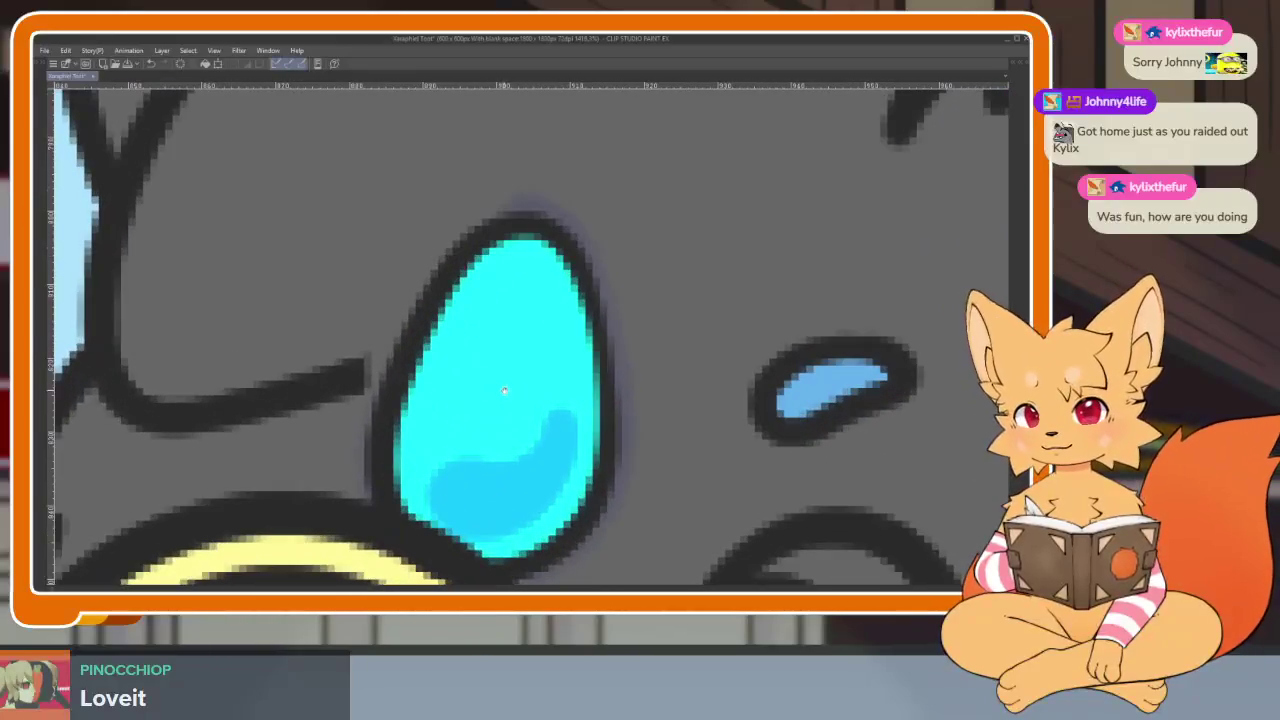
{"action": "mouse_move", "coordinate": [505, 290]}
{"action": "left_mouse_down"}
{"action": "mouse_move", "coordinate": [466, 334]}
{"action": "mouse_move", "coordinate": [485, 325]}
{"action": "left_mouse_up"}
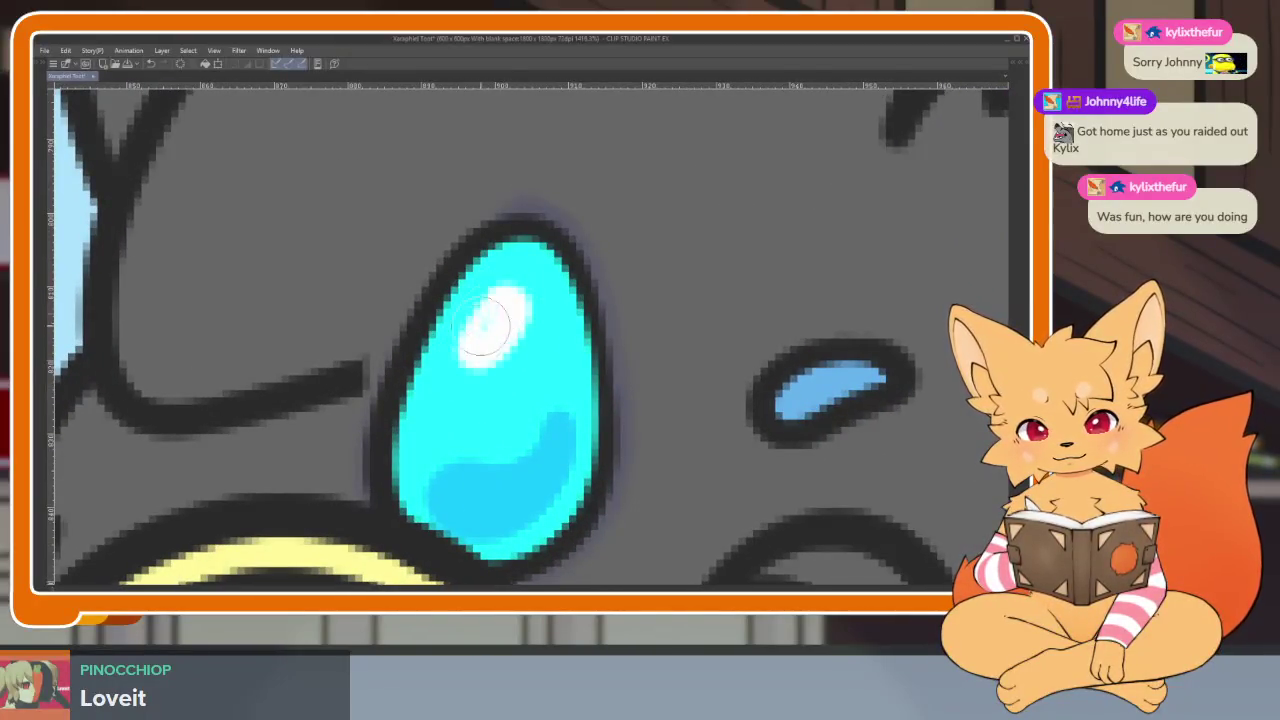
{"action": "scroll", "coordinate": [490, 320], "scroll_direction": "down", "scroll_amount": 3}
{"action": "scroll", "coordinate": [540, 360], "scroll_direction": "up", "scroll_amount": 2}
{"action": "scroll", "coordinate": [540, 360], "scroll_direction": "up", "scroll_amount": 1}
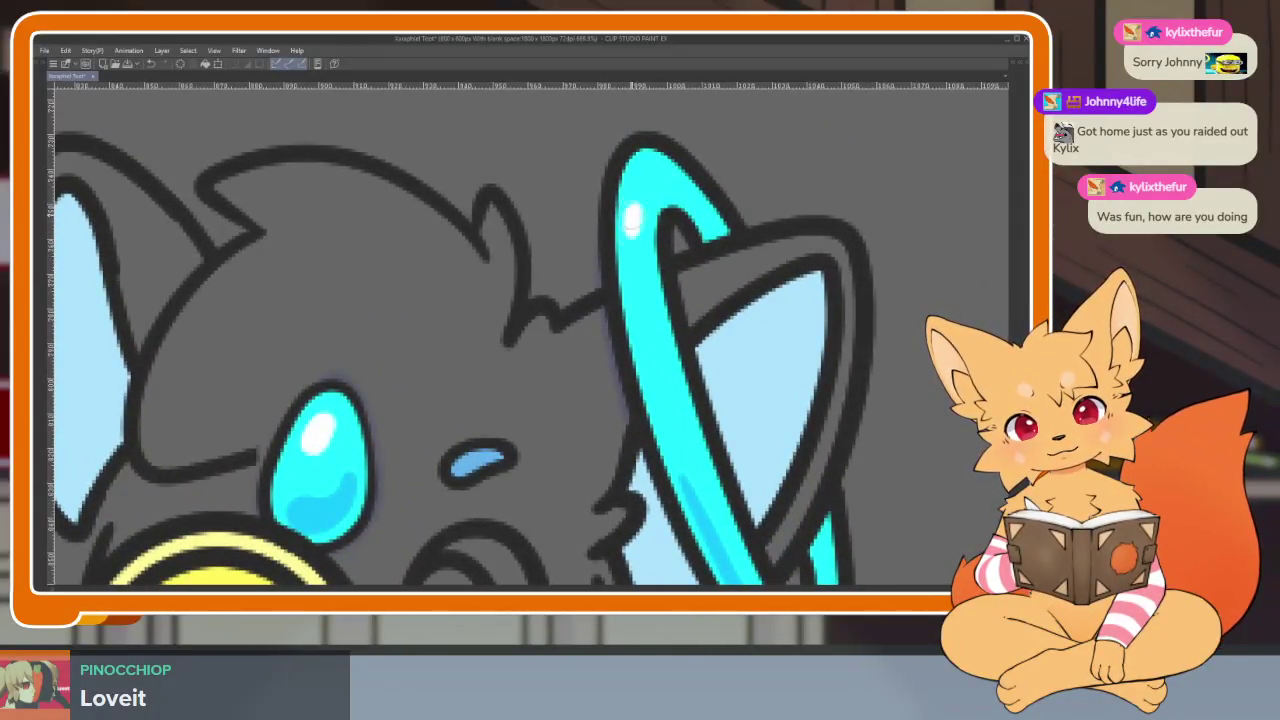
{"action": "scroll", "coordinate": [672, 284], "scroll_direction": "down", "scroll_amount": 3}
{"action": "scroll", "coordinate": [620, 300], "scroll_direction": "up", "scroll_amount": 1}
{"action": "scroll", "coordinate": [560, 330], "scroll_direction": "up", "scroll_amount": 1}
{"action": "scroll", "coordinate": [505, 357], "scroll_direction": "up", "scroll_amount": 3}
{"action": "scroll", "coordinate": [505, 357], "scroll_direction": "up", "scroll_amount": 1}
{"action": "scroll", "coordinate": [515, 340], "scroll_direction": "up", "scroll_amount": 1}
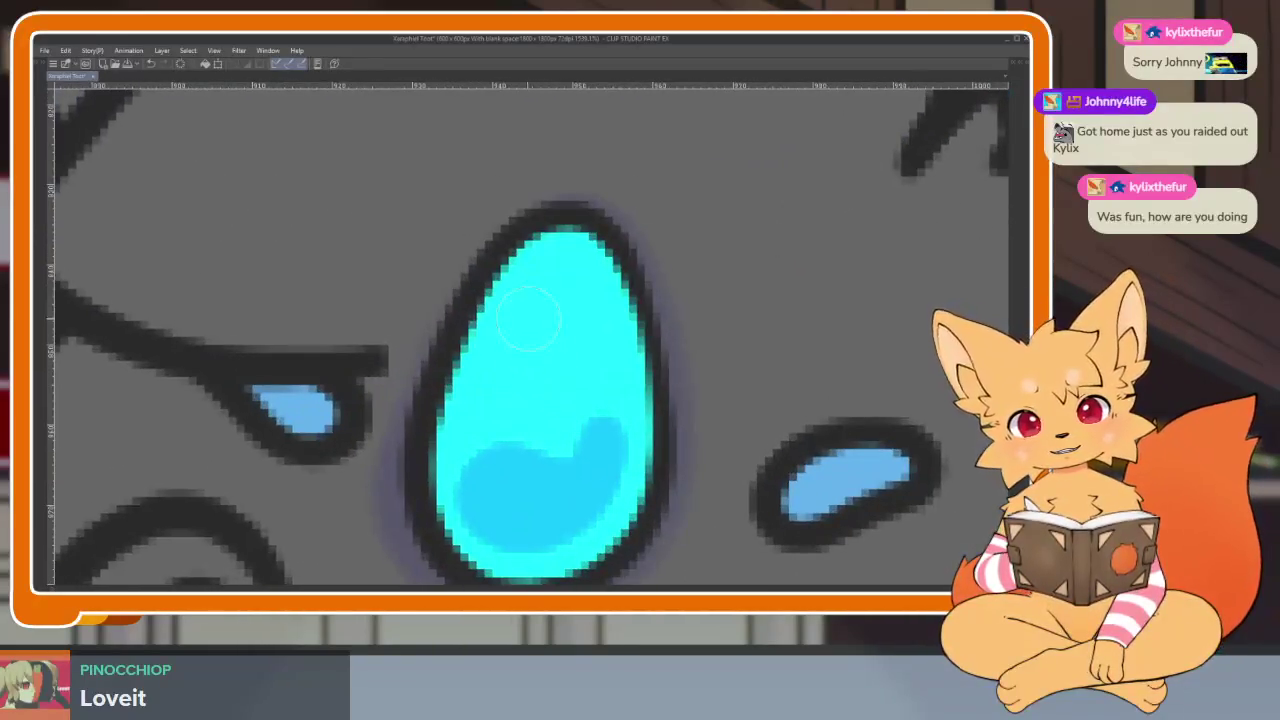
{"action": "scroll", "coordinate": [537, 313], "scroll_direction": "down", "scroll_amount": 3}
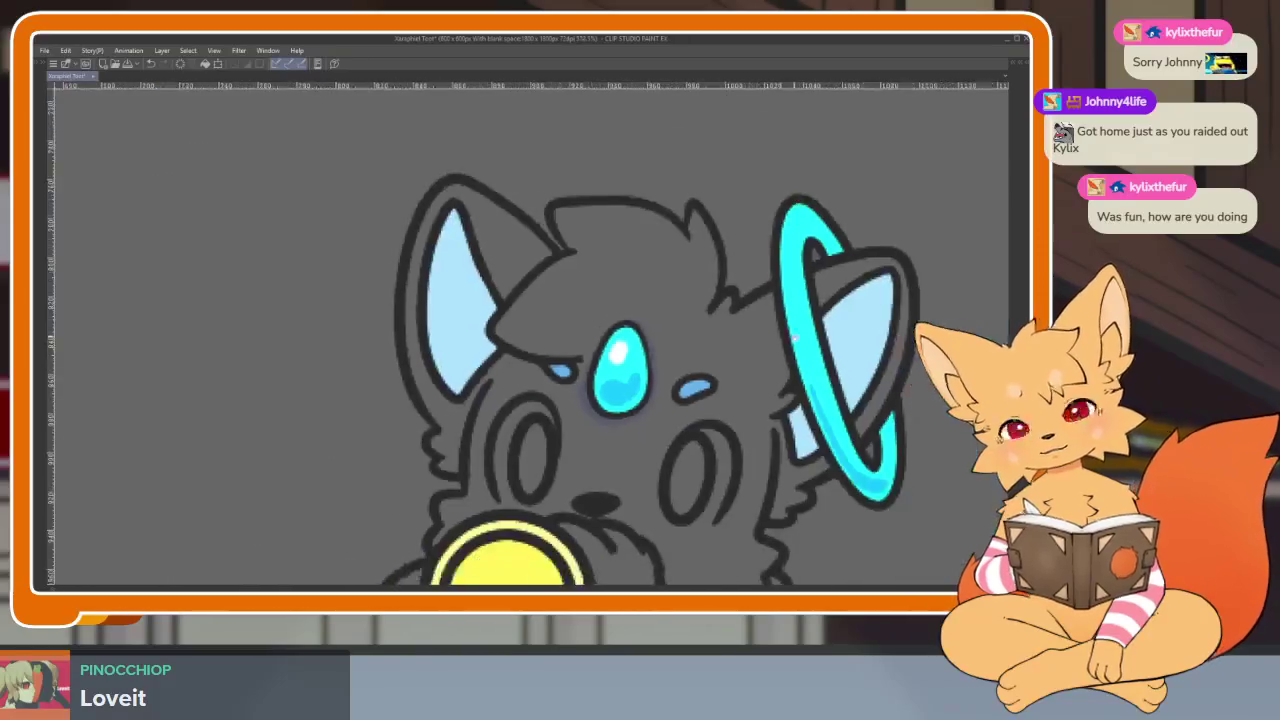
{"action": "scroll", "coordinate": [728, 337], "scroll_direction": "up", "scroll_amount": 3}
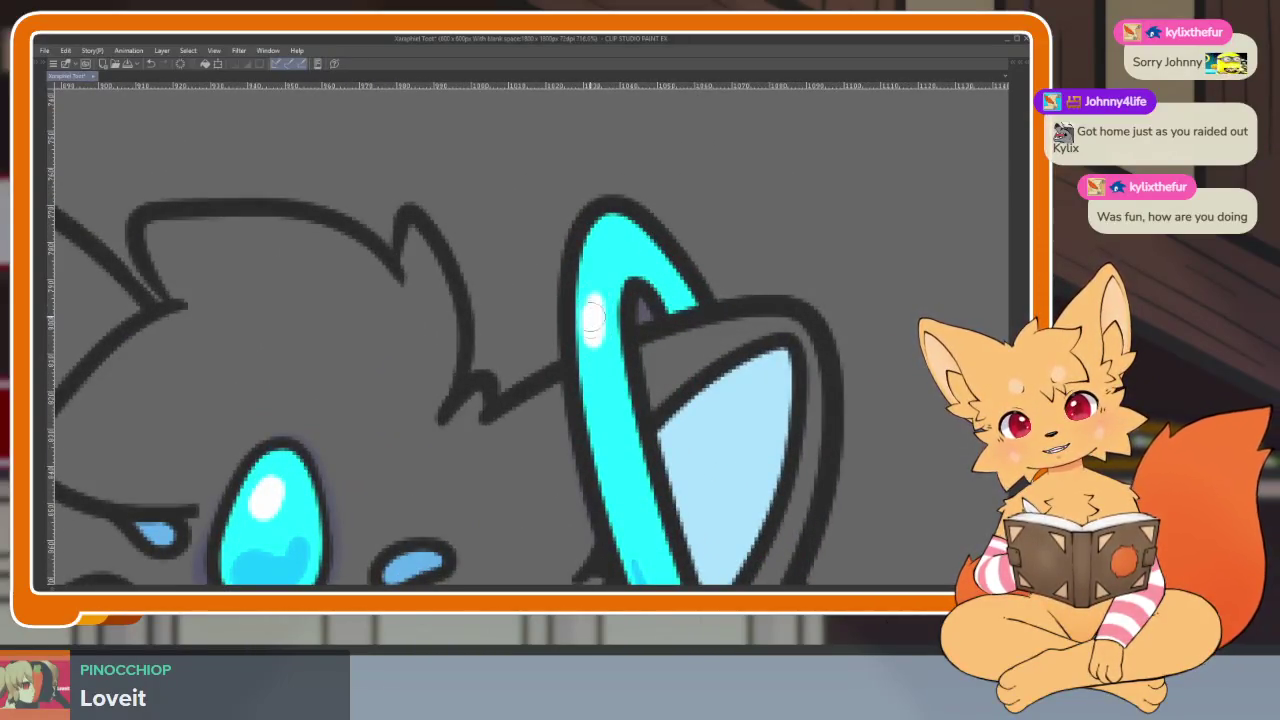
{"action": "scroll", "coordinate": [633, 353], "scroll_direction": "down", "scroll_amount": 3}
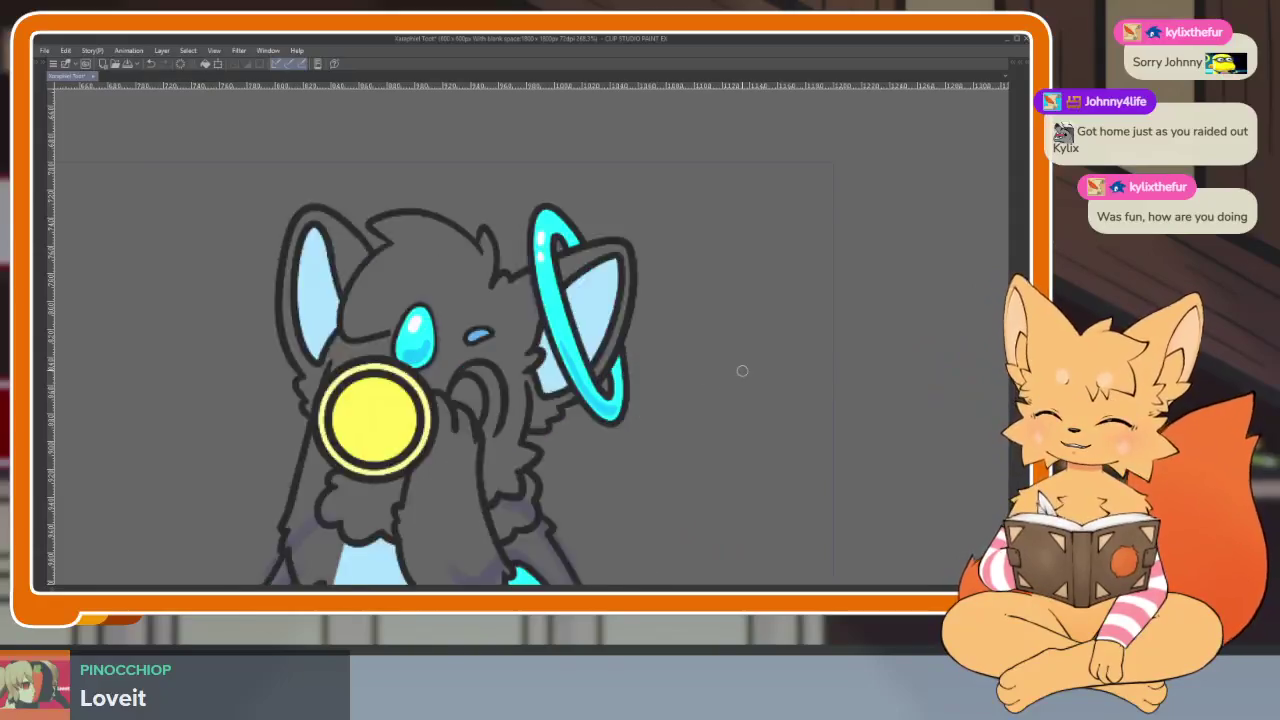
{"action": "scroll", "coordinate": [743, 386], "scroll_direction": "up", "scroll_amount": 1}
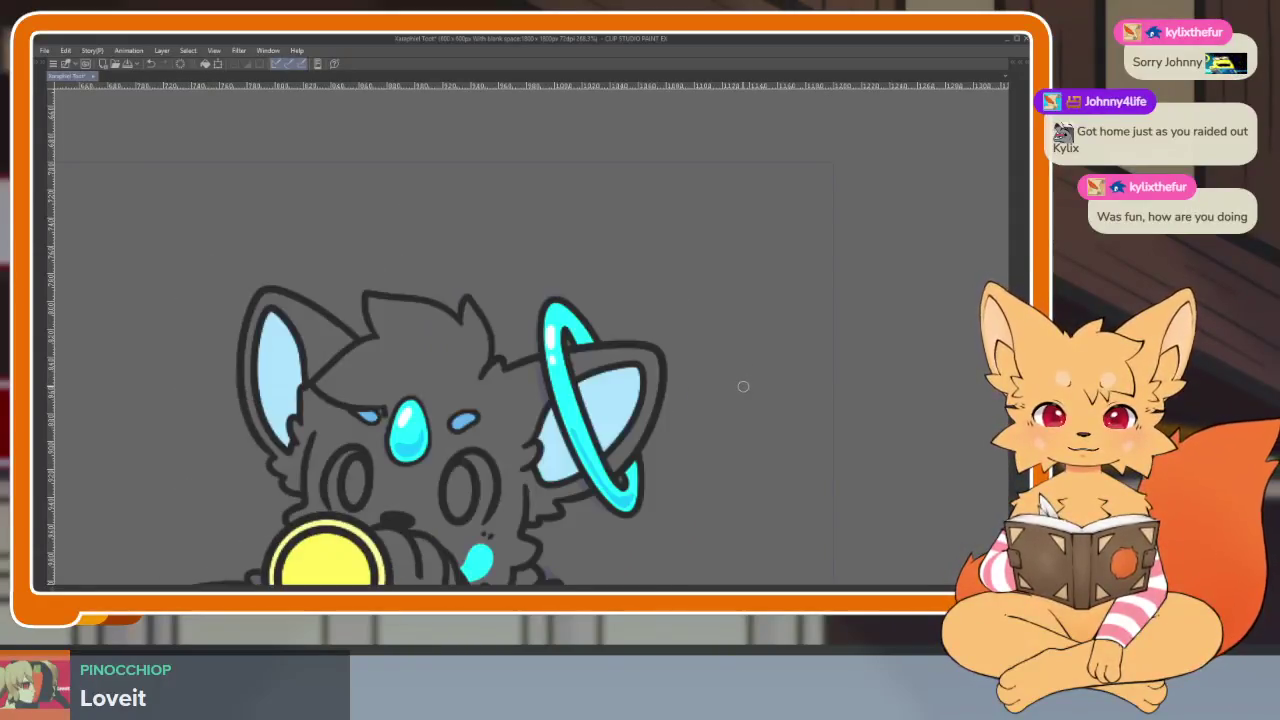
{"action": "scroll", "coordinate": [724, 462], "scroll_direction": "down", "scroll_amount": 2}
{"action": "scroll", "coordinate": [751, 434], "scroll_direction": "down", "scroll_amount": 2}
{"action": "scroll", "coordinate": [751, 434], "scroll_direction": "down", "scroll_amount": 1}
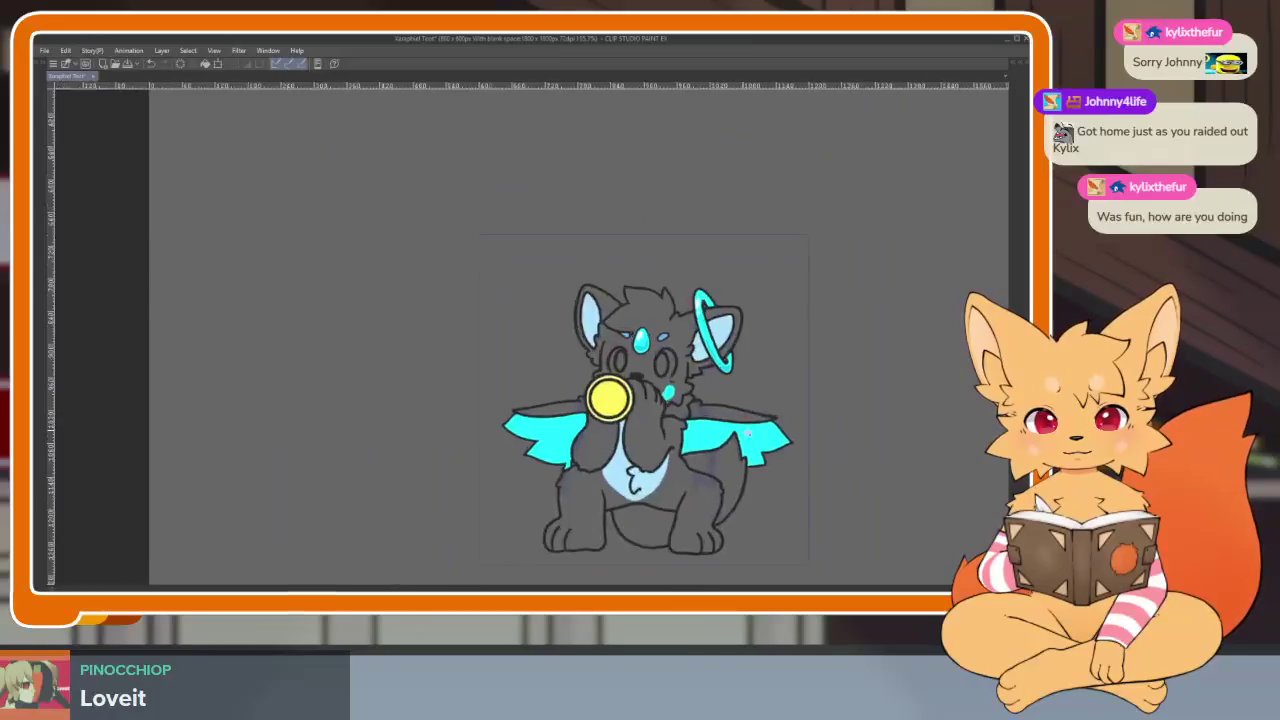
{"action": "scroll", "coordinate": [751, 434], "scroll_direction": "up", "scroll_amount": 2}
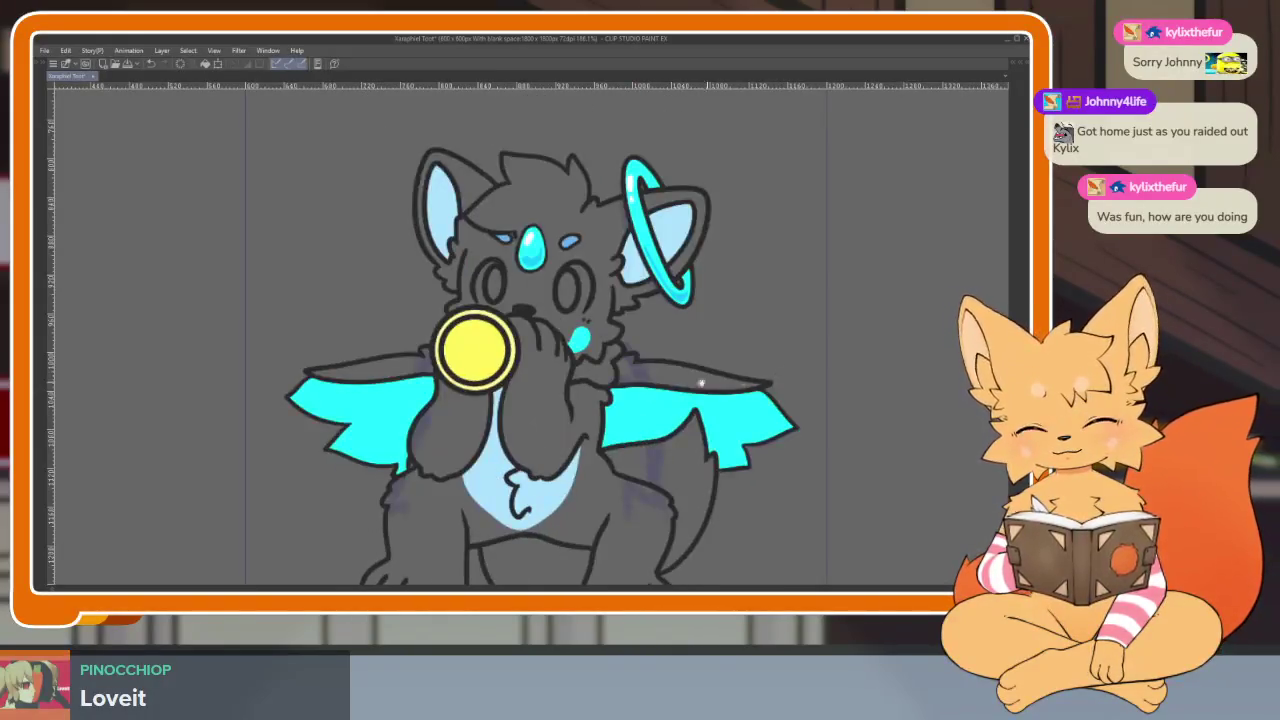
{"action": "key", "text": "ctrl+plus"}
{"action": "key", "text": "Tab"}
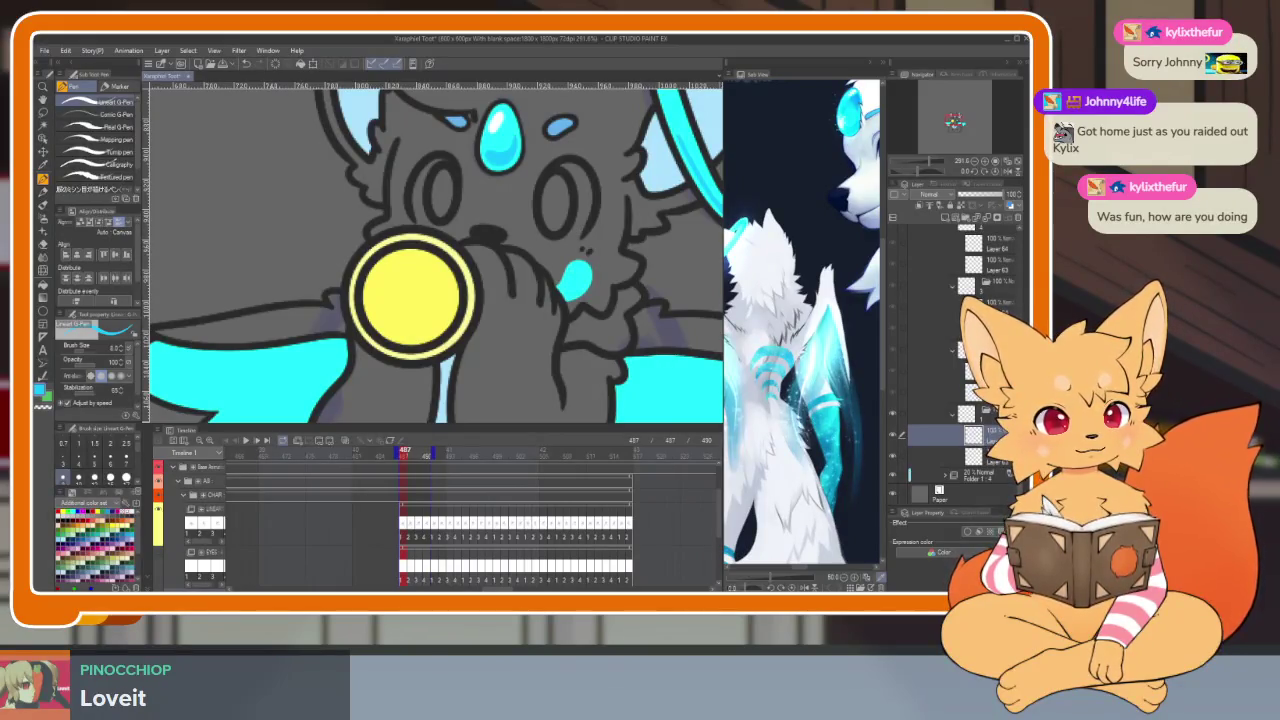
{"action": "key", "text": "Tab"}
{"action": "scroll", "coordinate": [470, 320], "scroll_direction": "up", "scroll_amount": 3}
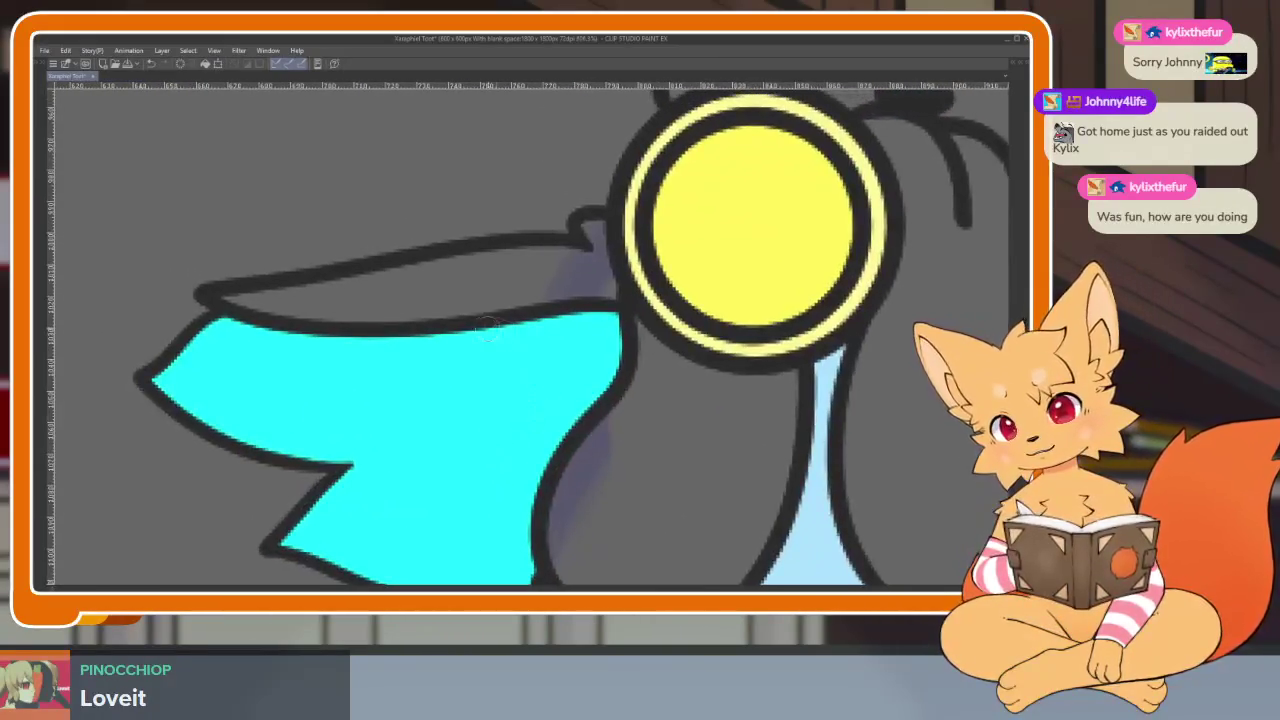
{"action": "mouse_move", "coordinate": [430, 340]}
{"action": "left_mouse_down"}
{"action": "mouse_move", "coordinate": [575, 400]}
{"action": "mouse_move", "coordinate": [560, 432]}
{"action": "left_mouse_up"}
{"action": "scroll", "coordinate": [671, 408], "scroll_direction": "down", "scroll_amount": 5}
{"action": "scroll", "coordinate": [671, 408], "scroll_direction": "up", "scroll_amount": 5}
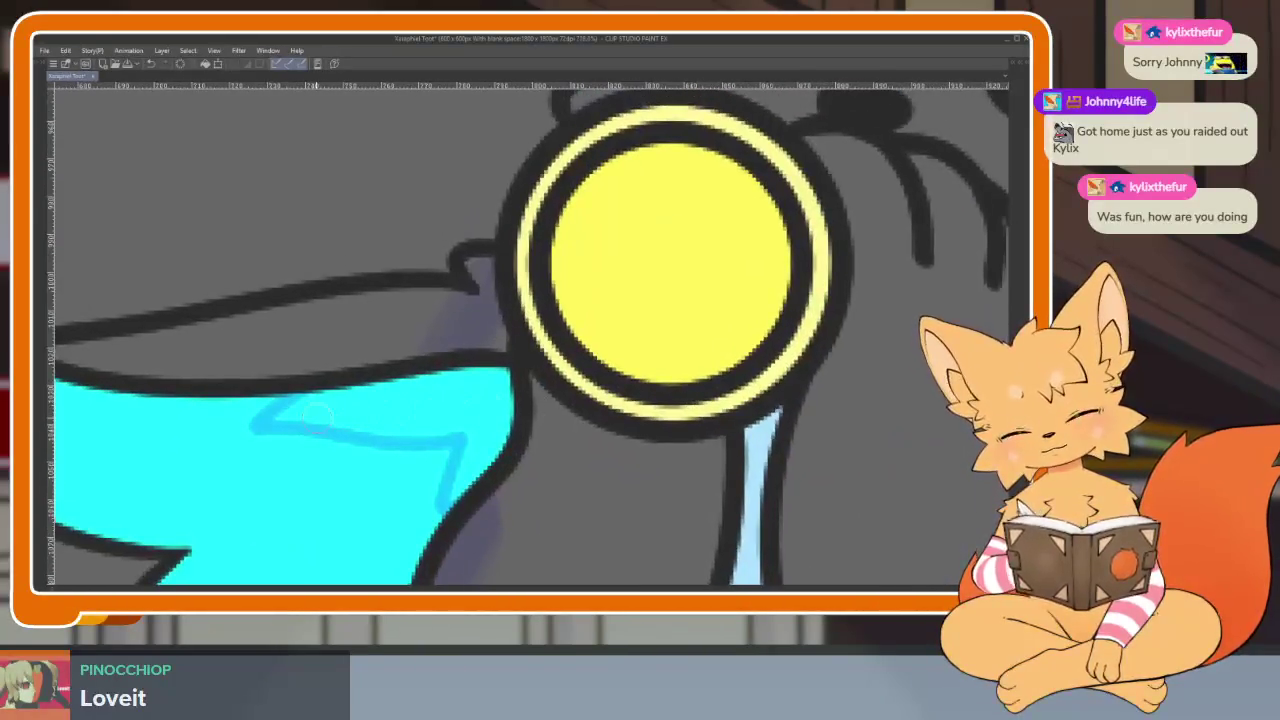
{"action": "mouse_move", "coordinate": [300, 412]}
{"action": "left_mouse_down"}
{"action": "mouse_move", "coordinate": [515, 378]}
{"action": "mouse_move", "coordinate": [455, 508]}
{"action": "left_mouse_up"}
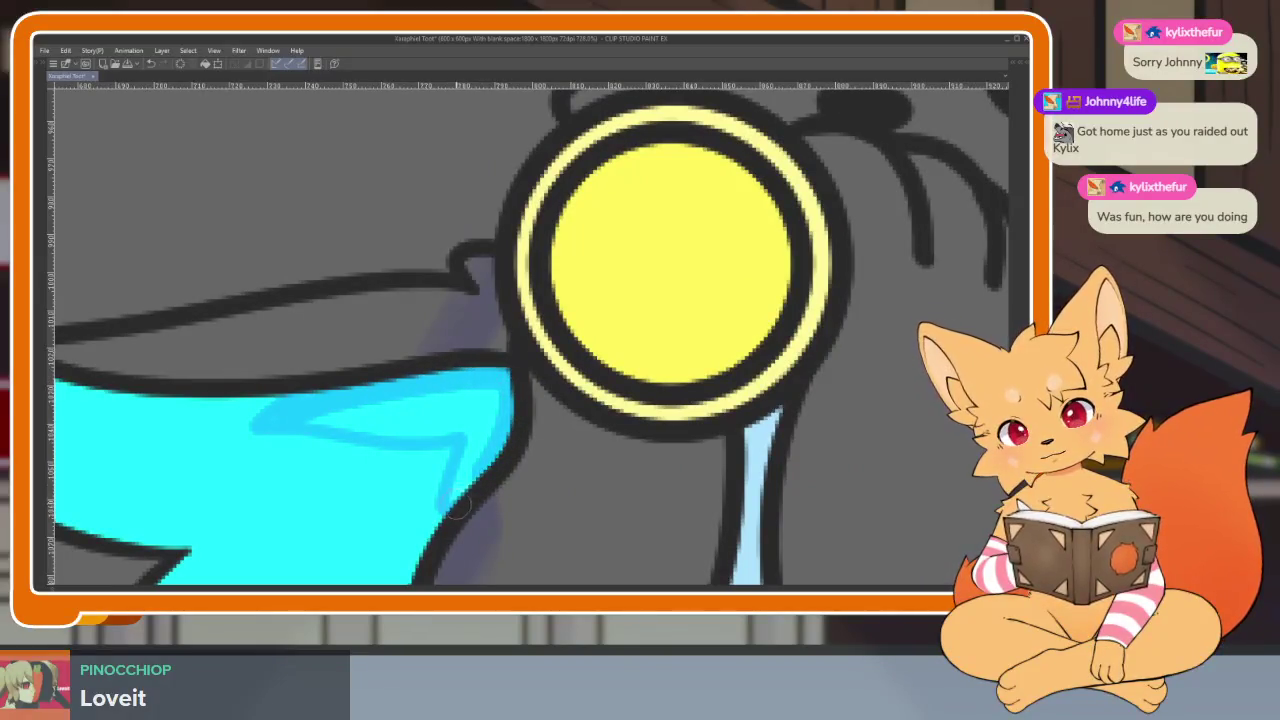
{"action": "mouse_move", "coordinate": [372, 425]}
{"action": "left_mouse_down"}
{"action": "mouse_move", "coordinate": [315, 420]}
{"action": "mouse_move", "coordinate": [485, 410]}
{"action": "left_mouse_up"}
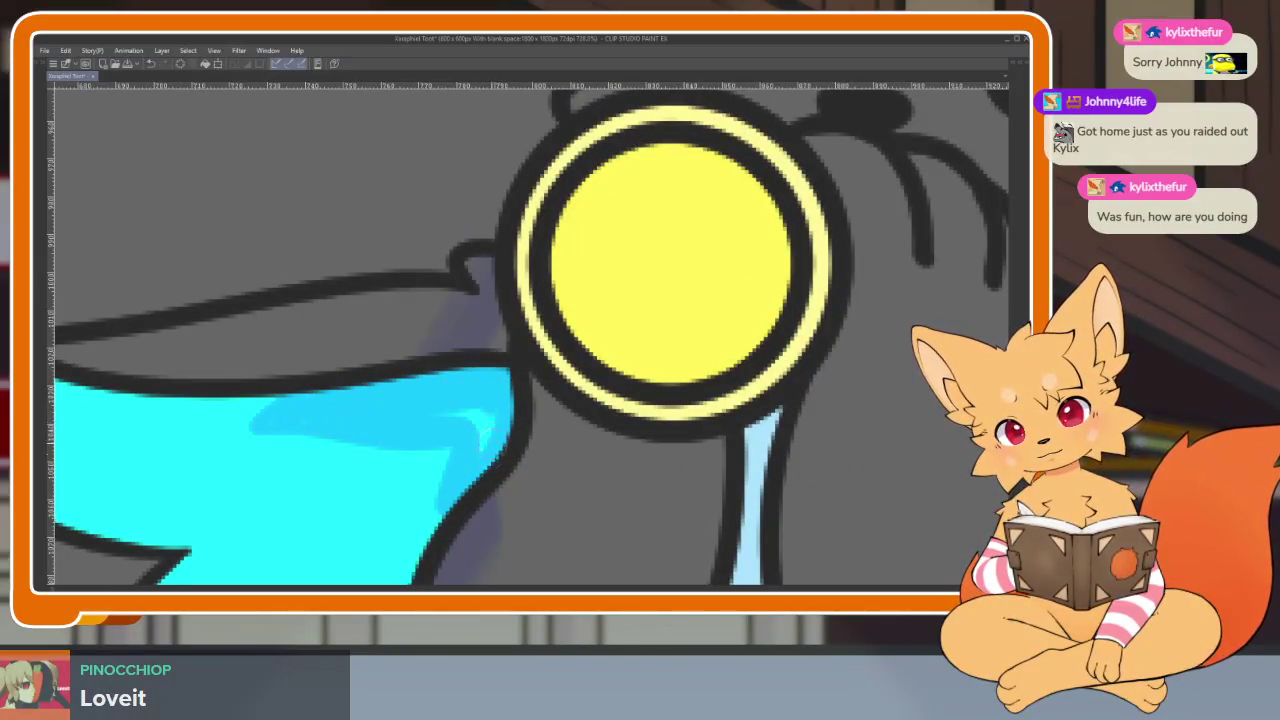
{"action": "scroll", "coordinate": [417, 412], "scroll_direction": "down", "scroll_amount": 5}
{"action": "scroll", "coordinate": [757, 452], "scroll_direction": "up", "scroll_amount": 1}
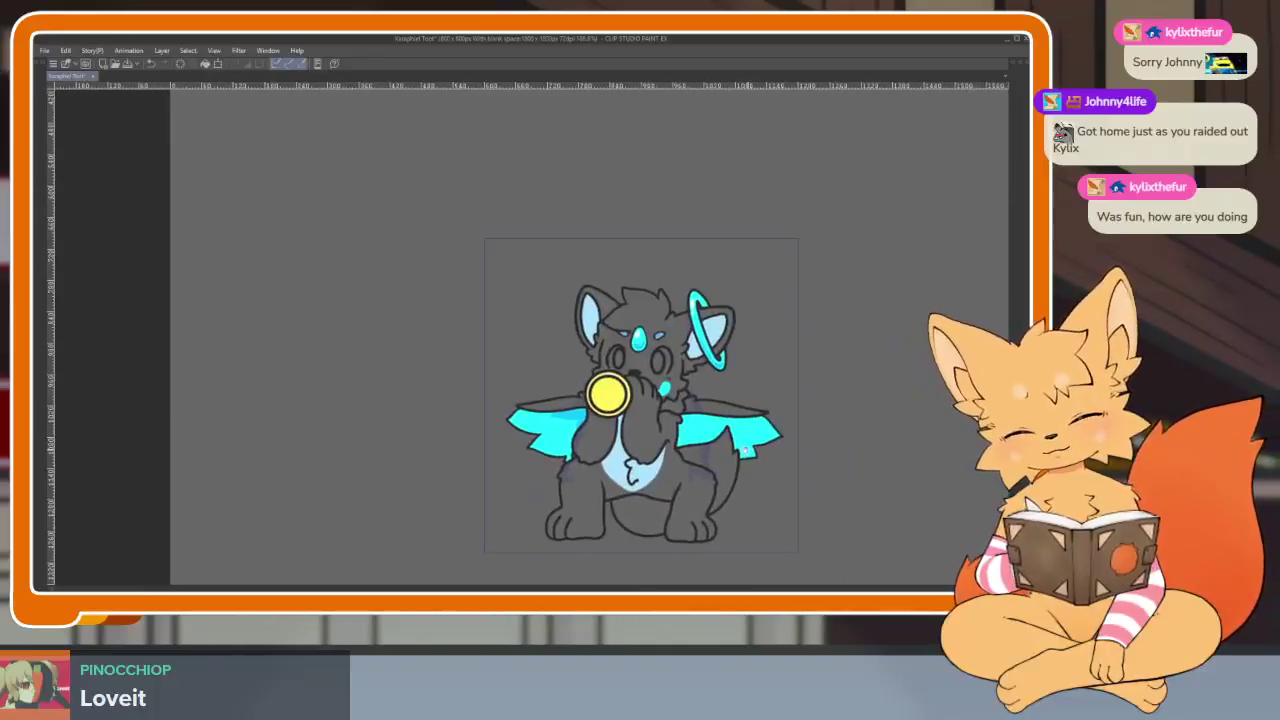
{"action": "scroll", "coordinate": [757, 452], "scroll_direction": "up", "scroll_amount": 3}
{"action": "key", "text": "ctrl+z"}
{"action": "scroll", "coordinate": [600, 460], "scroll_direction": "down", "scroll_amount": 2}
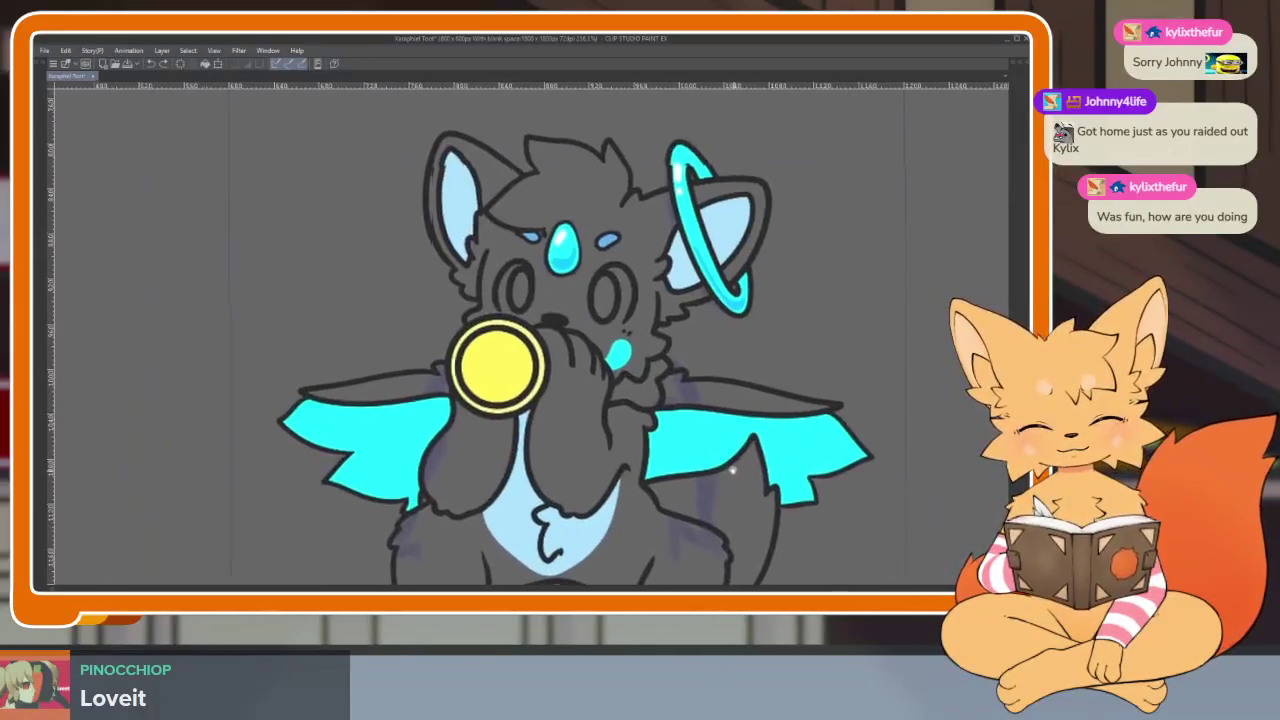
{"action": "scroll", "coordinate": [472, 471], "scroll_direction": "up", "scroll_amount": 1}
{"action": "left_click", "coordinate": [472, 471]}
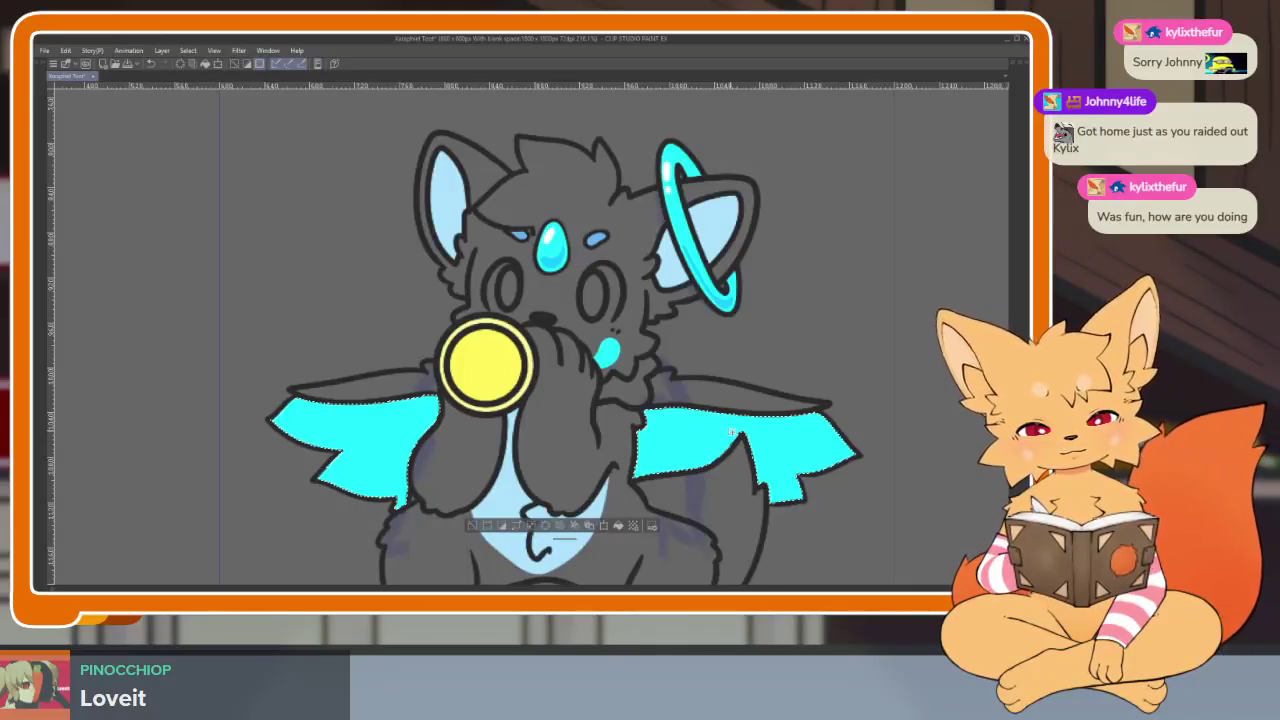
{"action": "key", "text": "Tab"}
{"action": "key", "text": "Tab"}
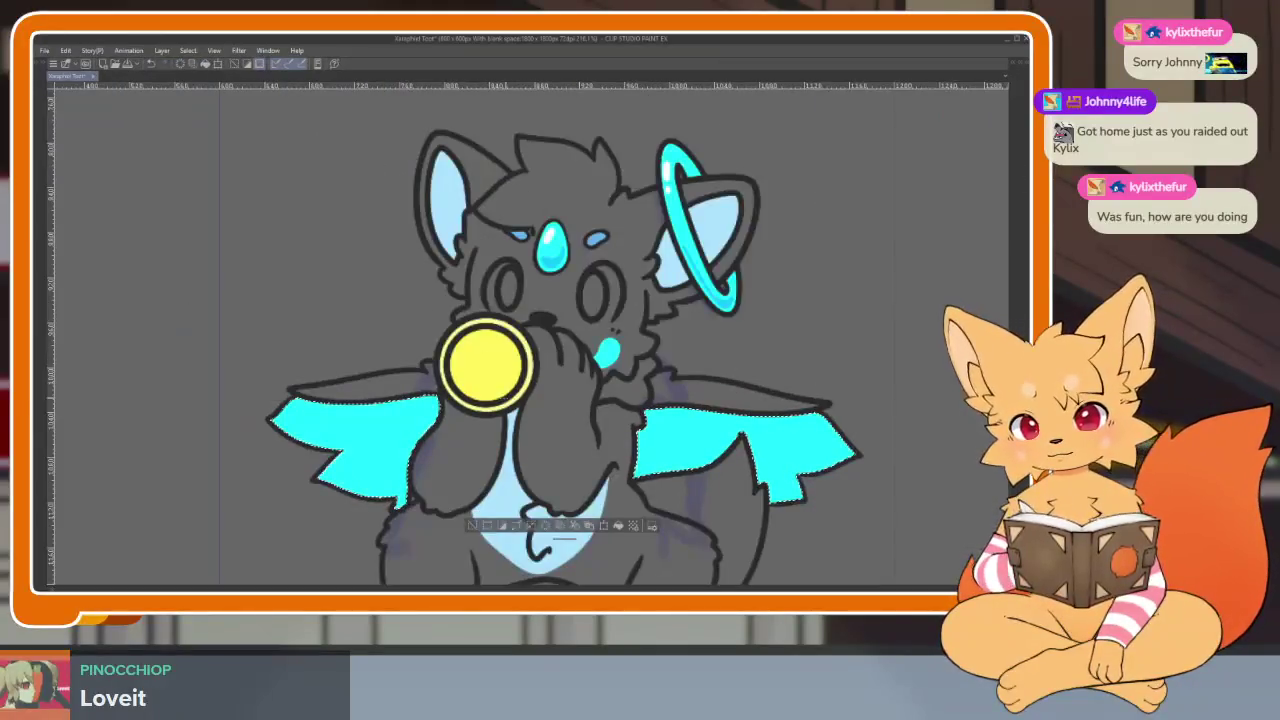
{"action": "left_click_drag", "start_coordinate": [310, 478], "coordinate": [306, 484]}
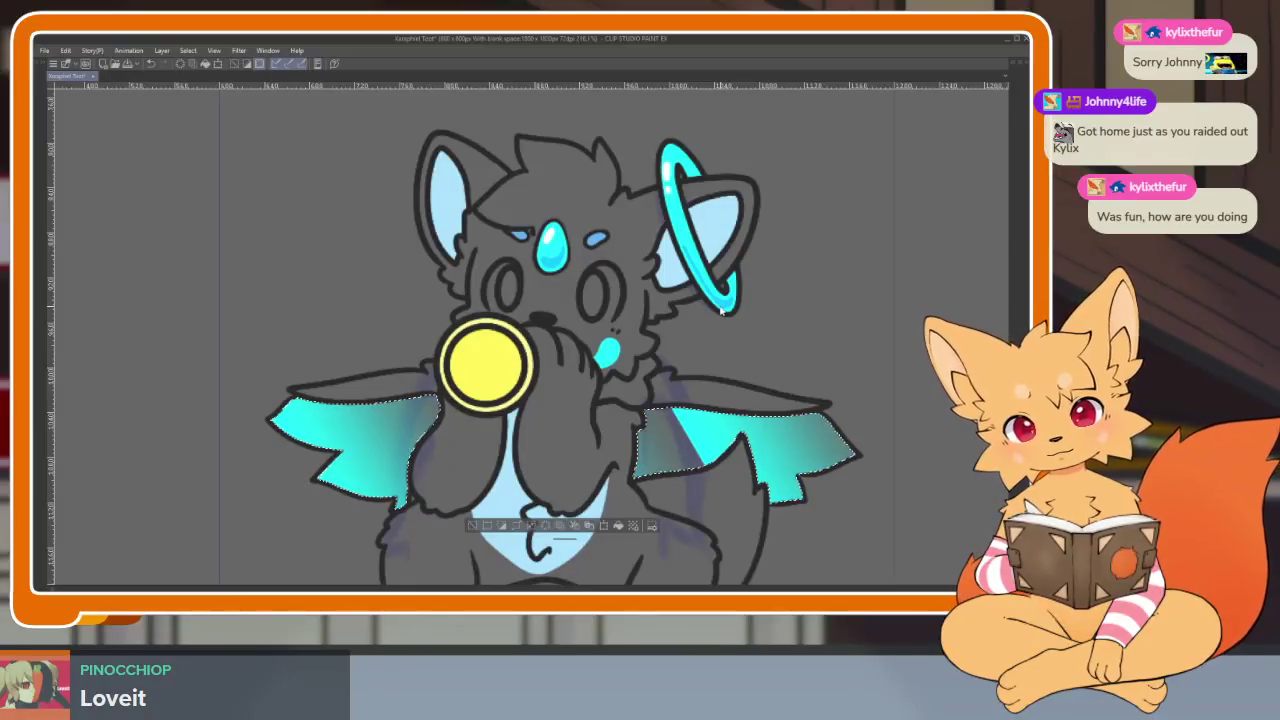
{"action": "key", "text": "ctrl+z"}
{"action": "key", "text": "ctrl+d"}
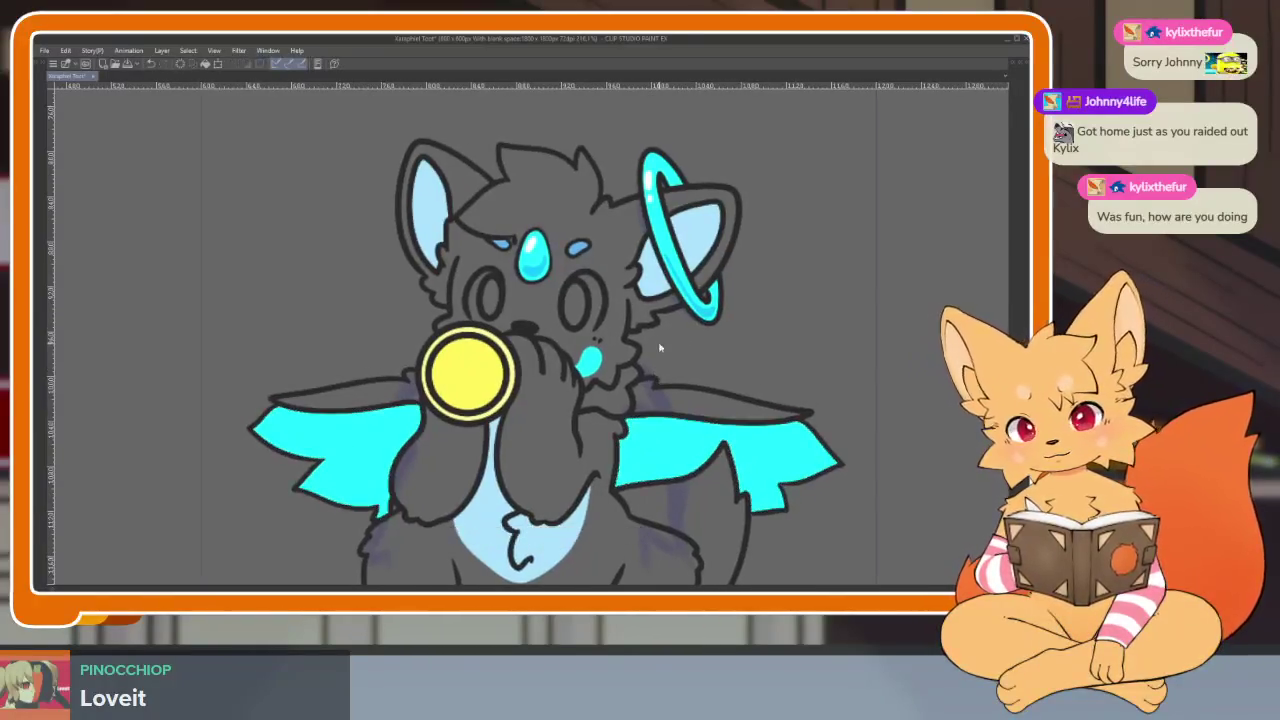
{"action": "key", "text": "Tab"}
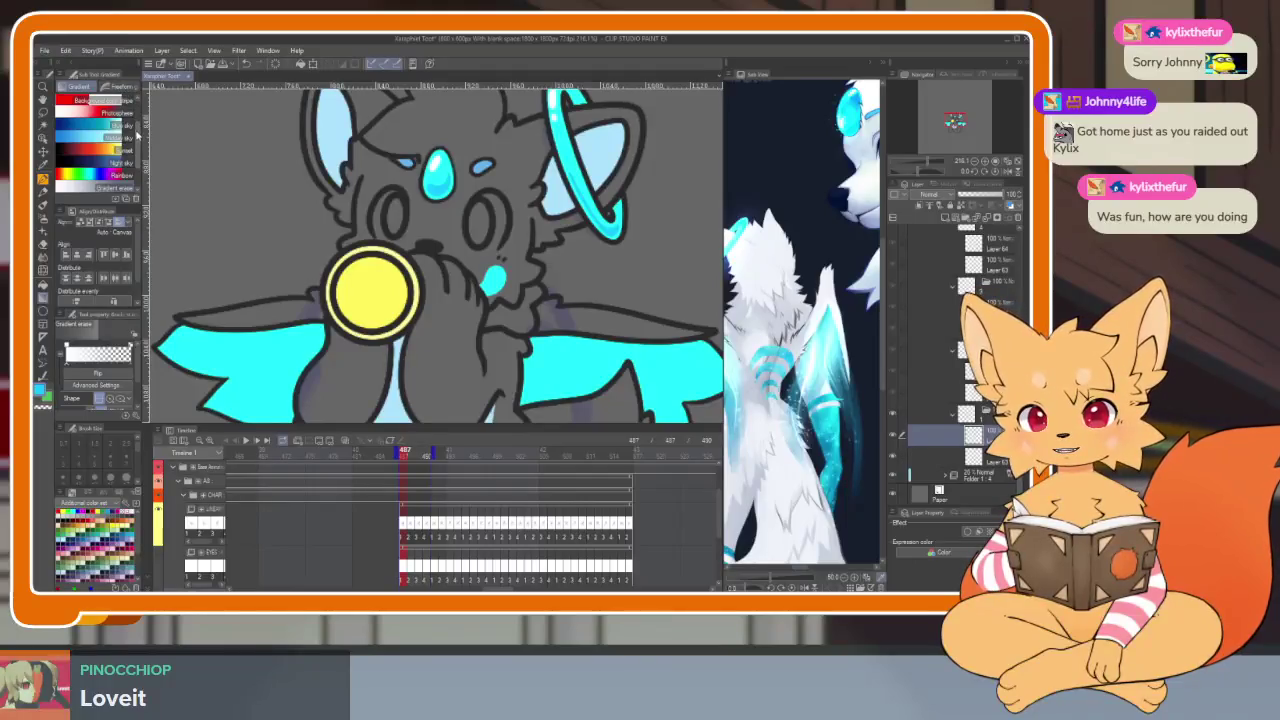
{"action": "key", "text": "Tab"}
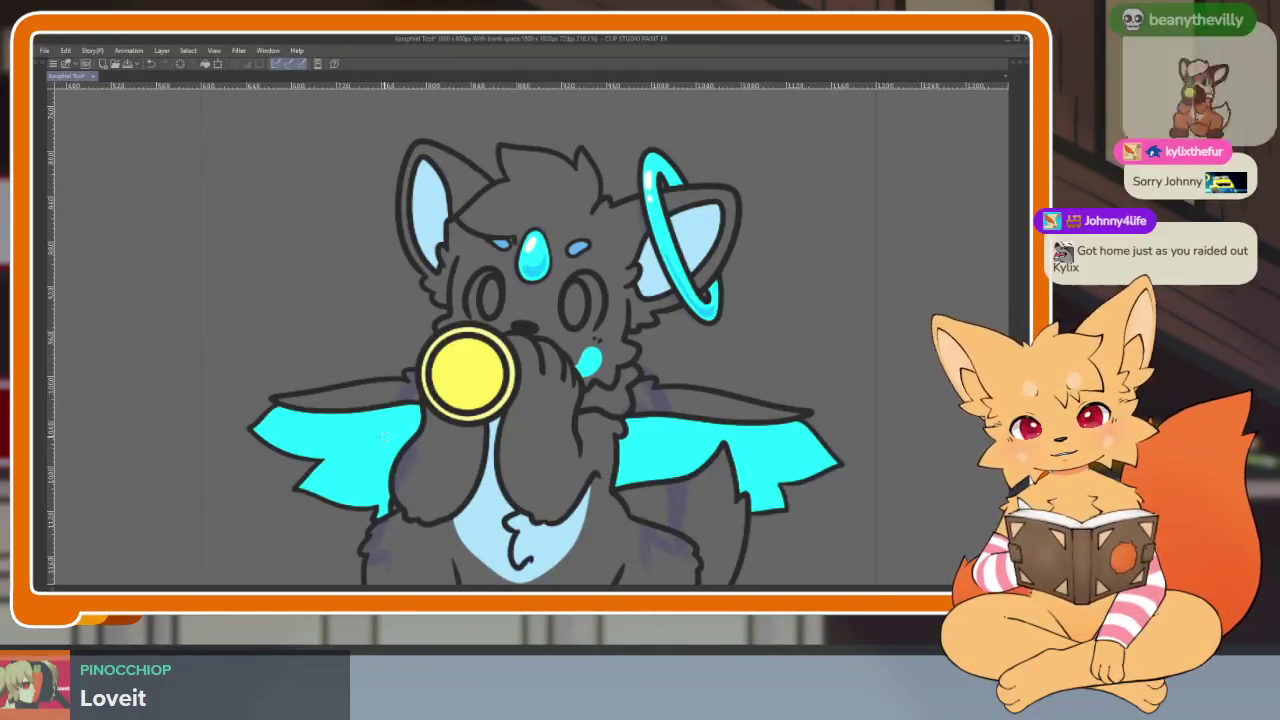
{"action": "left_click", "coordinate": [385, 437]}
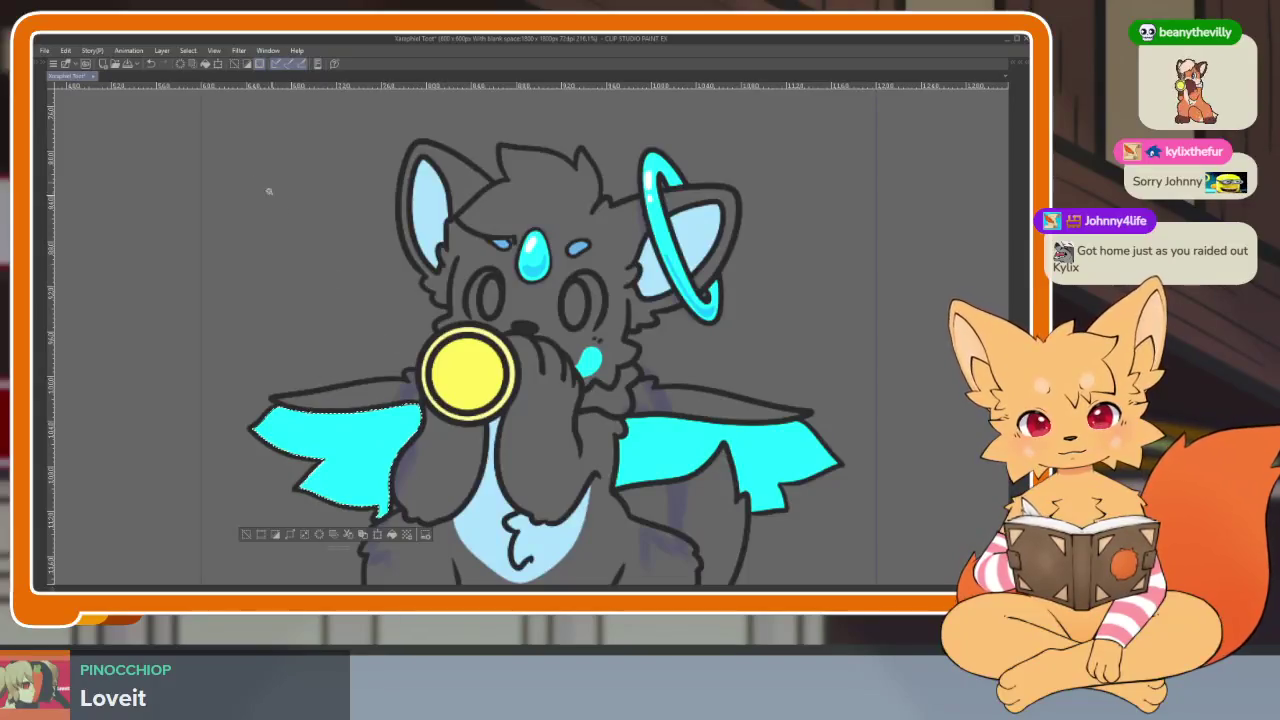
{"action": "left_click", "coordinate": [187, 51]}
{"action": "left_click", "coordinate": [230, 117]}
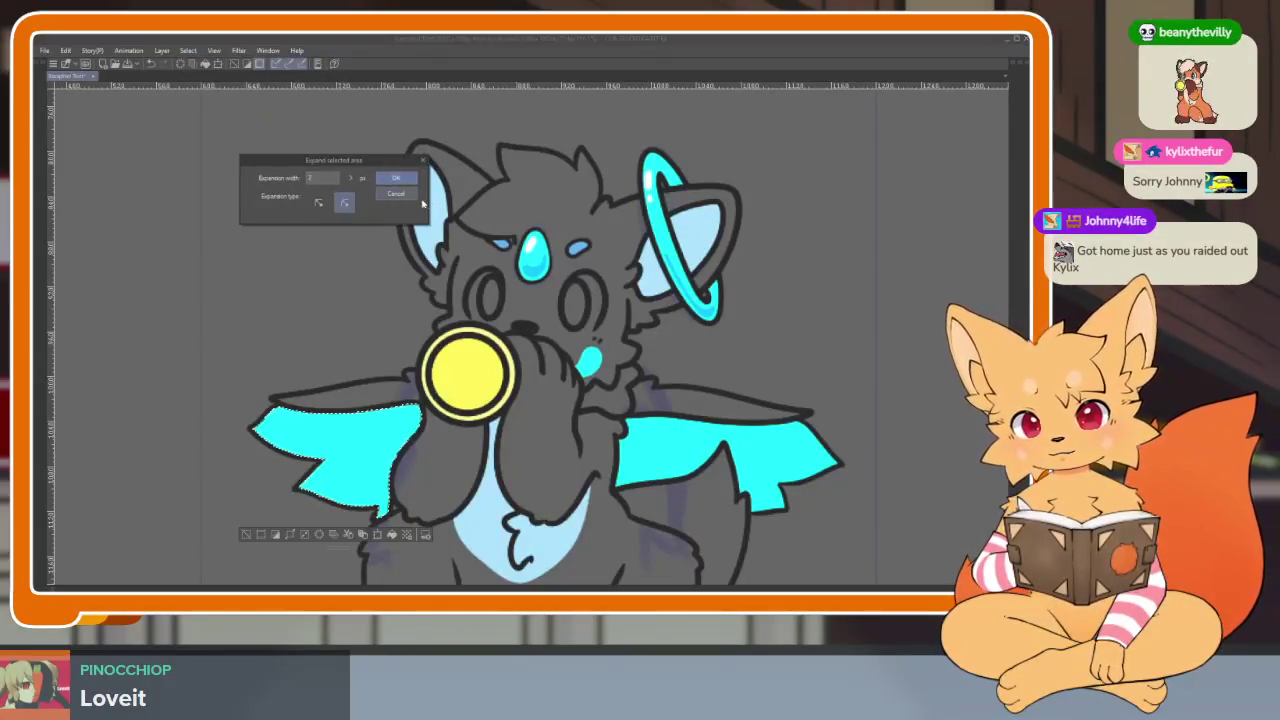
{"action": "left_click", "coordinate": [394, 179]}
{"action": "key", "text": "Tab"}
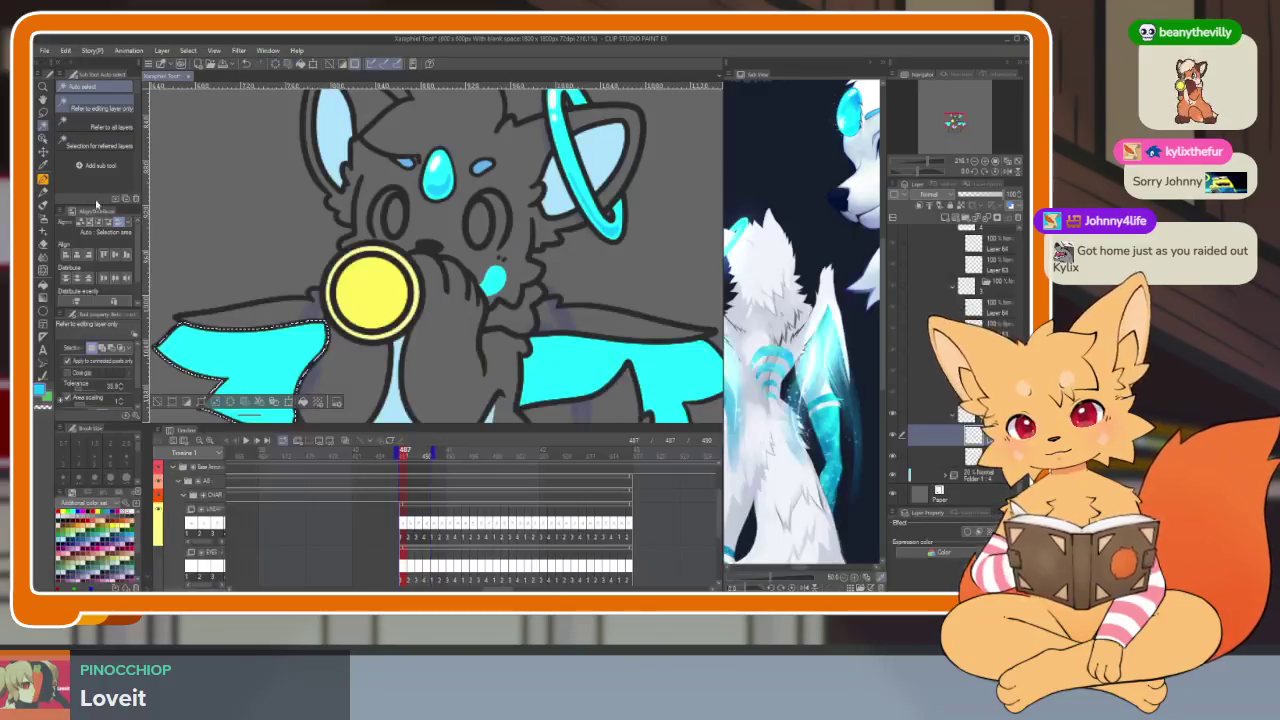
{"action": "key", "text": "Tab"}
{"action": "scroll", "coordinate": [353, 501], "scroll_direction": "up", "scroll_amount": 2}
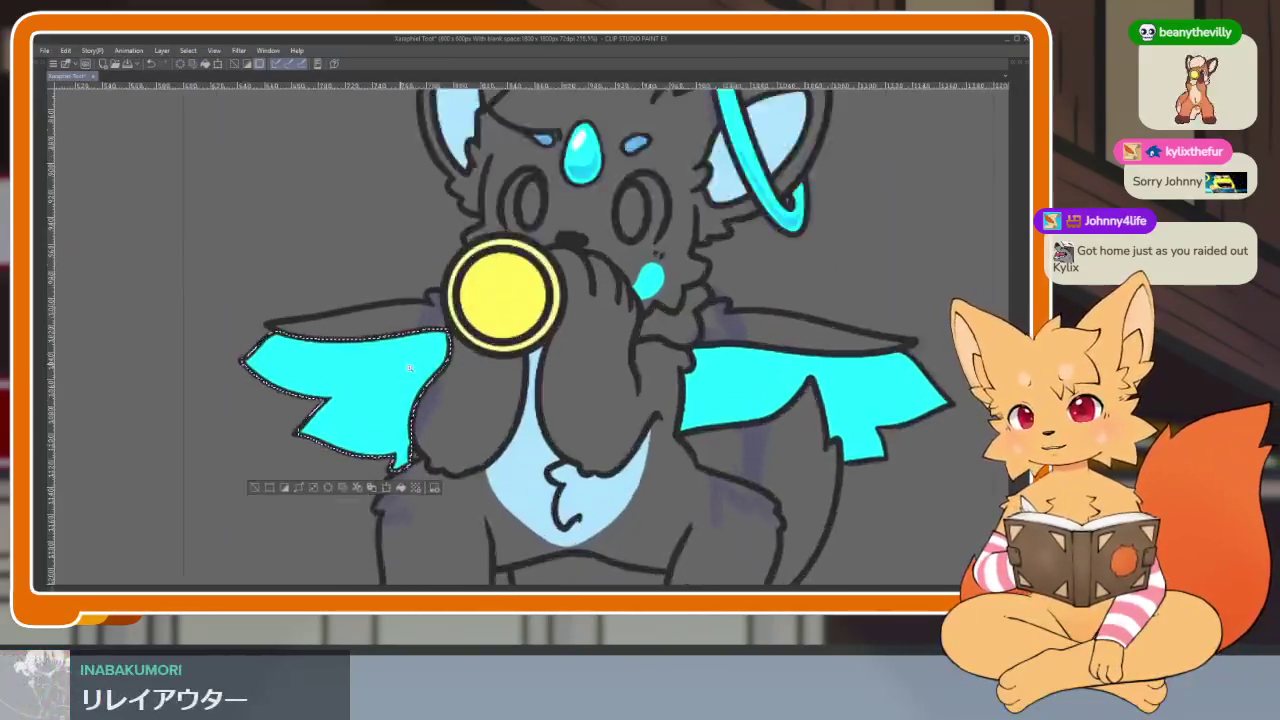
{"action": "scroll", "coordinate": [353, 501], "scroll_direction": "up", "scroll_amount": 2}
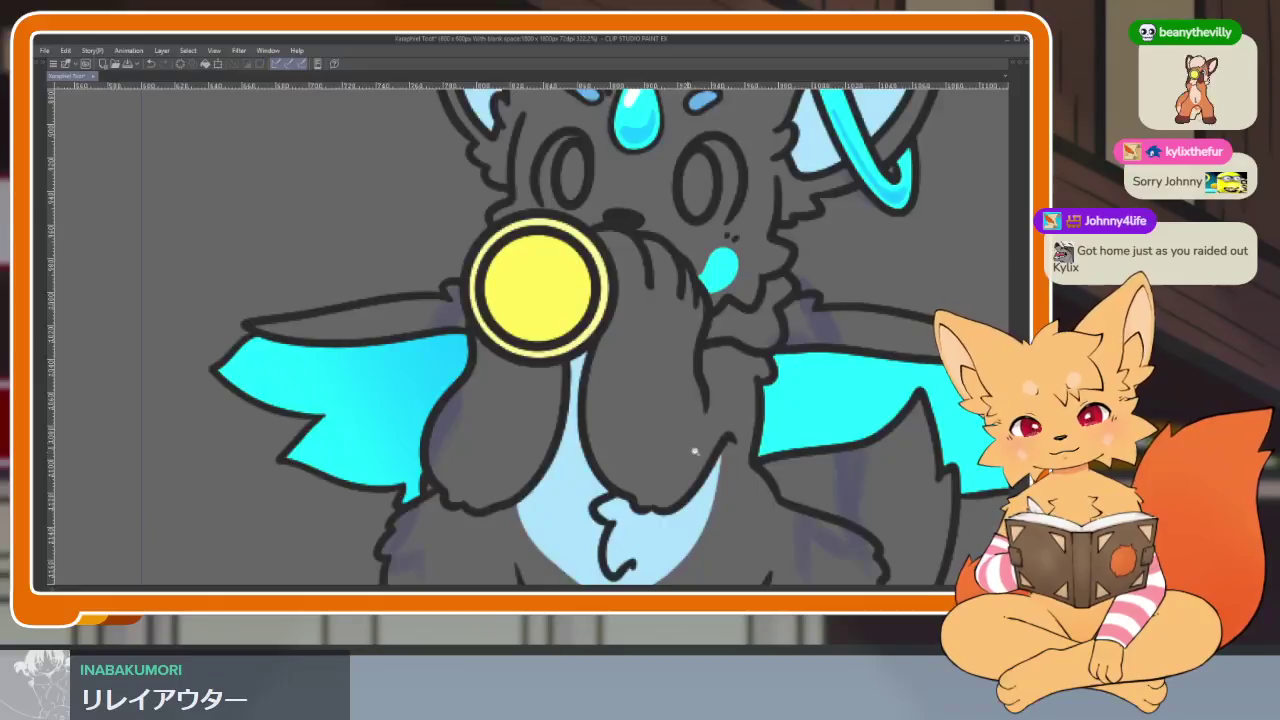
{"action": "scroll", "coordinate": [739, 436], "scroll_direction": "down", "scroll_amount": 5}
{"action": "scroll", "coordinate": [739, 436], "scroll_direction": "up", "scroll_amount": 5}
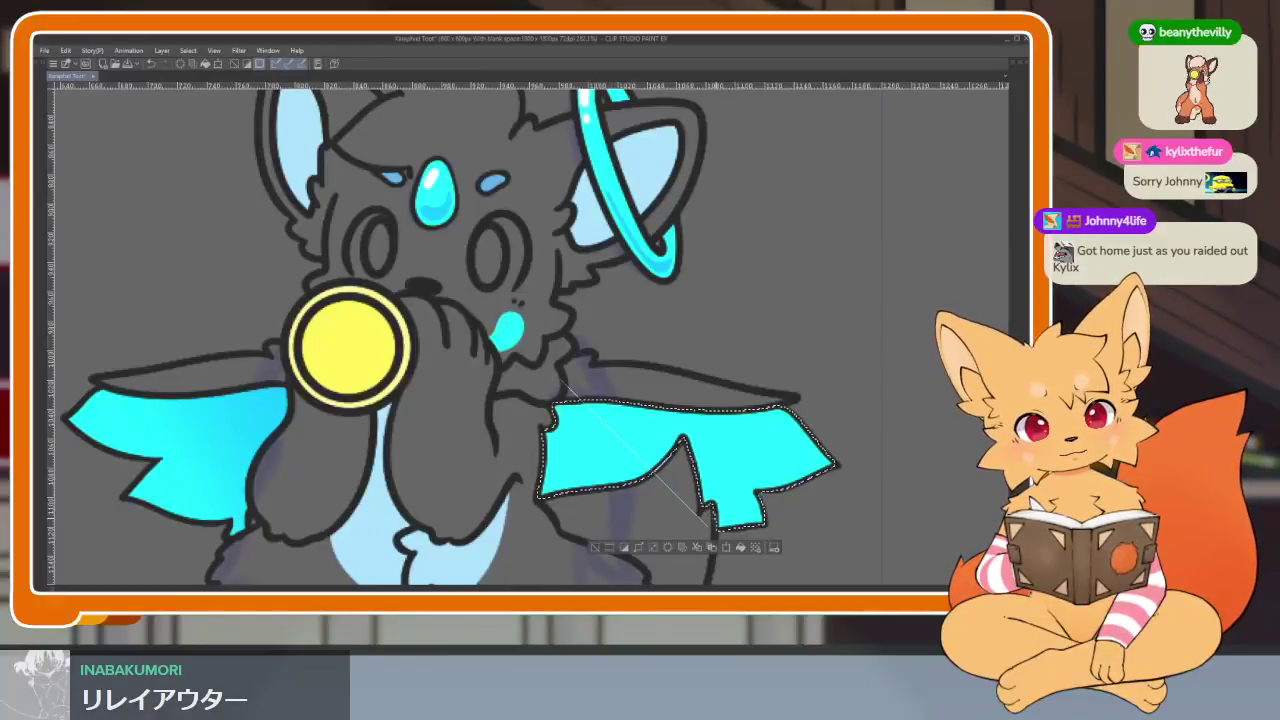
{"action": "scroll", "coordinate": [817, 397], "scroll_direction": "down", "scroll_amount": 3}
{"action": "scroll", "coordinate": [817, 397], "scroll_direction": "down", "scroll_amount": 1}
{"action": "scroll", "coordinate": [820, 403], "scroll_direction": "up", "scroll_amount": 1}
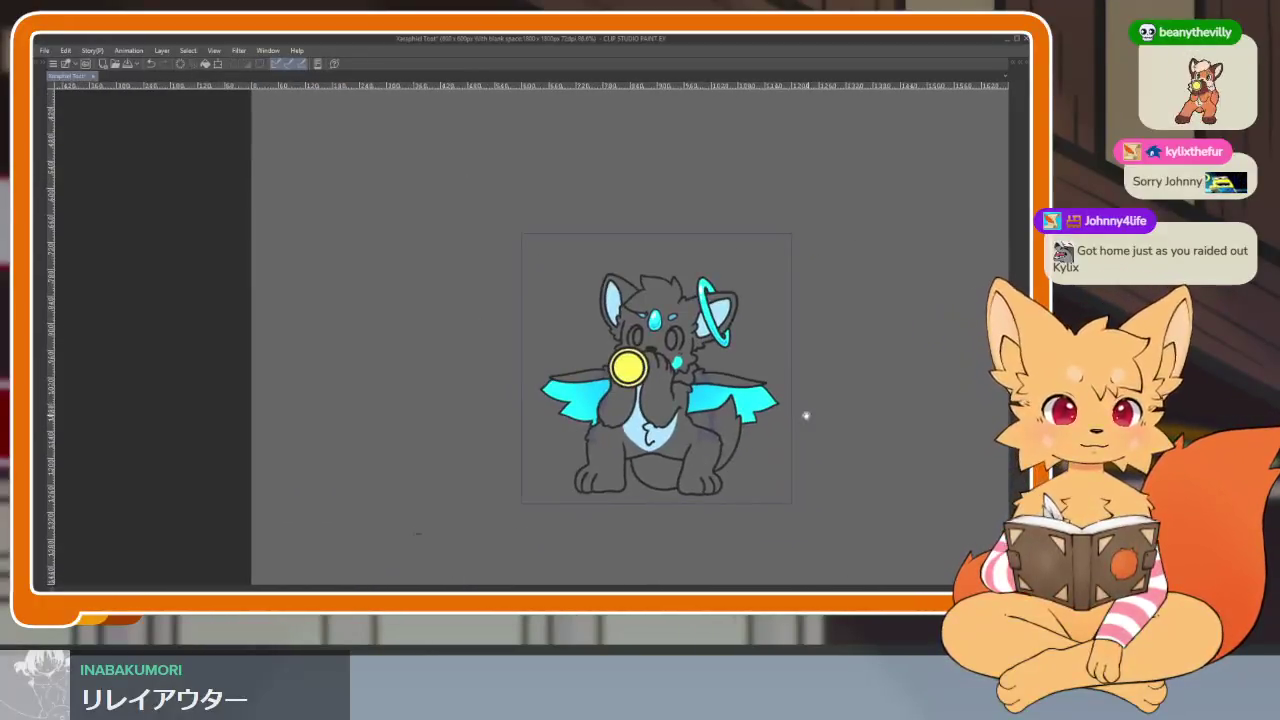
Step: Restore the wing selection, expand it slightly, and drag a top-dark gradient down the right wing
{"action": "scroll", "coordinate": [803, 417], "scroll_direction": "up", "scroll_amount": 3}
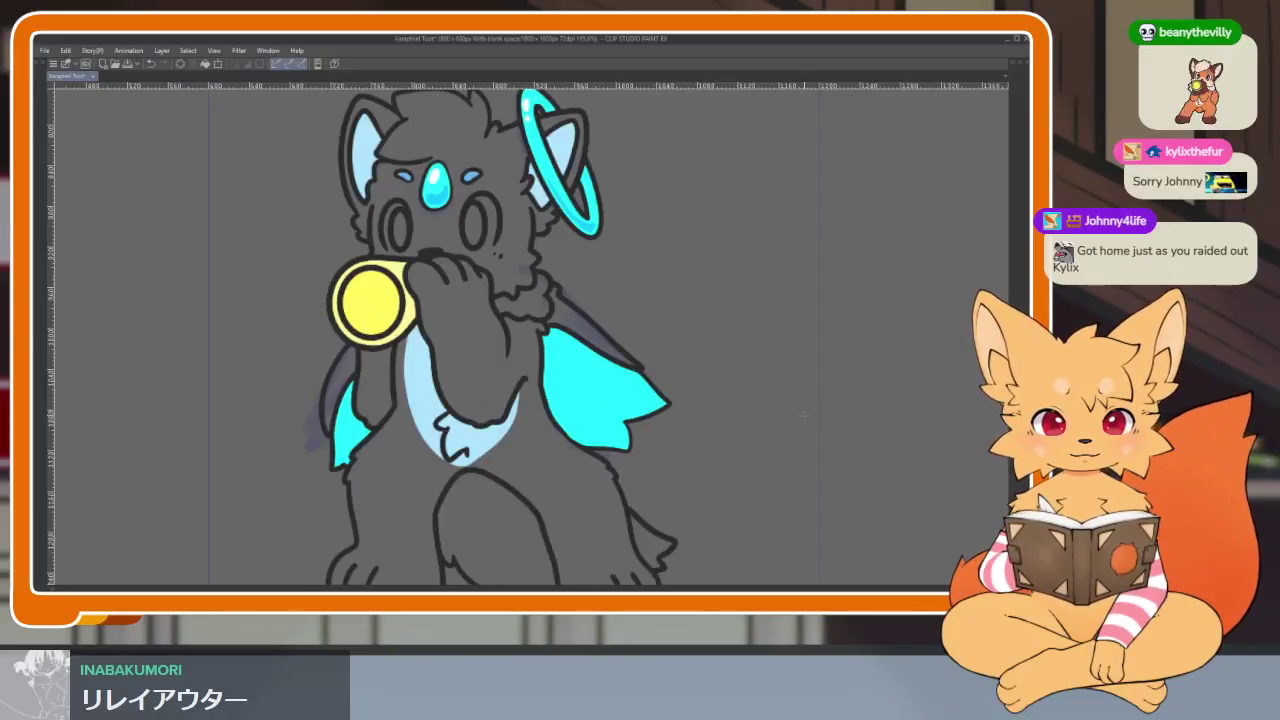
{"action": "scroll", "coordinate": [493, 452], "scroll_direction": "up", "scroll_amount": 4}
{"action": "key", "text": "ctrl+z"}
{"action": "left_click", "coordinate": [188, 50]}
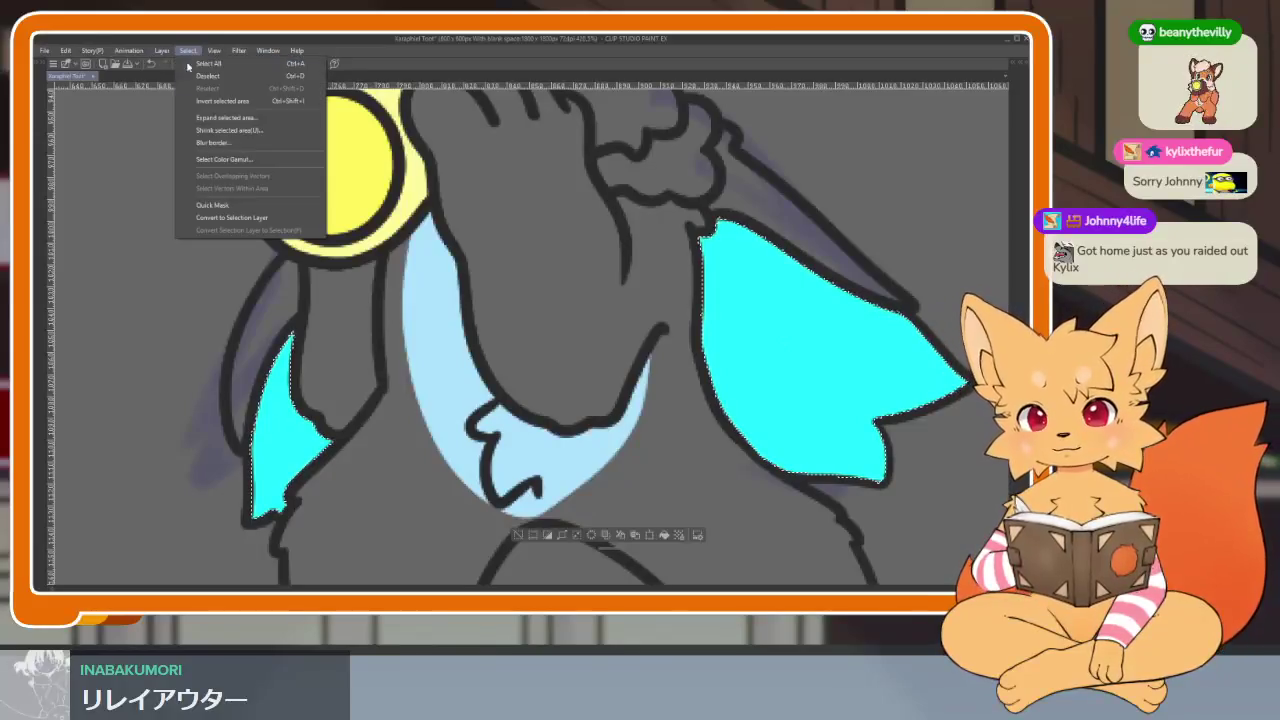
{"action": "left_click", "coordinate": [210, 127]}
{"action": "left_click", "coordinate": [403, 172]}
{"action": "key", "text": "Tab"}
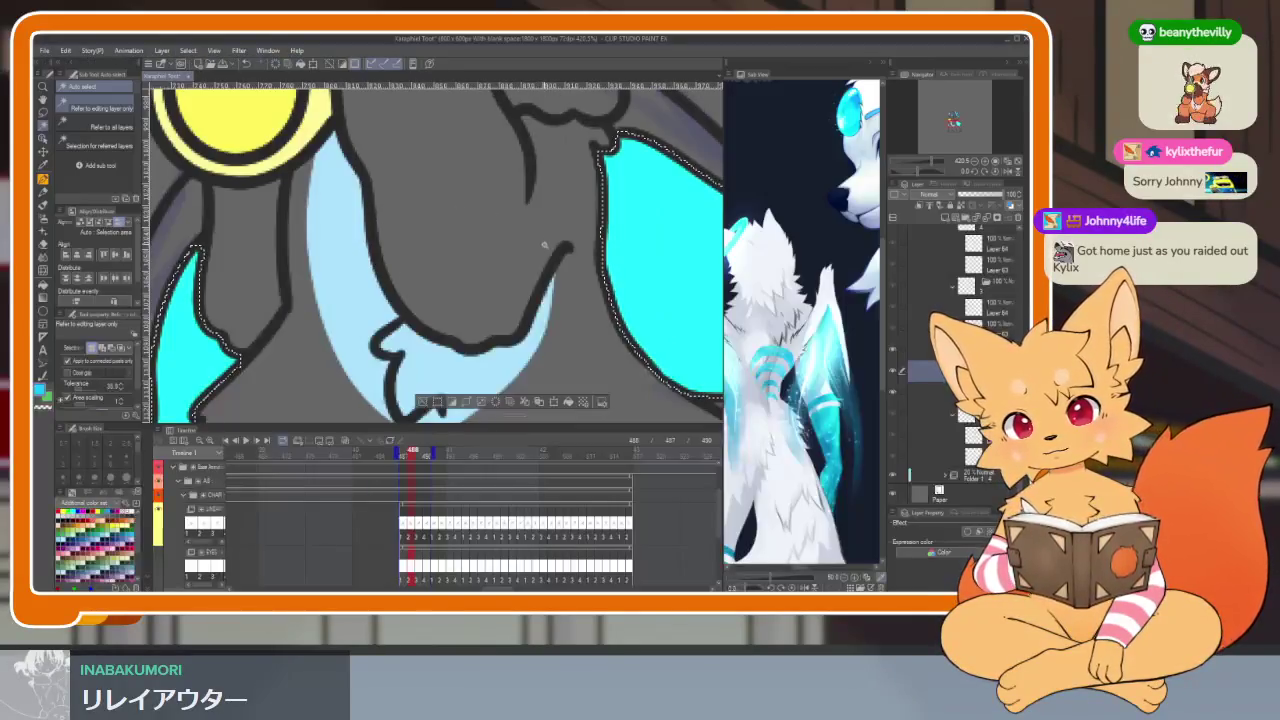
{"action": "key", "text": "Tab"}
{"action": "key", "text": "Tab"}
{"action": "key", "text": "Tab"}
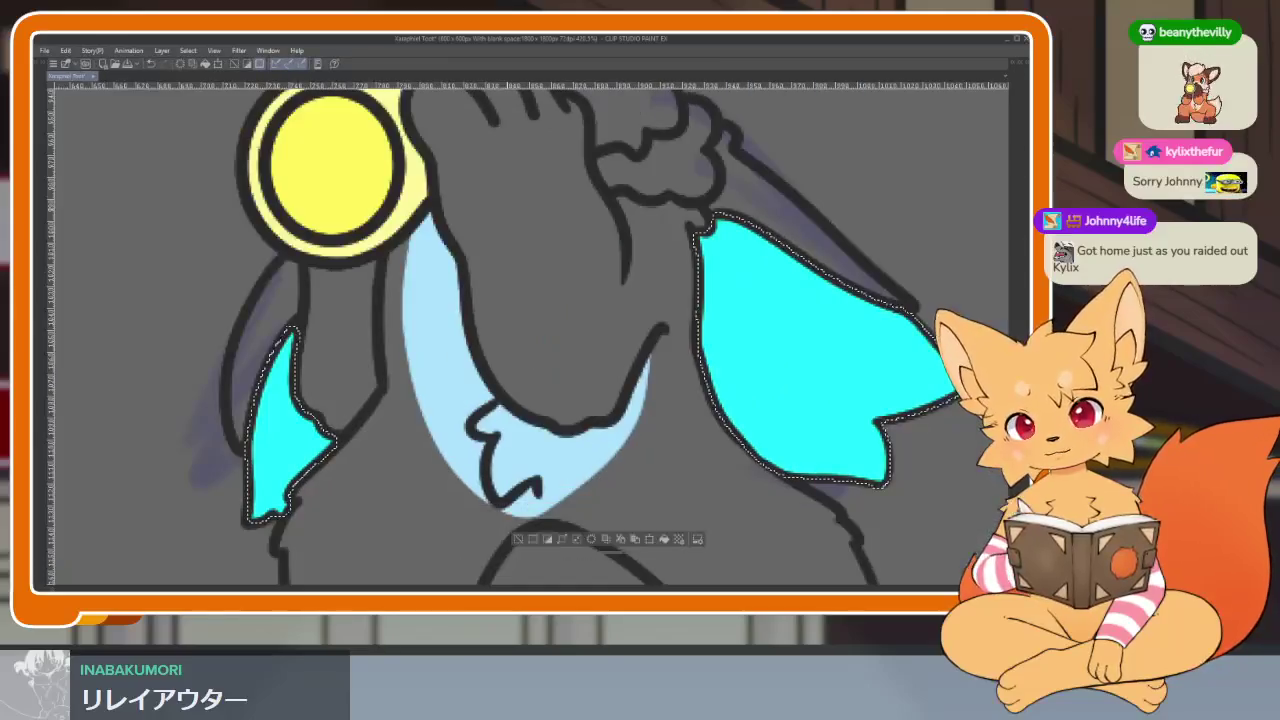
{"action": "left_click_drag", "start_coordinate": [526, 230], "coordinate": [526, 422]}
Step: Reselect the right cyan wing together with the small left wing piece
{"action": "scroll", "coordinate": [838, 449], "scroll_direction": "down", "scroll_amount": 5}
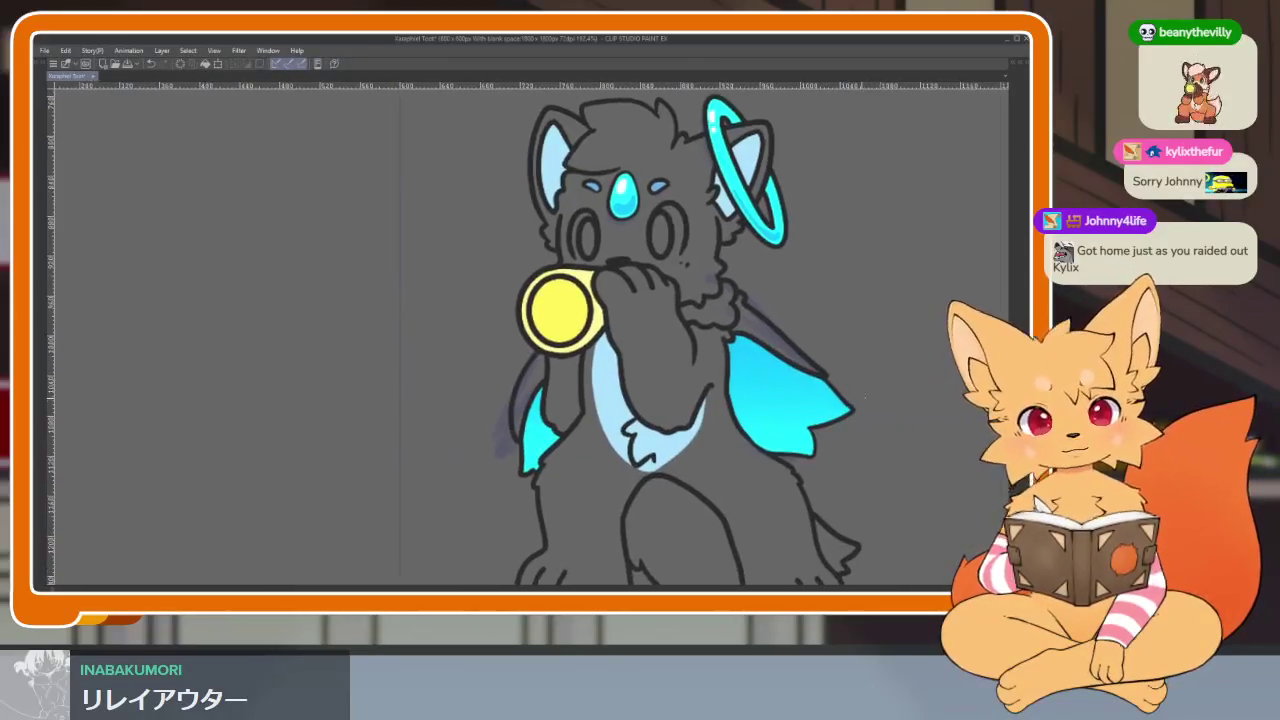
{"action": "scroll", "coordinate": [838, 449], "scroll_direction": "up", "scroll_amount": 3}
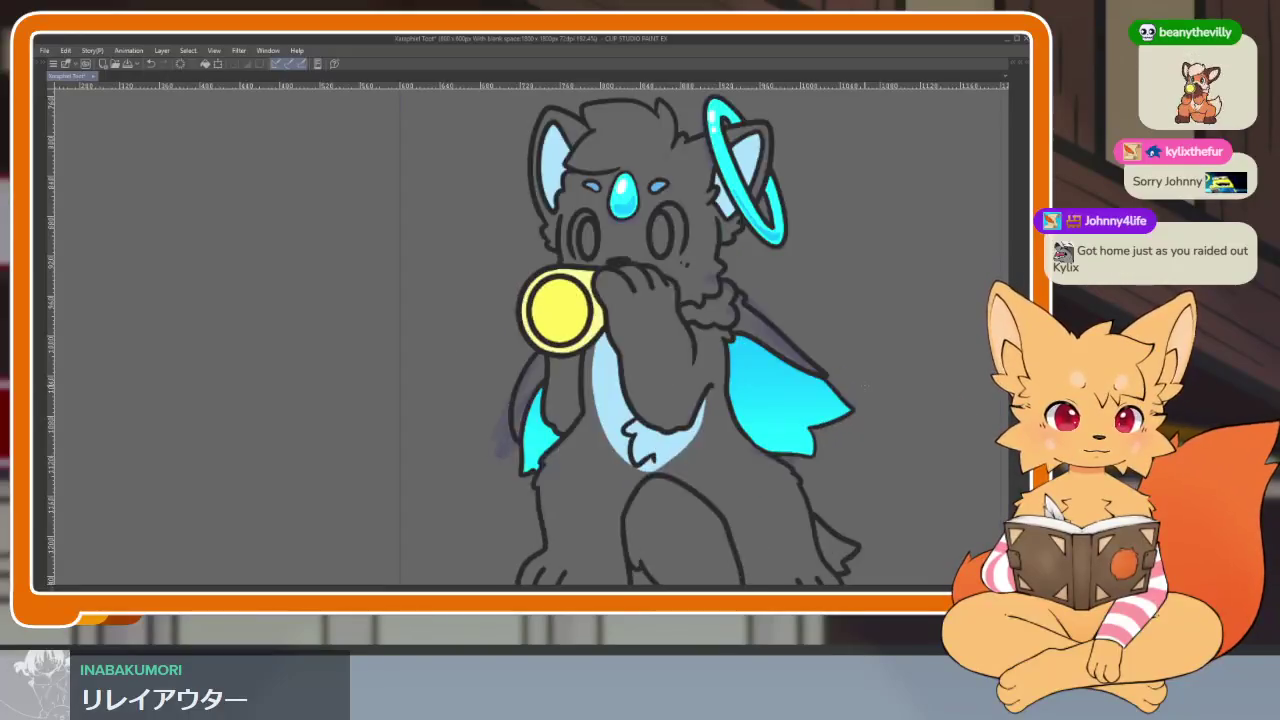
{"action": "scroll", "coordinate": [845, 416], "scroll_direction": "up", "scroll_amount": 2}
{"action": "left_click", "coordinate": [735, 450]}
{"action": "left_click", "coordinate": [428, 418]}
{"action": "scroll", "coordinate": [440, 440], "scroll_direction": "up", "scroll_amount": 2}
{"action": "scroll", "coordinate": [440, 440], "scroll_direction": "up", "scroll_amount": 2}
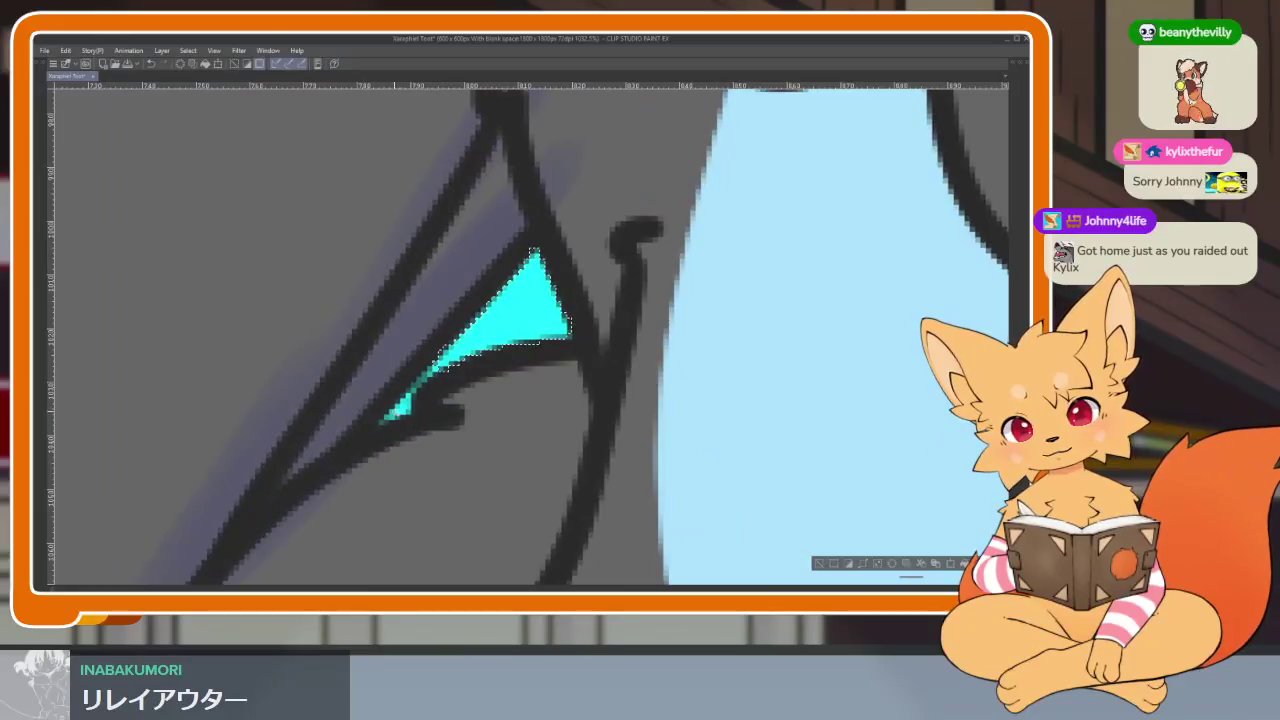
{"action": "scroll", "coordinate": [441, 390], "scroll_direction": "down", "scroll_amount": 4}
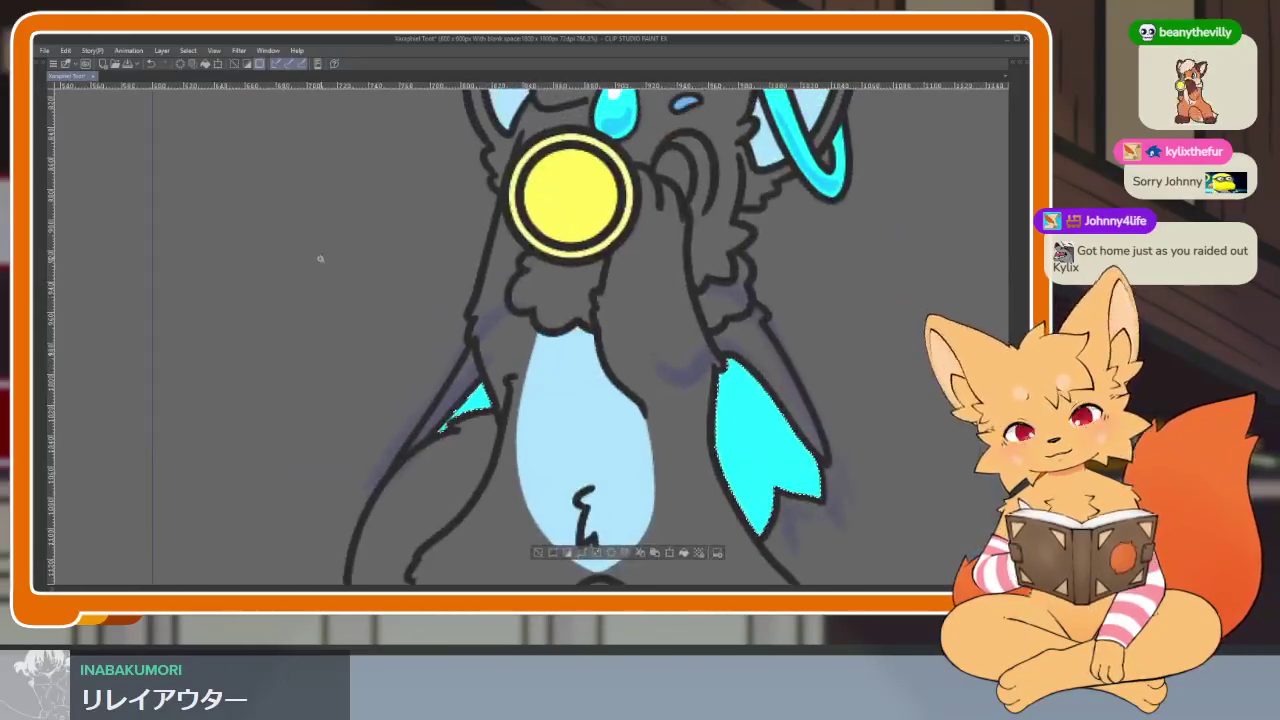
Step: Expand the wing selection slightly, then clear the selection
{"action": "left_click", "coordinate": [188, 50]}
{"action": "left_click", "coordinate": [214, 120]}
{"action": "left_click", "coordinate": [400, 176]}
{"action": "key", "text": "Tab"}
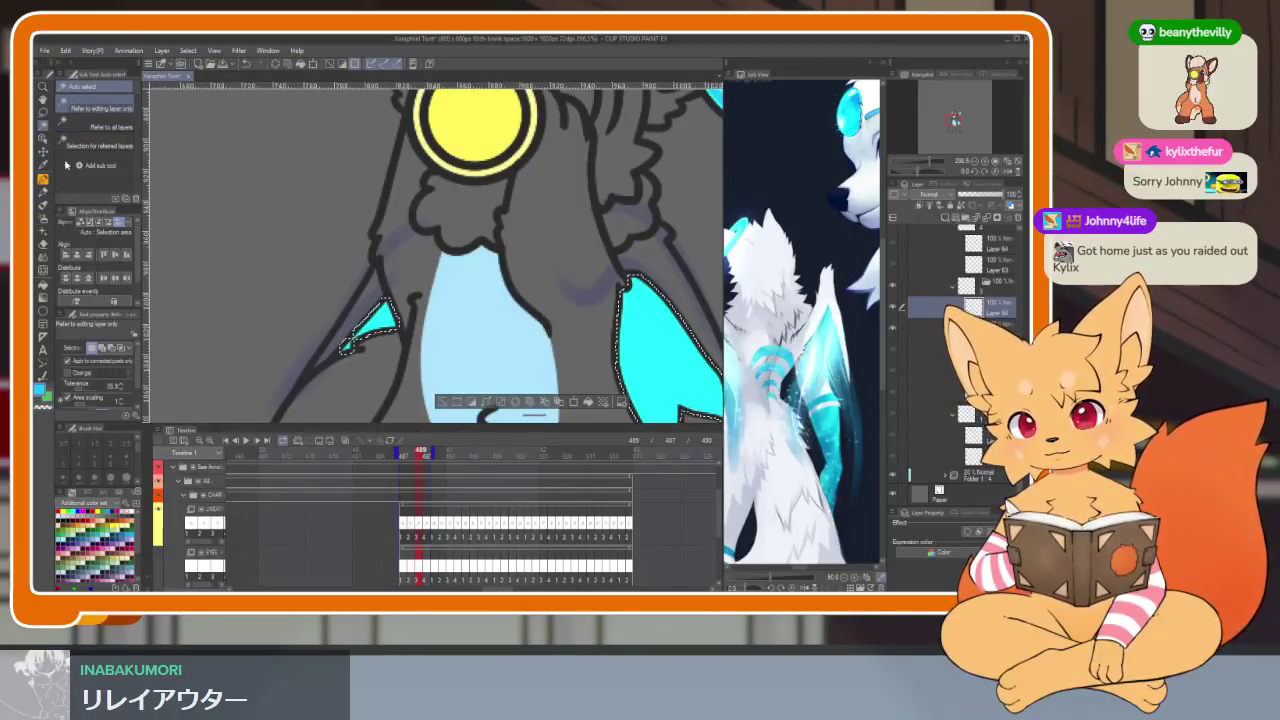
{"action": "key", "text": "Tab"}
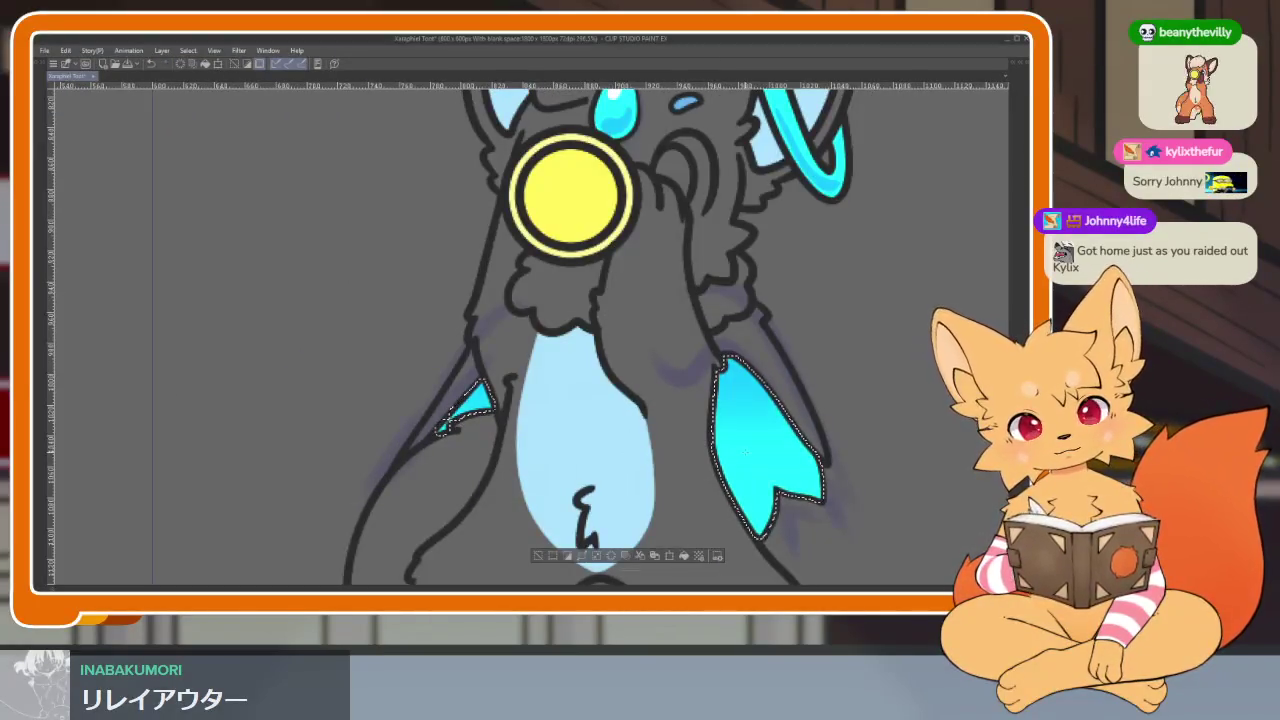
{"action": "key", "text": "ctrl+d"}
{"action": "scroll", "coordinate": [763, 423], "scroll_direction": "down", "scroll_amount": 3}
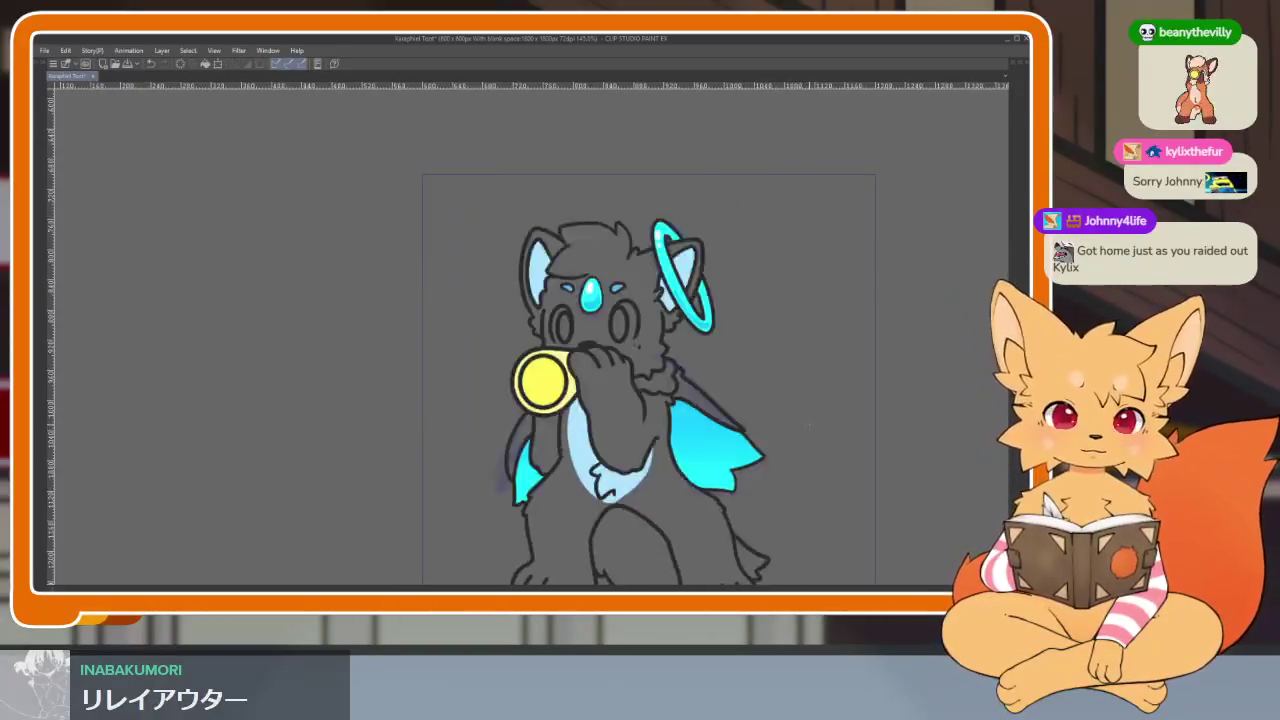
{"action": "scroll", "coordinate": [720, 450], "scroll_direction": "up", "scroll_amount": 2}
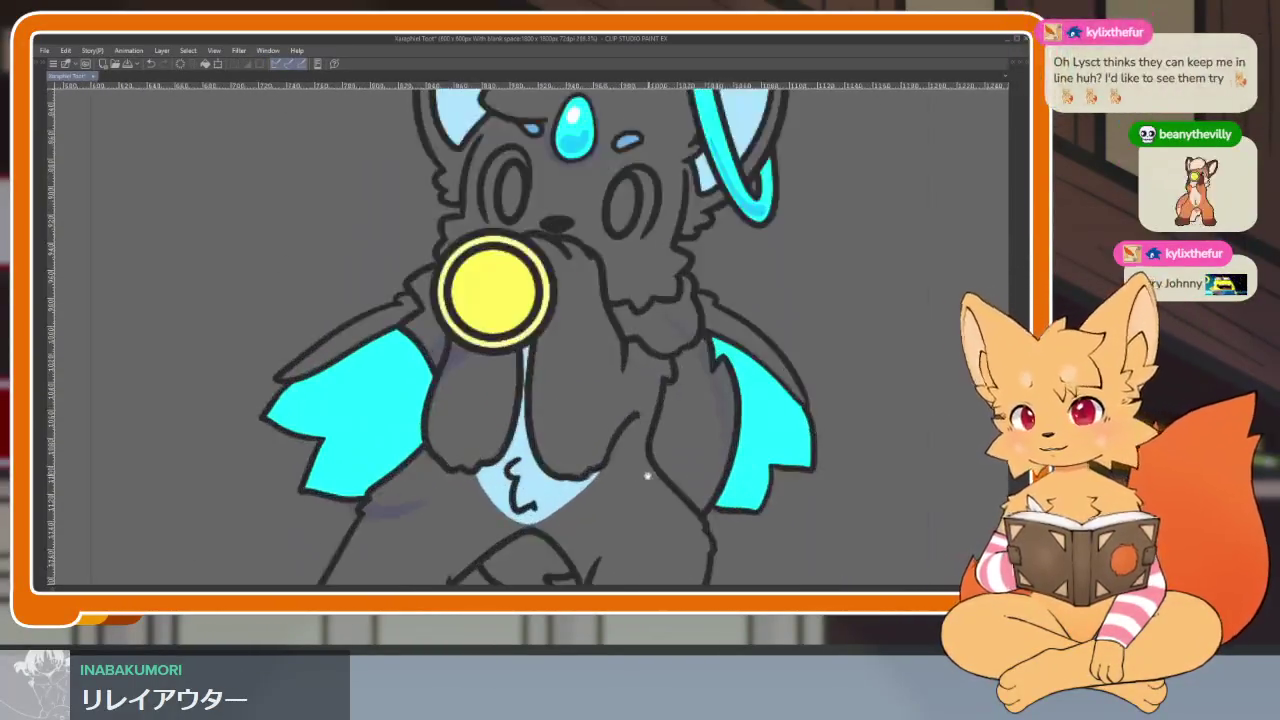
Step: Select both cyan wings and expand the selection outward
{"action": "scroll", "coordinate": [646, 482], "scroll_direction": "up", "scroll_amount": 2}
{"action": "scroll", "coordinate": [646, 482], "scroll_direction": "down", "scroll_amount": 1}
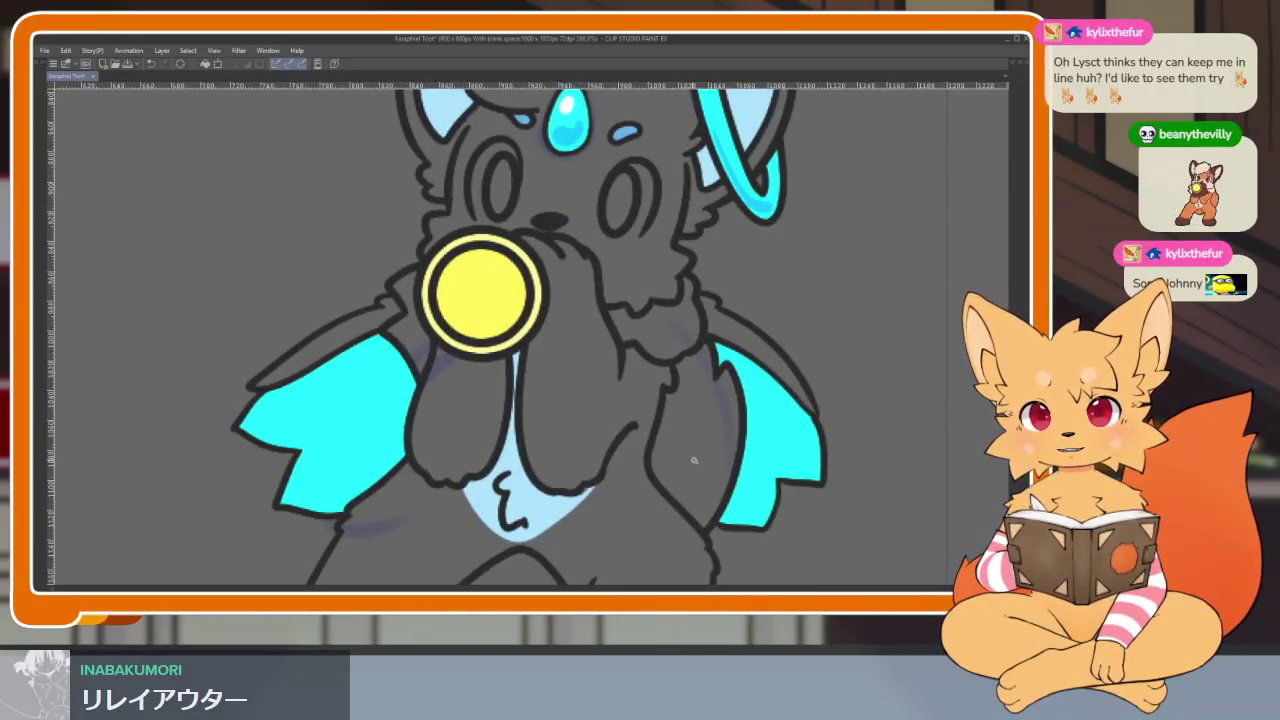
{"action": "scroll", "coordinate": [686, 470], "scroll_direction": "up", "scroll_amount": 1}
{"action": "left_click", "coordinate": [325, 407]}
{"action": "left_click", "coordinate": [755, 432], "text": "shift"}
{"action": "scroll", "coordinate": [765, 460], "scroll_direction": "up", "scroll_amount": 1}
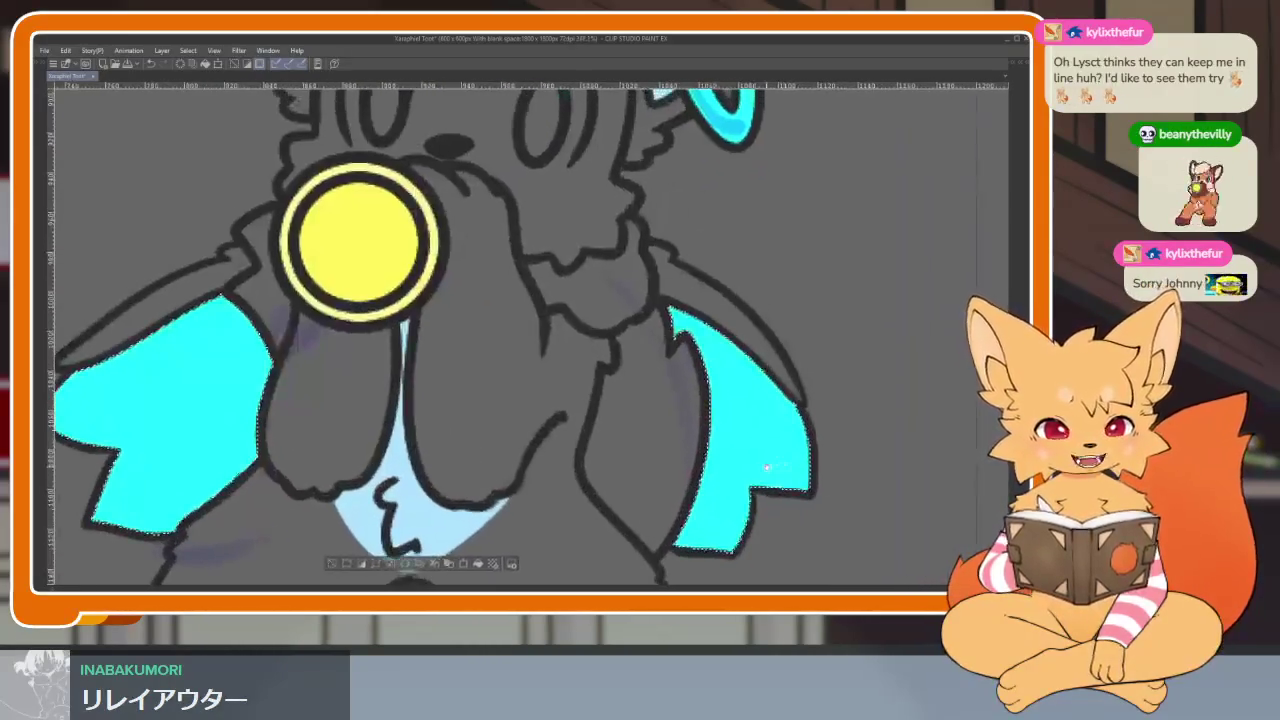
{"action": "left_click", "coordinate": [188, 50]}
{"action": "left_click", "coordinate": [225, 128]}
{"action": "left_click", "coordinate": [398, 178]}
Step: Review the gradient-shaded wings across the canvas with the panels restored
{"action": "key", "text": "Tab"}
{"action": "key", "text": "Tab"}
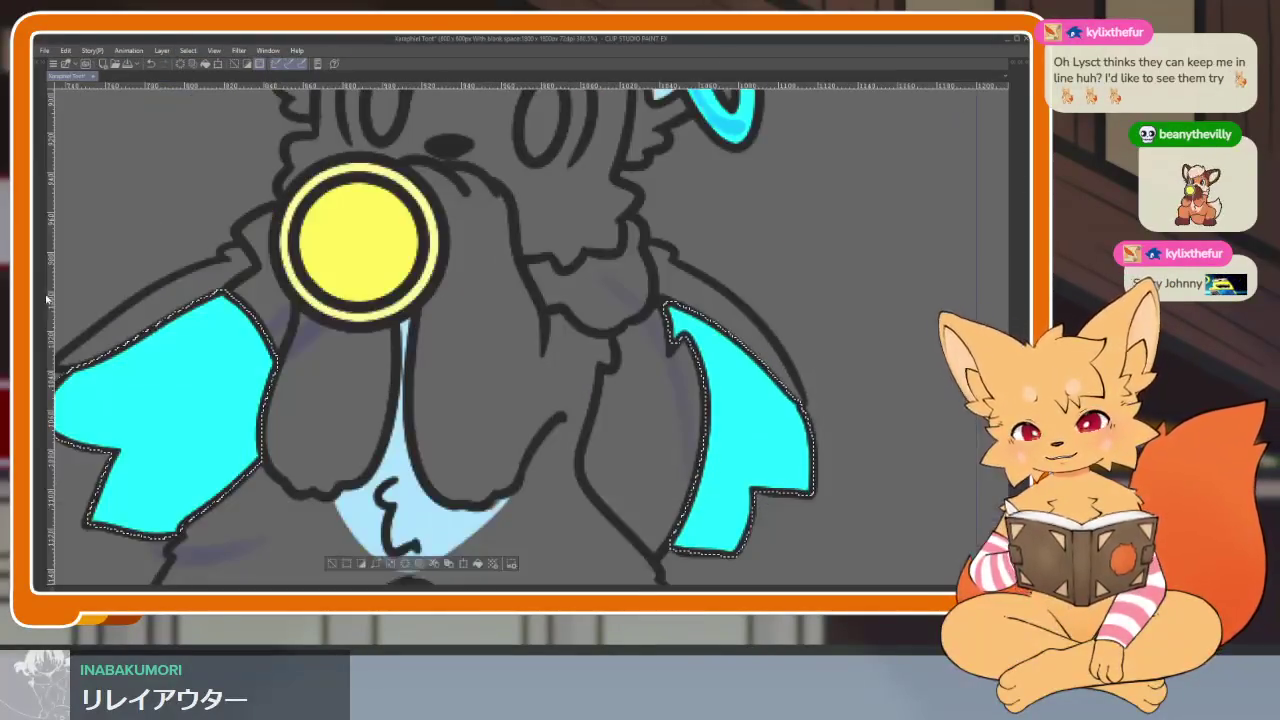
{"action": "scroll", "coordinate": [818, 420], "scroll_direction": "down", "scroll_amount": 2}
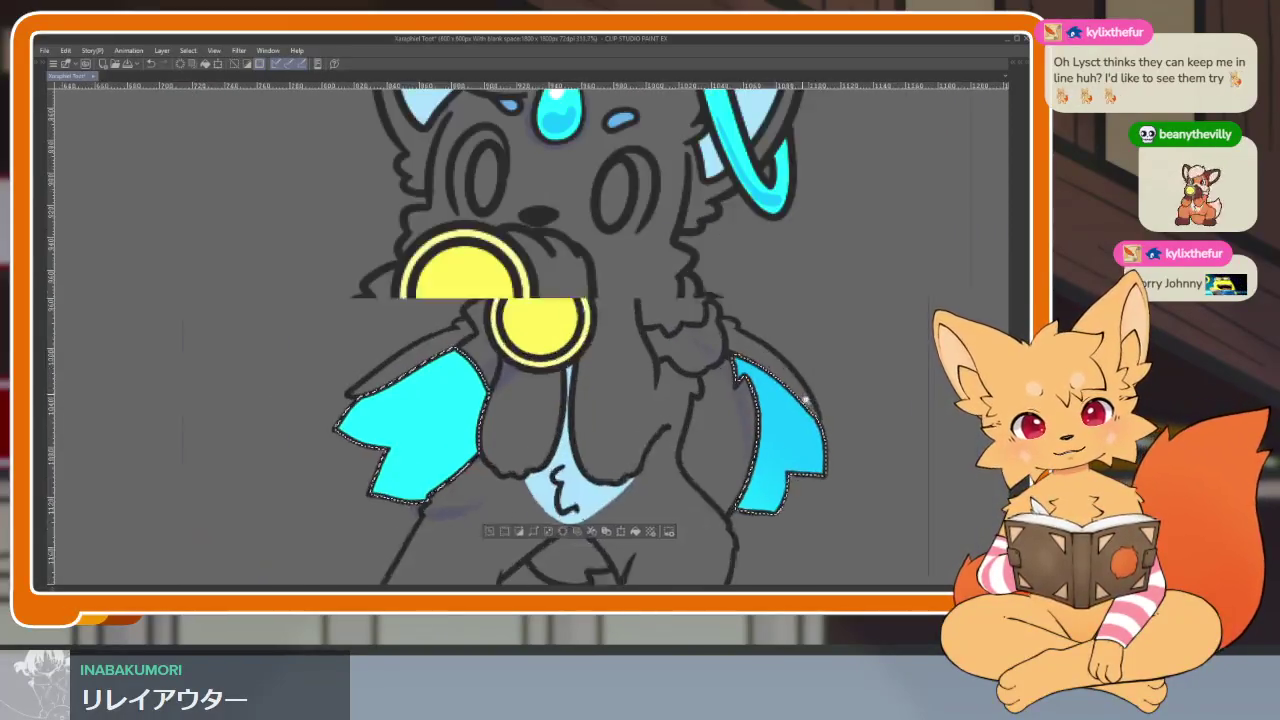
{"action": "scroll", "coordinate": [788, 399], "scroll_direction": "down", "scroll_amount": 5}
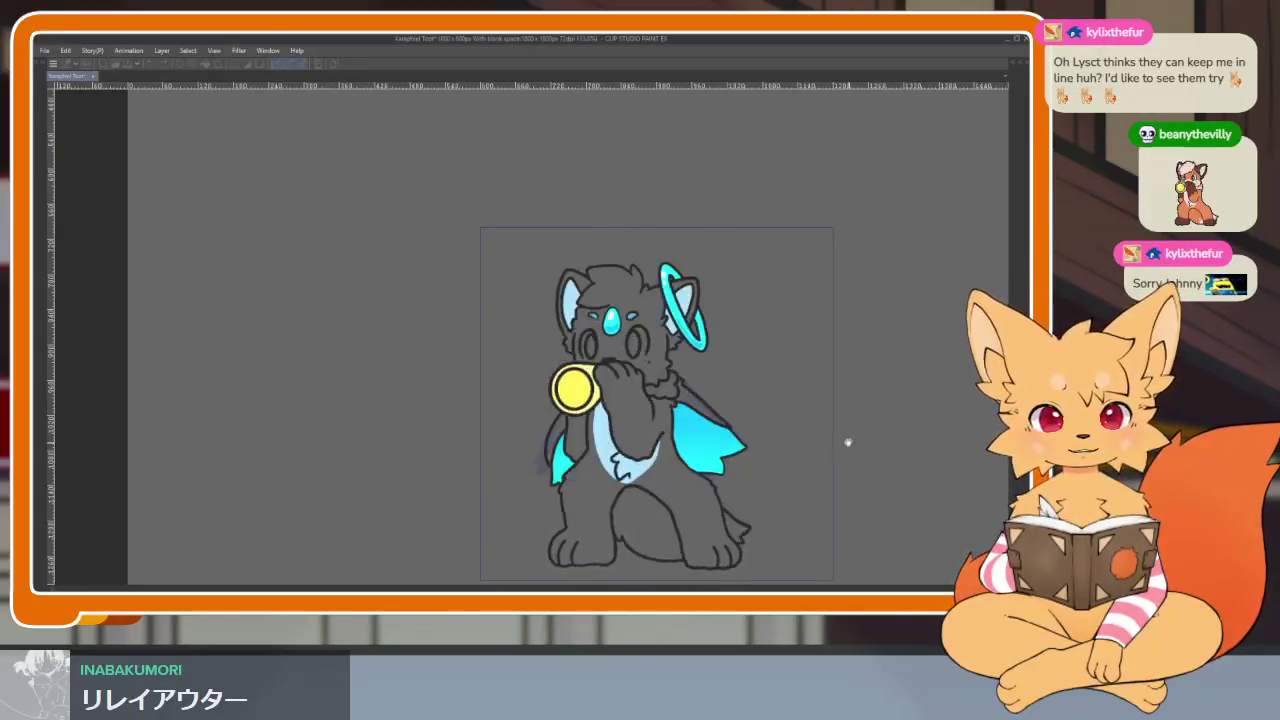
{"action": "scroll", "coordinate": [684, 455], "scroll_direction": "up", "scroll_amount": 3}
{"action": "key", "text": "Tab"}
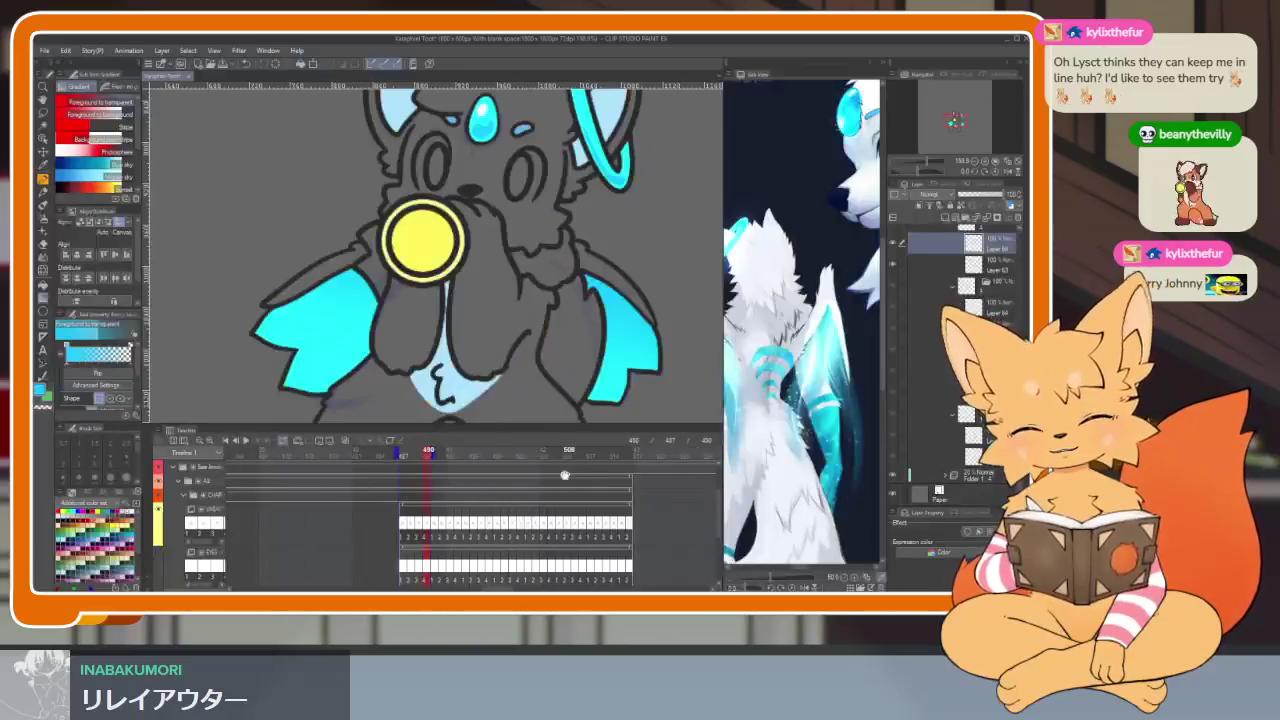
Step: Expand the wing selection slightly outward
{"action": "key", "text": "Tab"}
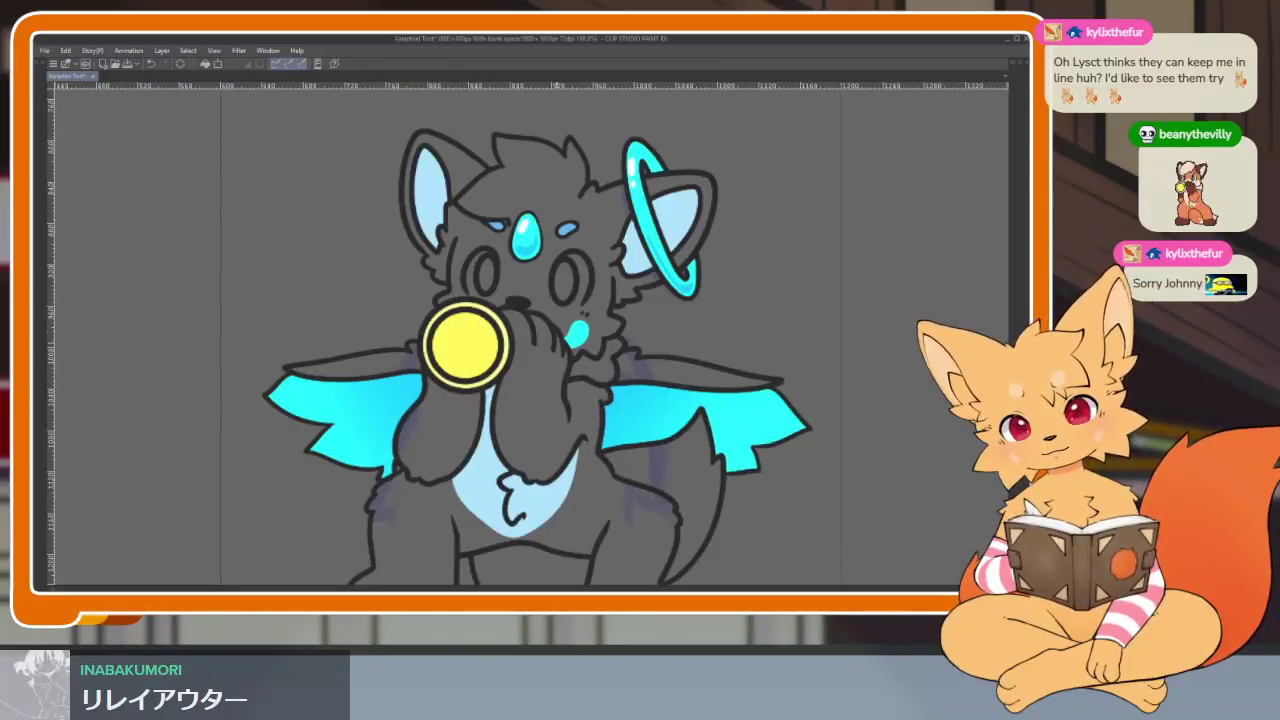
{"action": "left_click", "coordinate": [188, 50]}
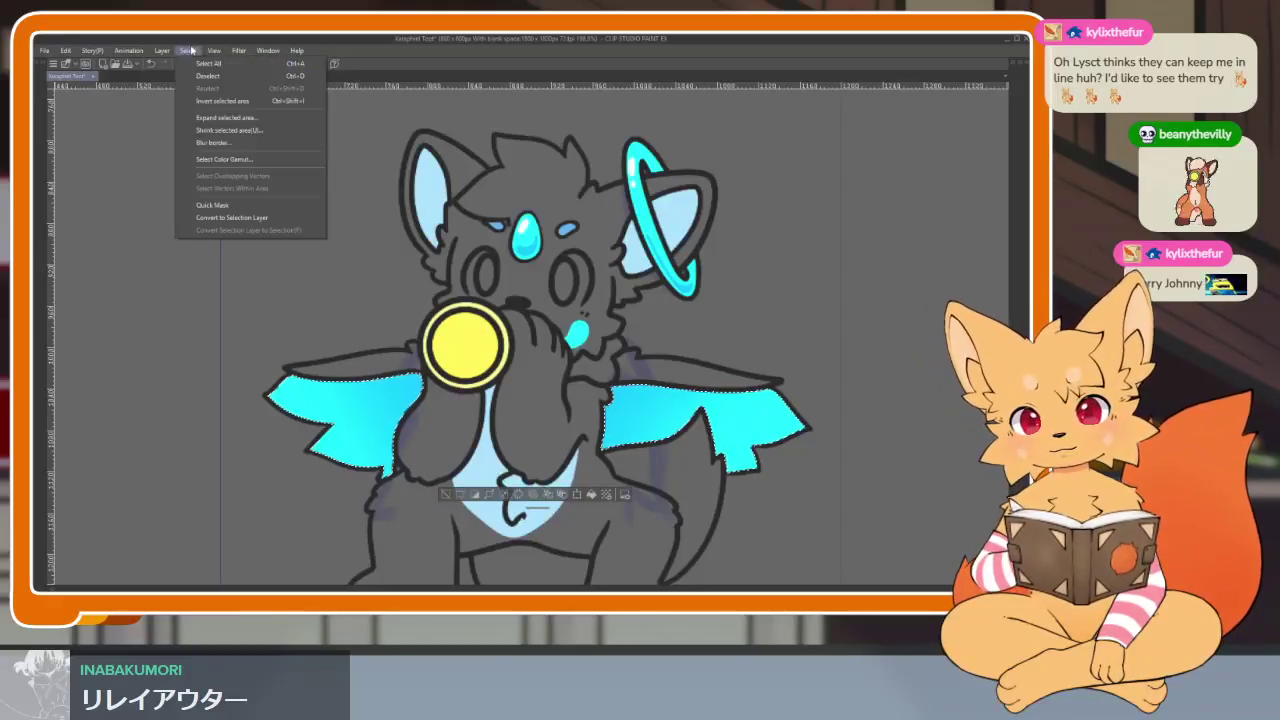
{"action": "left_click", "coordinate": [228, 126]}
{"action": "left_click", "coordinate": [392, 178]}
{"action": "key", "text": "Tab"}
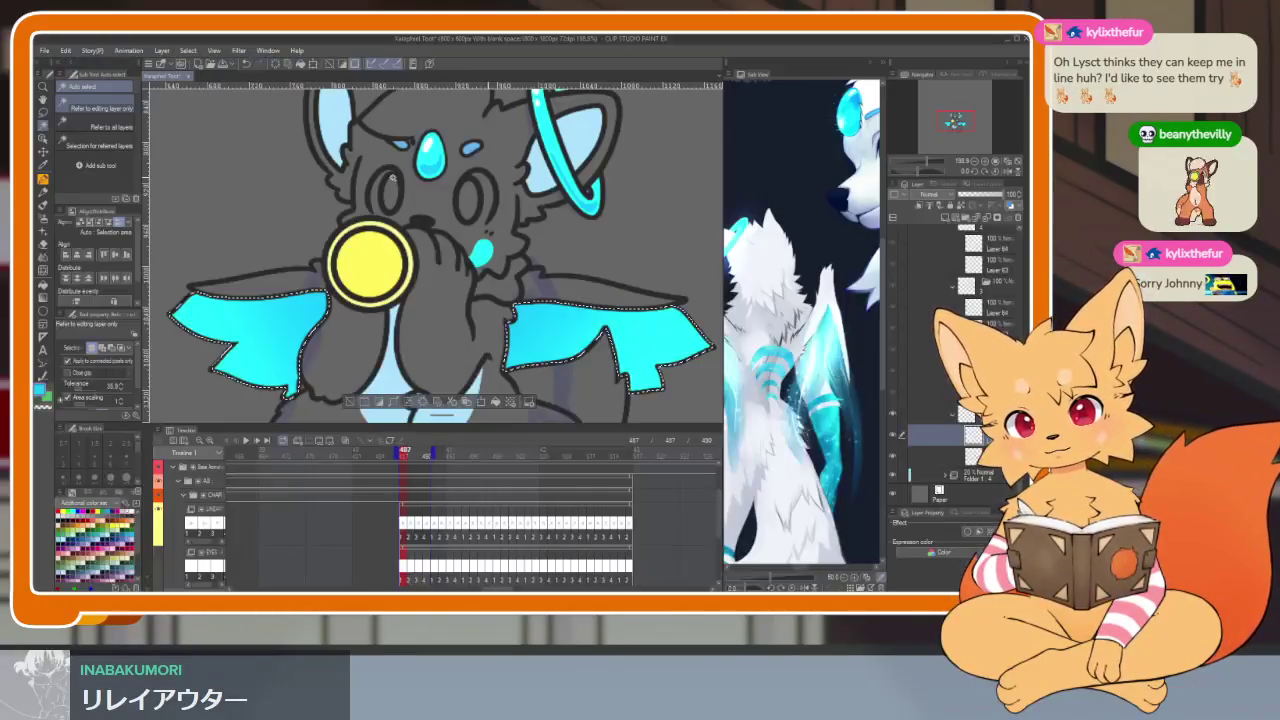
Step: Paint Sparkle decoration glints over both wings, then clear the selection
{"action": "left_click", "coordinate": [43, 231]}
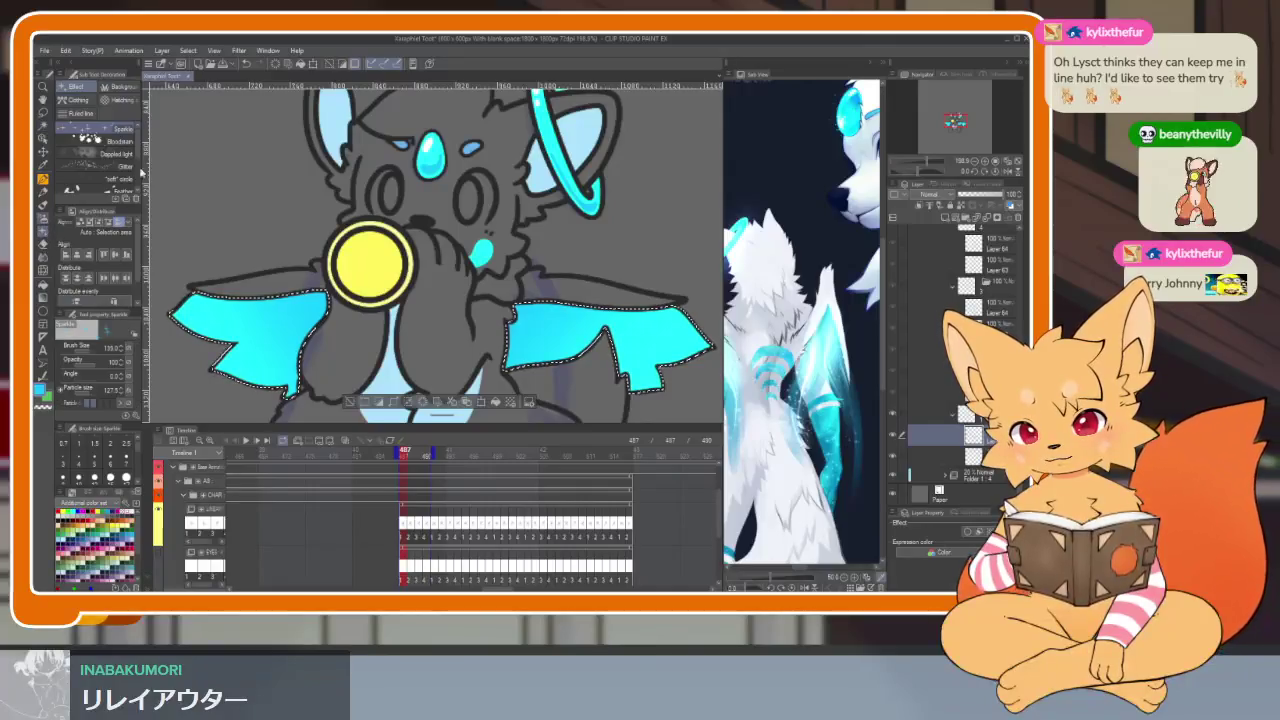
{"action": "key", "text": "Tab"}
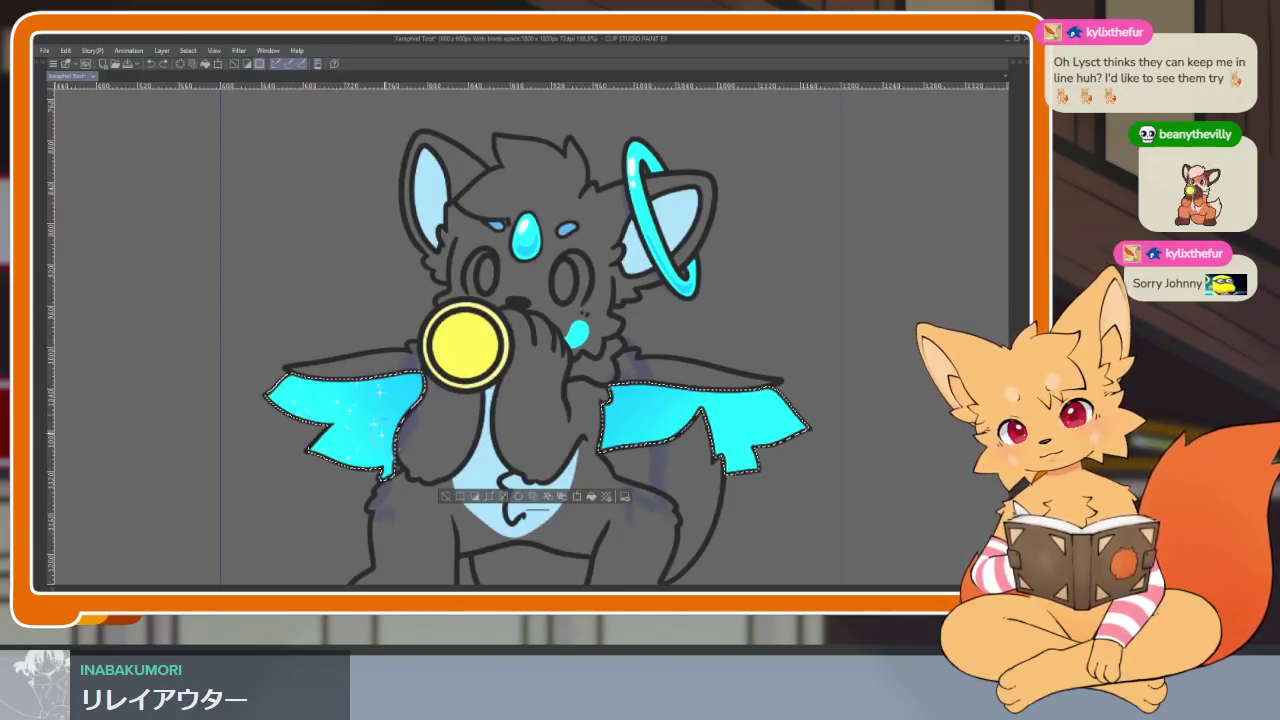
{"action": "scroll", "coordinate": [520, 330], "scroll_direction": "right", "scroll_amount": 2}
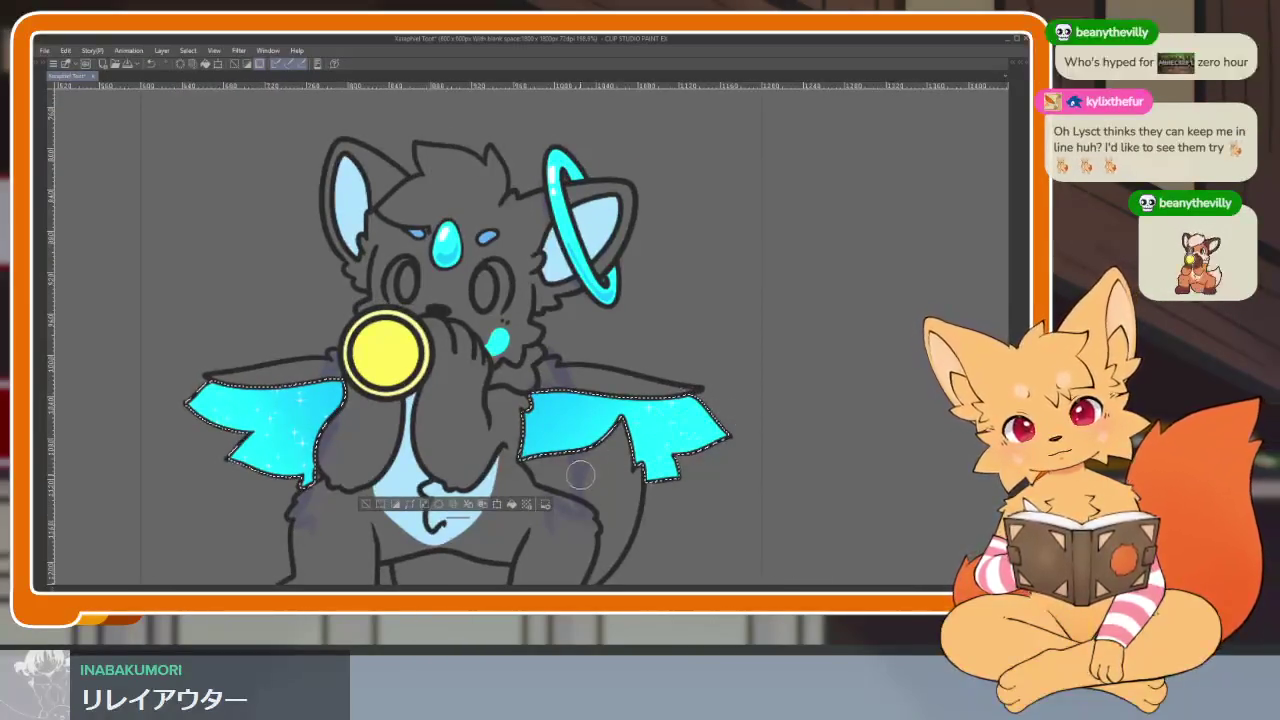
{"action": "scroll", "coordinate": [735, 440], "scroll_direction": "down", "scroll_amount": 1}
{"action": "key", "text": "ctrl+d"}
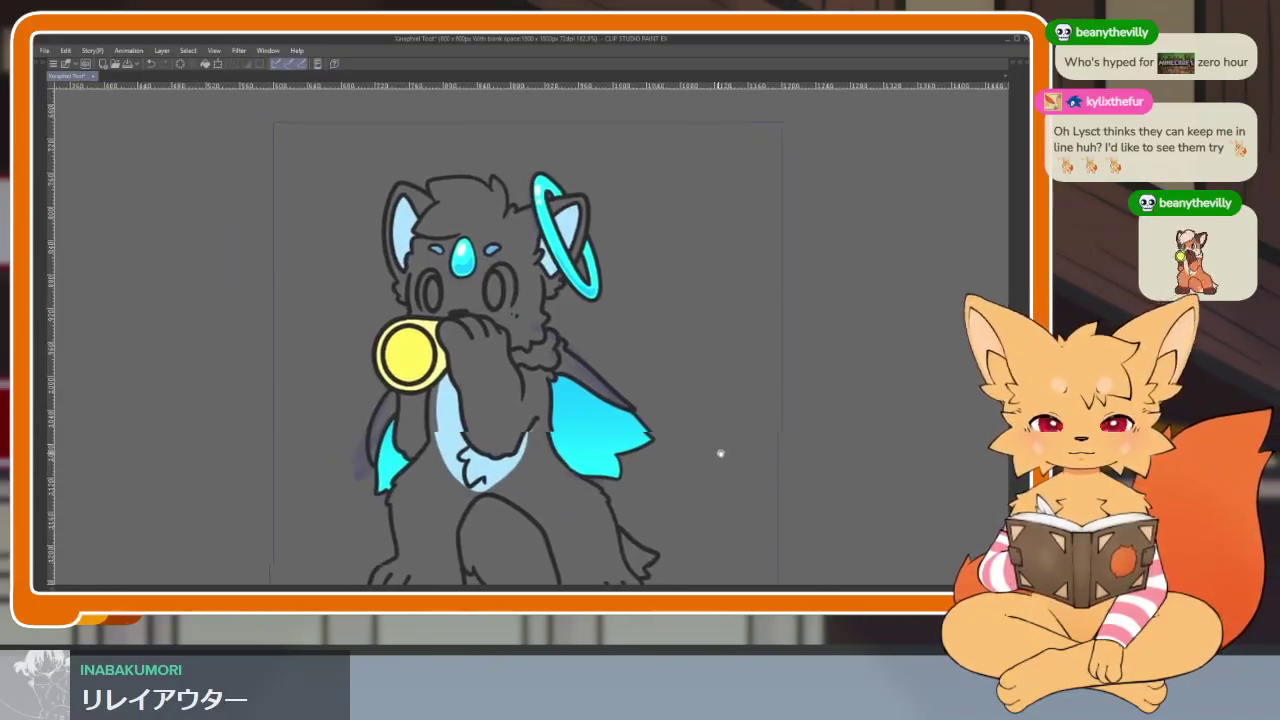
{"action": "key", "text": "ctrl+z"}
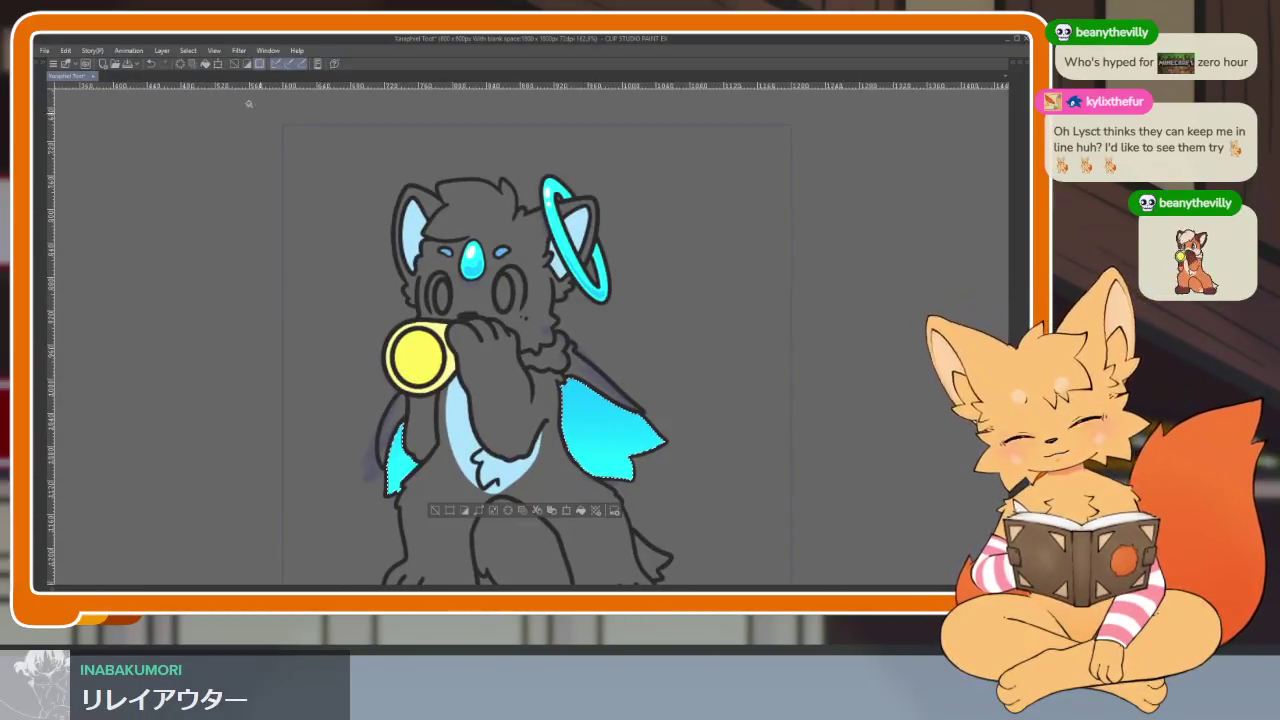
{"action": "left_click", "coordinate": [188, 50]}
{"action": "left_click", "coordinate": [215, 117]}
{"action": "left_click", "coordinate": [396, 179]}
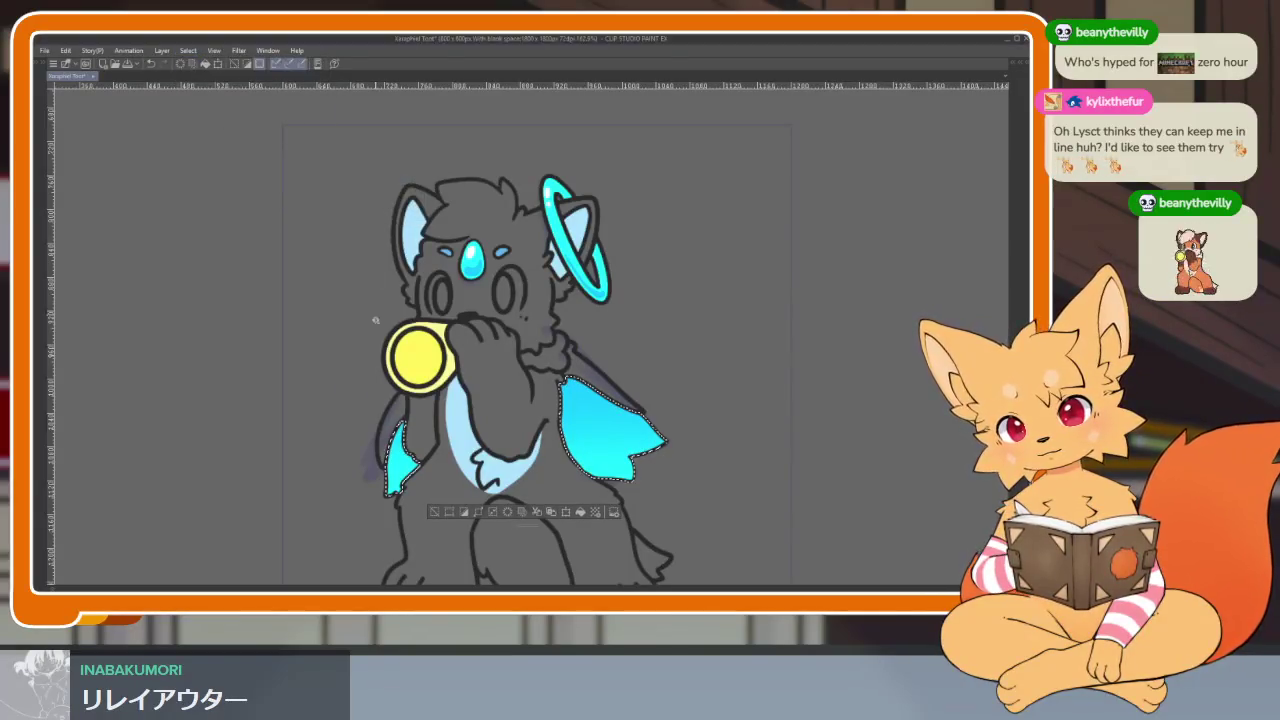
{"action": "left_click", "coordinate": [423, 489]}
{"action": "key", "text": "ctrl+z"}
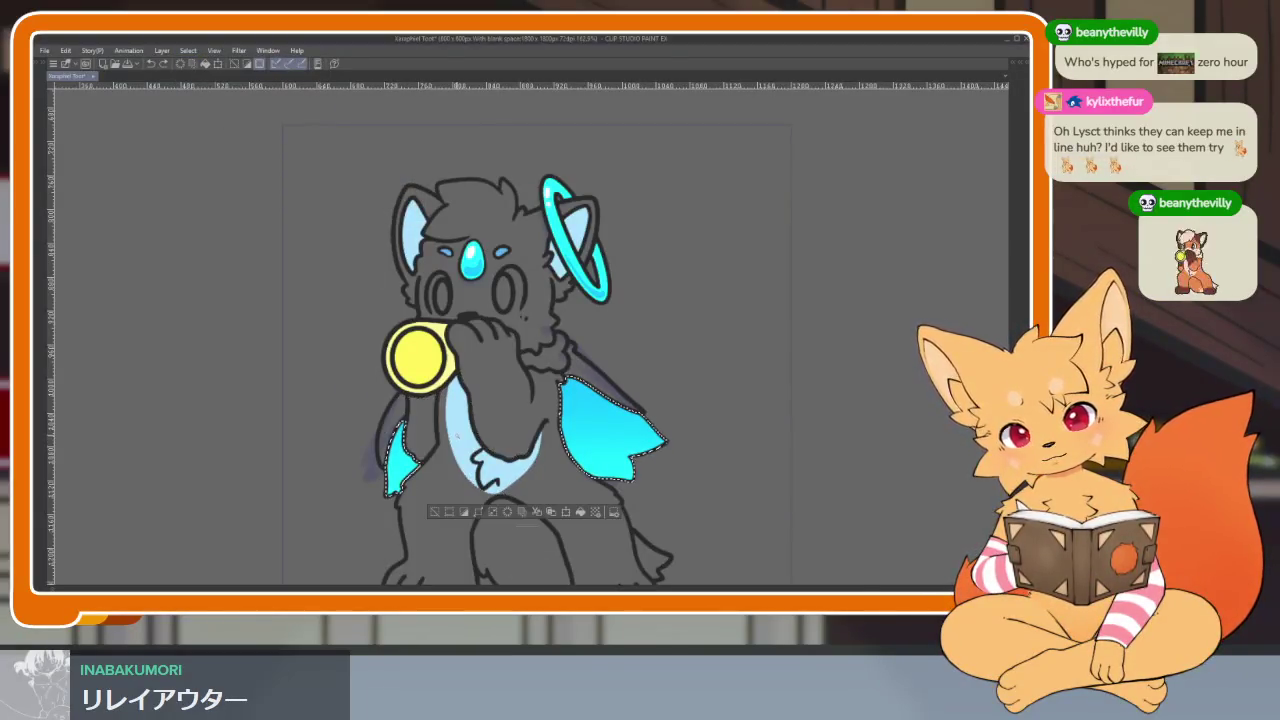
{"action": "key", "text": "Tab"}
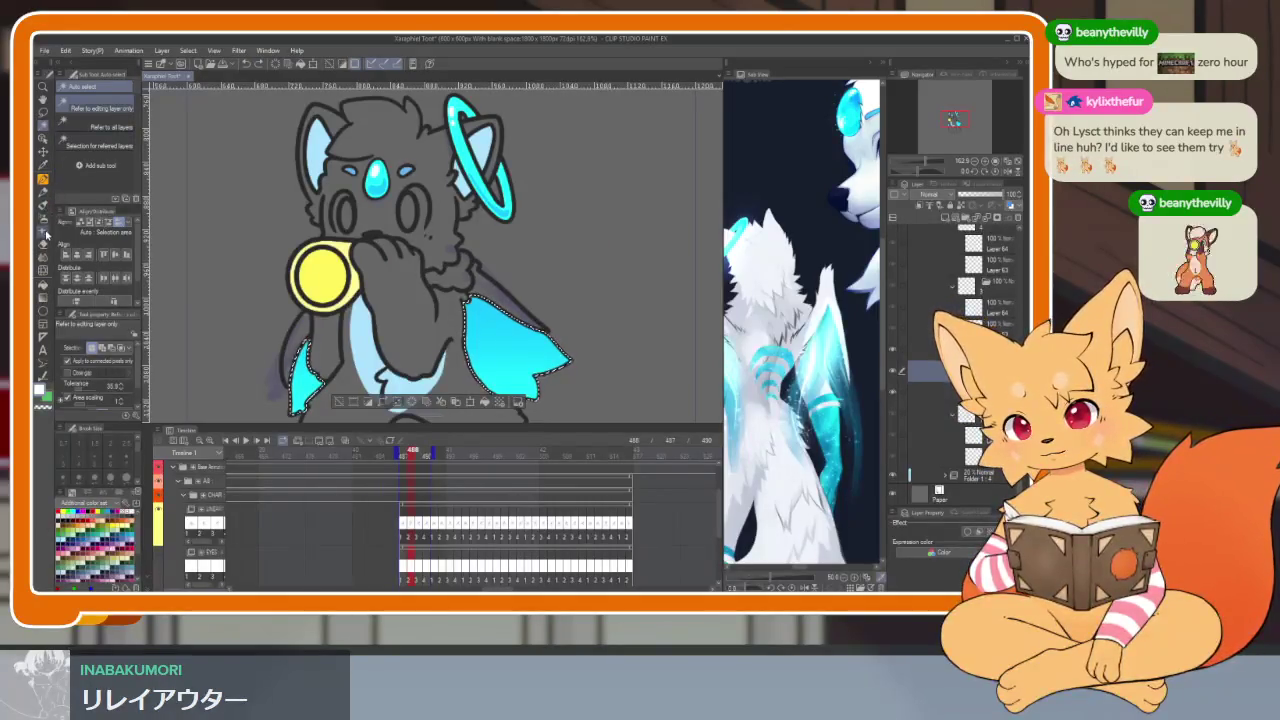
{"action": "key", "text": "Tab"}
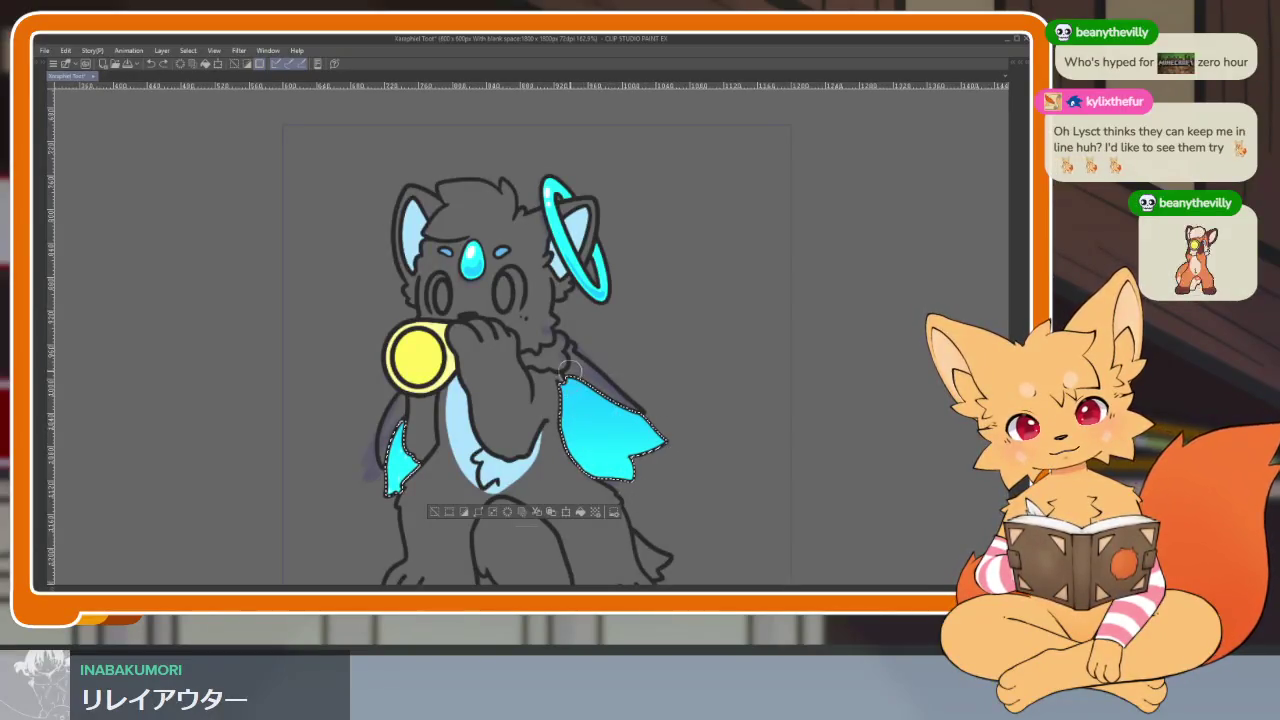
{"action": "scroll", "coordinate": [741, 491], "scroll_direction": "down", "scroll_amount": 1}
{"action": "key", "text": "ctrl+d"}
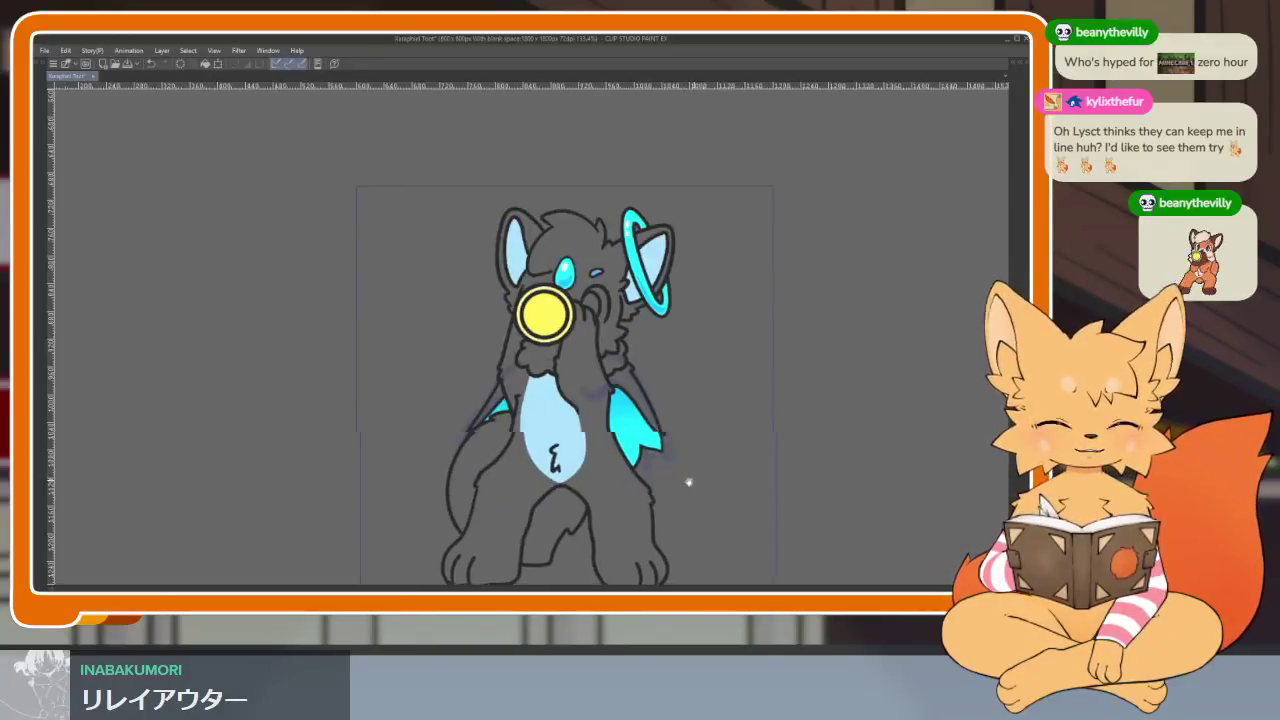
Step: Select the right wing's cyan fin and the small left wing piece, then expand the selection
{"action": "scroll", "coordinate": [586, 498], "scroll_direction": "up", "scroll_amount": 3}
{"action": "scroll", "coordinate": [586, 498], "scroll_direction": "down", "scroll_amount": 2}
{"action": "scroll", "coordinate": [586, 498], "scroll_direction": "up", "scroll_amount": 2}
{"action": "left_click", "coordinate": [618, 437]}
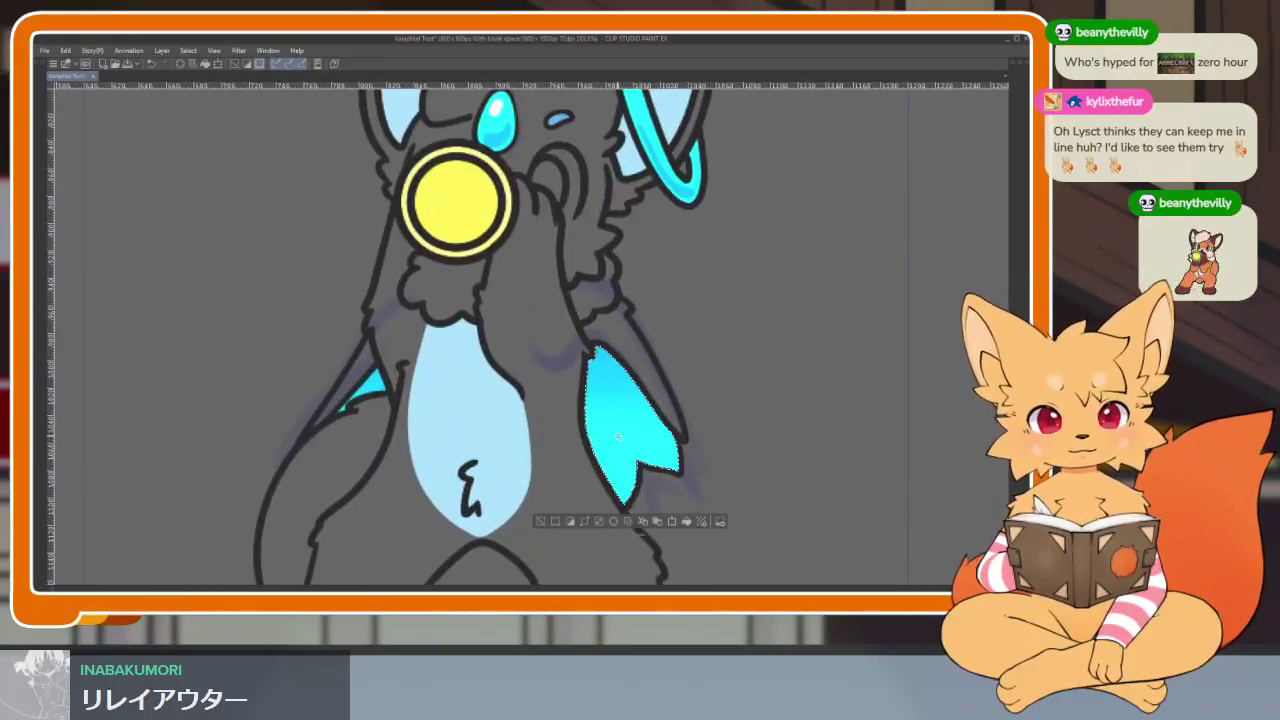
{"action": "left_click", "coordinate": [370, 388]}
{"action": "scroll", "coordinate": [350, 405], "scroll_direction": "up", "scroll_amount": 2}
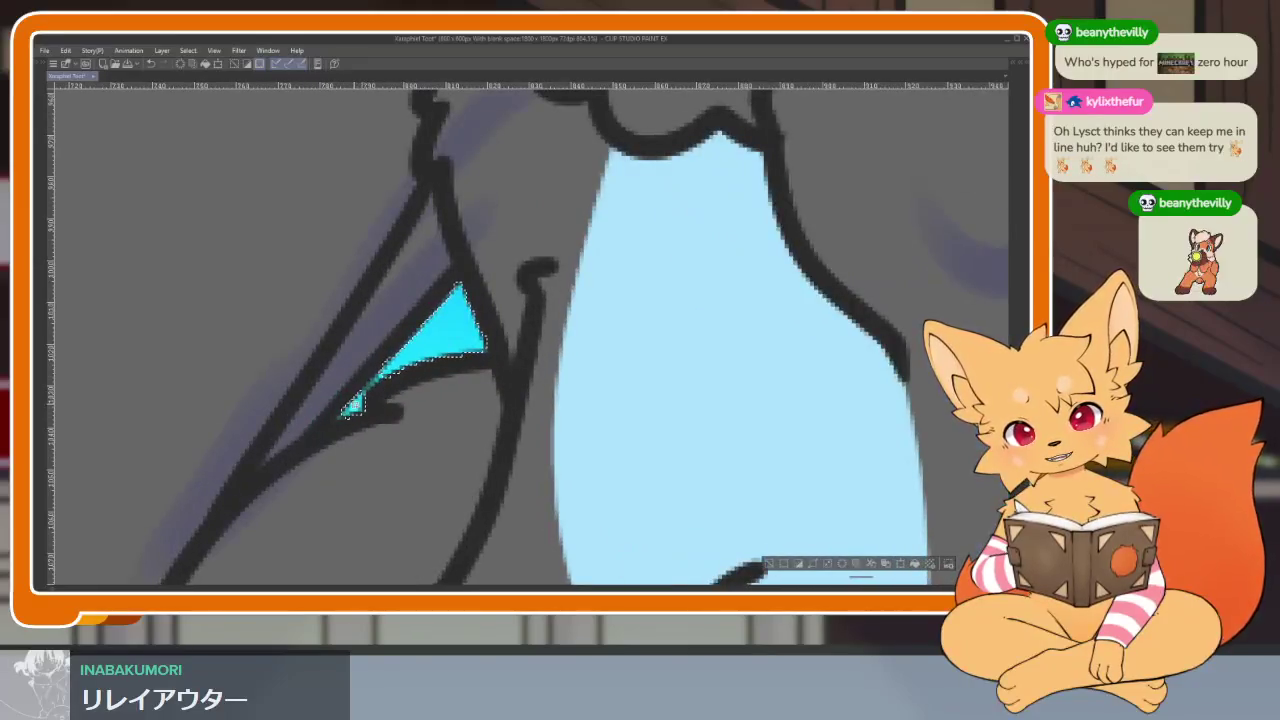
{"action": "left_click", "coordinate": [189, 51]}
{"action": "left_click", "coordinate": [209, 122]}
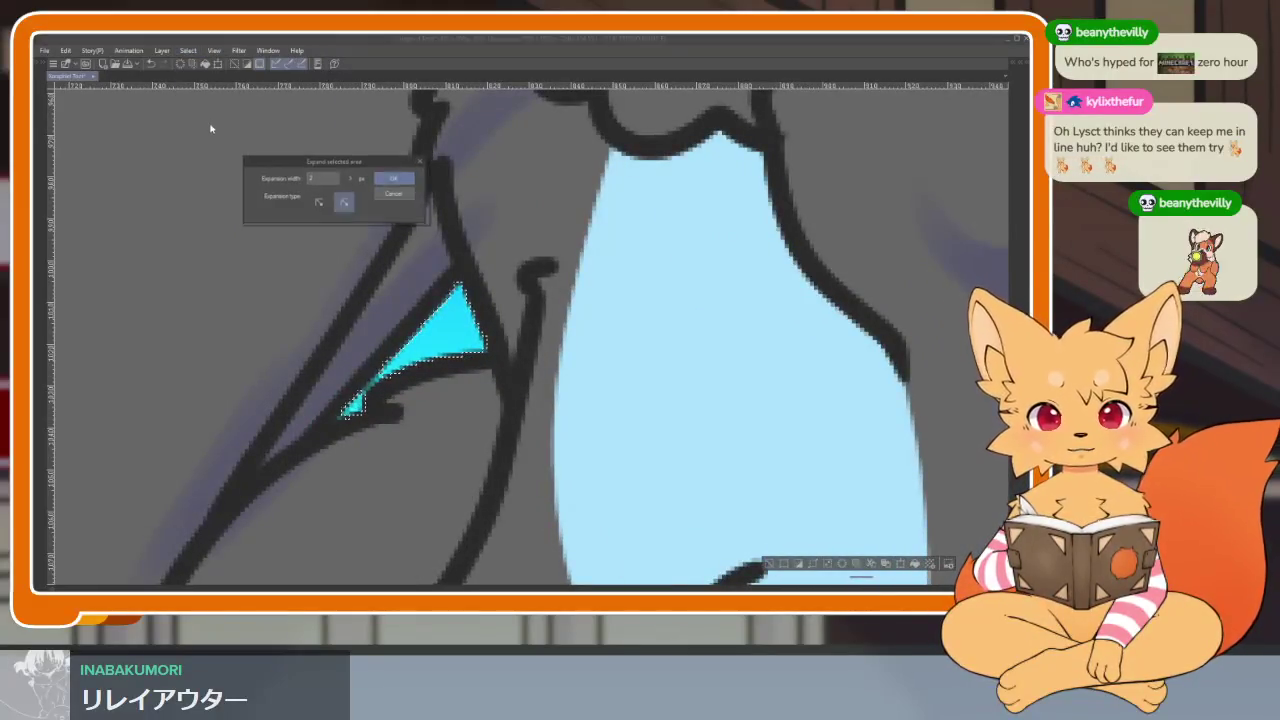
{"action": "left_click", "coordinate": [398, 178]}
{"action": "scroll", "coordinate": [585, 262], "scroll_direction": "down", "scroll_amount": 3}
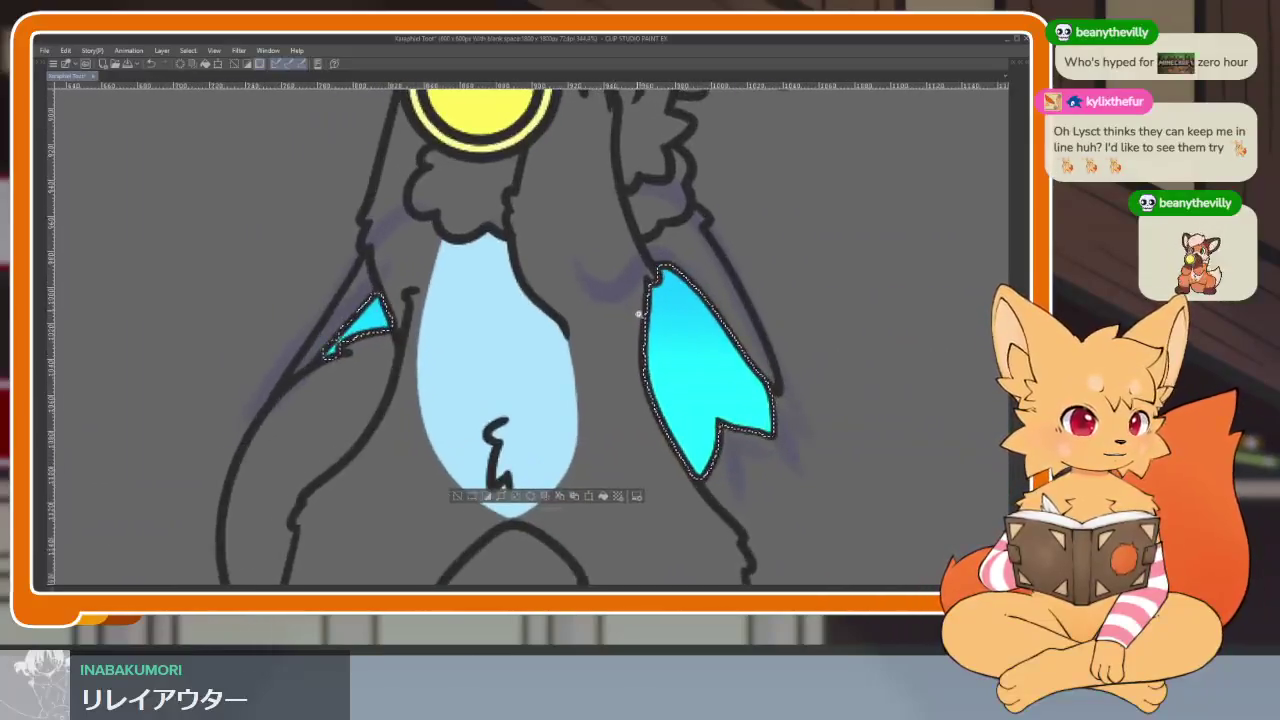
{"action": "scroll", "coordinate": [597, 354], "scroll_direction": "up", "scroll_amount": 1}
Step: Paint sparkle texture over the right cyan wing with the Sparkle brush
{"action": "key", "text": "Tab"}
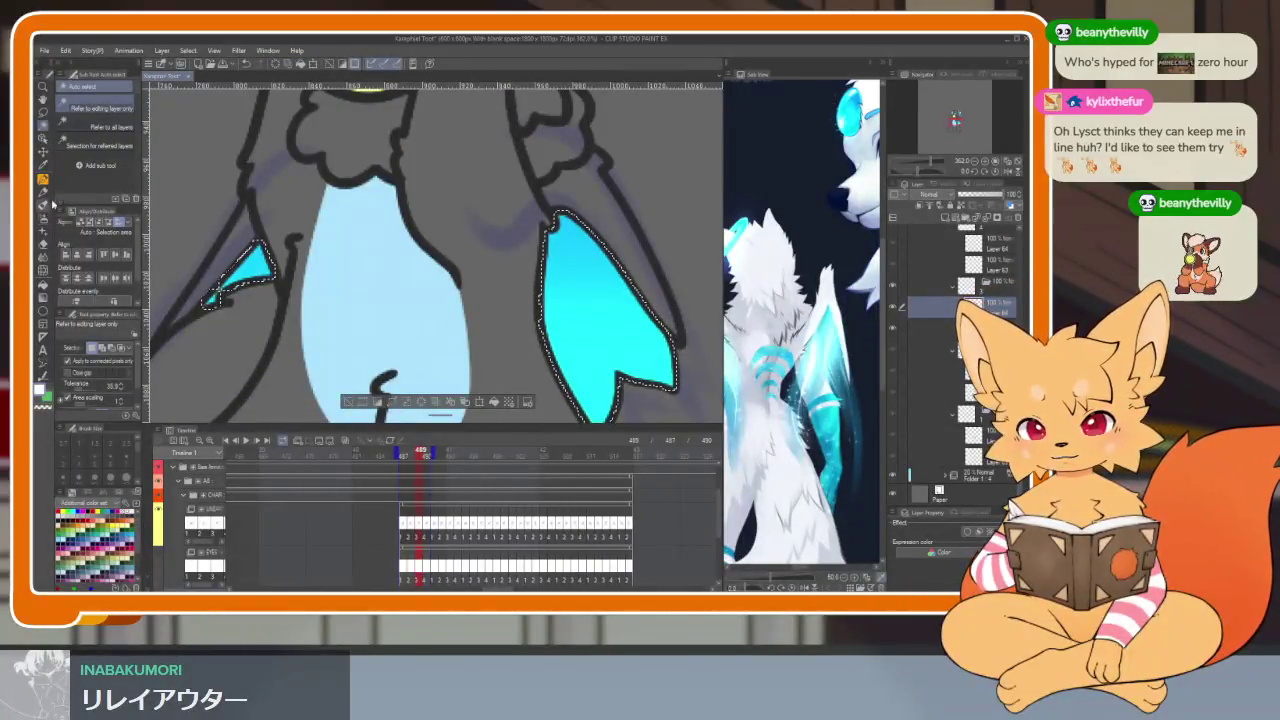
{"action": "left_click", "coordinate": [44, 205]}
{"action": "key", "text": "Tab"}
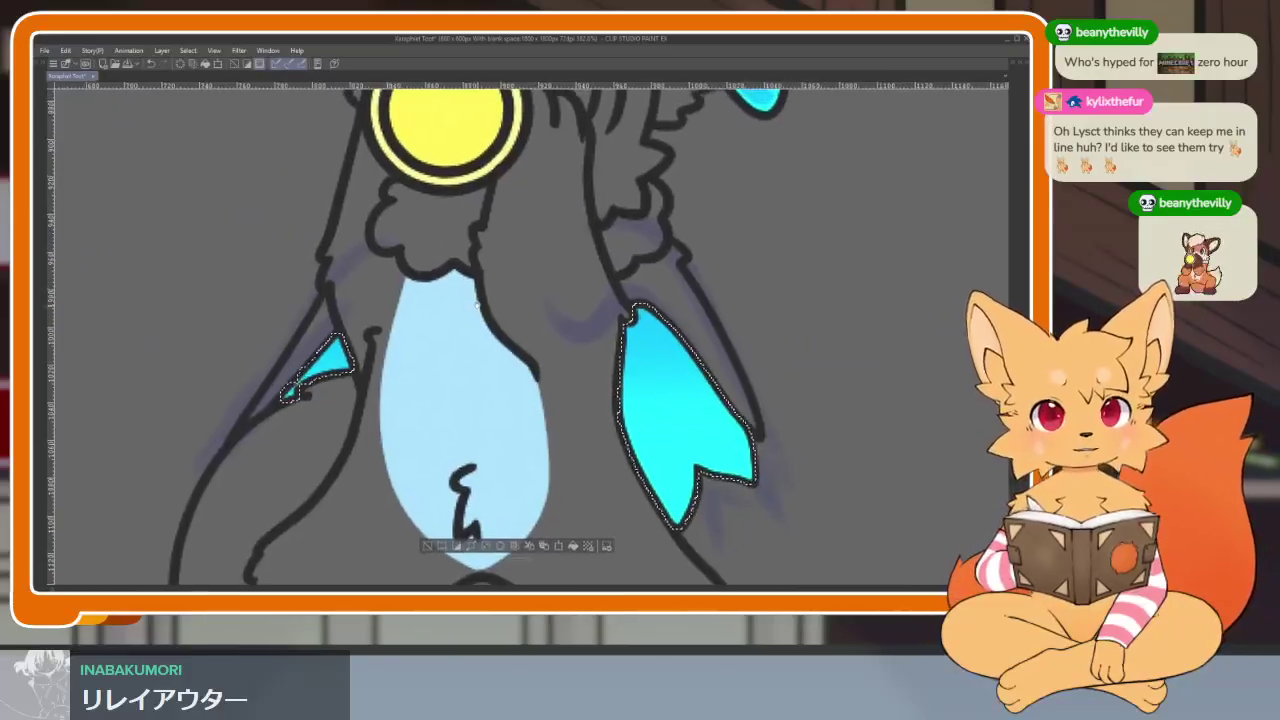
{"action": "scroll", "coordinate": [345, 325], "scroll_direction": "right", "scroll_amount": 2}
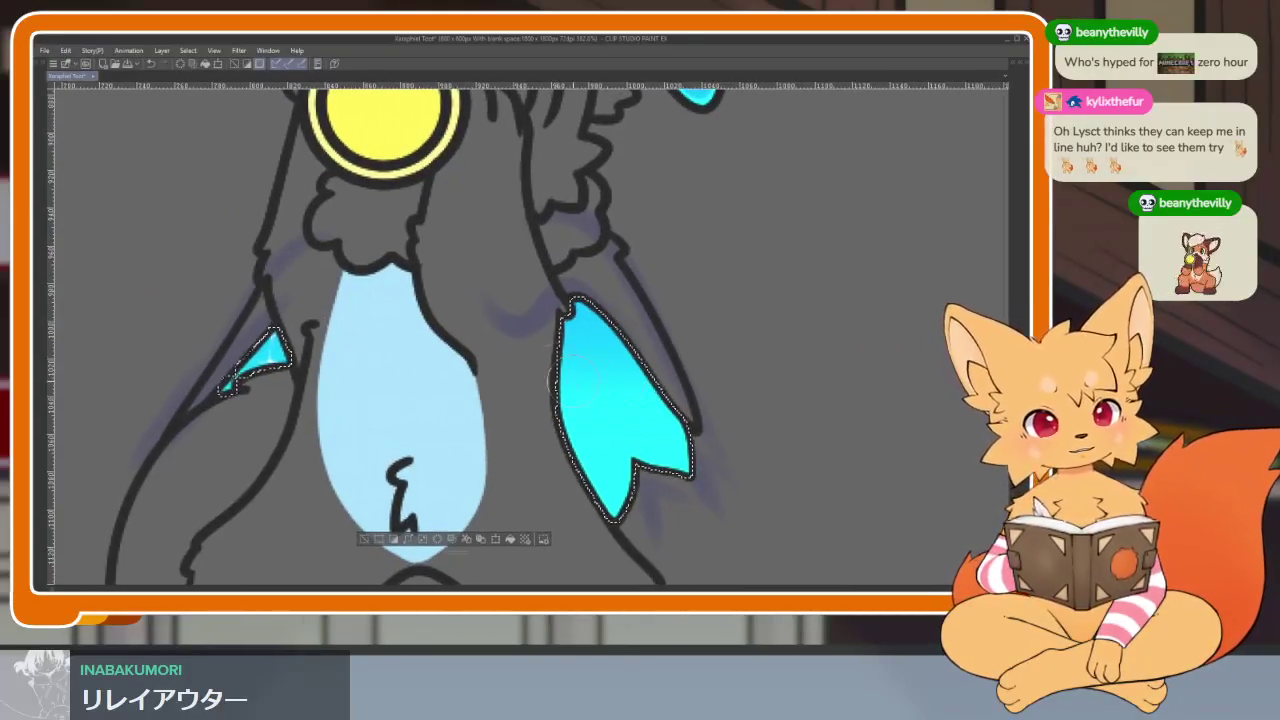
{"action": "left_click_drag", "start_coordinate": [590, 300], "coordinate": [625, 375]}
{"action": "scroll", "coordinate": [766, 486], "scroll_direction": "down", "scroll_amount": 3}
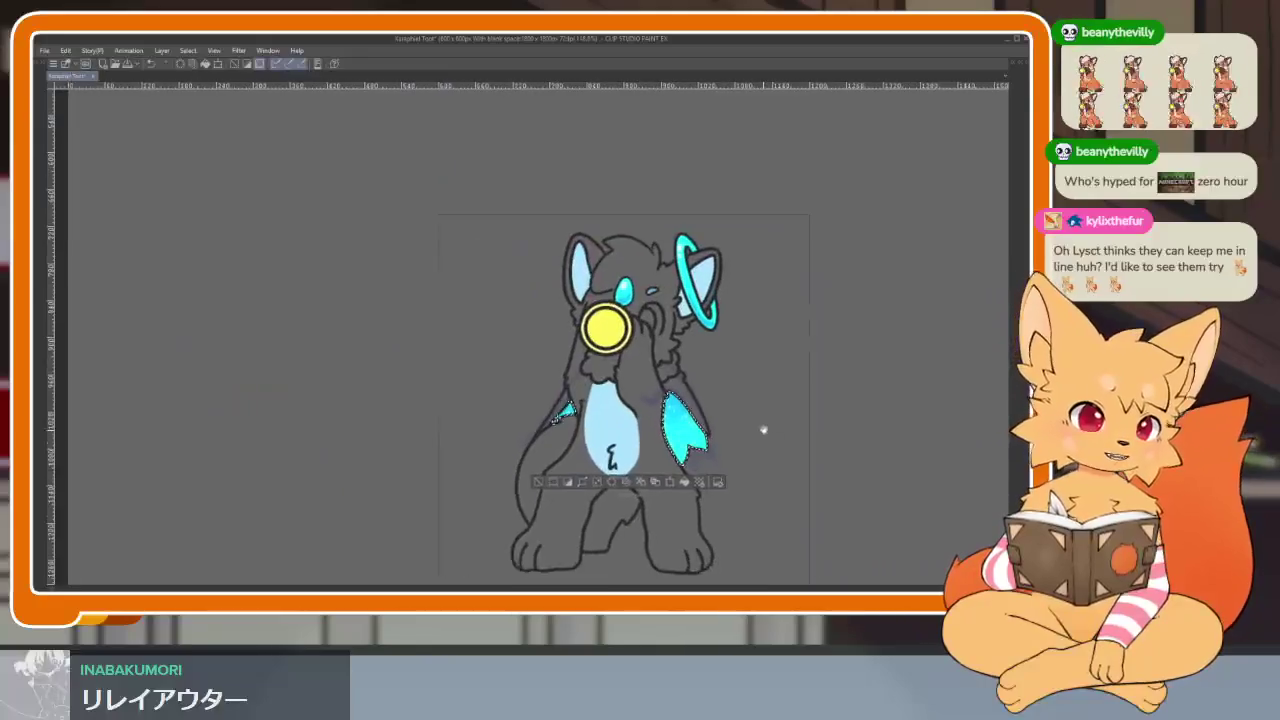
{"action": "scroll", "coordinate": [766, 479], "scroll_direction": "up", "scroll_amount": 2}
{"action": "scroll", "coordinate": [752, 472], "scroll_direction": "up", "scroll_amount": 1}
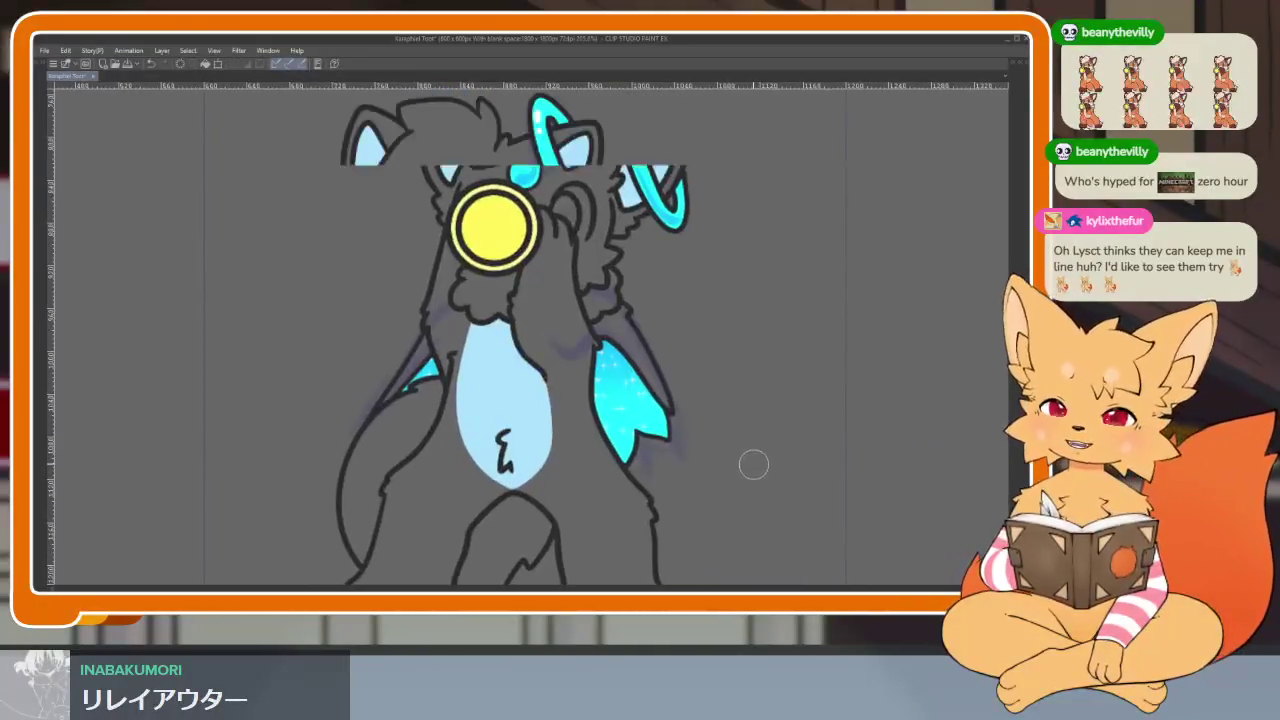
{"action": "scroll", "coordinate": [757, 455], "scroll_direction": "down", "scroll_amount": 1}
{"action": "scroll", "coordinate": [757, 440], "scroll_direction": "up", "scroll_amount": 1}
{"action": "scroll", "coordinate": [755, 420], "scroll_direction": "up", "scroll_amount": 1}
Step: Select both cyan wings and expand the selected area
{"action": "scroll", "coordinate": [754, 400], "scroll_direction": "up", "scroll_amount": 1}
{"action": "left_click", "coordinate": [754, 395]}
{"action": "left_click", "coordinate": [339, 364], "text": "shift"}
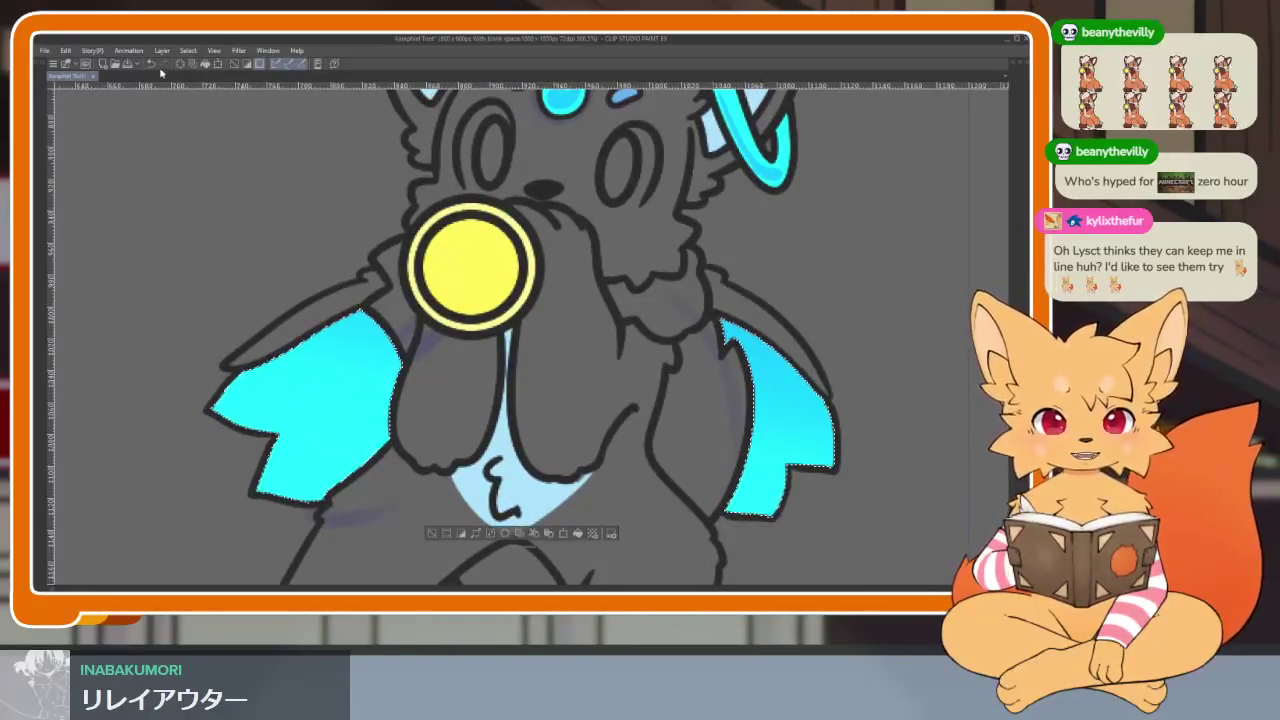
{"action": "left_click", "coordinate": [188, 50]}
{"action": "left_click", "coordinate": [240, 129]}
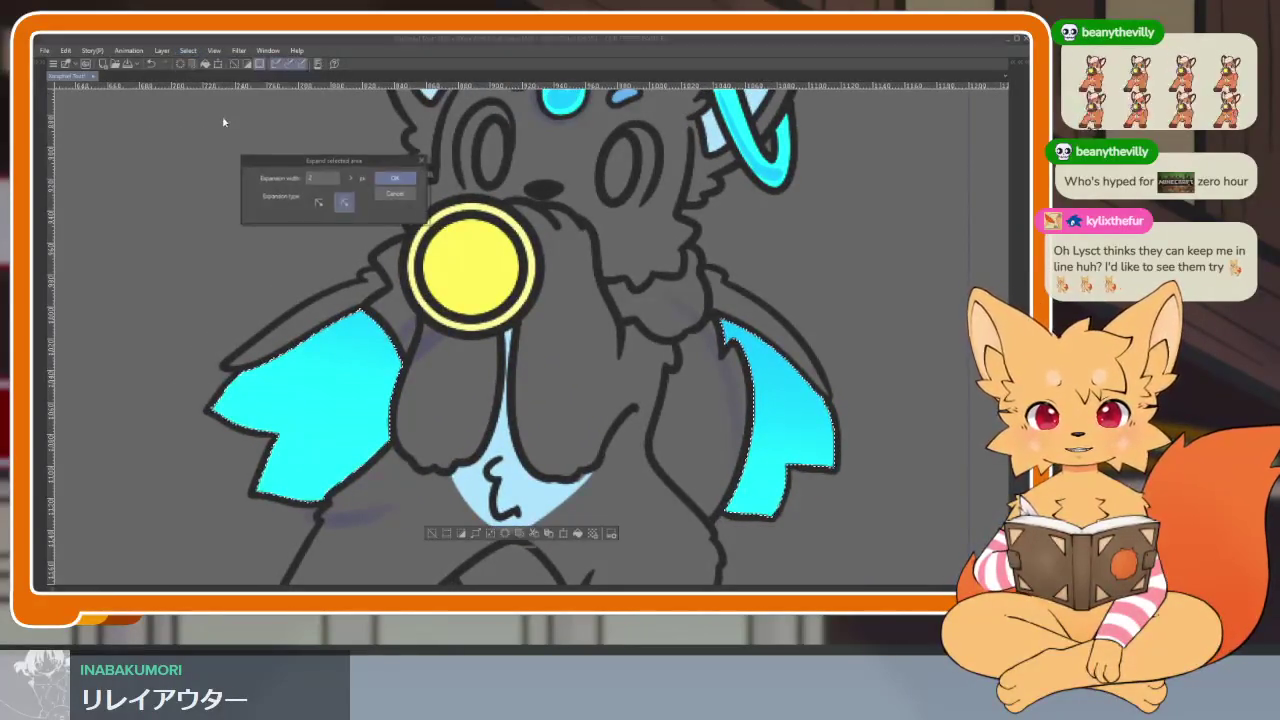
{"action": "left_click", "coordinate": [399, 194]}
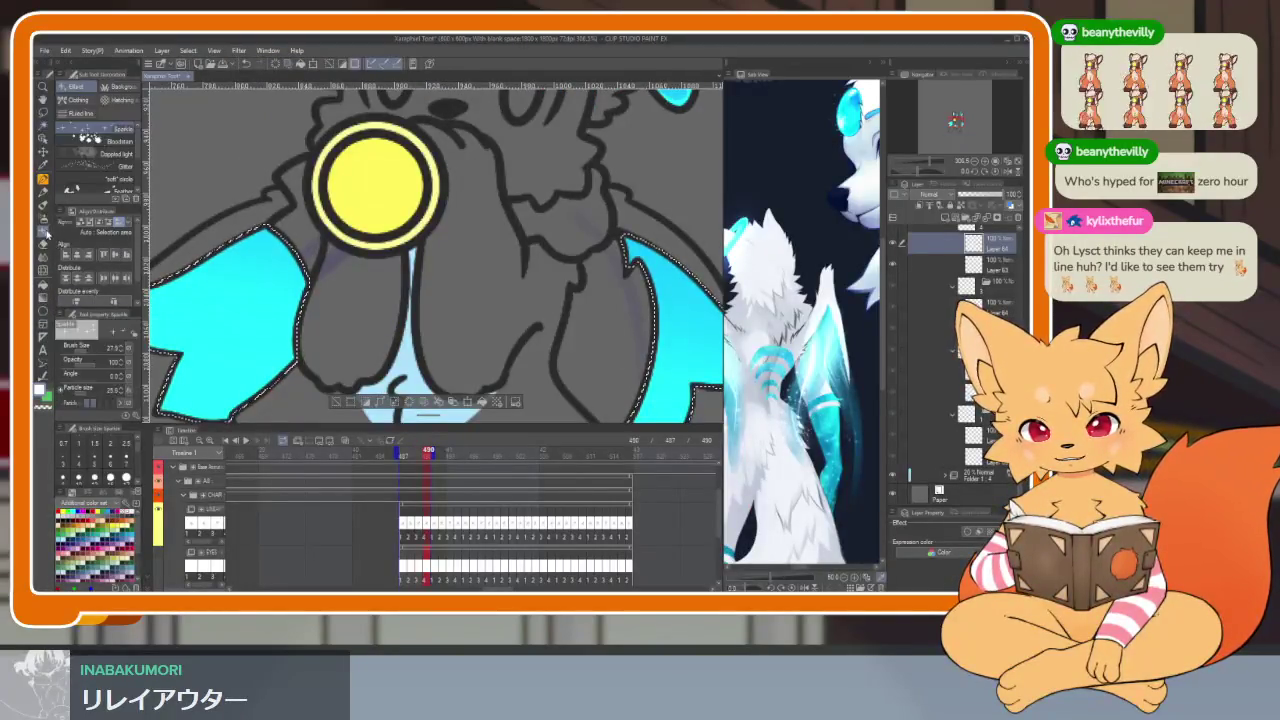
Step: Play the animation full-canvas to preview the sparkling wings
{"action": "key", "text": "Tab"}
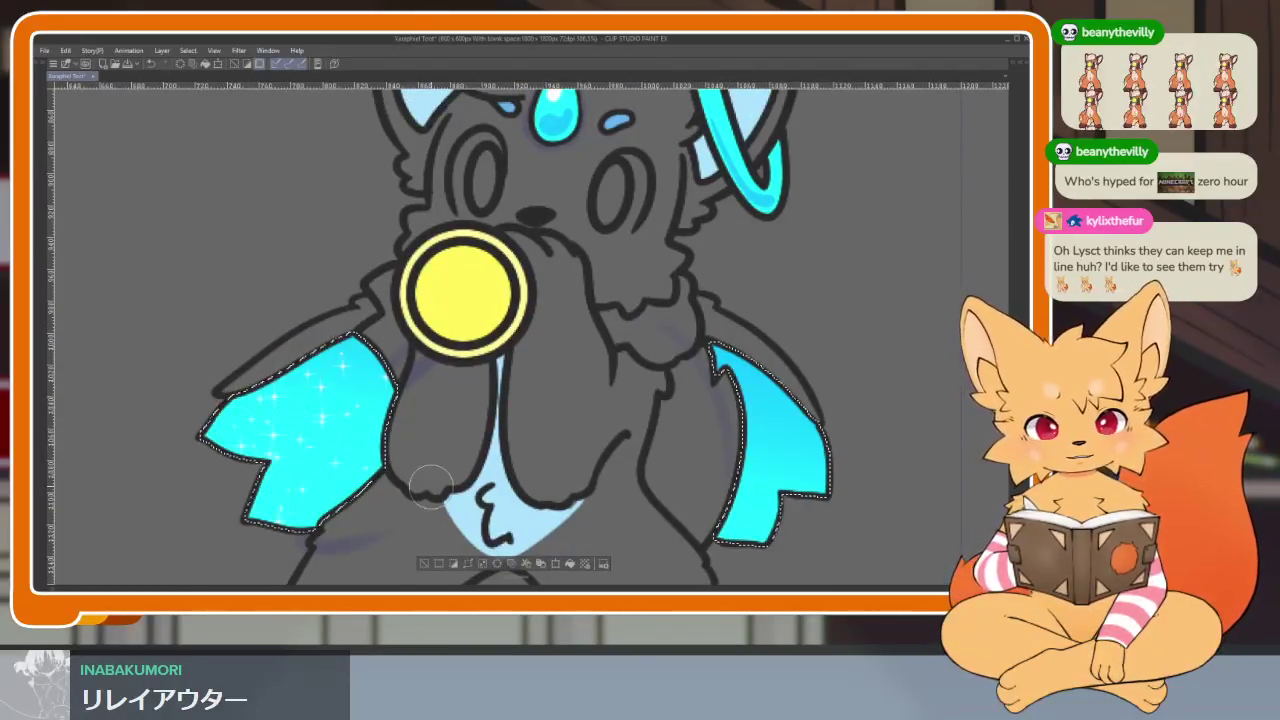
{"action": "scroll", "coordinate": [477, 333], "scroll_direction": "right", "scroll_amount": 2}
{"action": "scroll", "coordinate": [790, 491], "scroll_direction": "down", "scroll_amount": 5}
{"action": "scroll", "coordinate": [806, 460], "scroll_direction": "up", "scroll_amount": 1}
{"action": "scroll", "coordinate": [806, 450], "scroll_direction": "up", "scroll_amount": 1}
{"action": "key", "text": "Return"}
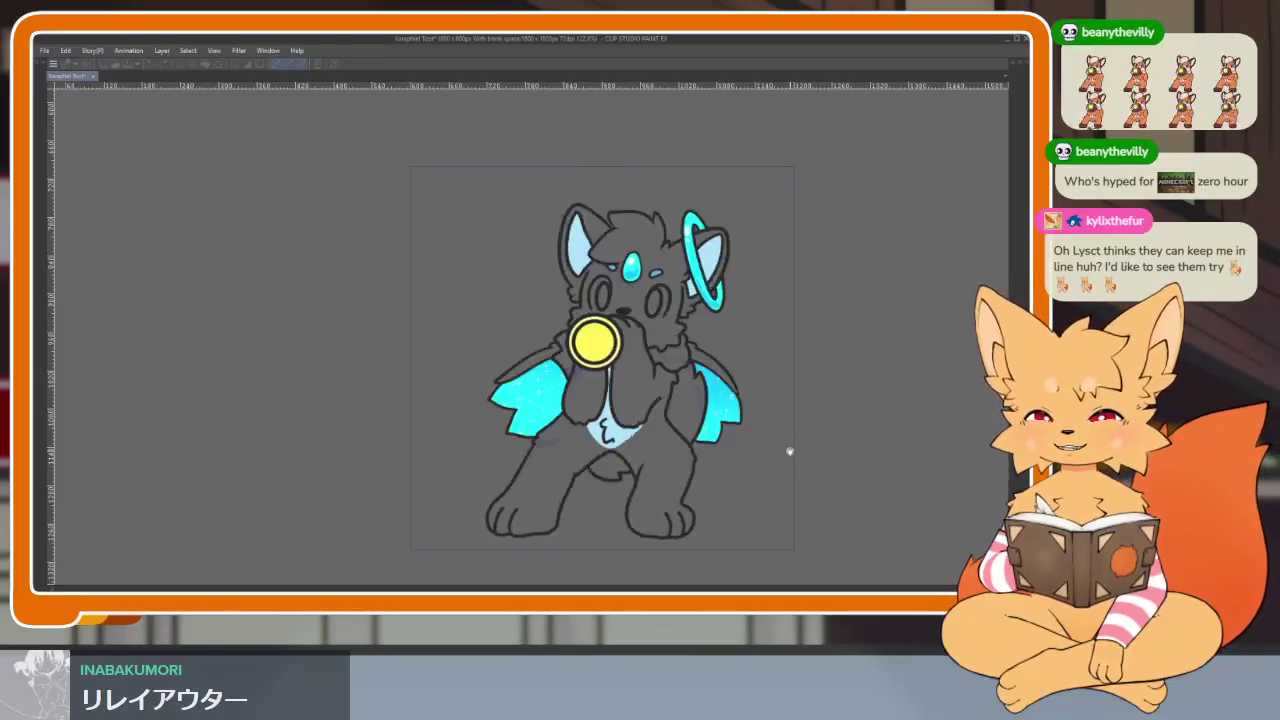
{"action": "key", "text": "Tab"}
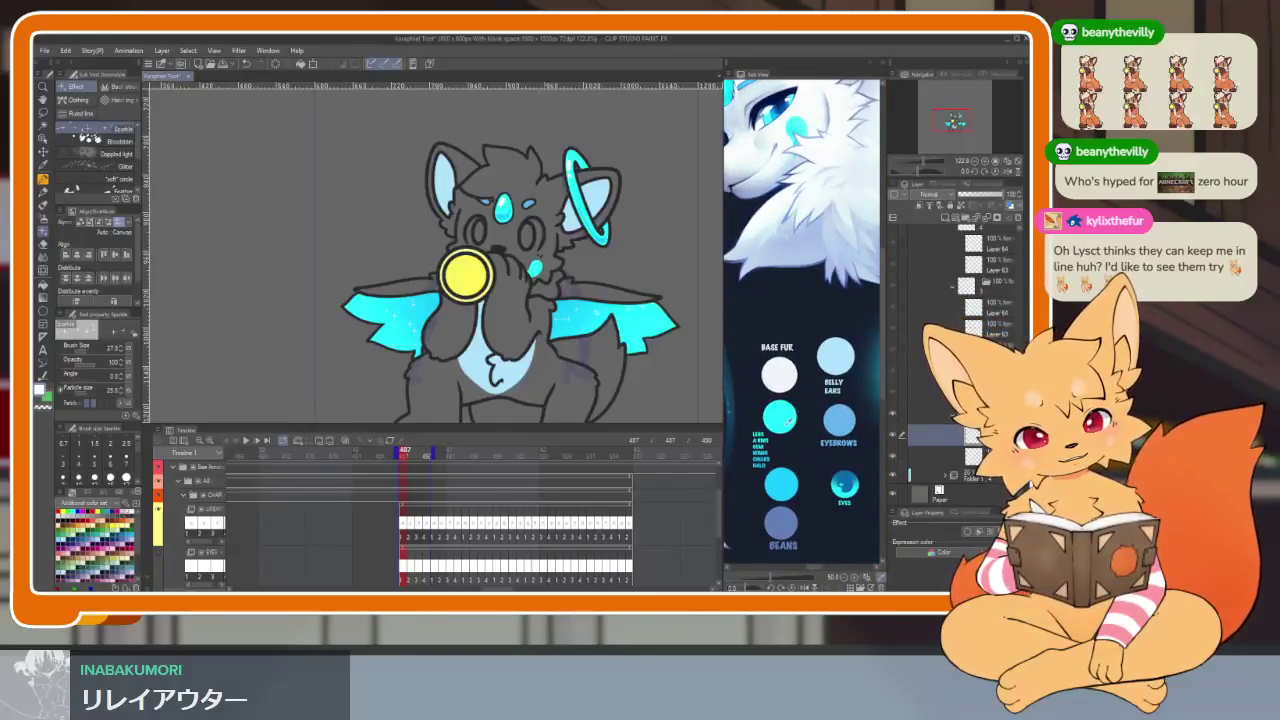
Step: Choose cyan from the colour set as the drawing colour
{"action": "left_click", "coordinate": [784, 418]}
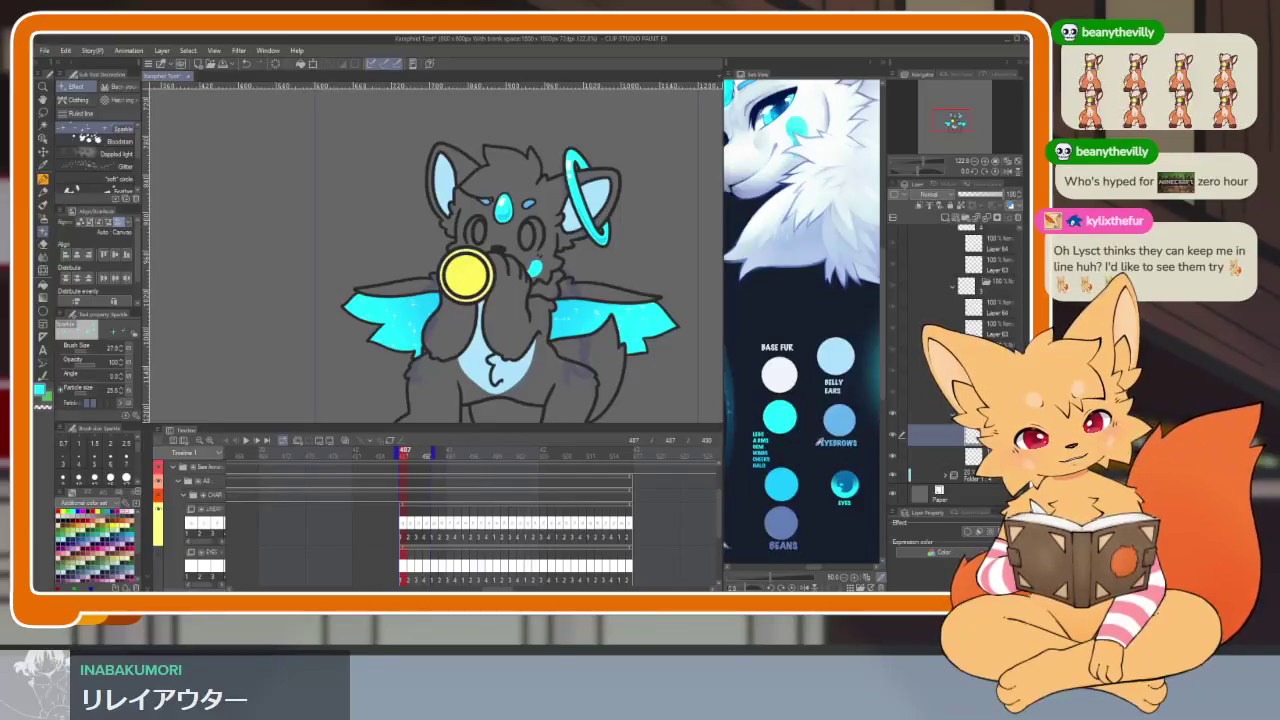
{"action": "key", "text": "Tab"}
{"action": "scroll", "coordinate": [680, 440], "scroll_direction": "up", "scroll_amount": 3}
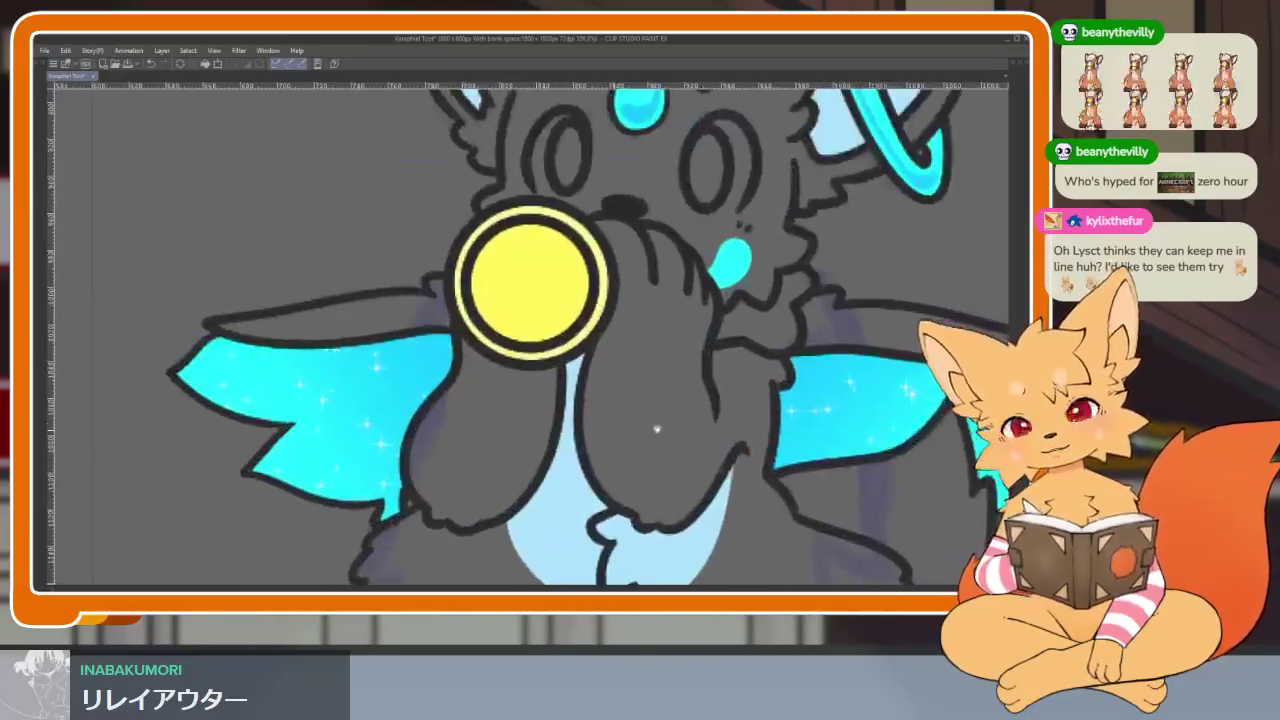
{"action": "scroll", "coordinate": [680, 440], "scroll_direction": "up", "scroll_amount": 3}
{"action": "key", "text": "Tab"}
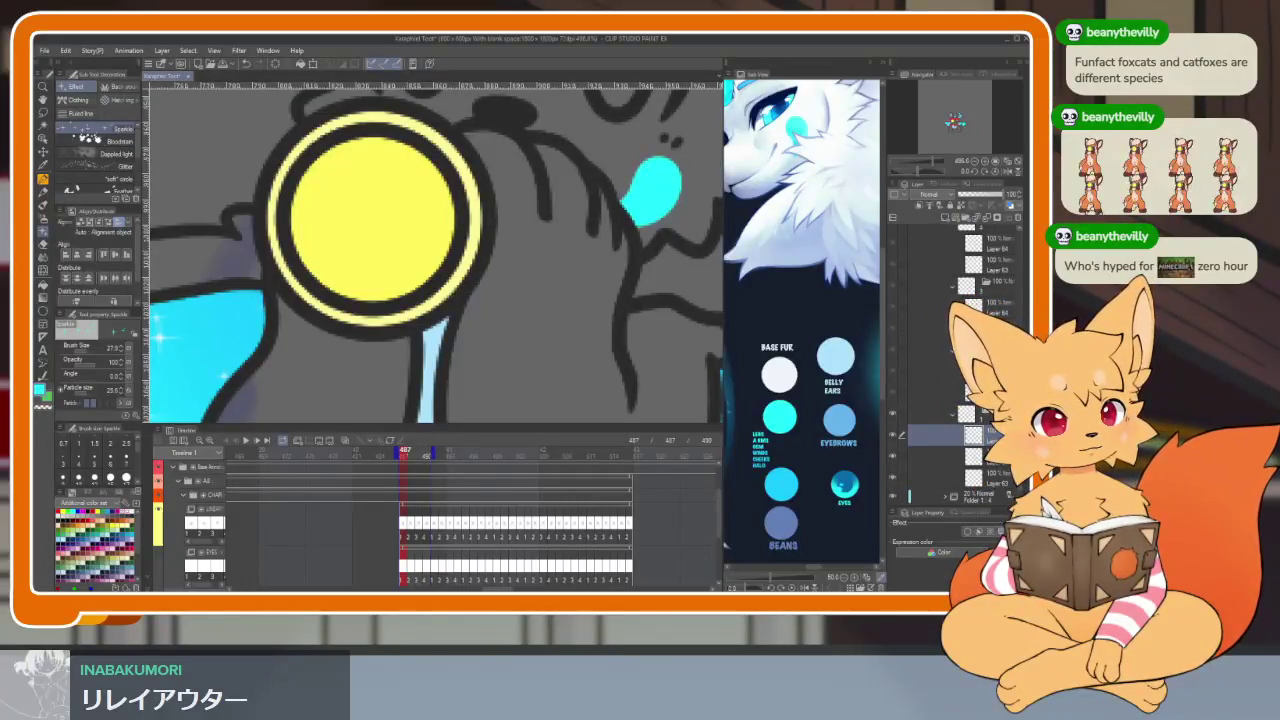
Step: Advance the timeline to frame 490 and select a lower layer
{"action": "key", "text": "Right"}
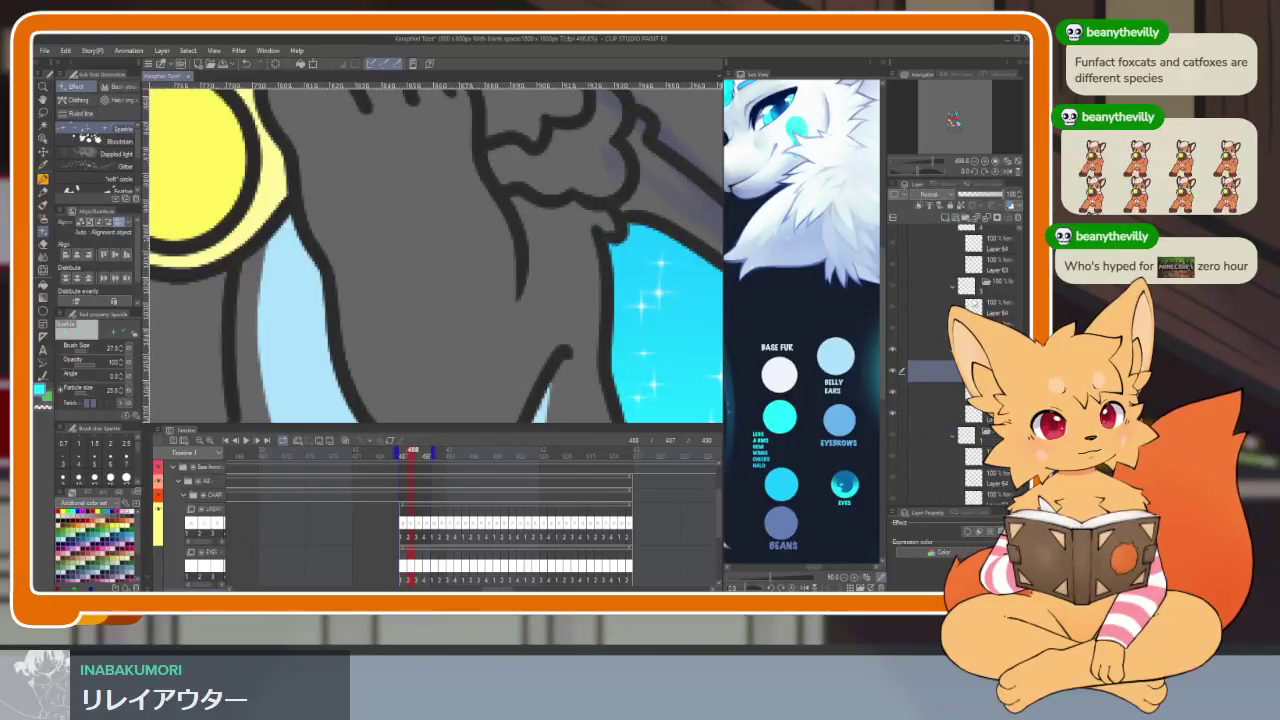
{"action": "key", "text": "Right"}
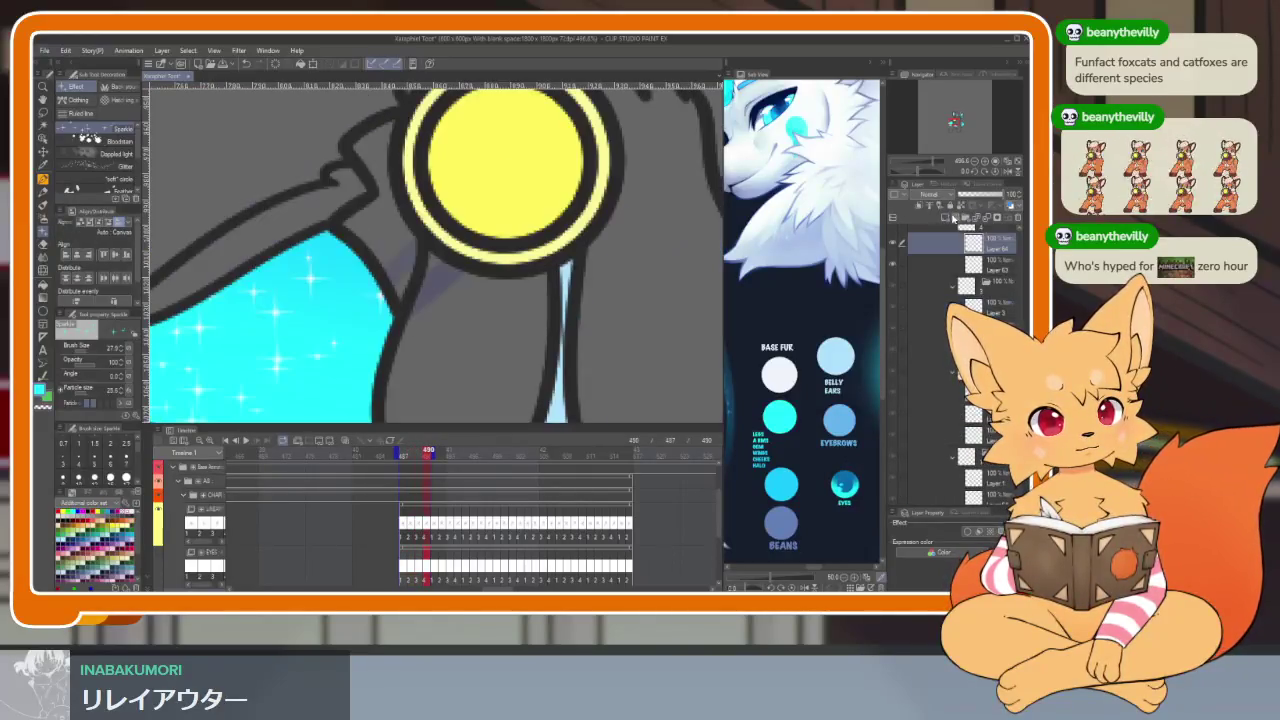
{"action": "key", "text": "Right"}
{"action": "left_click", "coordinate": [985, 418]}
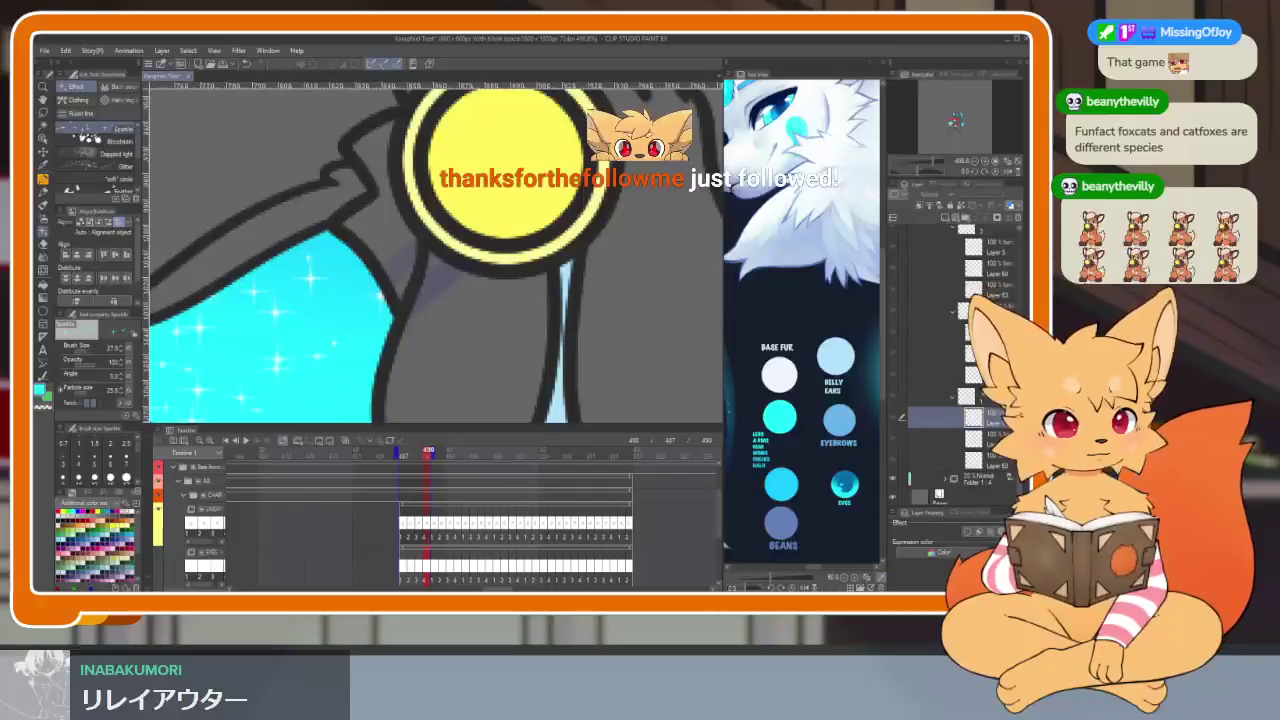
Step: Step the playhead back one frame, to frame 489
{"action": "key", "text": "Left"}
{"action": "key", "text": "Left"}
{"action": "key", "text": "Left"}
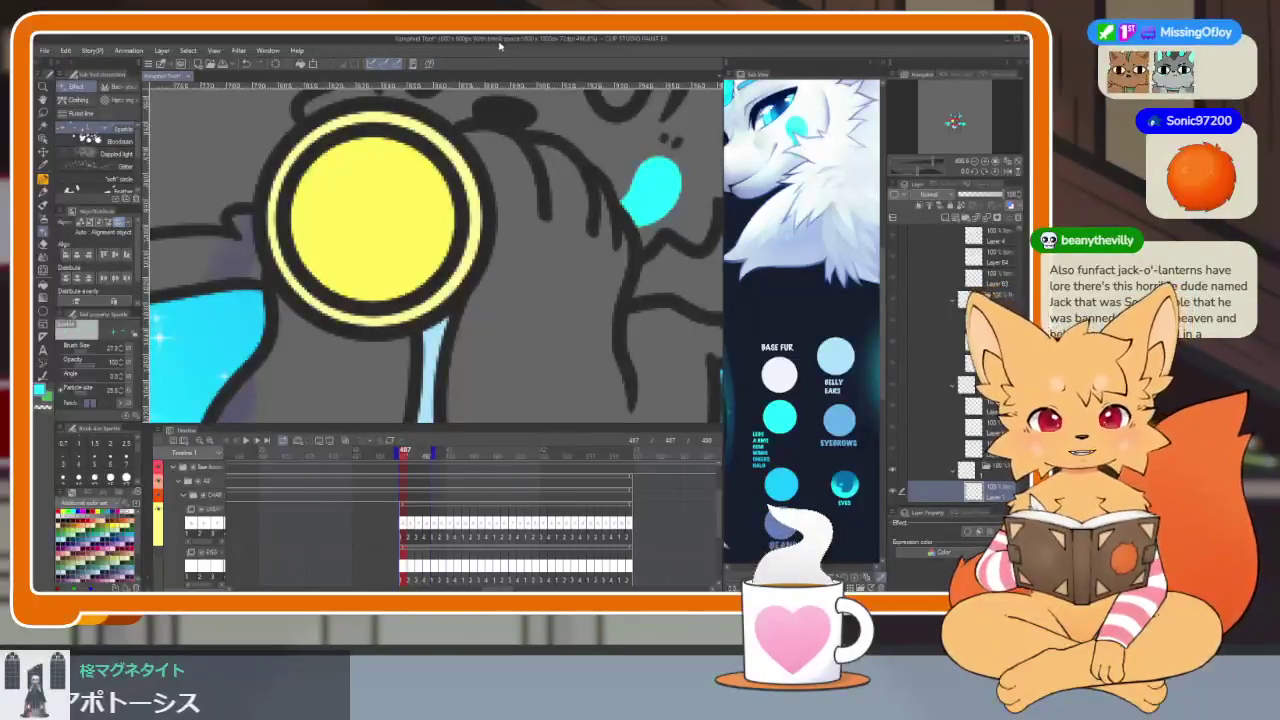
Step: Zoom out to the whole wolf and frame its arms on a full canvas
{"action": "key", "text": "Tab"}
{"action": "key", "text": "ctrl+0"}
{"action": "scroll", "coordinate": [565, 476], "scroll_direction": "up", "scroll_amount": 3}
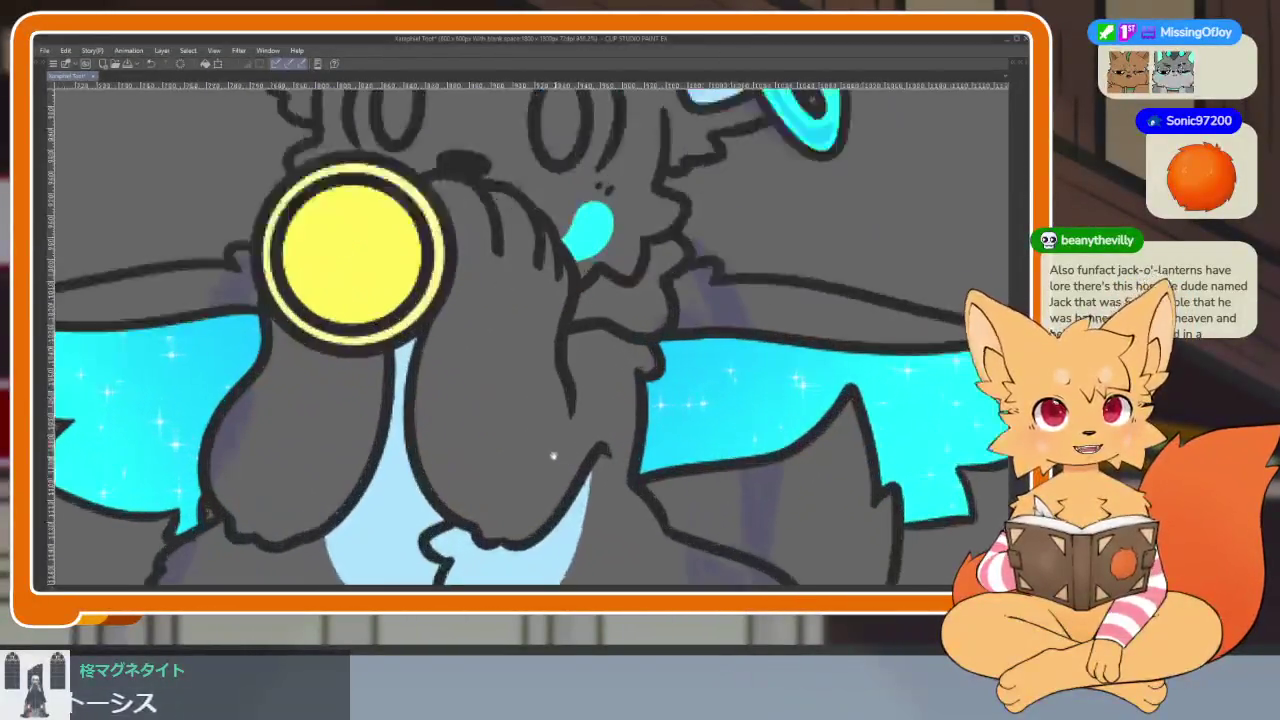
{"action": "scroll", "coordinate": [565, 476], "scroll_direction": "up", "scroll_amount": 2}
{"action": "key", "text": "Tab"}
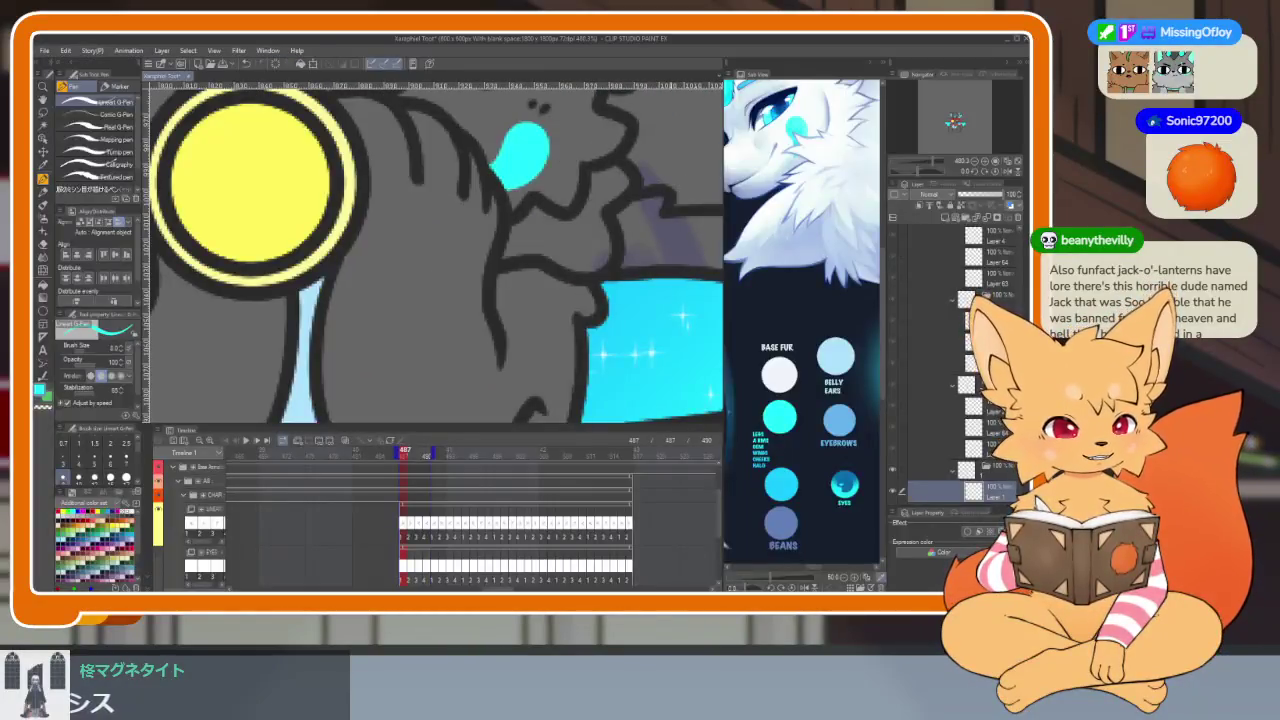
{"action": "key", "text": "Tab"}
{"action": "scroll", "coordinate": [571, 480], "scroll_direction": "up", "scroll_amount": 2}
{"action": "scroll", "coordinate": [583, 478], "scroll_direction": "up", "scroll_amount": 2}
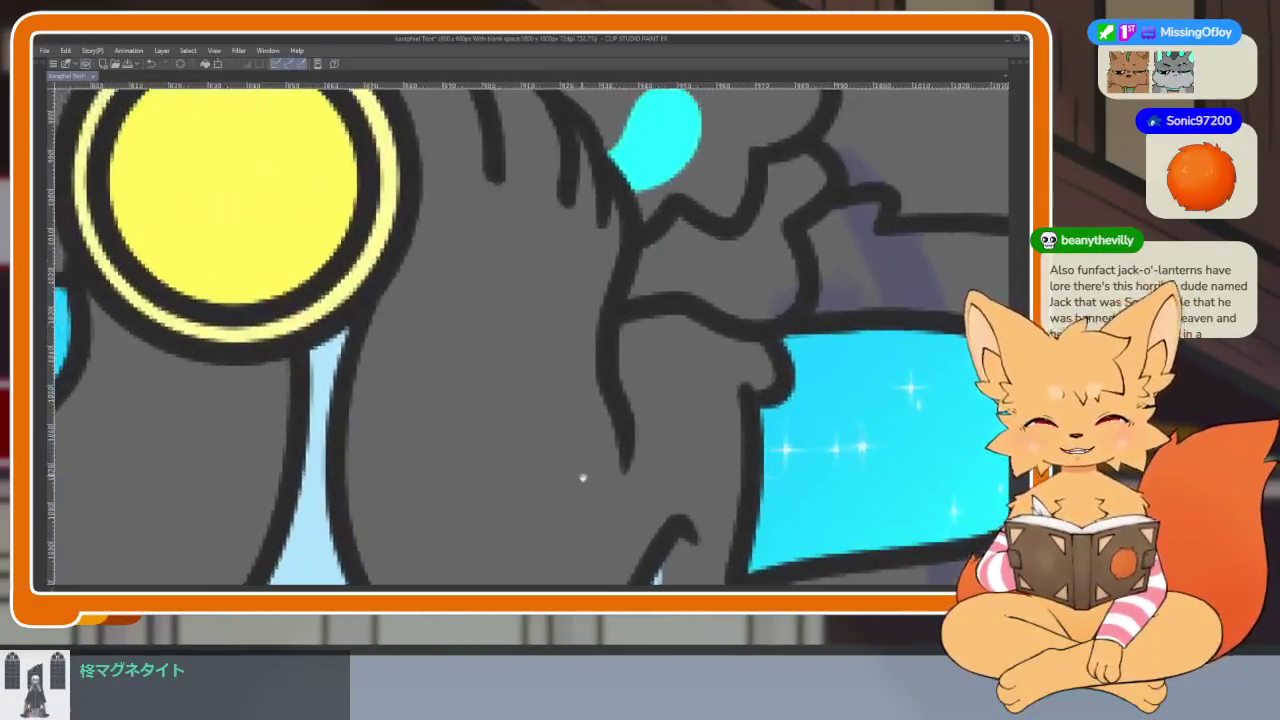
{"action": "scroll", "coordinate": [585, 472], "scroll_direction": "down", "scroll_amount": 1}
{"action": "scroll", "coordinate": [572, 445], "scroll_direction": "down", "scroll_amount": 1}
{"action": "scroll", "coordinate": [637, 443], "scroll_direction": "up", "scroll_amount": 2}
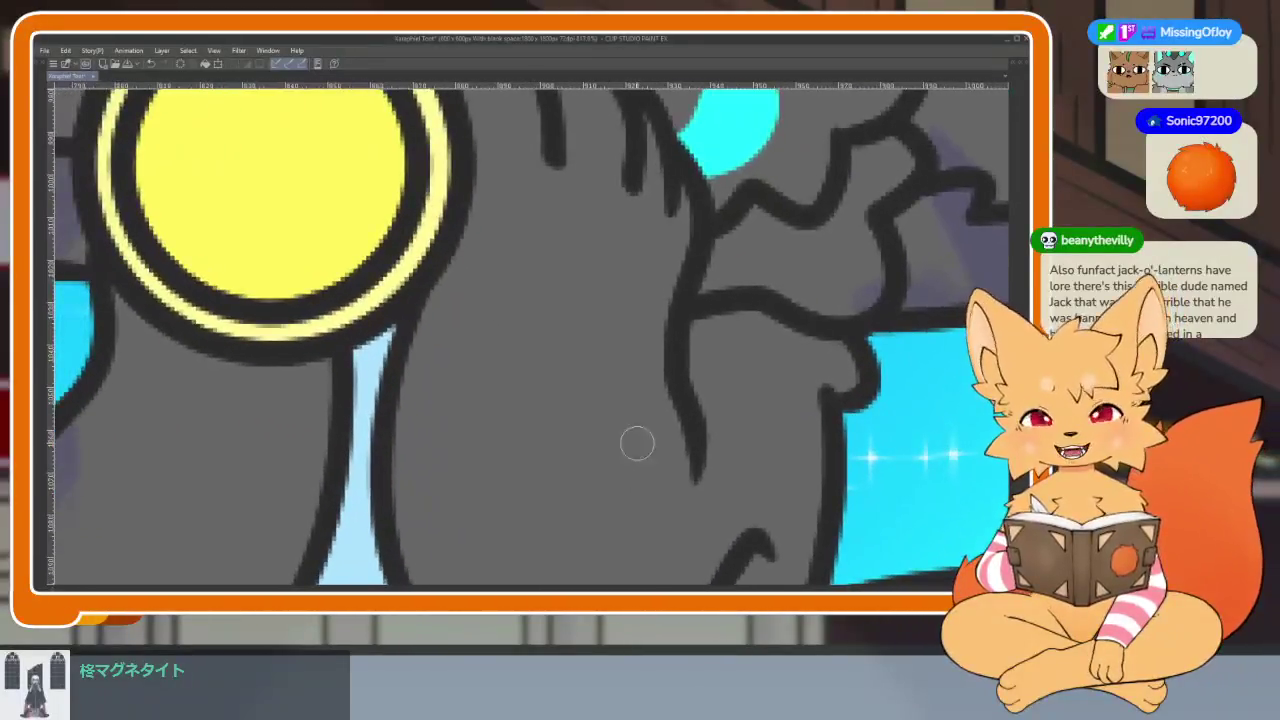
{"action": "scroll", "coordinate": [650, 455], "scroll_direction": "down", "scroll_amount": 1}
{"action": "scroll", "coordinate": [677, 471], "scroll_direction": "up", "scroll_amount": 1}
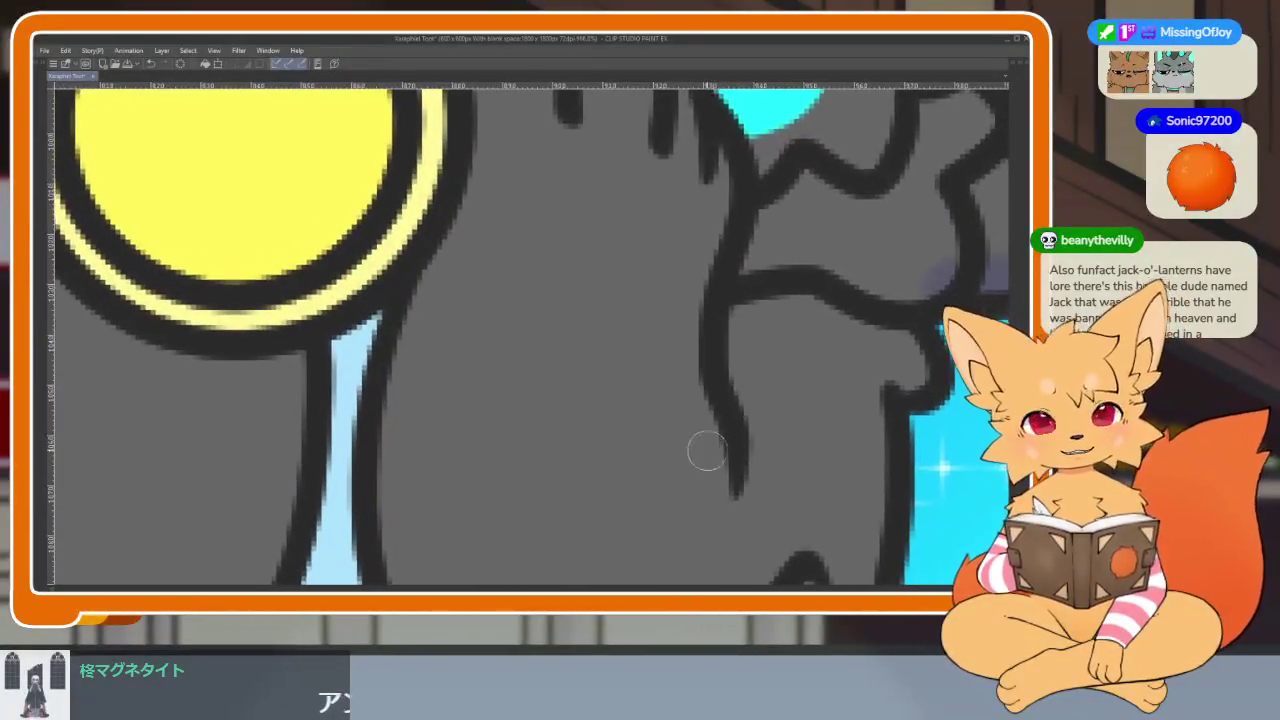
{"action": "scroll", "coordinate": [740, 400], "scroll_direction": "up", "scroll_amount": 1}
{"action": "scroll", "coordinate": [777, 466], "scroll_direction": "down", "scroll_amount": 1}
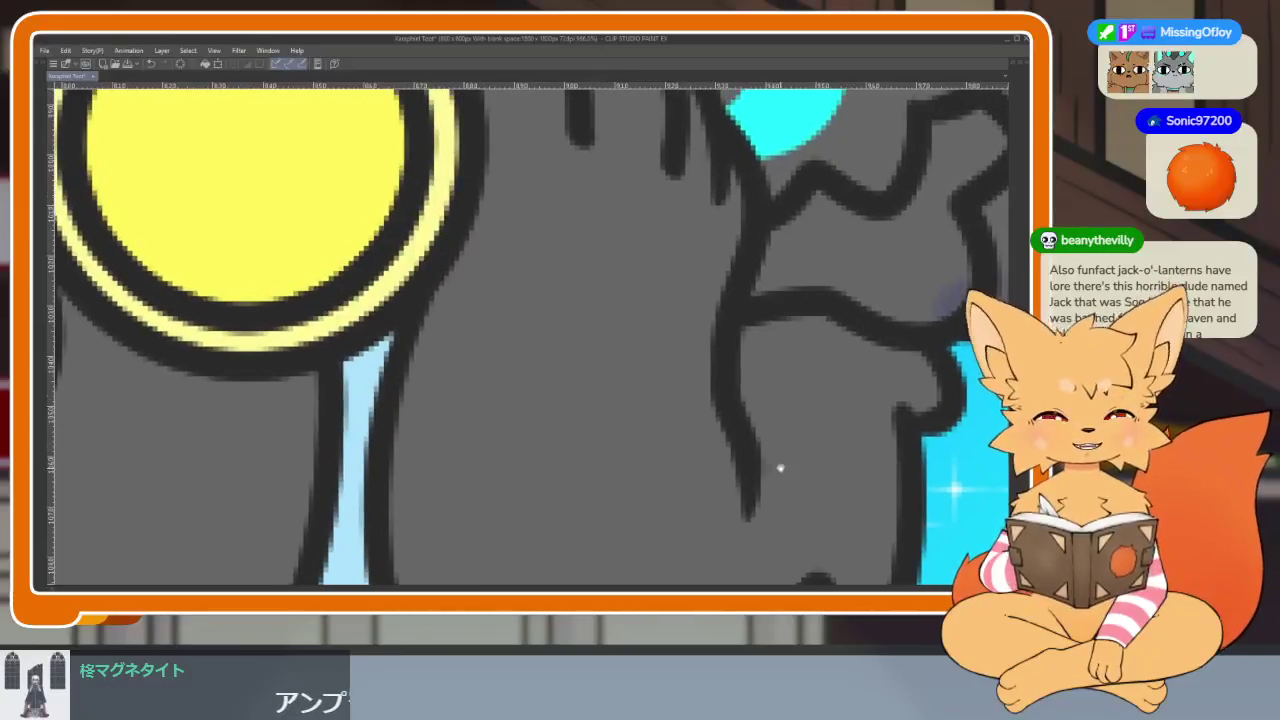
{"action": "scroll", "coordinate": [760, 480], "scroll_direction": "up", "scroll_amount": 1}
{"action": "scroll", "coordinate": [749, 494], "scroll_direction": "up", "scroll_amount": 1}
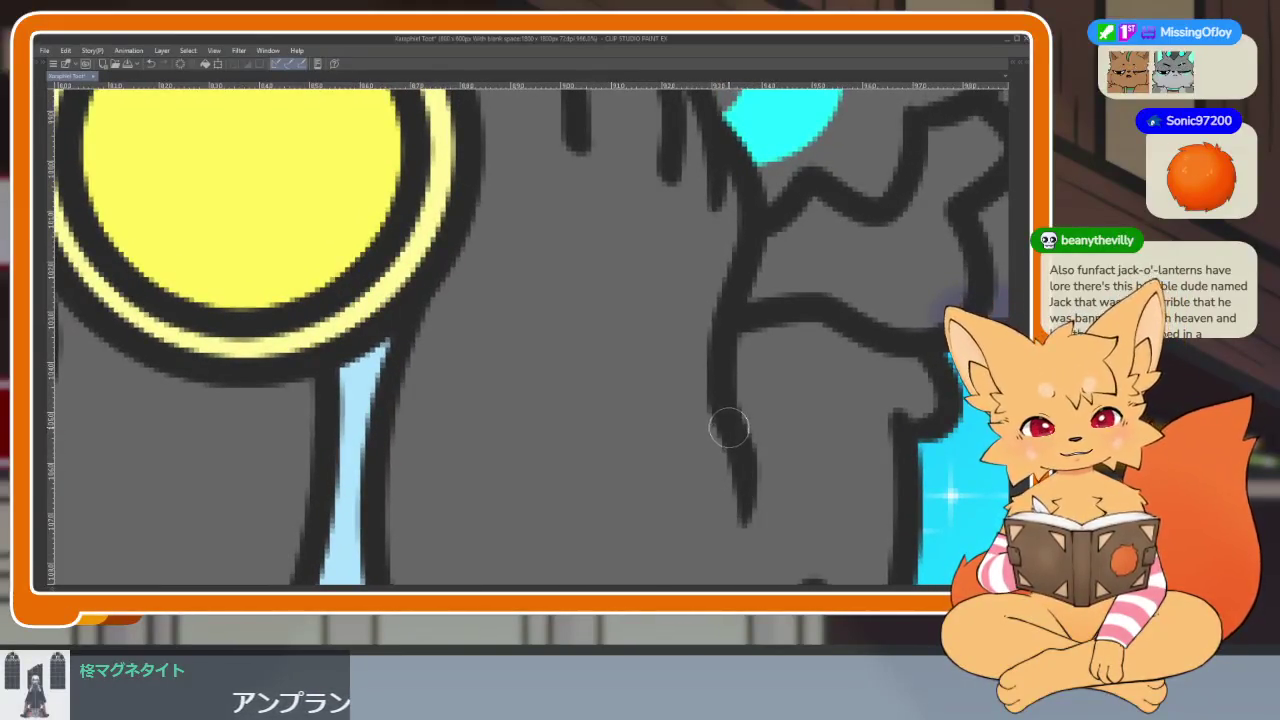
{"action": "key", "text": "Tab"}
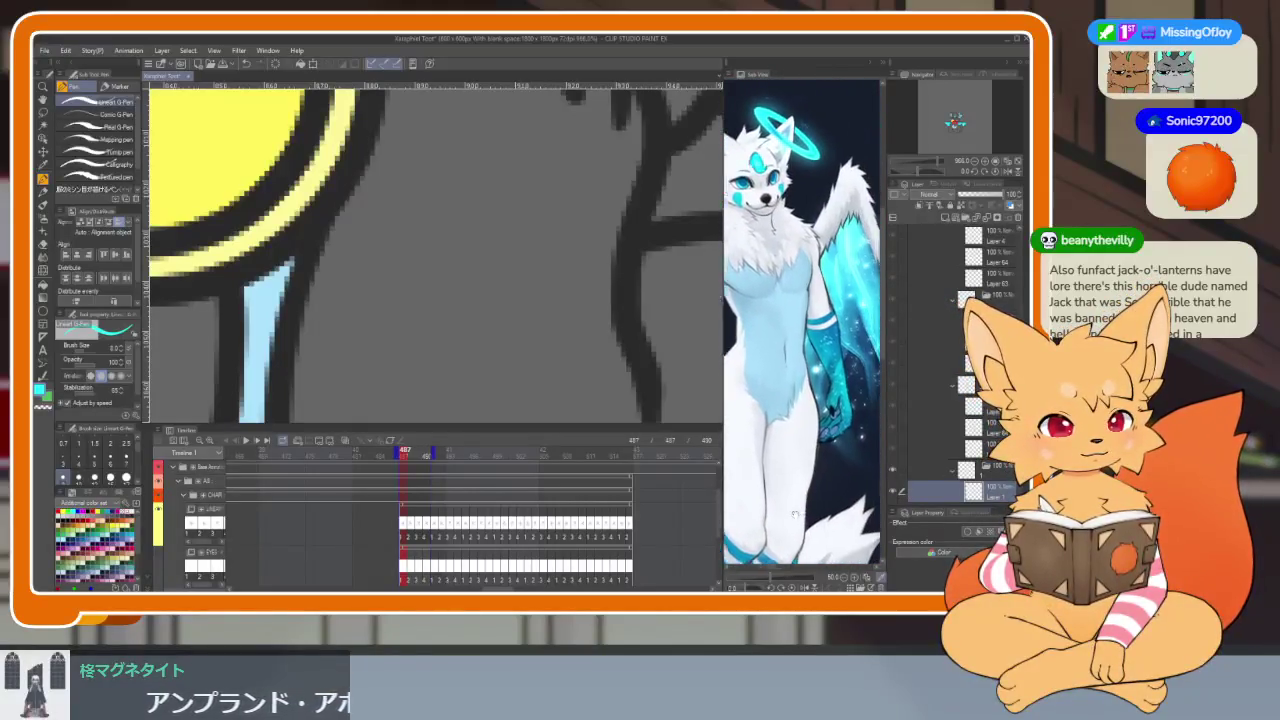
{"action": "key", "text": "Tab"}
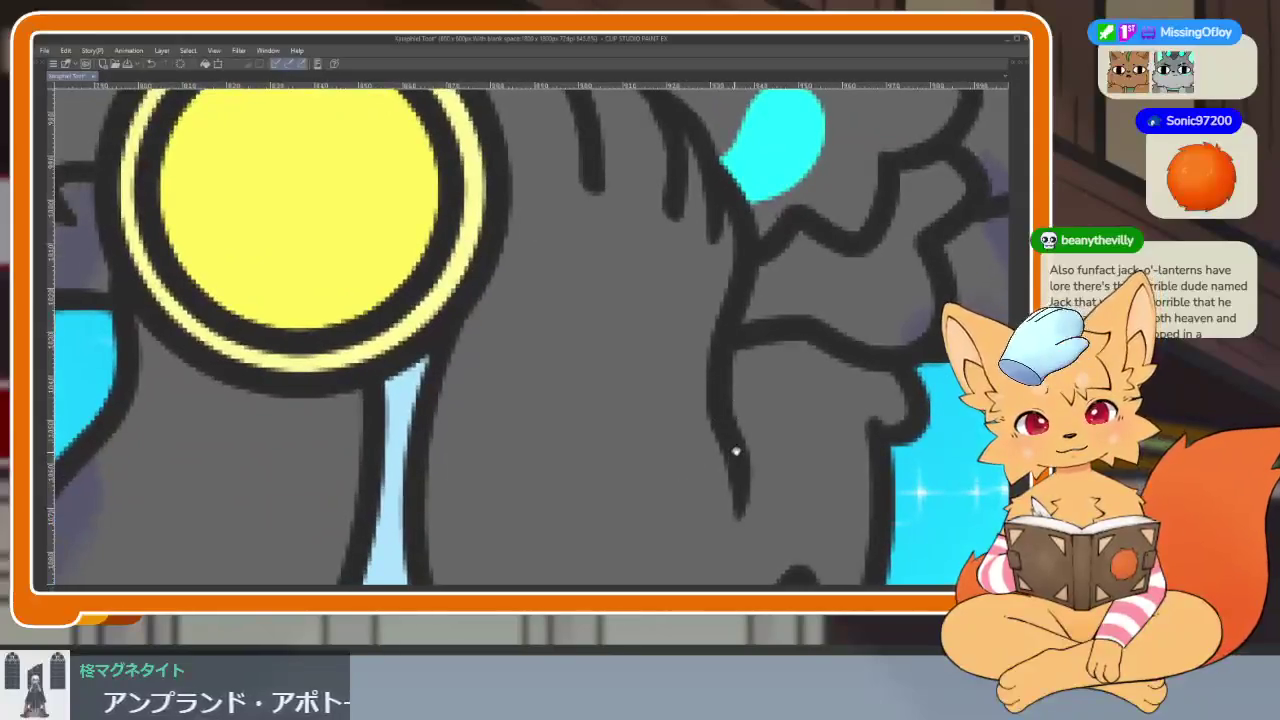
{"action": "key", "text": "Tab"}
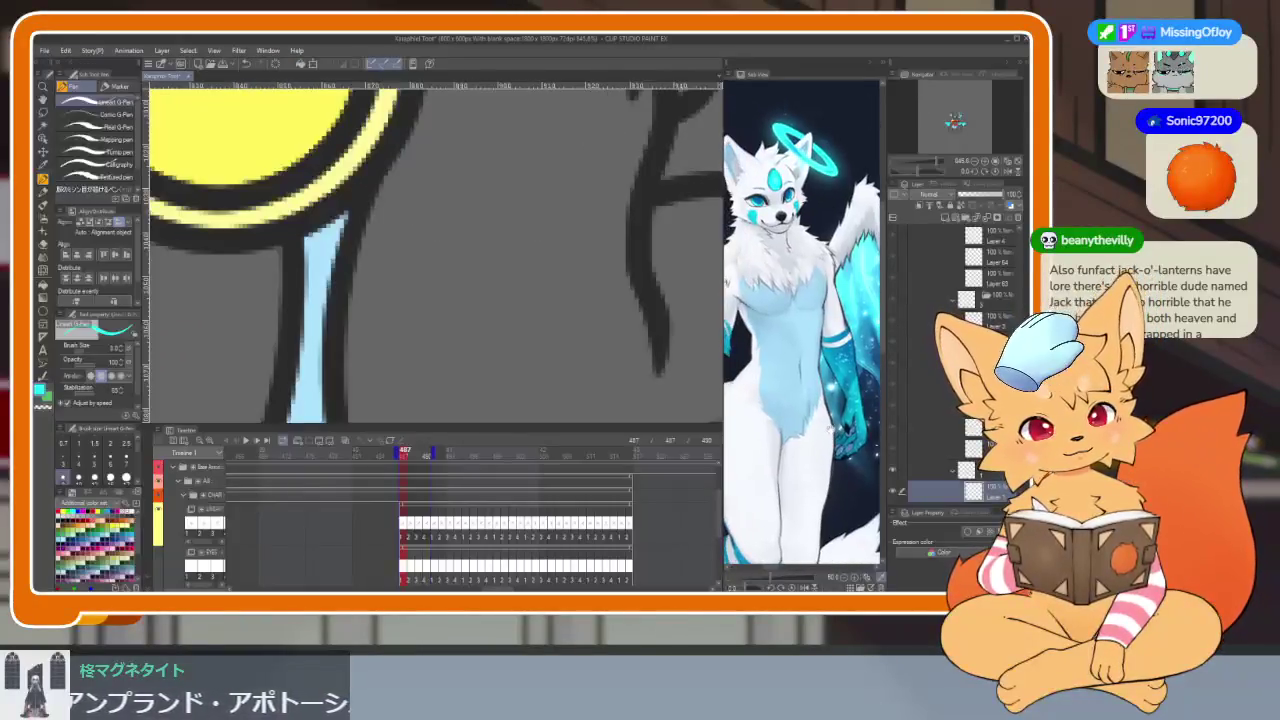
{"action": "key", "text": "Tab"}
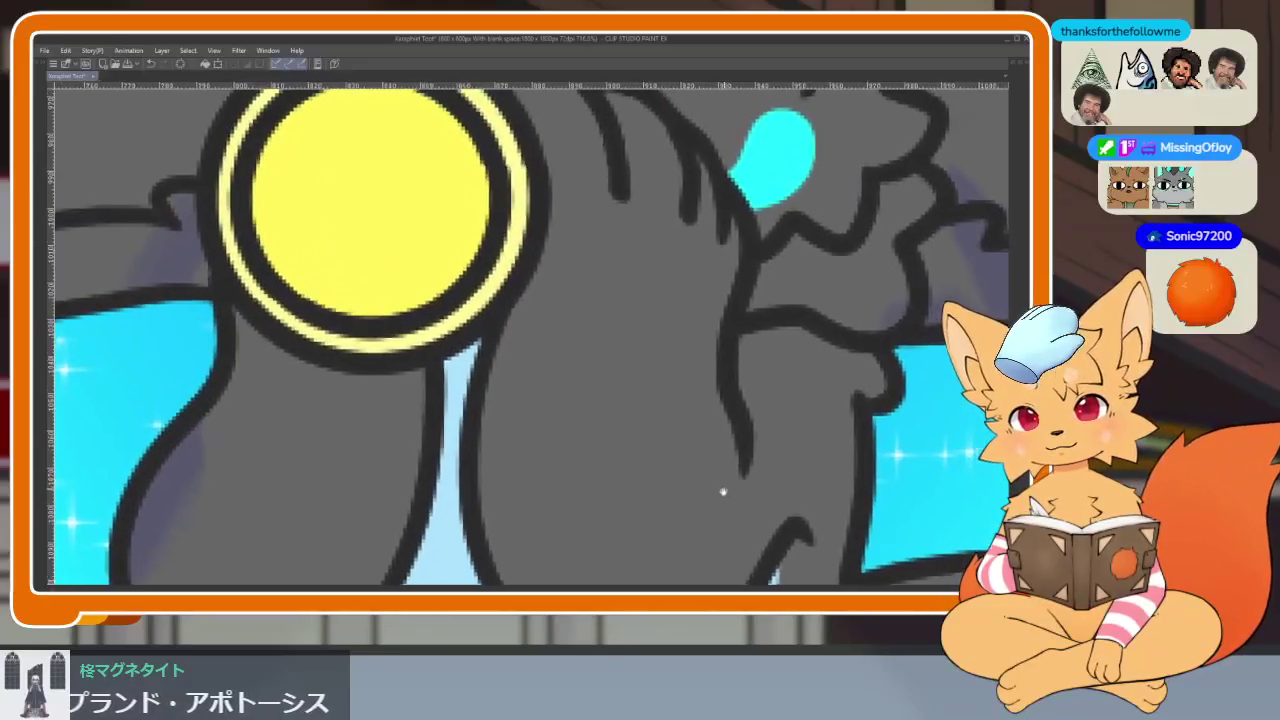
{"action": "scroll", "coordinate": [725, 484], "scroll_direction": "up", "scroll_amount": 3}
{"action": "scroll", "coordinate": [748, 494], "scroll_direction": "down", "scroll_amount": 3}
{"action": "scroll", "coordinate": [737, 494], "scroll_direction": "up", "scroll_amount": 2}
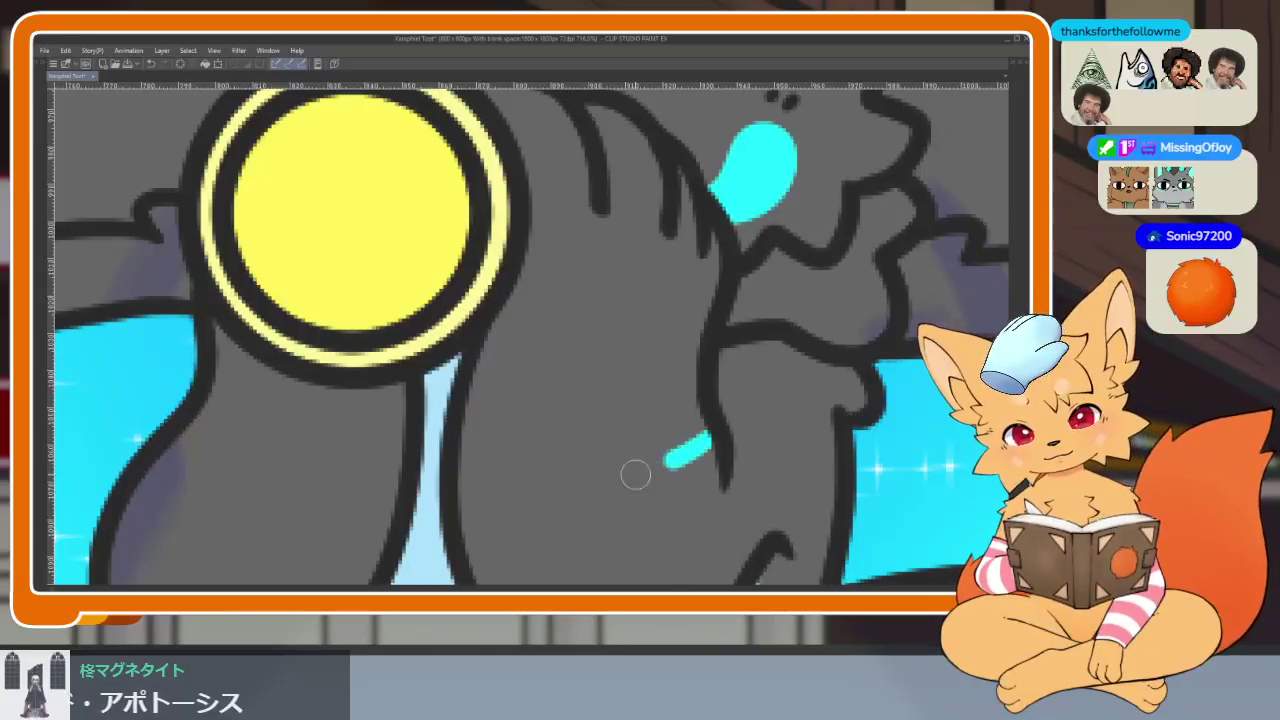
Step: Draw two cyan band strokes across the right-hand arm
{"action": "left_click_drag", "start_coordinate": [635, 475], "coordinate": [455, 458]}
{"action": "scroll", "coordinate": [750, 447], "scroll_direction": "down", "scroll_amount": 3}
{"action": "scroll", "coordinate": [750, 447], "scroll_direction": "up", "scroll_amount": 3}
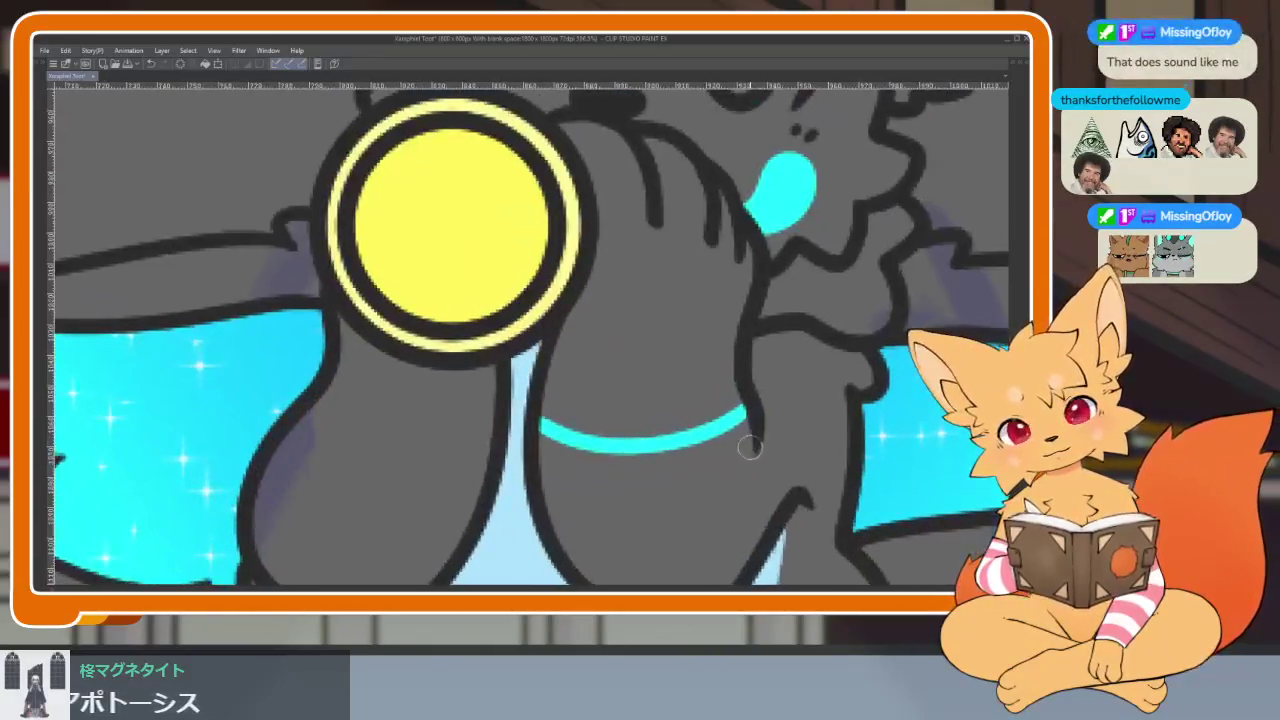
{"action": "mouse_move", "coordinate": [580, 490]}
{"action": "left_mouse_down"}
{"action": "mouse_move", "coordinate": [735, 462]}
{"action": "mouse_move", "coordinate": [558, 480]}
{"action": "left_mouse_up"}
{"action": "scroll", "coordinate": [766, 443], "scroll_direction": "up", "scroll_amount": 1}
Step: Undo the extra cyan strokes, keeping one band curving under each arm
{"action": "key", "text": "ctrl+z"}
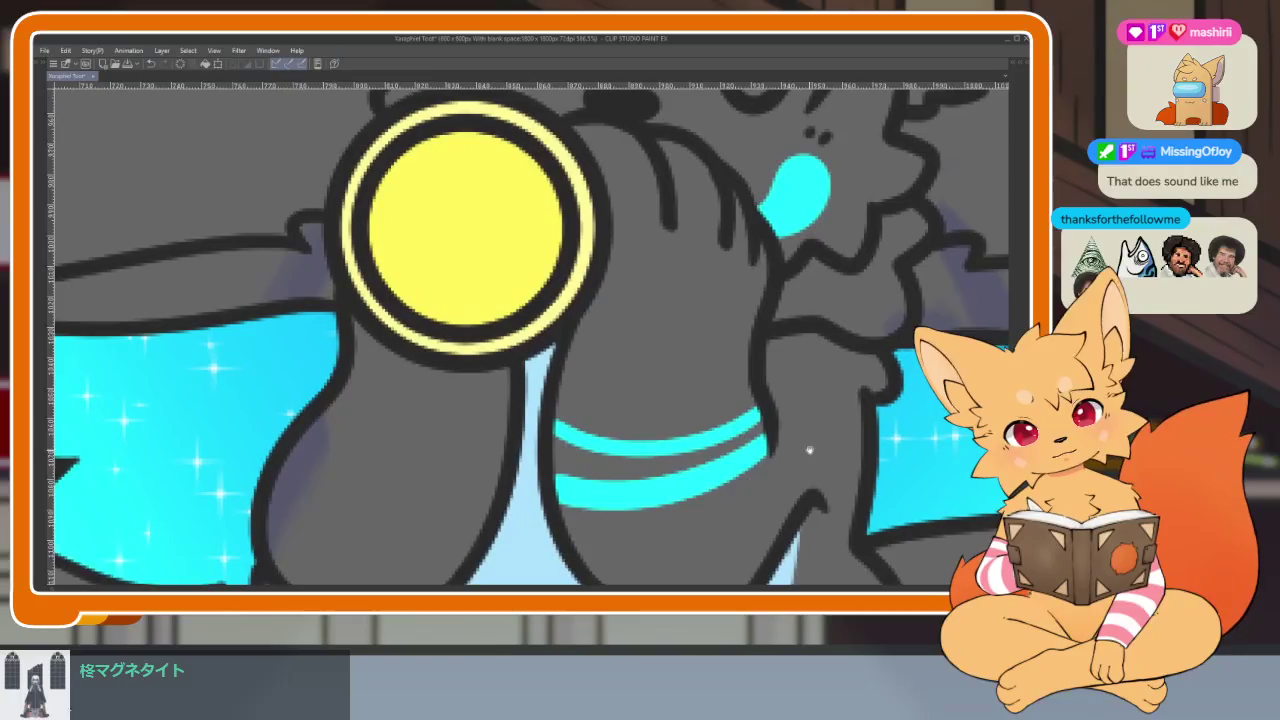
{"action": "scroll", "coordinate": [695, 453], "scroll_direction": "down", "scroll_amount": 1}
{"action": "scroll", "coordinate": [700, 450], "scroll_direction": "up", "scroll_amount": 1}
{"action": "key", "text": "ctrl+z"}
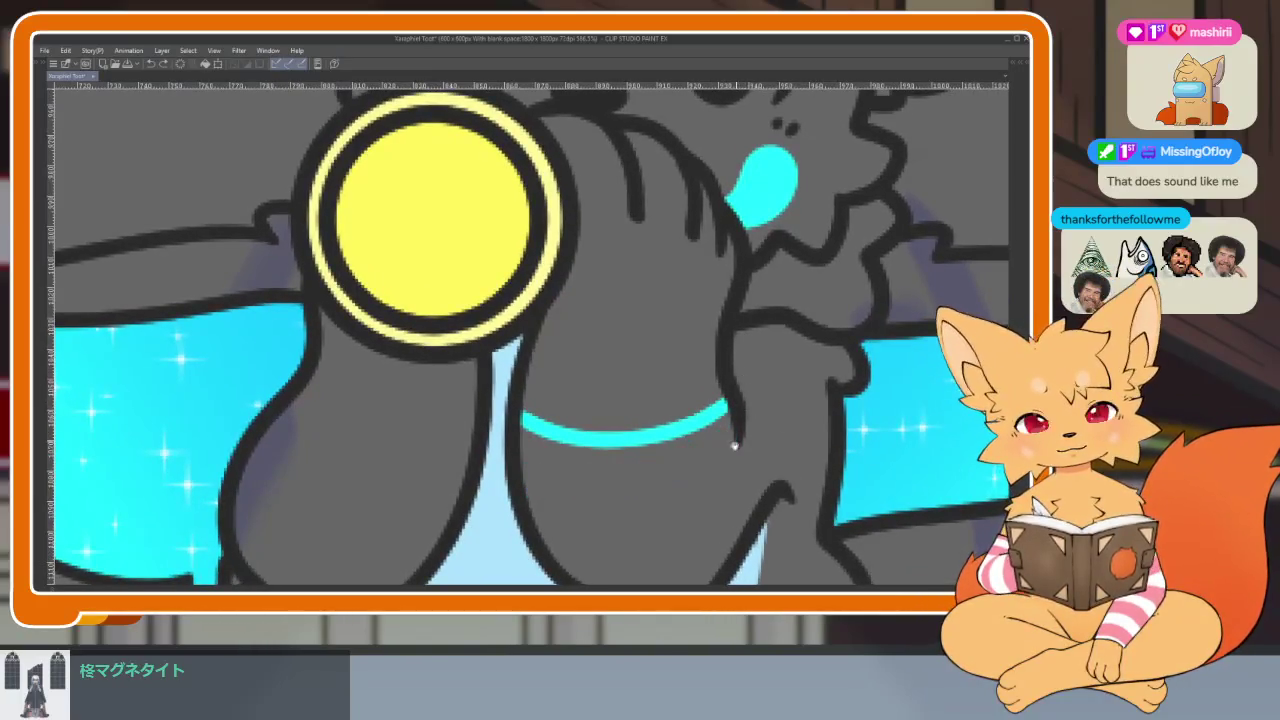
{"action": "scroll", "coordinate": [734, 446], "scroll_direction": "down", "scroll_amount": 1}
{"action": "scroll", "coordinate": [714, 457], "scroll_direction": "up", "scroll_amount": 1}
{"action": "scroll", "coordinate": [766, 434], "scroll_direction": "down", "scroll_amount": 2}
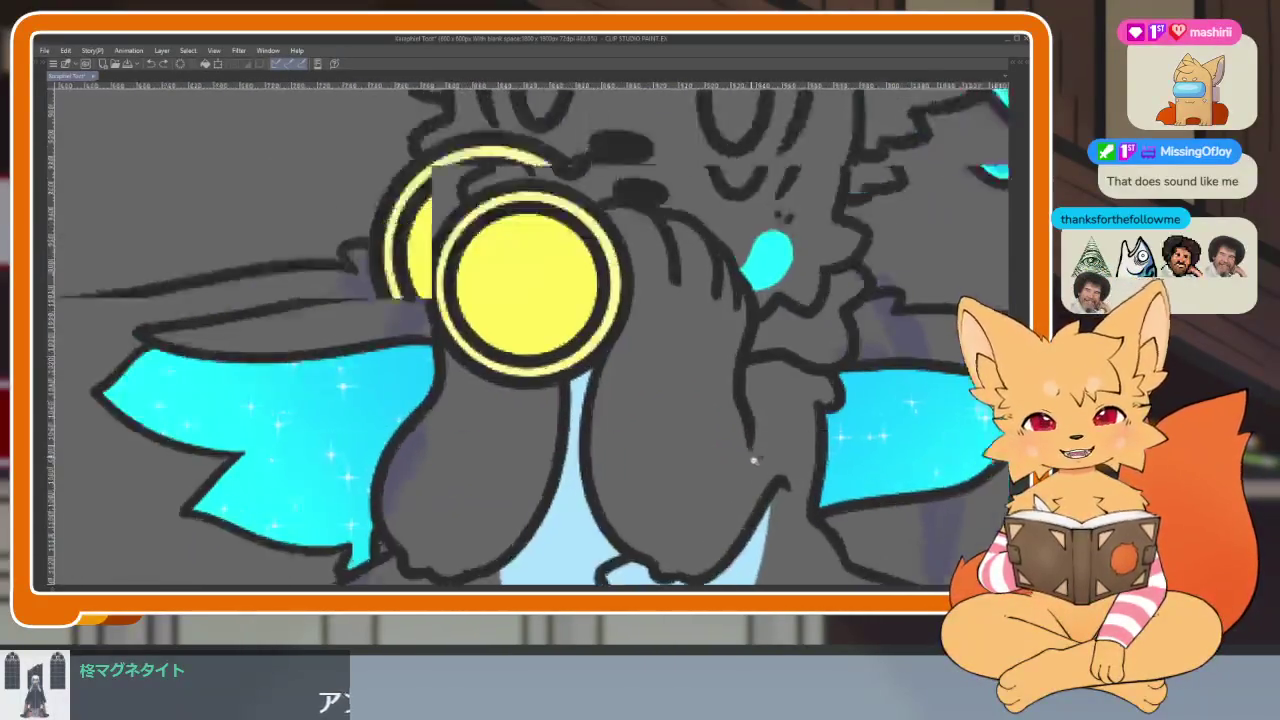
{"action": "scroll", "coordinate": [752, 440], "scroll_direction": "down", "scroll_amount": 1}
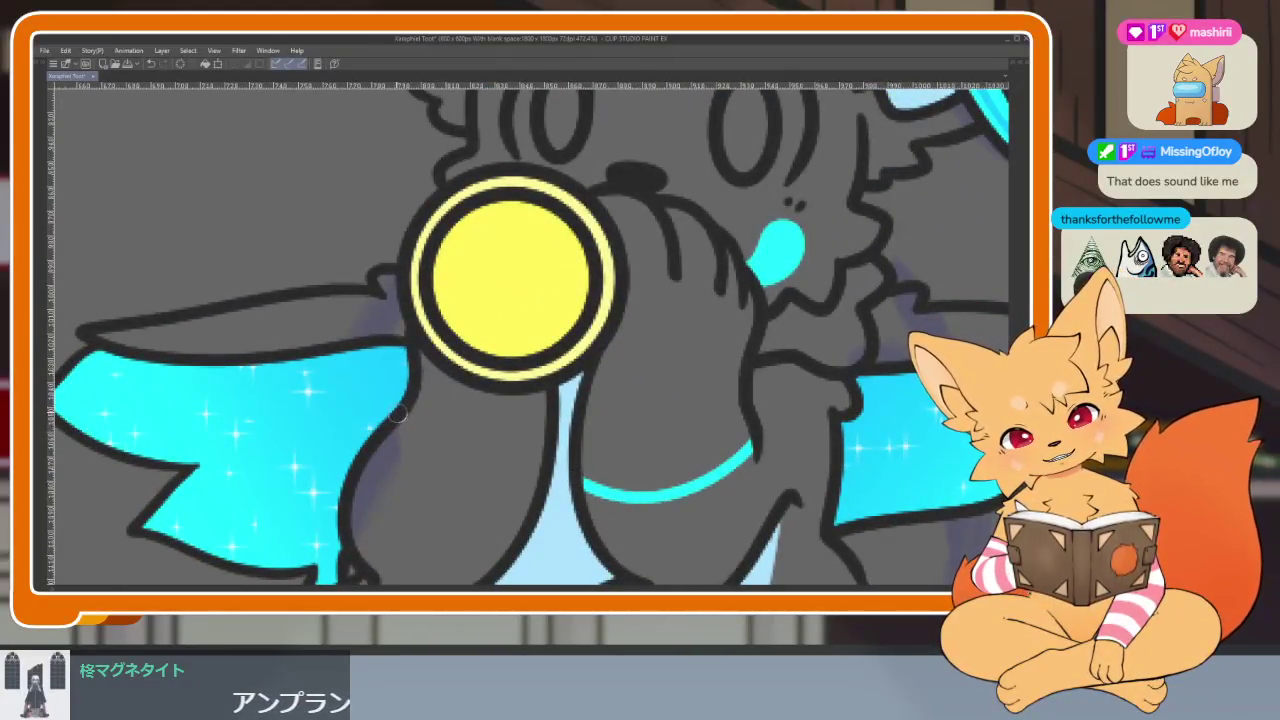
{"action": "scroll", "coordinate": [660, 459], "scroll_direction": "down", "scroll_amount": 3}
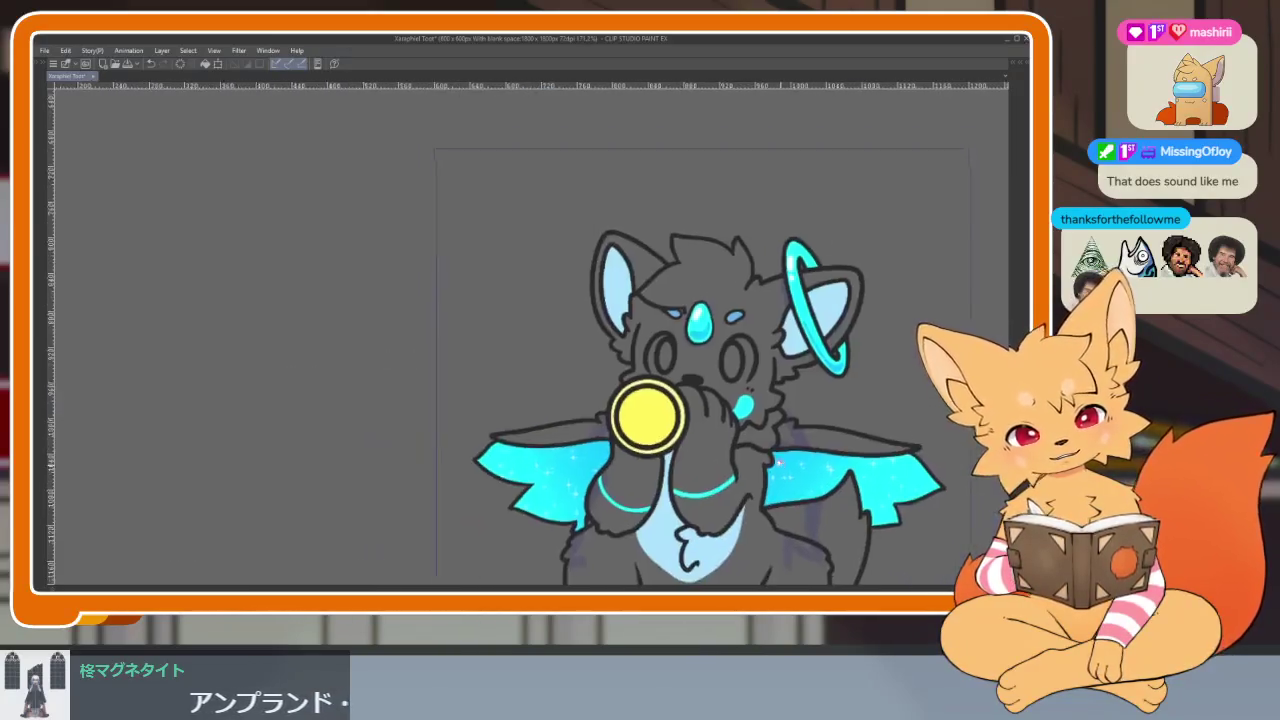
{"action": "scroll", "coordinate": [700, 440], "scroll_direction": "up", "scroll_amount": 3}
{"action": "key", "text": "ctrl+z"}
{"action": "scroll", "coordinate": [764, 405], "scroll_direction": "down", "scroll_amount": 1}
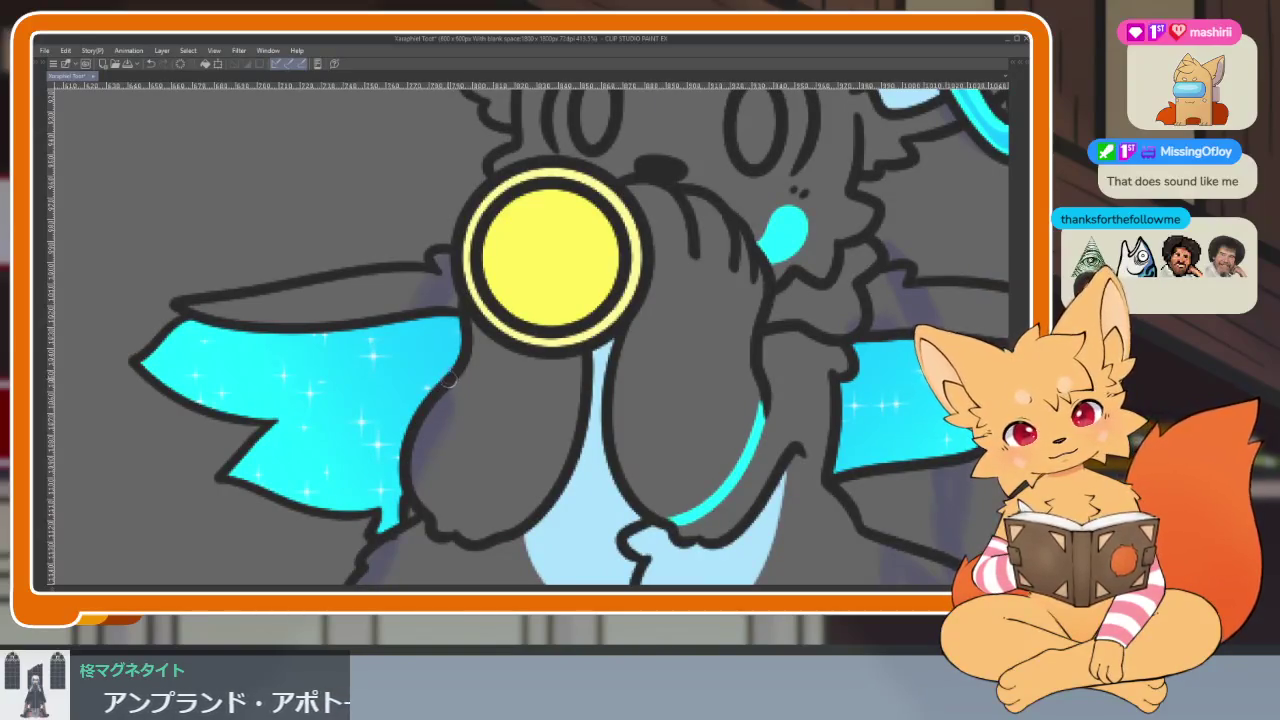
{"action": "scroll", "coordinate": [762, 450], "scroll_direction": "down", "scroll_amount": 3}
{"action": "scroll", "coordinate": [762, 450], "scroll_direction": "up", "scroll_amount": 3}
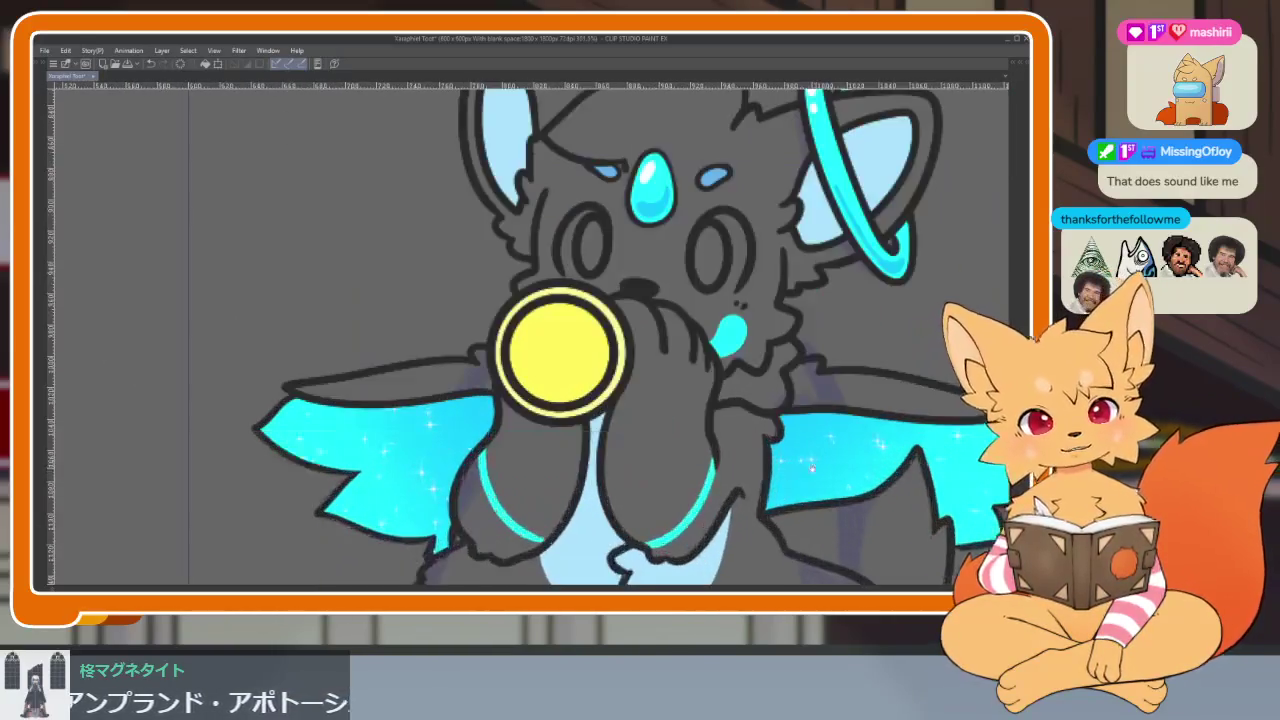
{"action": "key", "text": "Tab"}
{"action": "key", "text": "Tab"}
{"action": "scroll", "coordinate": [660, 400], "scroll_direction": "down", "scroll_amount": 2}
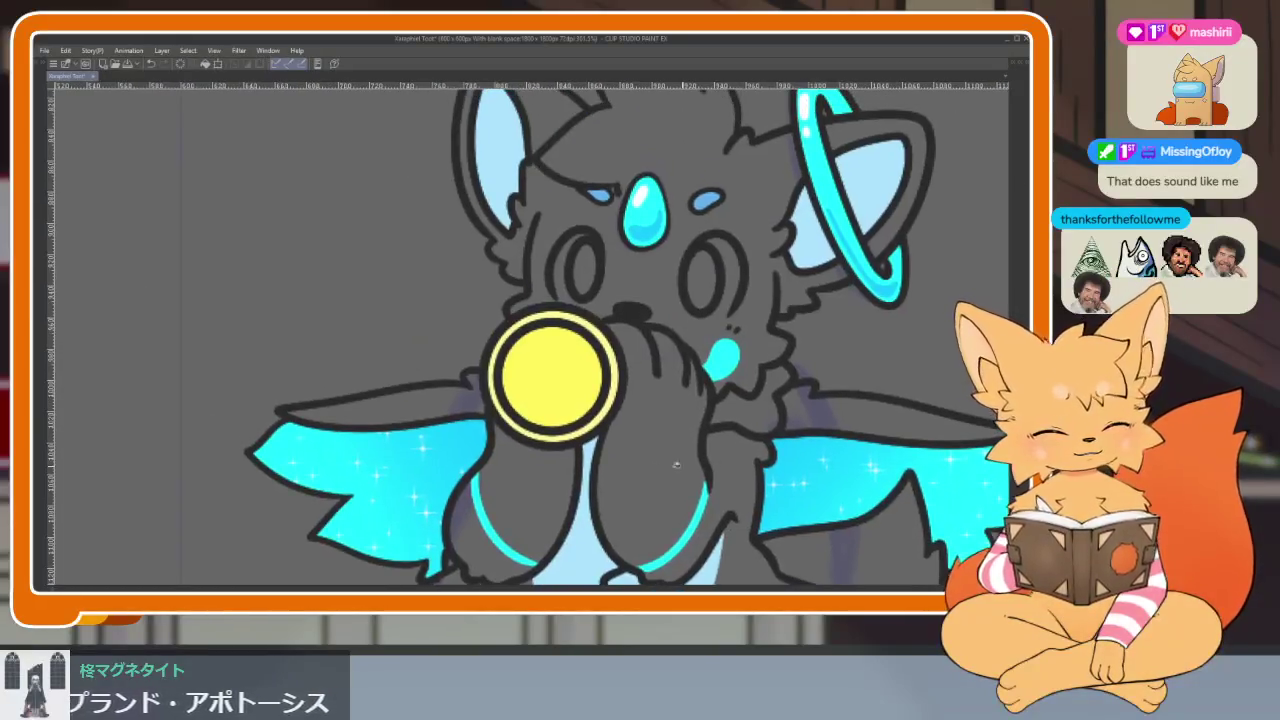
{"action": "scroll", "coordinate": [660, 400], "scroll_direction": "down", "scroll_amount": 2}
{"action": "scroll", "coordinate": [660, 400], "scroll_direction": "up", "scroll_amount": 1}
{"action": "scroll", "coordinate": [703, 497], "scroll_direction": "up", "scroll_amount": 3}
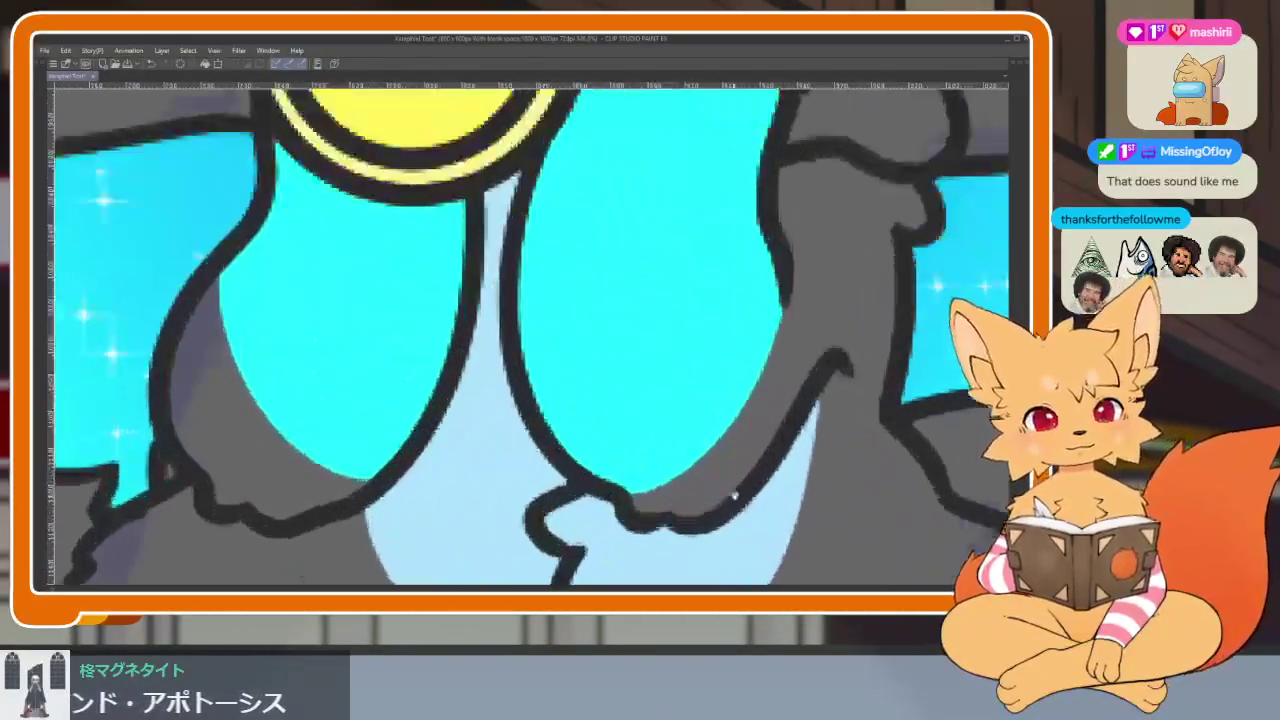
Step: Paint a diagonal dark grey stripe across the cyan arm
{"action": "key", "text": "Tab"}
{"action": "key", "text": "Tab"}
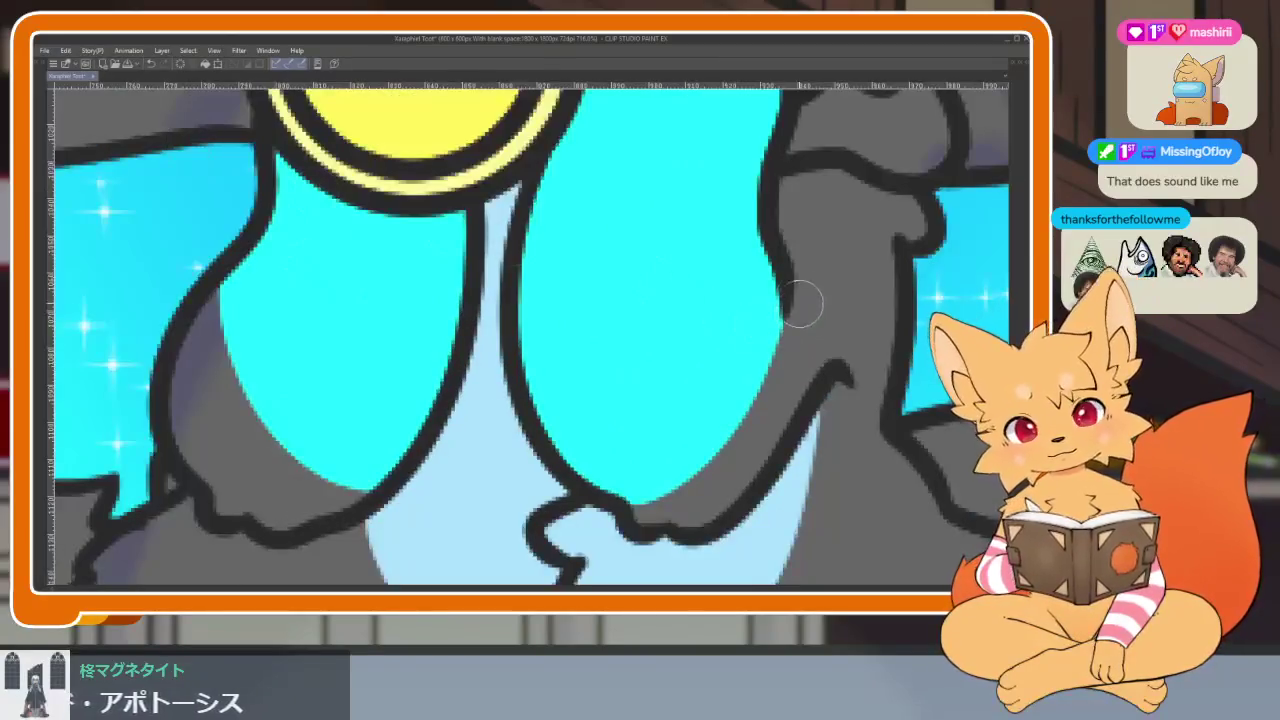
{"action": "mouse_move", "coordinate": [785, 243]}
{"action": "left_mouse_down"}
{"action": "mouse_move", "coordinate": [705, 370]}
{"action": "mouse_move", "coordinate": [570, 455]}
{"action": "left_mouse_up"}
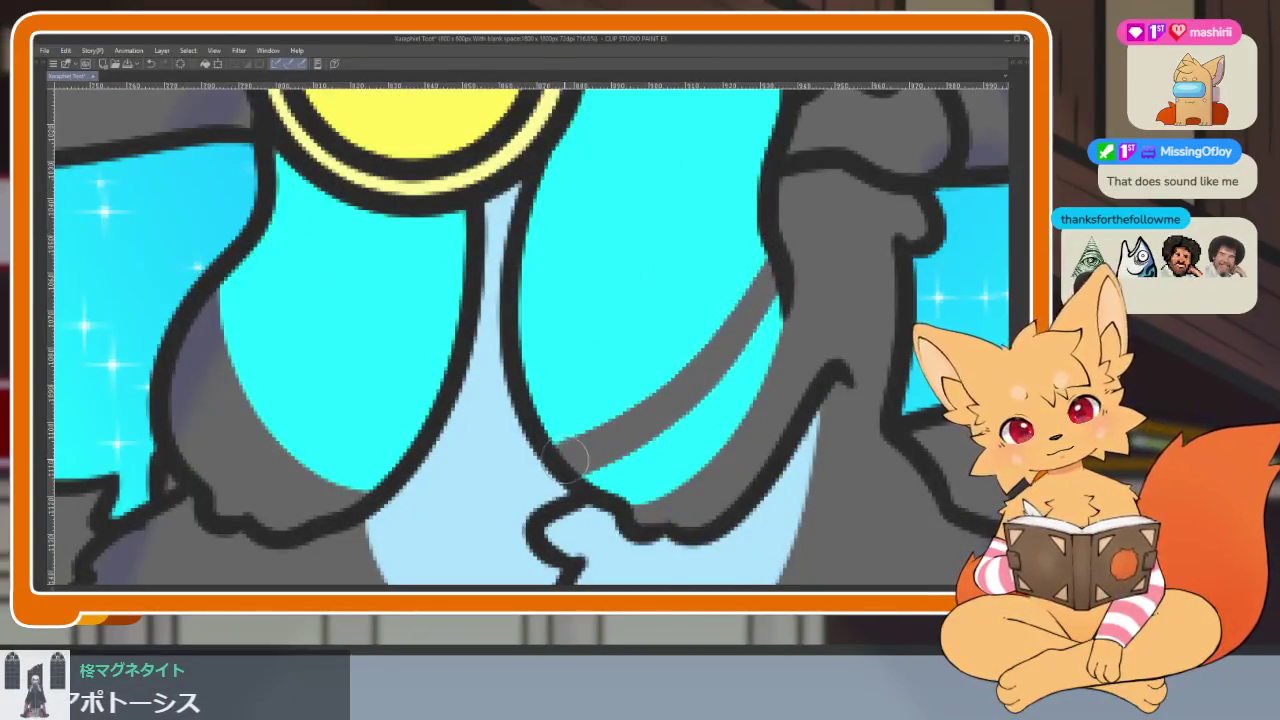
{"action": "scroll", "coordinate": [787, 283], "scroll_direction": "down", "scroll_amount": 3}
{"action": "scroll", "coordinate": [787, 283], "scroll_direction": "up", "scroll_amount": 2}
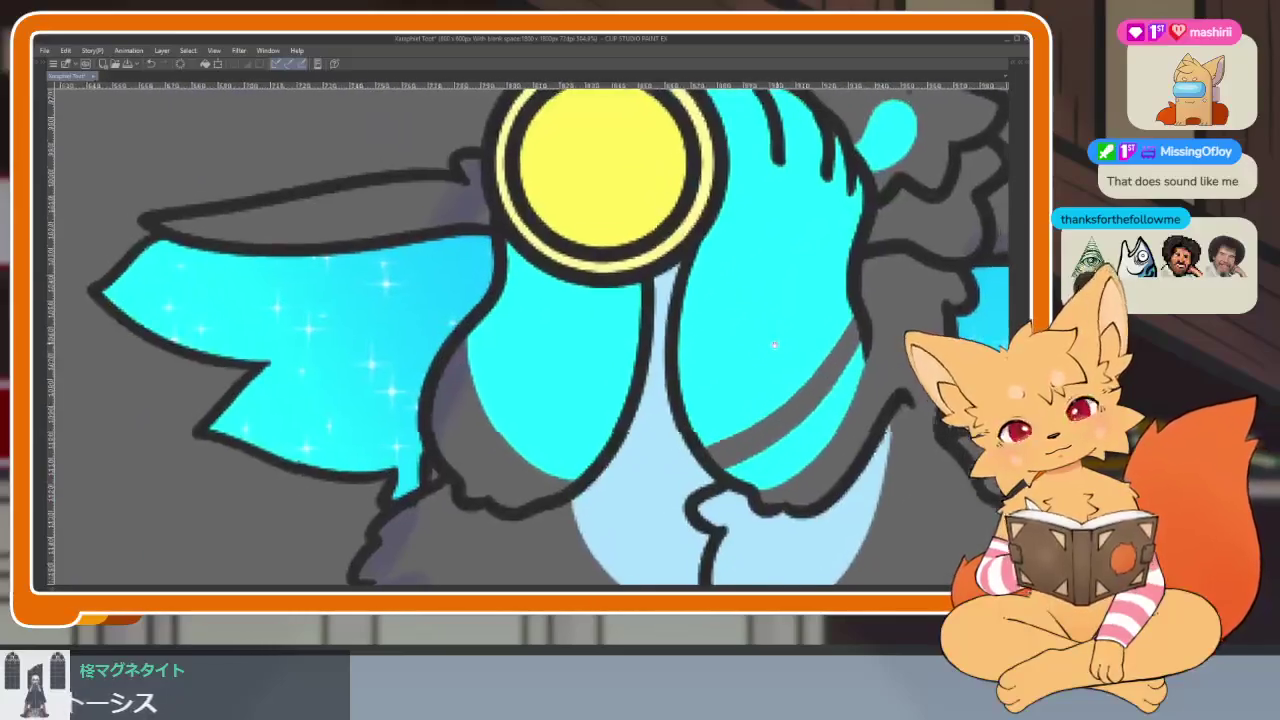
{"action": "scroll", "coordinate": [787, 283], "scroll_direction": "up", "scroll_amount": 1}
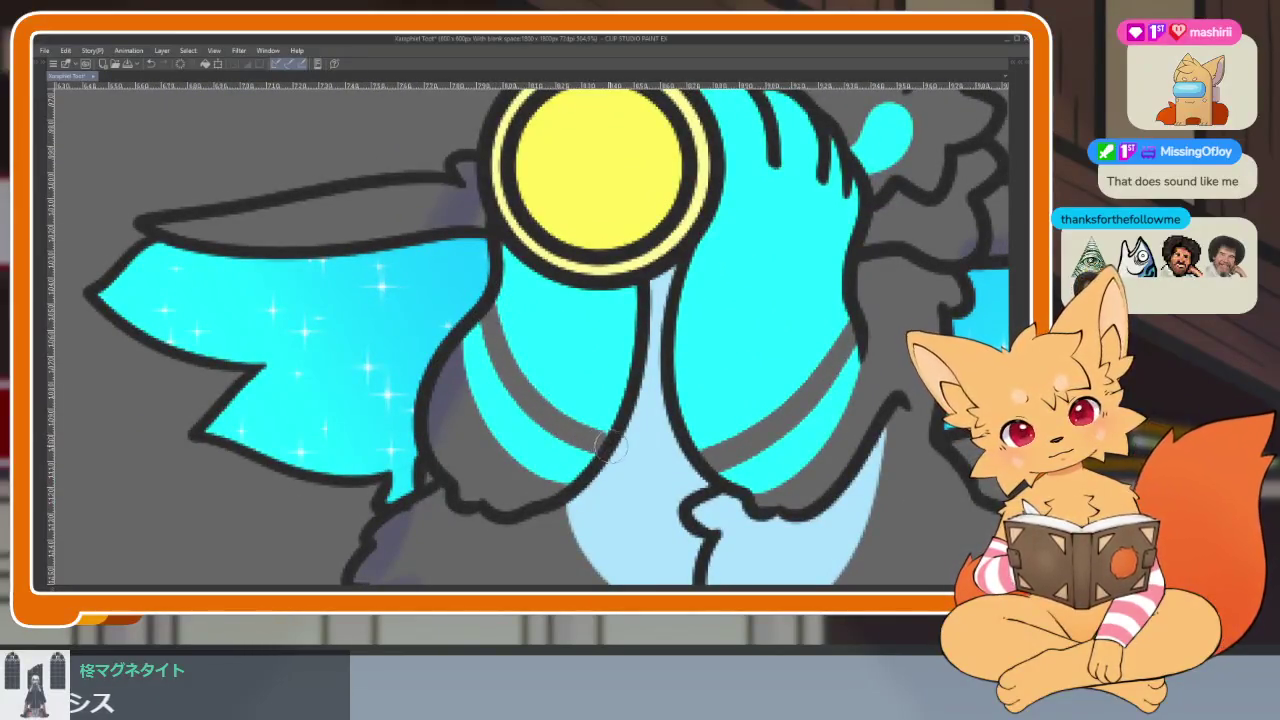
{"action": "scroll", "coordinate": [610, 446], "scroll_direction": "down", "scroll_amount": 3}
{"action": "scroll", "coordinate": [610, 446], "scroll_direction": "down", "scroll_amount": 2}
{"action": "scroll", "coordinate": [610, 446], "scroll_direction": "up", "scroll_amount": 3}
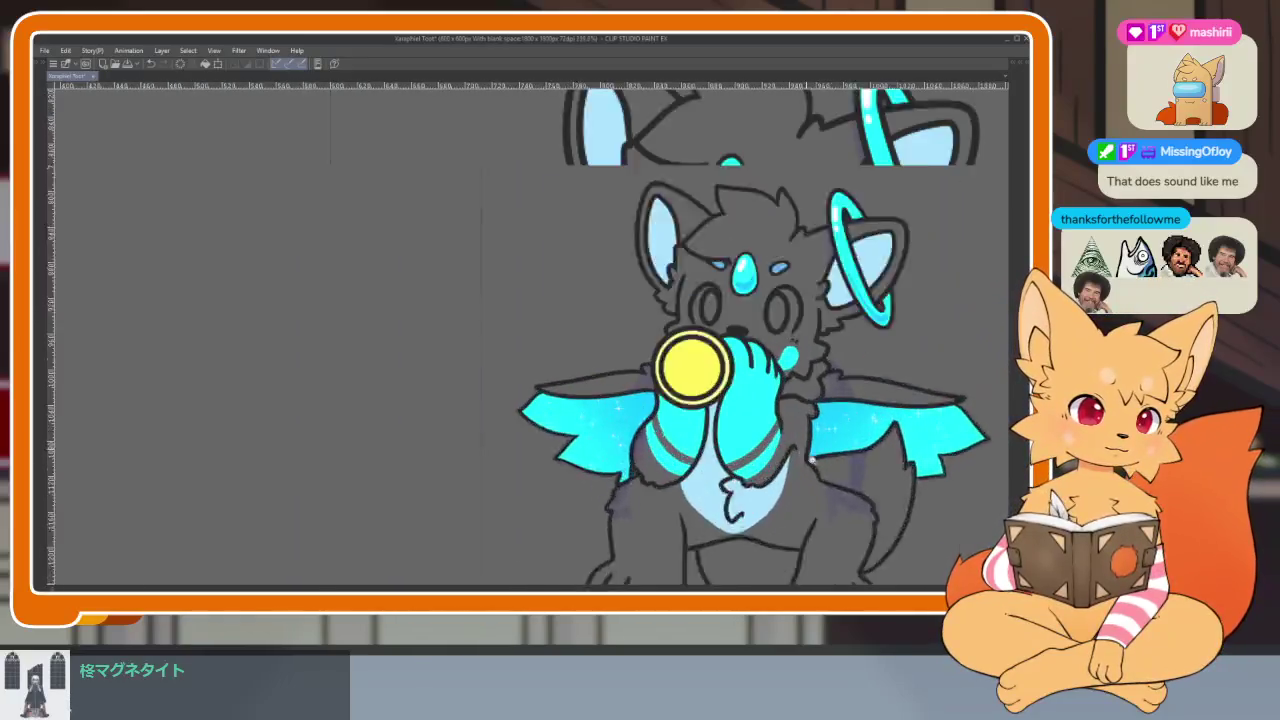
{"action": "scroll", "coordinate": [700, 380], "scroll_direction": "up", "scroll_amount": 2}
Step: Check the banded arms on the full figure with palettes shown and hidden
{"action": "key", "text": "Tab"}
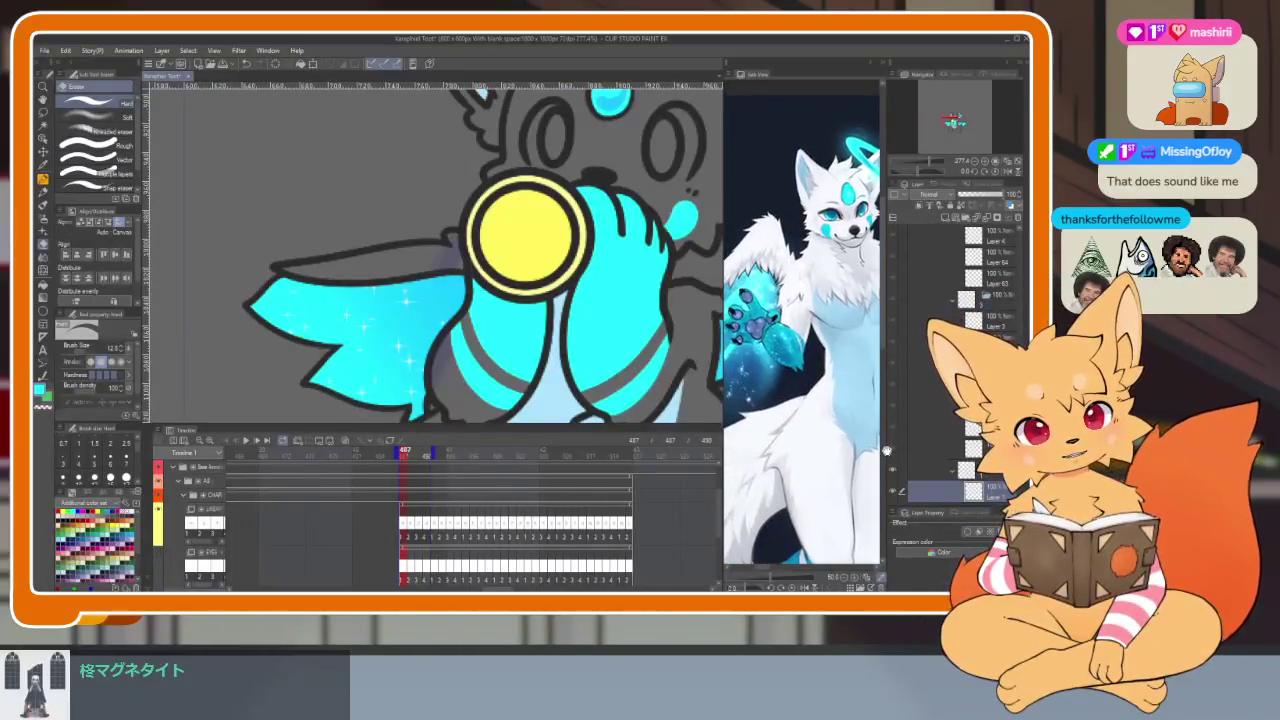
{"action": "key", "text": "Tab"}
{"action": "scroll", "coordinate": [735, 487], "scroll_direction": "up", "scroll_amount": 2}
{"action": "scroll", "coordinate": [735, 487], "scroll_direction": "up", "scroll_amount": 2}
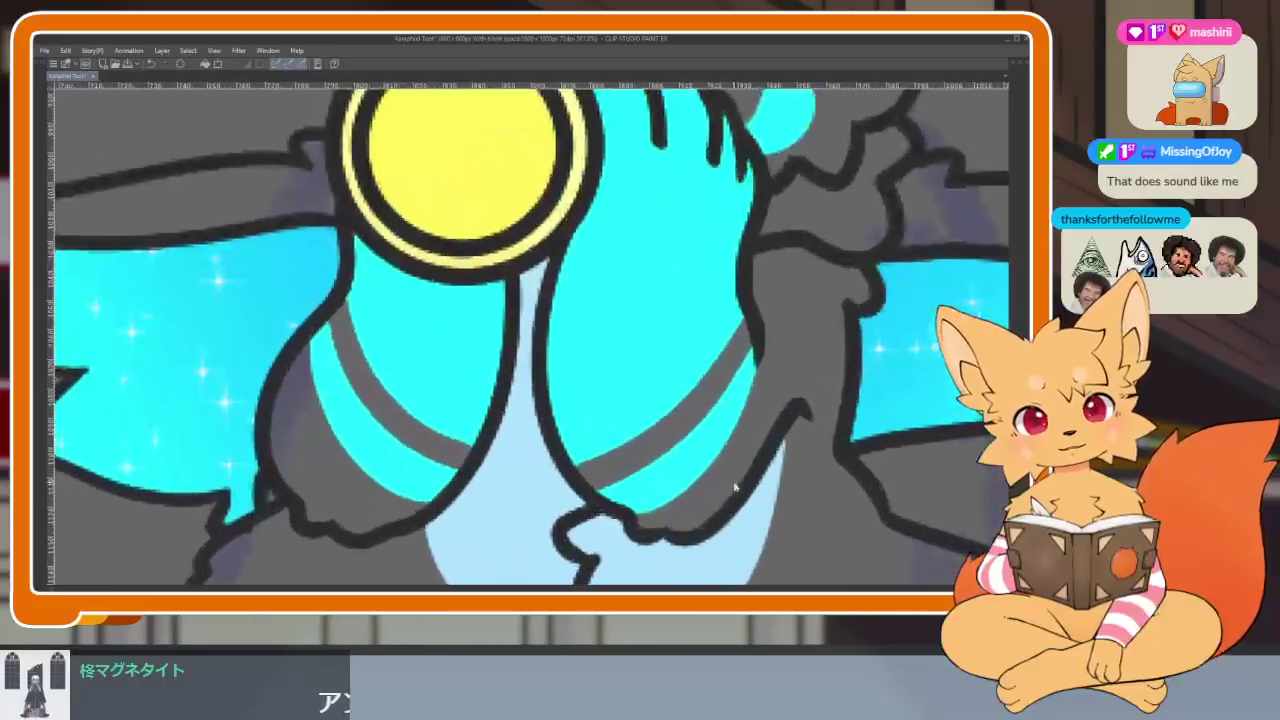
{"action": "scroll", "coordinate": [786, 461], "scroll_direction": "down", "scroll_amount": 5}
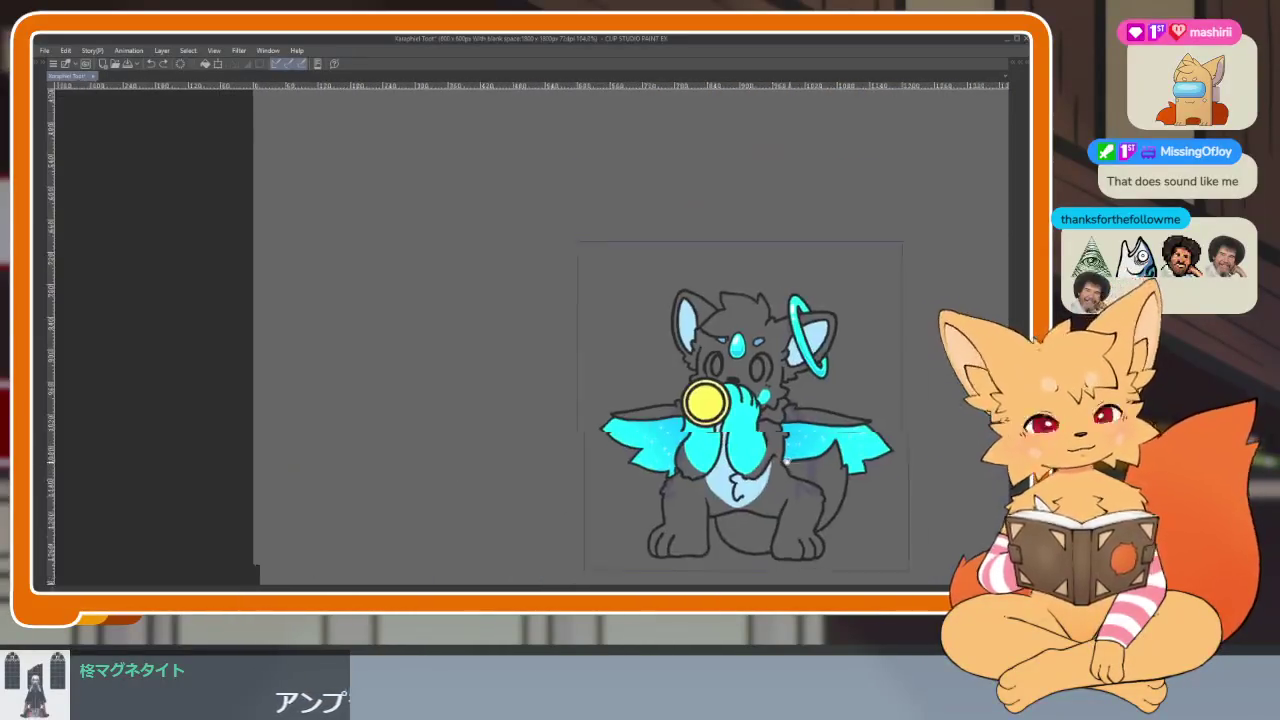
{"action": "scroll", "coordinate": [780, 460], "scroll_direction": "up", "scroll_amount": 1}
{"action": "scroll", "coordinate": [770, 458], "scroll_direction": "up", "scroll_amount": 1}
{"action": "scroll", "coordinate": [762, 457], "scroll_direction": "up", "scroll_amount": 2}
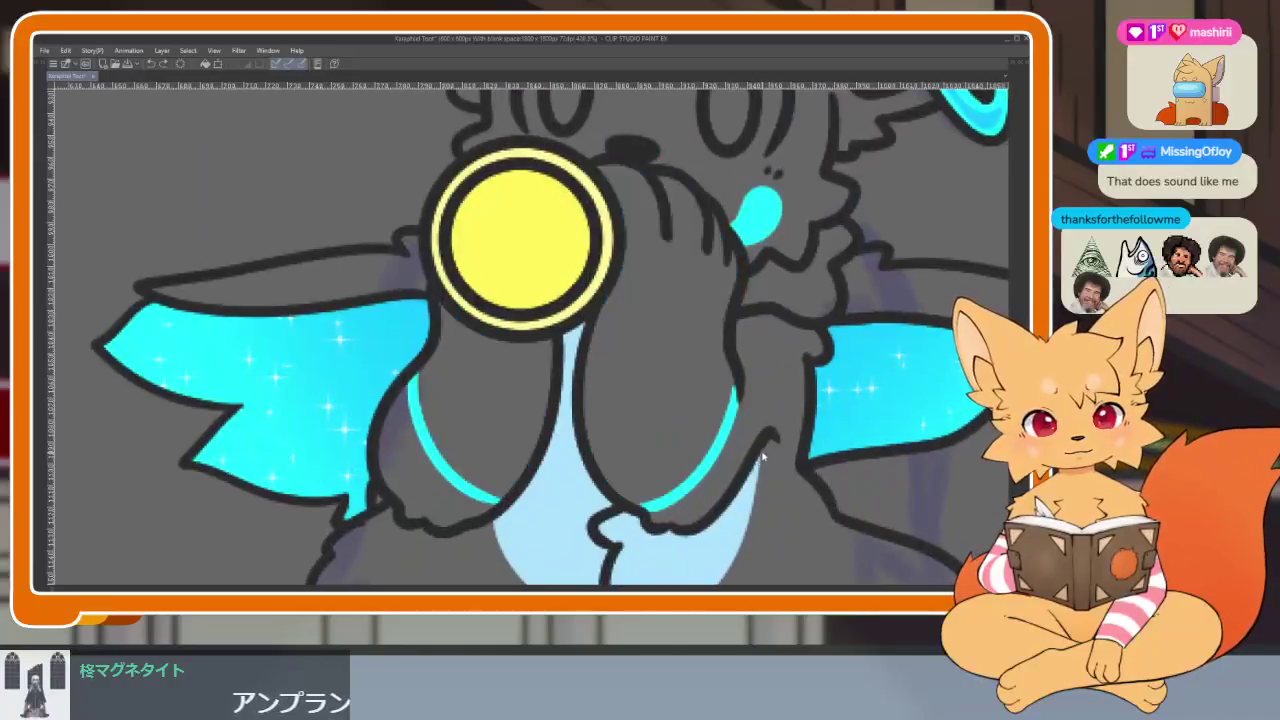
Step: Draw two cyan bands across the wolf's right arm
{"action": "scroll", "coordinate": [740, 460], "scroll_direction": "up", "scroll_amount": 1}
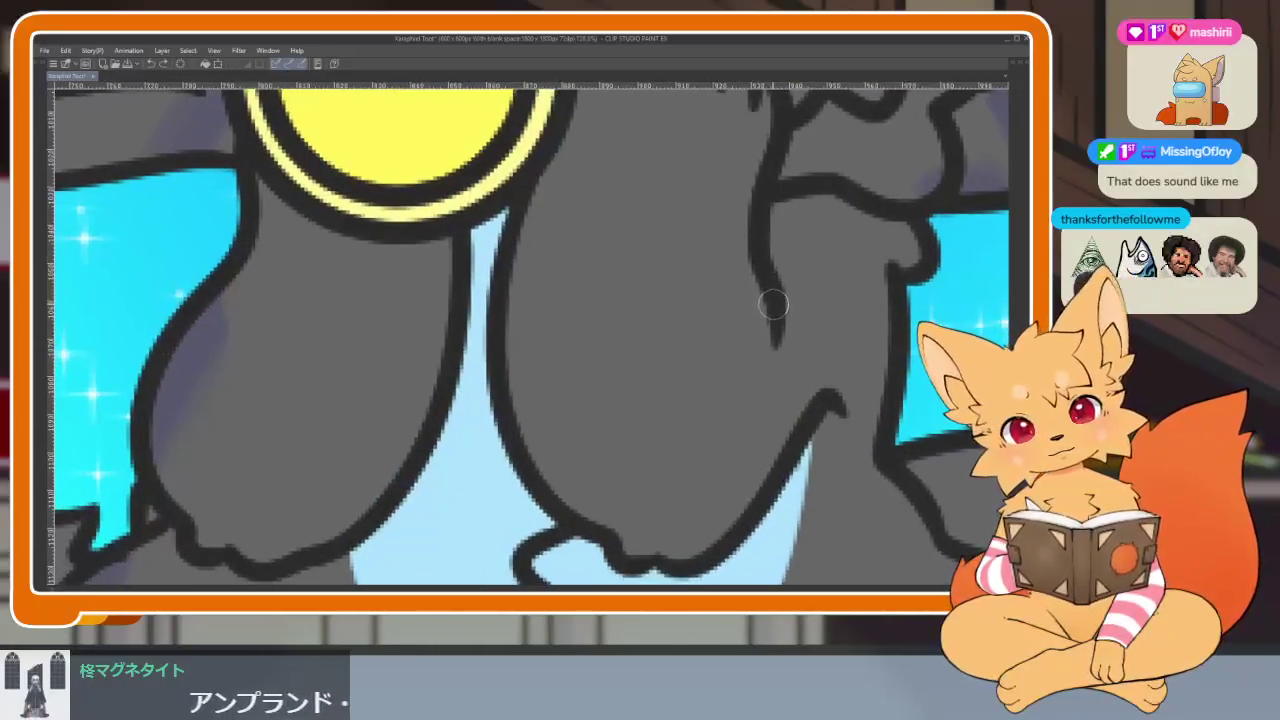
{"action": "left_click_drag", "start_coordinate": [717, 385], "coordinate": [523, 445]}
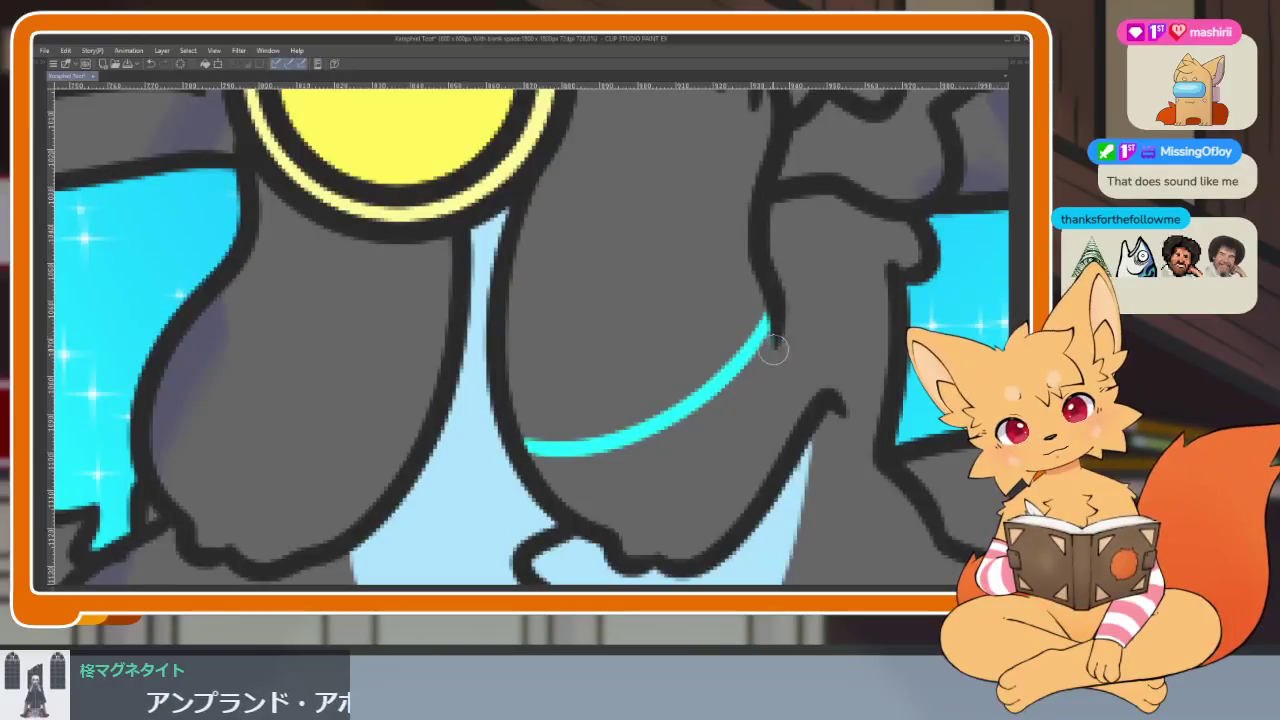
{"action": "mouse_move", "coordinate": [778, 352]}
{"action": "left_mouse_down"}
{"action": "mouse_move", "coordinate": [694, 528]}
{"action": "mouse_move", "coordinate": [650, 570]}
{"action": "left_mouse_up"}
Step: Draw two curved cyan bands around the left arm
{"action": "scroll", "coordinate": [772, 418], "scroll_direction": "down", "scroll_amount": 3}
{"action": "scroll", "coordinate": [772, 418], "scroll_direction": "up", "scroll_amount": 3}
{"action": "scroll", "coordinate": [437, 357], "scroll_direction": "up", "scroll_amount": 1}
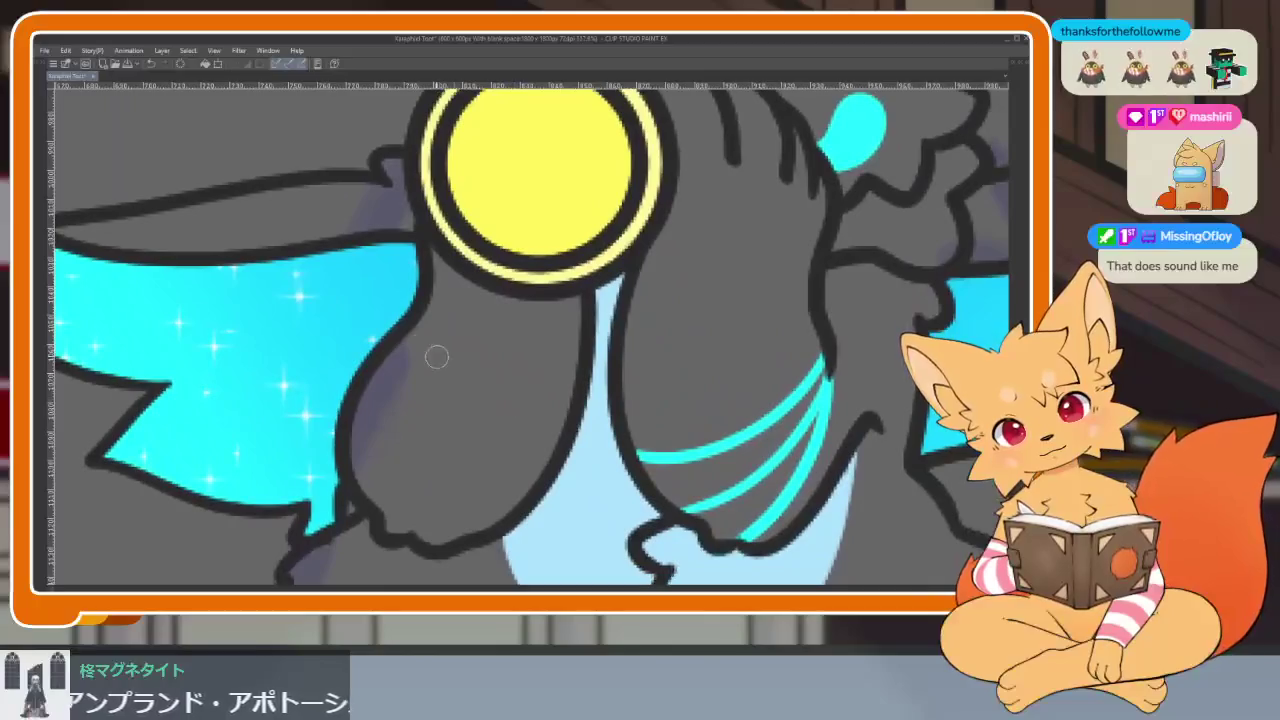
{"action": "mouse_move", "coordinate": [390, 342]}
{"action": "left_mouse_down"}
{"action": "mouse_move", "coordinate": [400, 451]}
{"action": "mouse_move", "coordinate": [508, 497]}
{"action": "left_mouse_up"}
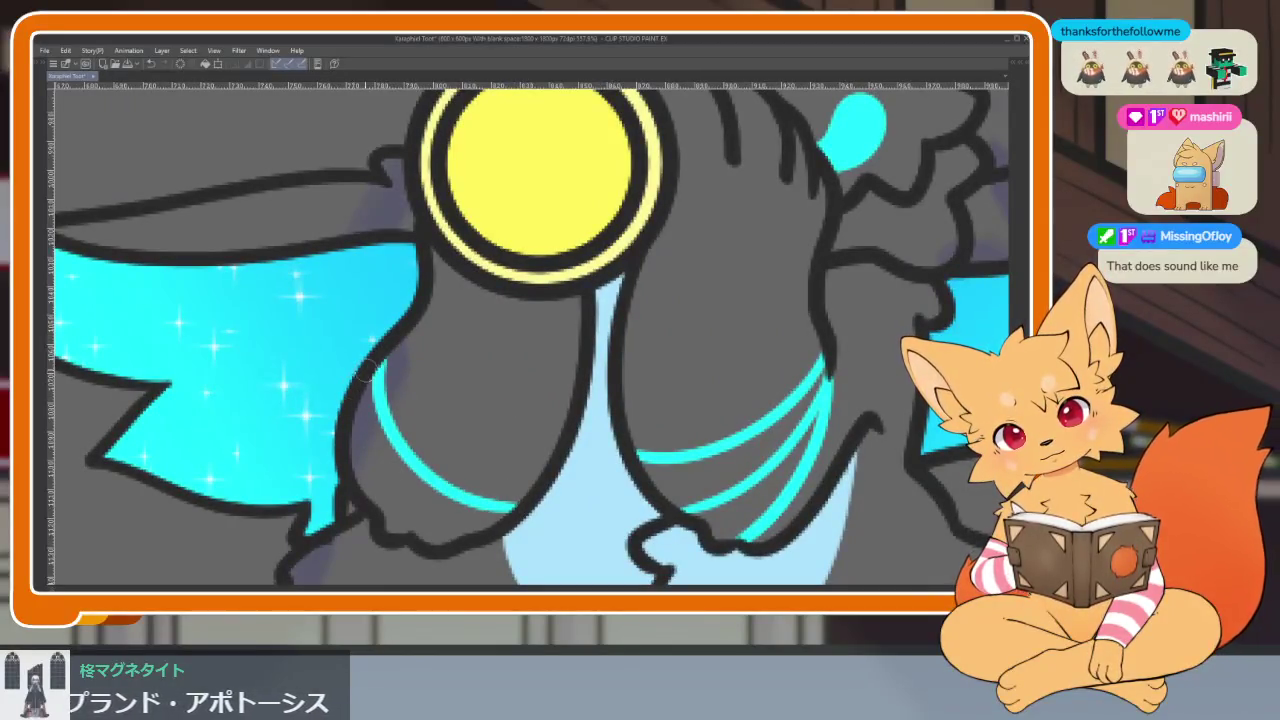
{"action": "left_click_drag", "start_coordinate": [367, 371], "coordinate": [480, 540]}
{"action": "mouse_move", "coordinate": [350, 440]}
{"action": "left_mouse_down"}
{"action": "mouse_move", "coordinate": [390, 510]}
{"action": "mouse_move", "coordinate": [418, 527]}
{"action": "left_mouse_up"}
Step: Try a cyan bucket fill on the left arm, then undo it
{"action": "left_click", "coordinate": [440, 470]}
{"action": "scroll", "coordinate": [613, 469], "scroll_direction": "down", "scroll_amount": 5}
{"action": "scroll", "coordinate": [613, 469], "scroll_direction": "up", "scroll_amount": 5}
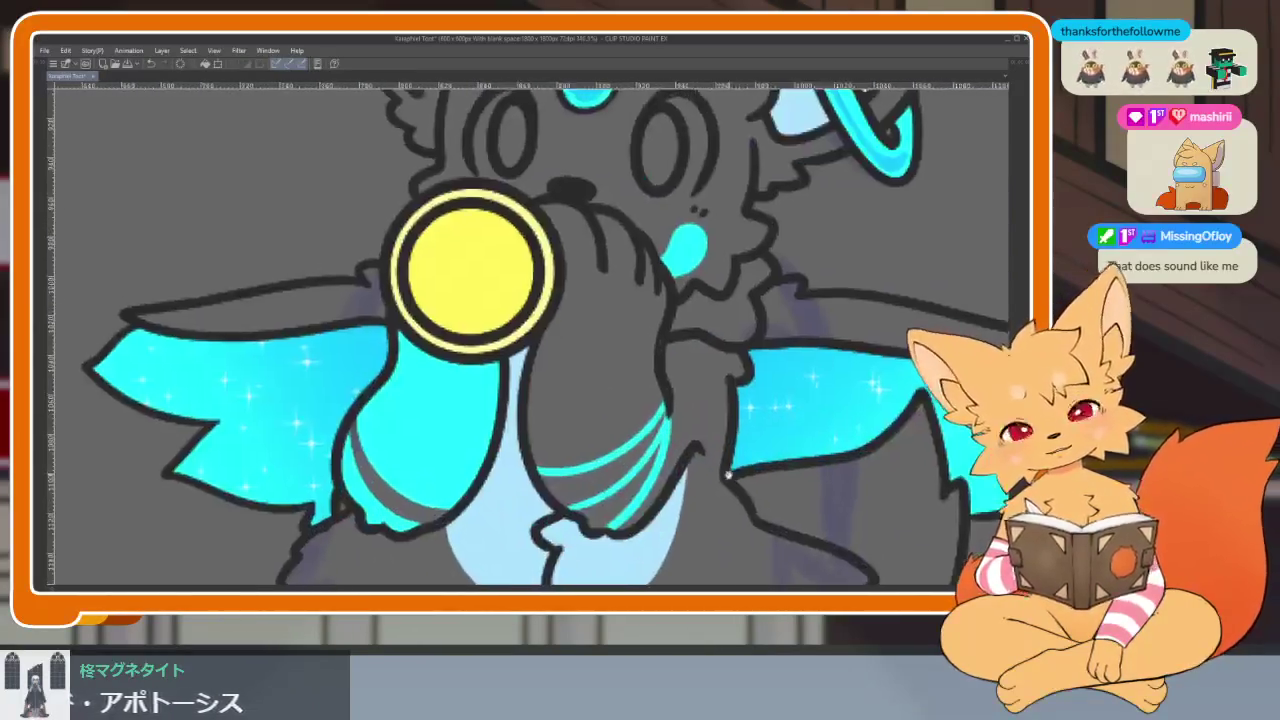
{"action": "scroll", "coordinate": [697, 478], "scroll_direction": "down", "scroll_amount": 5}
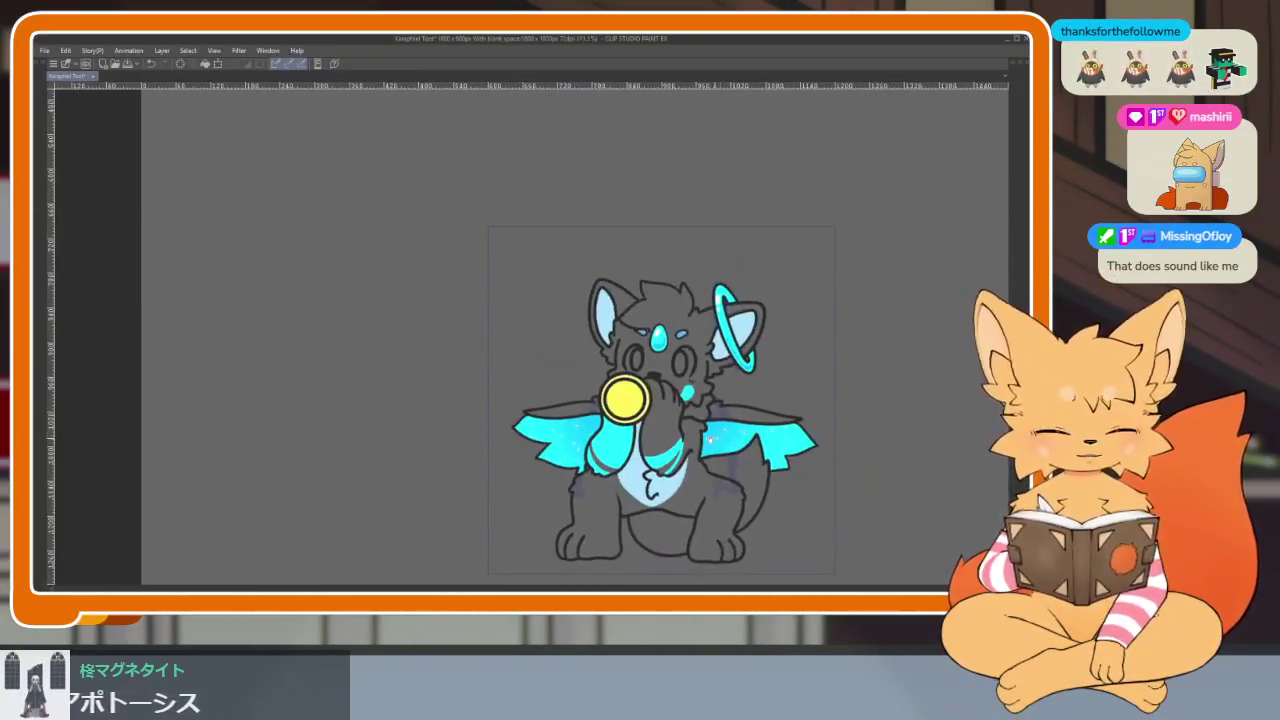
{"action": "scroll", "coordinate": [686, 446], "scroll_direction": "up", "scroll_amount": 5}
{"action": "key", "text": "ctrl+z"}
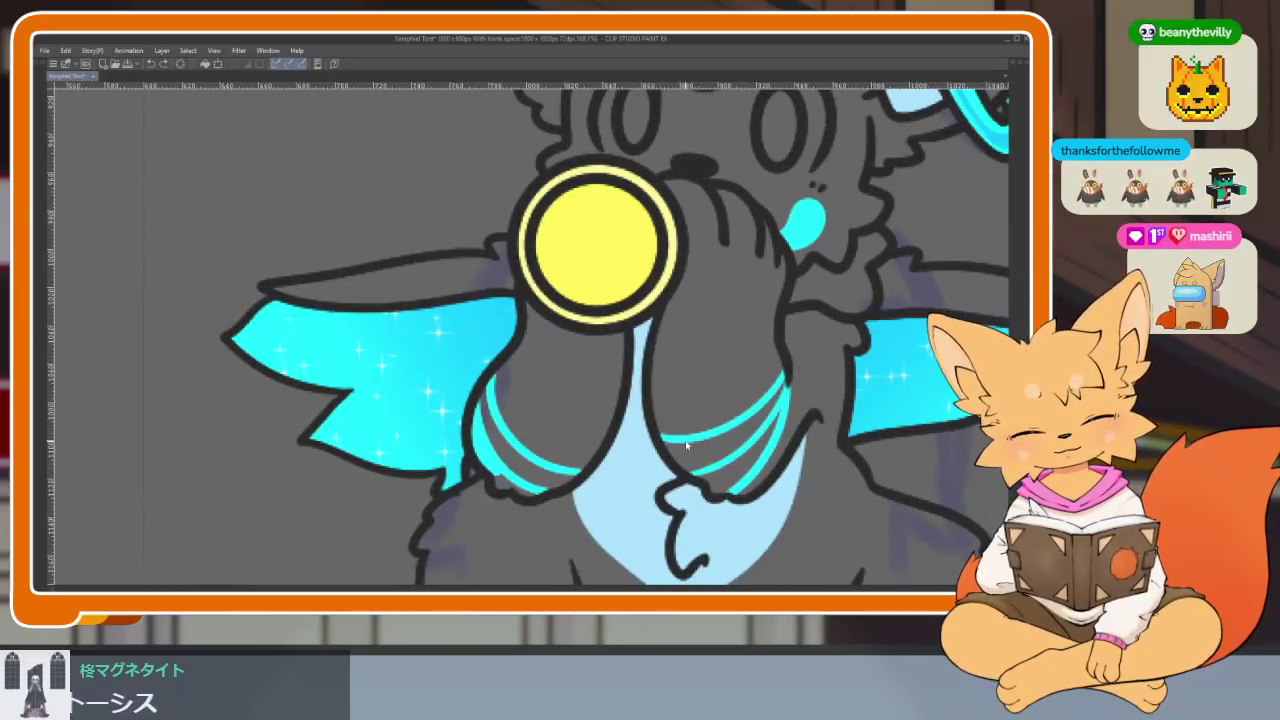
Step: Bucket-fill both grey arms with cyan
{"action": "scroll", "coordinate": [712, 391], "scroll_direction": "up", "scroll_amount": 2}
{"action": "left_click", "coordinate": [709, 366]}
{"action": "left_click", "coordinate": [480, 420]}
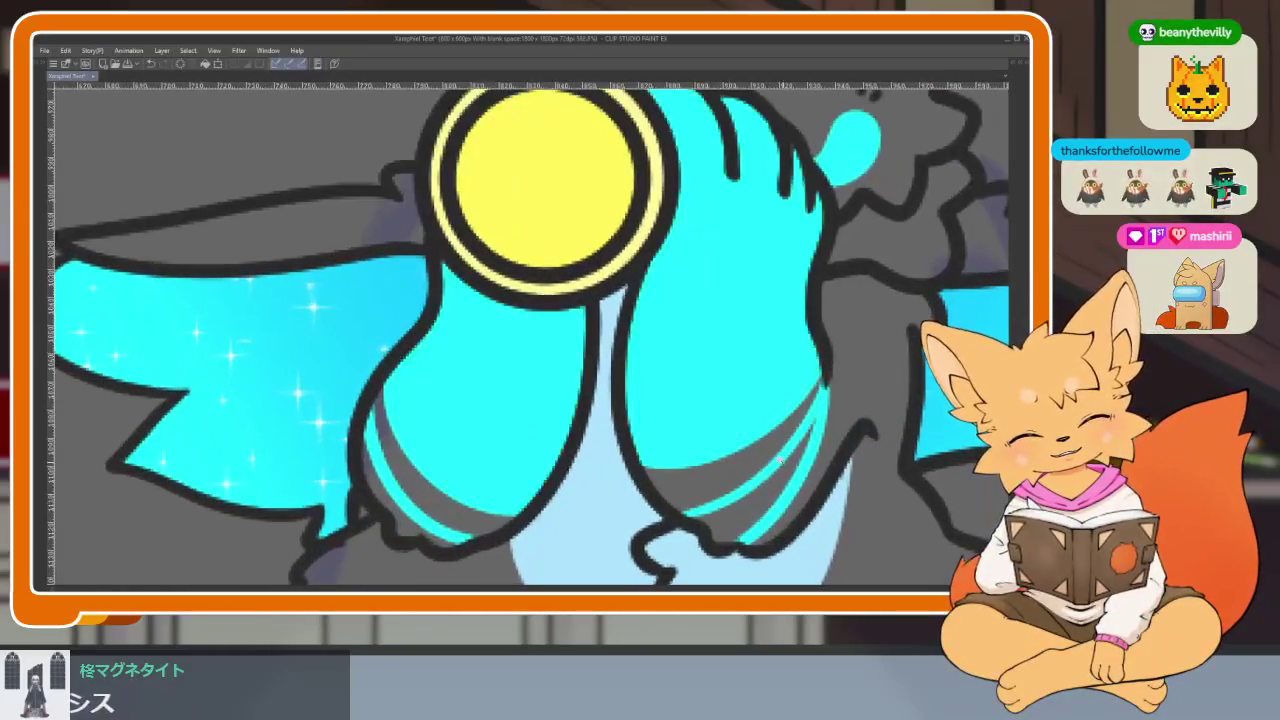
{"action": "scroll", "coordinate": [709, 366], "scroll_direction": "down", "scroll_amount": 5}
{"action": "scroll", "coordinate": [798, 450], "scroll_direction": "up", "scroll_amount": 5}
Step: Undo the cyan arm fills and stripes, then redo them to compare
{"action": "key", "text": "ctrl+z"}
{"action": "key", "text": "ctrl+z"}
{"action": "key", "text": "ctrl+z"}
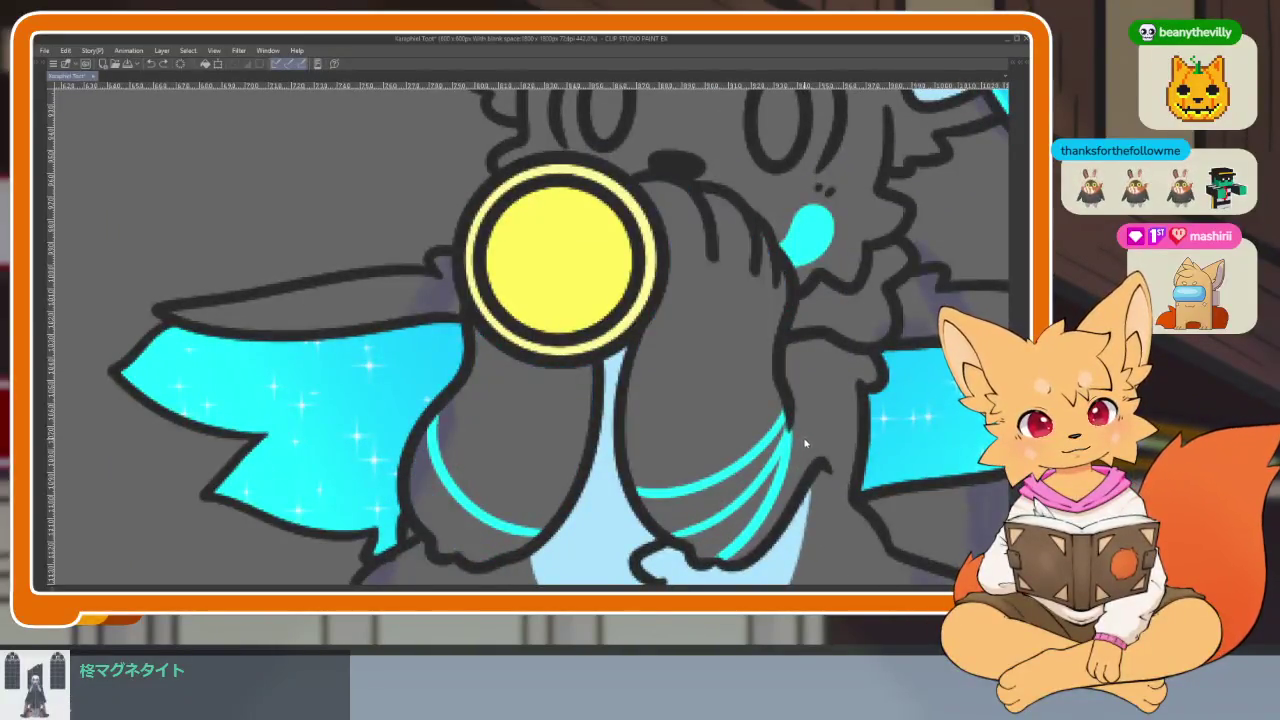
{"action": "key", "text": "ctrl+z"}
{"action": "key", "text": "ctrl+z"}
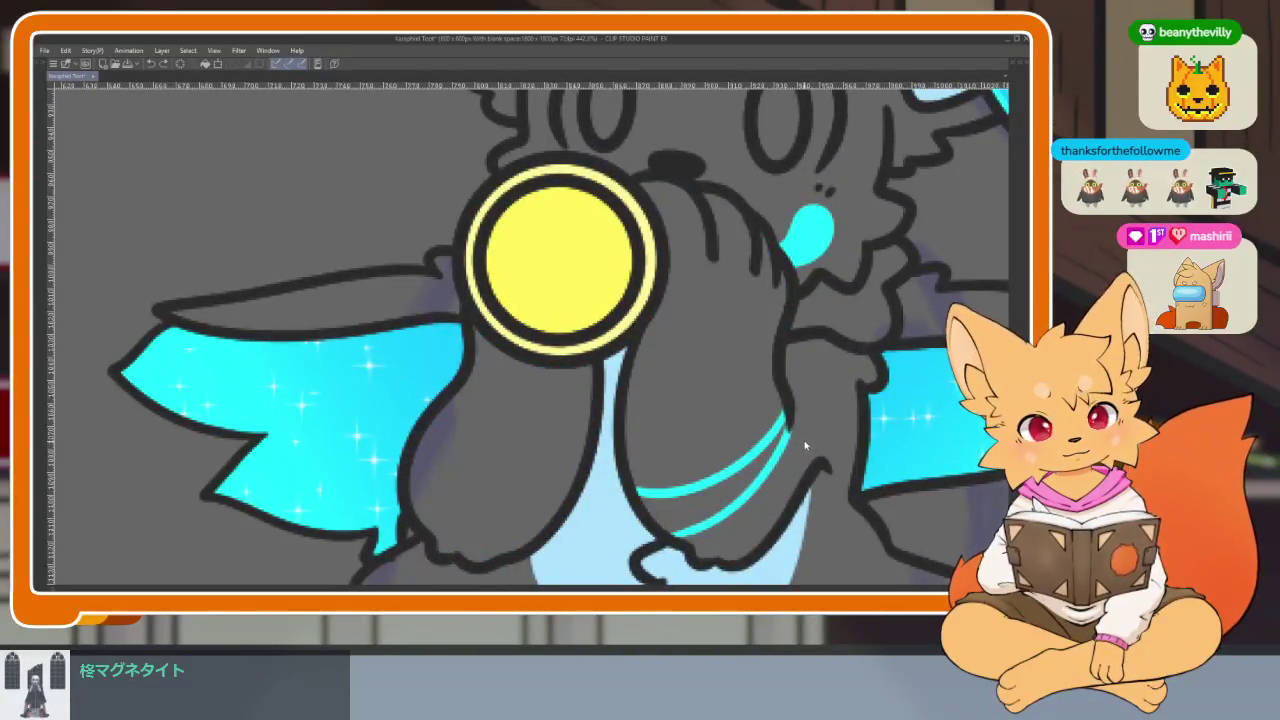
{"action": "scroll", "coordinate": [804, 446], "scroll_direction": "up", "scroll_amount": 2}
{"action": "key", "text": "ctrl+y"}
{"action": "key", "text": "ctrl+y"}
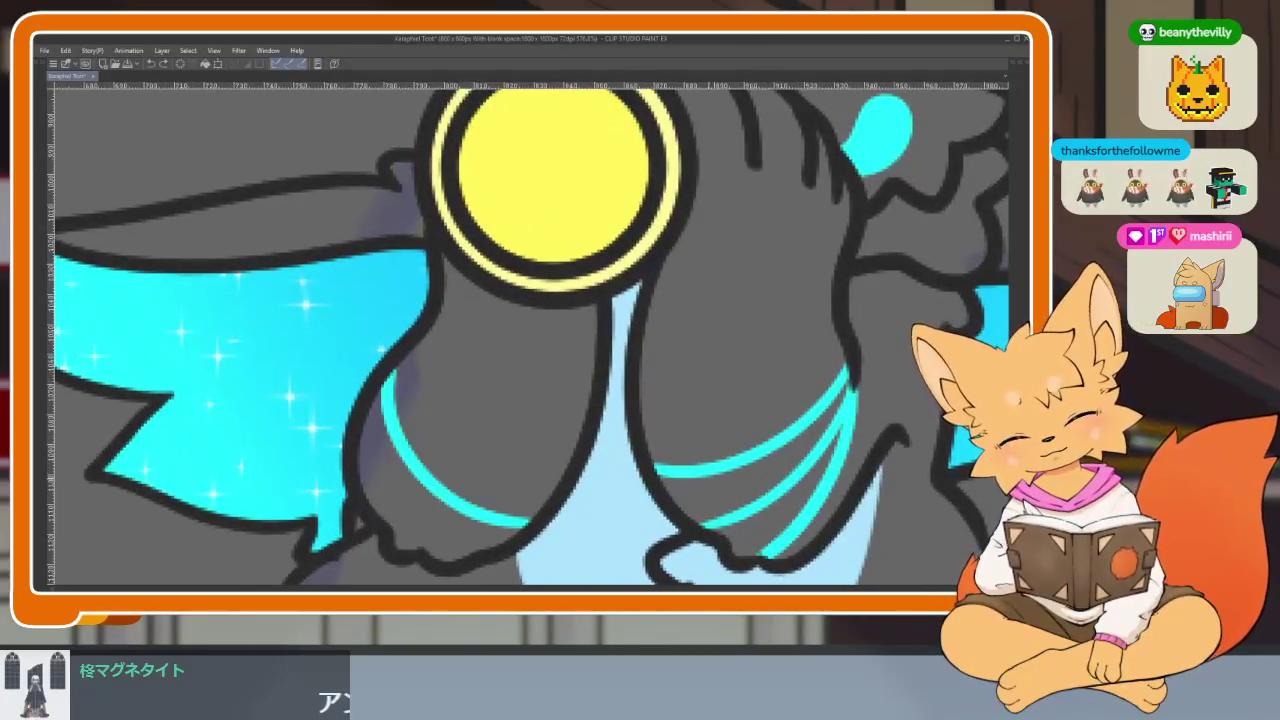
{"action": "key", "text": "ctrl+y"}
{"action": "key", "text": "ctrl+y"}
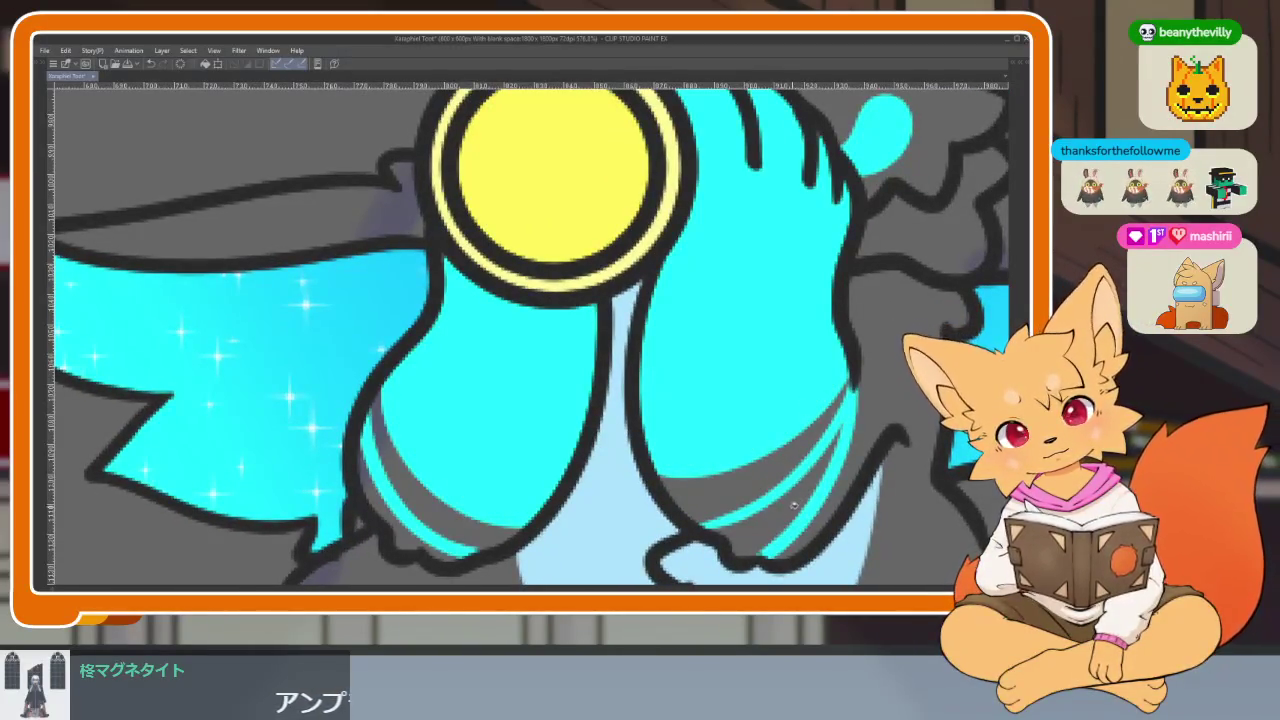
{"action": "key", "text": "ctrl+y"}
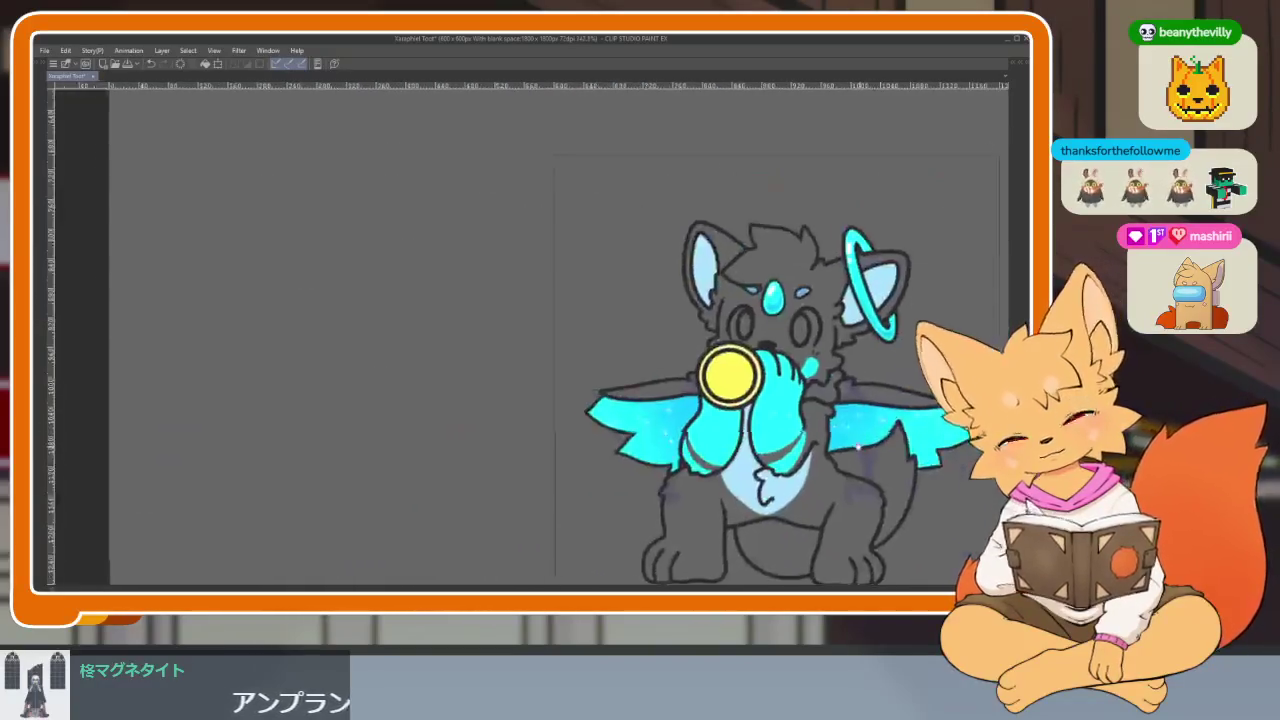
Step: Undo the cyan fills and stripes on the arms again
{"action": "scroll", "coordinate": [623, 457], "scroll_direction": "down", "scroll_amount": 2}
{"action": "scroll", "coordinate": [860, 418], "scroll_direction": "up", "scroll_amount": 3}
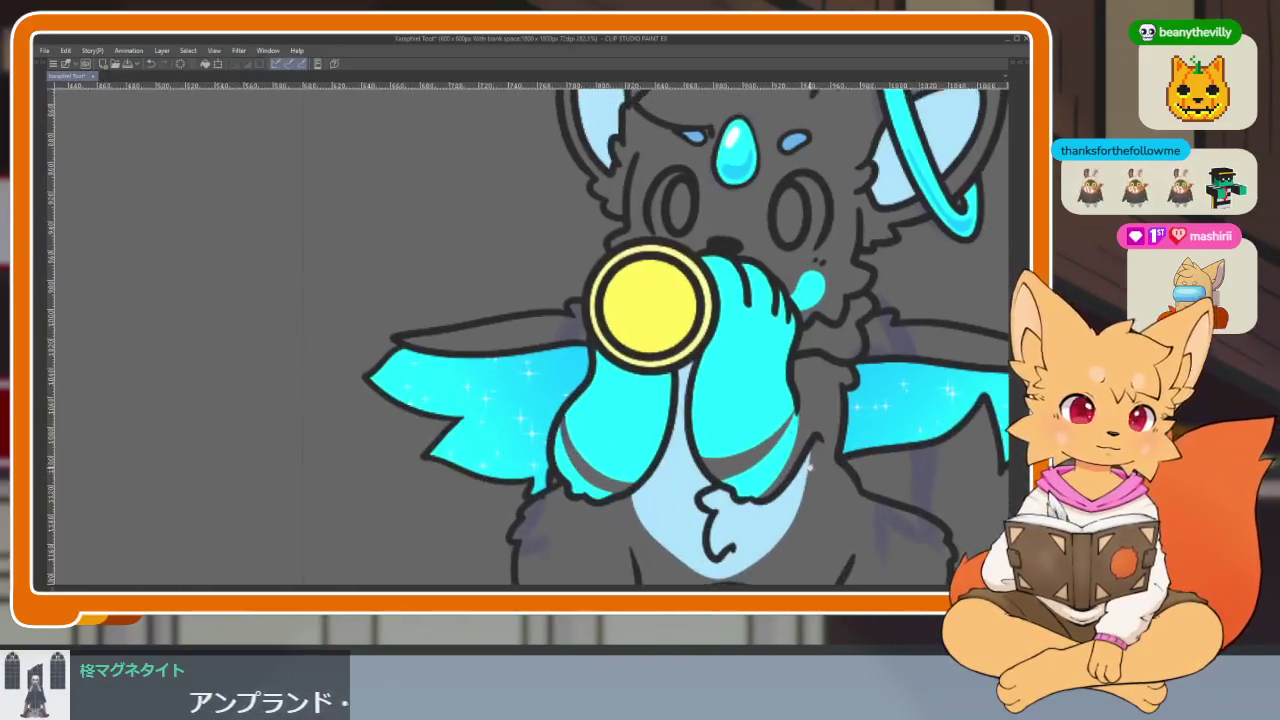
{"action": "scroll", "coordinate": [850, 428], "scroll_direction": "up", "scroll_amount": 1}
{"action": "key", "text": "ctrl+z"}
{"action": "key", "text": "ctrl+z"}
{"action": "key", "text": "ctrl+z"}
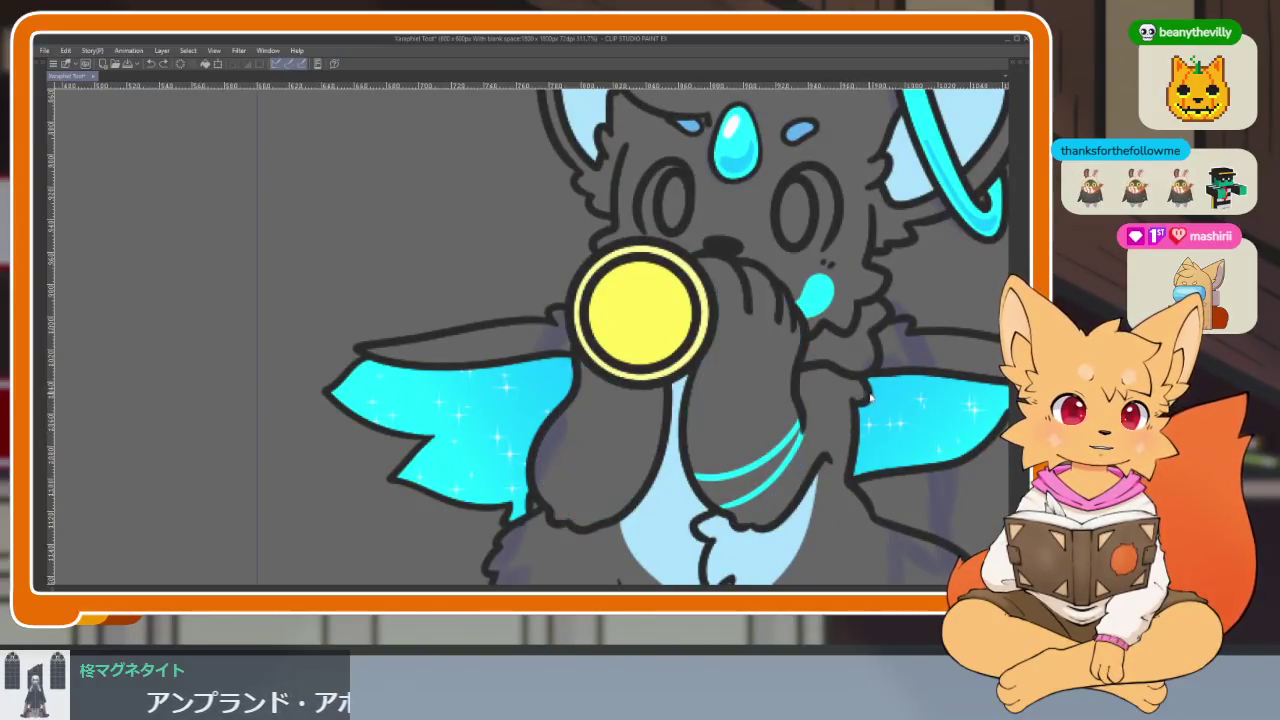
{"action": "key", "text": "ctrl+z"}
{"action": "key", "text": "ctrl+z"}
{"action": "scroll", "coordinate": [798, 470], "scroll_direction": "up", "scroll_amount": 2}
{"action": "scroll", "coordinate": [799, 476], "scroll_direction": "down", "scroll_amount": 1}
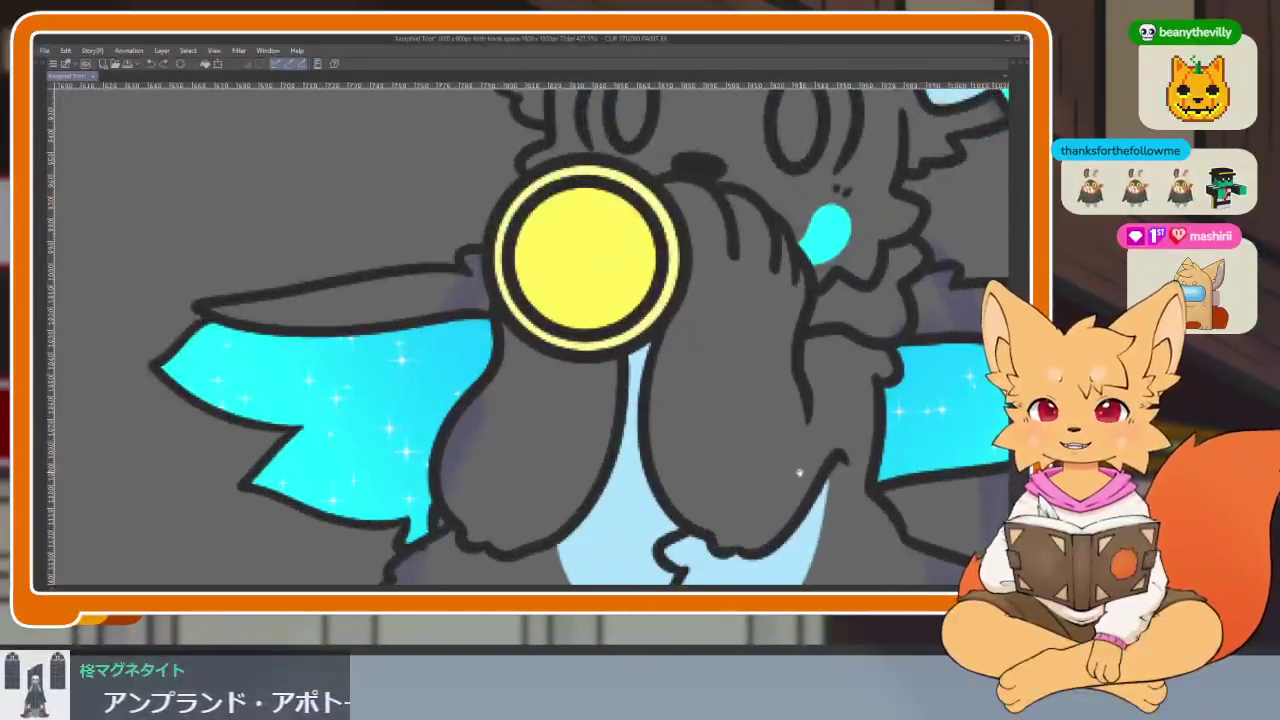
{"action": "scroll", "coordinate": [800, 480], "scroll_direction": "down", "scroll_amount": 1}
{"action": "scroll", "coordinate": [802, 488], "scroll_direction": "up", "scroll_amount": 1}
{"action": "scroll", "coordinate": [790, 480], "scroll_direction": "up", "scroll_amount": 2}
Step: Draw a curved cyan band on the right arm and undo the misdrawn left-arm bands
{"action": "left_click_drag", "start_coordinate": [832, 420], "coordinate": [705, 485]}
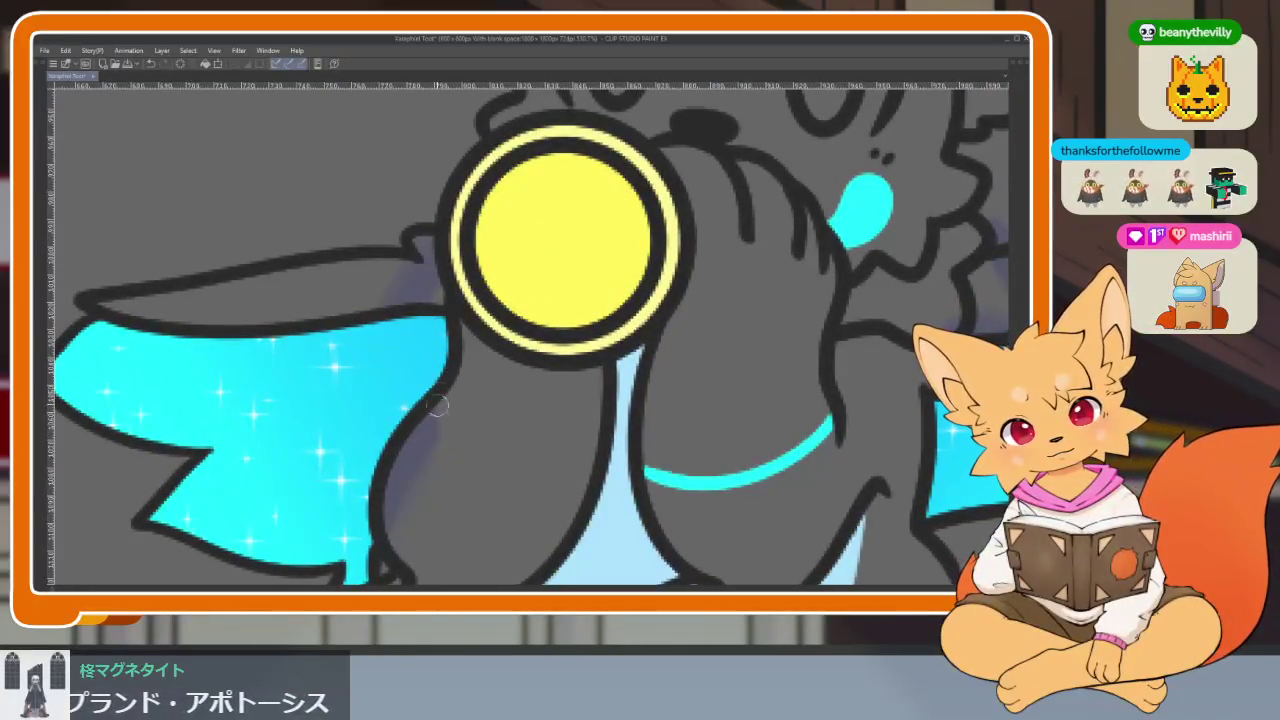
{"action": "key", "text": "ctrl+z"}
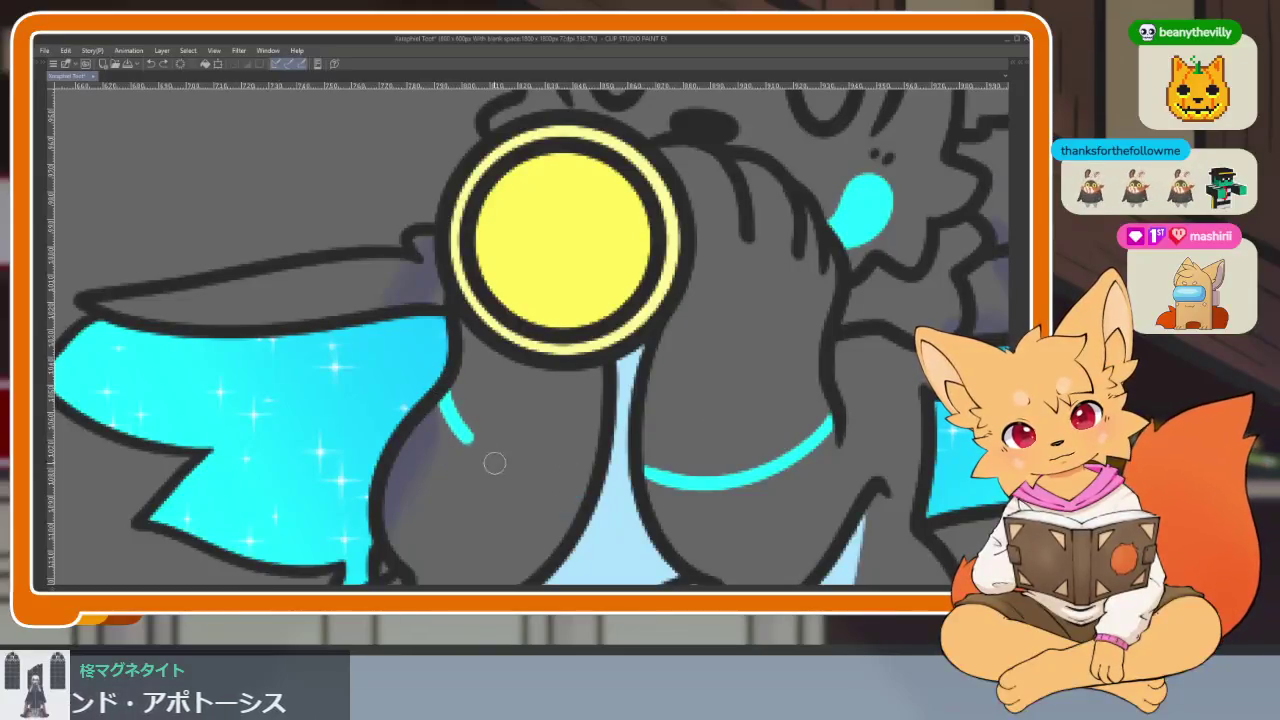
{"action": "left_click_drag", "start_coordinate": [470, 455], "coordinate": [425, 410]}
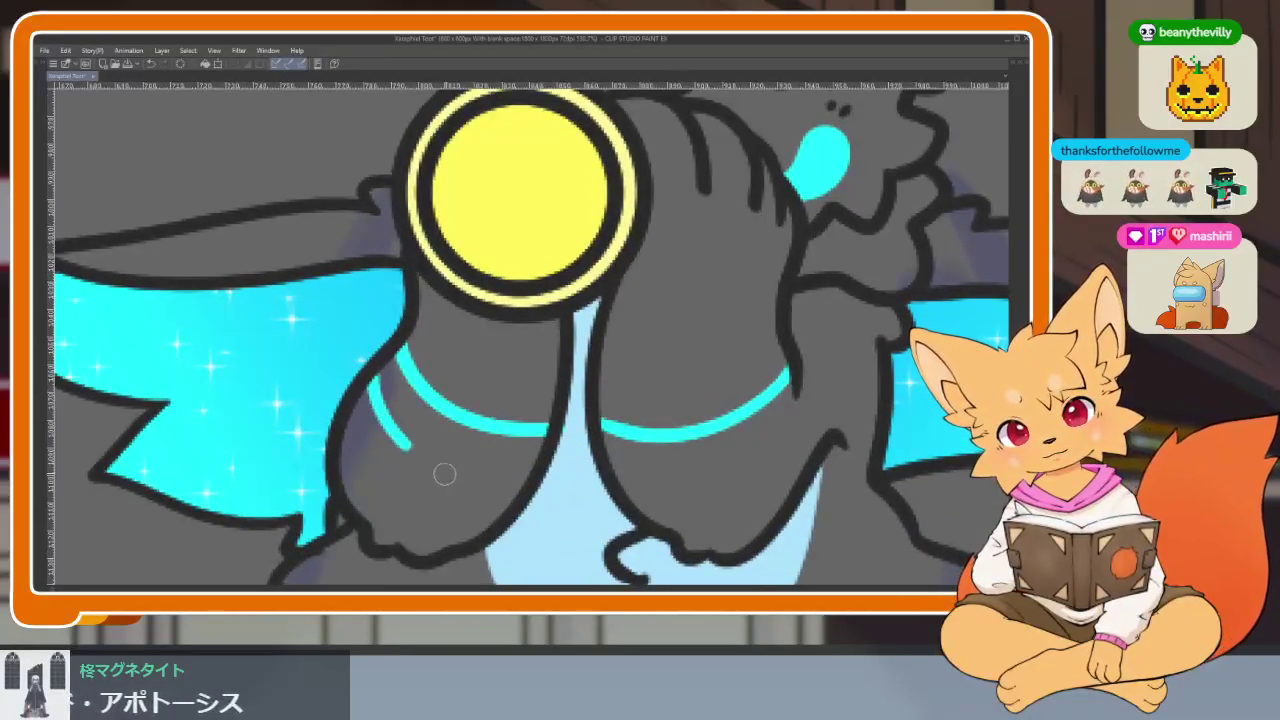
{"action": "key", "text": "ctrl+z"}
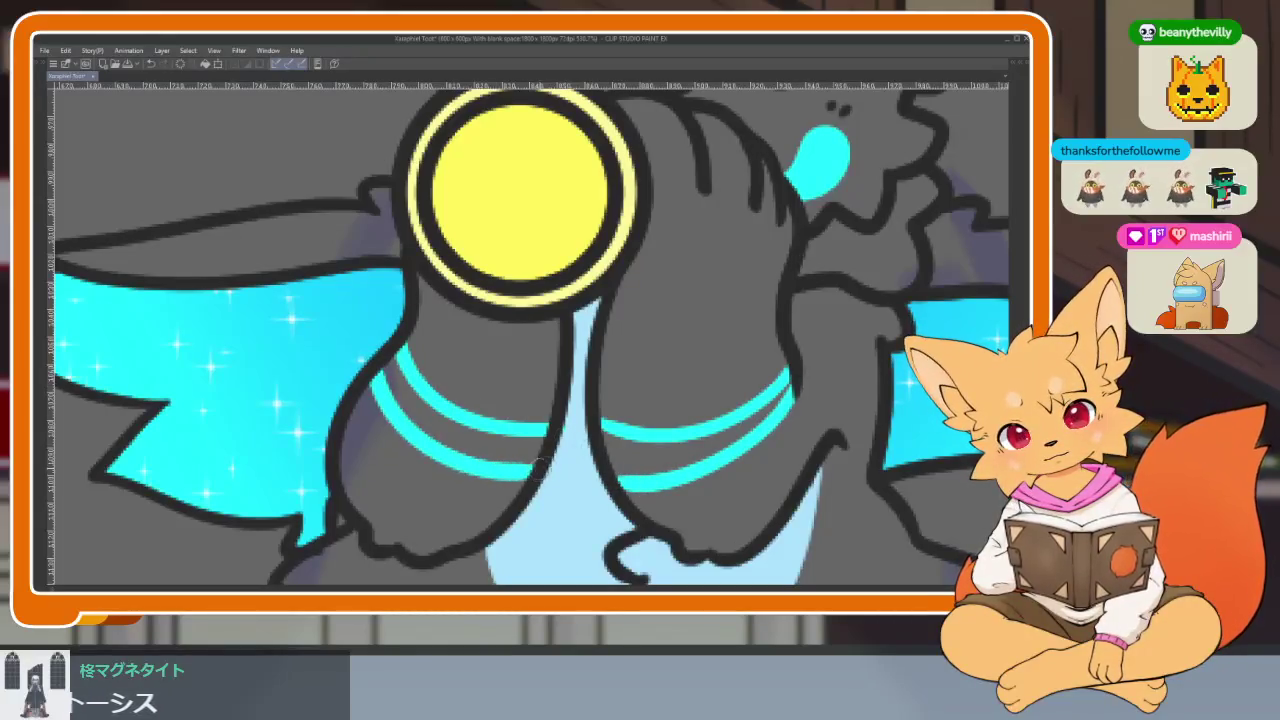
{"action": "key", "text": "ctrl+z"}
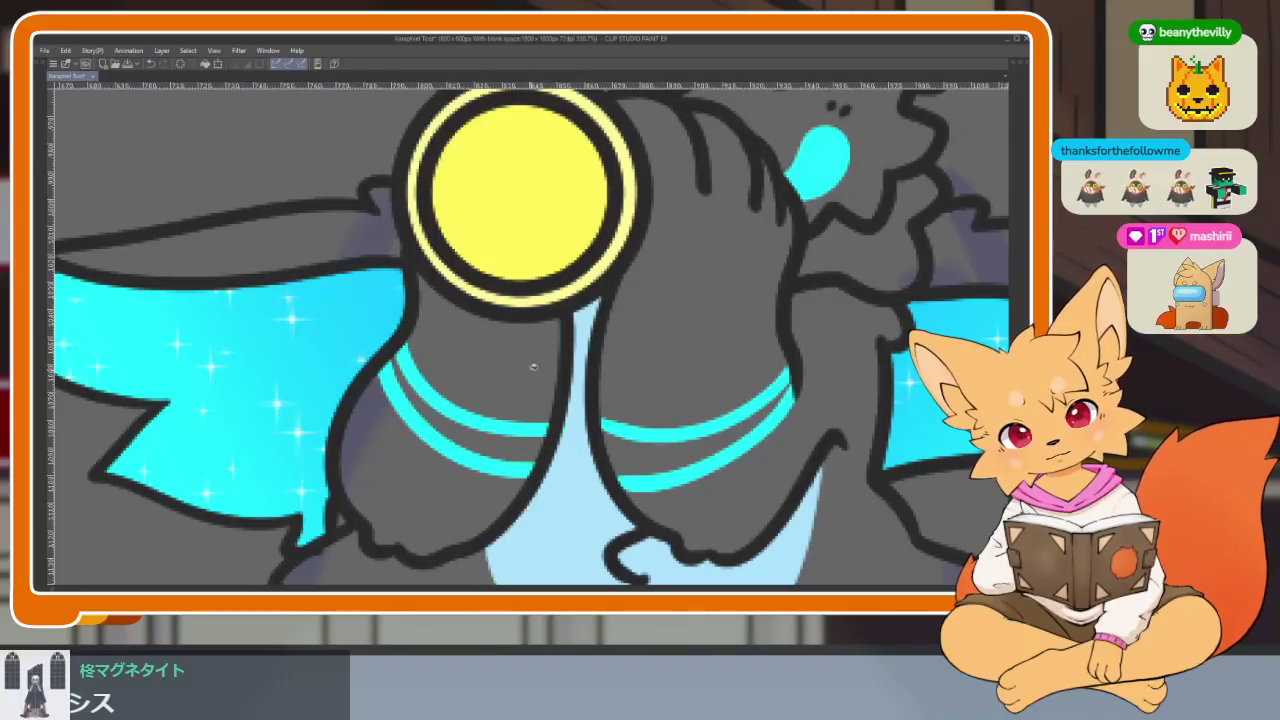
Step: Try cyan fills on the hands, then undo them and the too-long lower band
{"action": "left_click", "coordinate": [533, 367]}
{"action": "left_click", "coordinate": [700, 200]}
{"action": "scroll", "coordinate": [702, 467], "scroll_direction": "down", "scroll_amount": 3}
{"action": "scroll", "coordinate": [702, 467], "scroll_direction": "down", "scroll_amount": 2}
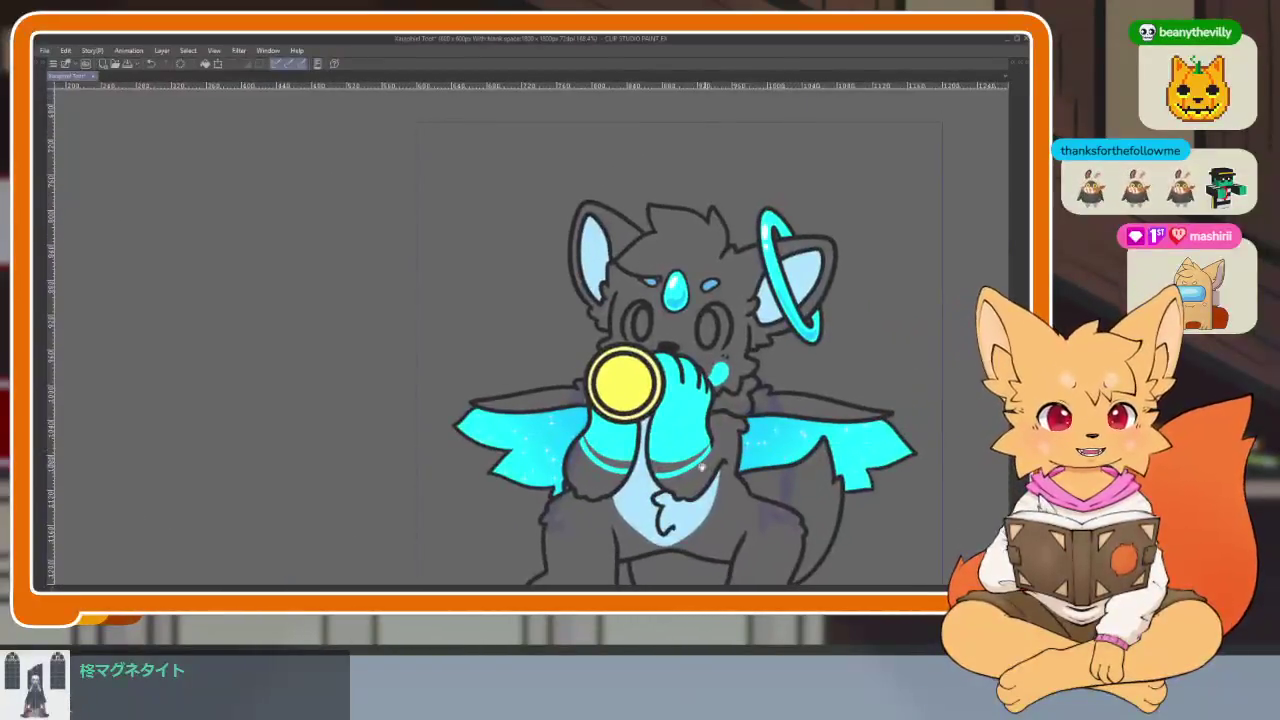
{"action": "scroll", "coordinate": [702, 467], "scroll_direction": "up", "scroll_amount": 3}
{"action": "scroll", "coordinate": [702, 467], "scroll_direction": "up", "scroll_amount": 2}
{"action": "key", "text": "ctrl+z"}
{"action": "key", "text": "ctrl+z"}
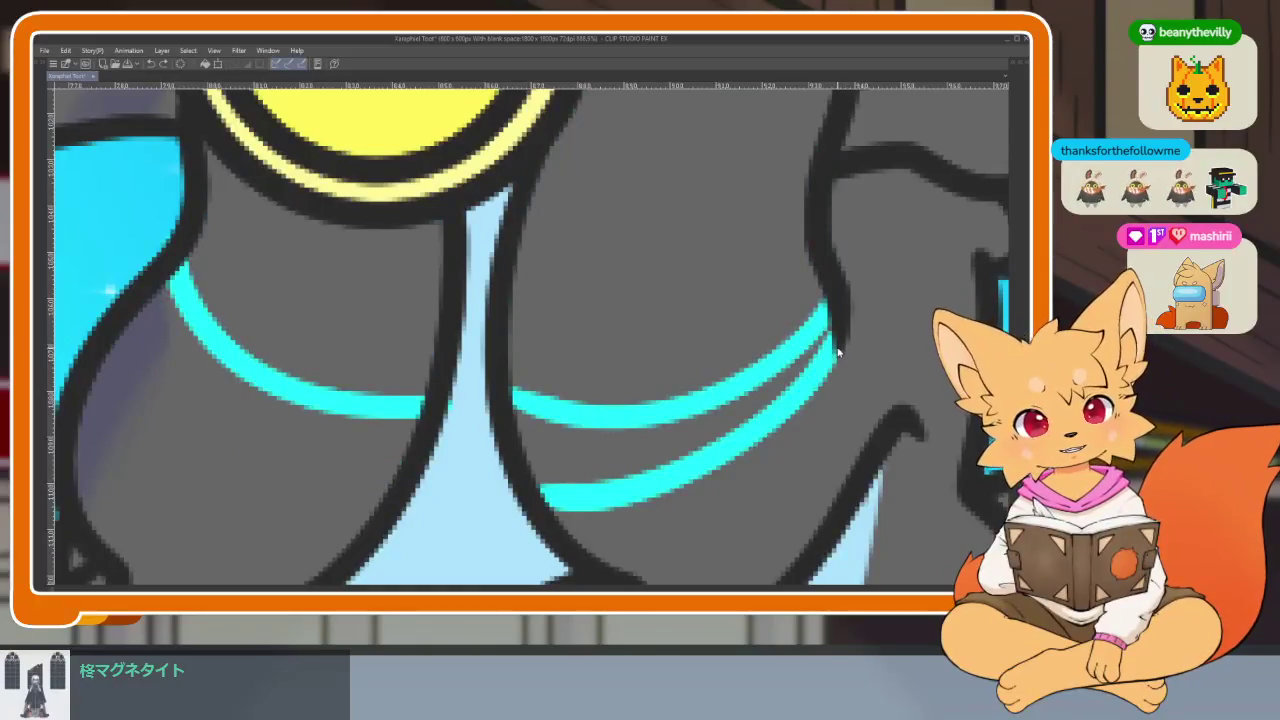
{"action": "key", "text": "ctrl+z"}
Step: Redraw a shorter lower cyan band across the right arm and the left arm
{"action": "mouse_move", "coordinate": [838, 358]}
{"action": "left_mouse_down"}
{"action": "mouse_move", "coordinate": [708, 458]}
{"action": "mouse_move", "coordinate": [531, 463]}
{"action": "left_mouse_up"}
{"action": "scroll", "coordinate": [480, 305], "scroll_direction": "left", "scroll_amount": 2}
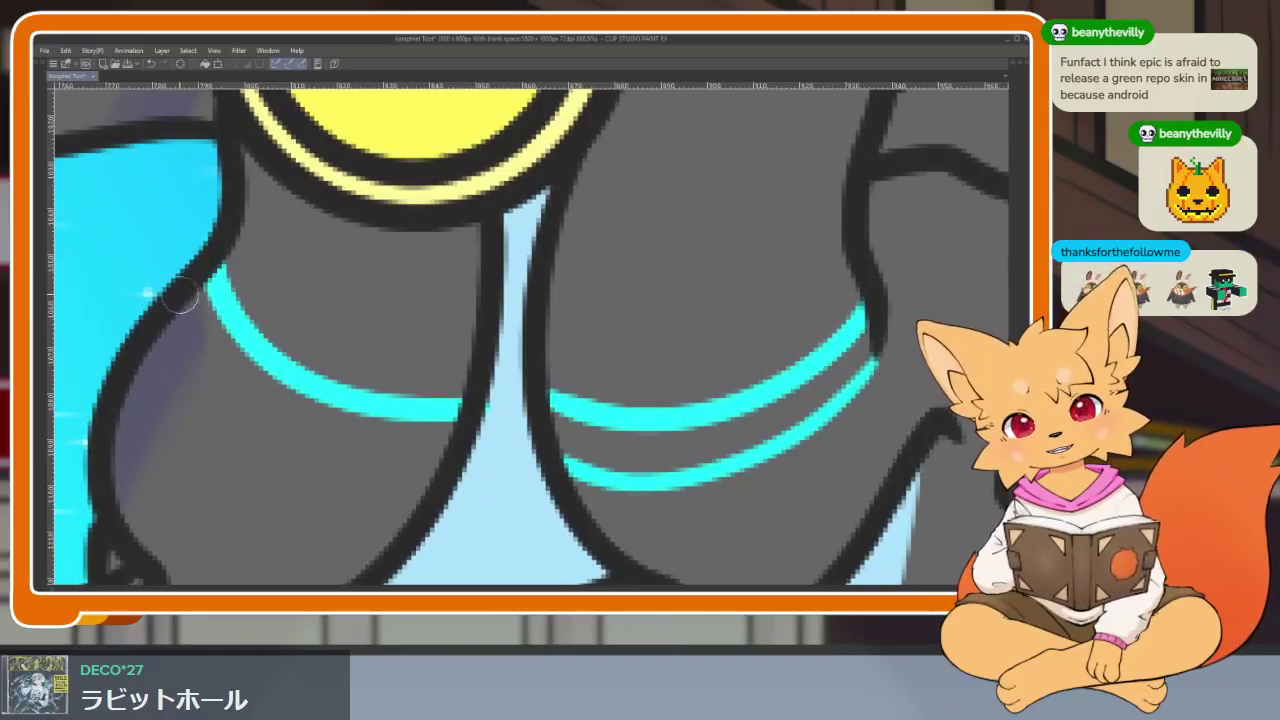
{"action": "mouse_move", "coordinate": [219, 395]}
{"action": "left_mouse_down"}
{"action": "mouse_move", "coordinate": [371, 463]}
{"action": "mouse_move", "coordinate": [470, 482]}
{"action": "left_mouse_up"}
{"action": "key", "text": "ctrl+z"}
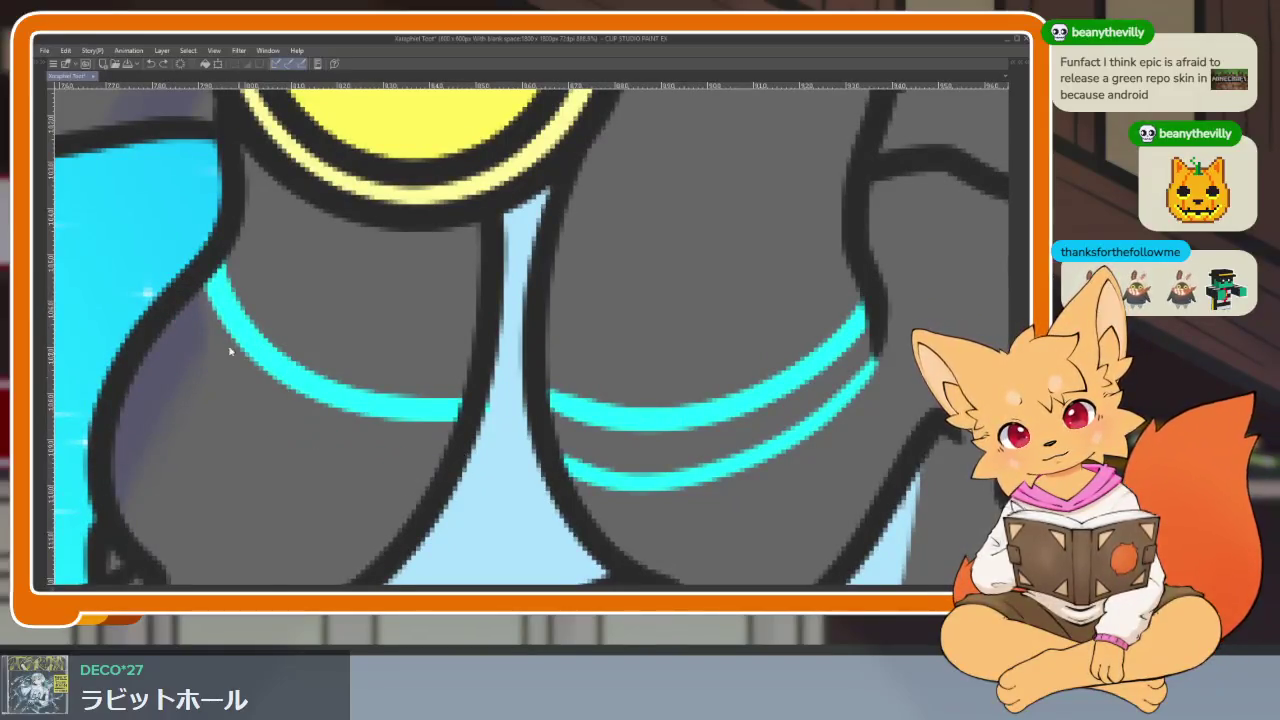
{"action": "left_click_drag", "start_coordinate": [241, 426], "coordinate": [425, 476]}
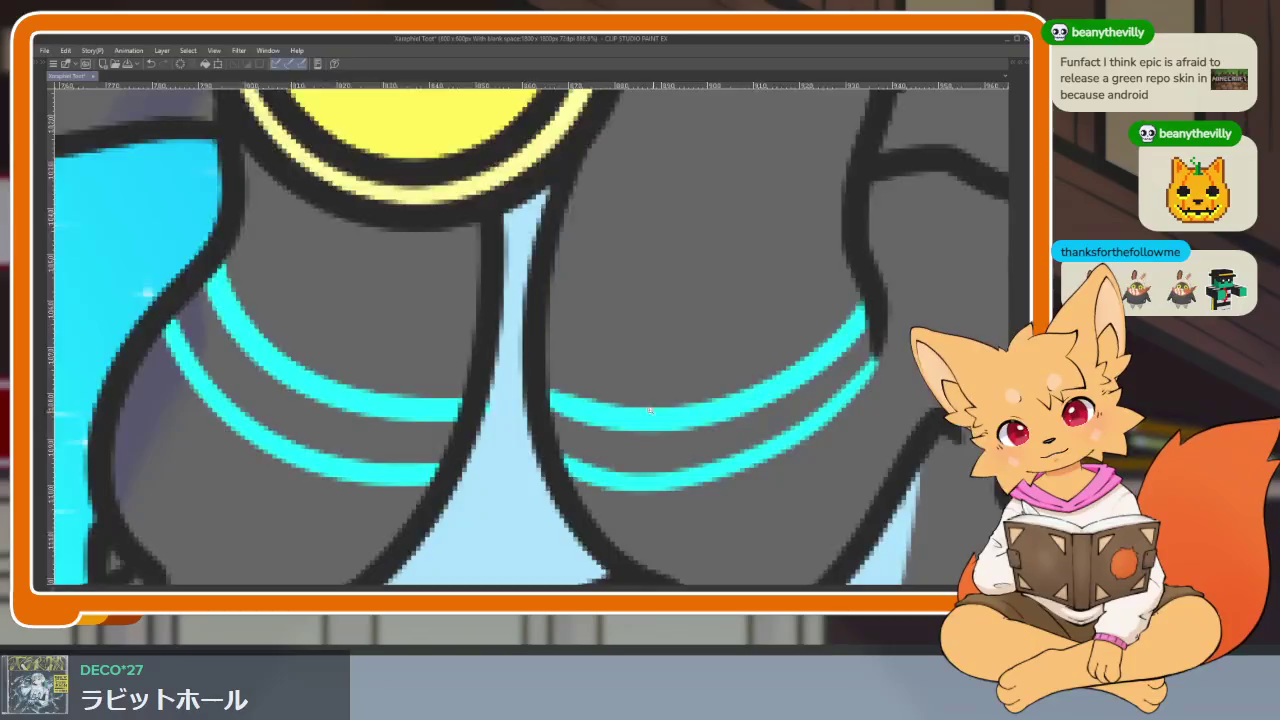
{"action": "scroll", "coordinate": [650, 410], "scroll_direction": "down", "scroll_amount": 3}
{"action": "scroll", "coordinate": [569, 366], "scroll_direction": "down", "scroll_amount": 2}
{"action": "scroll", "coordinate": [600, 366], "scroll_direction": "down", "scroll_amount": 2}
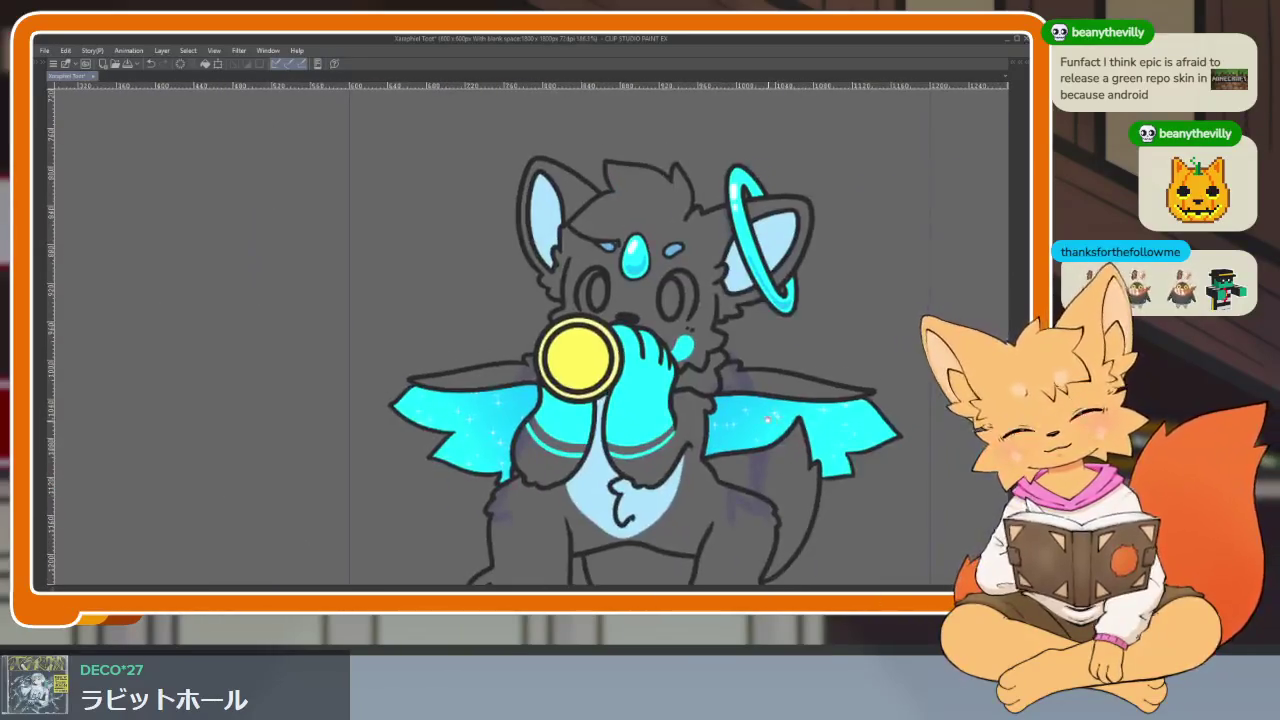
Step: Erase the two cyan lines across the wolf's chest
{"action": "scroll", "coordinate": [767, 420], "scroll_direction": "up", "scroll_amount": 2}
{"action": "scroll", "coordinate": [767, 420], "scroll_direction": "up", "scroll_amount": 2}
{"action": "scroll", "coordinate": [770, 460], "scroll_direction": "down", "scroll_amount": 5}
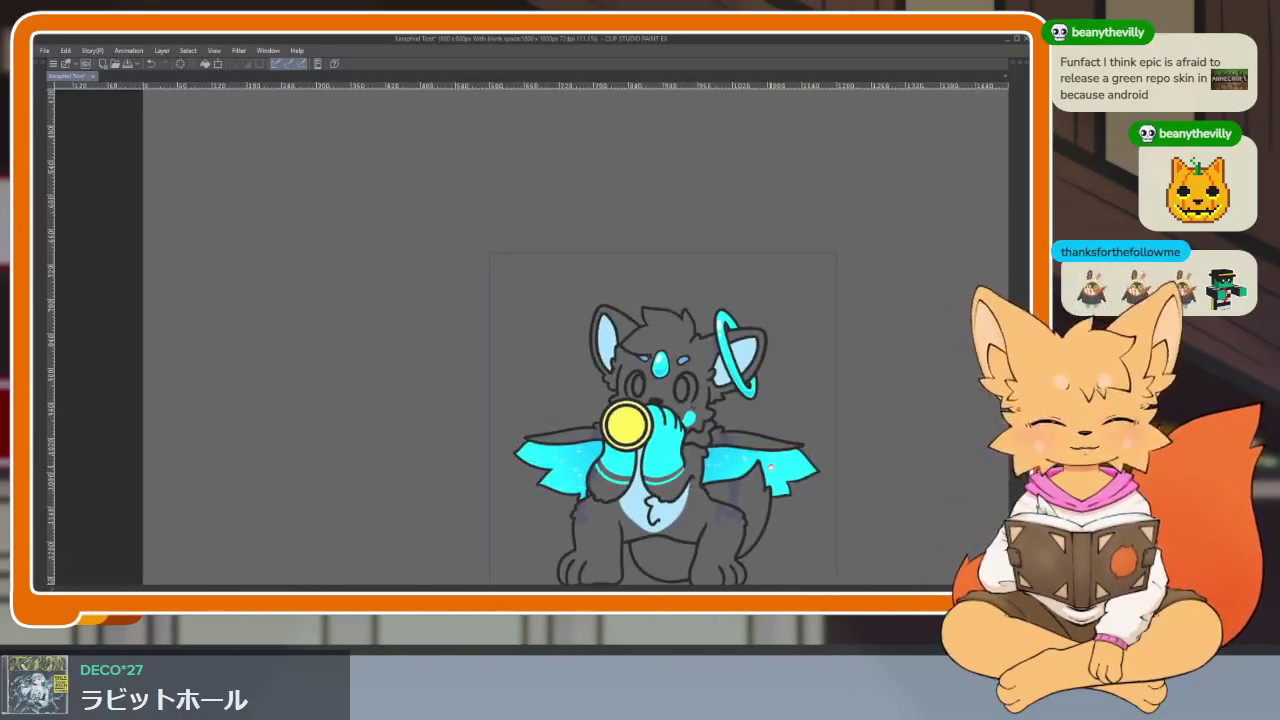
{"action": "scroll", "coordinate": [770, 468], "scroll_direction": "up", "scroll_amount": 2}
{"action": "scroll", "coordinate": [715, 493], "scroll_direction": "up", "scroll_amount": 2}
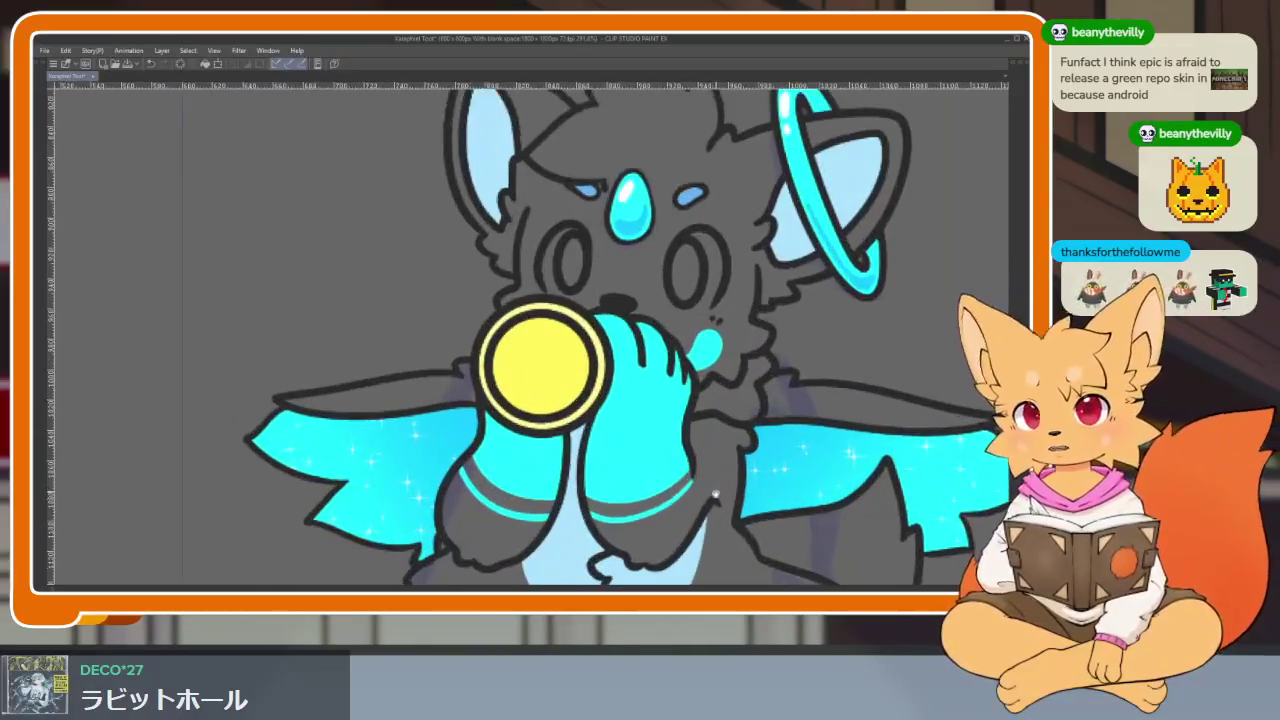
{"action": "scroll", "coordinate": [715, 493], "scroll_direction": "down", "scroll_amount": 2}
{"action": "scroll", "coordinate": [715, 430], "scroll_direction": "down", "scroll_amount": 1}
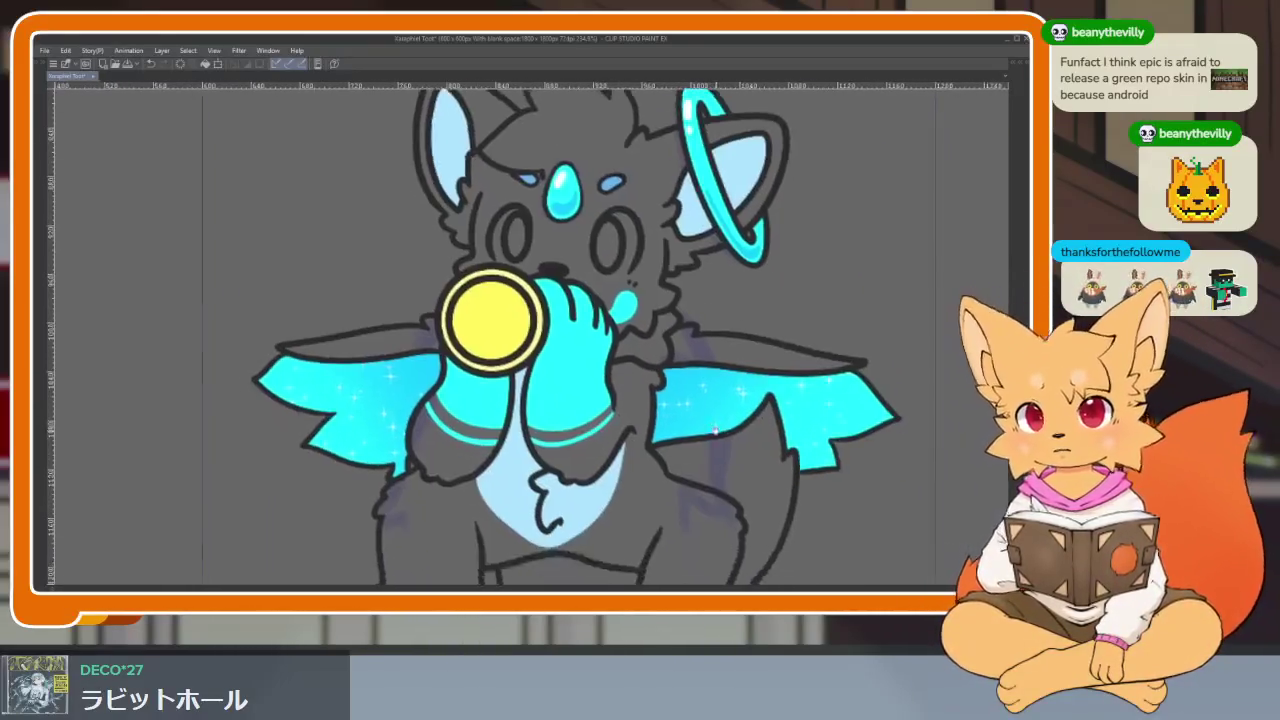
{"action": "scroll", "coordinate": [715, 430], "scroll_direction": "down", "scroll_amount": 2}
{"action": "scroll", "coordinate": [741, 441], "scroll_direction": "up", "scroll_amount": 1}
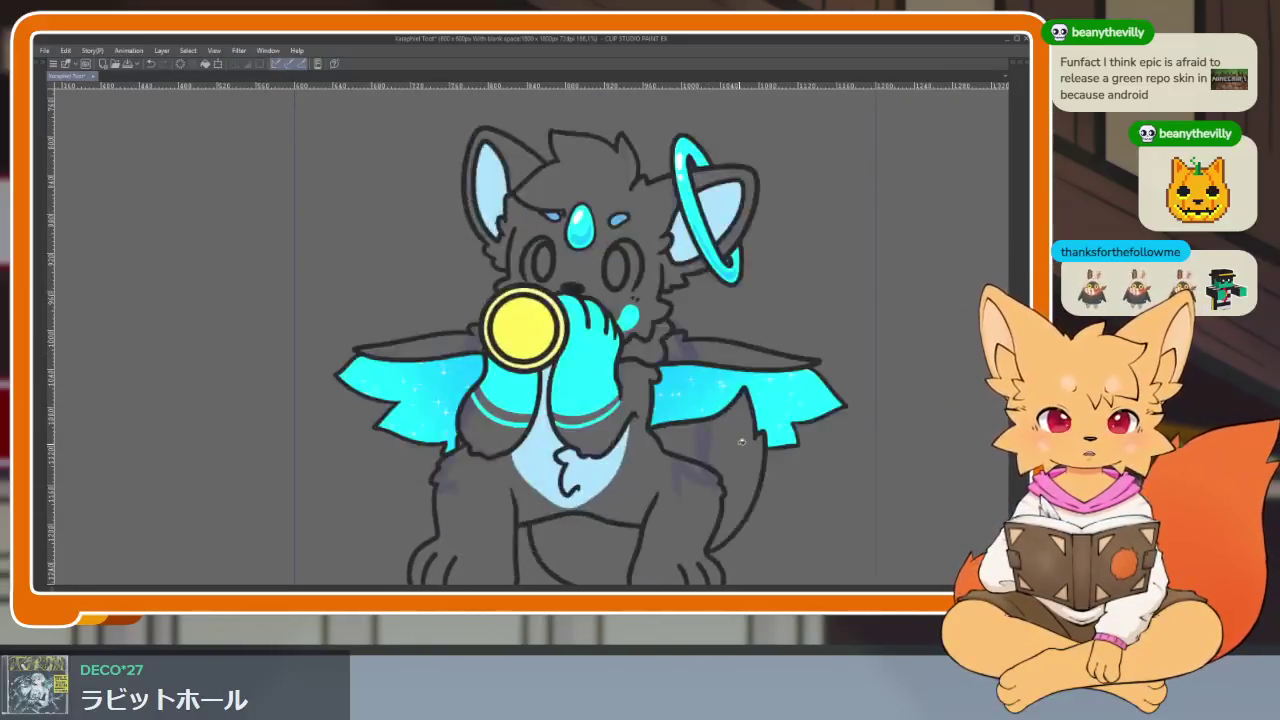
{"action": "scroll", "coordinate": [741, 441], "scroll_direction": "up", "scroll_amount": 2}
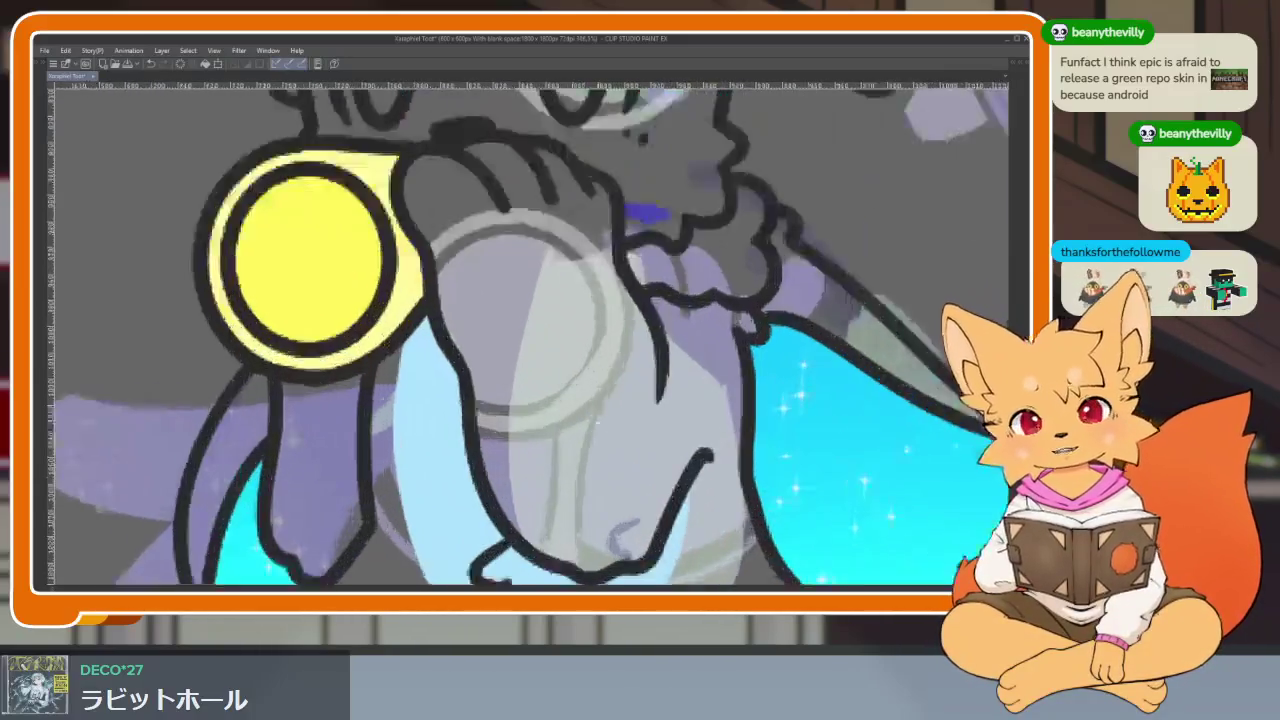
{"action": "scroll", "coordinate": [675, 450], "scroll_direction": "up", "scroll_amount": 1}
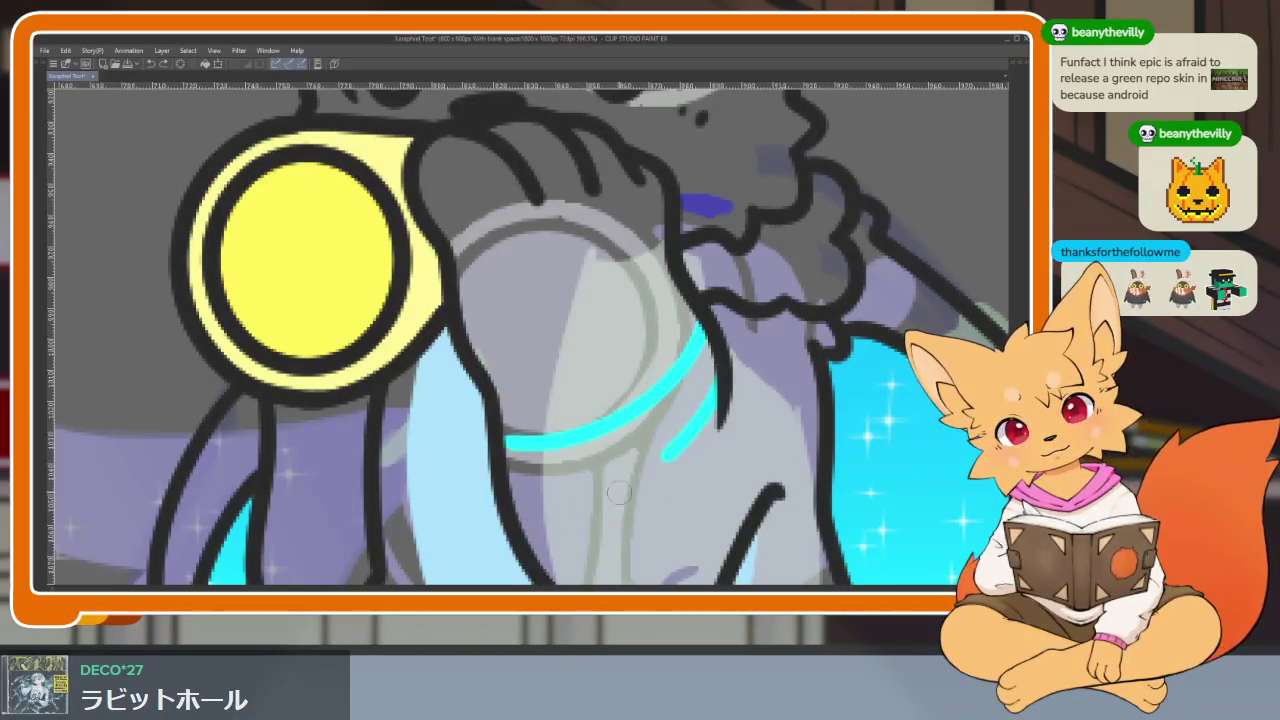
{"action": "left_click_drag", "start_coordinate": [512, 497], "coordinate": [728, 430]}
{"action": "left_click_drag", "start_coordinate": [652, 323], "coordinate": [815, 337]}
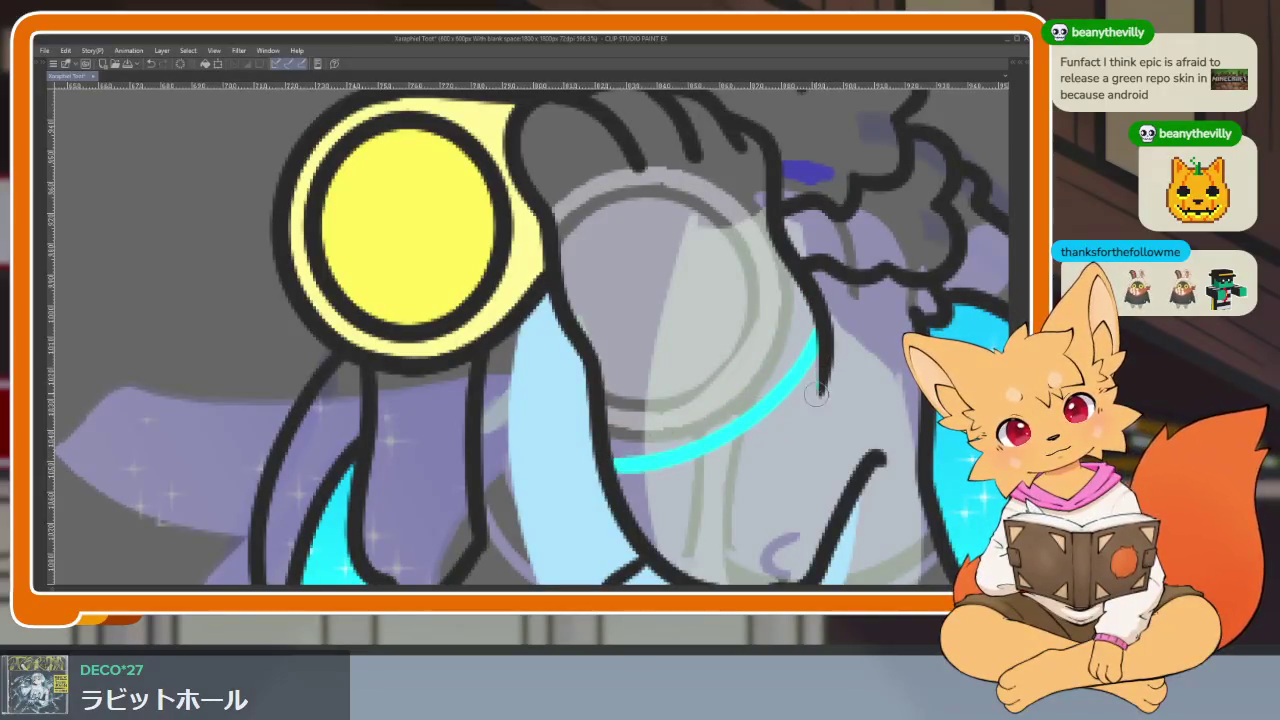
Step: Fill the wolf's hand area with cyan
{"action": "scroll", "coordinate": [818, 490], "scroll_direction": "down", "scroll_amount": 1}
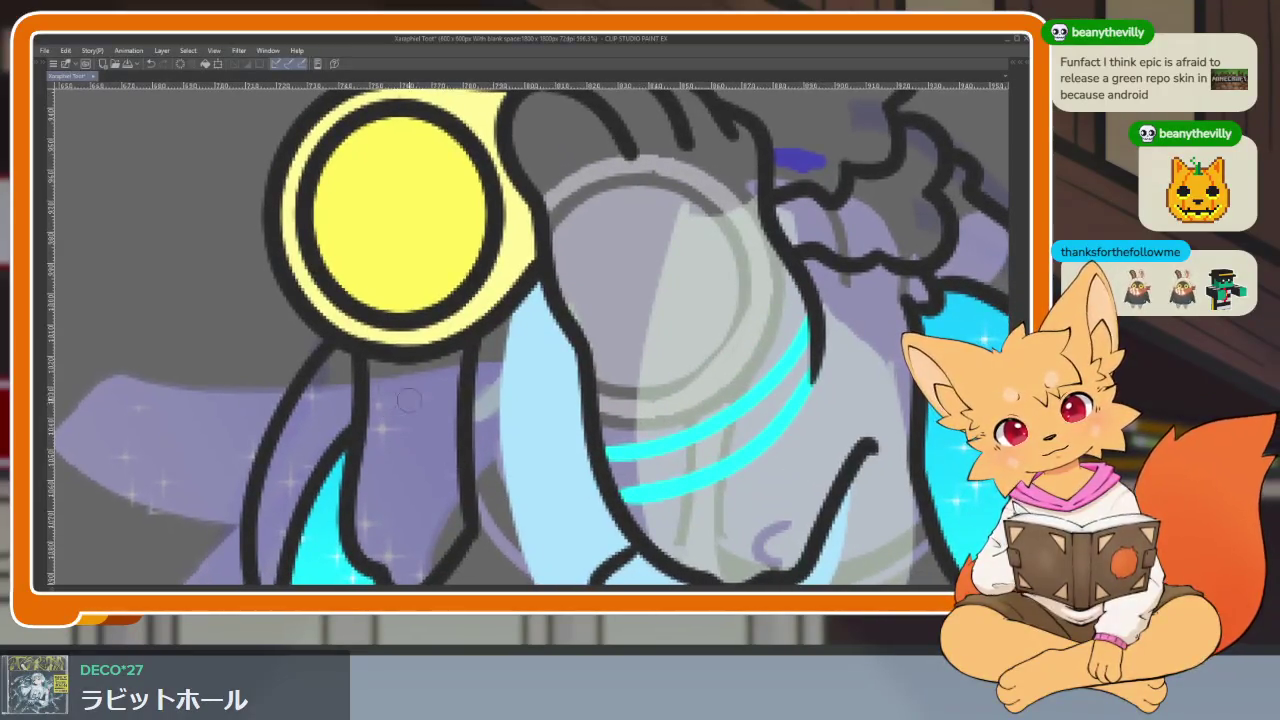
{"action": "scroll", "coordinate": [409, 400], "scroll_direction": "down", "scroll_amount": 4}
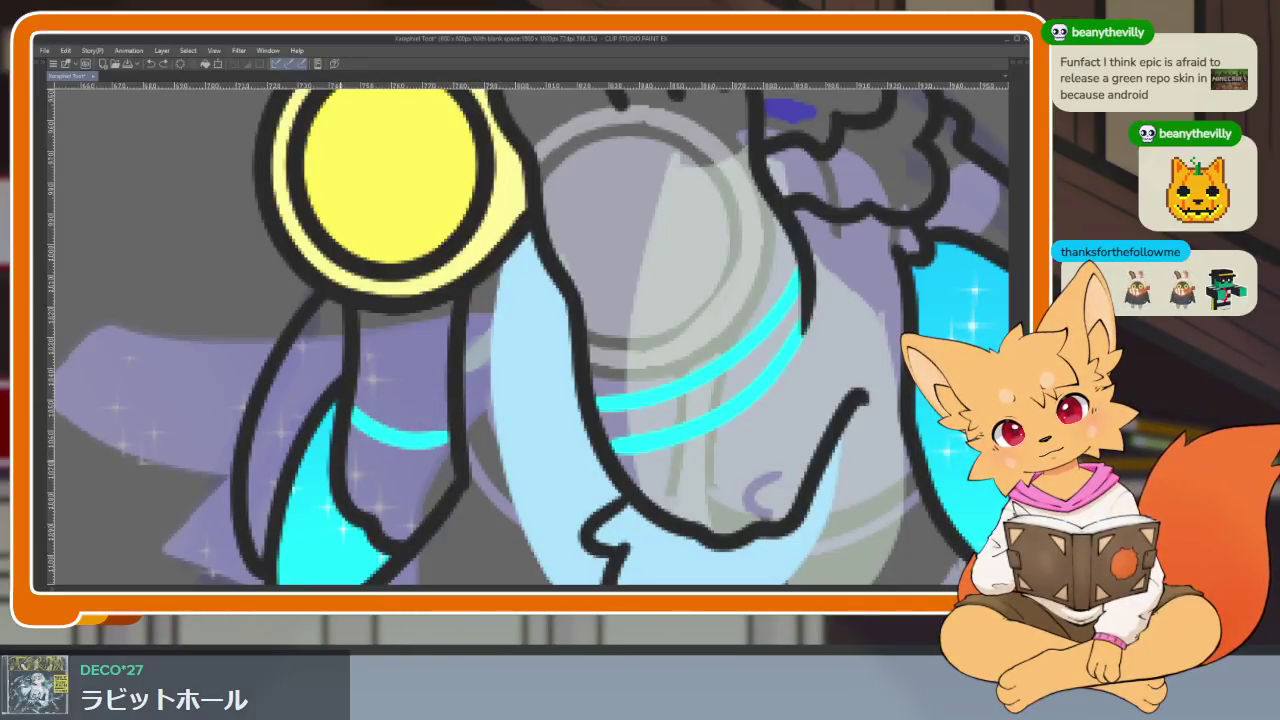
{"action": "scroll", "coordinate": [461, 467], "scroll_direction": "down", "scroll_amount": 5}
{"action": "scroll", "coordinate": [565, 381], "scroll_direction": "up", "scroll_amount": 5}
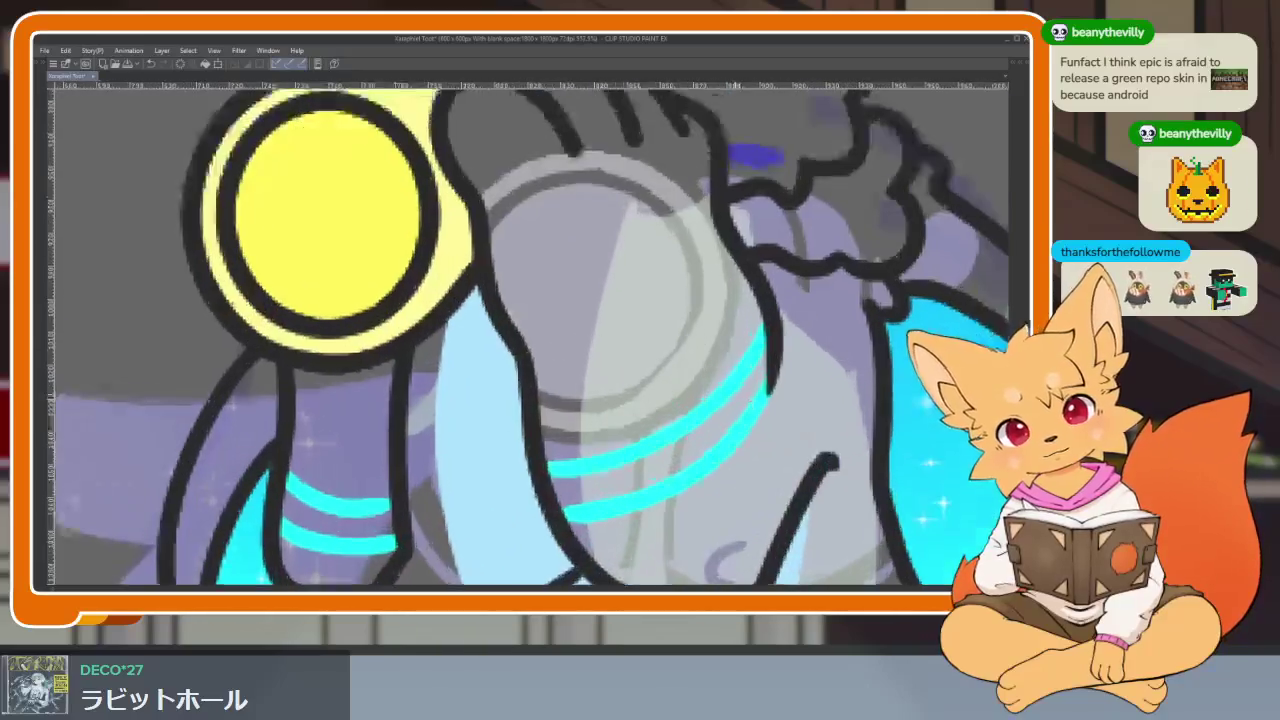
{"action": "left_click", "coordinate": [565, 381]}
{"action": "scroll", "coordinate": [565, 381], "scroll_direction": "down", "scroll_amount": 3}
{"action": "scroll", "coordinate": [831, 352], "scroll_direction": "up", "scroll_amount": 1}
{"action": "scroll", "coordinate": [831, 352], "scroll_direction": "down", "scroll_amount": 1}
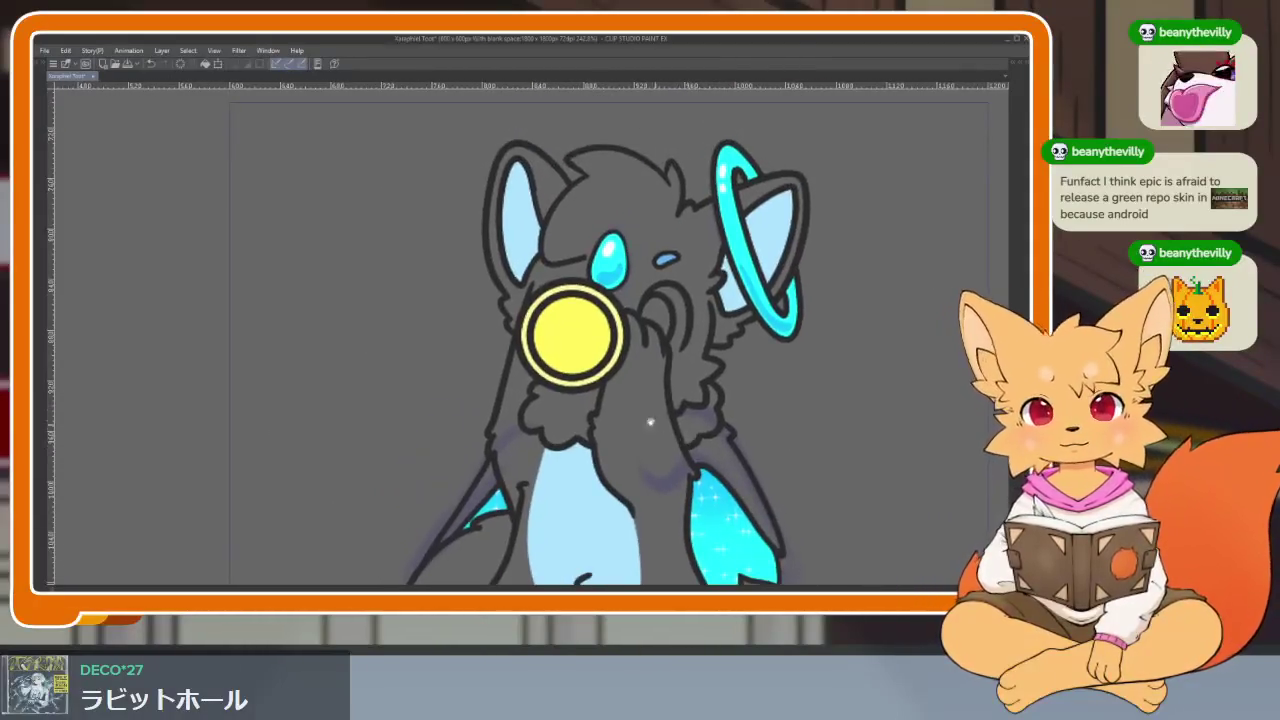
Step: Draw two cyan bands across the first arm, redoing a misplaced stroke
{"action": "scroll", "coordinate": [655, 428], "scroll_direction": "up", "scroll_amount": 2}
{"action": "scroll", "coordinate": [660, 432], "scroll_direction": "up", "scroll_amount": 1}
{"action": "scroll", "coordinate": [660, 432], "scroll_direction": "up", "scroll_amount": 1}
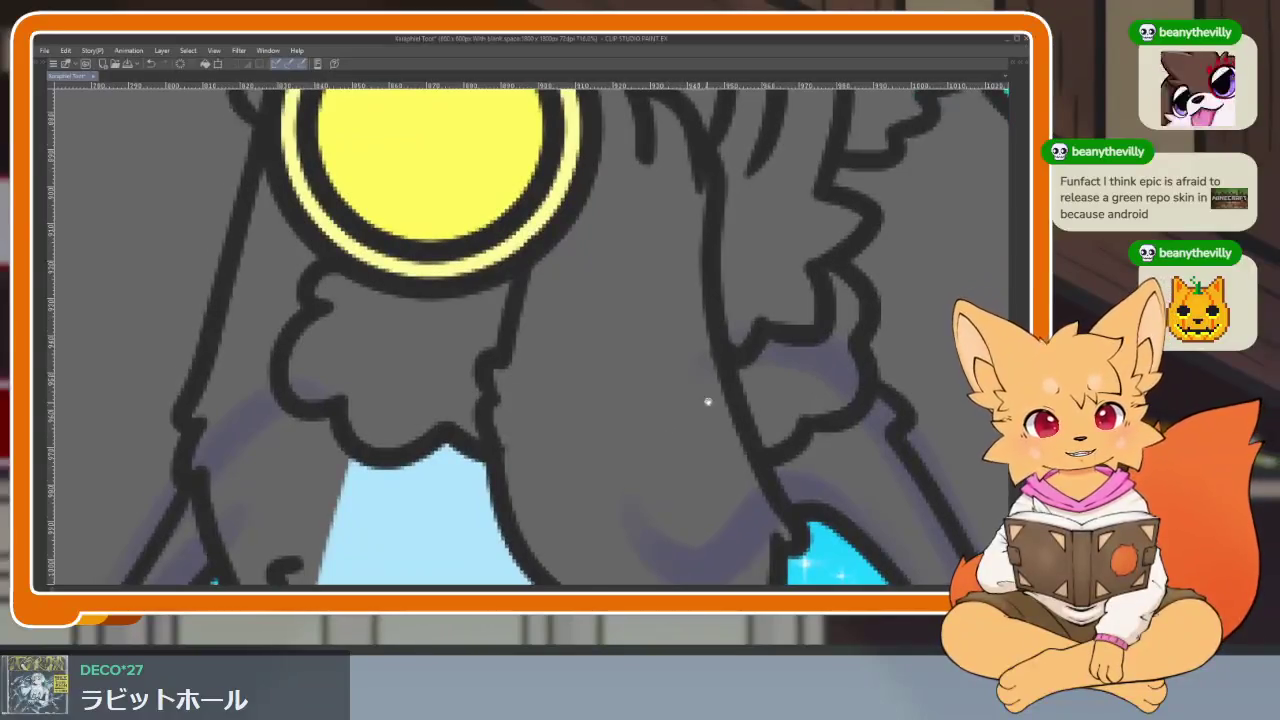
{"action": "scroll", "coordinate": [708, 400], "scroll_direction": "up", "scroll_amount": 1}
{"action": "left_click_drag", "start_coordinate": [703, 345], "coordinate": [500, 380]}
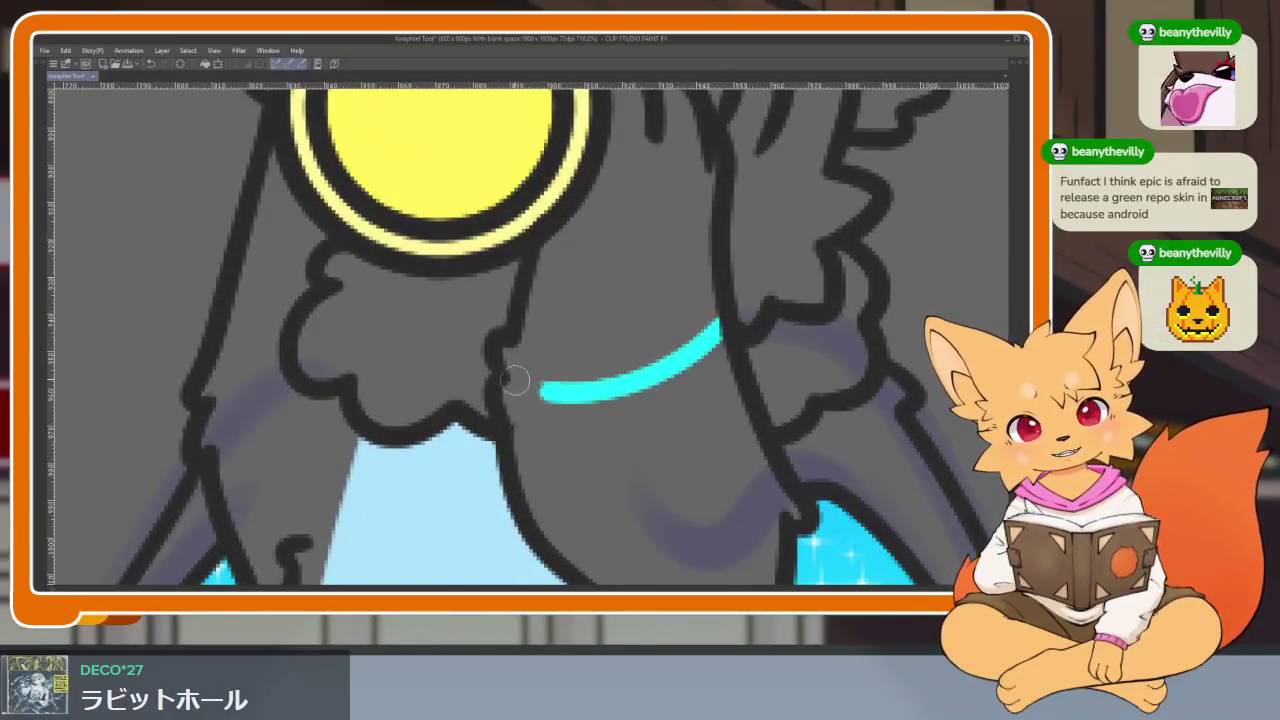
{"action": "key", "text": "ctrl+z"}
{"action": "mouse_move", "coordinate": [718, 325]}
{"action": "left_mouse_down"}
{"action": "mouse_move", "coordinate": [557, 352]}
{"action": "mouse_move", "coordinate": [521, 342]}
{"action": "left_mouse_up"}
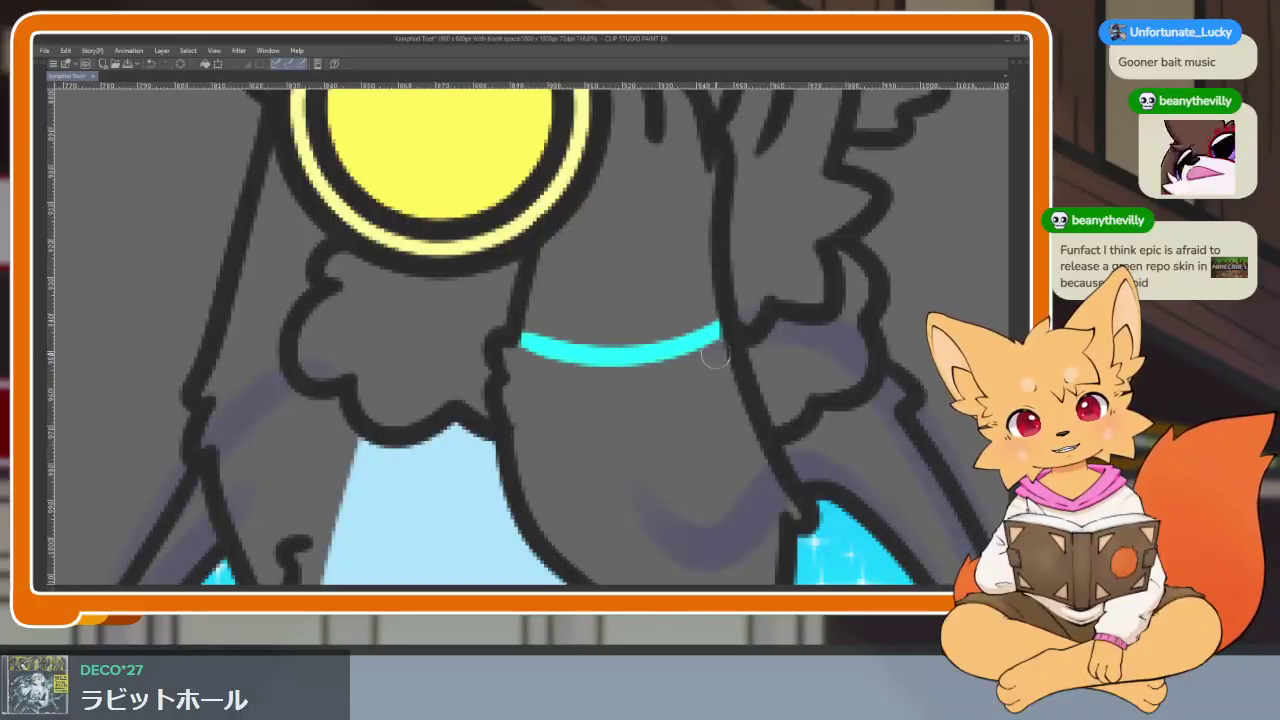
{"action": "left_click_drag", "start_coordinate": [730, 361], "coordinate": [523, 403]}
Step: Draw a cyan band across the other arm, removing a stray dot
{"action": "left_click_drag", "start_coordinate": [600, 356], "coordinate": [782, 375]}
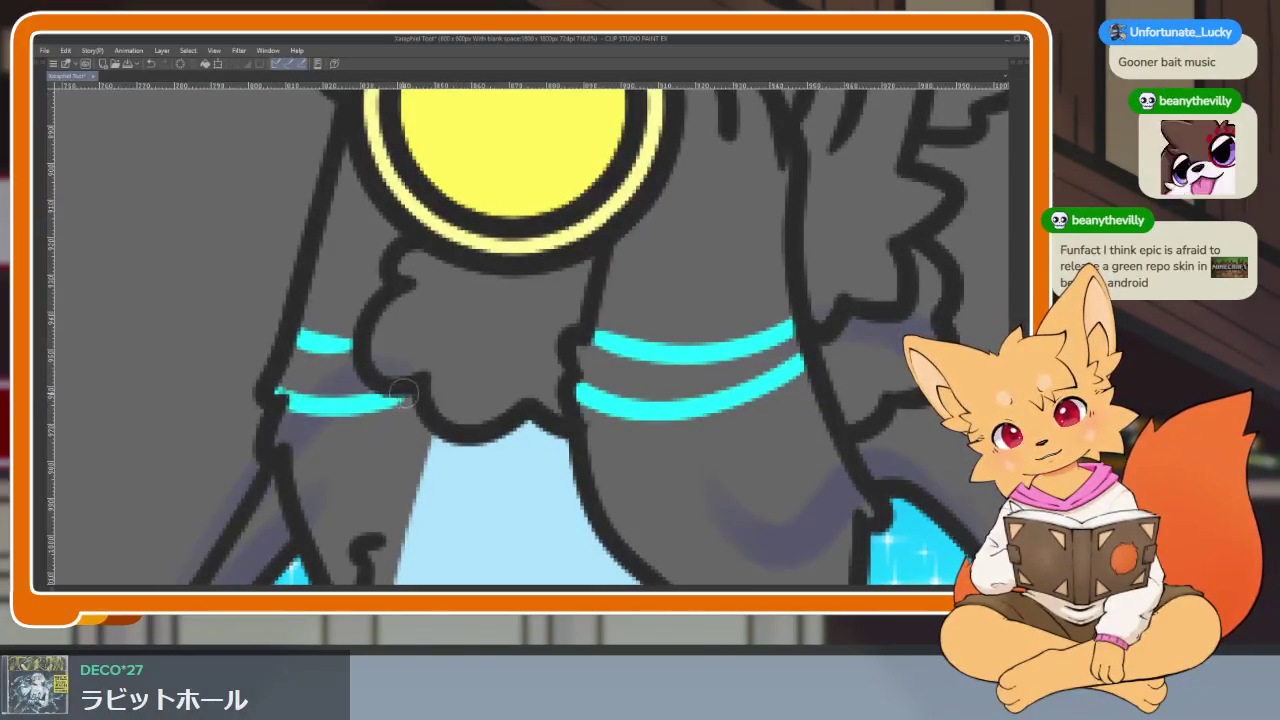
{"action": "scroll", "coordinate": [665, 400], "scroll_direction": "down", "scroll_amount": 5}
{"action": "scroll", "coordinate": [700, 380], "scroll_direction": "up", "scroll_amount": 3}
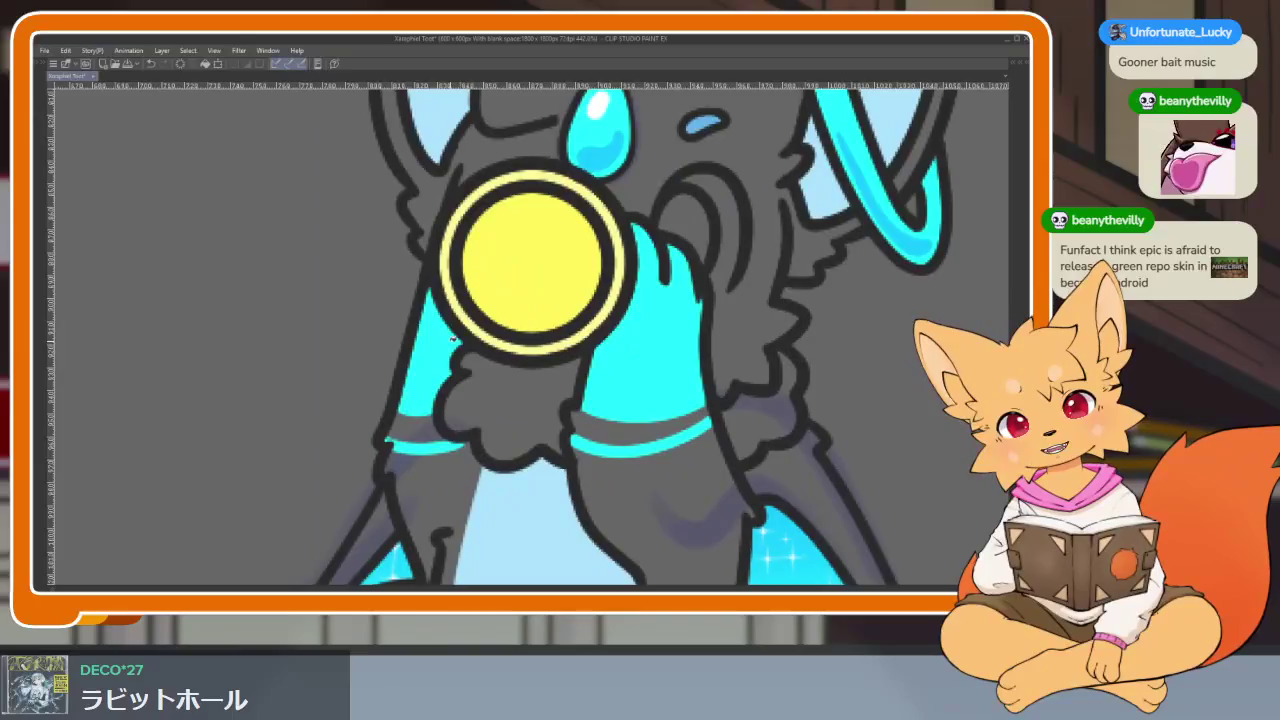
{"action": "scroll", "coordinate": [785, 381], "scroll_direction": "down", "scroll_amount": 2}
{"action": "scroll", "coordinate": [790, 390], "scroll_direction": "down", "scroll_amount": 1}
{"action": "scroll", "coordinate": [775, 425], "scroll_direction": "up", "scroll_amount": 1}
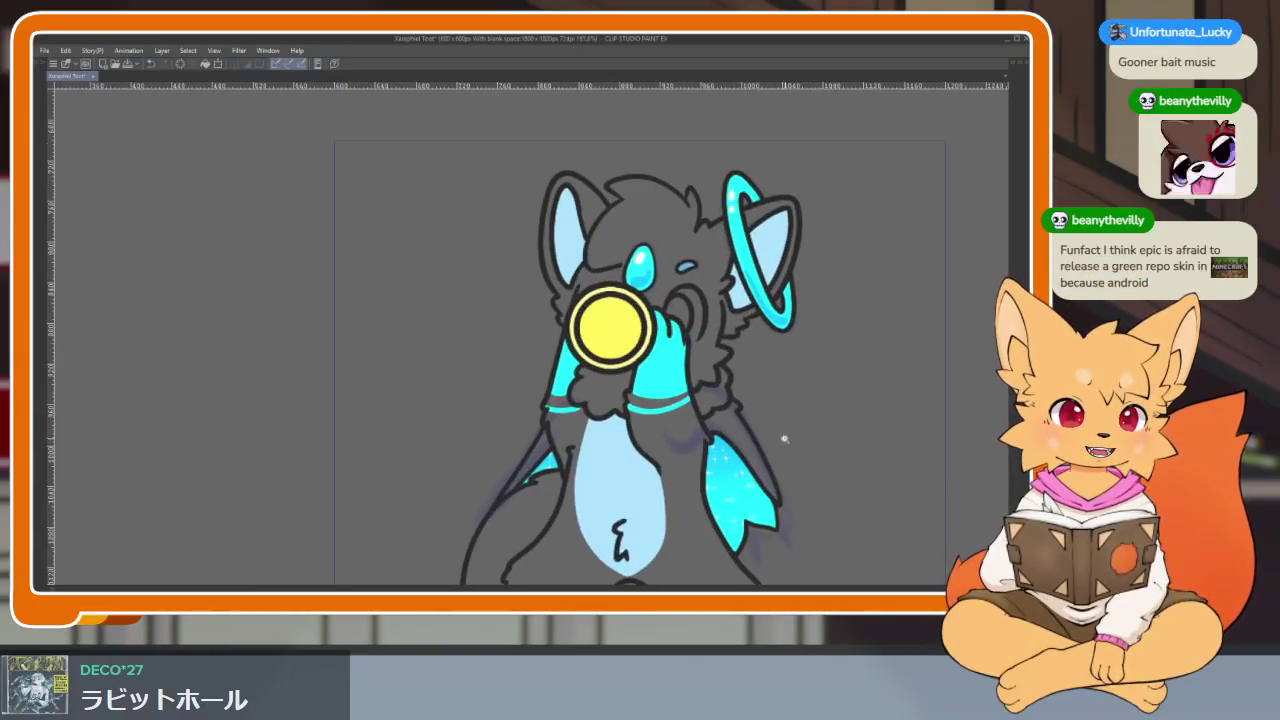
{"action": "scroll", "coordinate": [778, 432], "scroll_direction": "up", "scroll_amount": 1}
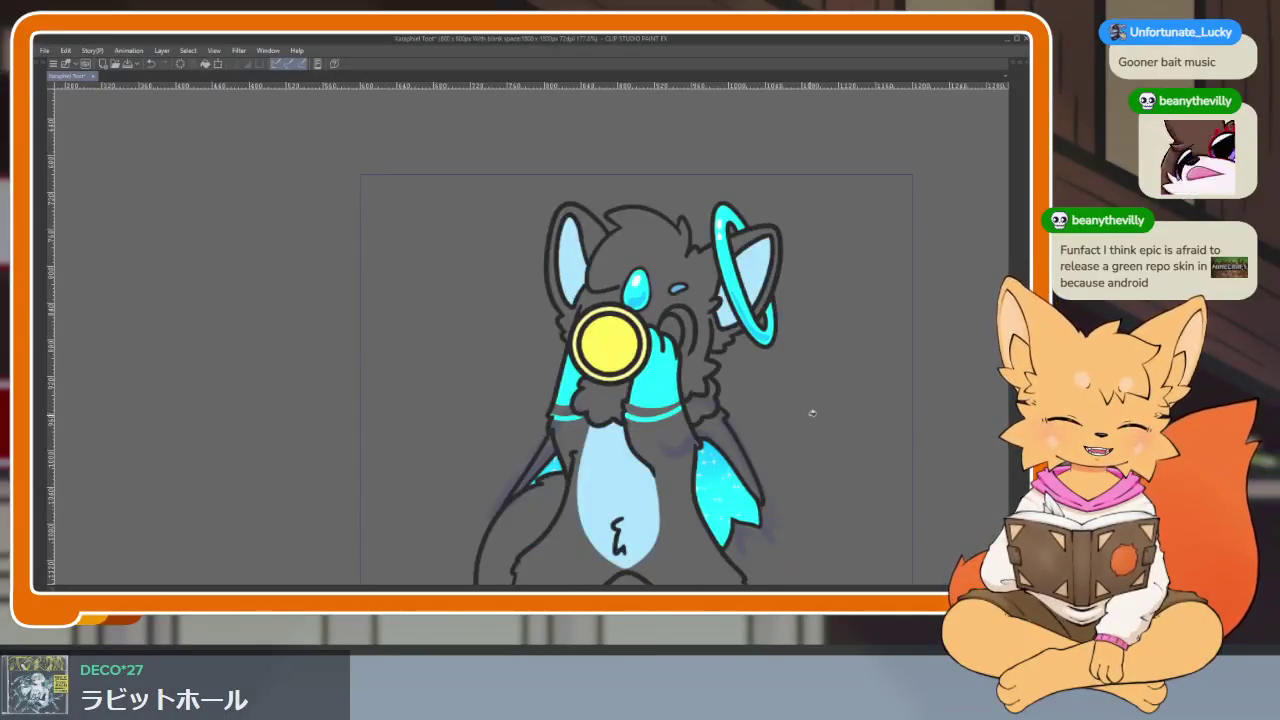
{"action": "scroll", "coordinate": [632, 452], "scroll_direction": "up", "scroll_amount": 2}
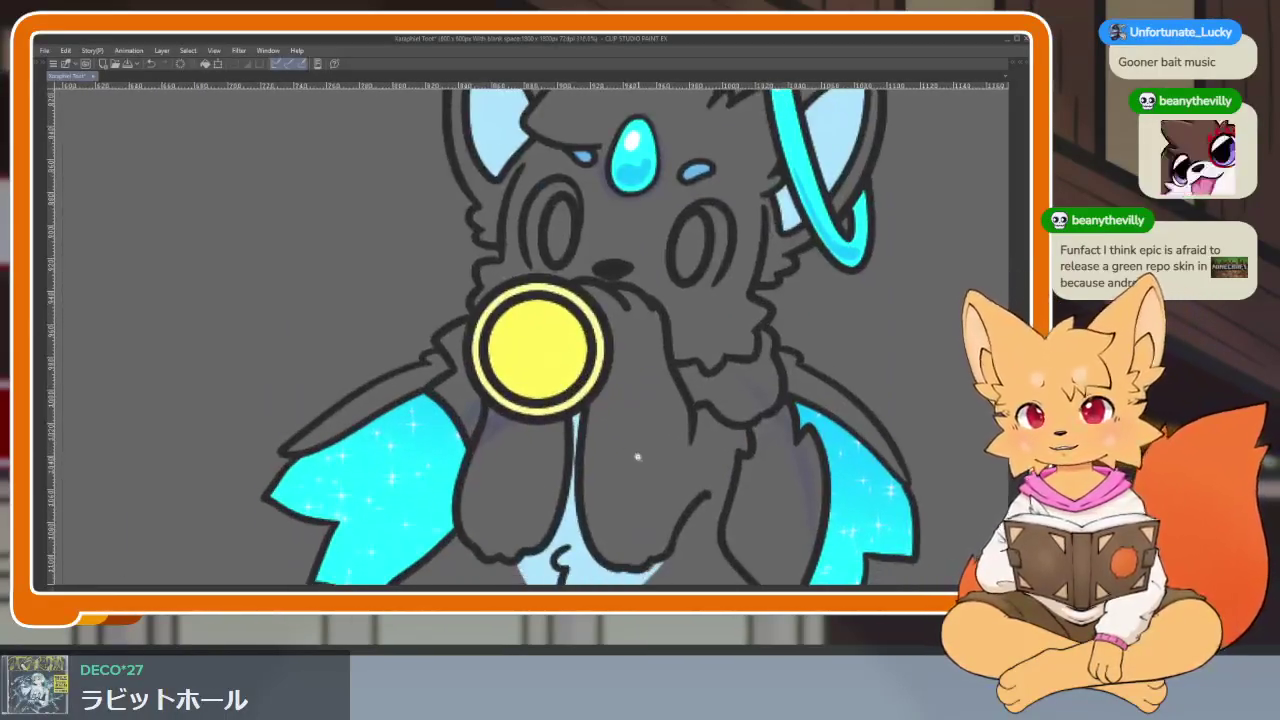
{"action": "scroll", "coordinate": [629, 453], "scroll_direction": "up", "scroll_amount": 1}
{"action": "scroll", "coordinate": [632, 458], "scroll_direction": "up", "scroll_amount": 1}
{"action": "scroll", "coordinate": [660, 480], "scroll_direction": "up", "scroll_amount": 1}
{"action": "scroll", "coordinate": [669, 494], "scroll_direction": "up", "scroll_amount": 1}
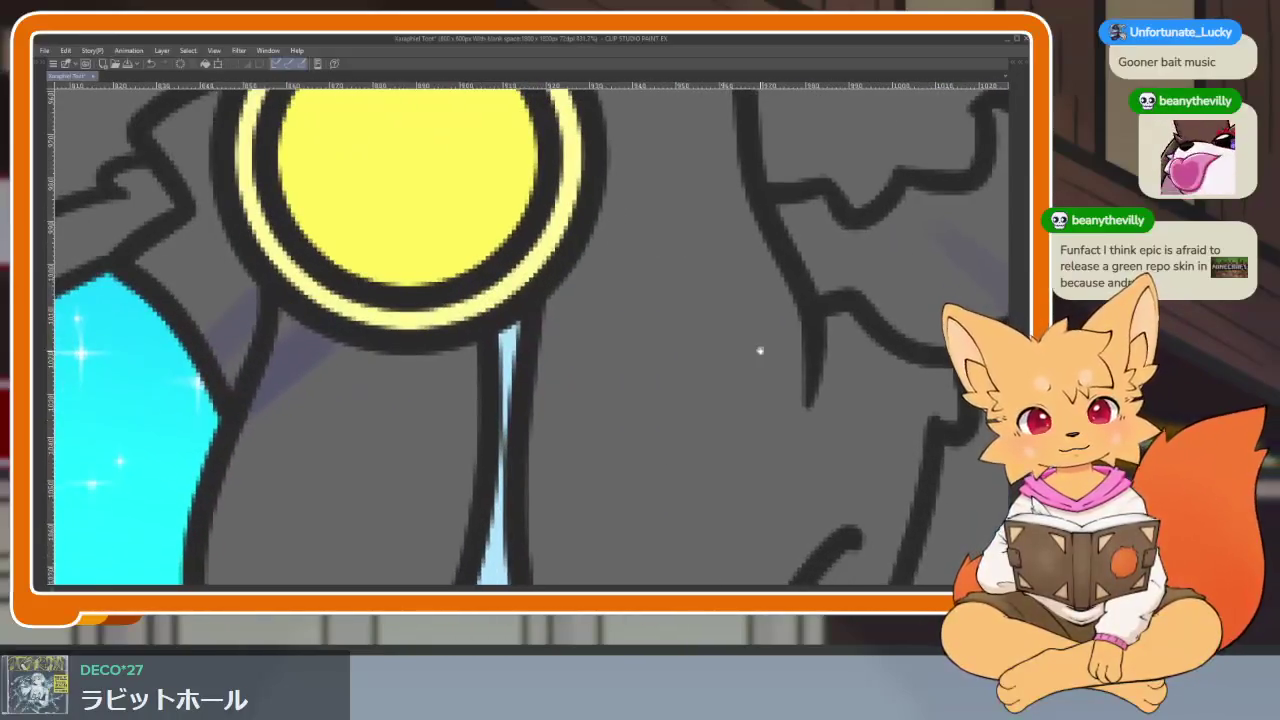
{"action": "mouse_move", "coordinate": [792, 277]}
{"action": "left_mouse_down"}
{"action": "mouse_move", "coordinate": [663, 380]}
{"action": "mouse_move", "coordinate": [530, 370]}
{"action": "left_mouse_up"}
{"action": "key", "text": "ctrl+z"}
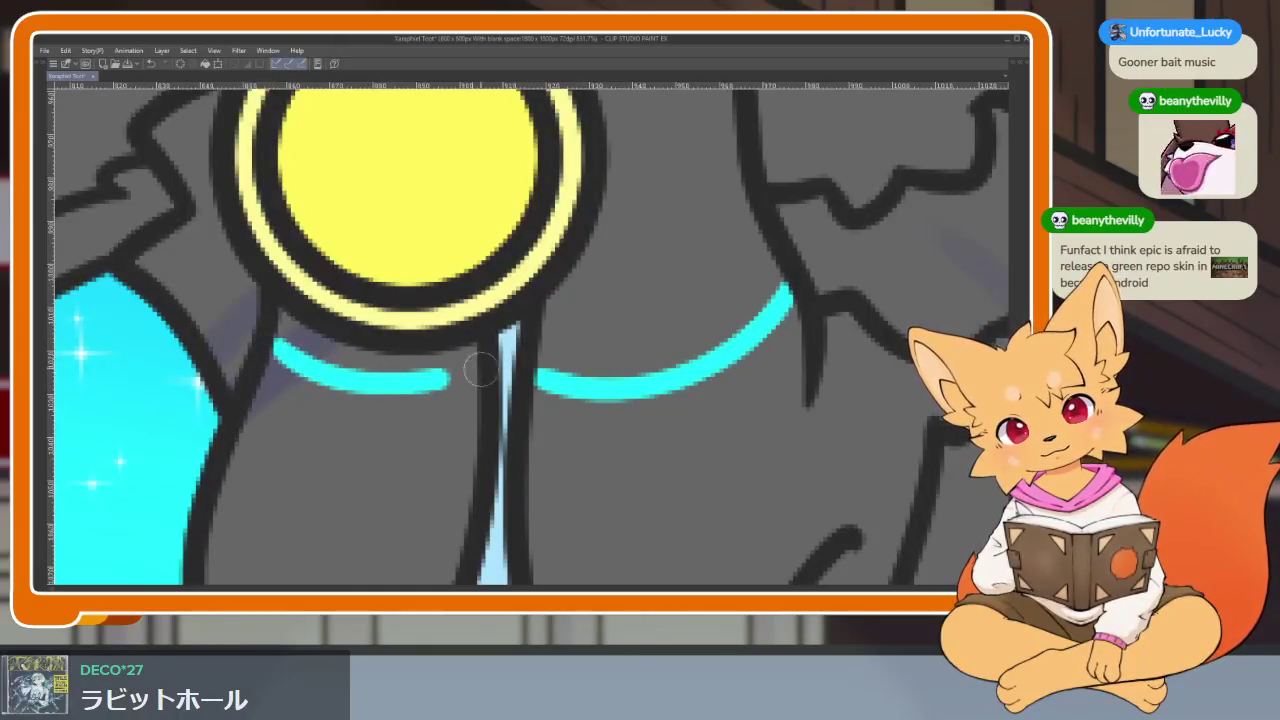
Step: Add the remaining upper and lower cyan bands across both arms
{"action": "left_click_drag", "start_coordinate": [267, 345], "coordinate": [482, 376]}
{"action": "mouse_move", "coordinate": [812, 333]}
{"action": "left_mouse_down"}
{"action": "mouse_move", "coordinate": [608, 437]}
{"action": "mouse_move", "coordinate": [540, 428]}
{"action": "left_mouse_up"}
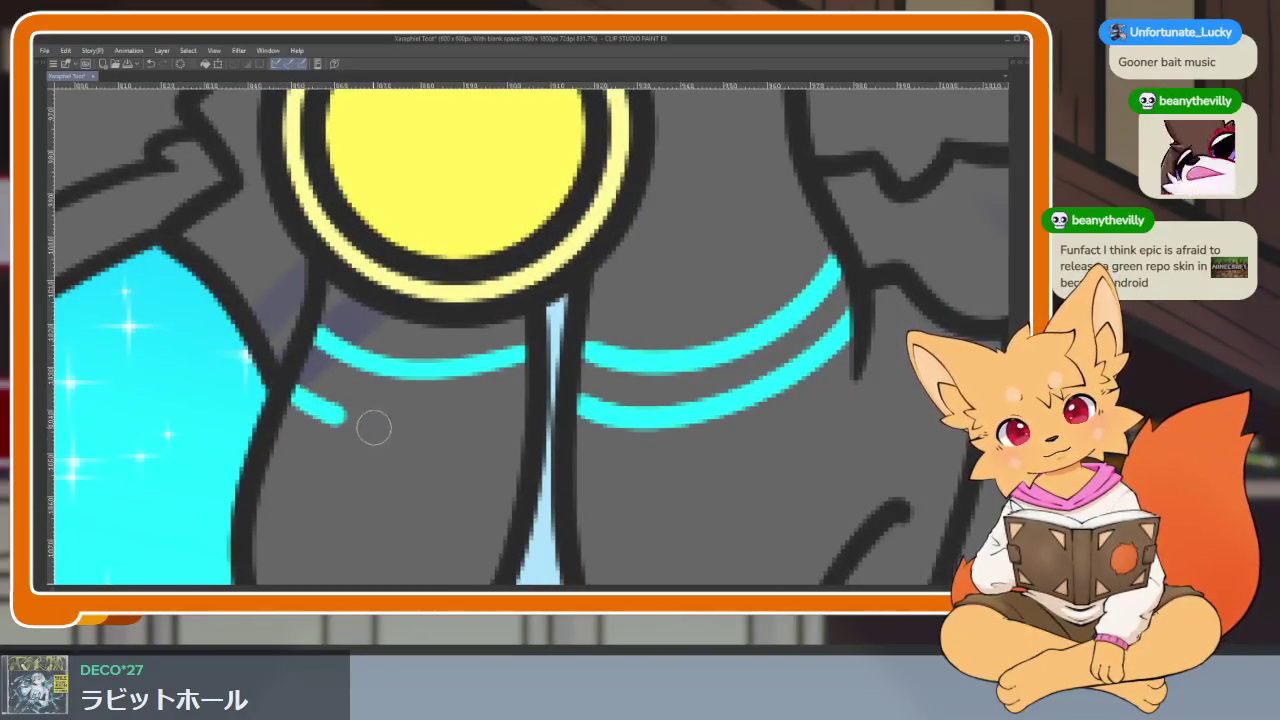
{"action": "scroll", "coordinate": [654, 397], "scroll_direction": "down", "scroll_amount": 2}
{"action": "scroll", "coordinate": [654, 397], "scroll_direction": "down", "scroll_amount": 2}
{"action": "scroll", "coordinate": [654, 397], "scroll_direction": "up", "scroll_amount": 2}
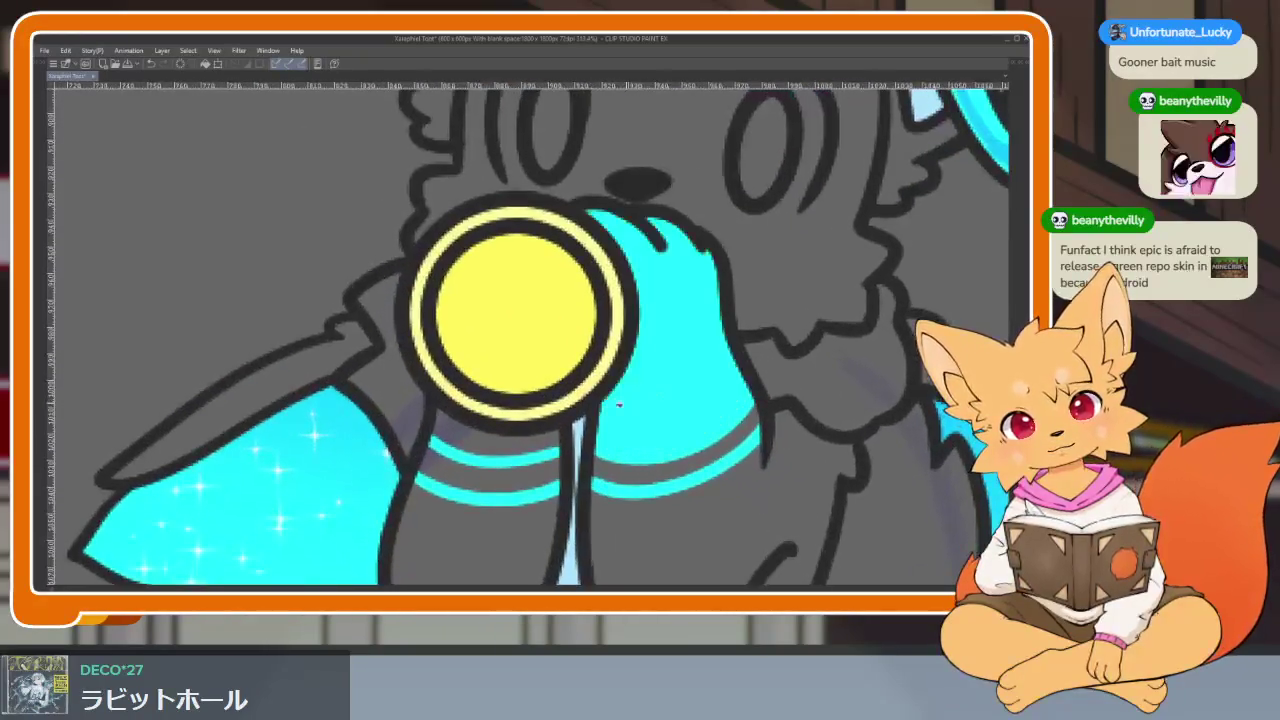
{"action": "scroll", "coordinate": [341, 440], "scroll_direction": "up", "scroll_amount": 2}
{"action": "mouse_move", "coordinate": [341, 440]}
{"action": "left_mouse_down"}
{"action": "mouse_move", "coordinate": [366, 457]}
{"action": "mouse_move", "coordinate": [528, 480]}
{"action": "mouse_move", "coordinate": [595, 465]}
{"action": "left_mouse_up"}
Step: Bucket-fill the gaps under the yellow ring with cyan
{"action": "key", "text": "g"}
{"action": "left_click", "coordinate": [720, 370]}
{"action": "left_click", "coordinate": [517, 388]}
{"action": "scroll", "coordinate": [517, 388], "scroll_direction": "down", "scroll_amount": 1}
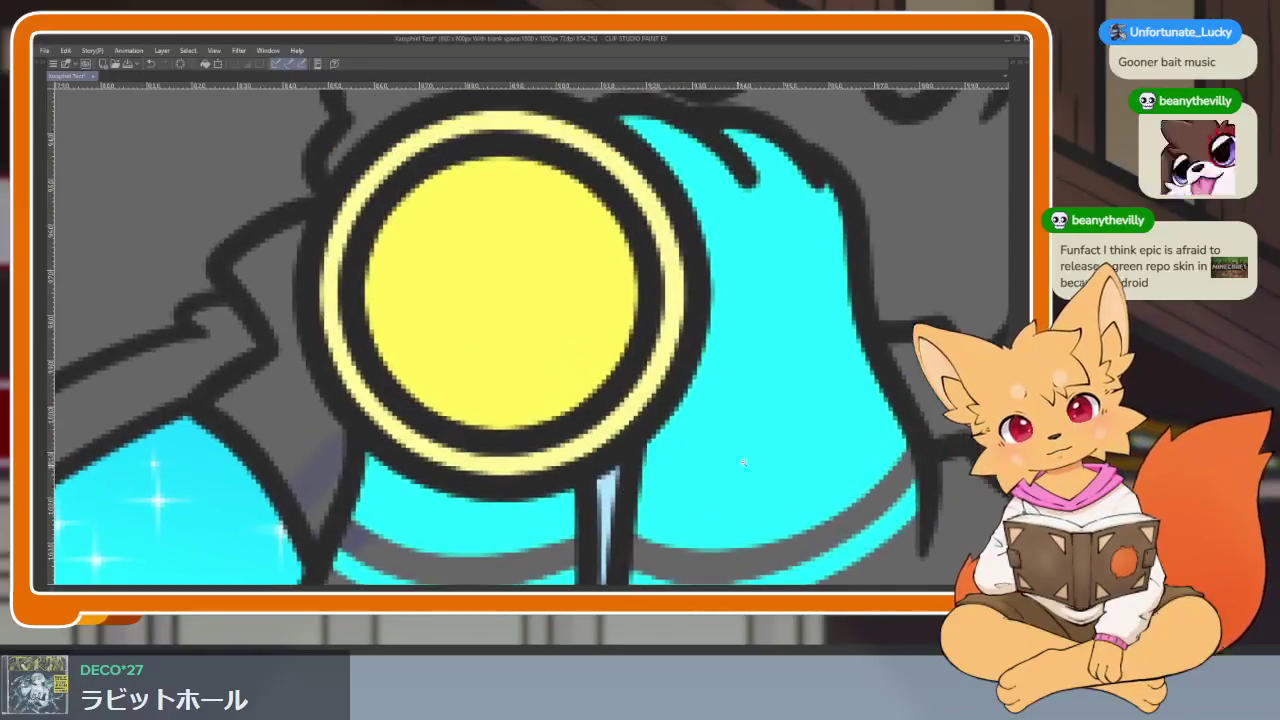
{"action": "scroll", "coordinate": [517, 388], "scroll_direction": "down", "scroll_amount": 2}
{"action": "scroll", "coordinate": [851, 400], "scroll_direction": "down", "scroll_amount": 1}
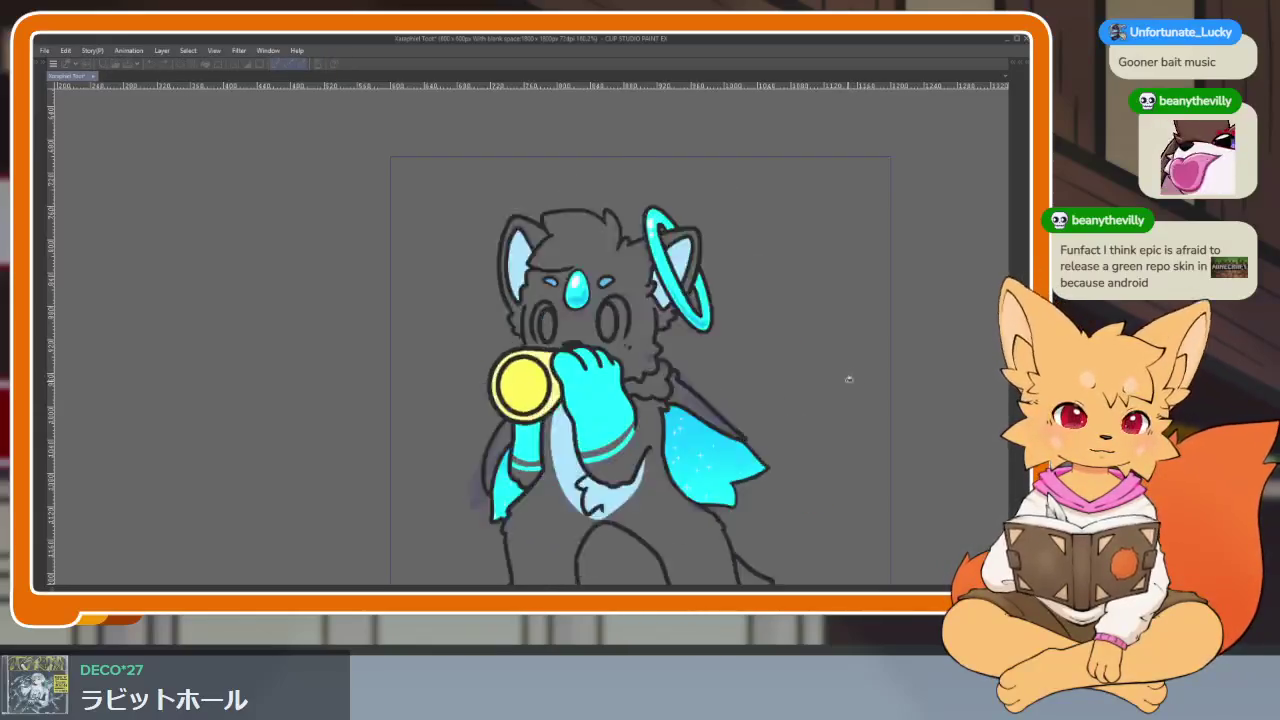
{"action": "scroll", "coordinate": [852, 374], "scroll_direction": "down", "scroll_amount": 1}
Step: Show the palettes and add a new blank layer above Layer 4
{"action": "key", "text": "Tab"}
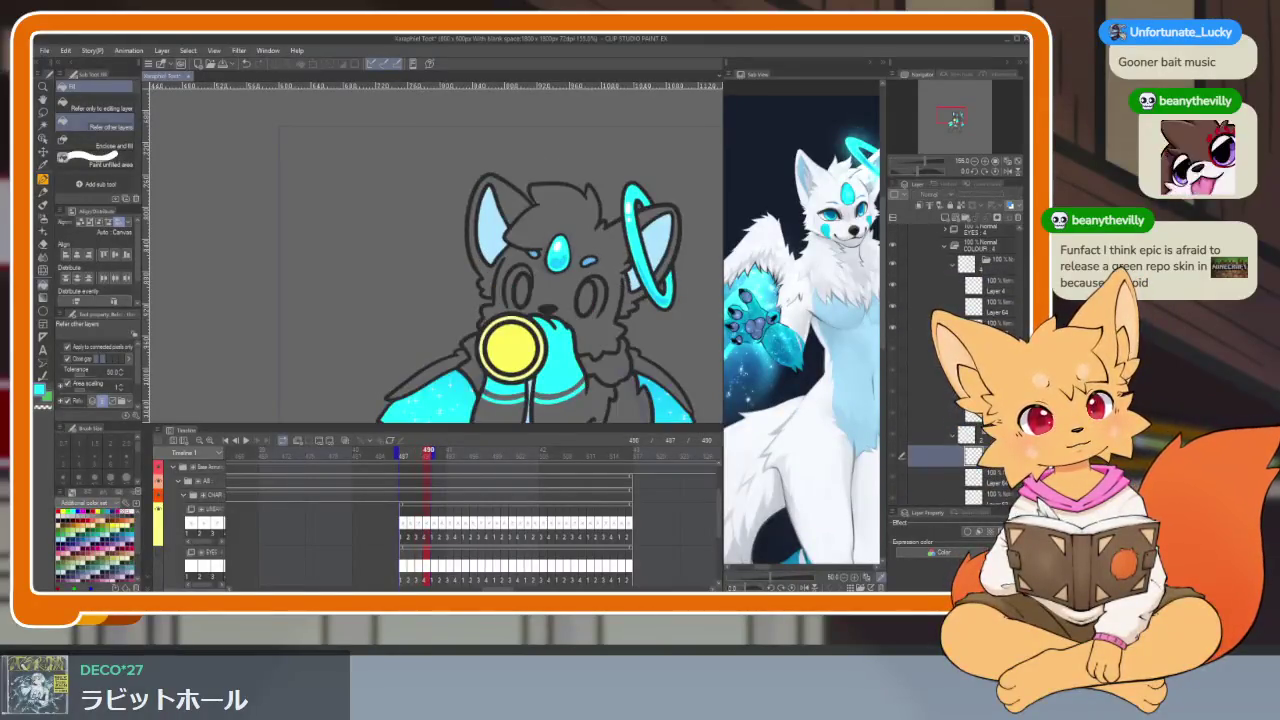
{"action": "scroll", "coordinate": [945, 224], "scroll_direction": "up", "scroll_amount": 3}
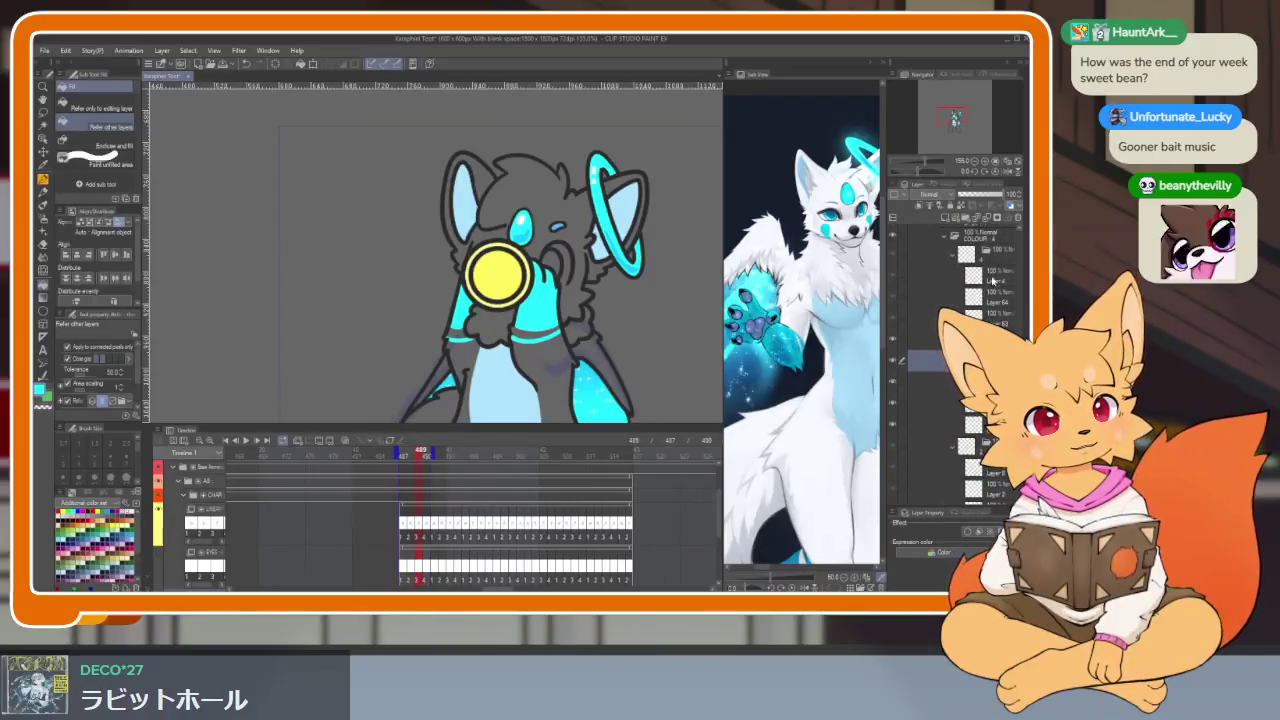
{"action": "left_click", "coordinate": [945, 220]}
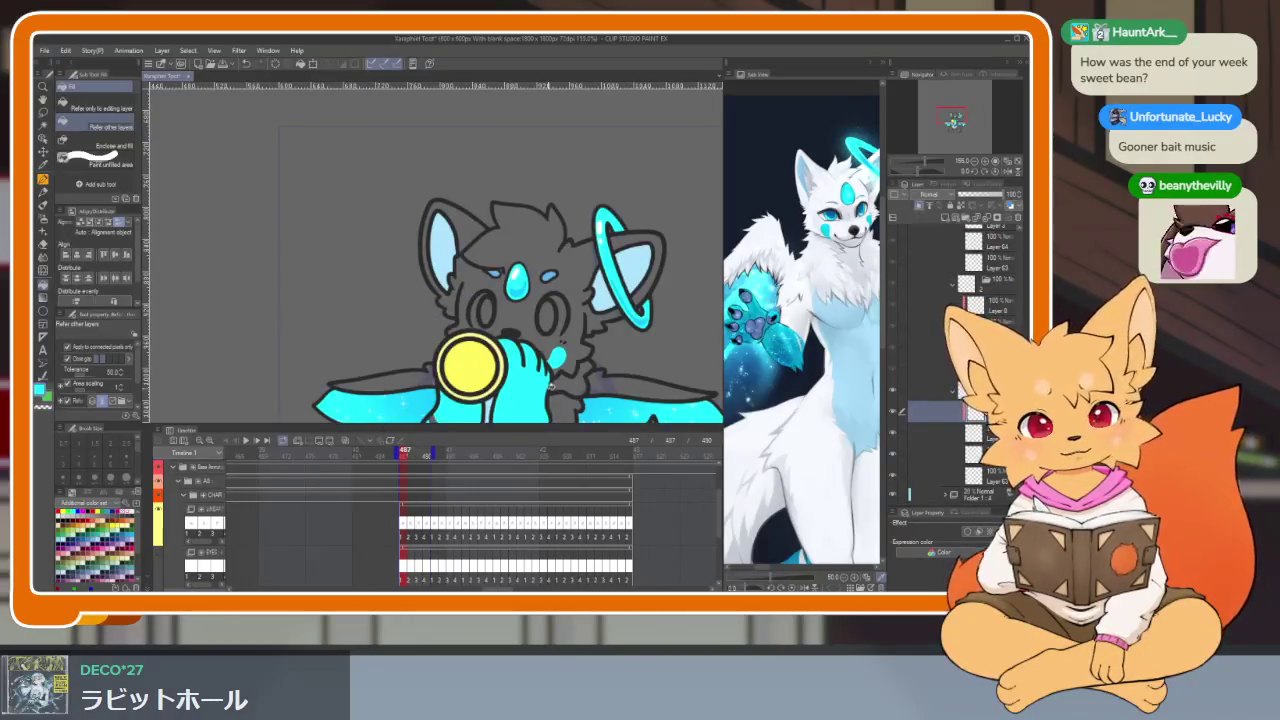
{"action": "scroll", "coordinate": [830, 315], "scroll_direction": "up", "scroll_amount": 3}
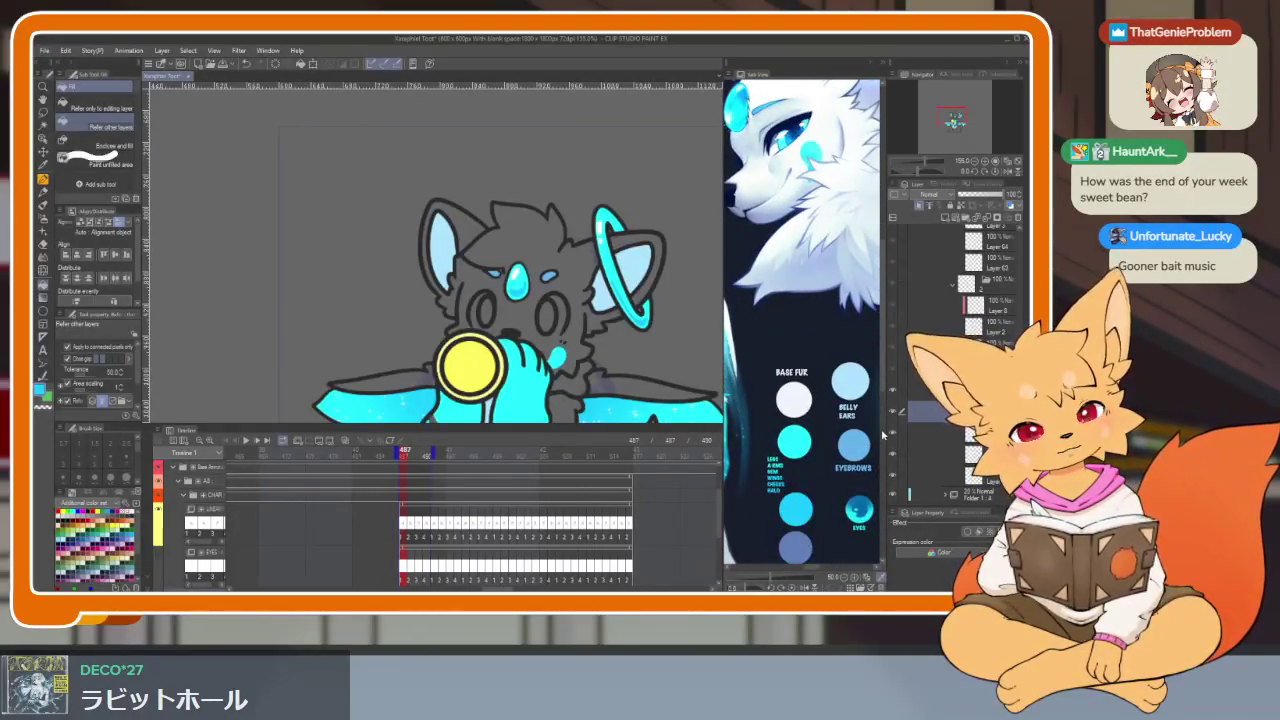
Step: Toggle the palettes to preview the canvas and switch to the gradient tool
{"action": "key", "text": "Tab"}
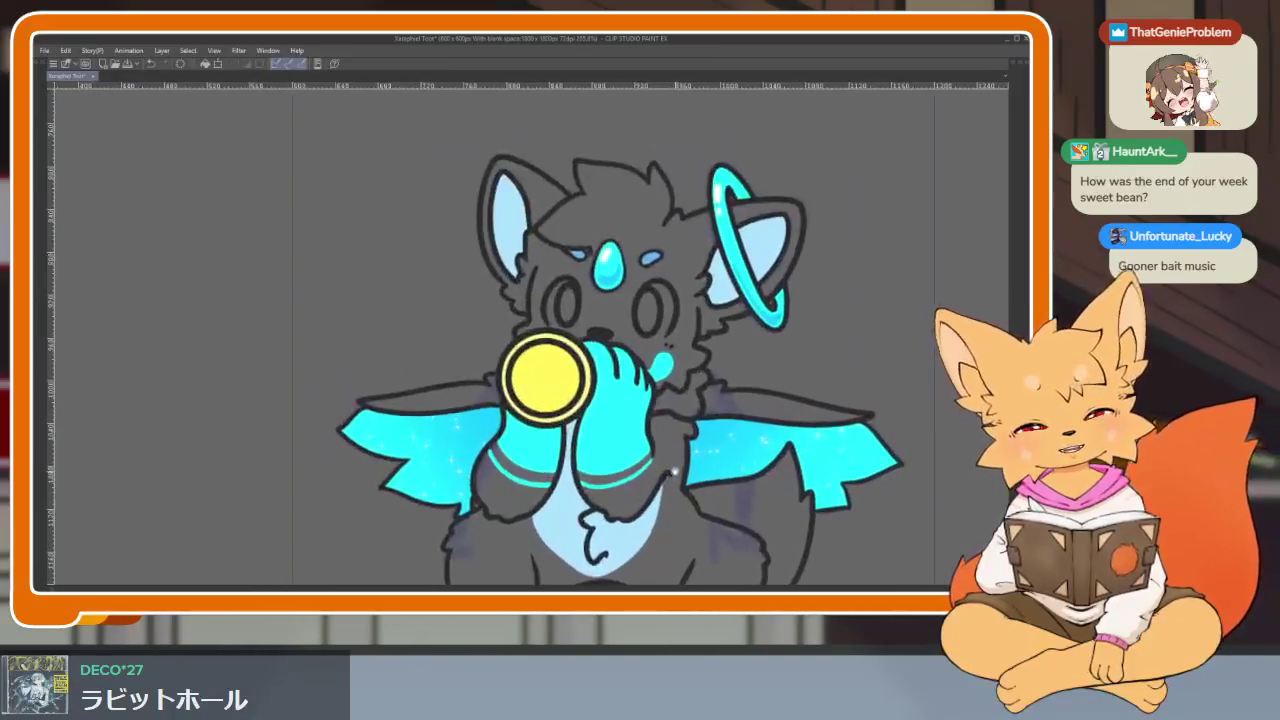
{"action": "key", "text": "Tab"}
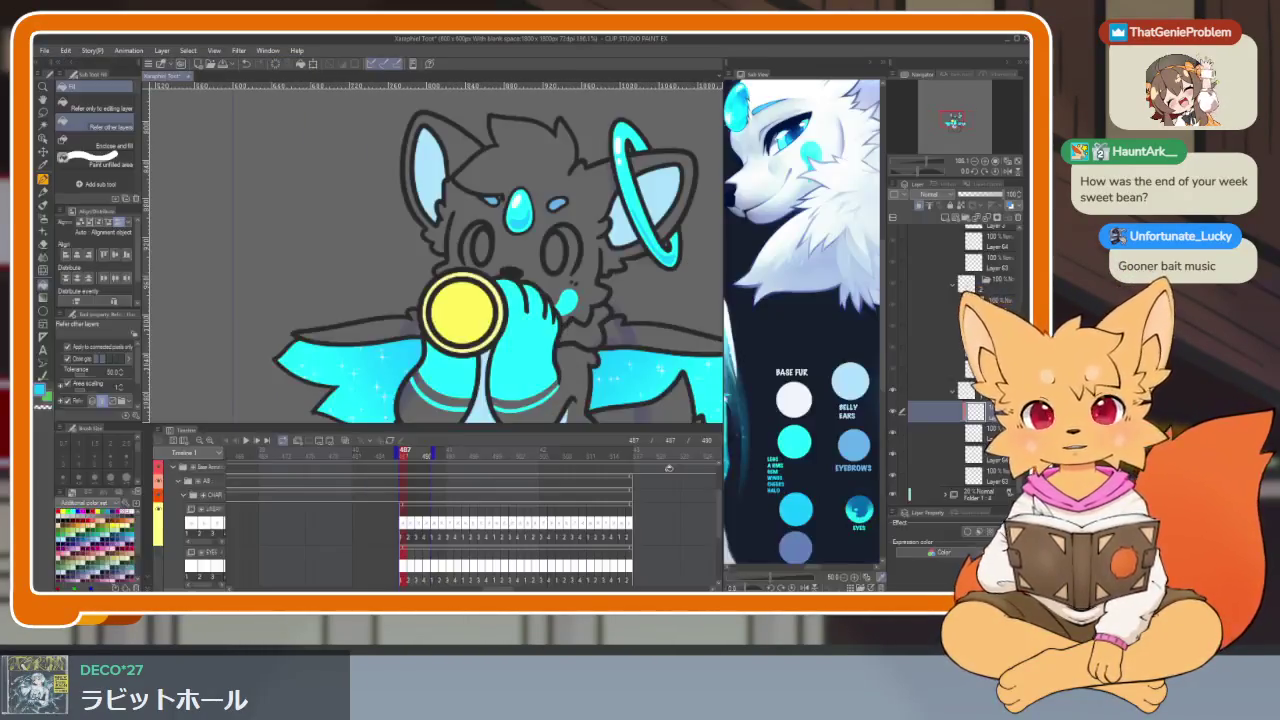
{"action": "key", "text": "Tab"}
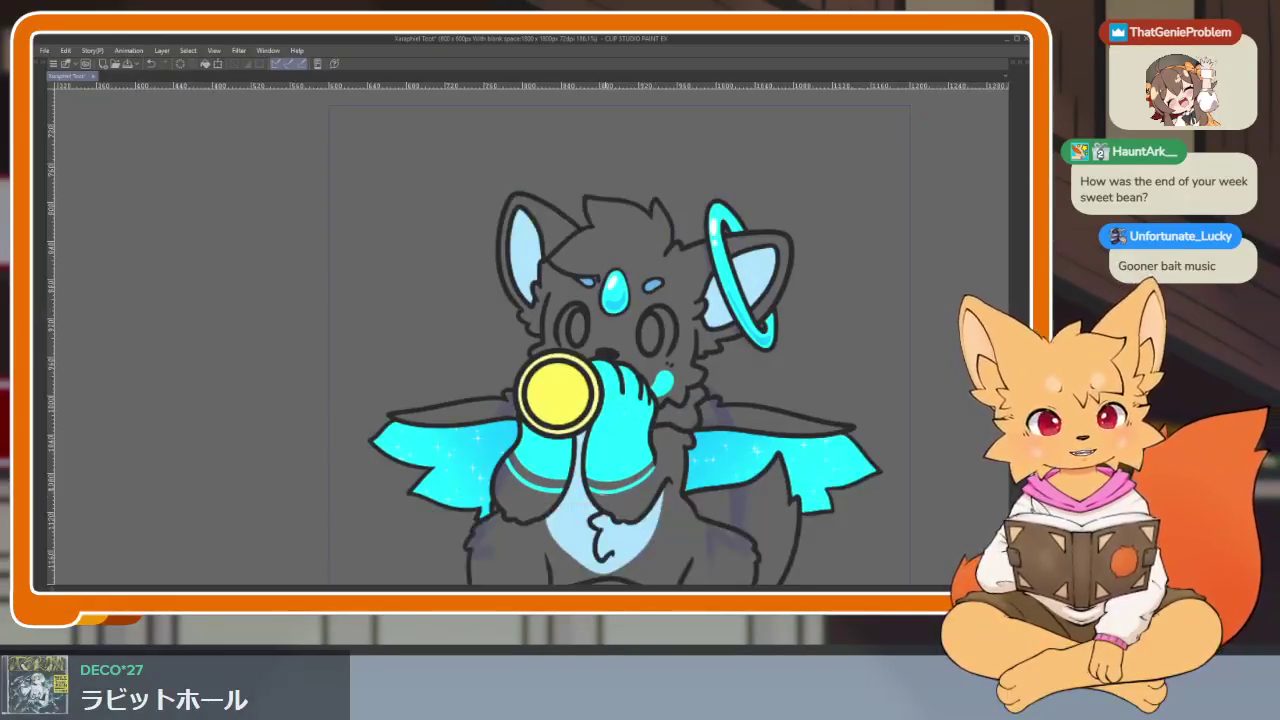
{"action": "key", "text": "Tab"}
{"action": "left_click", "coordinate": [43, 303]}
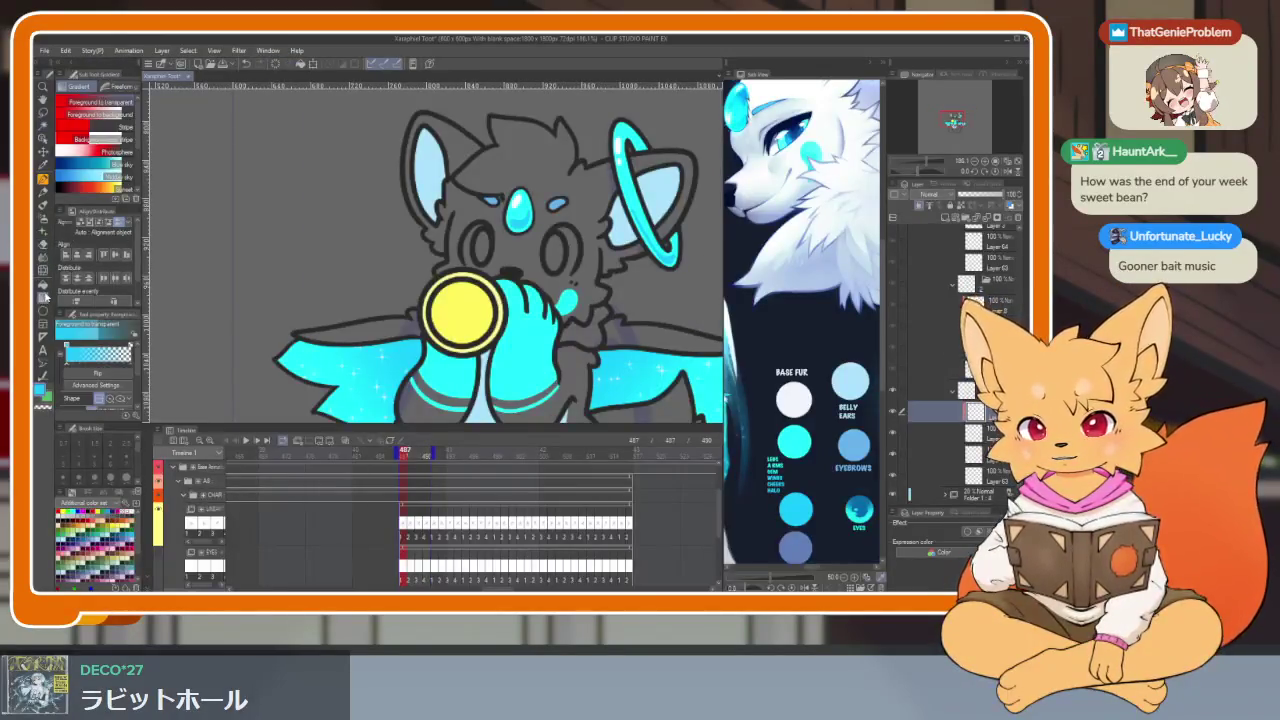
{"action": "key", "text": "Tab"}
{"action": "key", "text": "Tab"}
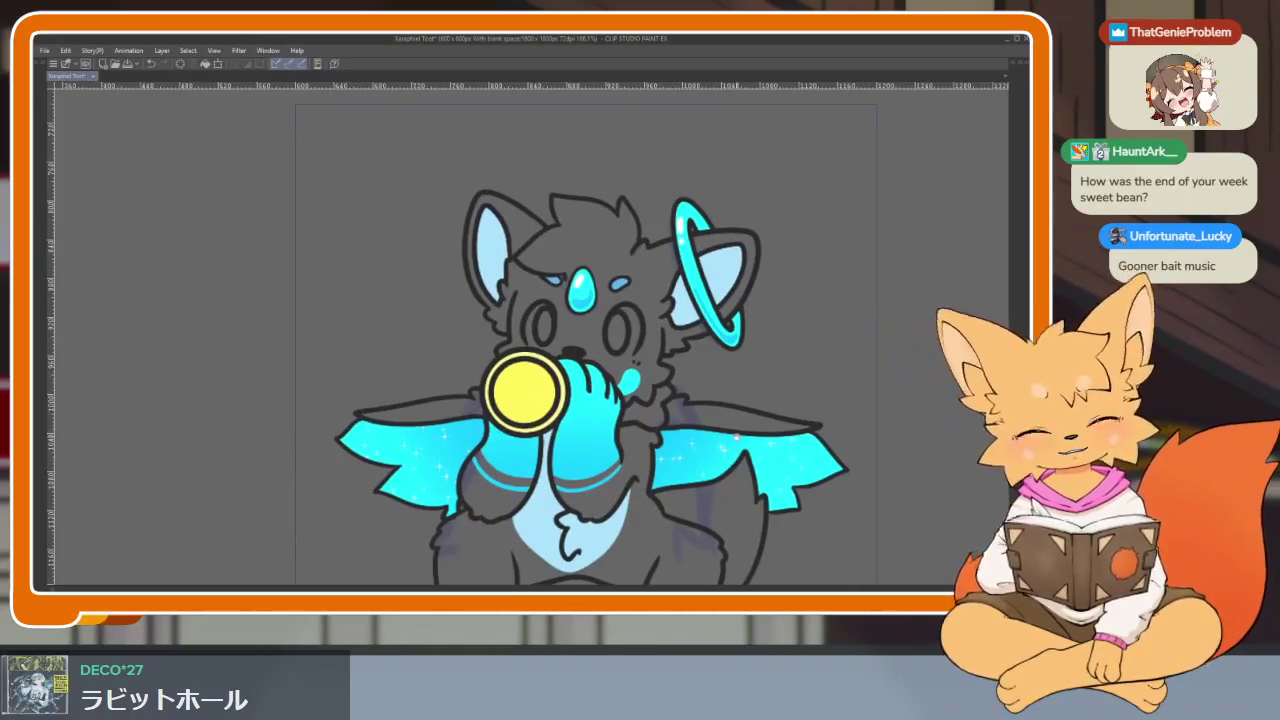
{"action": "key", "text": "Tab"}
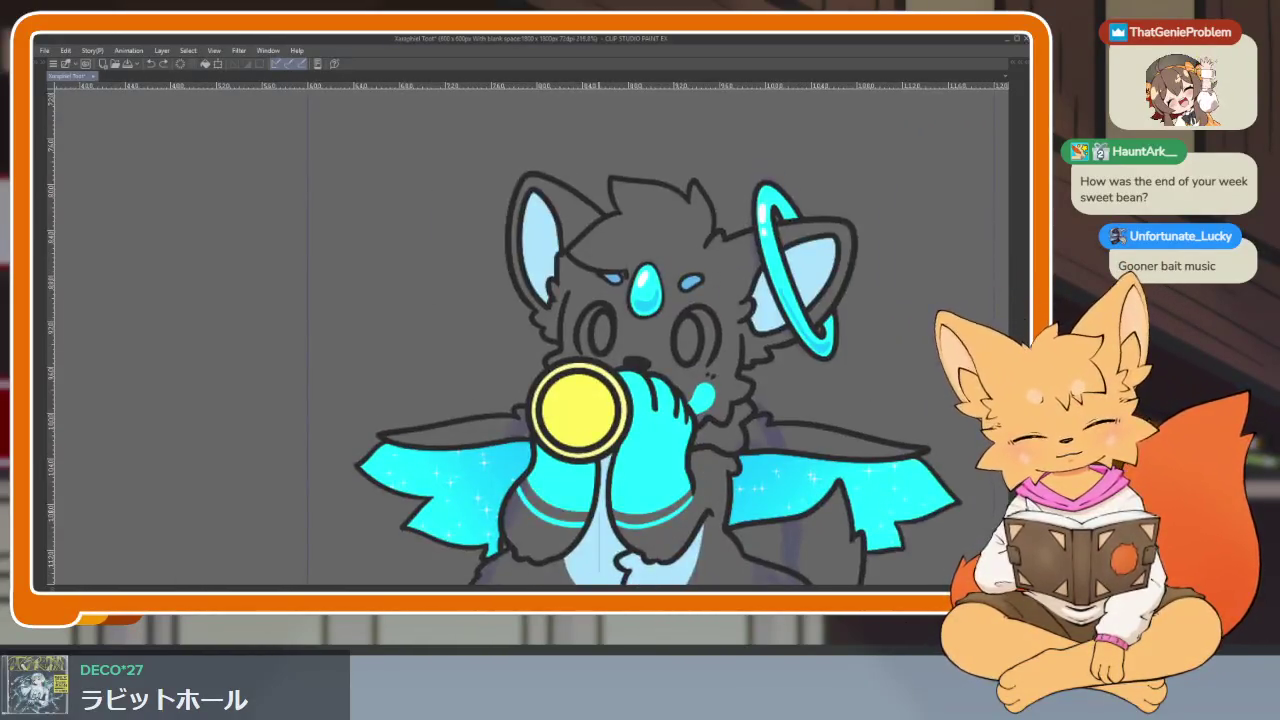
{"action": "scroll", "coordinate": [650, 400], "scroll_direction": "down", "scroll_amount": 4}
{"action": "scroll", "coordinate": [650, 400], "scroll_direction": "up", "scroll_amount": 3}
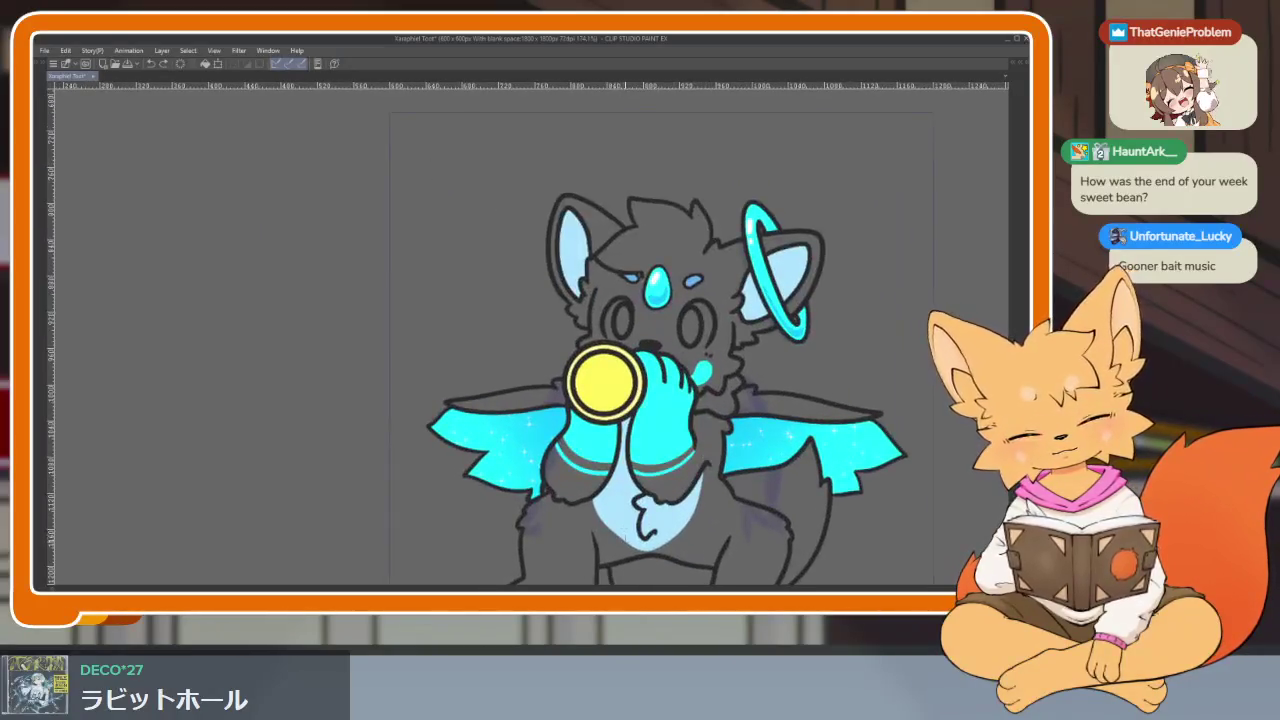
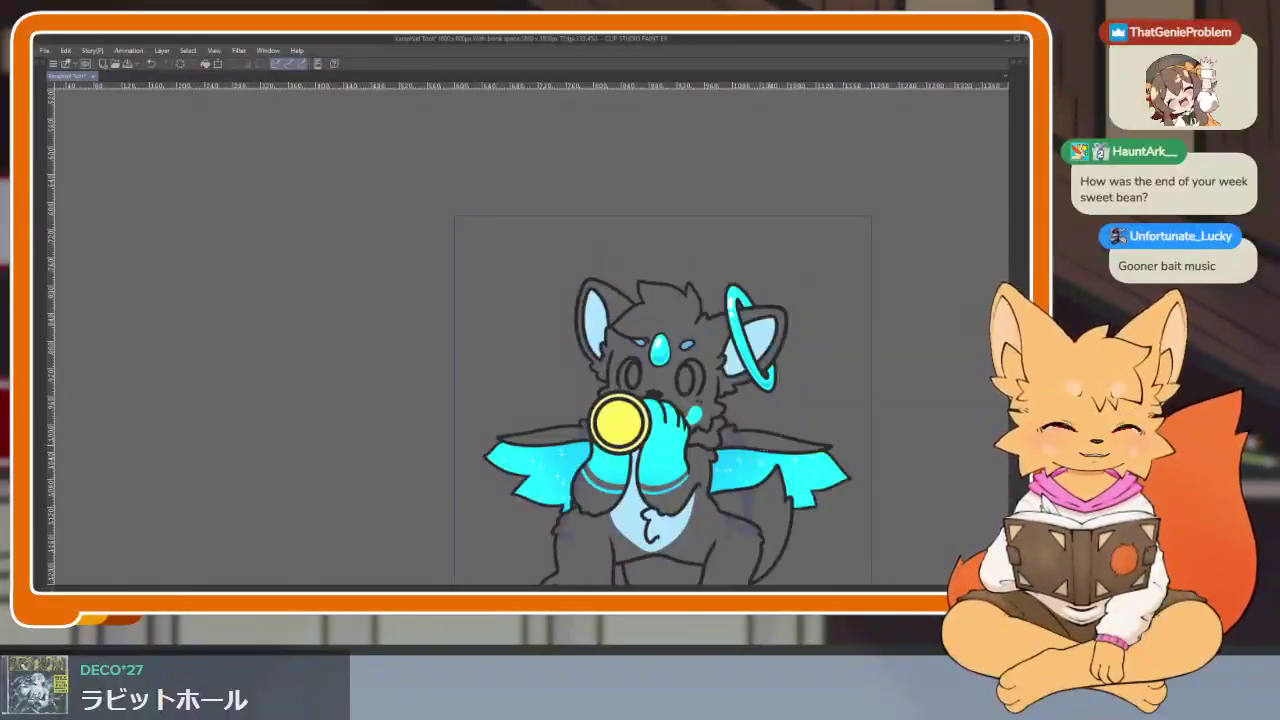
Step: Step forward through the character's frames to frame 489 and zoom in on its face with the panels hidden
{"action": "key", "text": "Tab"}
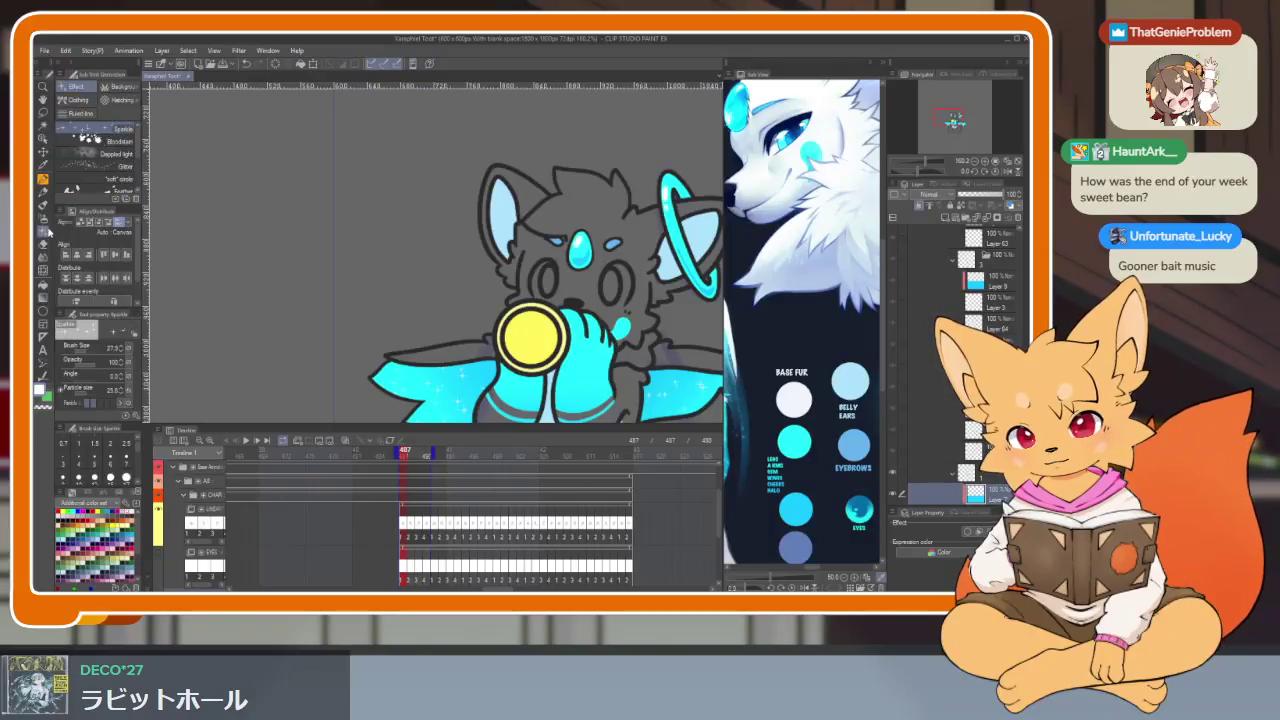
{"action": "key", "text": "Tab"}
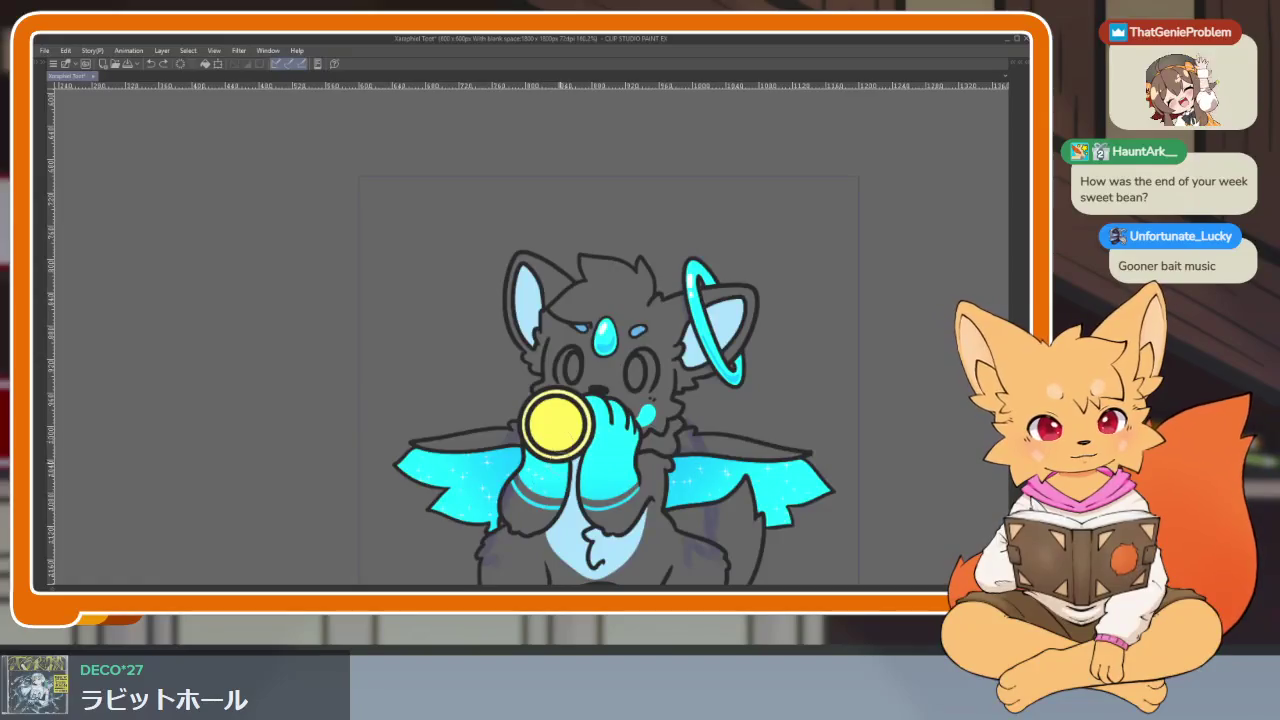
{"action": "key", "text": "Right"}
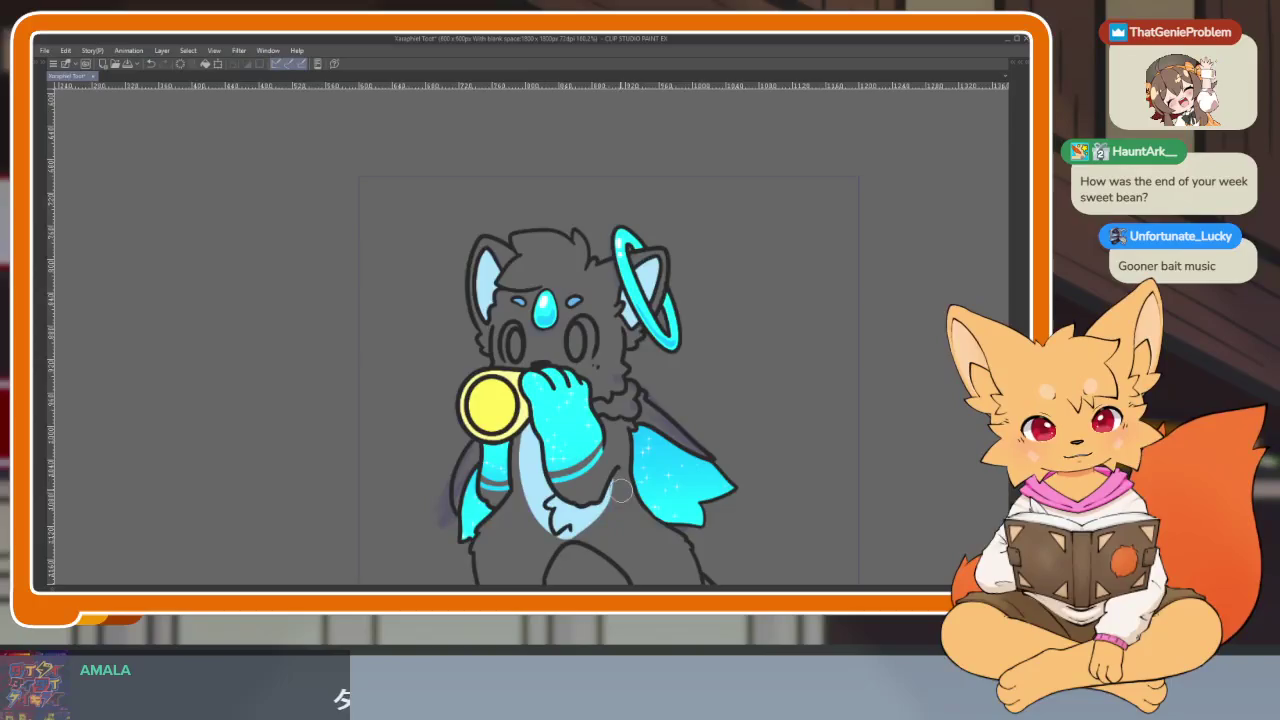
{"action": "key", "text": "Right"}
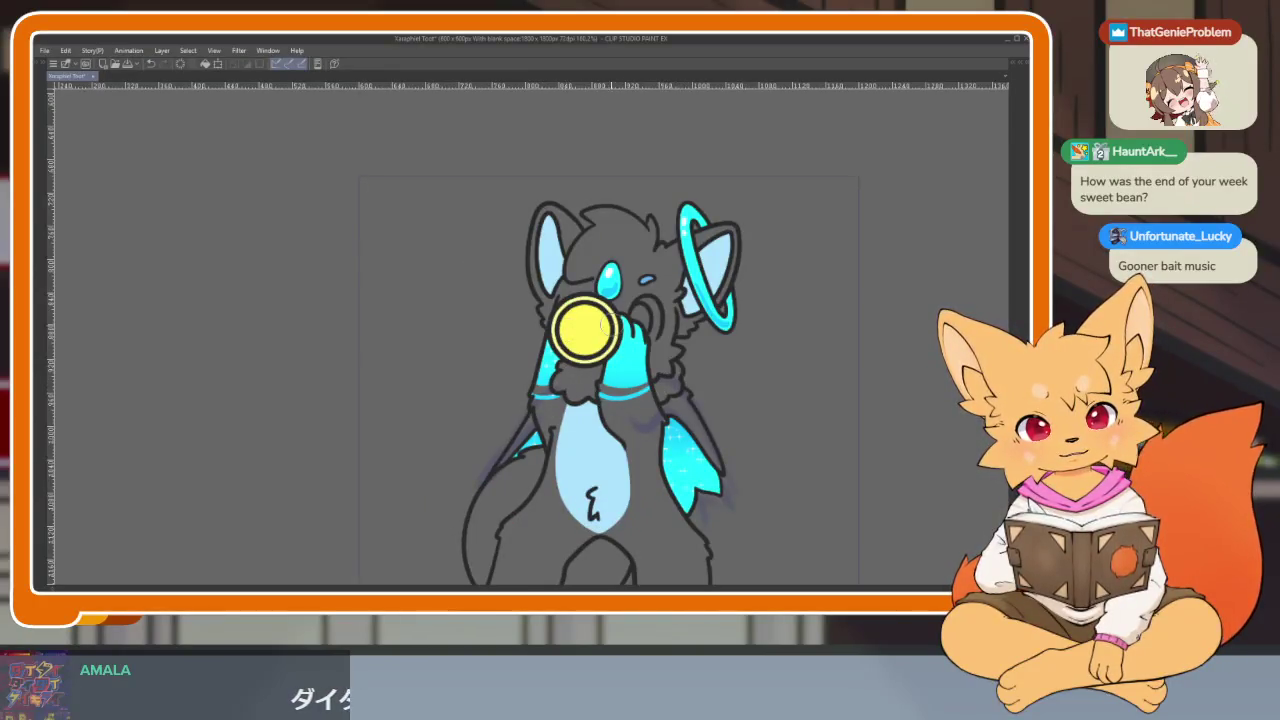
{"action": "key", "text": "Right"}
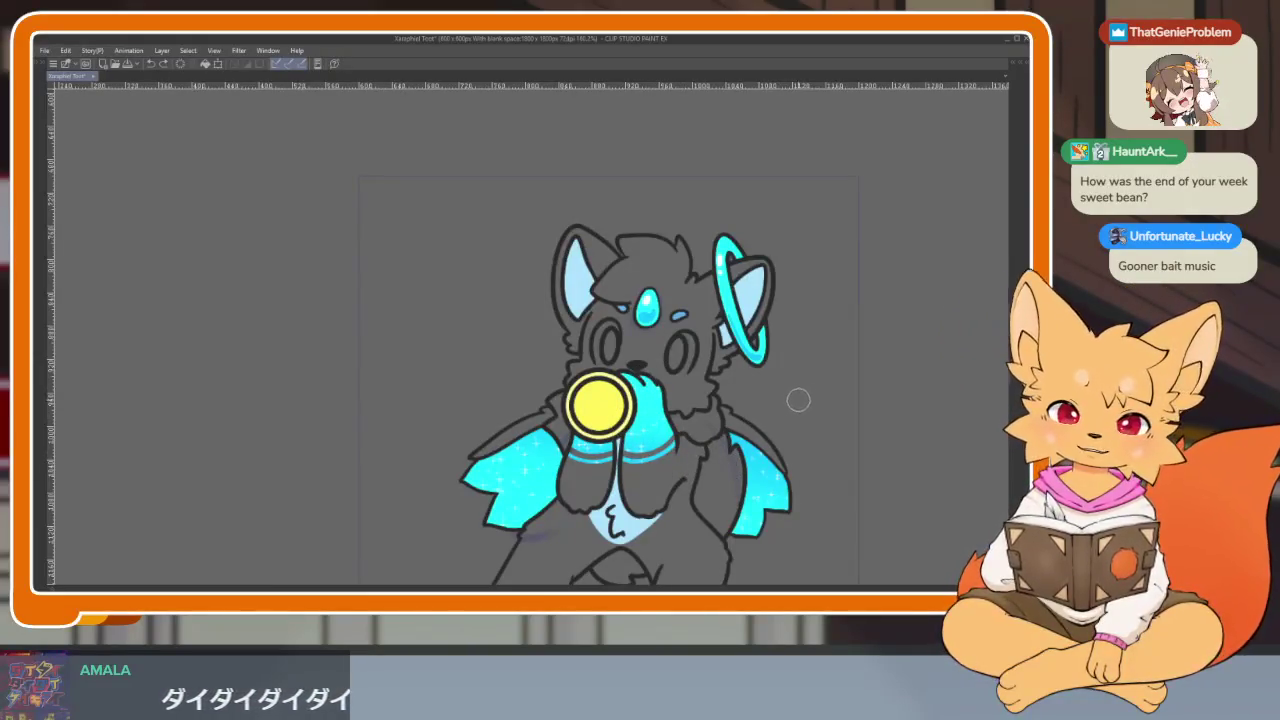
{"action": "key", "text": "Right"}
{"action": "key", "text": "Right"}
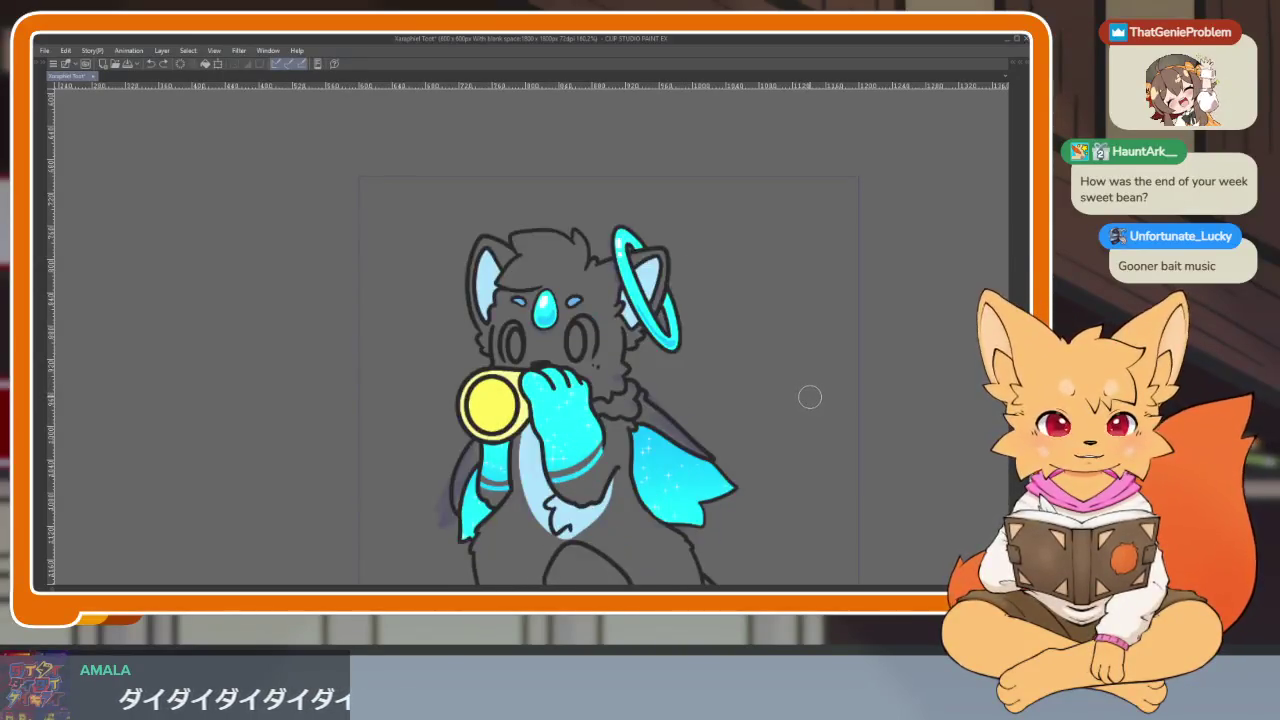
{"action": "scroll", "coordinate": [682, 404], "scroll_direction": "up", "scroll_amount": 5}
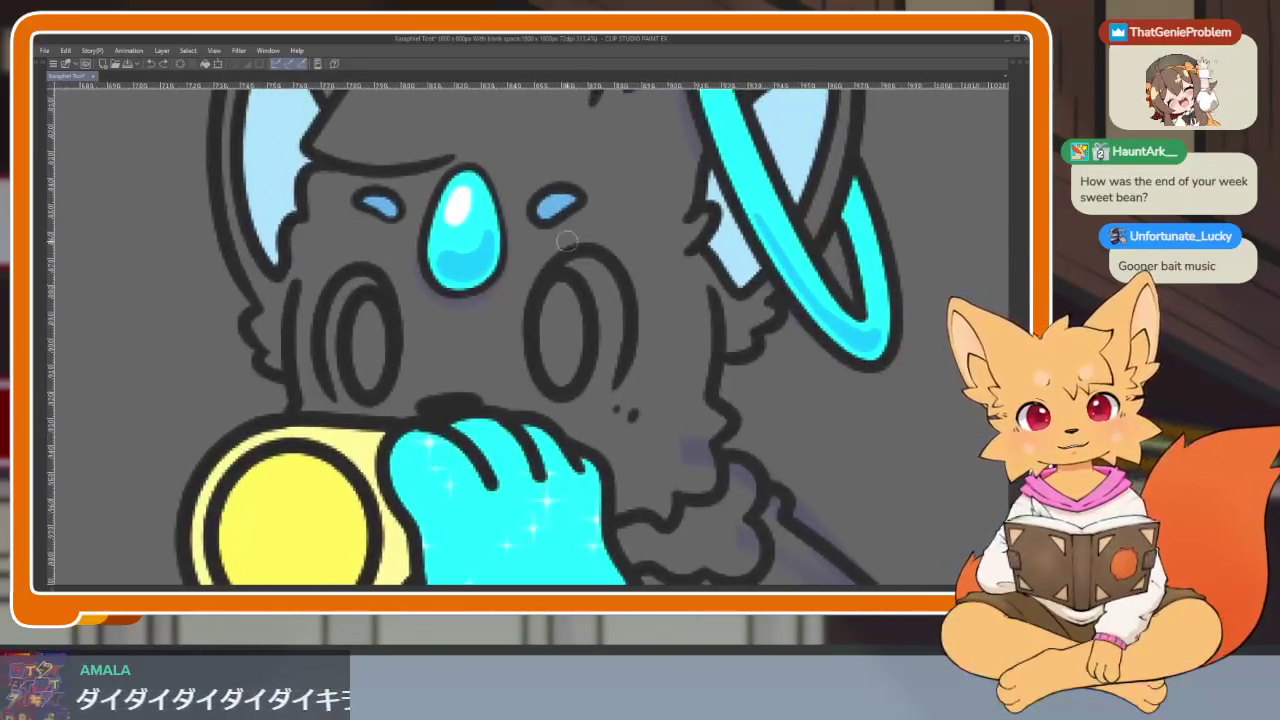
{"action": "key", "text": "Tab"}
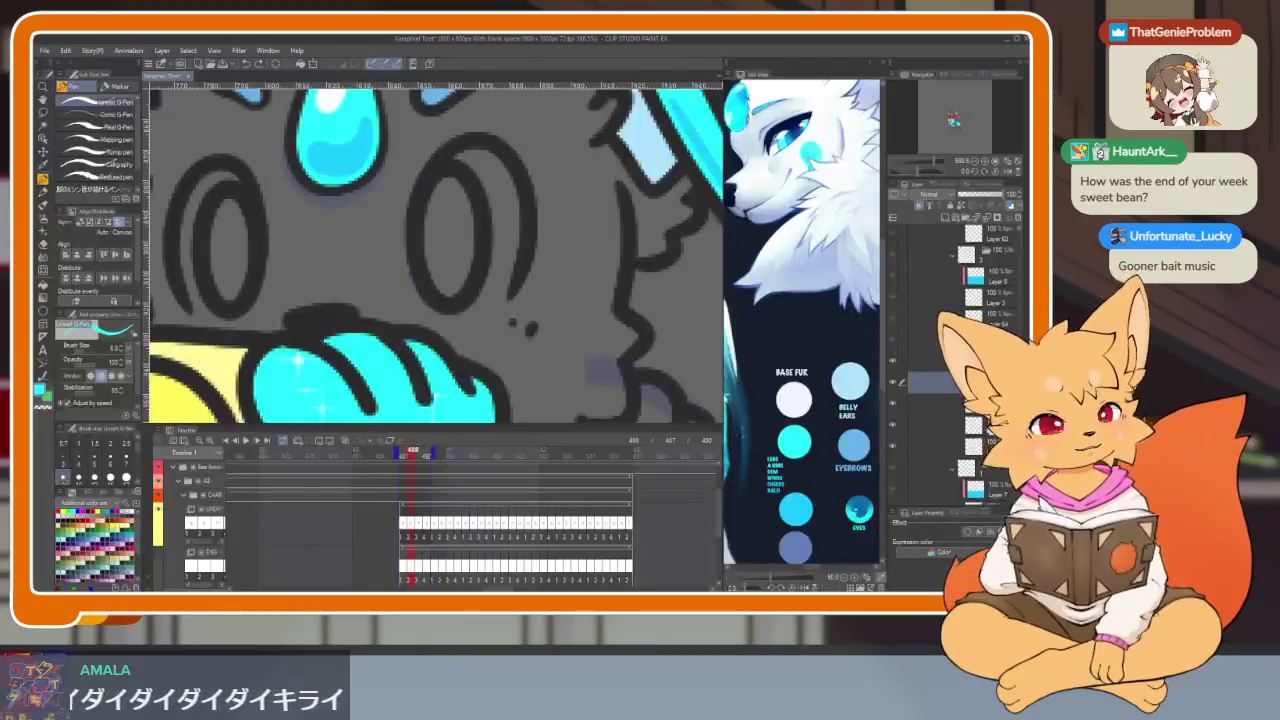
{"action": "key", "text": "Right"}
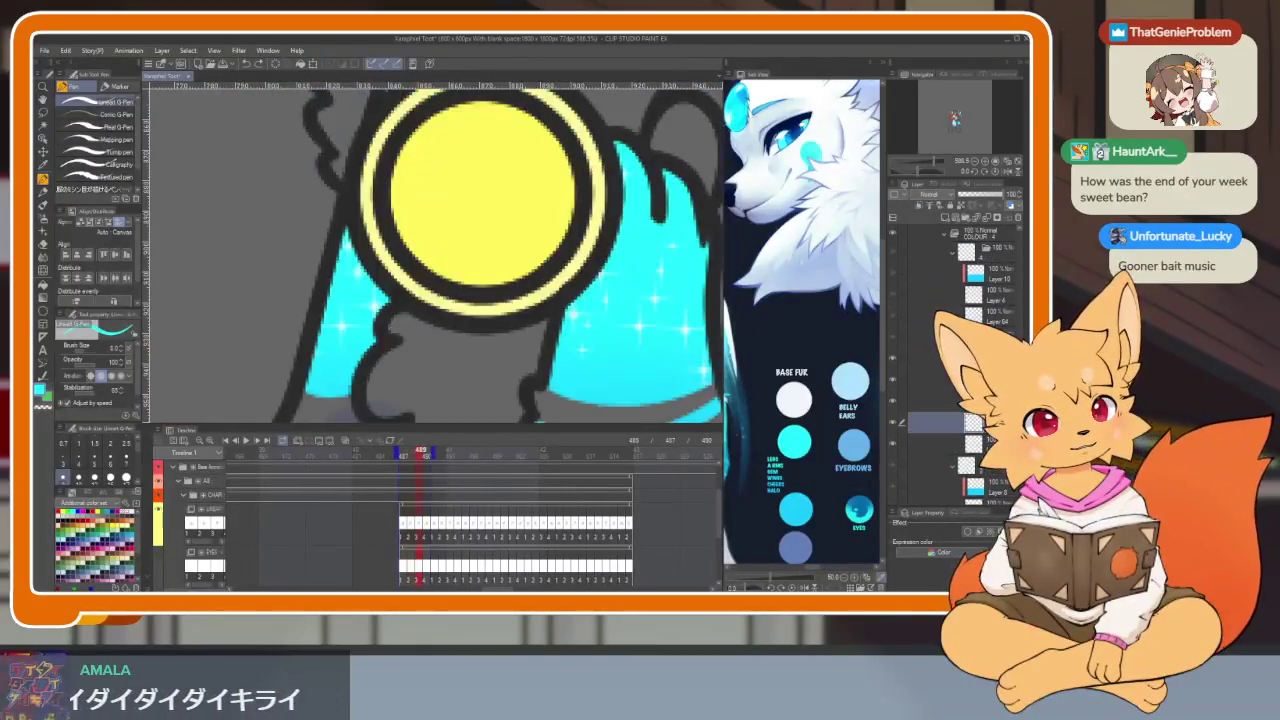
{"action": "key", "text": "Tab"}
Step: Paint a short cyan teardrop stroke on the creature's cheek beside its raised paw
{"action": "mouse_move", "coordinate": [903, 408]}
{"action": "left_mouse_down"}
{"action": "mouse_move", "coordinate": [706, 385]}
{"action": "mouse_move", "coordinate": [855, 481]}
{"action": "left_mouse_up"}
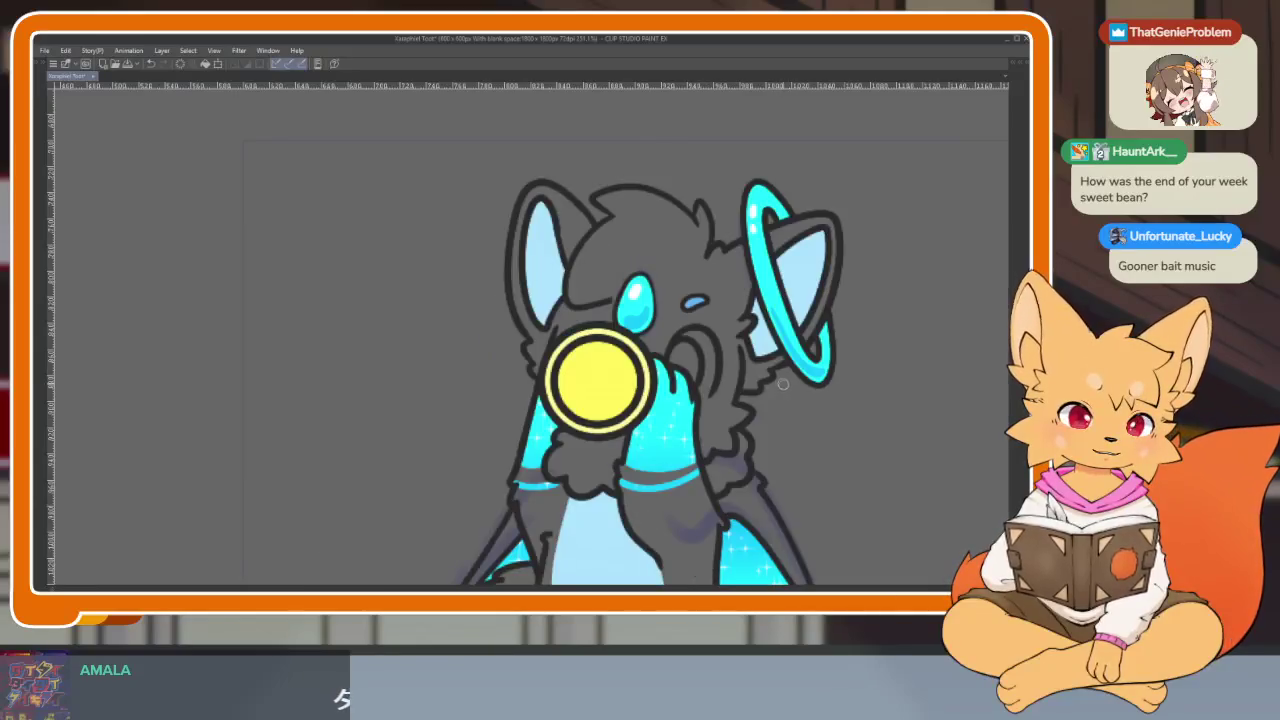
{"action": "scroll", "coordinate": [662, 420], "scroll_direction": "up", "scroll_amount": 3}
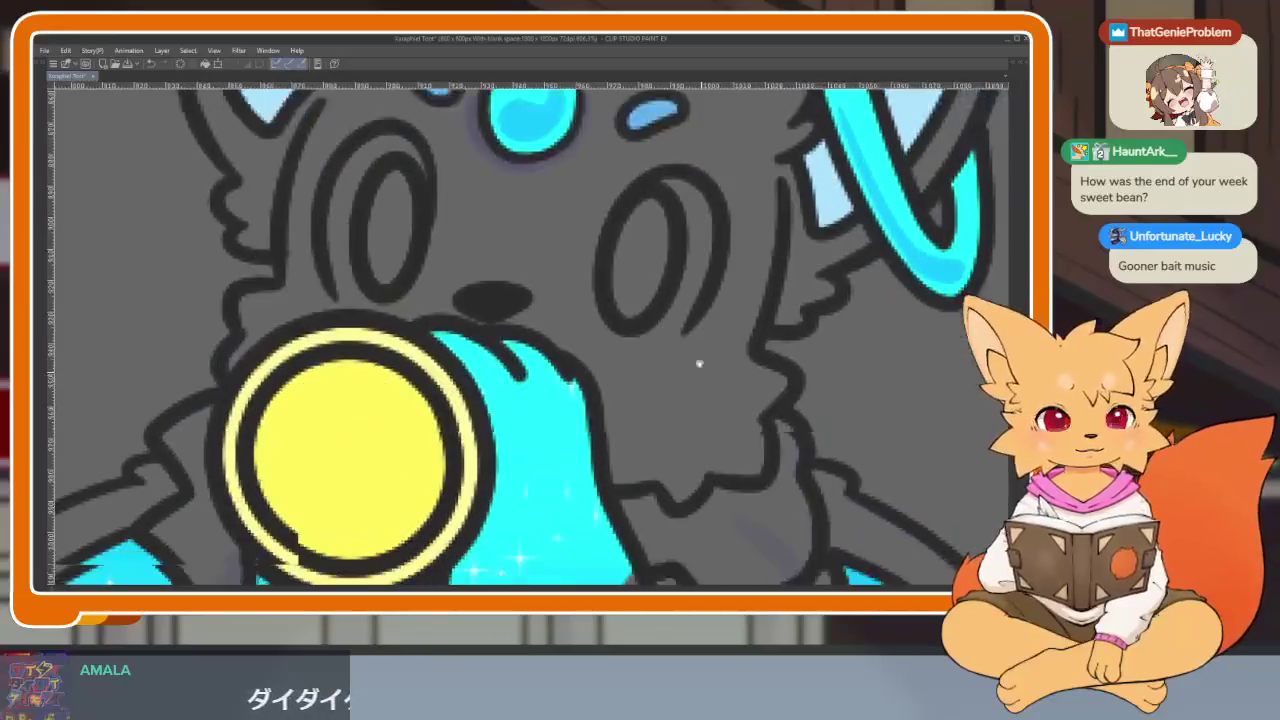
{"action": "left_click_drag", "start_coordinate": [609, 404], "coordinate": [661, 353]}
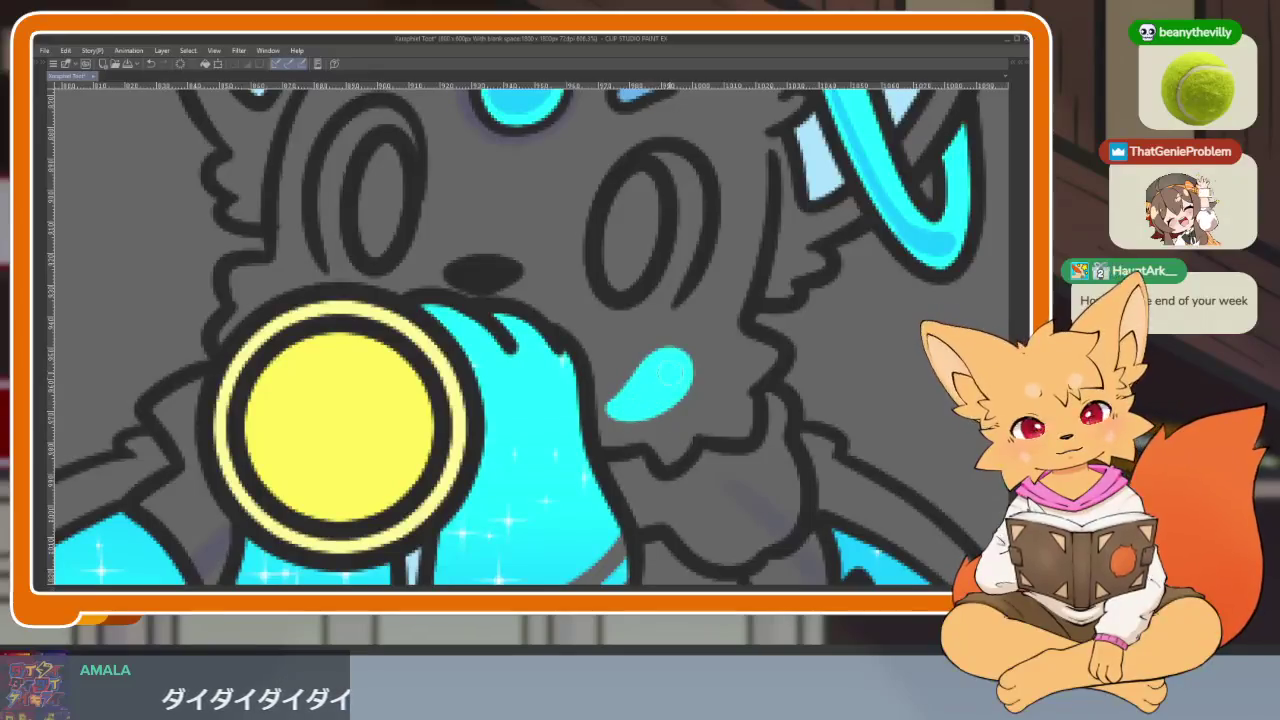
{"action": "scroll", "coordinate": [670, 374], "scroll_direction": "down", "scroll_amount": 5}
{"action": "scroll", "coordinate": [670, 374], "scroll_direction": "up", "scroll_amount": 2}
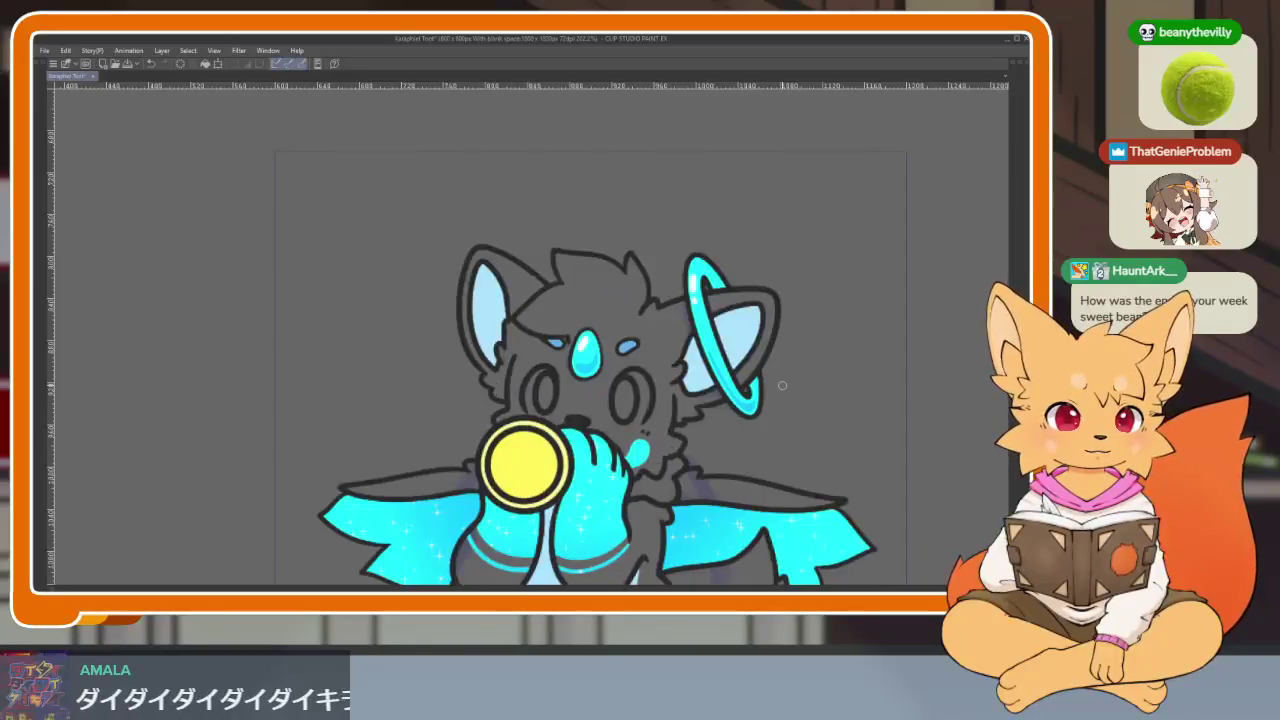
{"action": "scroll", "coordinate": [688, 373], "scroll_direction": "down", "scroll_amount": 3}
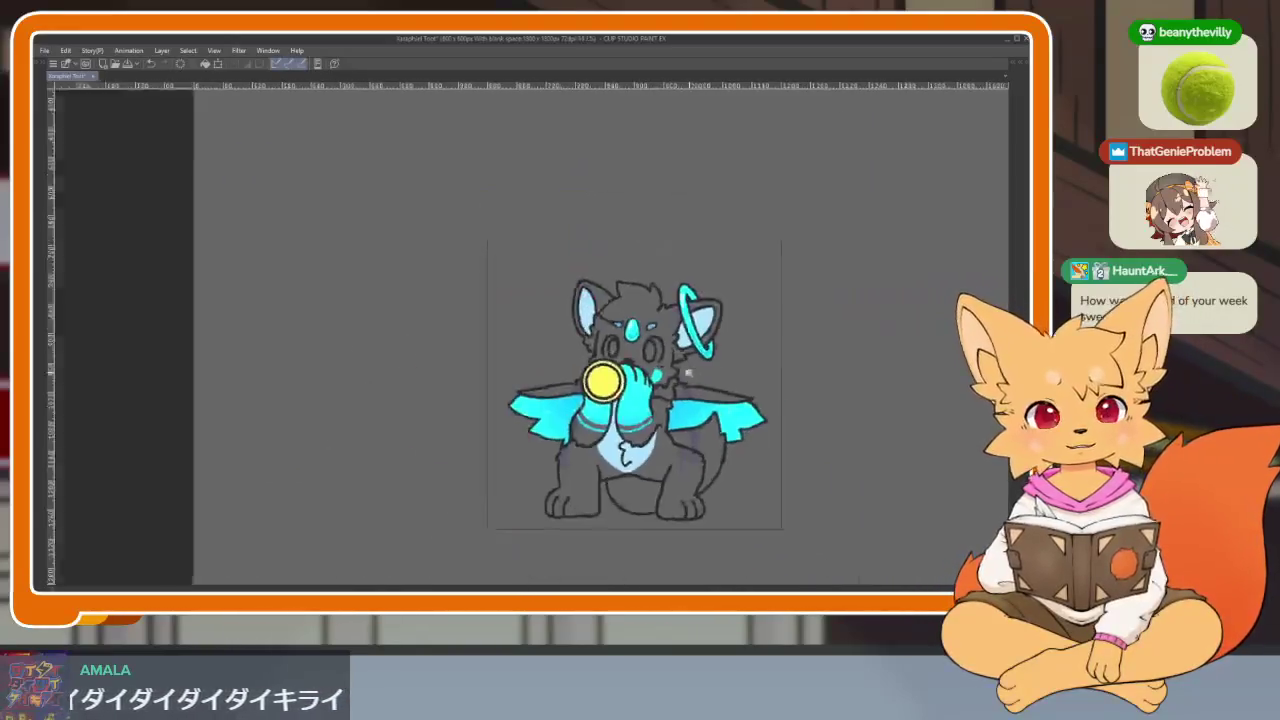
{"action": "scroll", "coordinate": [688, 373], "scroll_direction": "up", "scroll_amount": 2}
{"action": "scroll", "coordinate": [650, 390], "scroll_direction": "up", "scroll_amount": 2}
{"action": "scroll", "coordinate": [621, 407], "scroll_direction": "up", "scroll_amount": 1}
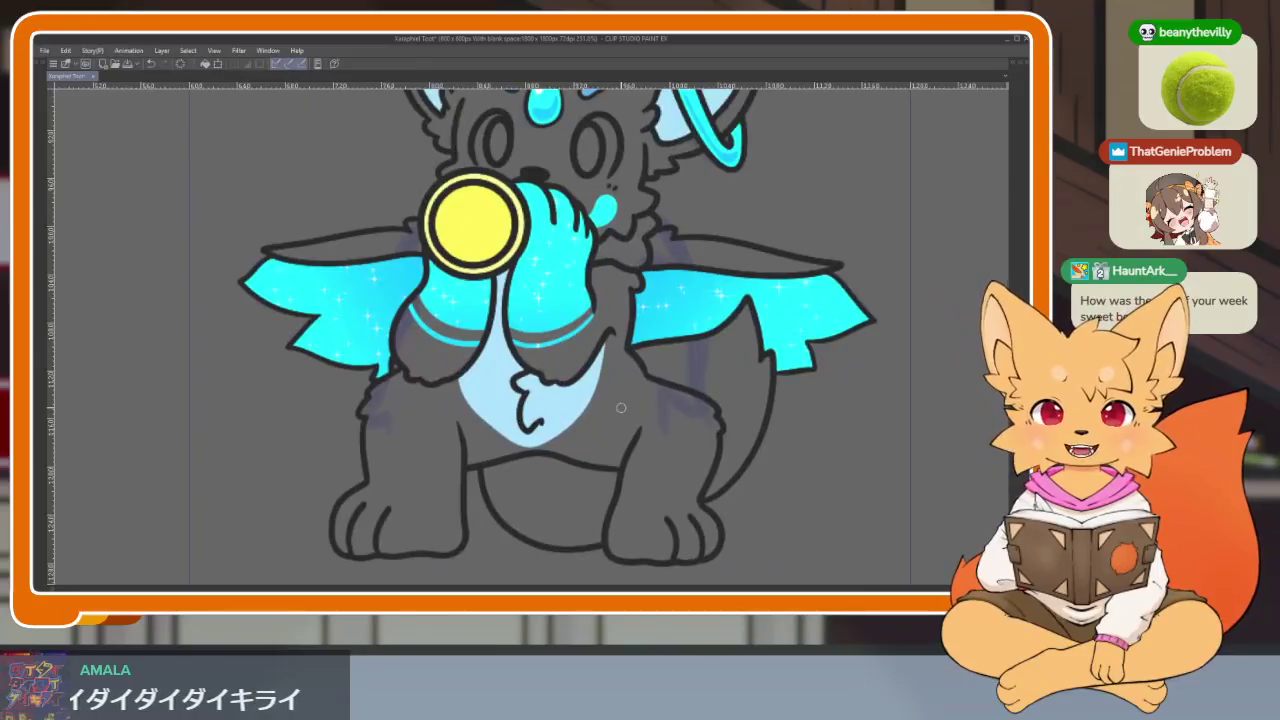
Step: Show the panels, add a new layer Layer 12, and step back to frame 487
{"action": "key", "text": "Tab"}
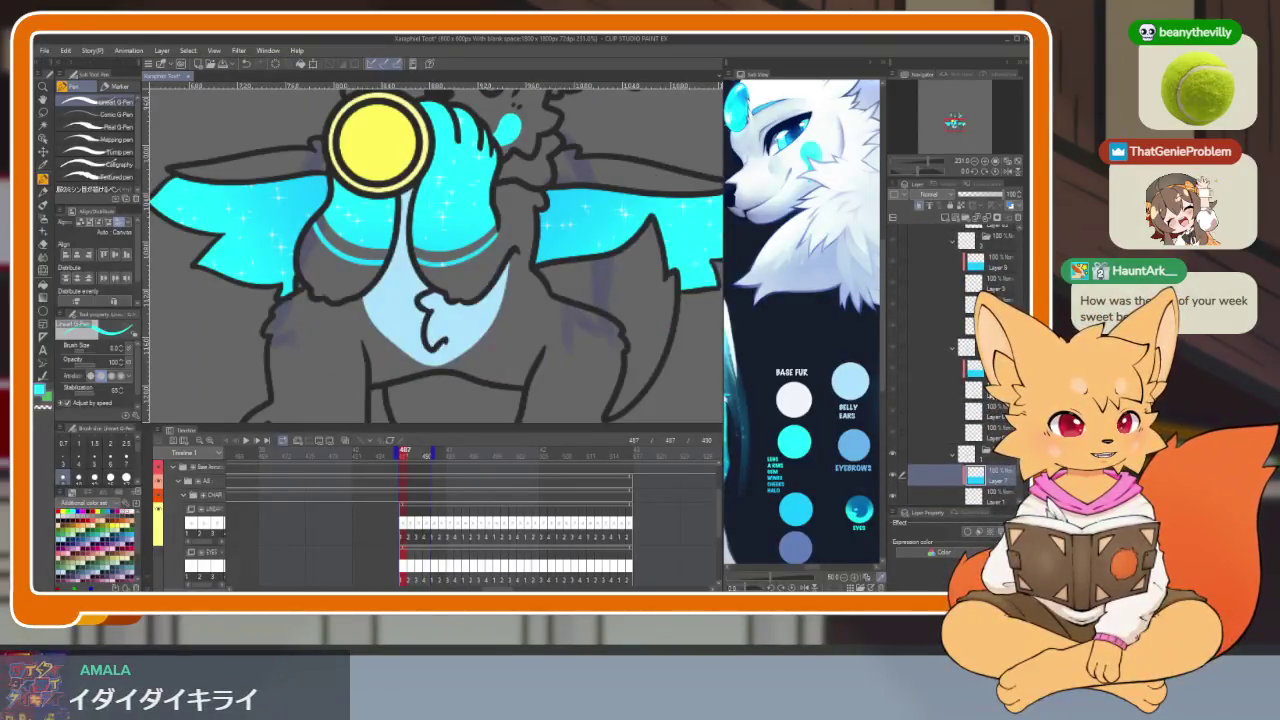
{"action": "key", "text": "Right"}
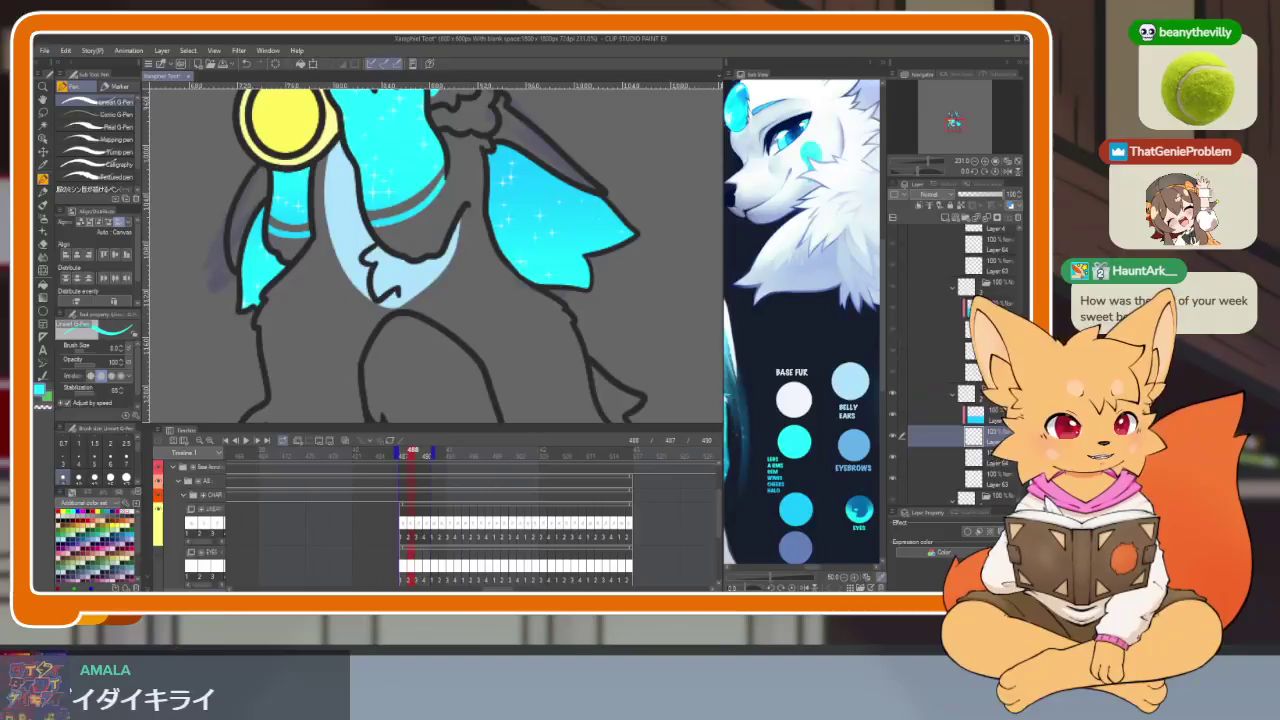
{"action": "key", "text": "Right"}
{"action": "key", "text": "Right"}
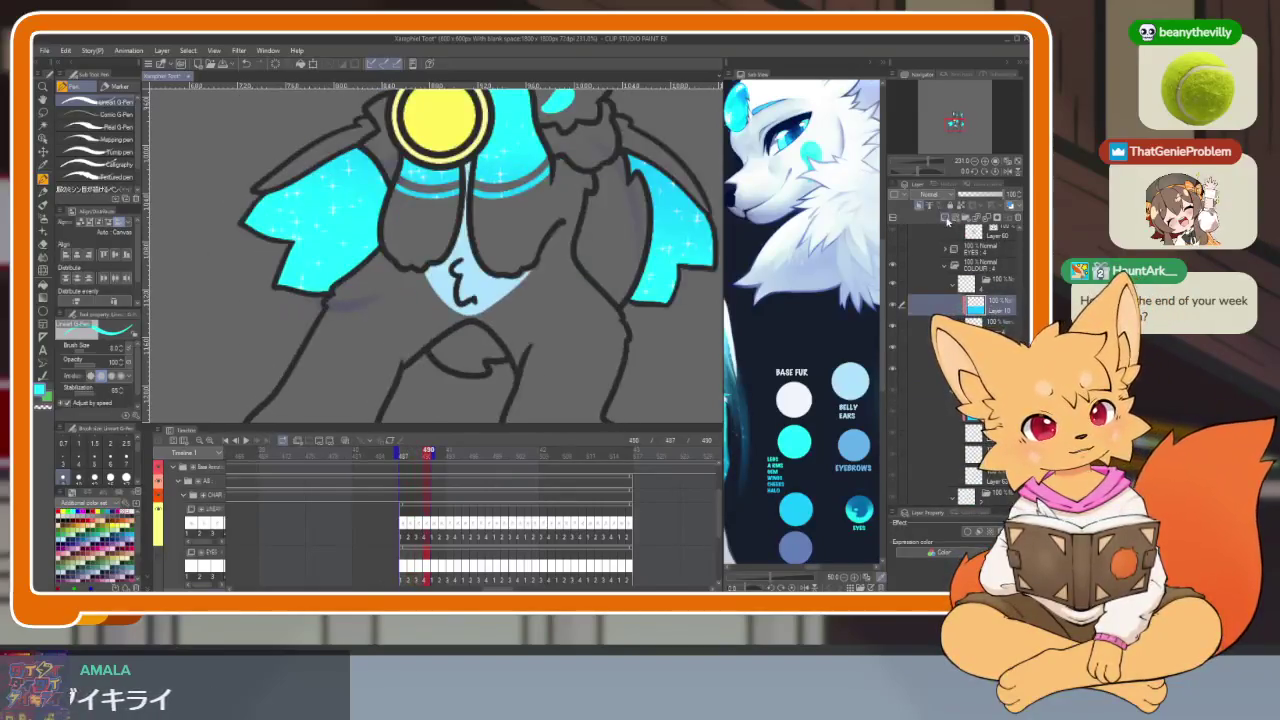
{"action": "key", "text": "Left"}
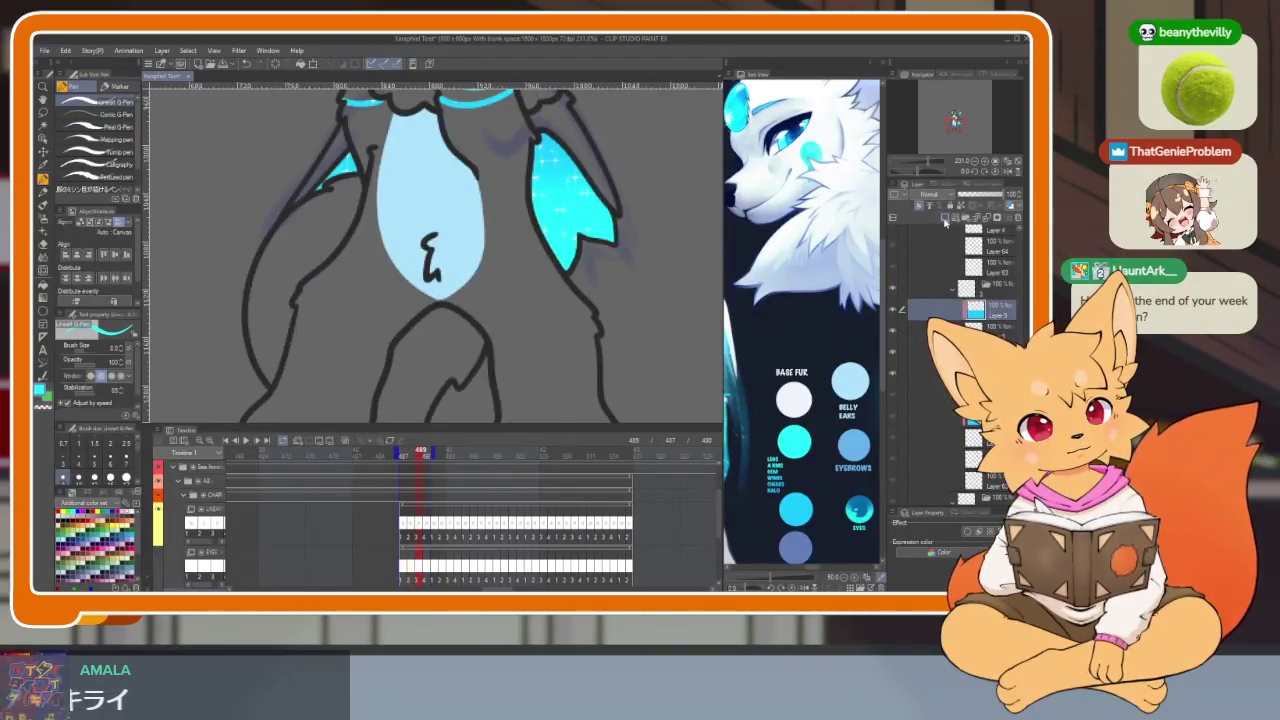
{"action": "left_click", "coordinate": [944, 219]}
{"action": "key", "text": "Left"}
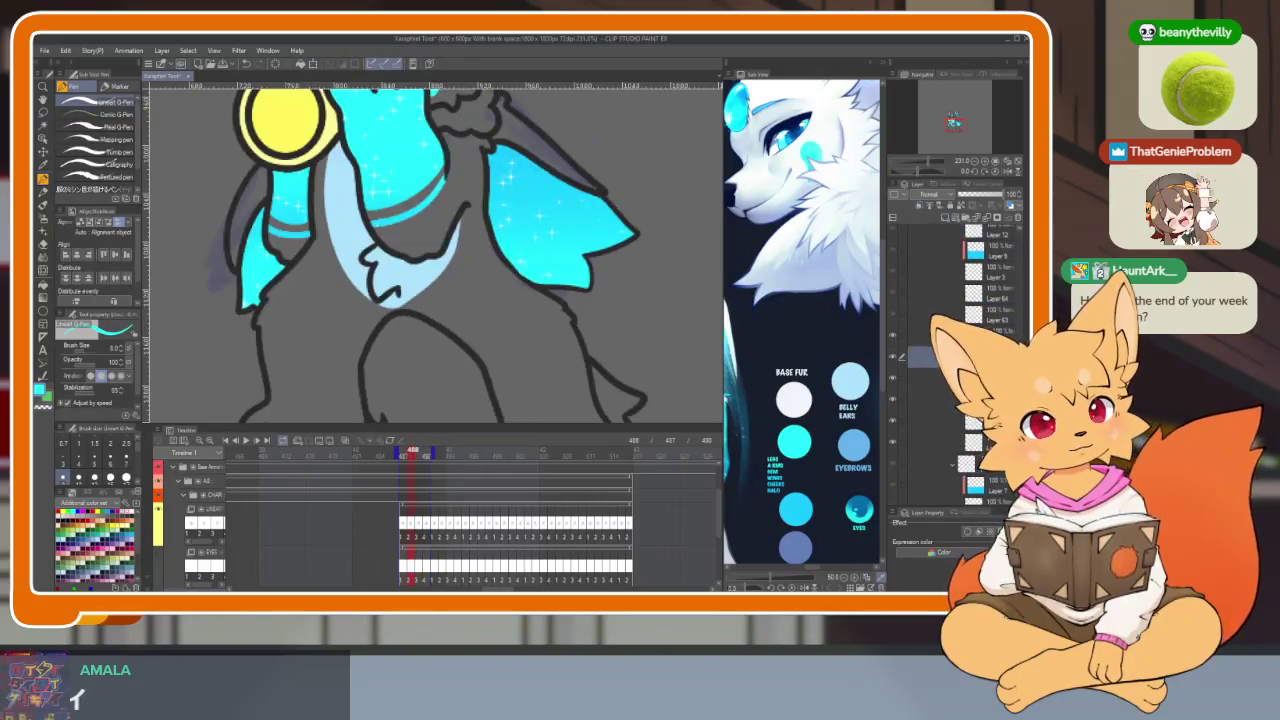
{"action": "key", "text": "Left"}
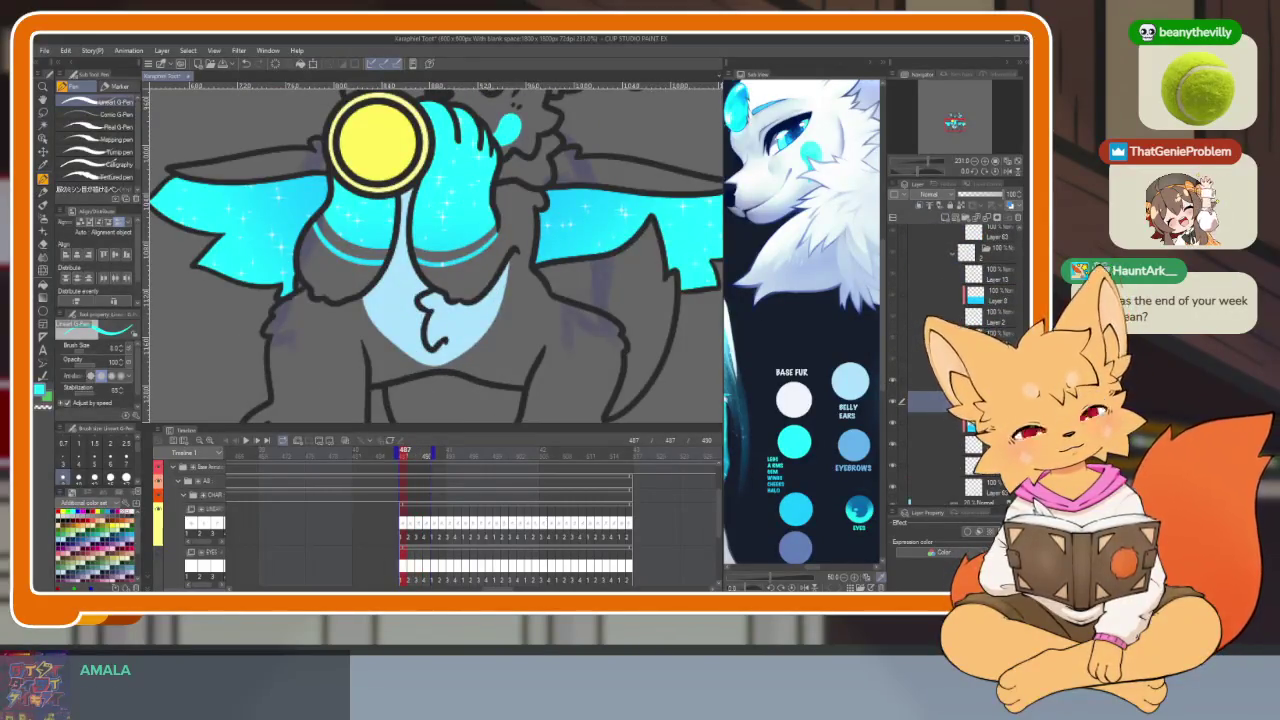
Step: Zoom in and compare frames 488 through 490, returning to frame 487
{"action": "key", "text": "Right"}
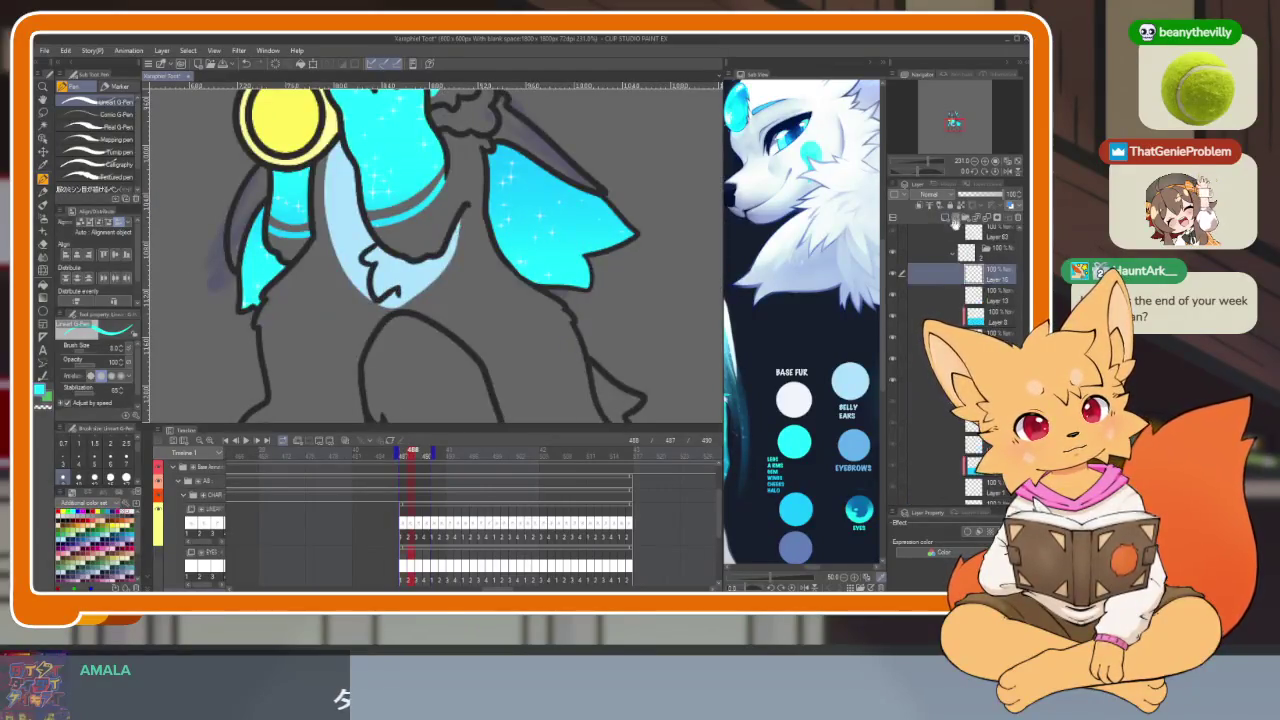
{"action": "scroll", "coordinate": [975, 290], "scroll_direction": "up", "scroll_amount": 3}
{"action": "scroll", "coordinate": [960, 300], "scroll_direction": "up", "scroll_amount": 3}
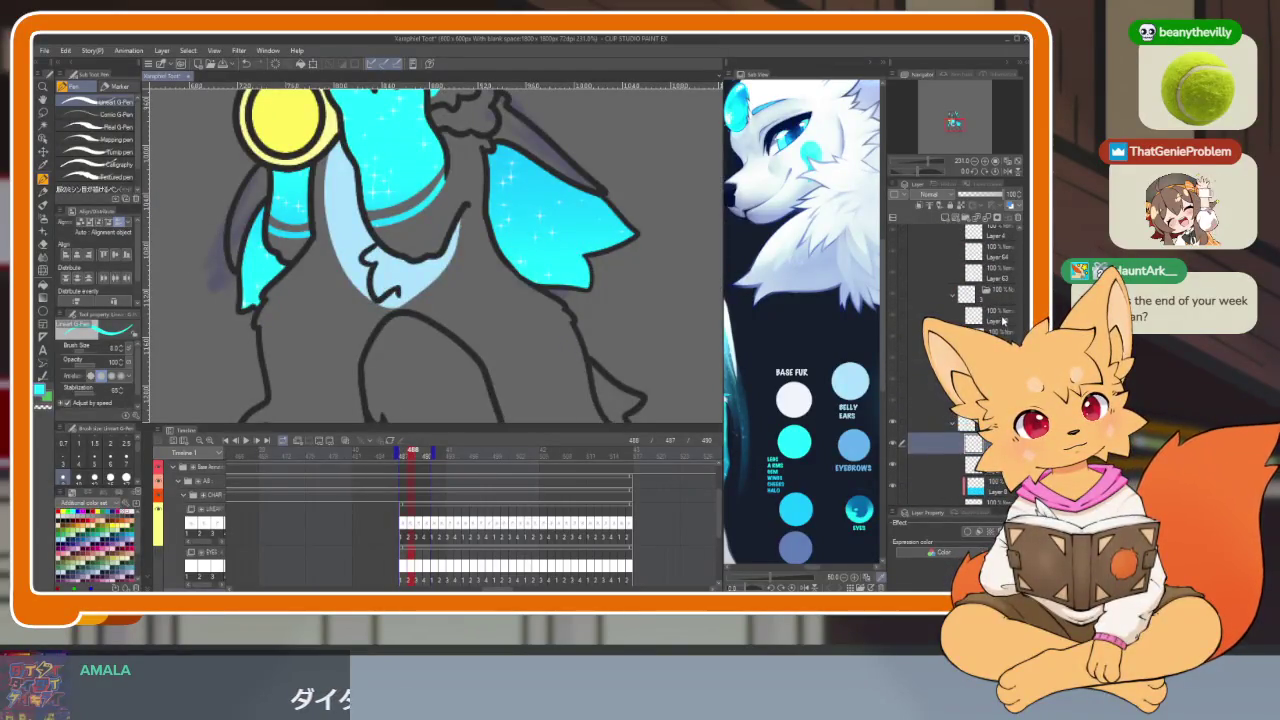
{"action": "key", "text": "Right"}
{"action": "scroll", "coordinate": [1003, 300], "scroll_direction": "up", "scroll_amount": 2}
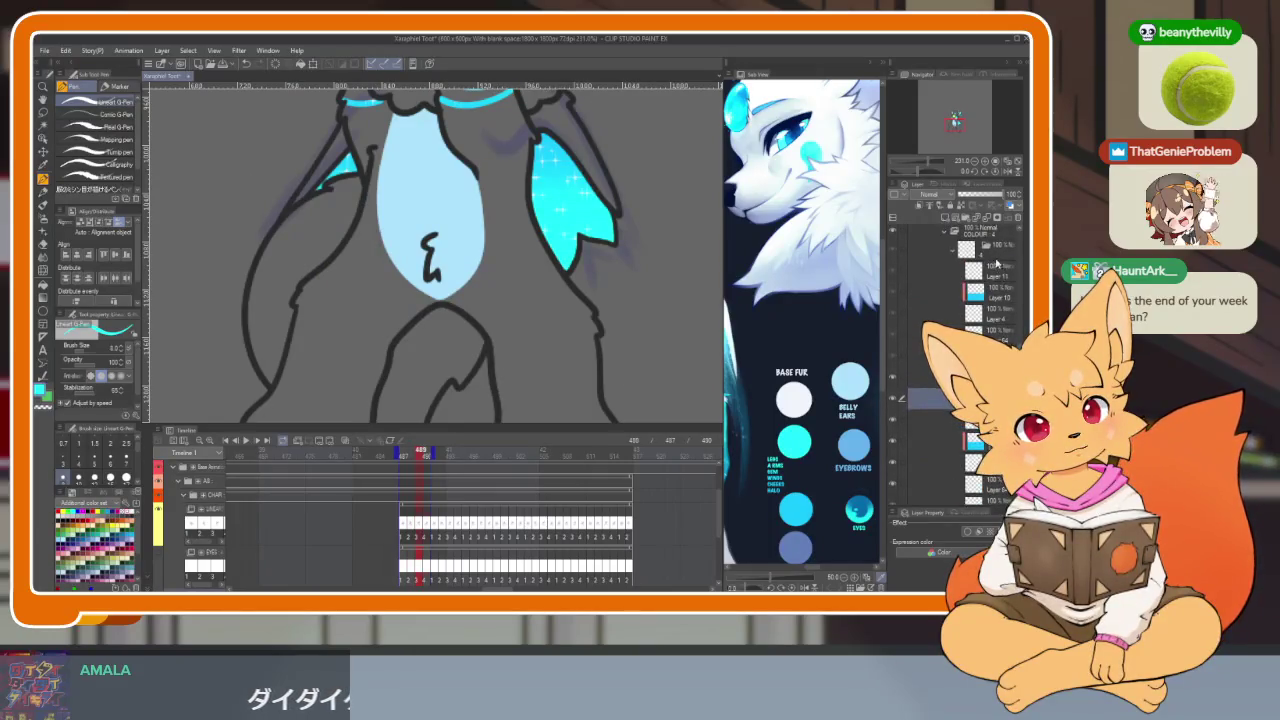
{"action": "key", "text": "Right"}
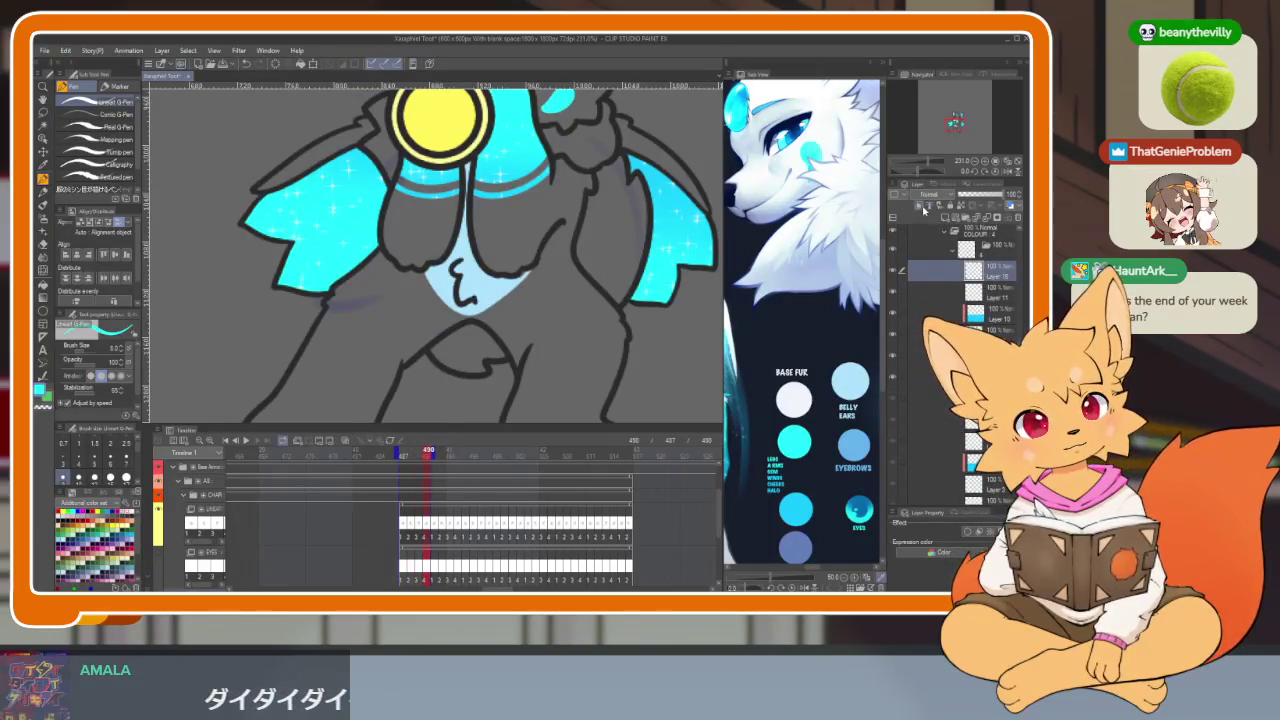
{"action": "key", "text": "Left"}
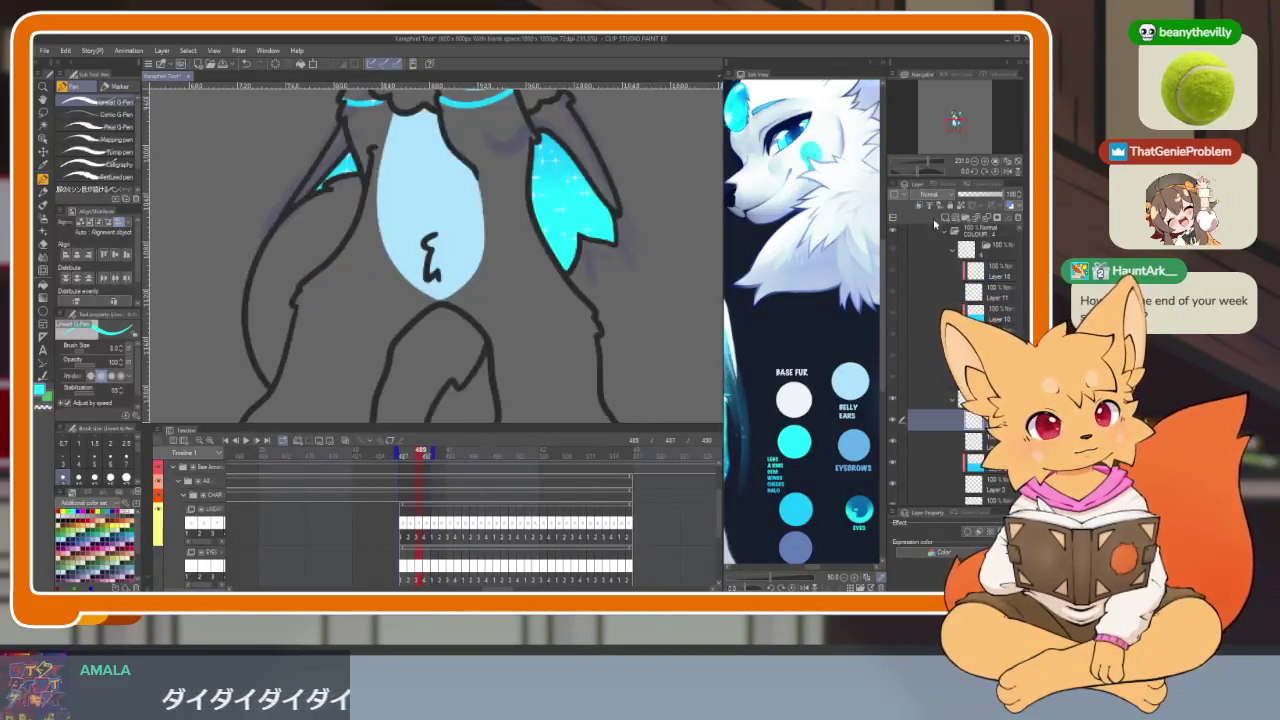
{"action": "key", "text": "Left"}
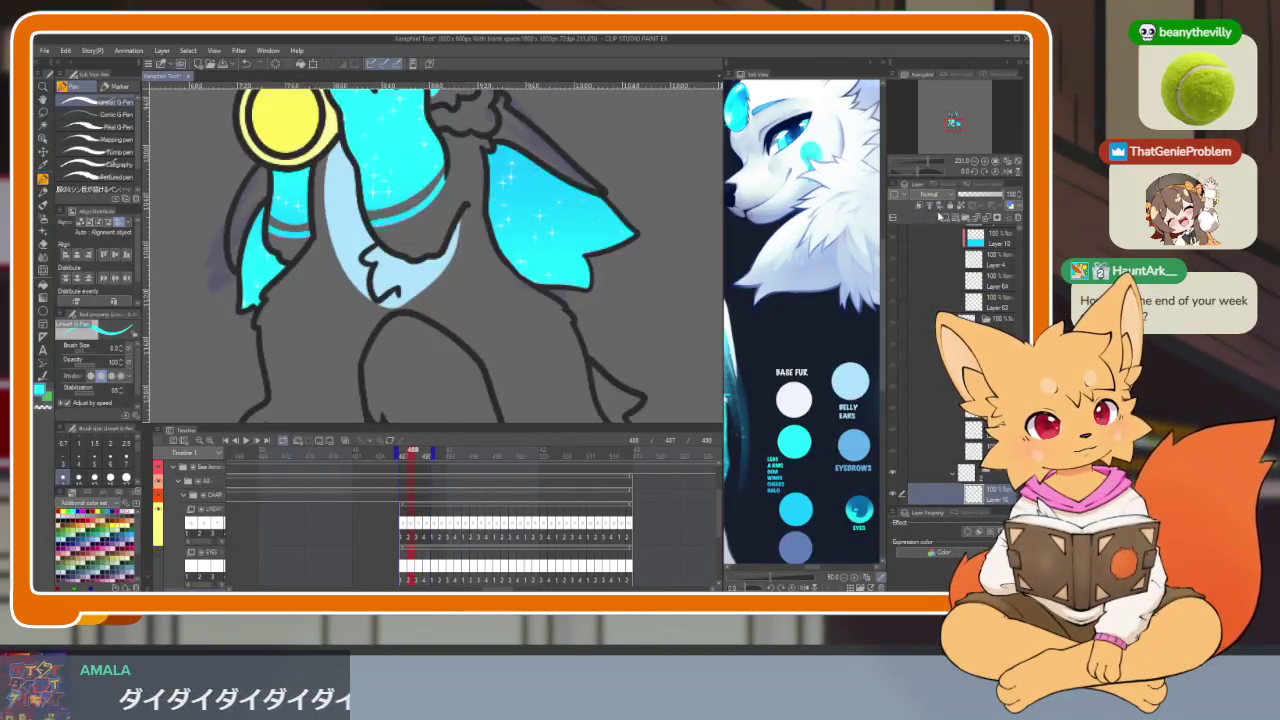
{"action": "key", "text": "Left"}
Step: Recheck frame 489, settle on frame 487, and hide the panels and timeline
{"action": "scroll", "coordinate": [950, 300], "scroll_direction": "down", "scroll_amount": 3}
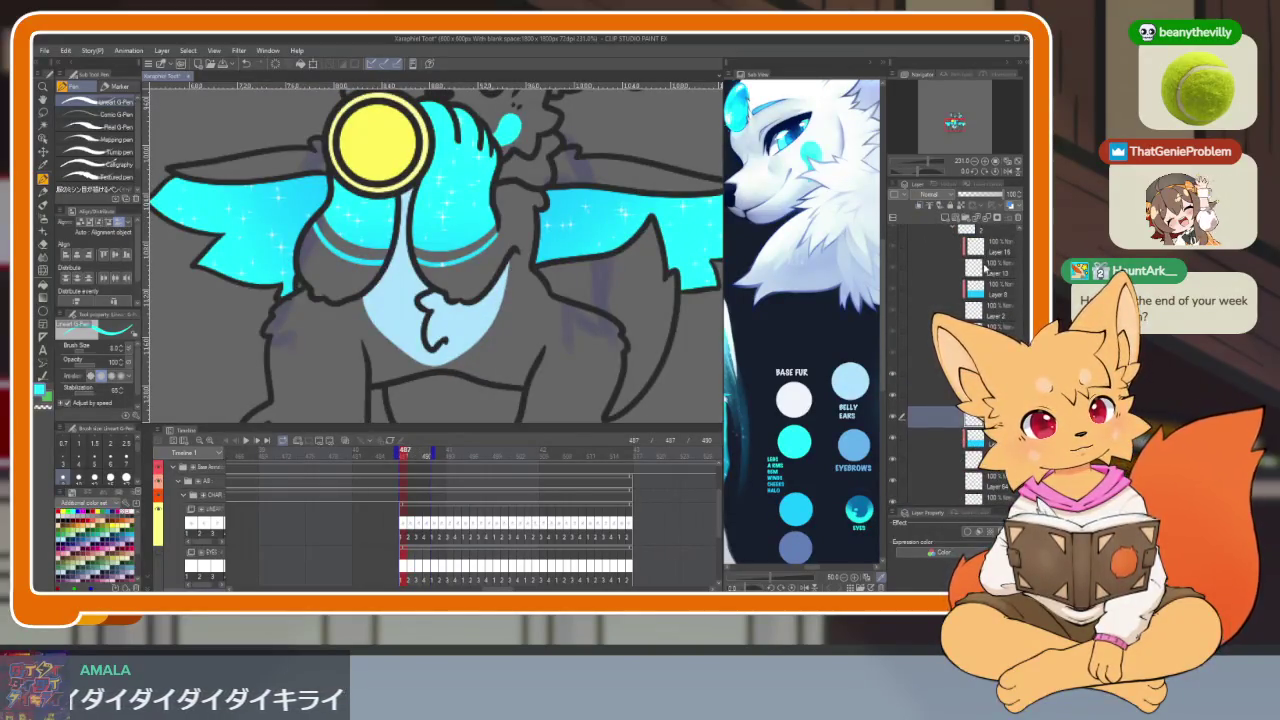
{"action": "key", "text": "Right"}
{"action": "key", "text": "Right"}
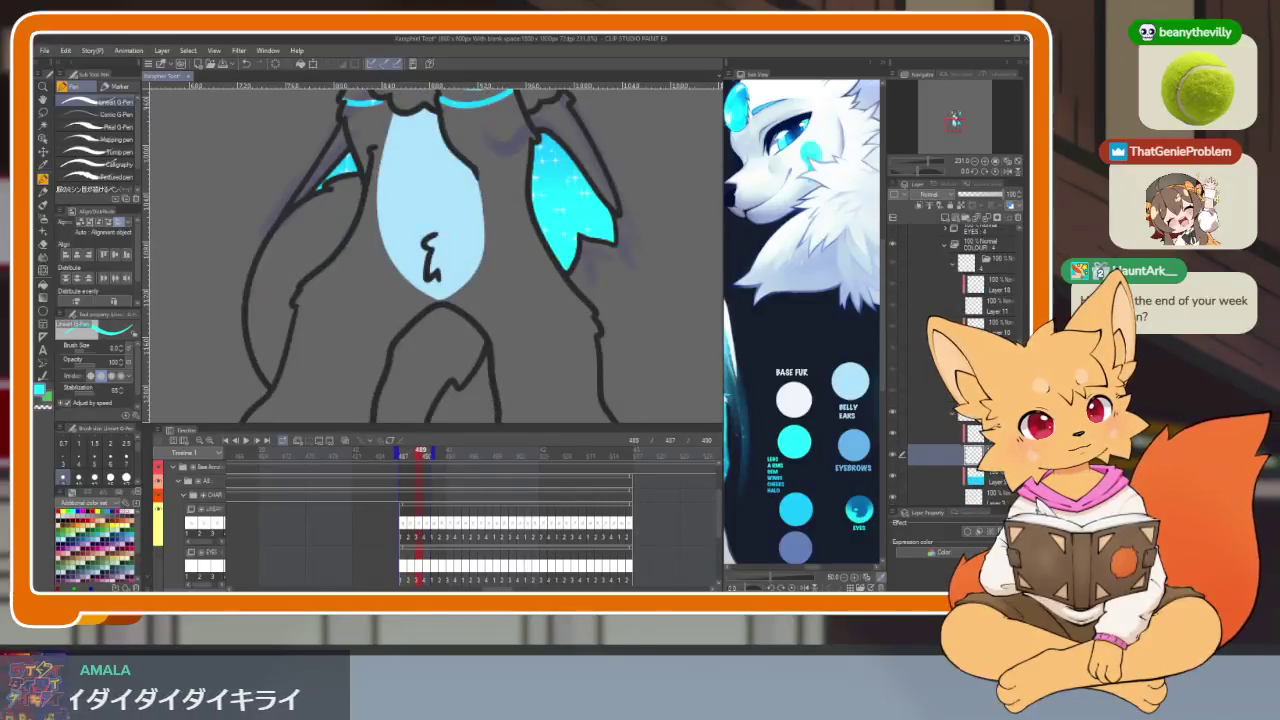
{"action": "key", "text": "Right"}
{"action": "scroll", "coordinate": [997, 308], "scroll_direction": "up", "scroll_amount": 2}
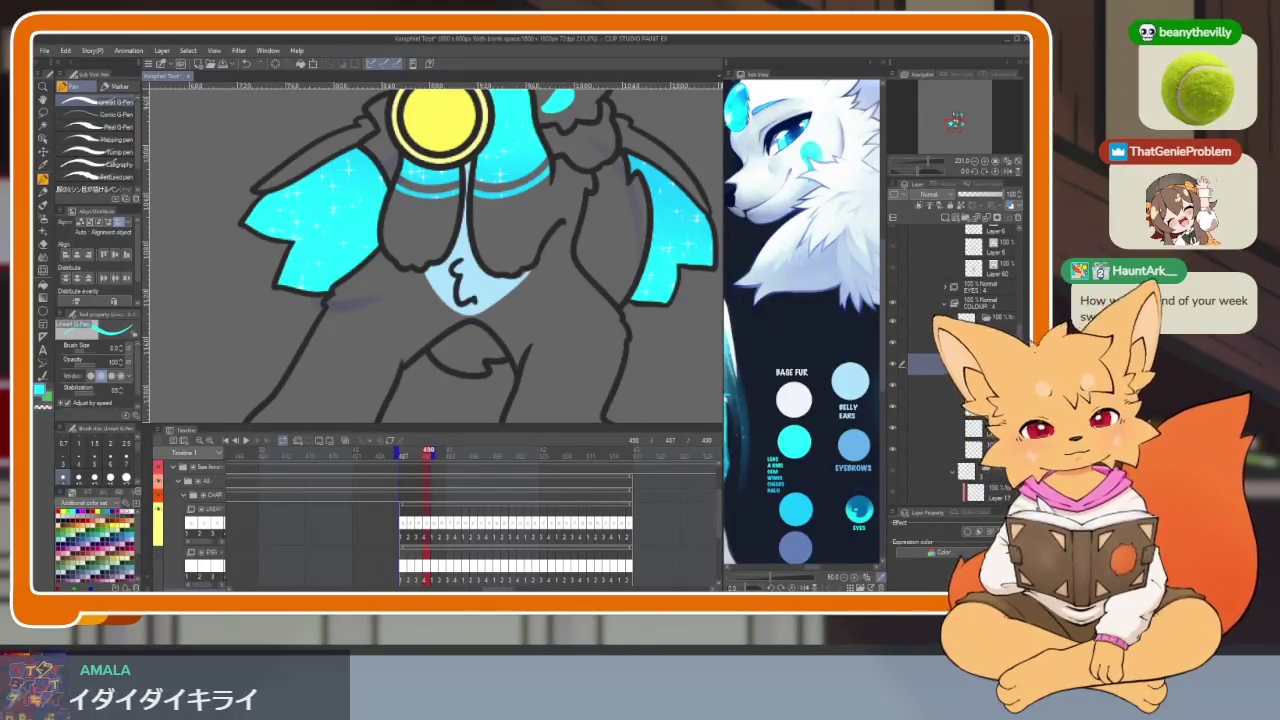
{"action": "key", "text": "Left"}
{"action": "key", "text": "Left"}
{"action": "key", "text": "Left"}
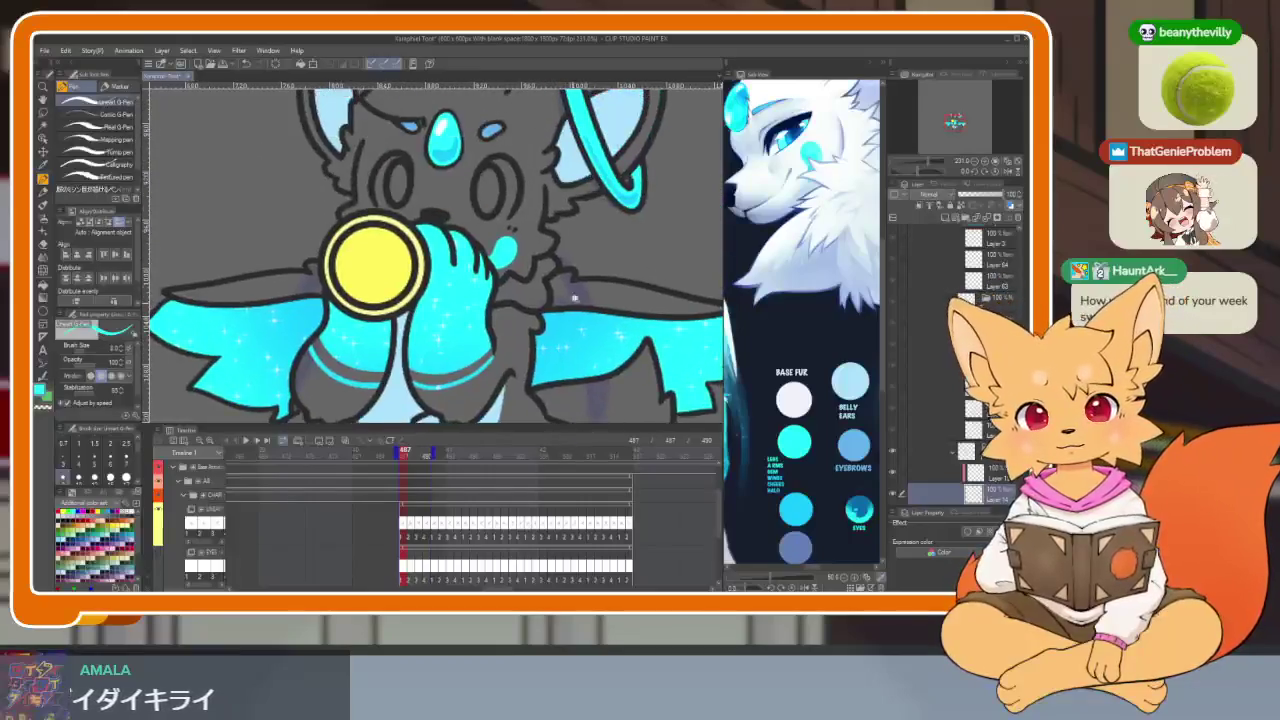
{"action": "scroll", "coordinate": [575, 297], "scroll_direction": "down", "scroll_amount": 3}
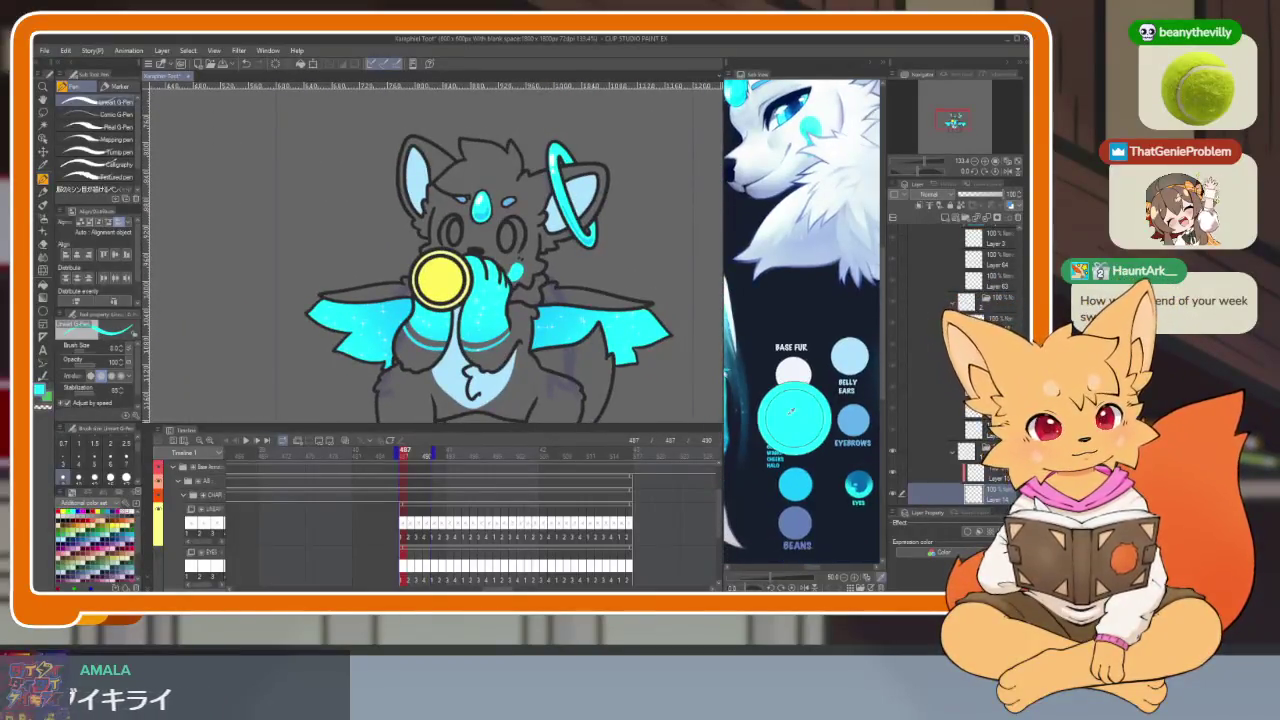
{"action": "key", "text": "Tab"}
{"action": "scroll", "coordinate": [589, 436], "scroll_direction": "up", "scroll_amount": 3}
{"action": "key", "text": "Tab"}
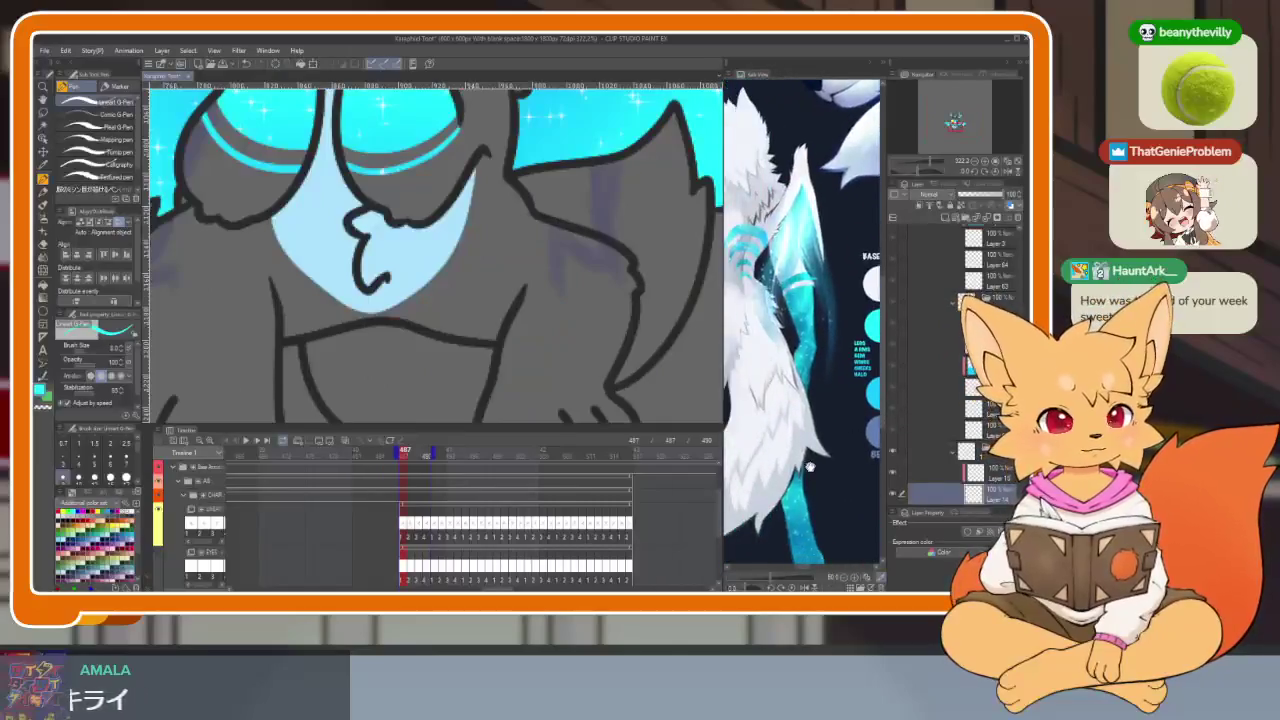
{"action": "key", "text": "Tab"}
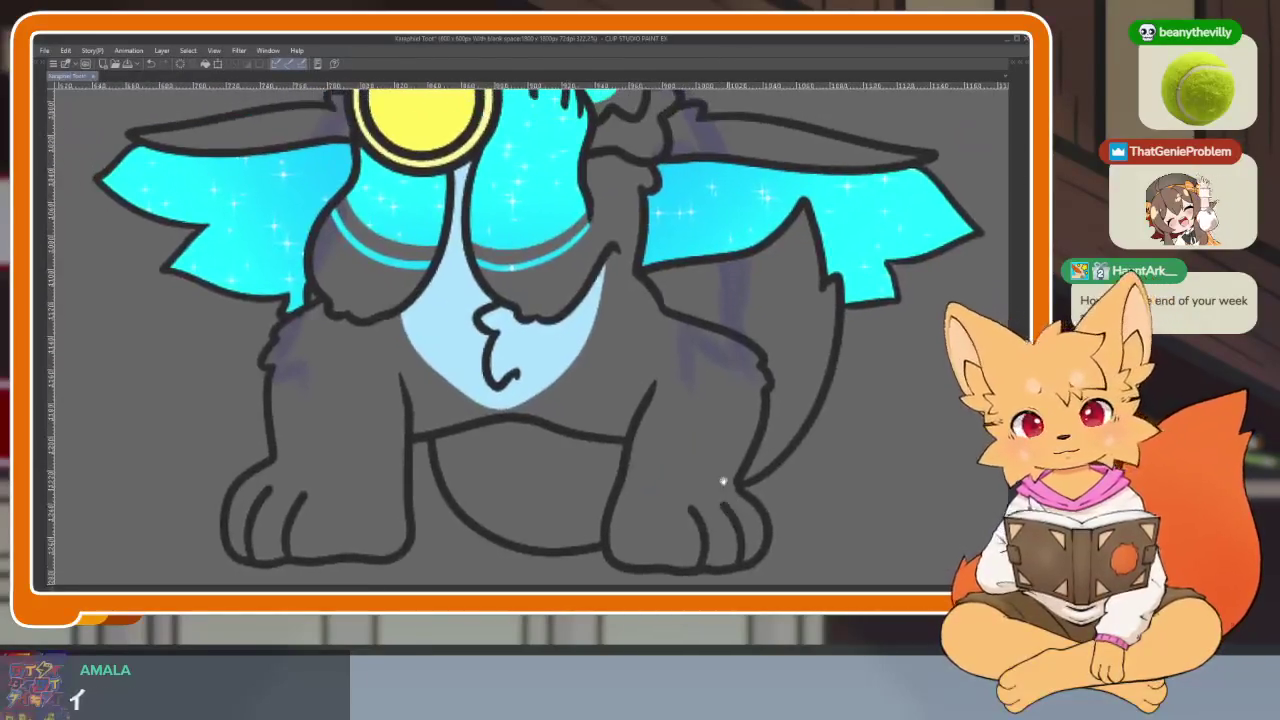
Step: Draw two cyan stripes across the leg and fill both legs with cyan
{"action": "scroll", "coordinate": [749, 491], "scroll_direction": "up", "scroll_amount": 3}
{"action": "scroll", "coordinate": [768, 477], "scroll_direction": "up", "scroll_amount": 2}
{"action": "mouse_move", "coordinate": [815, 376]}
{"action": "left_mouse_down"}
{"action": "mouse_move", "coordinate": [780, 363]}
{"action": "mouse_move", "coordinate": [496, 412]}
{"action": "left_mouse_up"}
{"action": "left_click_drag", "start_coordinate": [722, 295], "coordinate": [518, 360]}
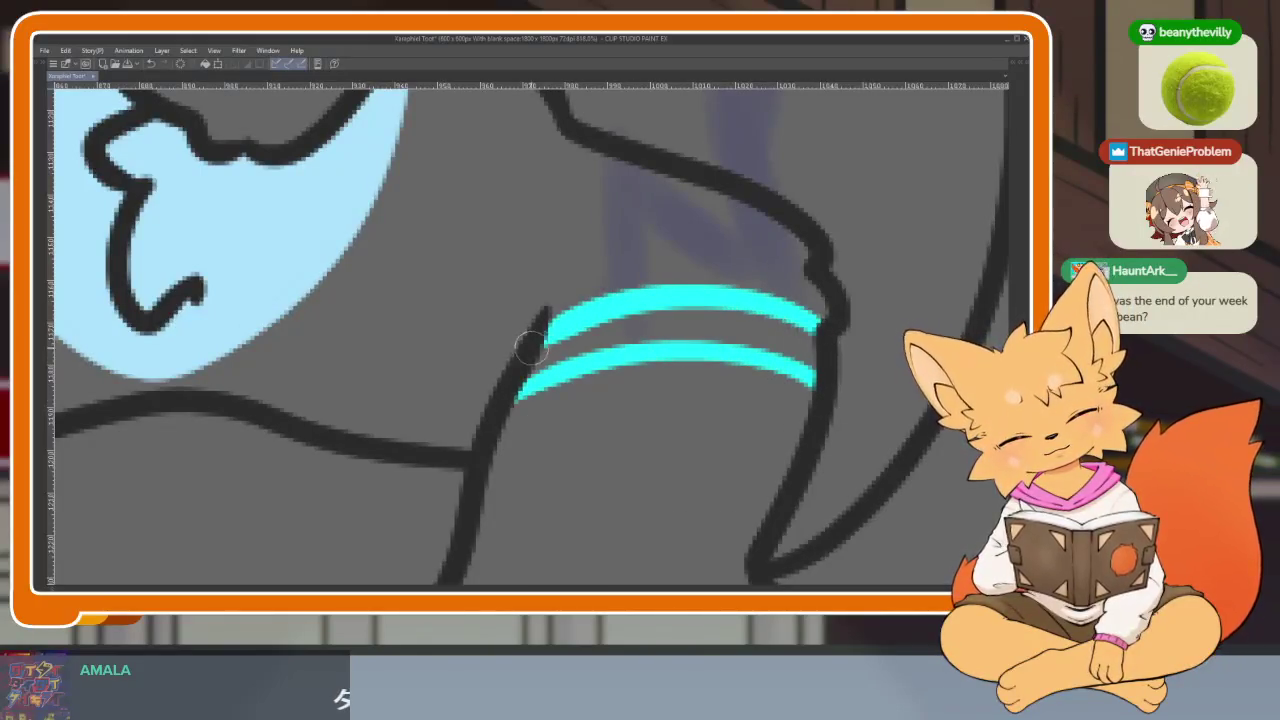
{"action": "scroll", "coordinate": [503, 349], "scroll_direction": "down", "scroll_amount": 5}
{"action": "scroll", "coordinate": [402, 385], "scroll_direction": "up", "scroll_amount": 3}
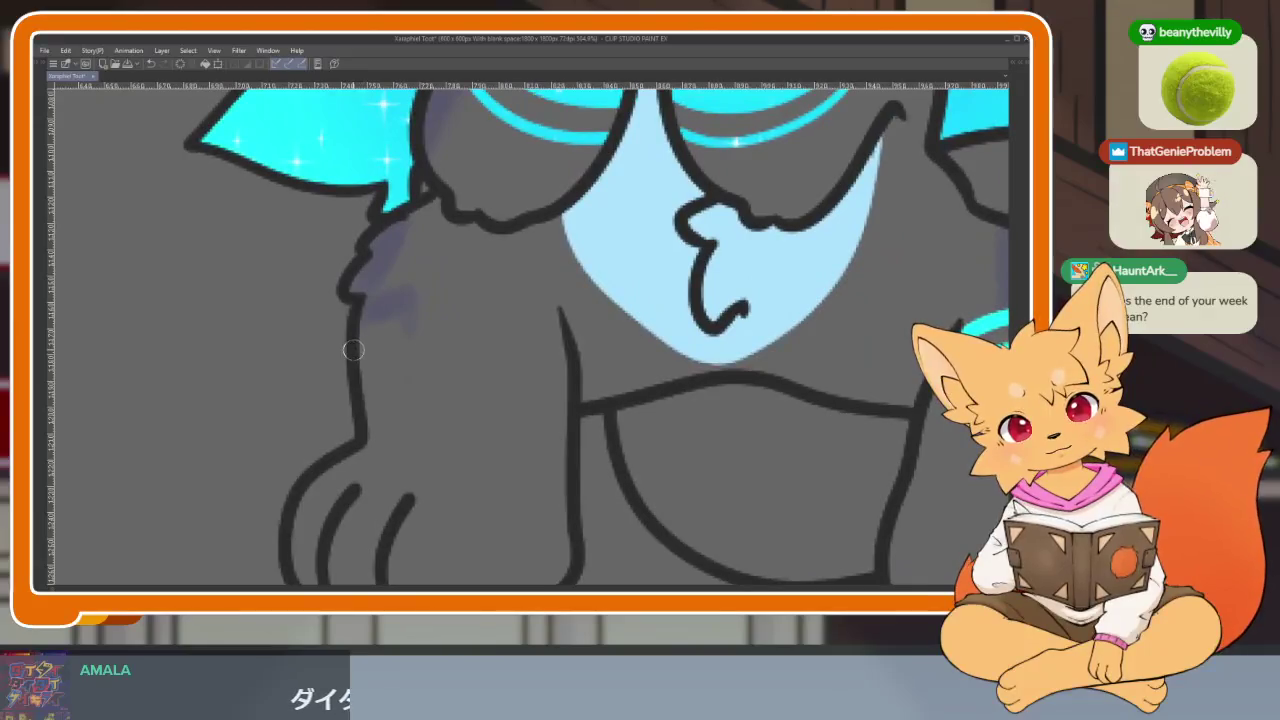
{"action": "scroll", "coordinate": [388, 427], "scroll_direction": "up", "scroll_amount": 2}
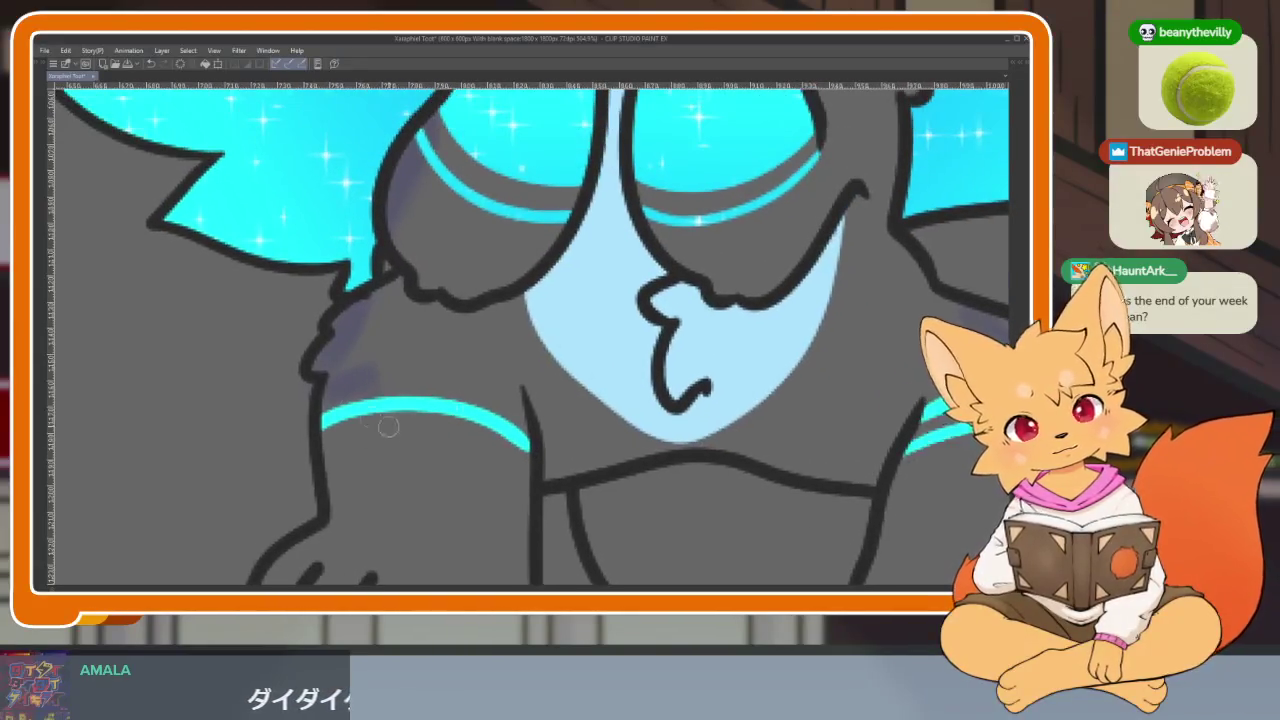
{"action": "scroll", "coordinate": [563, 428], "scroll_direction": "down", "scroll_amount": 5}
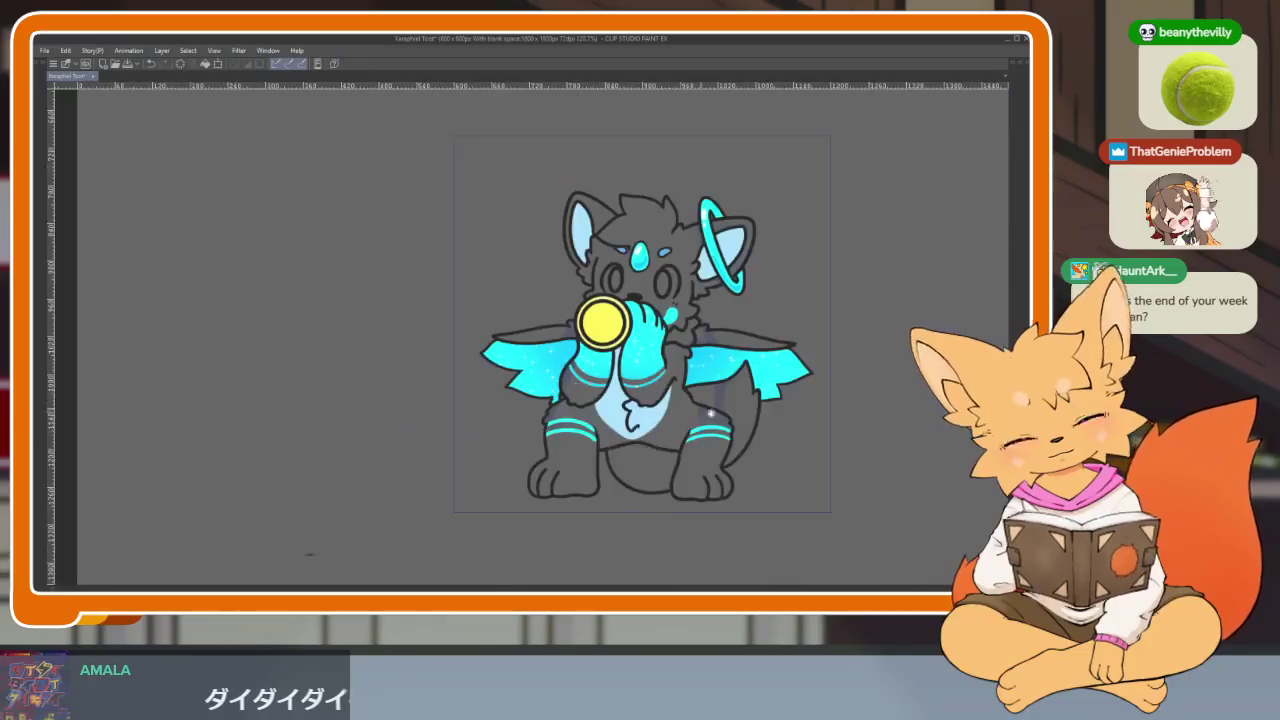
{"action": "scroll", "coordinate": [563, 428], "scroll_direction": "up", "scroll_amount": 3}
{"action": "left_click", "coordinate": [440, 460]}
{"action": "left_click", "coordinate": [658, 432]}
{"action": "scroll", "coordinate": [658, 432], "scroll_direction": "down", "scroll_amount": 5}
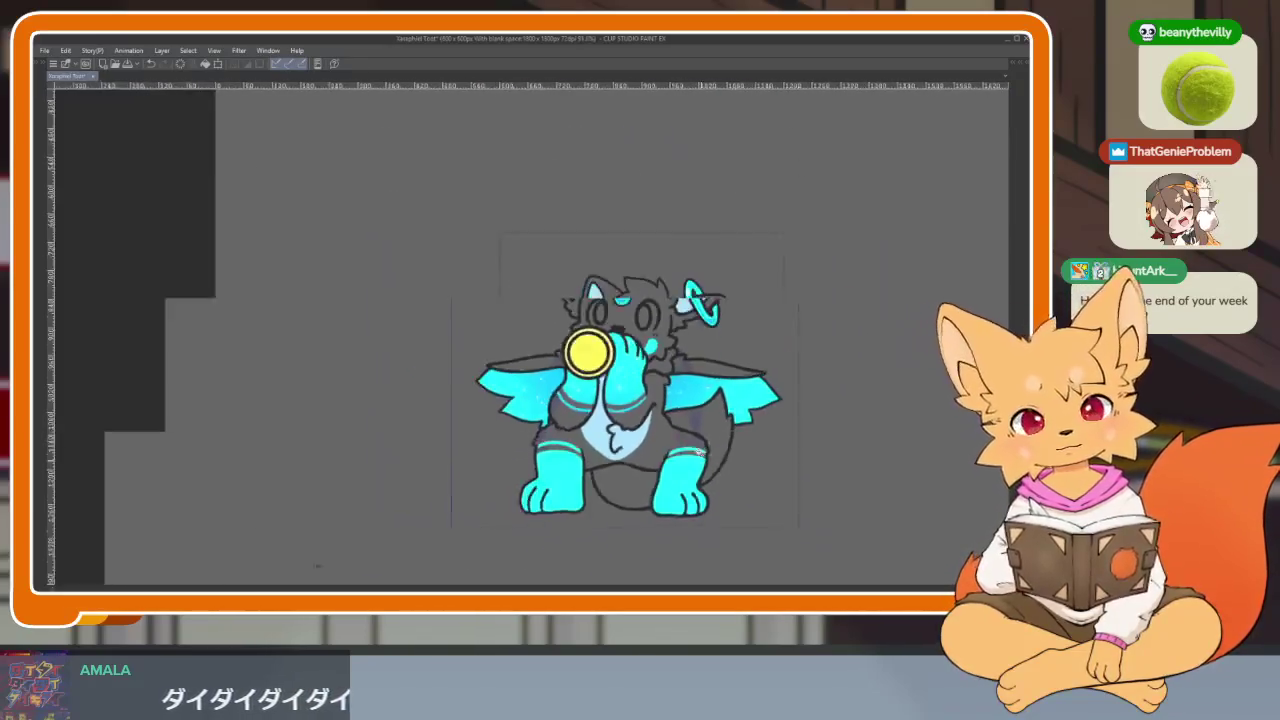
{"action": "scroll", "coordinate": [700, 420], "scroll_direction": "up", "scroll_amount": 2}
Step: Undo the unwanted cyan leg fills and stripes, redoing the last undone stroke
{"action": "key", "text": "ctrl+z"}
{"action": "key", "text": "ctrl+z"}
{"action": "key", "text": "ctrl+z"}
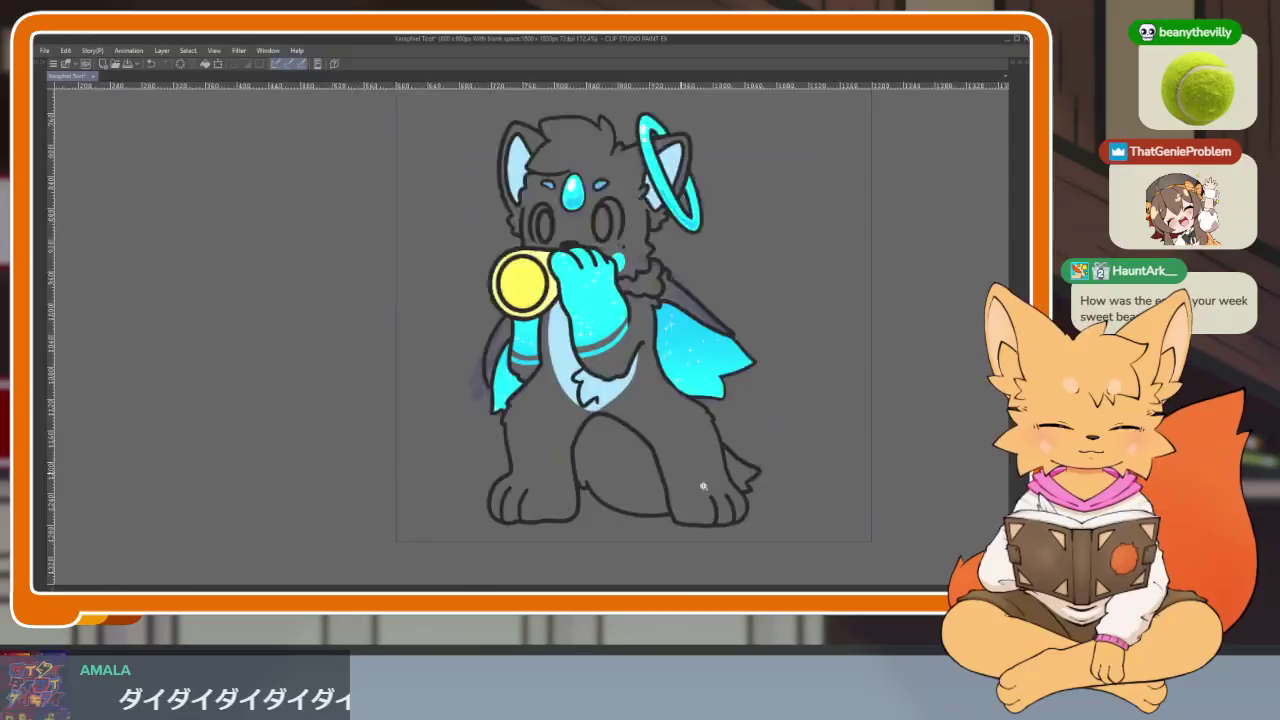
{"action": "scroll", "coordinate": [766, 420], "scroll_direction": "up", "scroll_amount": 5}
{"action": "left_click", "coordinate": [761, 378]}
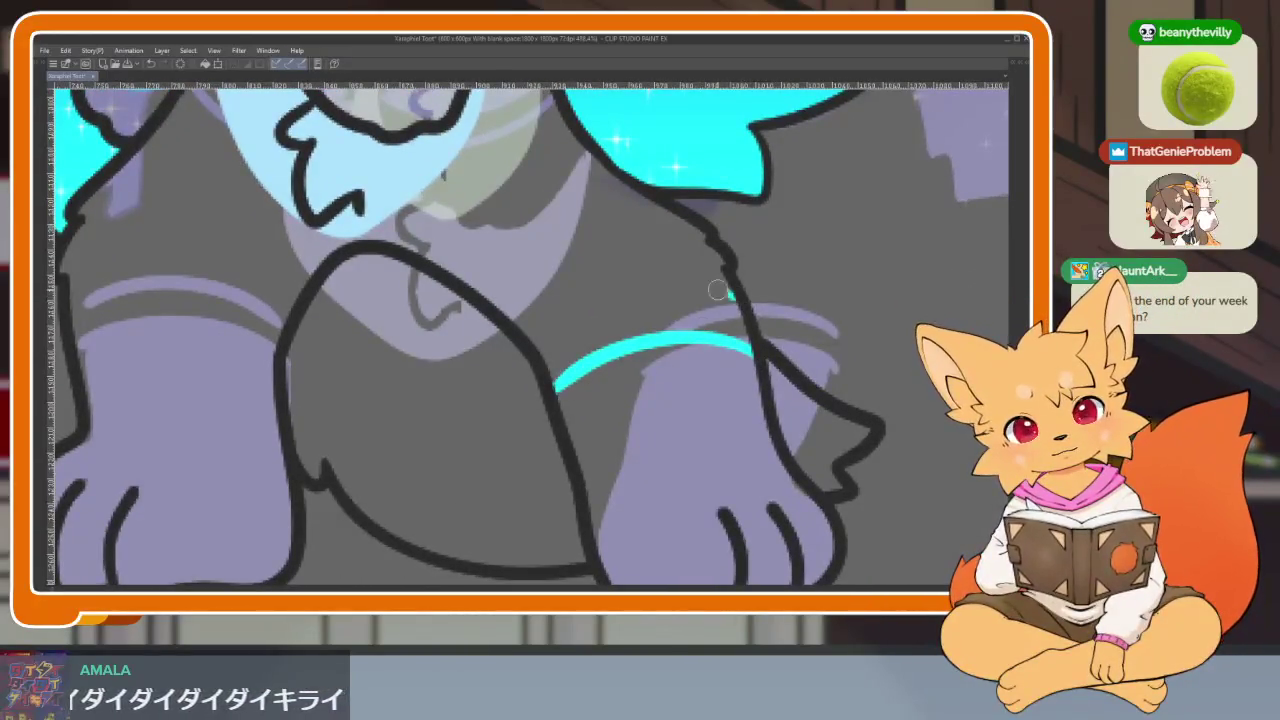
{"action": "scroll", "coordinate": [532, 362], "scroll_direction": "down", "scroll_amount": 3}
{"action": "scroll", "coordinate": [805, 365], "scroll_direction": "up", "scroll_amount": 3}
{"action": "key", "text": "ctrl+z"}
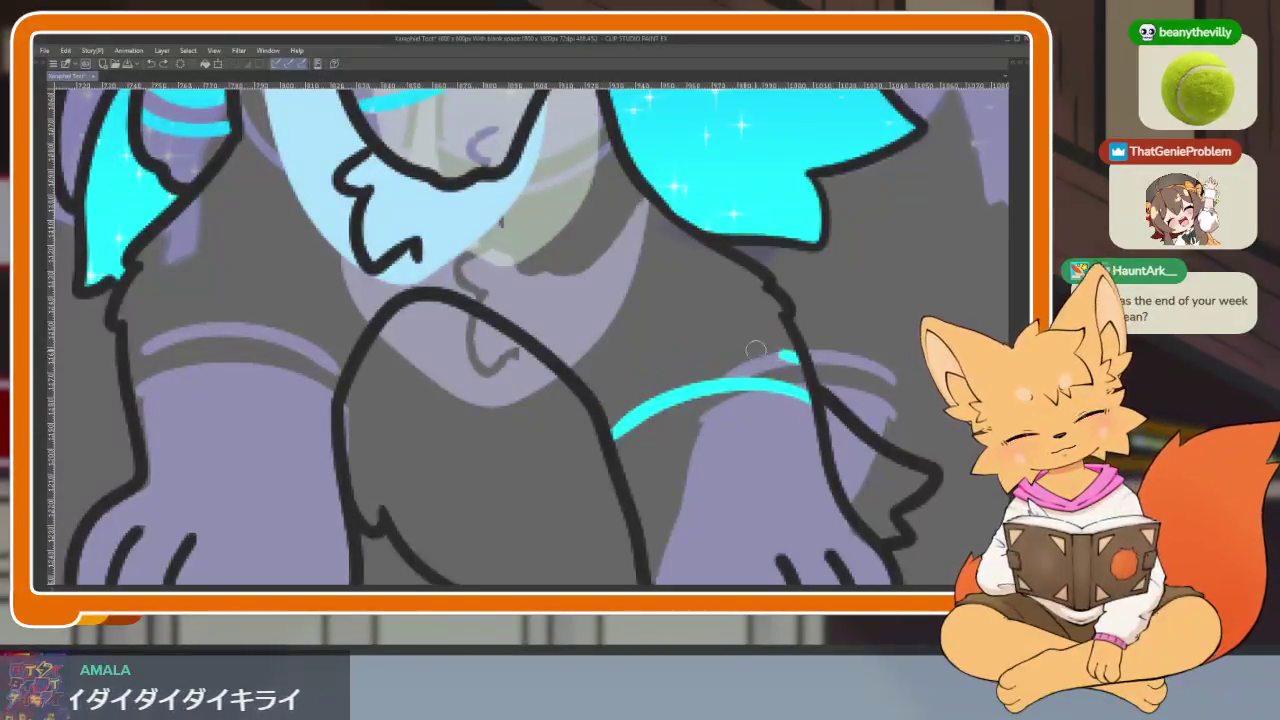
{"action": "left_click_drag", "start_coordinate": [593, 404], "coordinate": [698, 377]}
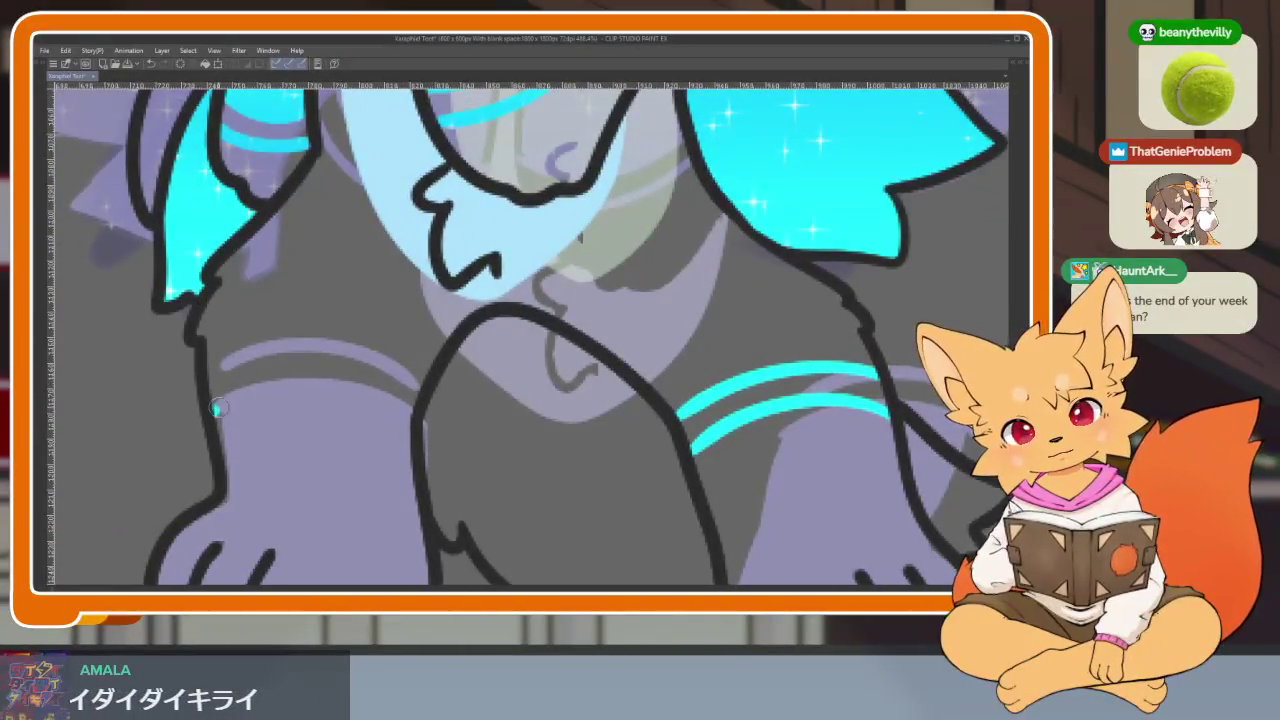
{"action": "key", "text": "ctrl+z"}
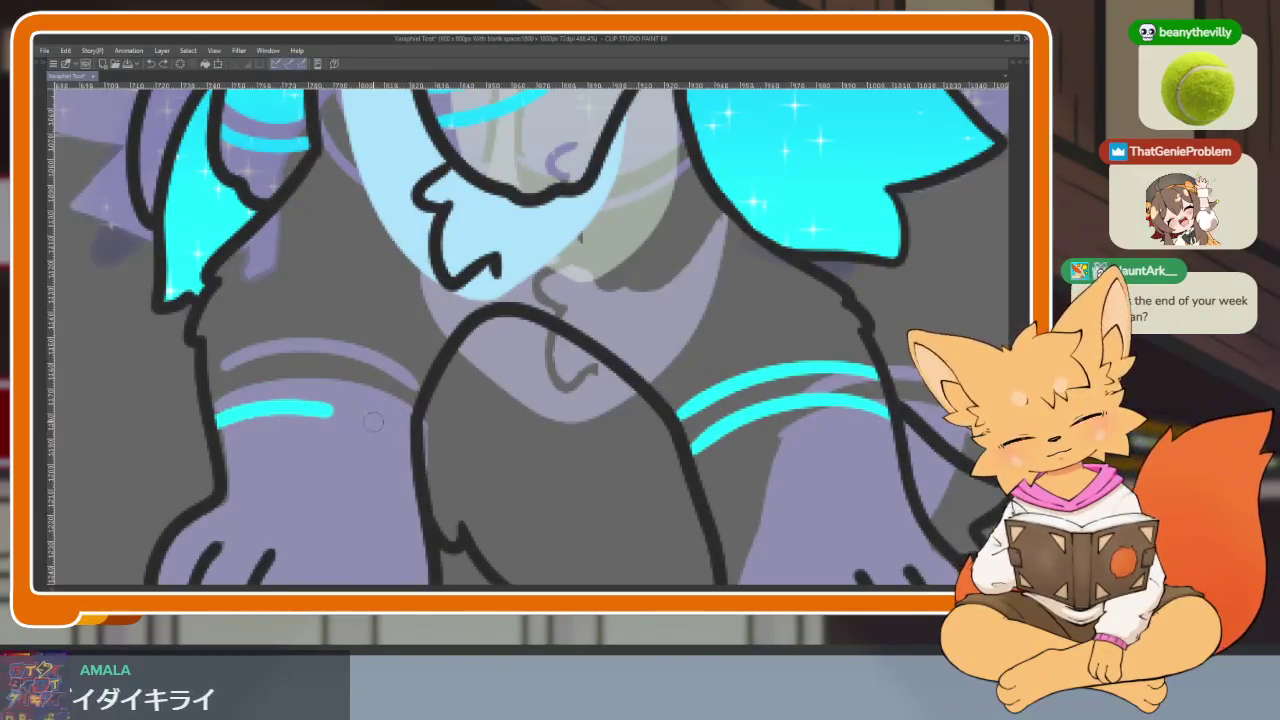
{"action": "key", "text": "ctrl+z"}
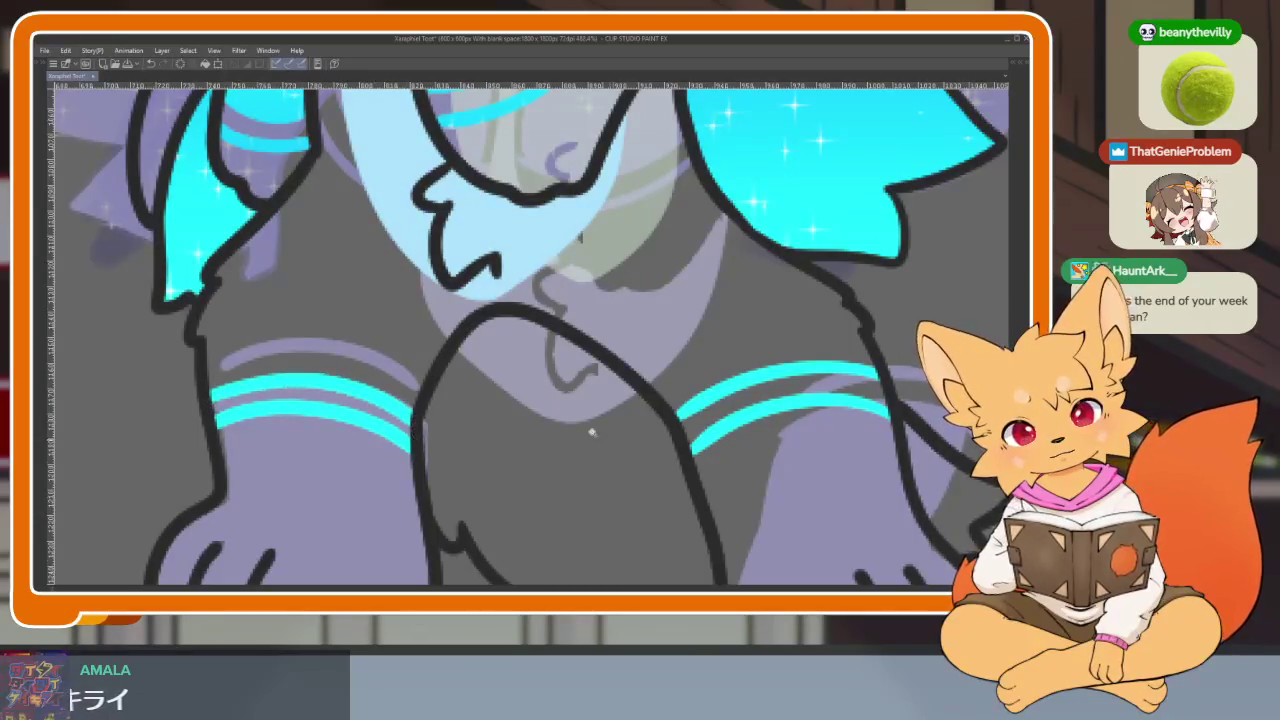
{"action": "scroll", "coordinate": [592, 432], "scroll_direction": "down", "scroll_amount": 3}
{"action": "scroll", "coordinate": [592, 432], "scroll_direction": "up", "scroll_amount": 1}
{"action": "key", "text": "ctrl+y"}
{"action": "key", "text": "ctrl+y"}
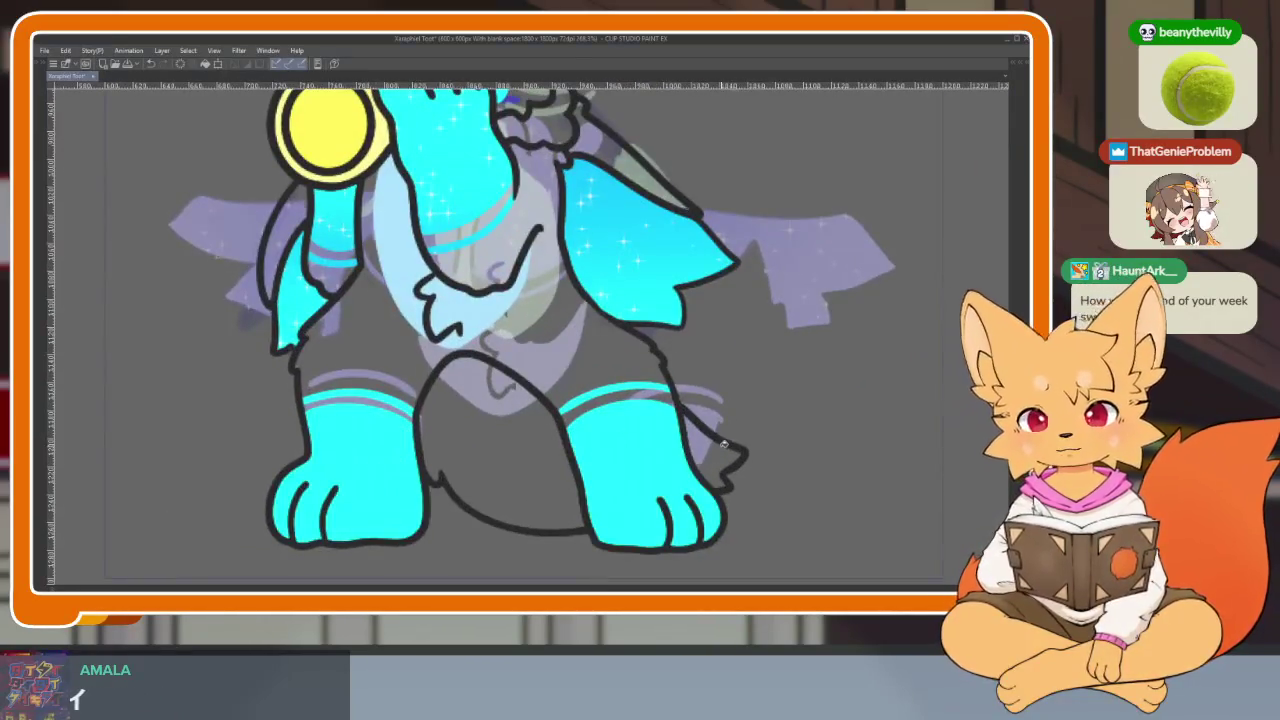
Step: Preview the animation playback and undo the upper cyan stripe on the left leg
{"action": "key", "text": "space"}
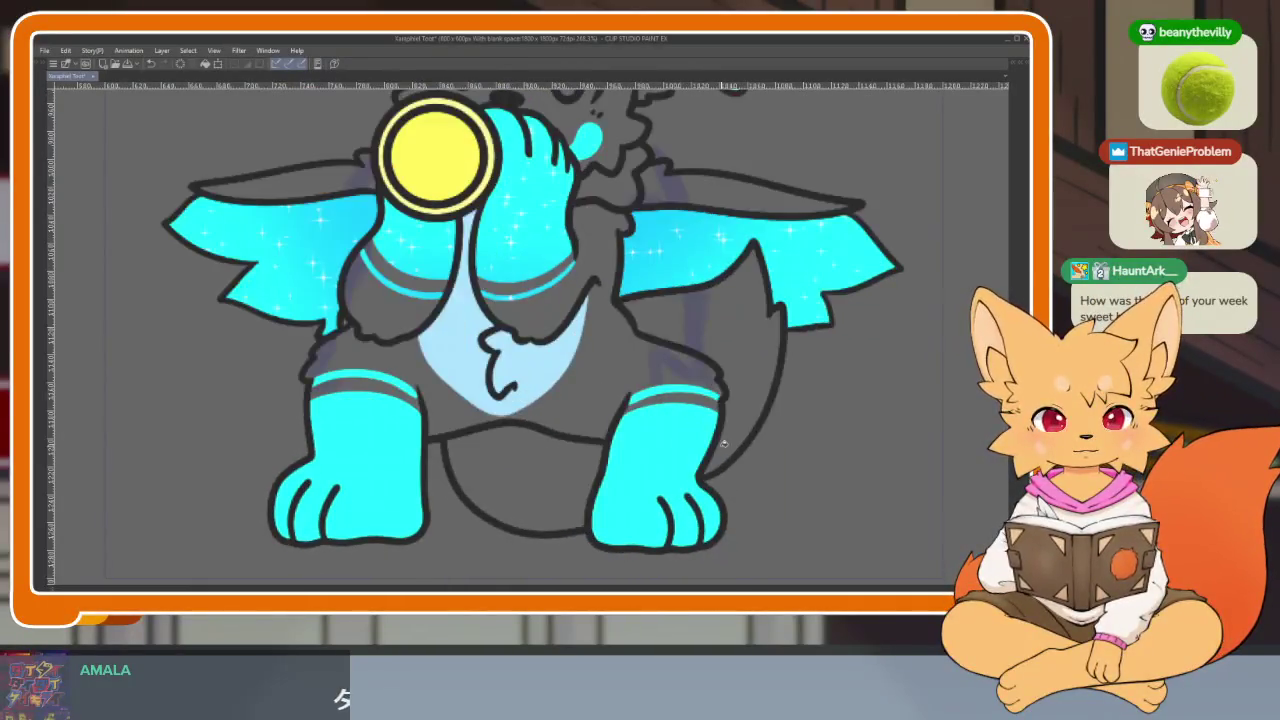
{"action": "key", "text": "space"}
{"action": "scroll", "coordinate": [740, 430], "scroll_direction": "up", "scroll_amount": 2}
{"action": "scroll", "coordinate": [768, 416], "scroll_direction": "down", "scroll_amount": 4}
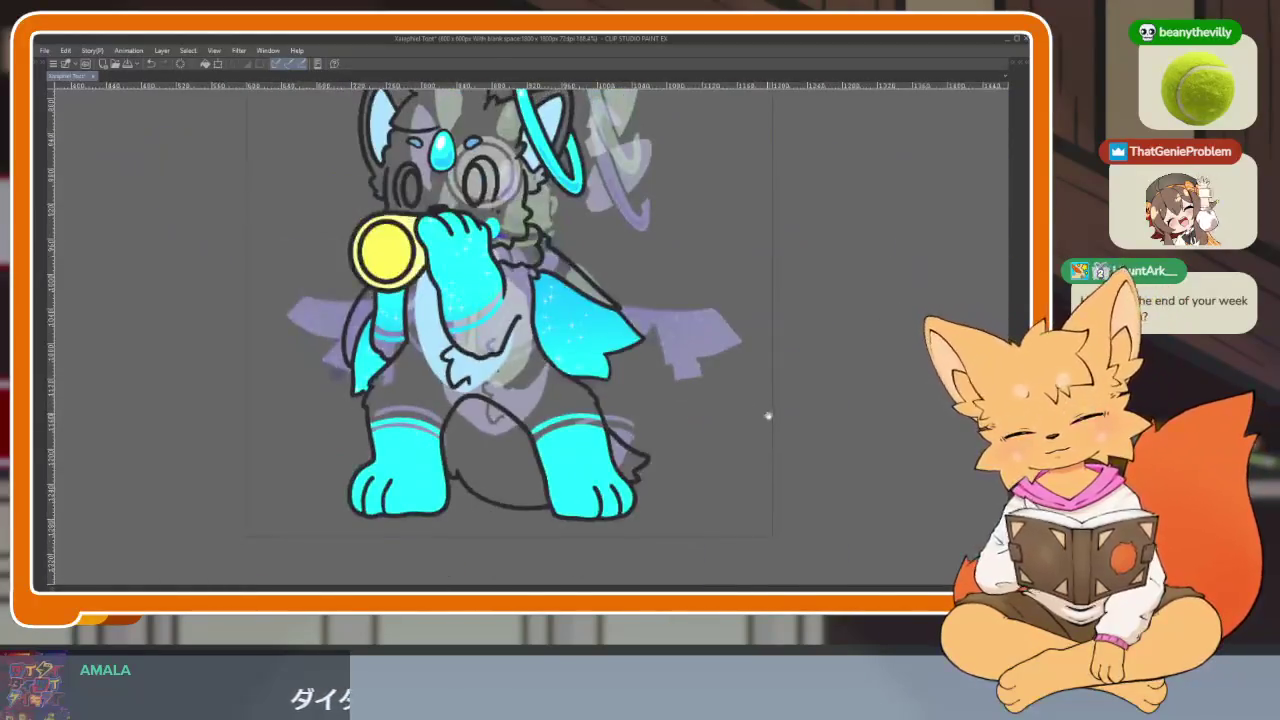
{"action": "scroll", "coordinate": [469, 437], "scroll_direction": "up", "scroll_amount": 3}
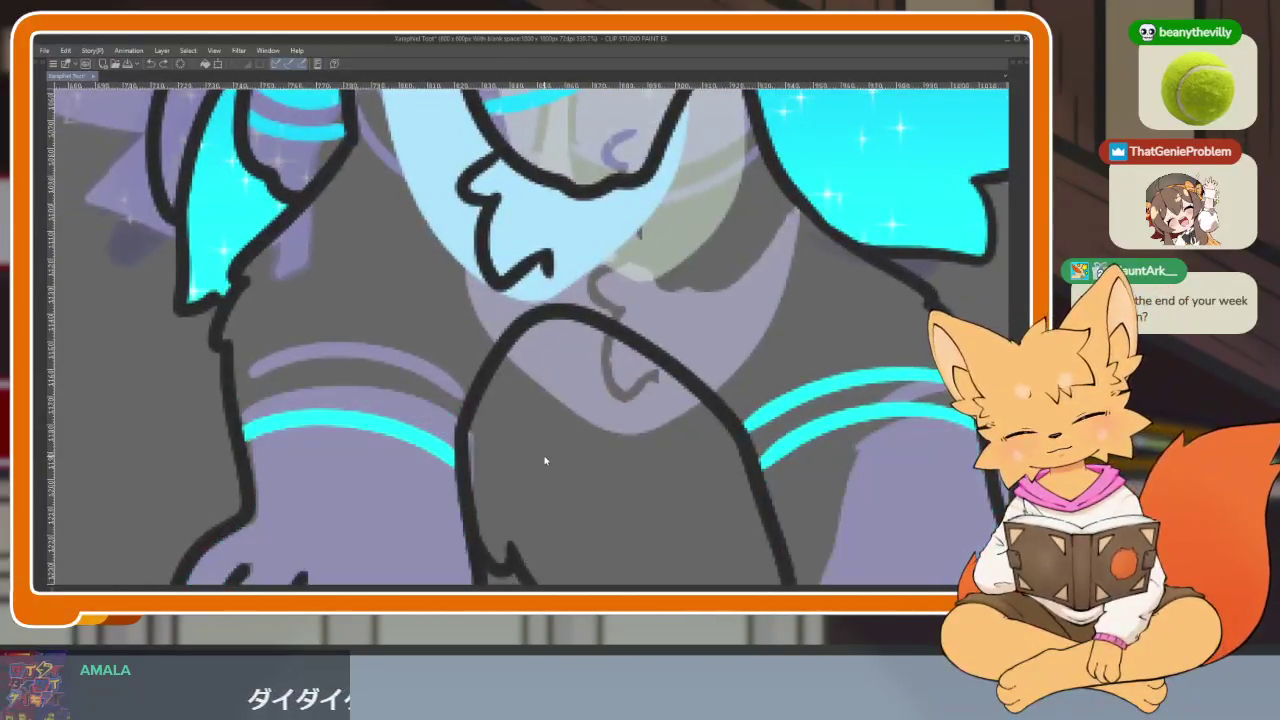
{"action": "scroll", "coordinate": [541, 495], "scroll_direction": "left", "scroll_amount": 2}
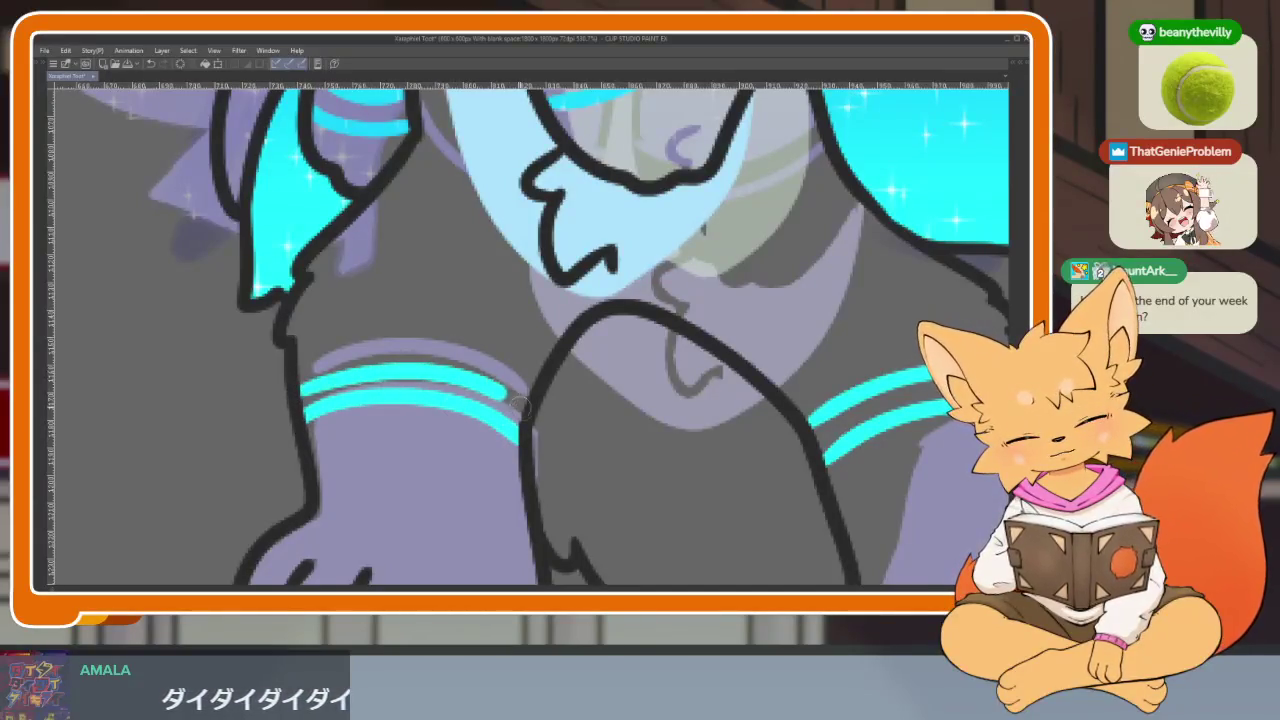
{"action": "key", "text": "ctrl+z"}
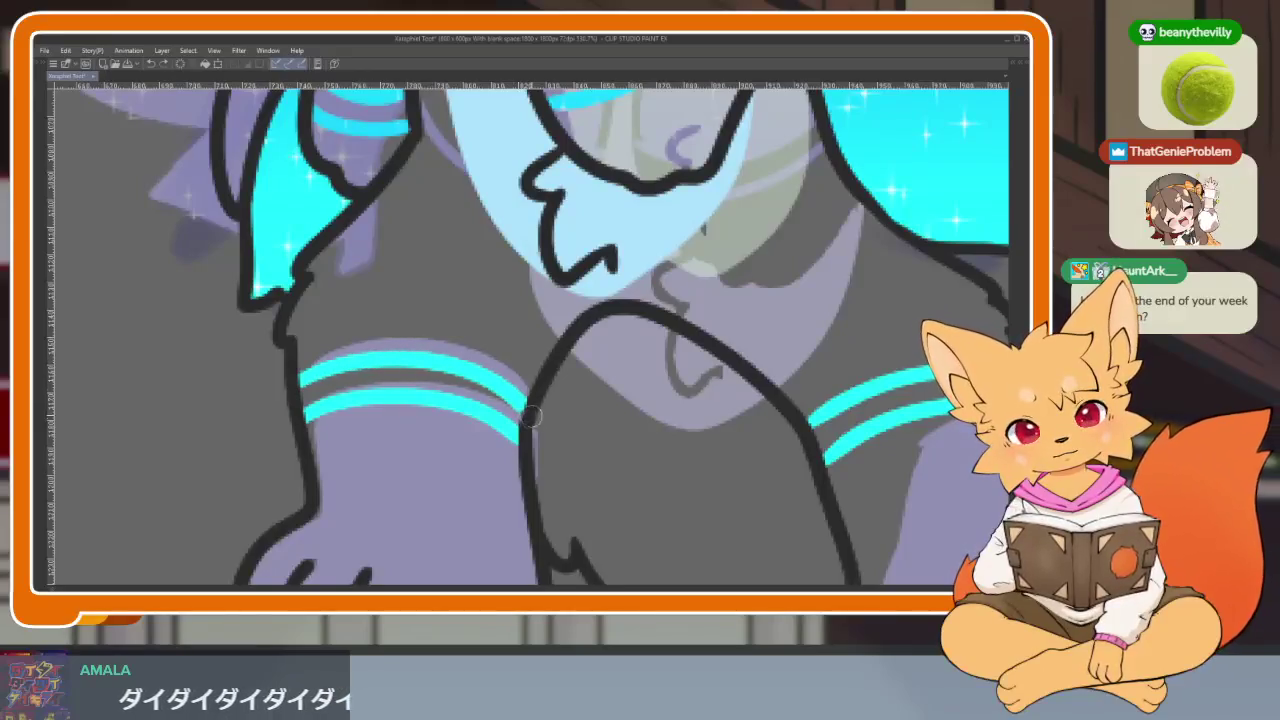
{"action": "scroll", "coordinate": [589, 461], "scroll_direction": "down", "scroll_amount": 2}
Step: Fill the left leg and right foot with cyan and preview the playback
{"action": "left_click", "coordinate": [460, 470]}
{"action": "scroll", "coordinate": [626, 465], "scroll_direction": "down", "scroll_amount": 2}
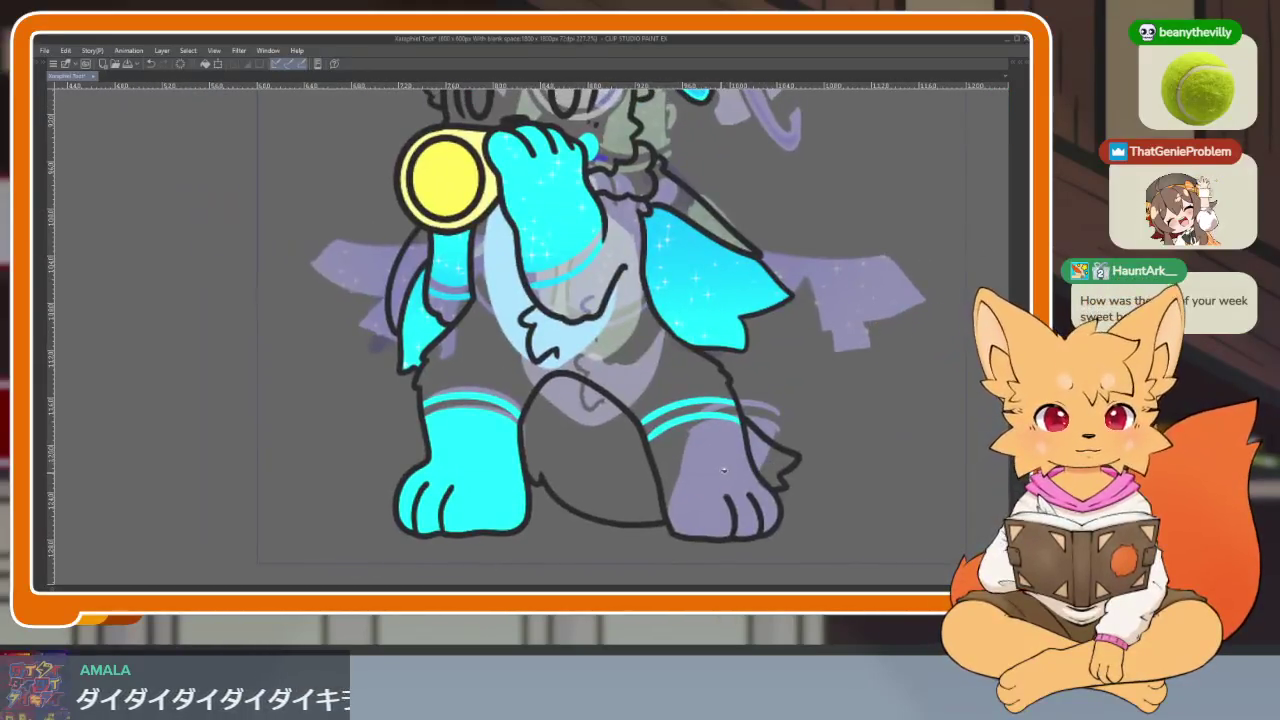
{"action": "left_click", "coordinate": [723, 468]}
{"action": "key", "text": "space"}
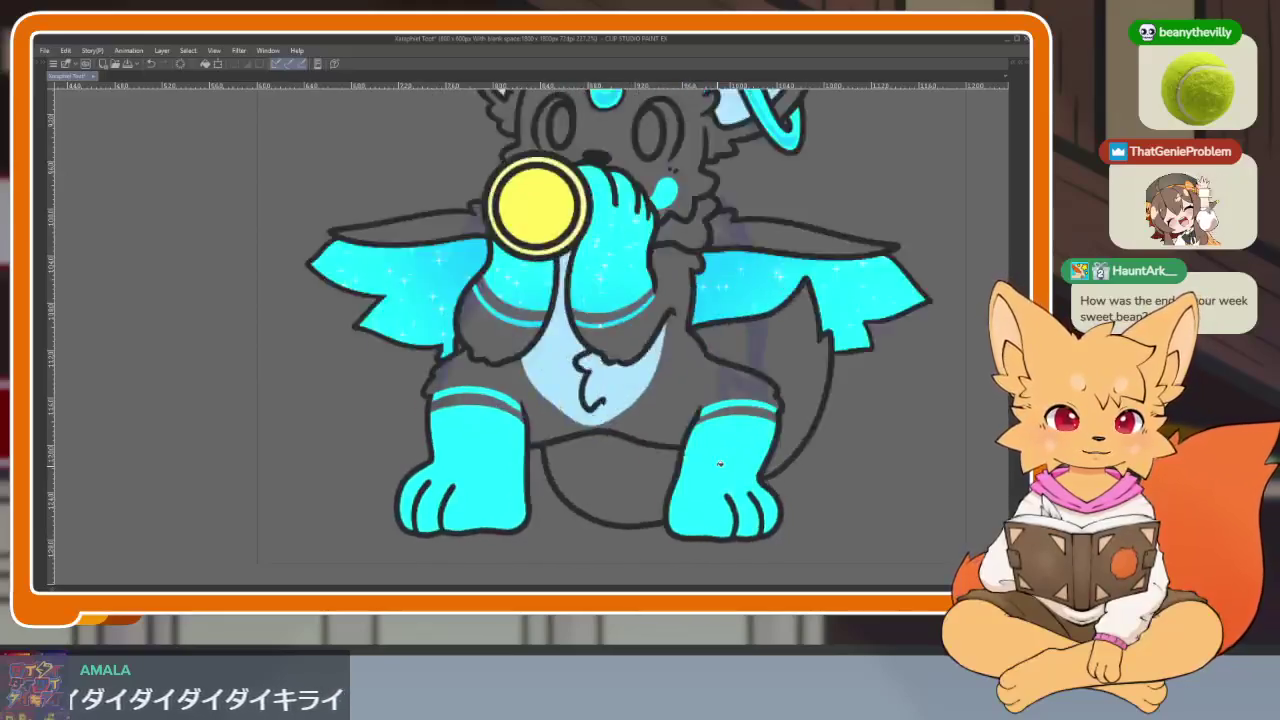
{"action": "key", "text": "space"}
{"action": "scroll", "coordinate": [307, 362], "scroll_direction": "up", "scroll_amount": 2}
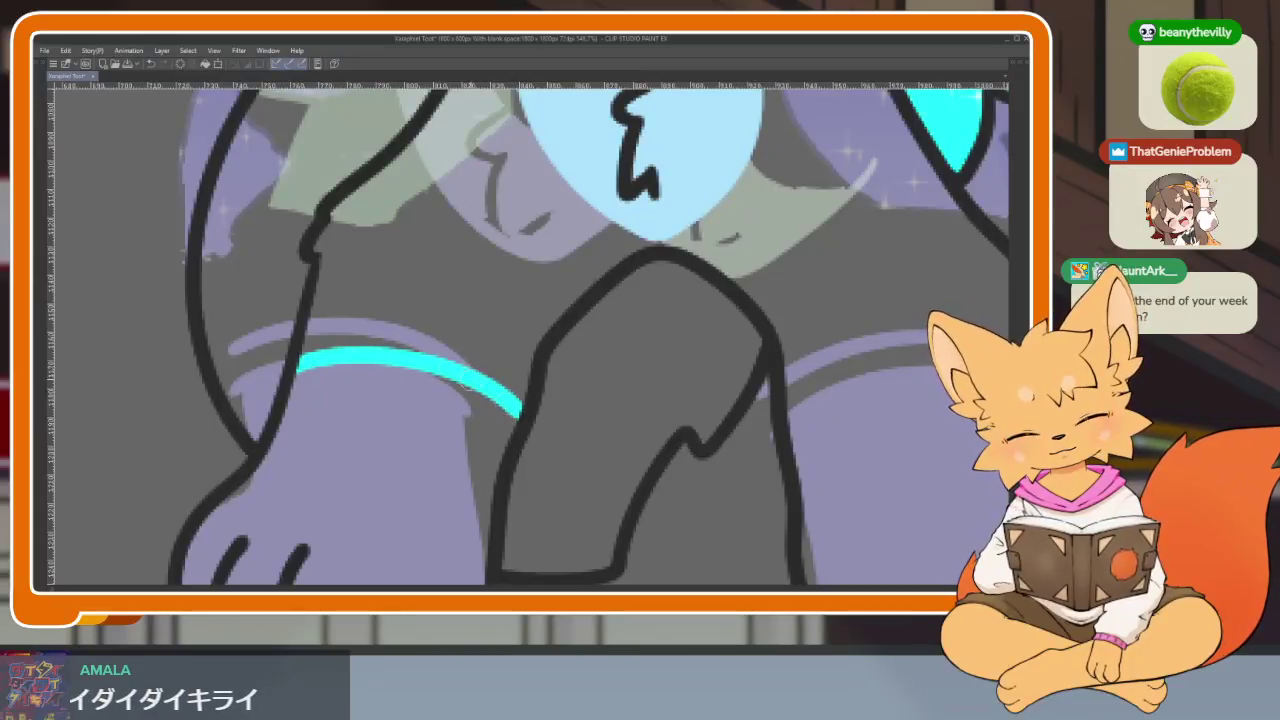
Step: Fill both paws with cyan and play back the frames
{"action": "left_click_drag", "start_coordinate": [531, 375], "coordinate": [171, 275]}
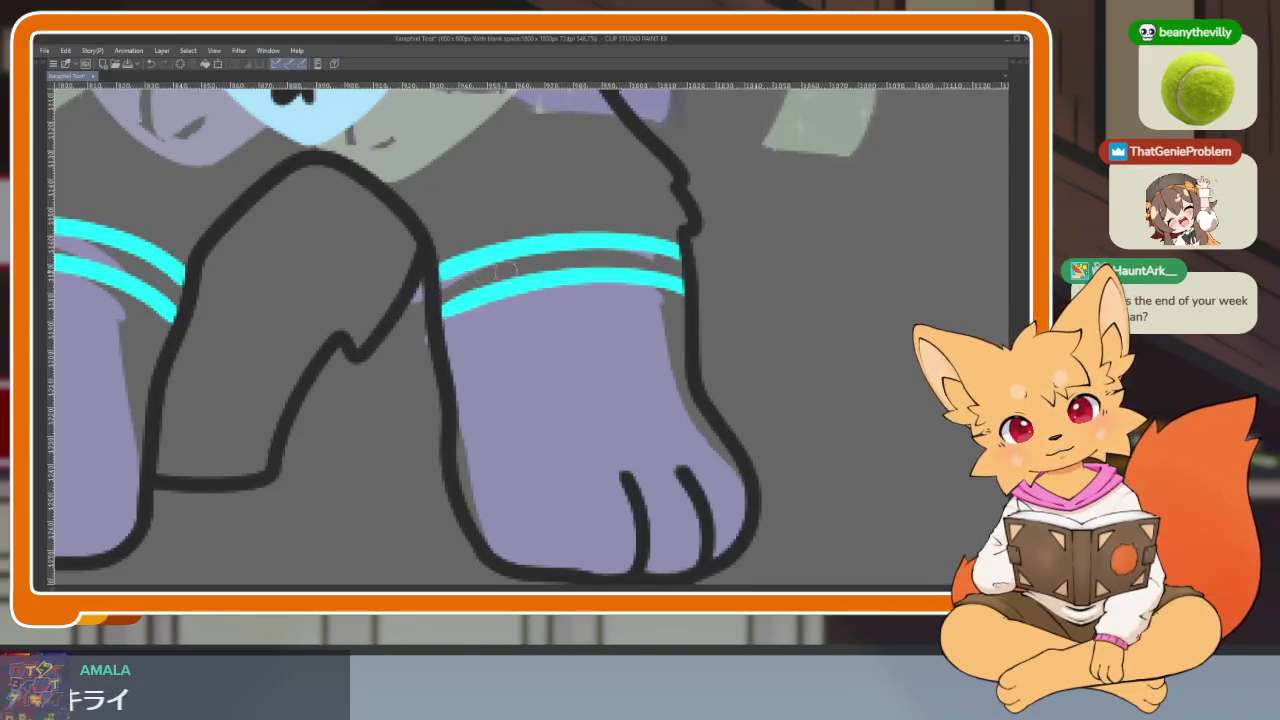
{"action": "scroll", "coordinate": [504, 267], "scroll_direction": "down", "scroll_amount": 3}
{"action": "scroll", "coordinate": [600, 350], "scroll_direction": "up", "scroll_amount": 3}
{"action": "left_click", "coordinate": [698, 388]}
{"action": "left_click", "coordinate": [320, 440]}
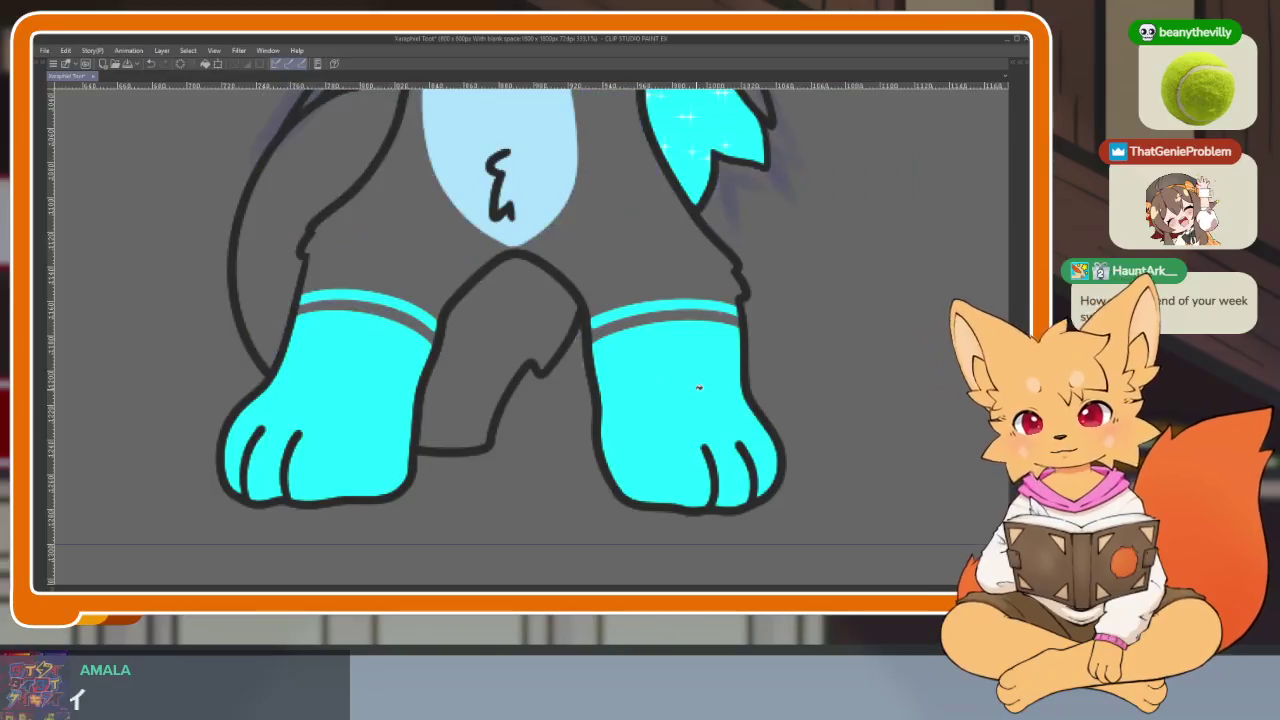
{"action": "key", "text": "Return"}
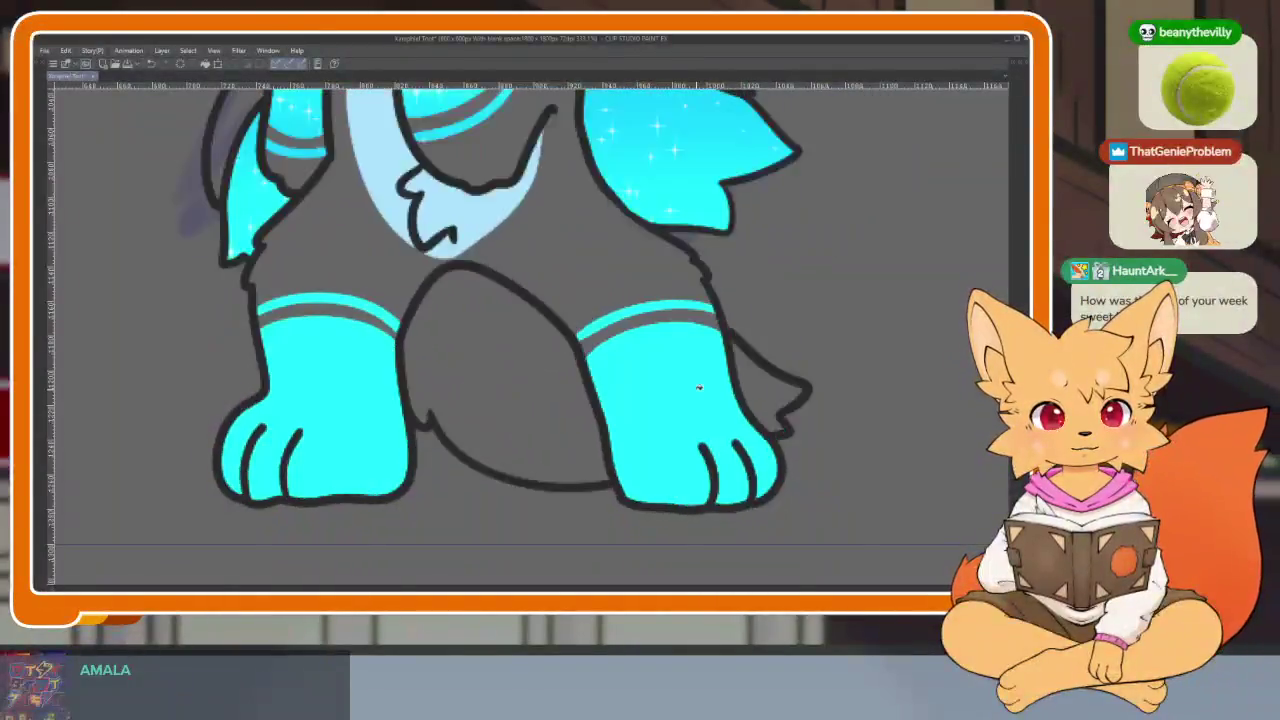
{"action": "scroll", "coordinate": [760, 400], "scroll_direction": "up", "scroll_amount": 5}
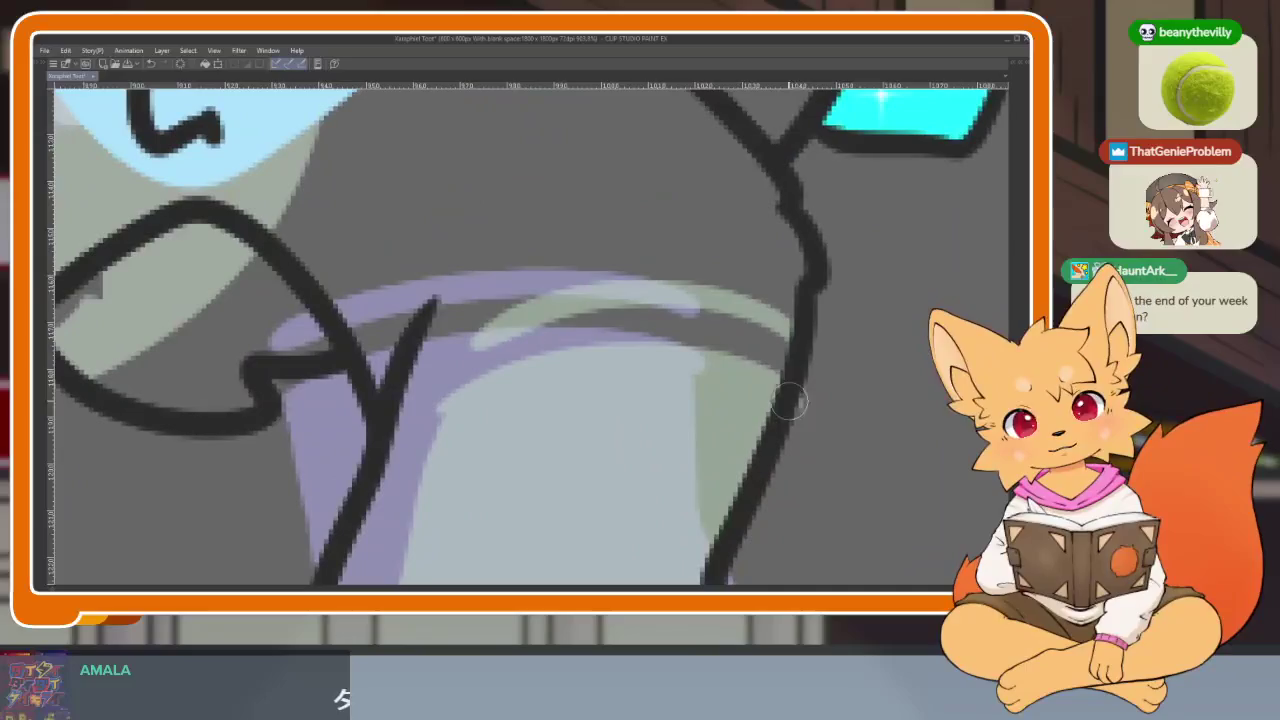
Step: Paint cyan over the purple cuff bands on both legs, then zoom out and restore the panels
{"action": "mouse_move", "coordinate": [780, 382]}
{"action": "left_mouse_down"}
{"action": "mouse_move", "coordinate": [565, 340]}
{"action": "mouse_move", "coordinate": [414, 374]}
{"action": "left_mouse_up"}
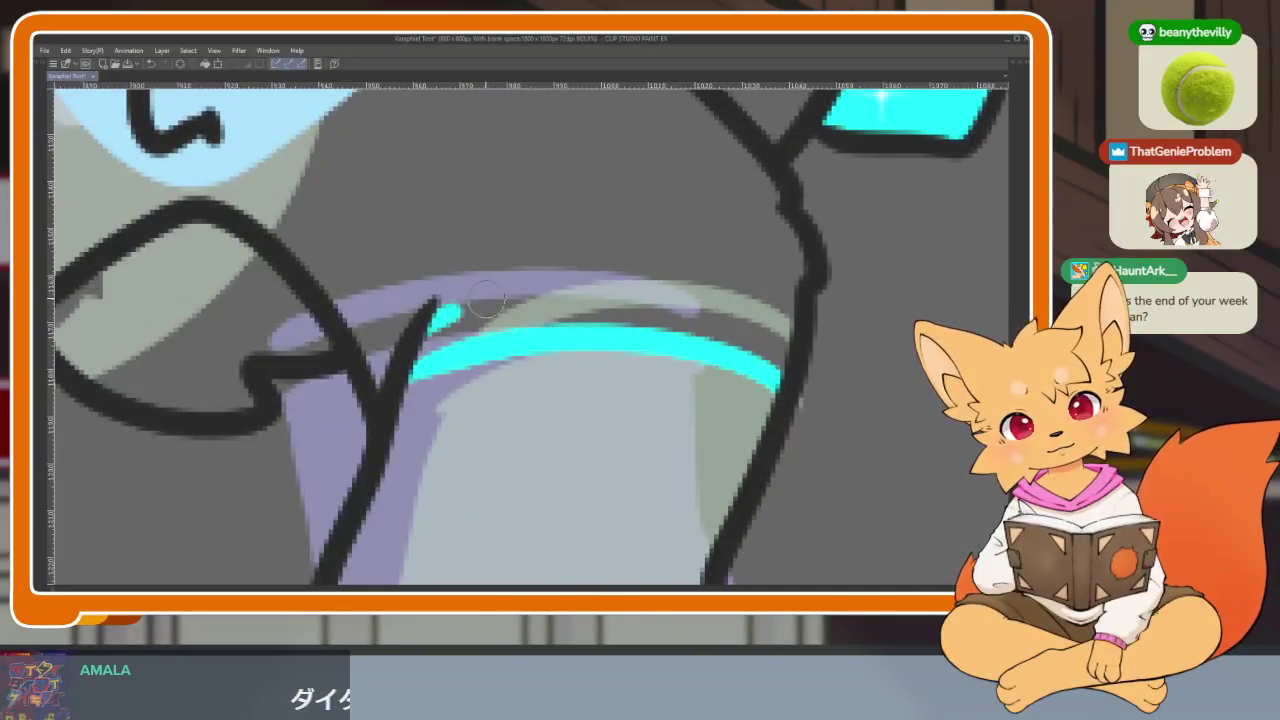
{"action": "left_click_drag", "start_coordinate": [487, 298], "coordinate": [805, 352]}
{"action": "scroll", "coordinate": [805, 370], "scroll_direction": "down", "scroll_amount": 5}
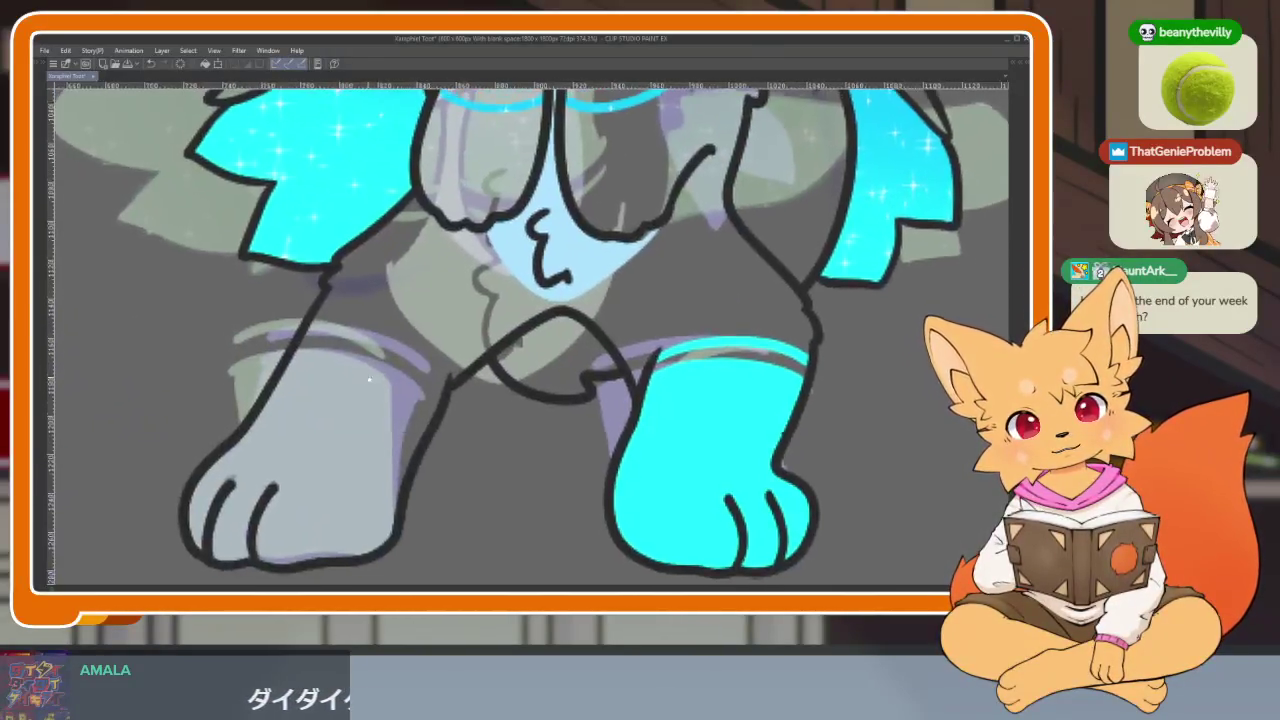
{"action": "scroll", "coordinate": [369, 379], "scroll_direction": "up", "scroll_amount": 3}
{"action": "mouse_move", "coordinate": [216, 345]}
{"action": "left_mouse_down"}
{"action": "mouse_move", "coordinate": [320, 352]}
{"action": "mouse_move", "coordinate": [523, 434]}
{"action": "mouse_move", "coordinate": [527, 455]}
{"action": "left_mouse_up"}
{"action": "mouse_move", "coordinate": [282, 278]}
{"action": "left_mouse_down"}
{"action": "mouse_move", "coordinate": [470, 332]}
{"action": "mouse_move", "coordinate": [560, 420]}
{"action": "left_mouse_up"}
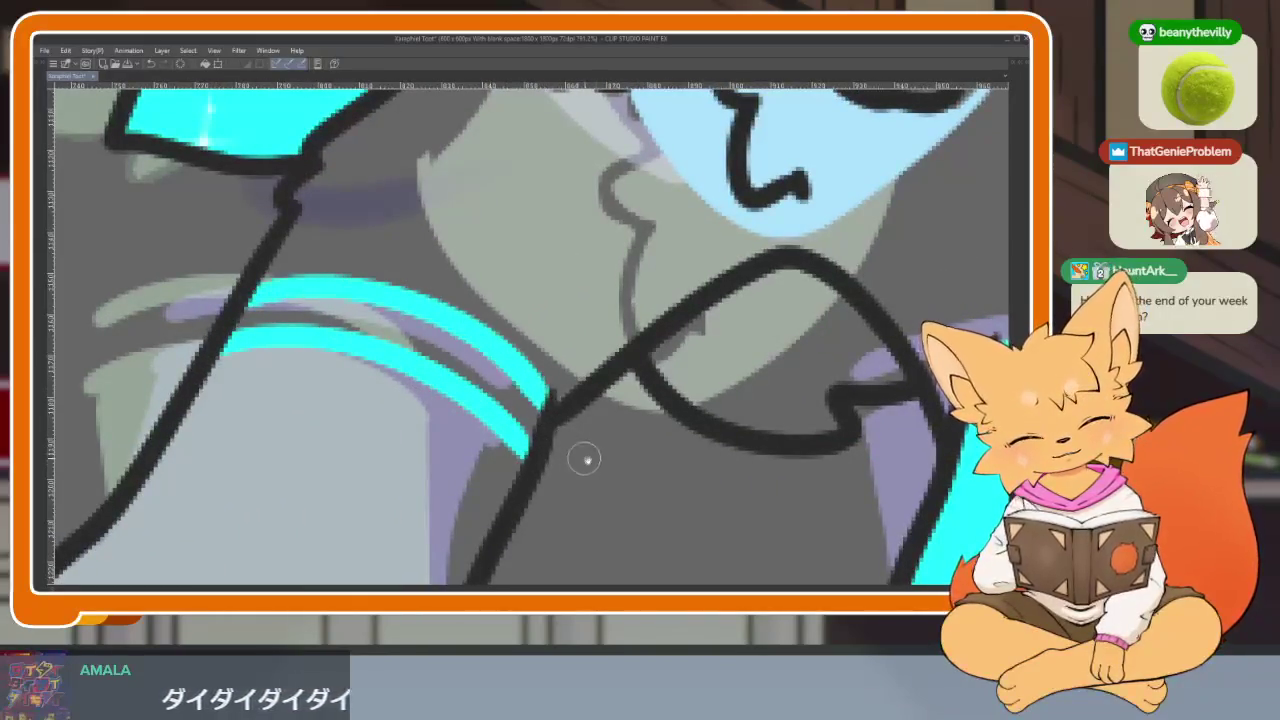
{"action": "scroll", "coordinate": [586, 457], "scroll_direction": "down", "scroll_amount": 5}
{"action": "scroll", "coordinate": [833, 457], "scroll_direction": "down", "scroll_amount": 2}
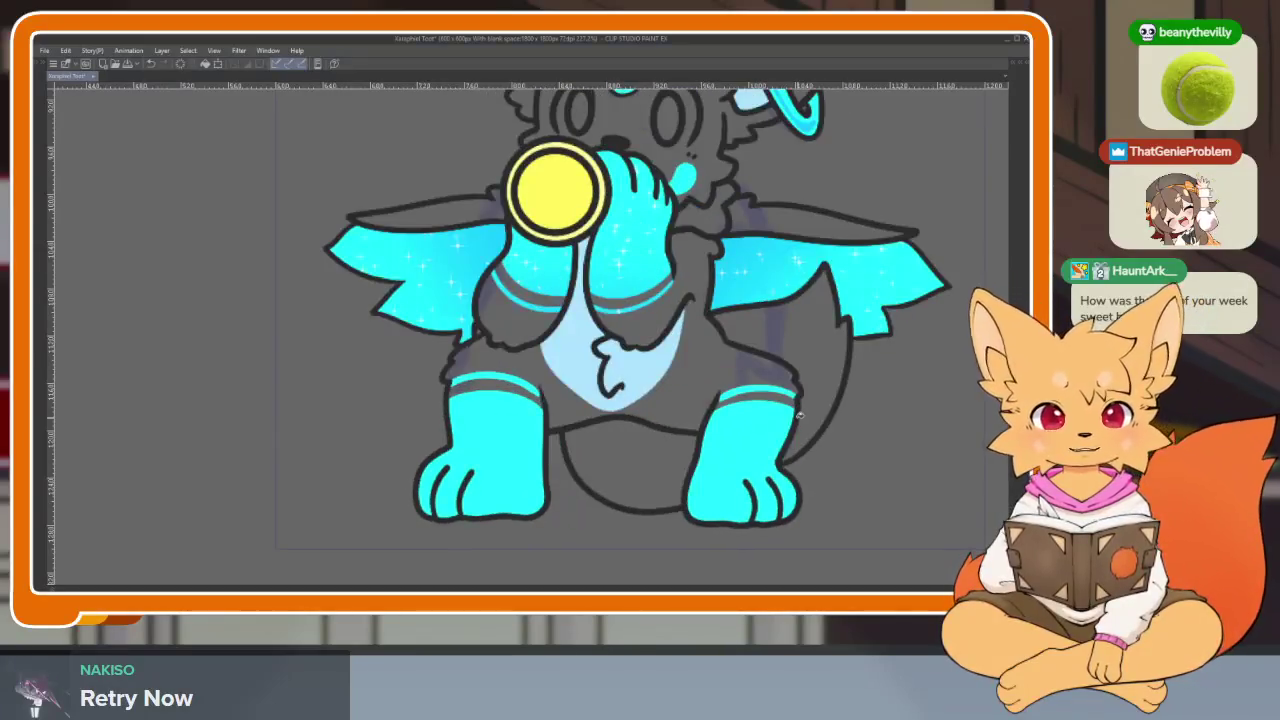
{"action": "key", "text": "Tab"}
{"action": "scroll", "coordinate": [806, 457], "scroll_direction": "up", "scroll_amount": 5}
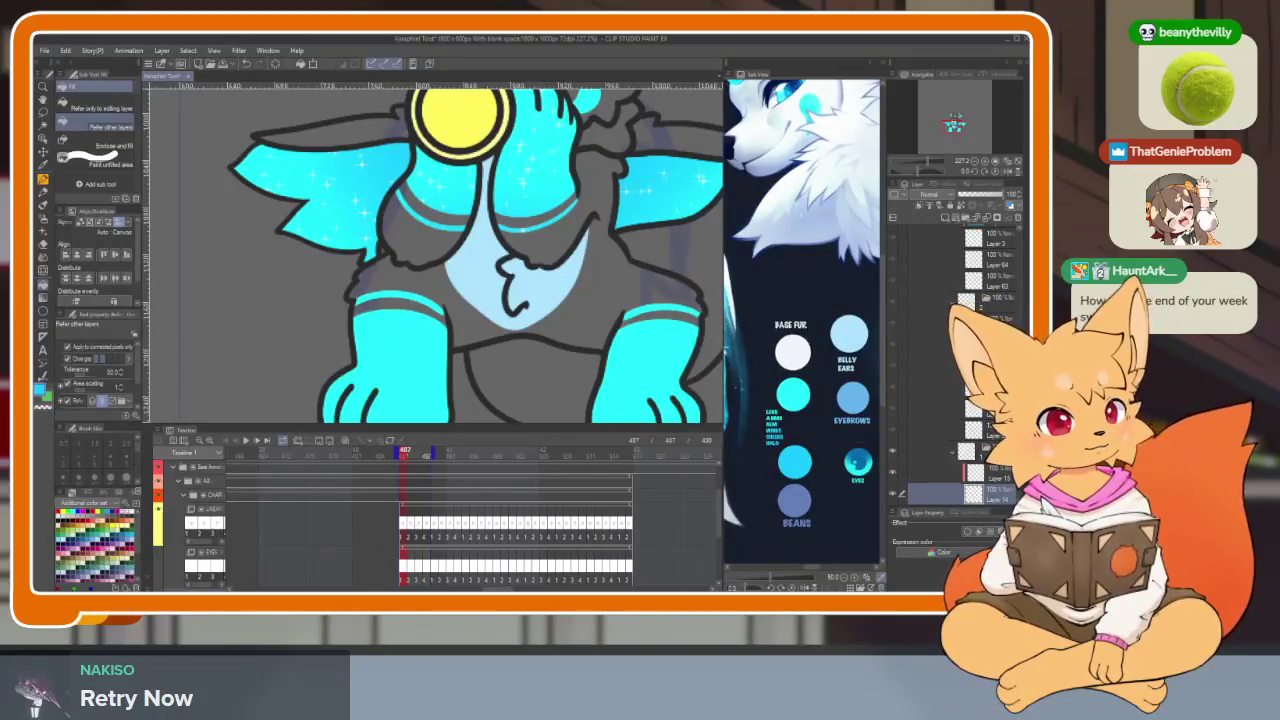
Step: Step forward two frames, then return to frame 487 with the panels hidden
{"action": "scroll", "coordinate": [960, 360], "scroll_direction": "down", "scroll_amount": 3}
{"action": "key", "text": "Right"}
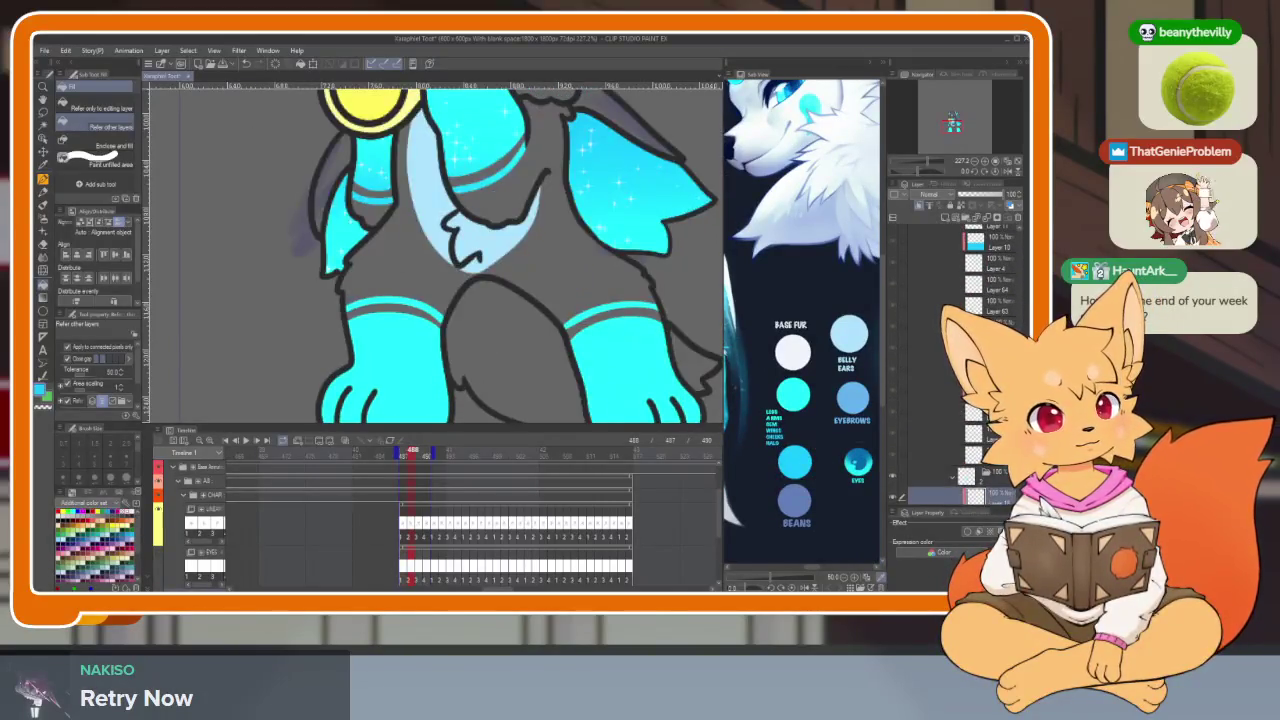
{"action": "key", "text": "Right"}
{"action": "scroll", "coordinate": [702, 390], "scroll_direction": "down", "scroll_amount": 2}
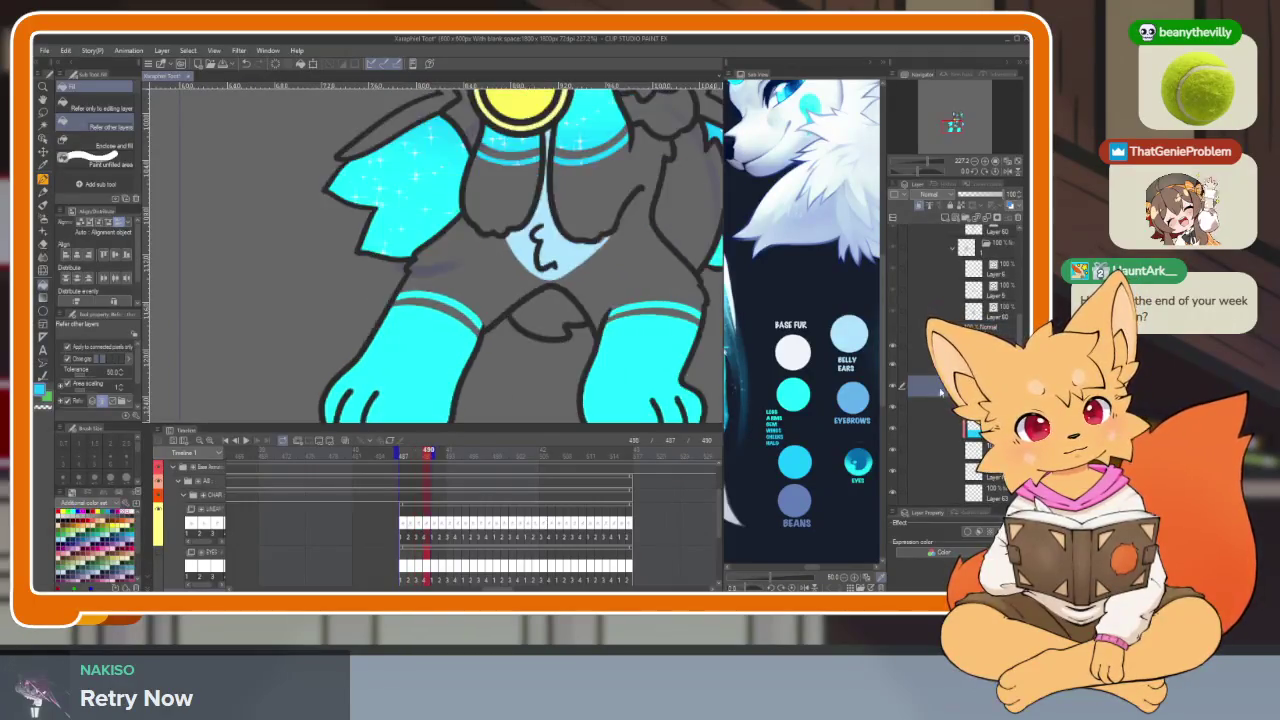
{"action": "key", "text": "Tab"}
{"action": "scroll", "coordinate": [702, 390], "scroll_direction": "up", "scroll_amount": 1}
{"action": "key", "text": "Left"}
{"action": "key", "text": "Left"}
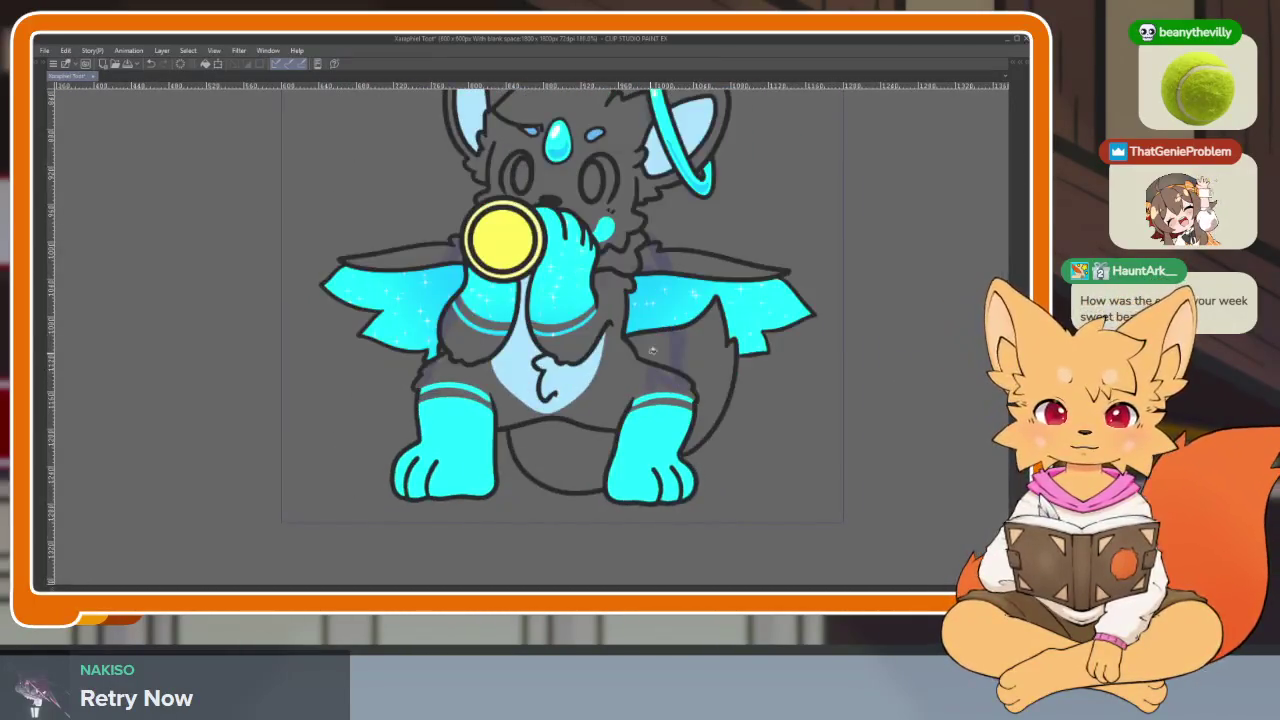
{"action": "key", "text": "Tab"}
{"action": "key", "text": "Tab"}
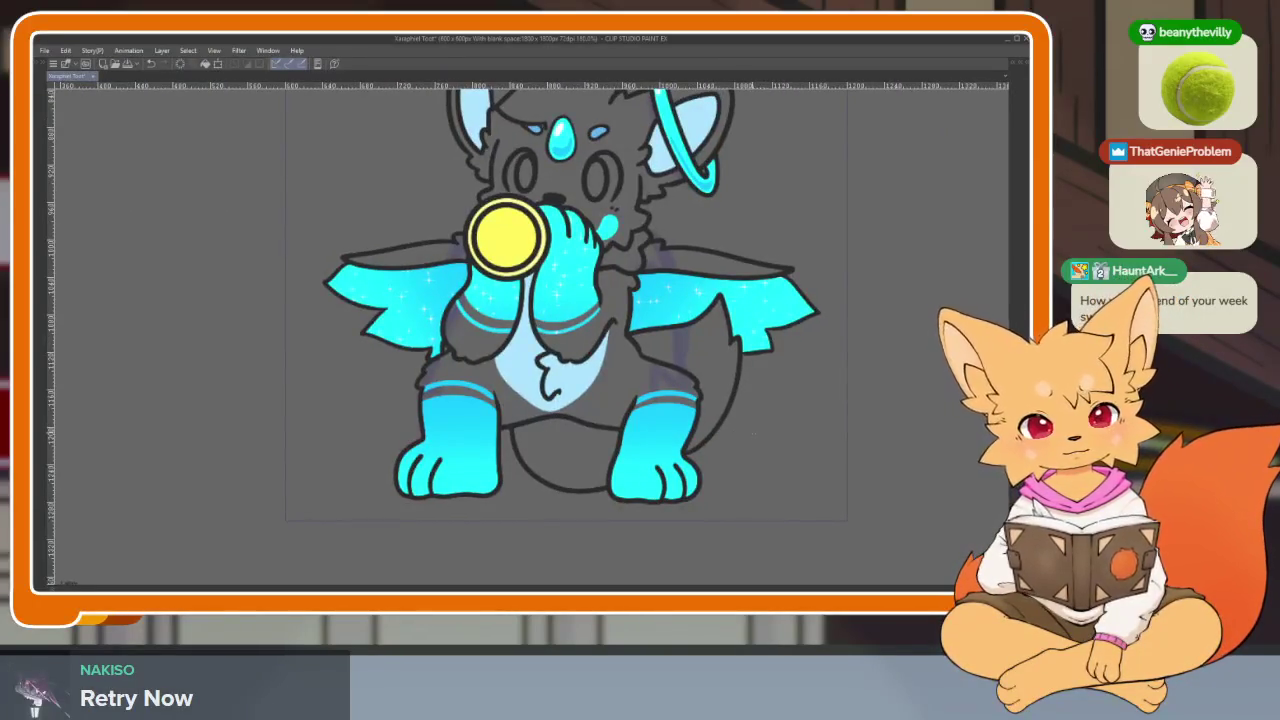
Step: Step back four frames and add darker blue gradient shading to the right leg
{"action": "scroll", "coordinate": [756, 438], "scroll_direction": "down", "scroll_amount": 3}
{"action": "scroll", "coordinate": [770, 450], "scroll_direction": "up", "scroll_amount": 3}
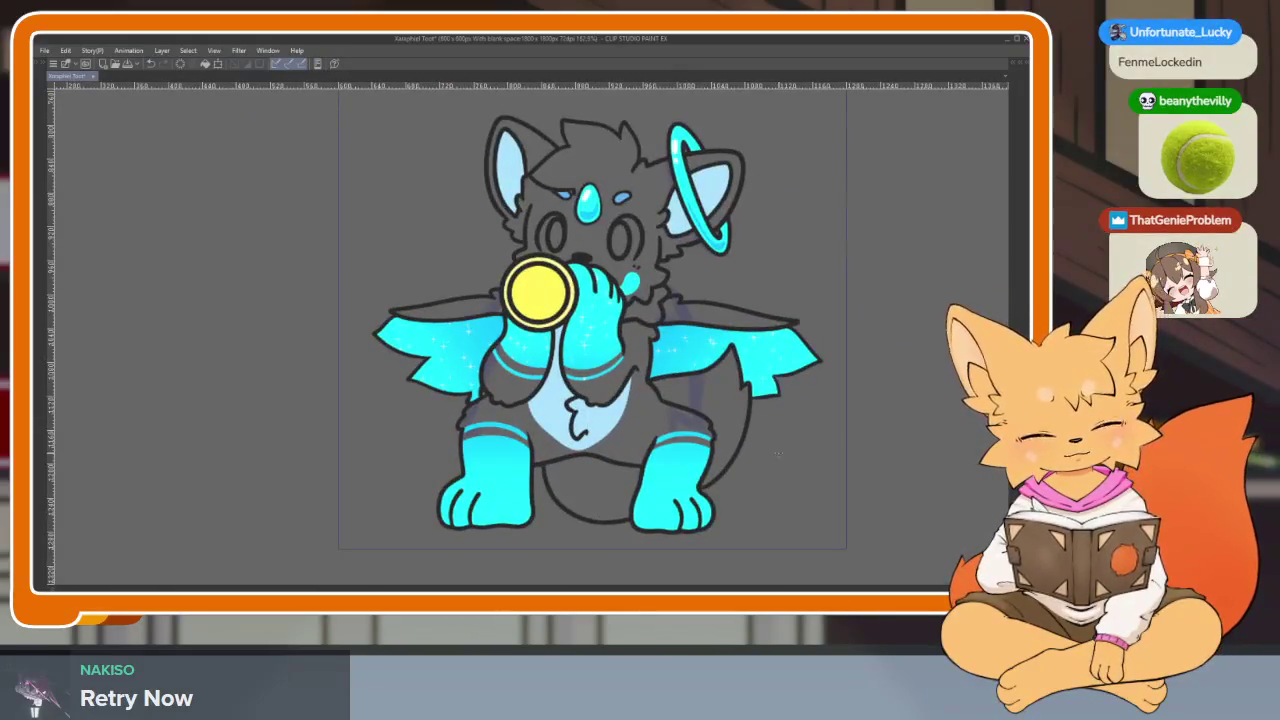
{"action": "key", "text": "Left"}
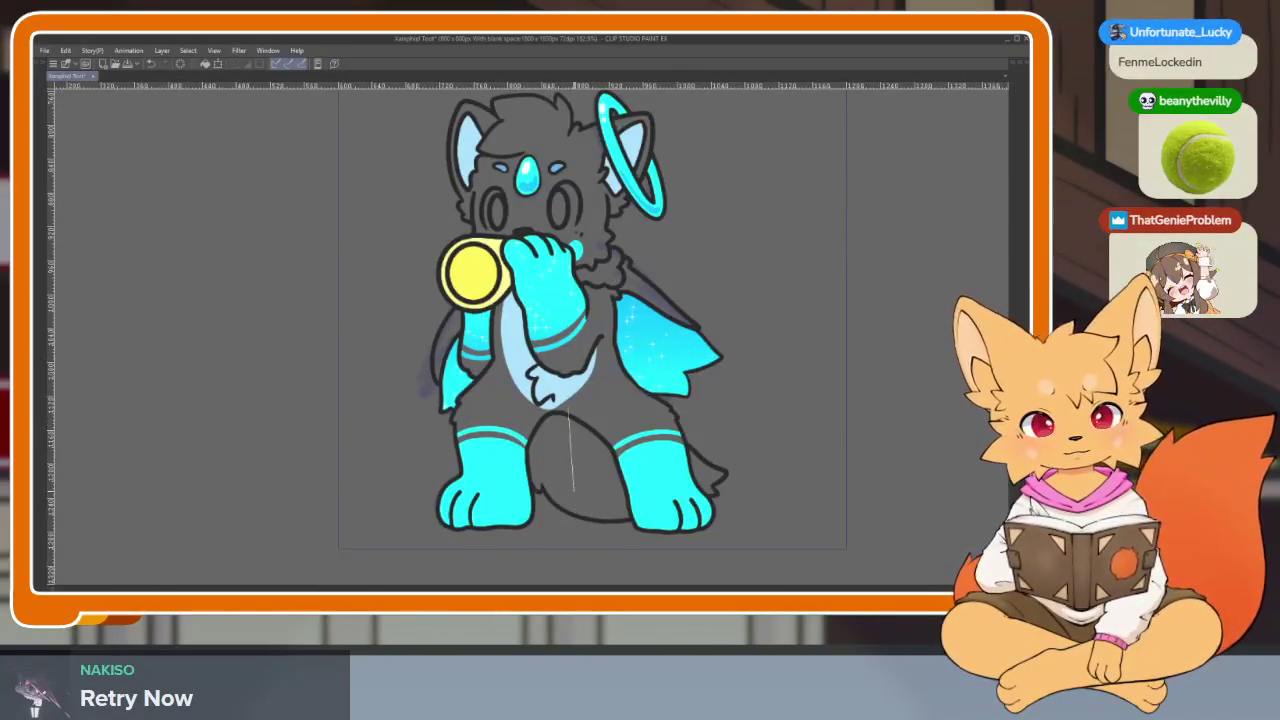
{"action": "key", "text": "Left"}
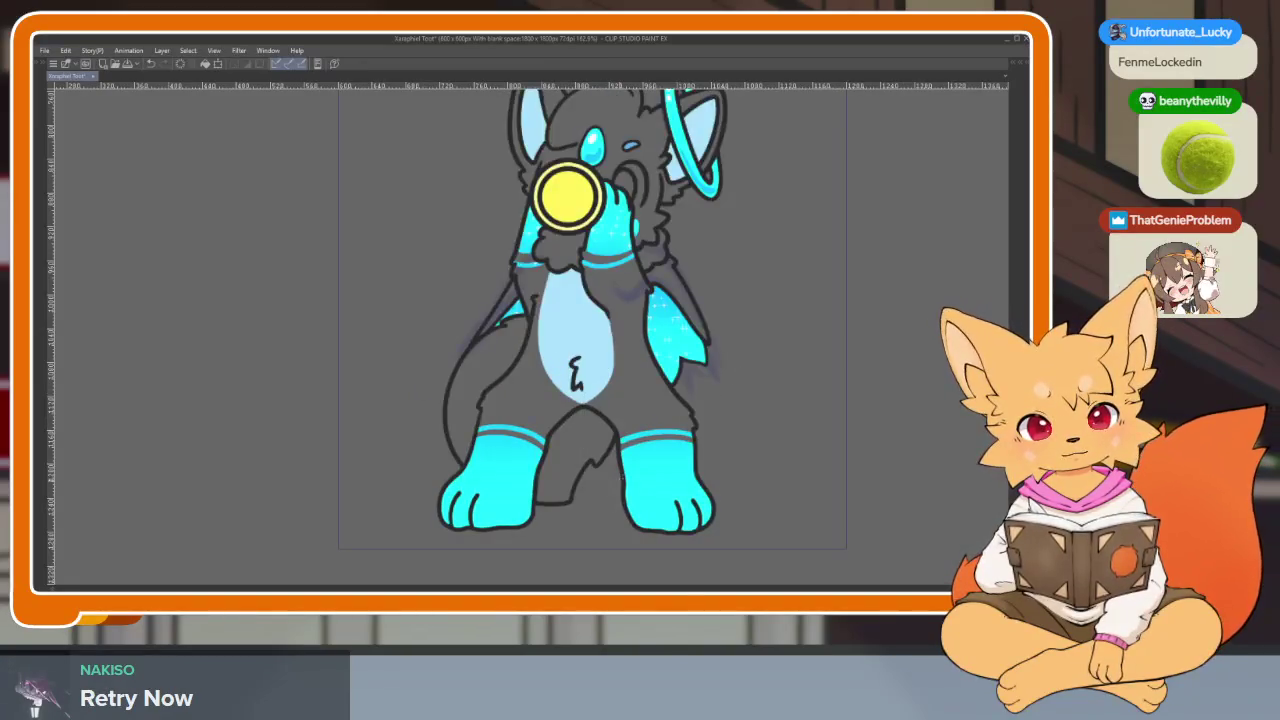
{"action": "key", "text": "Left"}
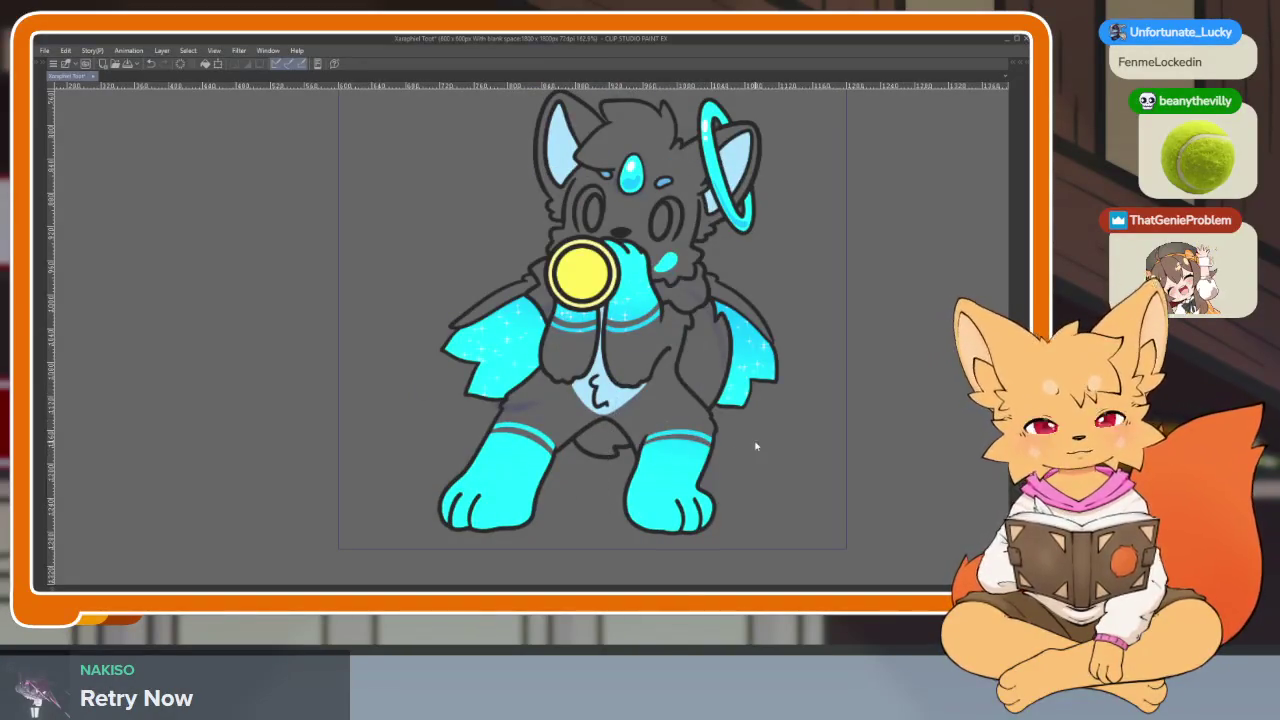
{"action": "key", "text": "Left"}
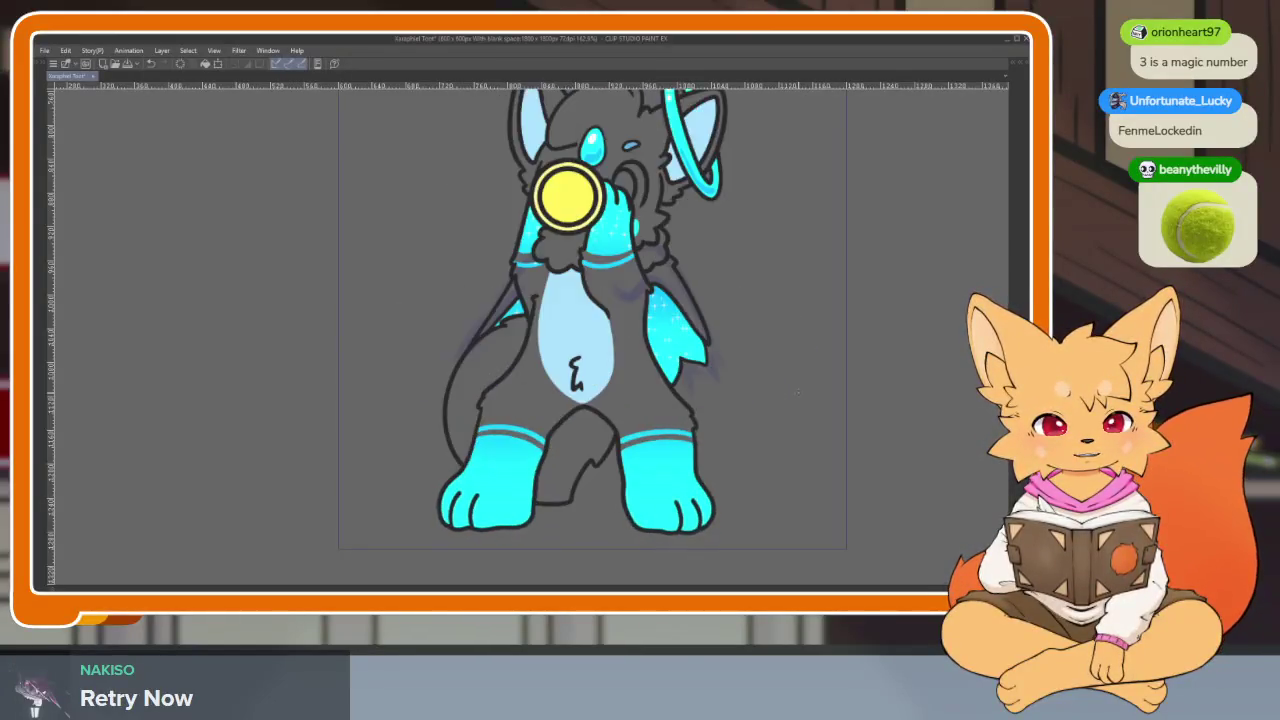
{"action": "scroll", "coordinate": [706, 474], "scroll_direction": "up", "scroll_amount": 2}
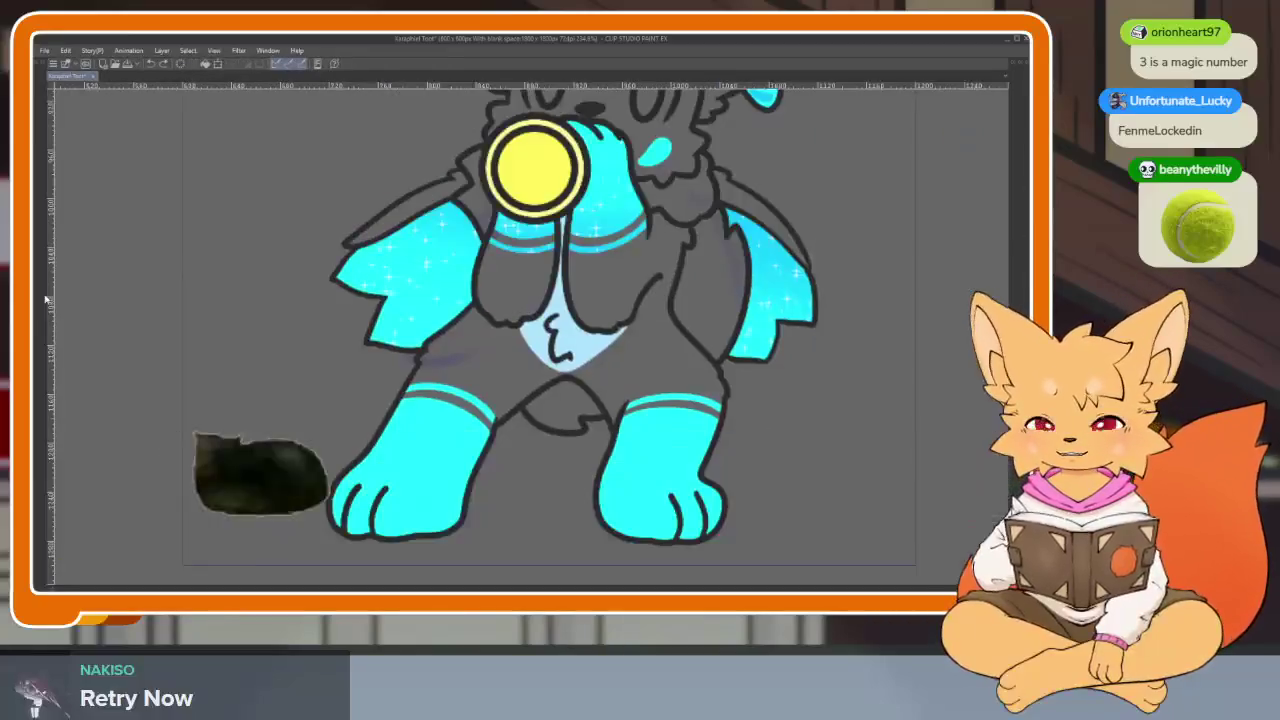
{"action": "left_click_drag", "start_coordinate": [560, 365], "coordinate": [519, 482]}
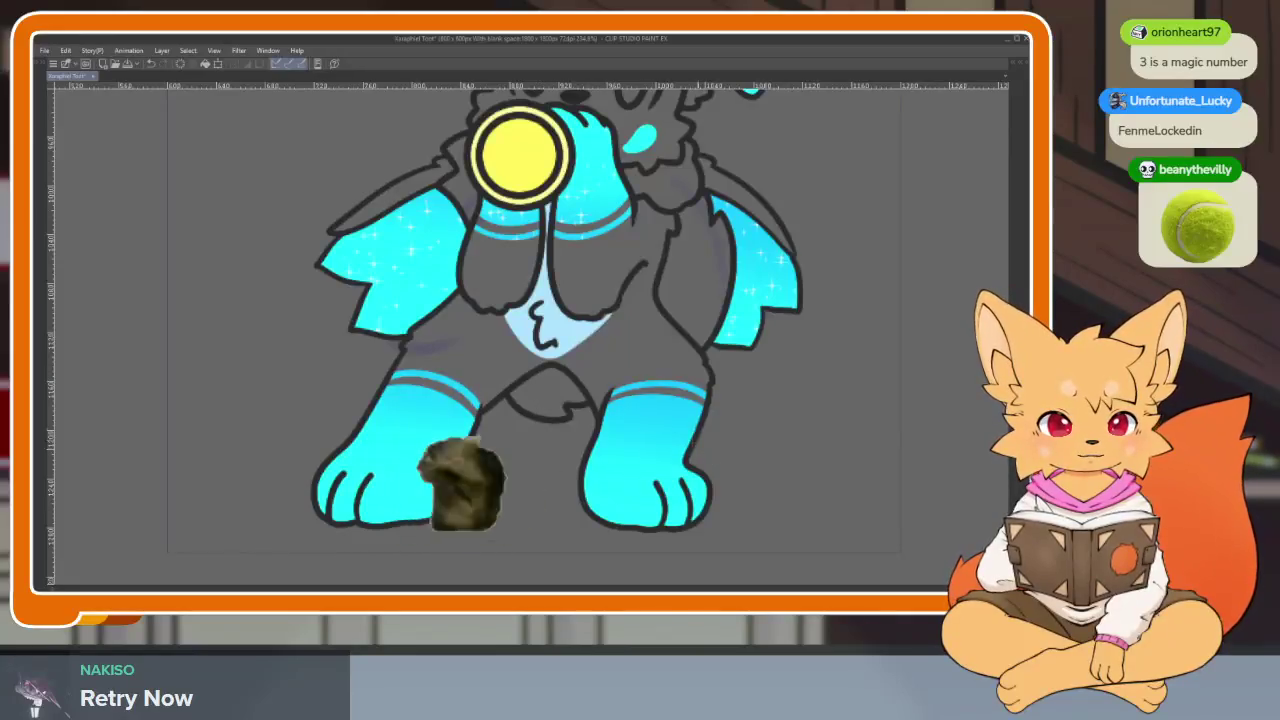
{"action": "scroll", "coordinate": [700, 450], "scroll_direction": "down", "scroll_amount": 3}
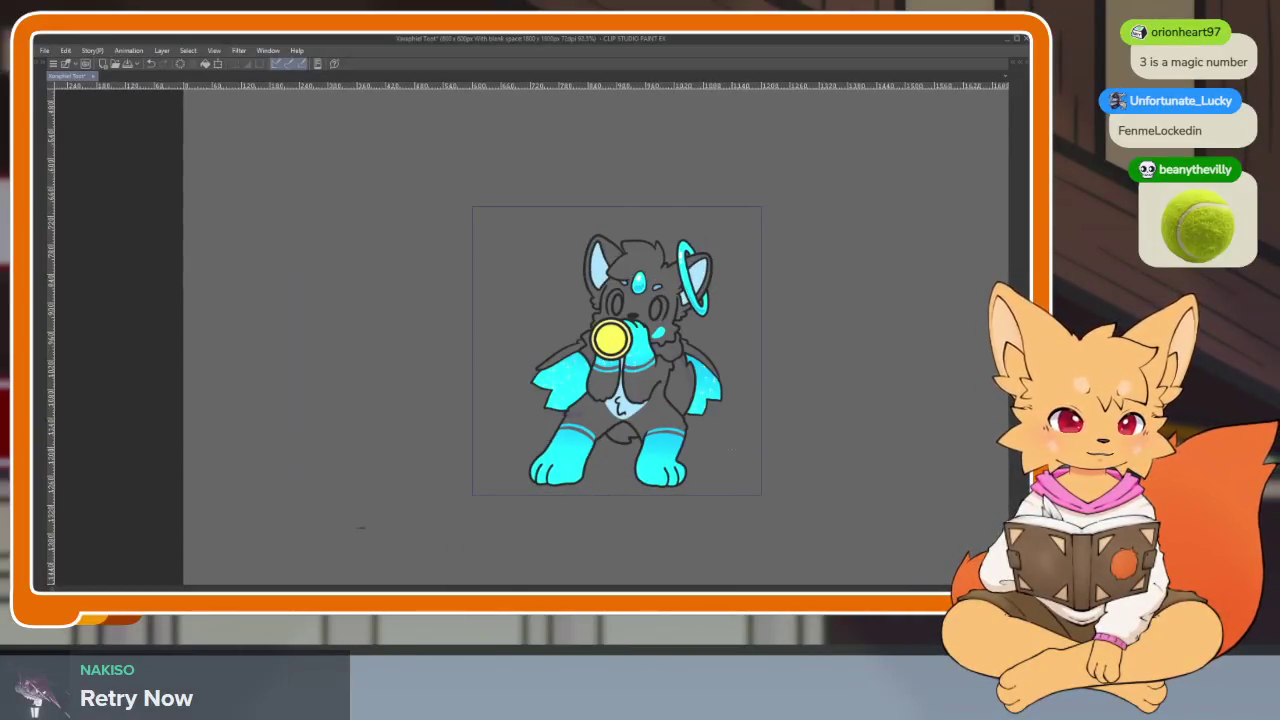
{"action": "scroll", "coordinate": [727, 453], "scroll_direction": "up", "scroll_amount": 3}
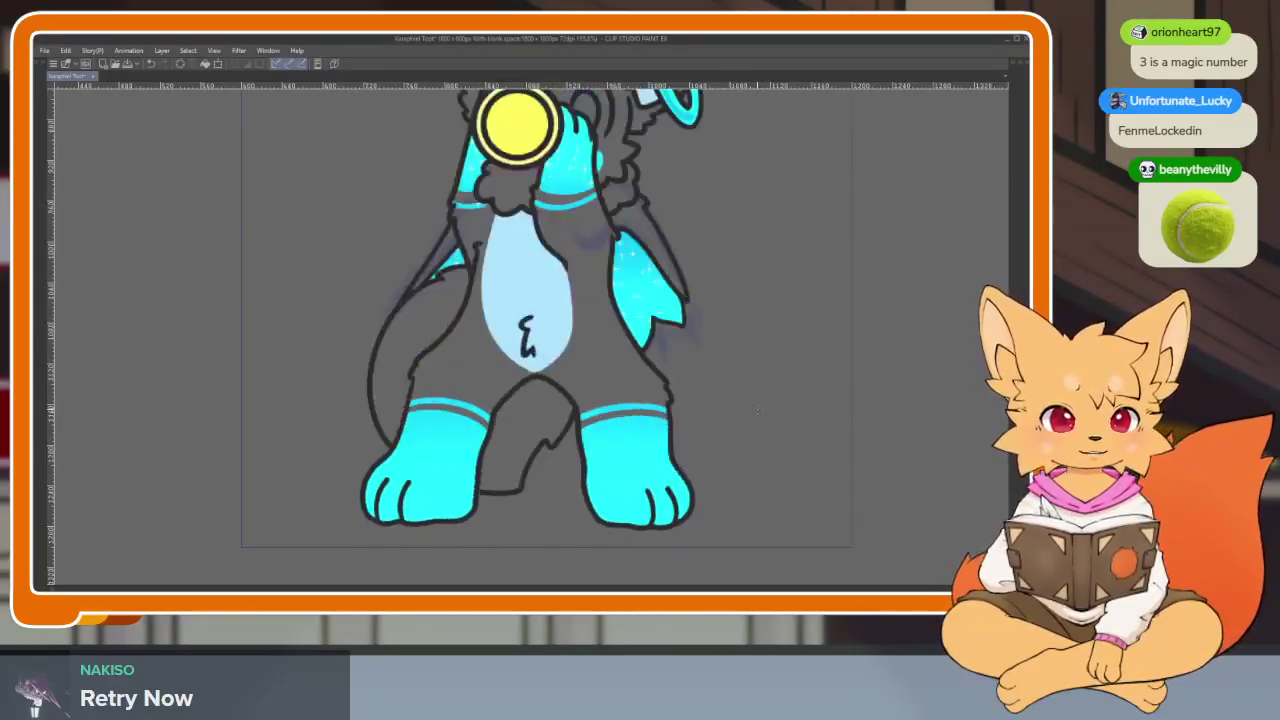
Step: Switch the colour to white and paint sparkle texture onto the left cyan leg
{"action": "key", "text": "Tab"}
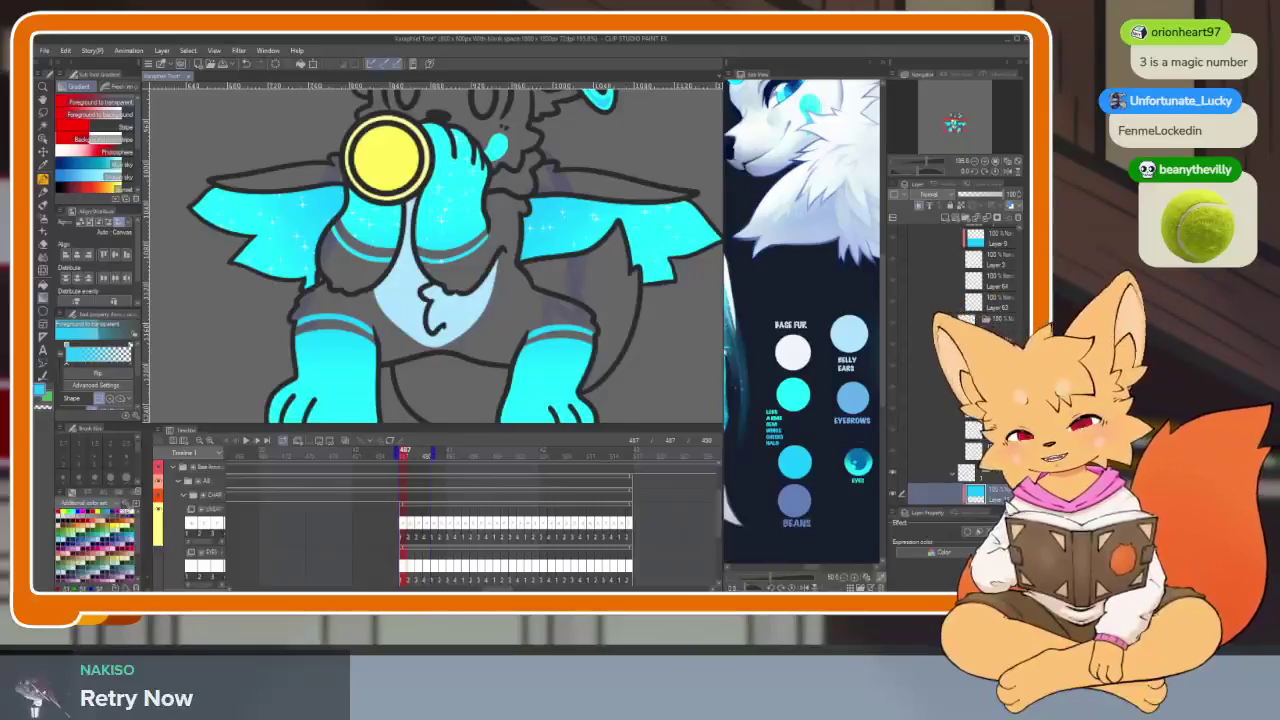
{"action": "key", "text": "x"}
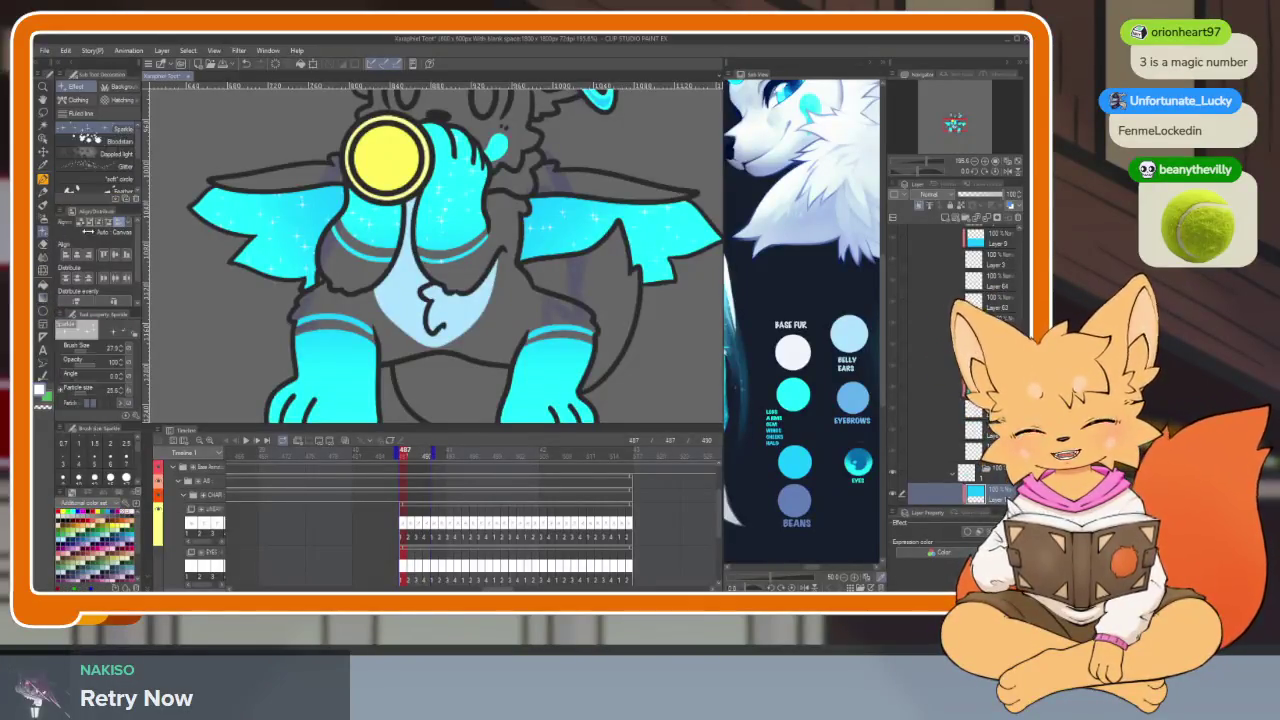
{"action": "key", "text": "Tab"}
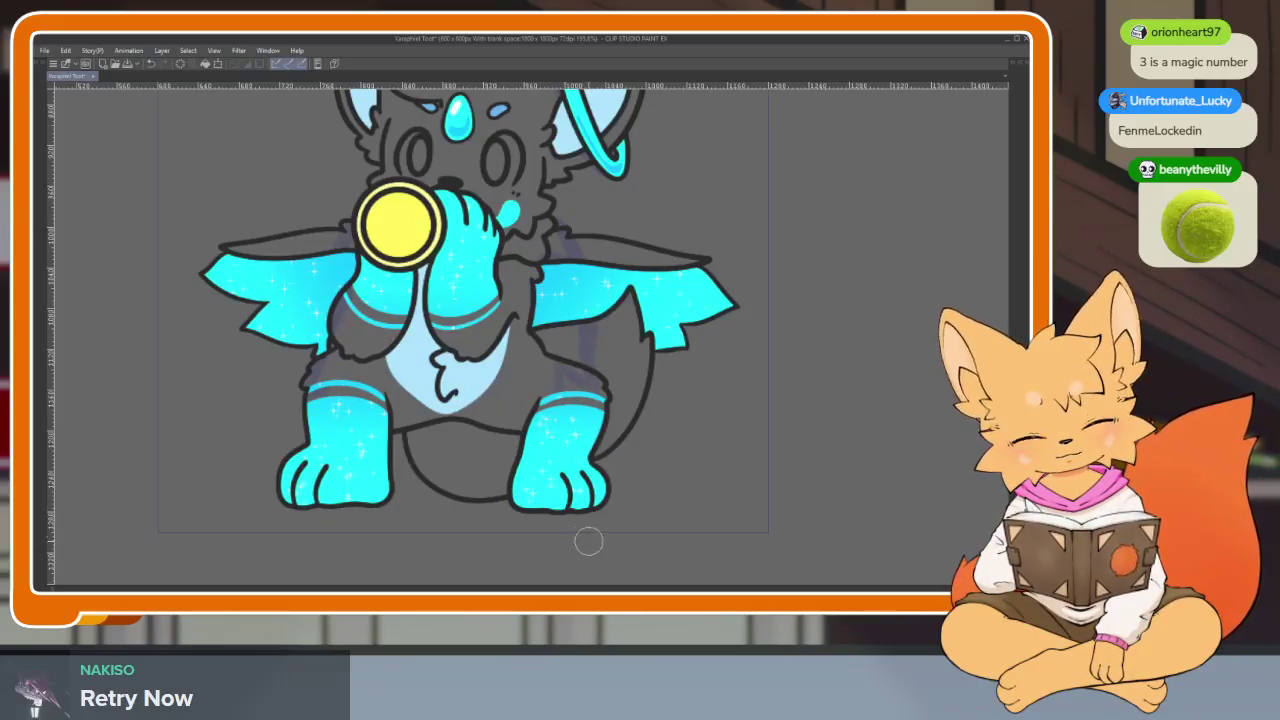
{"action": "key", "text": "Right"}
{"action": "left_click_drag", "start_coordinate": [343, 432], "coordinate": [464, 477]}
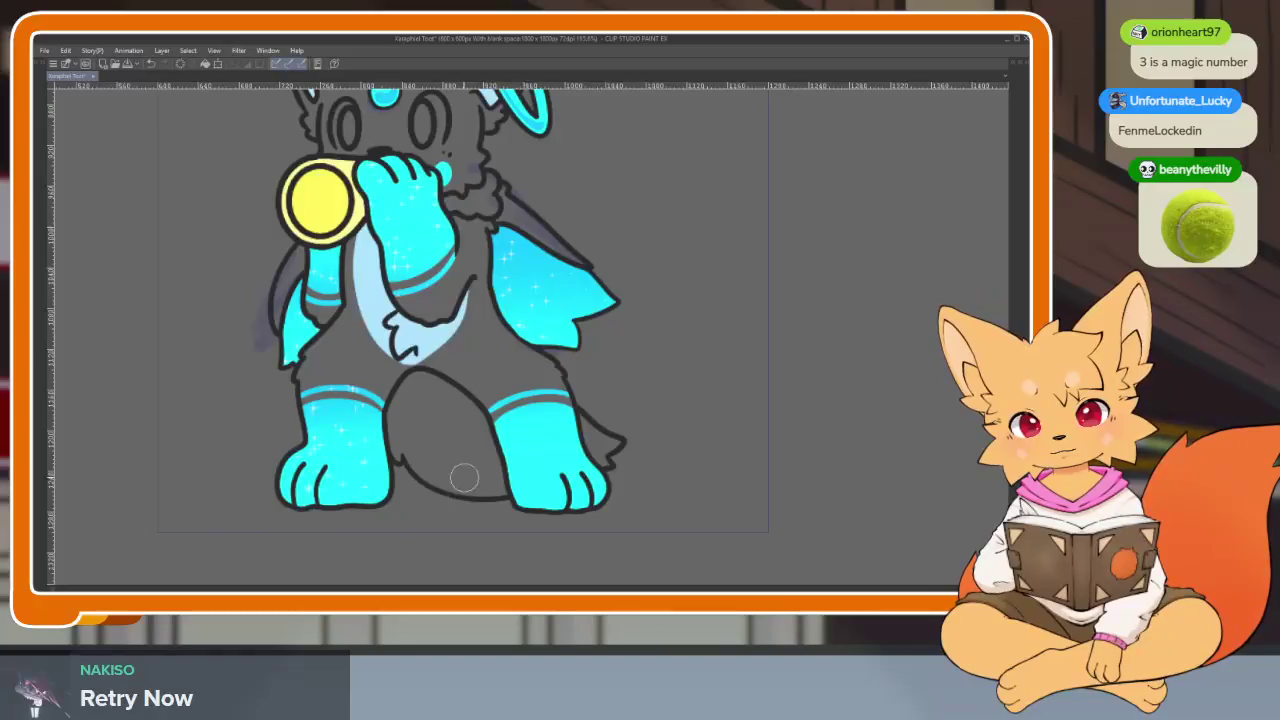
{"action": "key", "text": "Right"}
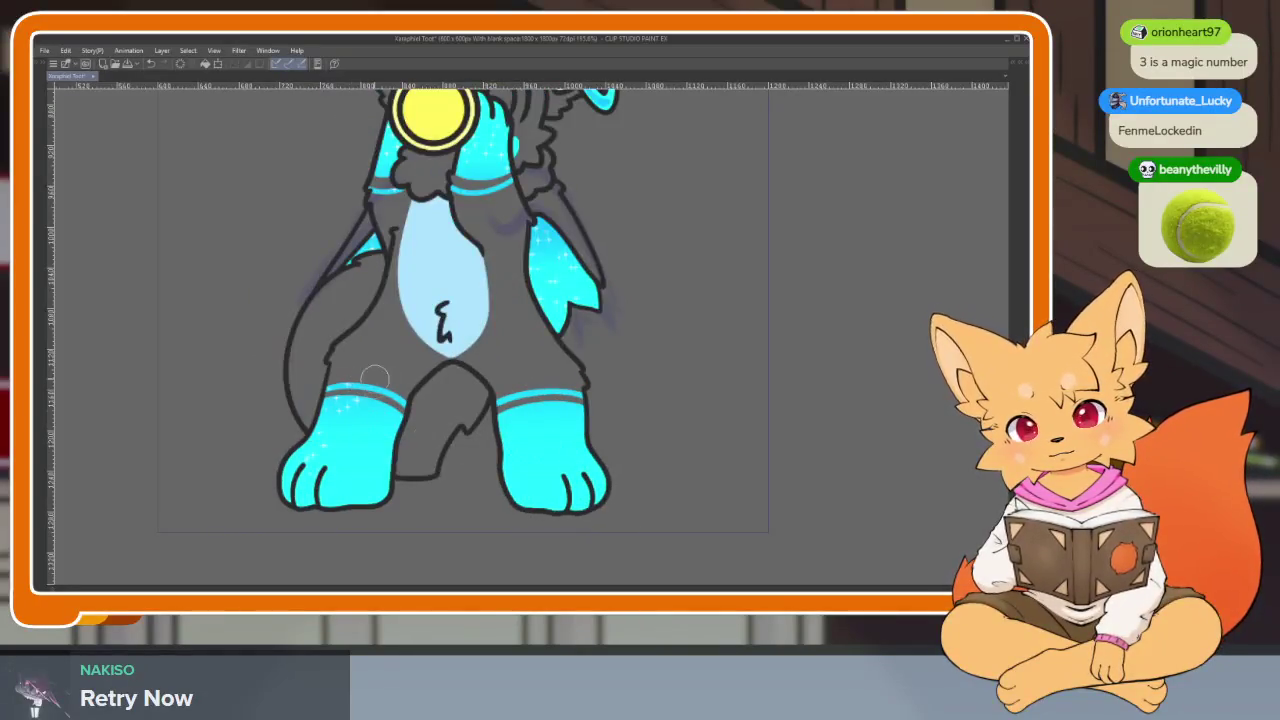
{"action": "key", "text": "Right"}
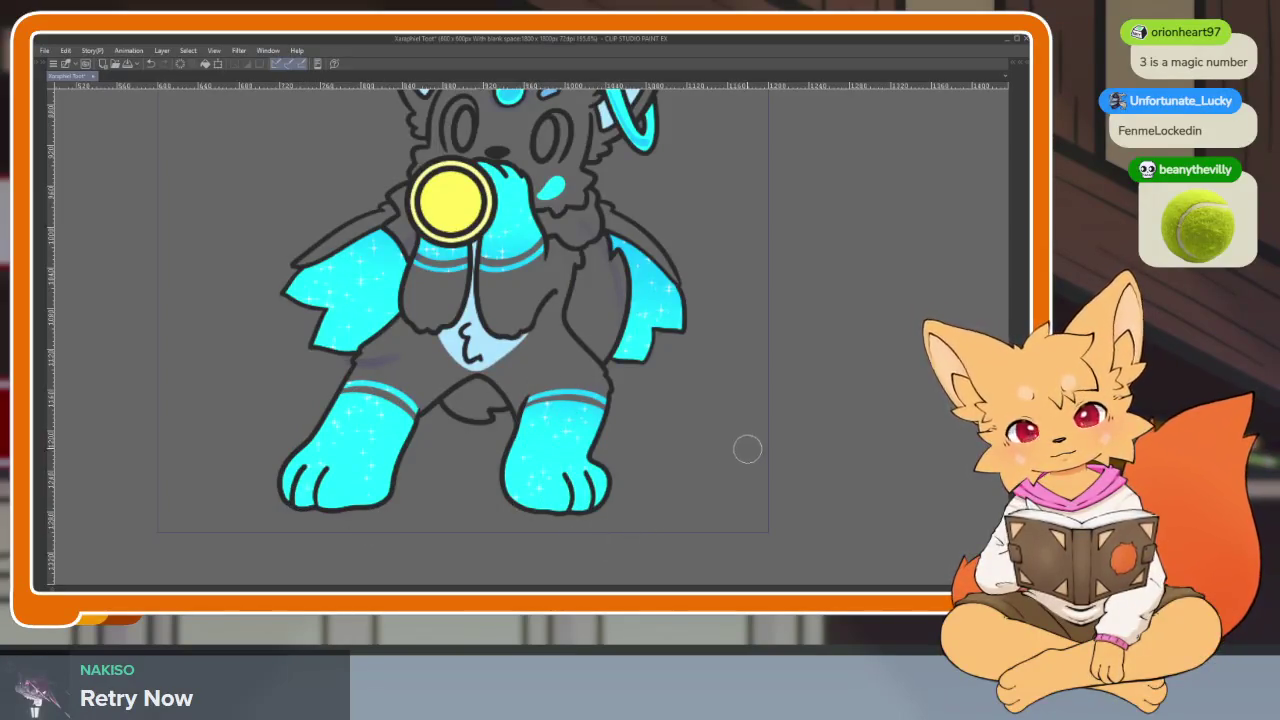
{"action": "scroll", "coordinate": [746, 449], "scroll_direction": "down", "scroll_amount": 5}
{"action": "key", "text": "Right"}
{"action": "key", "text": "Right"}
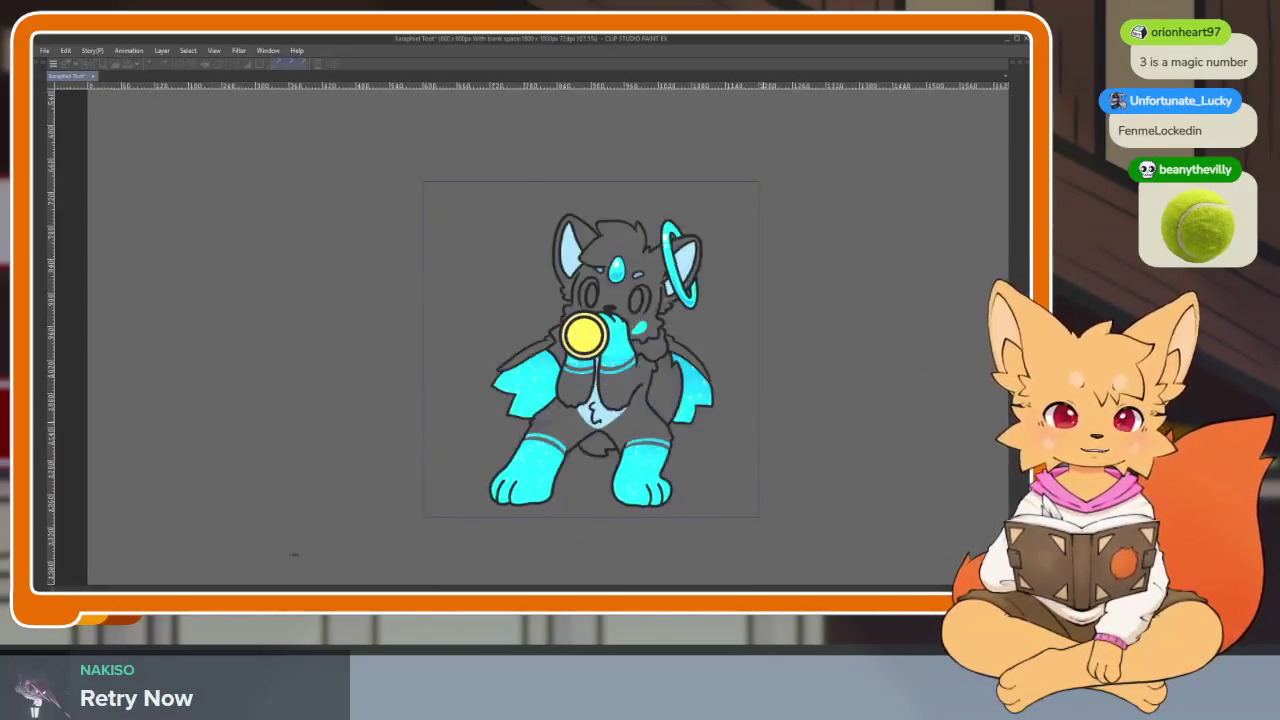
Step: Check frames 488 and 490, go back to frame 487, hide the palettes and play the animation
{"action": "key", "text": "Tab"}
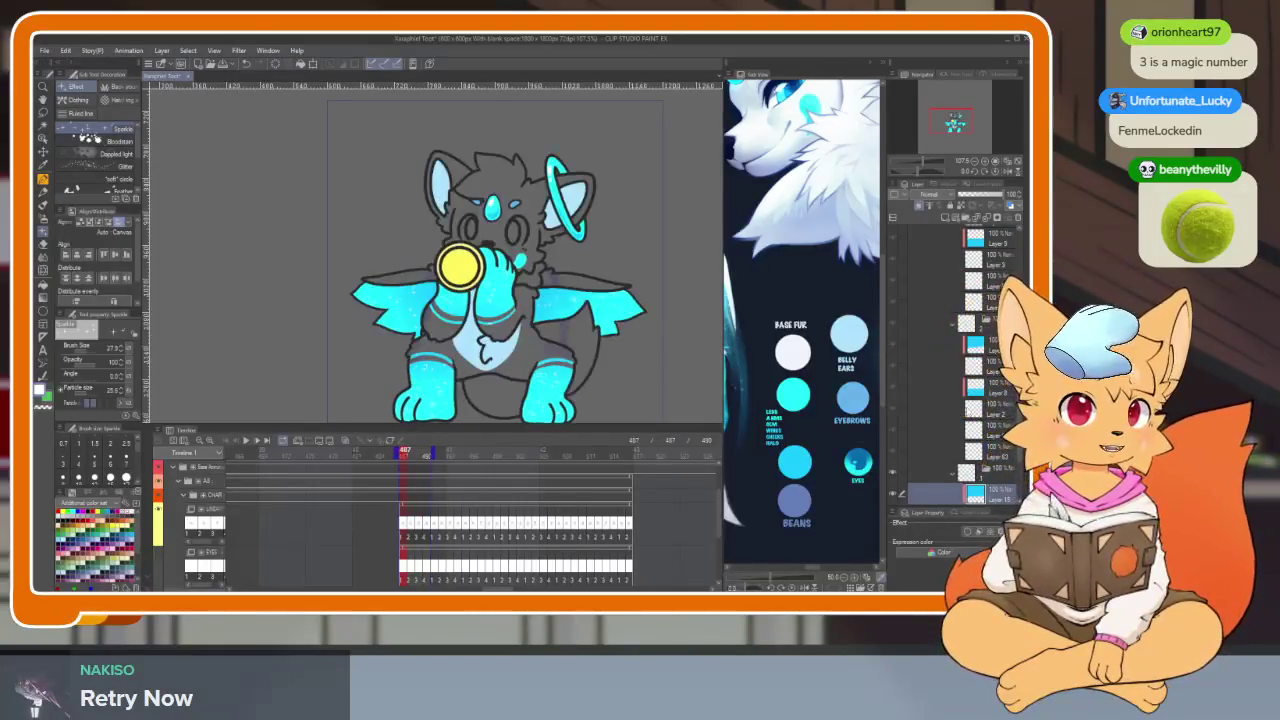
{"action": "scroll", "coordinate": [960, 400], "scroll_direction": "down", "scroll_amount": 5}
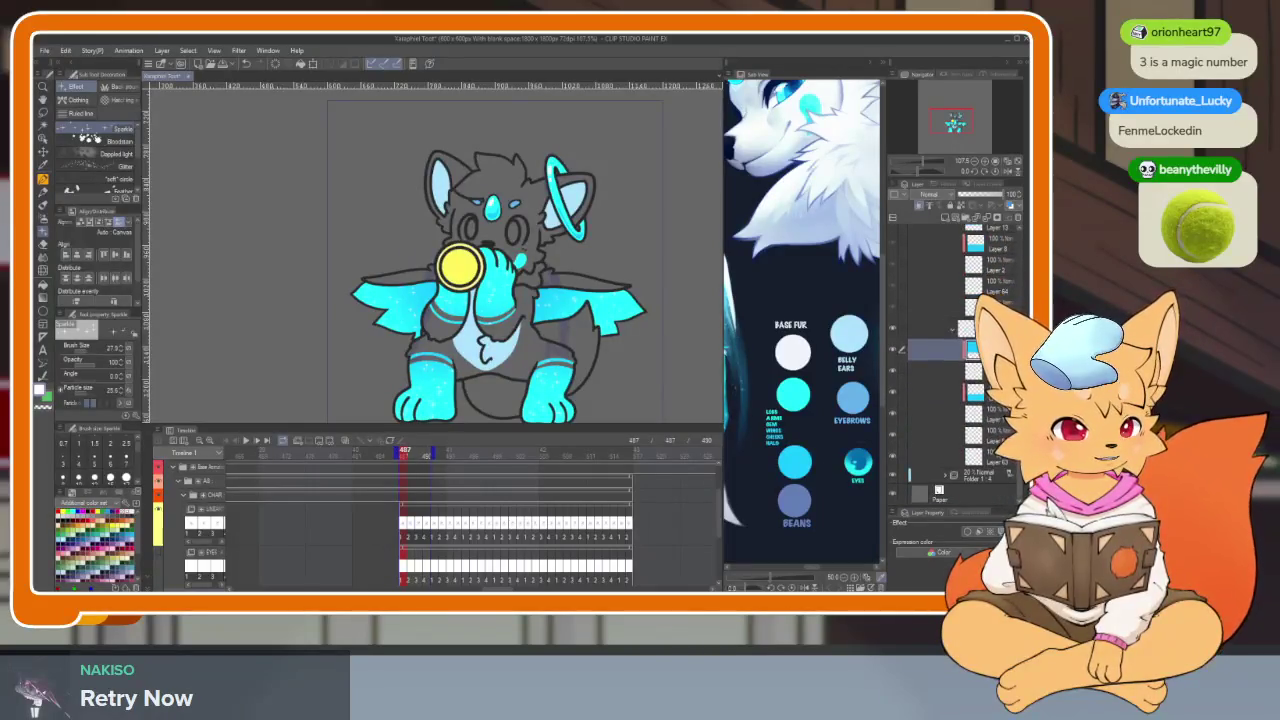
{"action": "key", "text": "Right"}
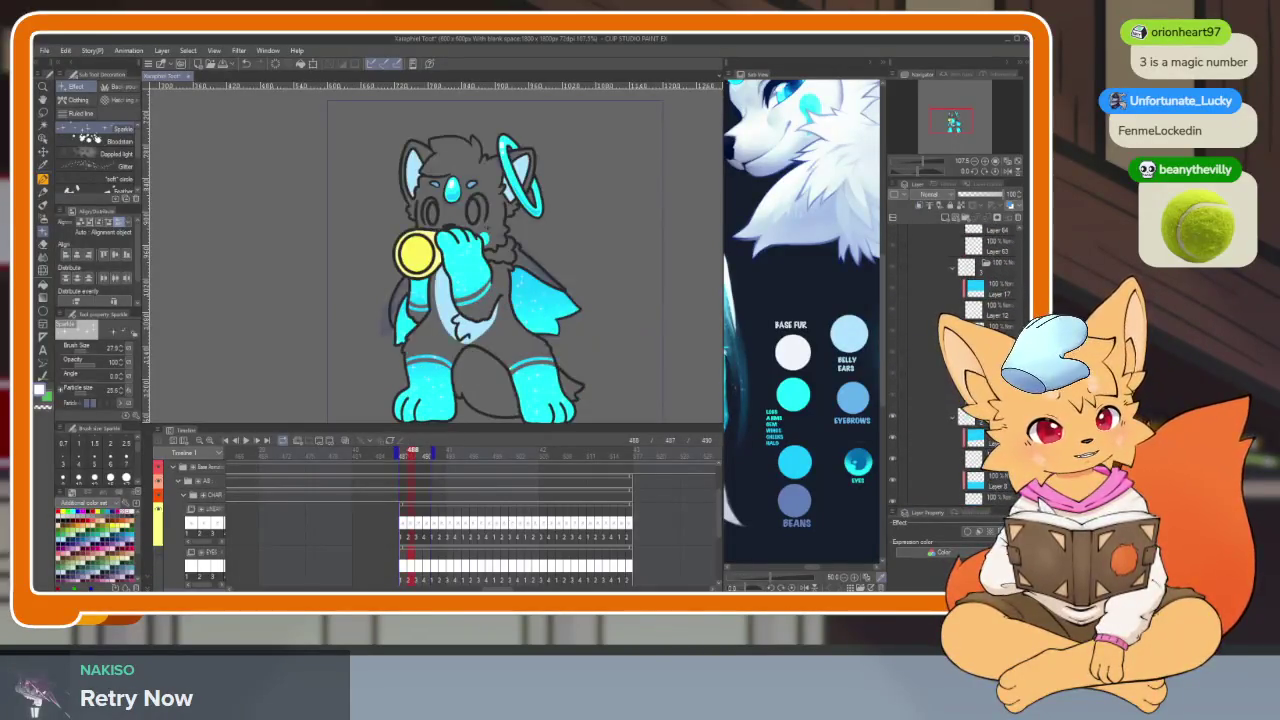
{"action": "key", "text": "Right"}
{"action": "key", "text": "Right"}
{"action": "key", "text": "Left"}
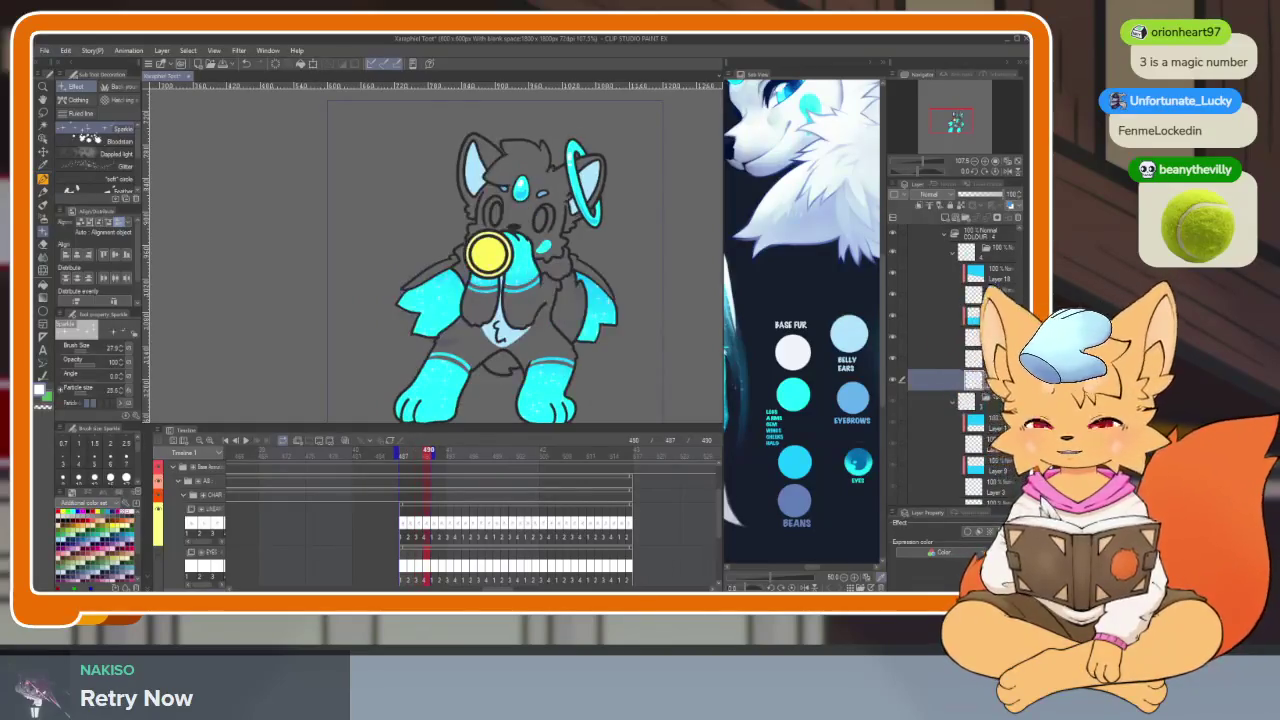
{"action": "key", "text": "Left"}
{"action": "key", "text": "Left"}
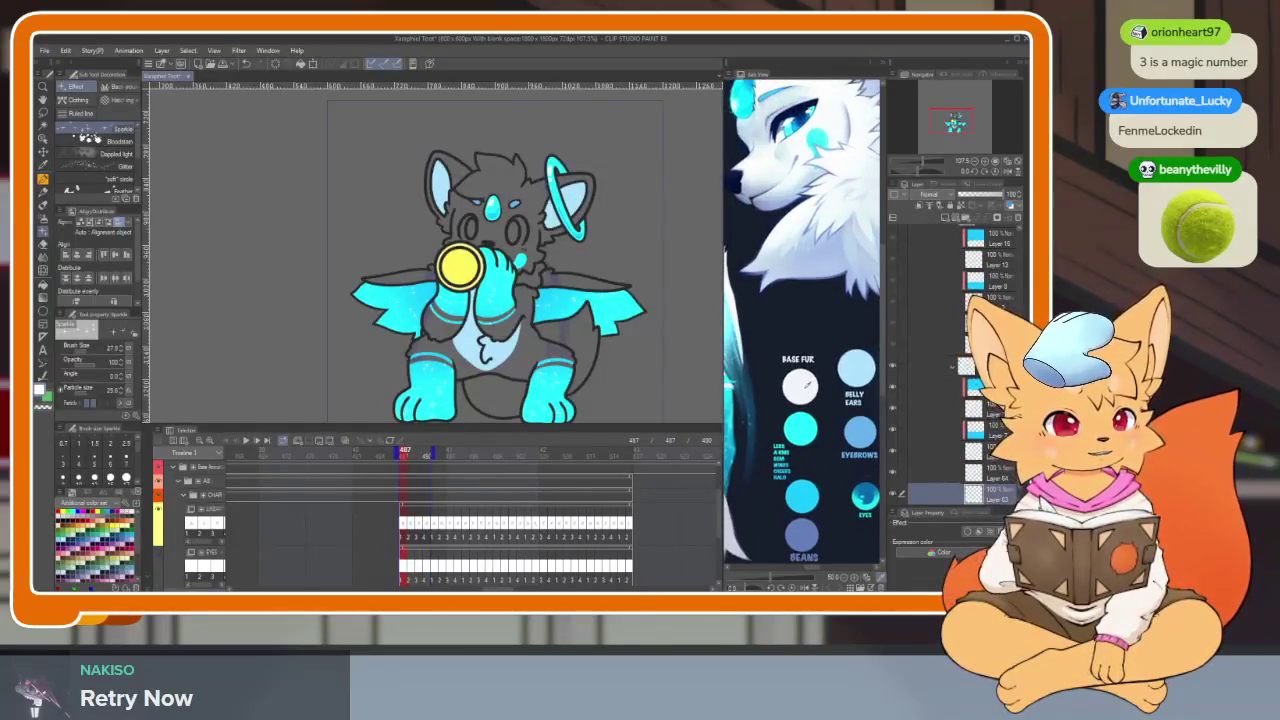
{"action": "key", "text": "Tab"}
{"action": "key", "text": "space"}
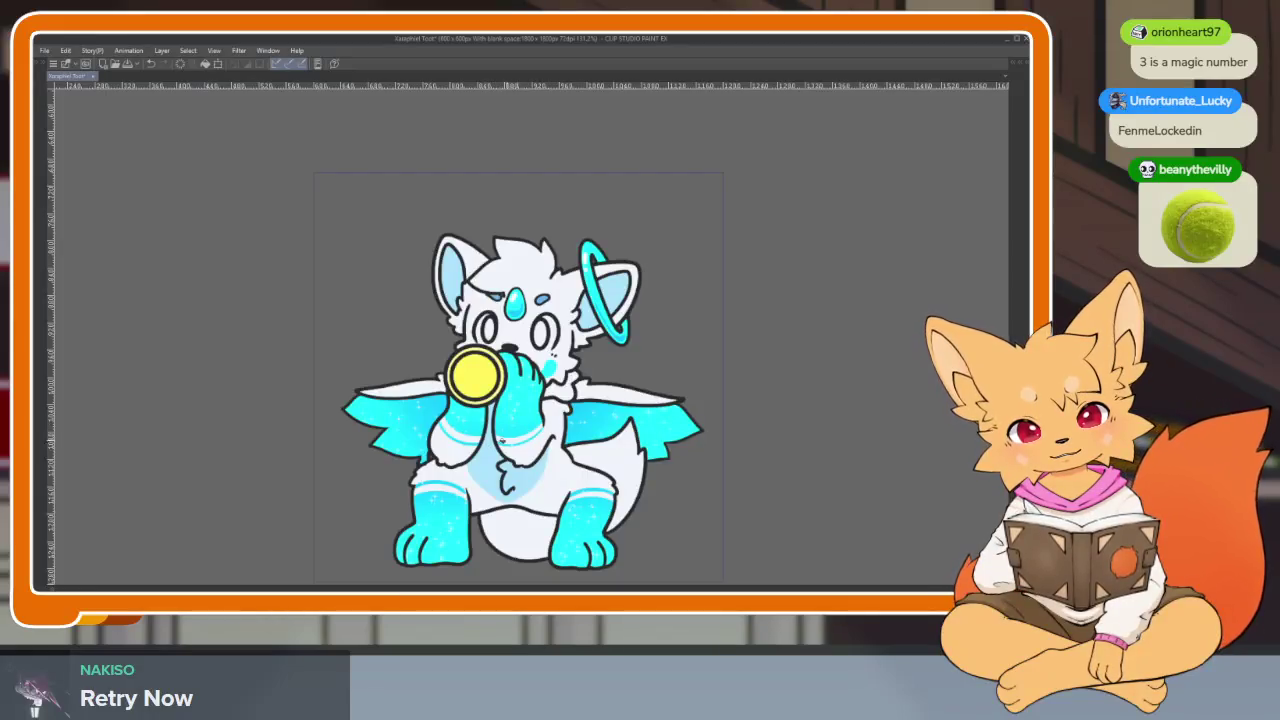
Step: Zoom in and out on the playing fox animation, down to its cyan forehead gem
{"action": "scroll", "coordinate": [442, 460], "scroll_direction": "up", "scroll_amount": 5}
{"action": "scroll", "coordinate": [431, 487], "scroll_direction": "up", "scroll_amount": 3}
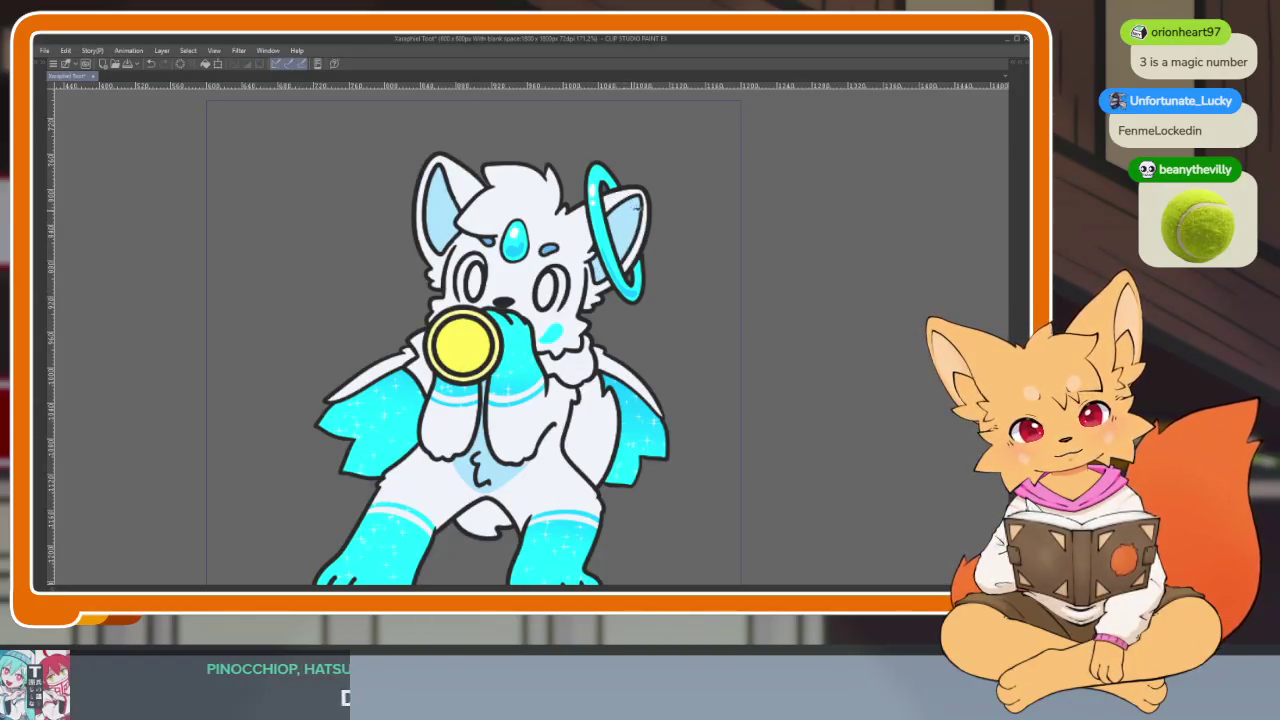
{"action": "scroll", "coordinate": [737, 366], "scroll_direction": "up", "scroll_amount": 5}
{"action": "scroll", "coordinate": [737, 366], "scroll_direction": "down", "scroll_amount": 4}
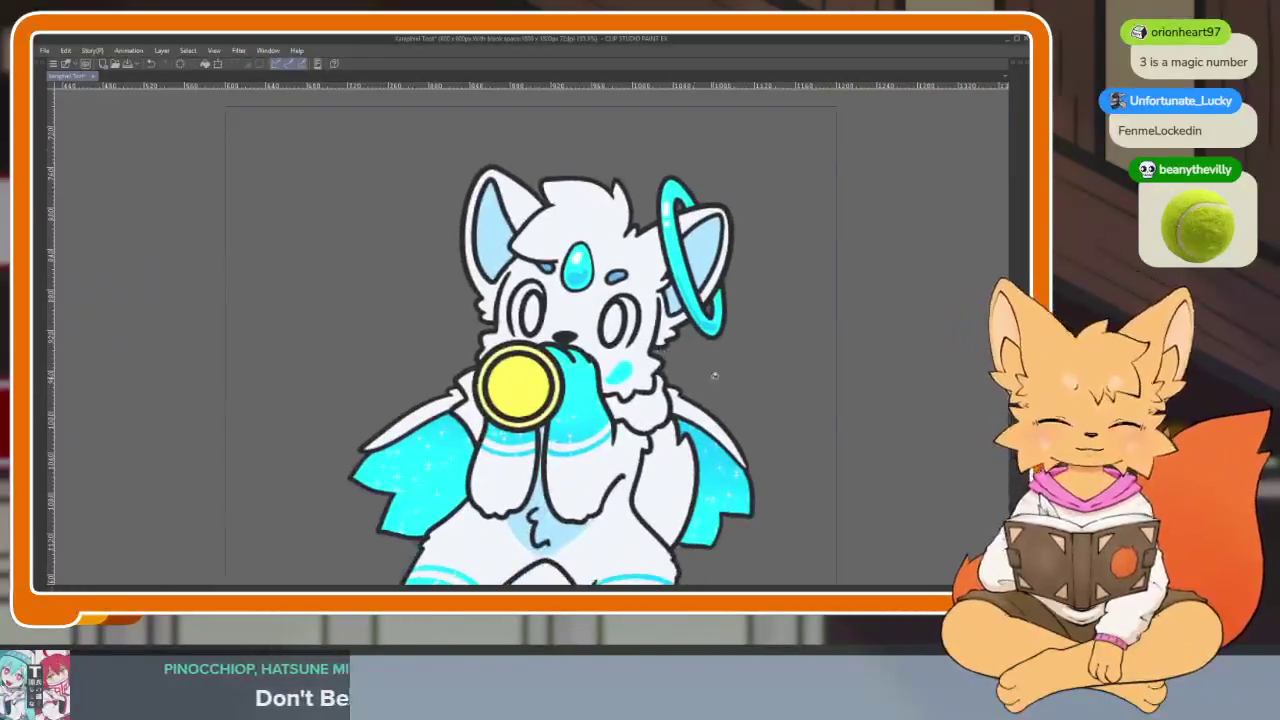
{"action": "scroll", "coordinate": [737, 366], "scroll_direction": "down", "scroll_amount": 2}
{"action": "scroll", "coordinate": [735, 380], "scroll_direction": "down", "scroll_amount": 1}
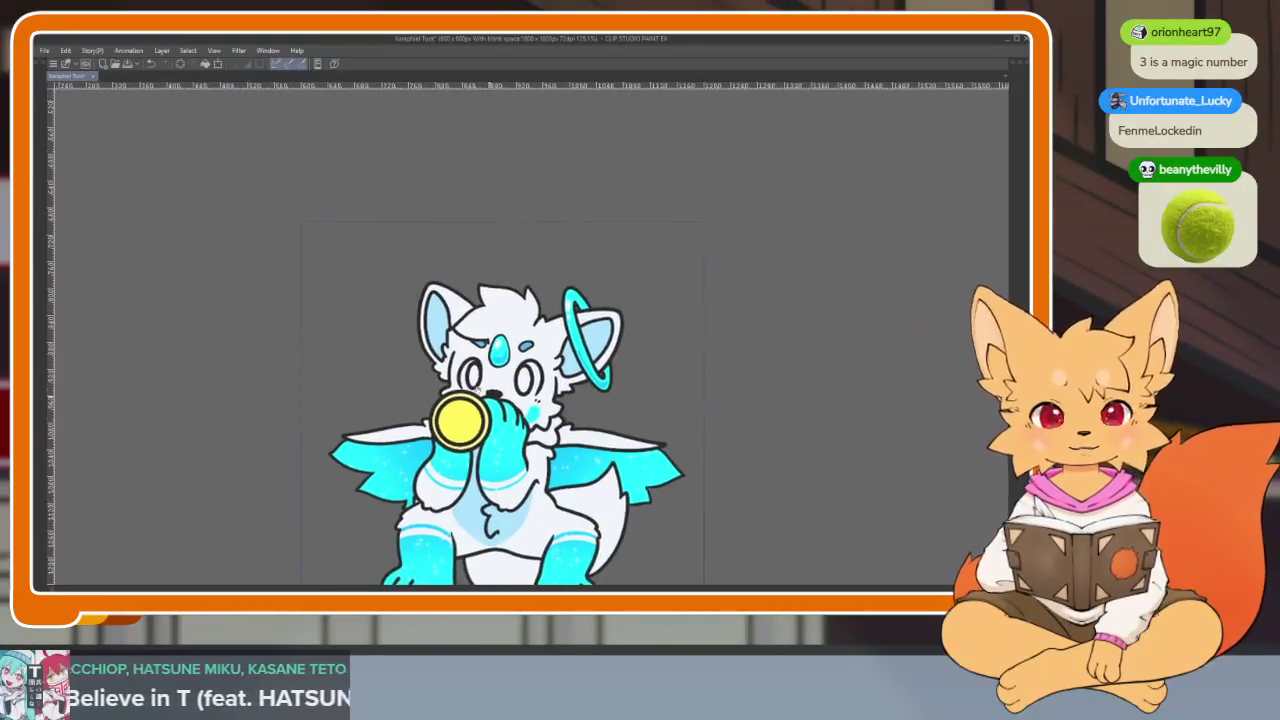
{"action": "scroll", "coordinate": [673, 459], "scroll_direction": "up", "scroll_amount": 5}
{"action": "scroll", "coordinate": [673, 459], "scroll_direction": "up", "scroll_amount": 2}
{"action": "scroll", "coordinate": [673, 459], "scroll_direction": "right", "scroll_amount": 1}
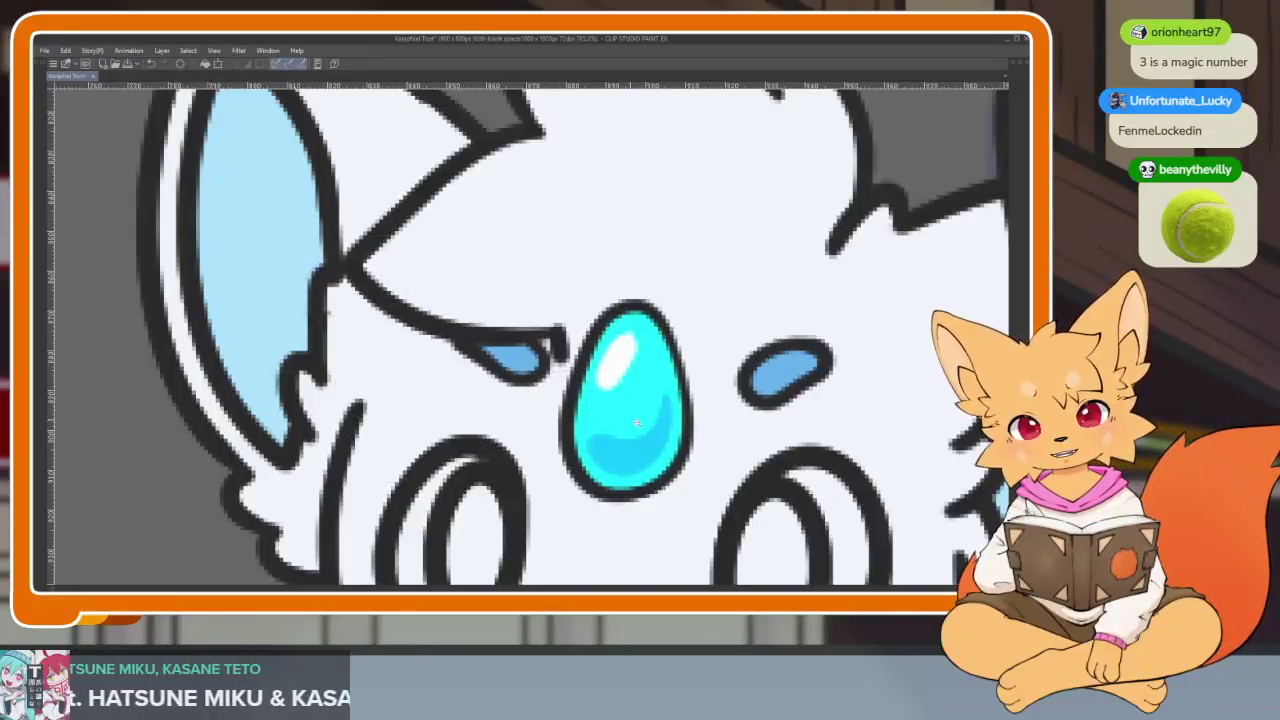
Step: Select the vector line along the eye outline with the Object tool, then return to a brush
{"action": "scroll", "coordinate": [636, 423], "scroll_direction": "up", "scroll_amount": 2}
{"action": "scroll", "coordinate": [400, 320], "scroll_direction": "up", "scroll_amount": 3}
{"action": "left_click", "coordinate": [323, 300]}
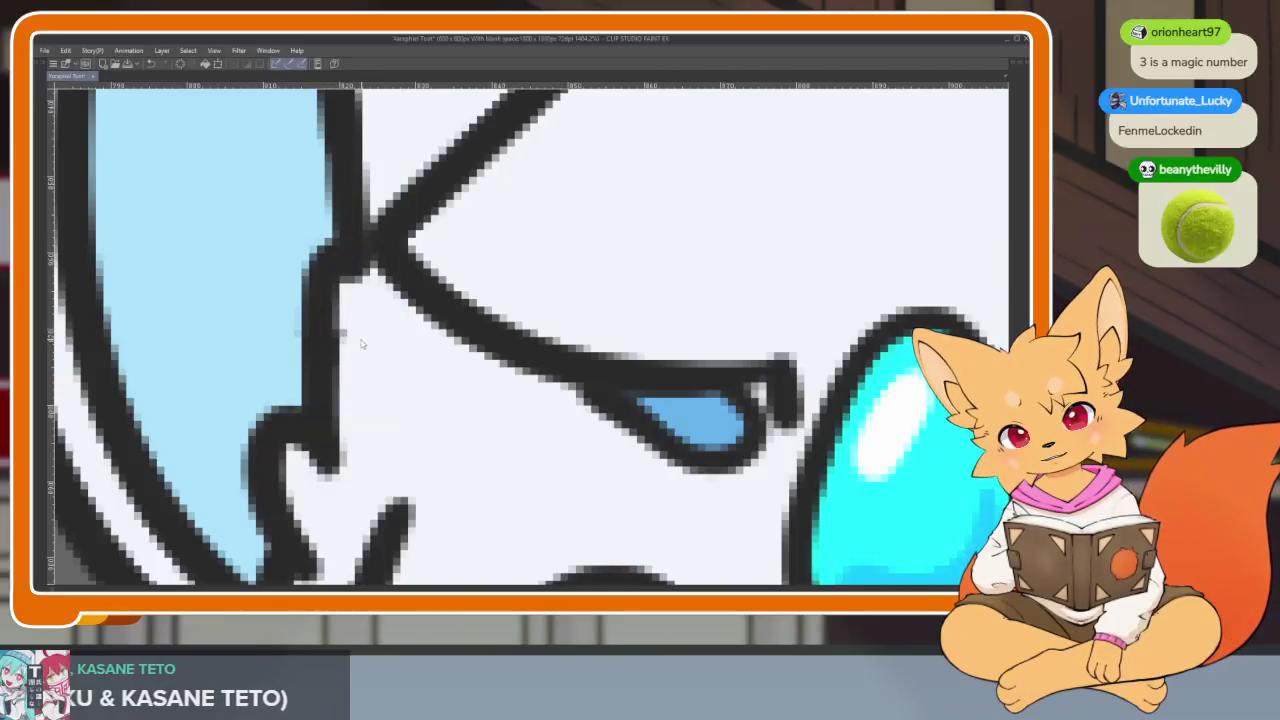
{"action": "left_click", "coordinate": [316, 336]}
{"action": "key", "text": "e"}
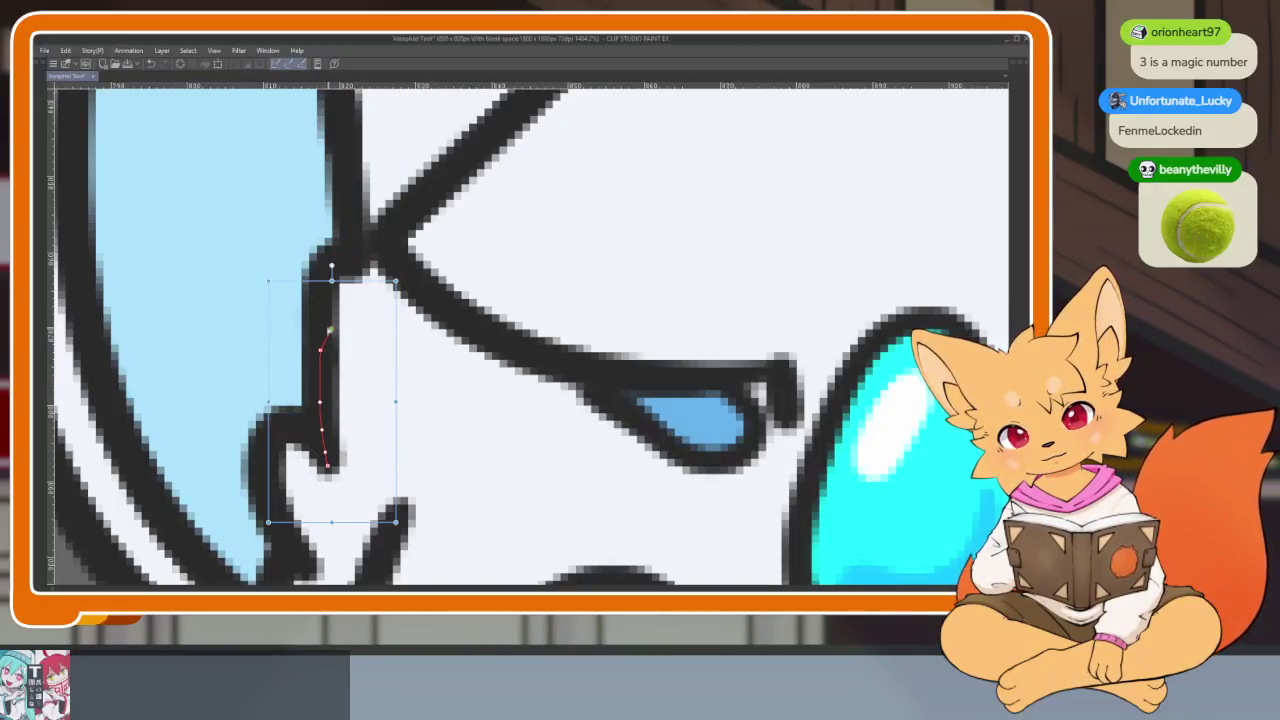
Step: Zoom around the animated fox to review it, then restore the palettes around the canvas
{"action": "scroll", "coordinate": [324, 332], "scroll_direction": "down", "scroll_amount": 5}
{"action": "scroll", "coordinate": [773, 402], "scroll_direction": "up", "scroll_amount": 2}
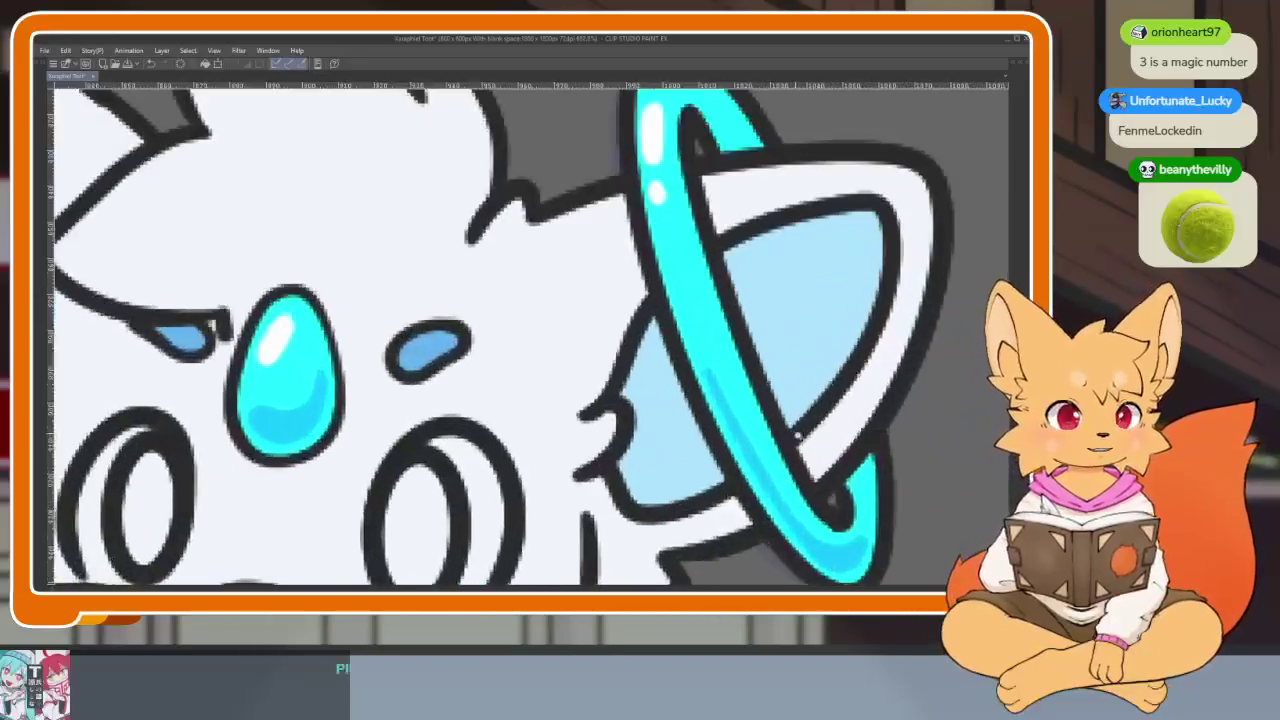
{"action": "scroll", "coordinate": [773, 402], "scroll_direction": "up", "scroll_amount": 2}
{"action": "scroll", "coordinate": [773, 402], "scroll_direction": "down", "scroll_amount": 2}
{"action": "scroll", "coordinate": [780, 395], "scroll_direction": "down", "scroll_amount": 2}
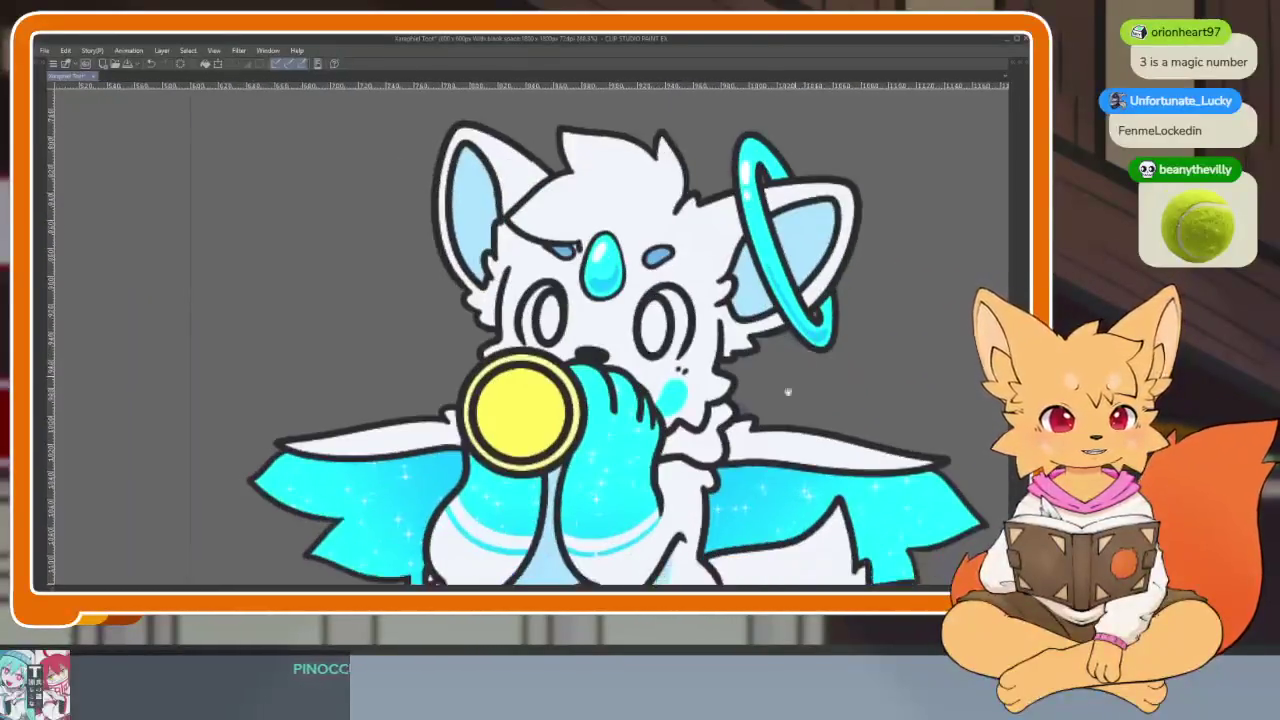
{"action": "scroll", "coordinate": [760, 386], "scroll_direction": "up", "scroll_amount": 3}
{"action": "scroll", "coordinate": [748, 382], "scroll_direction": "down", "scroll_amount": 5}
{"action": "scroll", "coordinate": [748, 420], "scroll_direction": "down", "scroll_amount": 3}
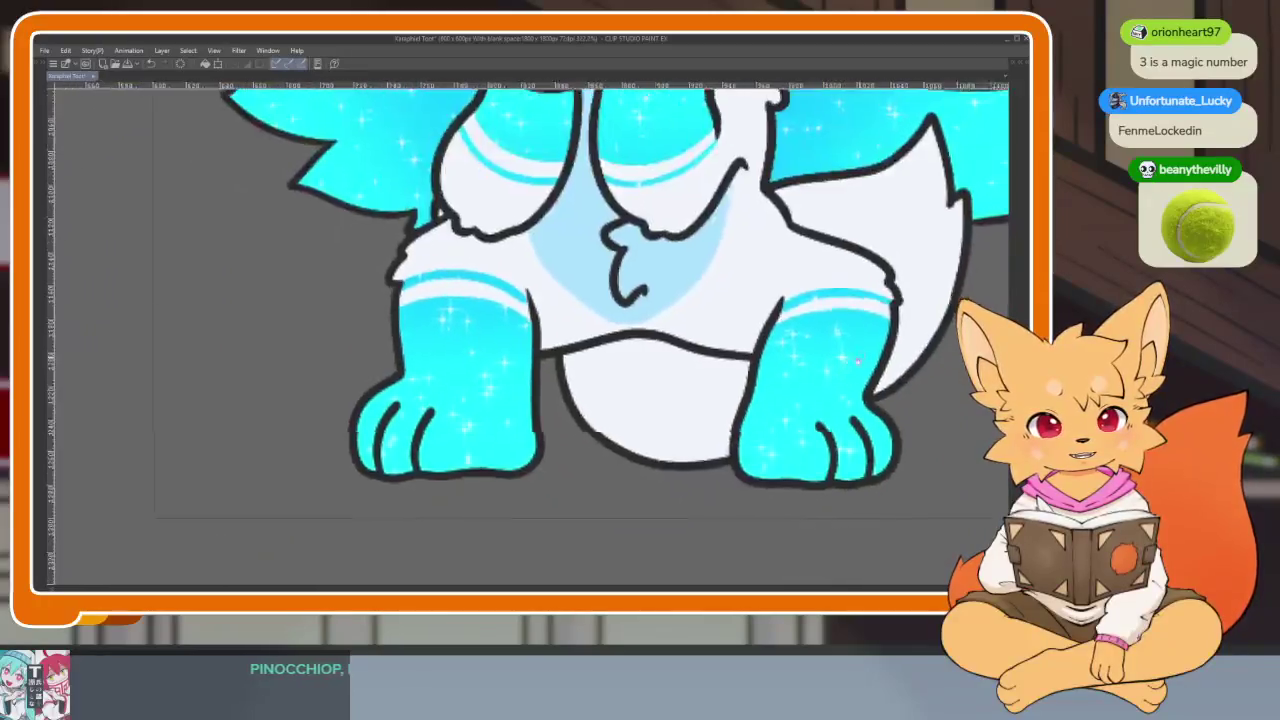
{"action": "scroll", "coordinate": [748, 460], "scroll_direction": "down", "scroll_amount": 2}
{"action": "scroll", "coordinate": [746, 460], "scroll_direction": "down", "scroll_amount": 1}
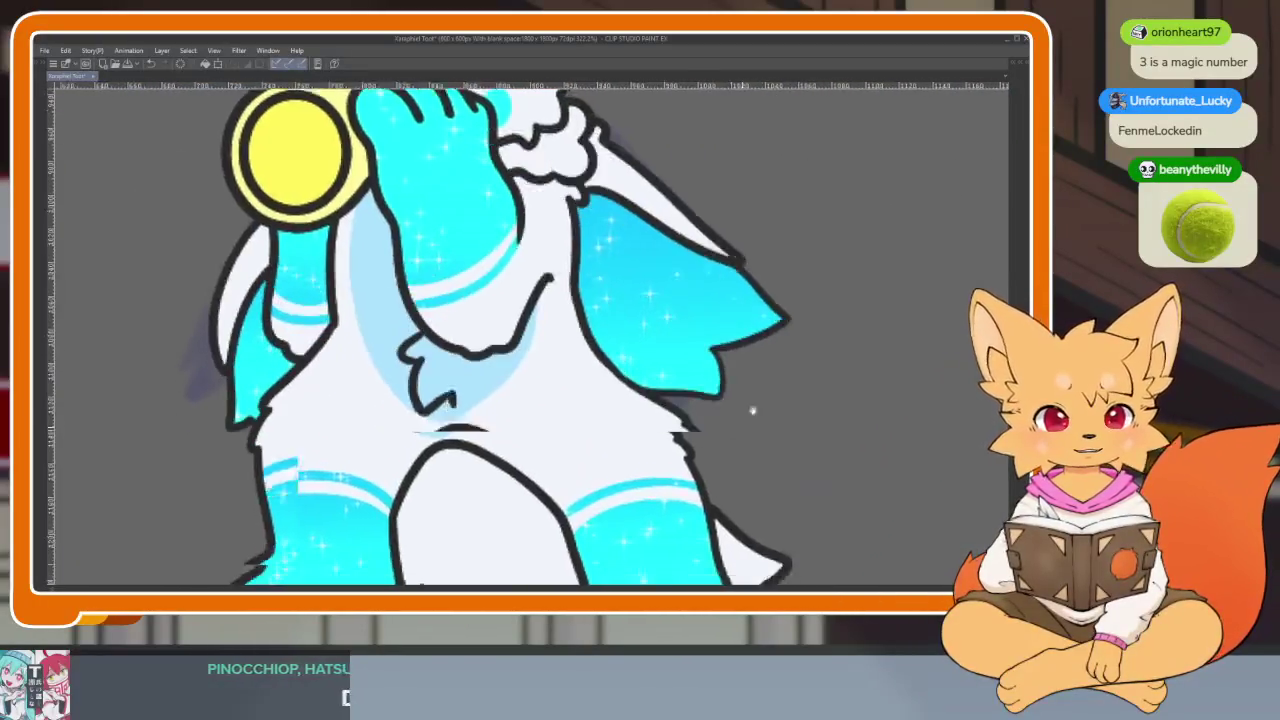
{"action": "scroll", "coordinate": [751, 409], "scroll_direction": "down", "scroll_amount": 2}
{"action": "scroll", "coordinate": [744, 414], "scroll_direction": "up", "scroll_amount": 2}
{"action": "scroll", "coordinate": [743, 414], "scroll_direction": "down", "scroll_amount": 2}
{"action": "scroll", "coordinate": [742, 420], "scroll_direction": "down", "scroll_amount": 2}
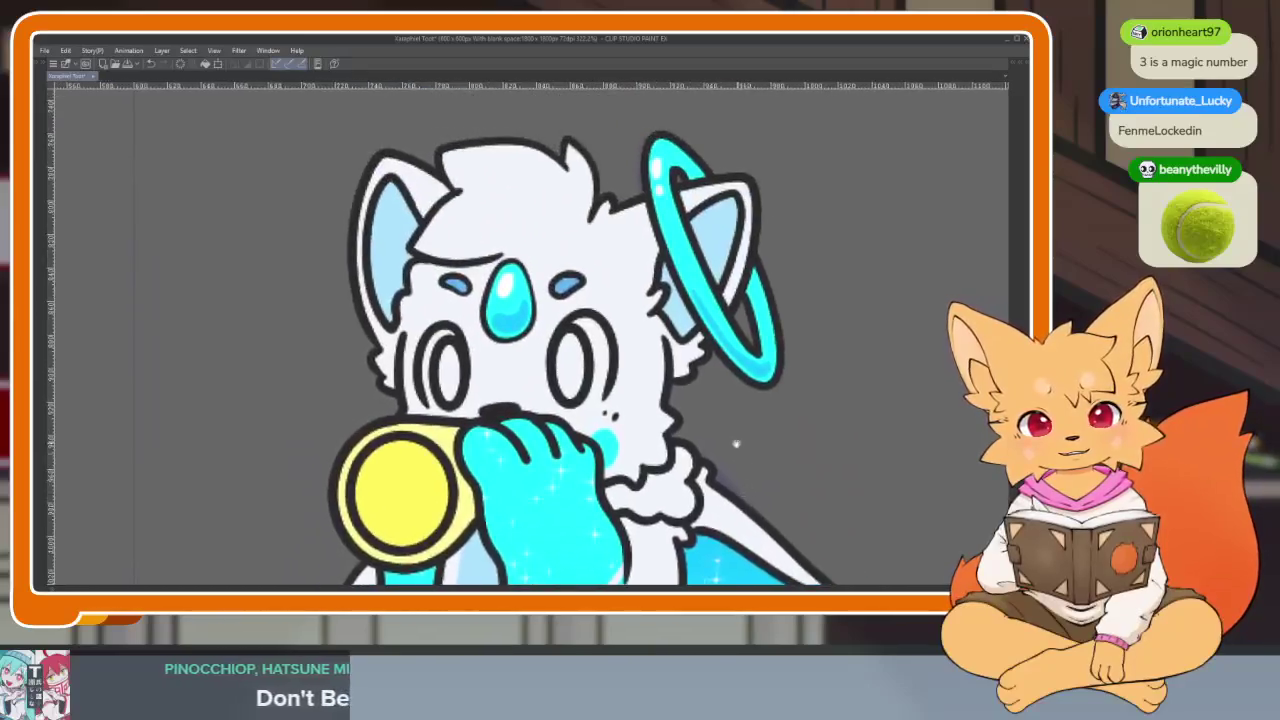
{"action": "scroll", "coordinate": [740, 440], "scroll_direction": "down", "scroll_amount": 1}
{"action": "scroll", "coordinate": [738, 450], "scroll_direction": "up", "scroll_amount": 1}
{"action": "scroll", "coordinate": [738, 450], "scroll_direction": "down", "scroll_amount": 2}
{"action": "scroll", "coordinate": [745, 500], "scroll_direction": "down", "scroll_amount": 1}
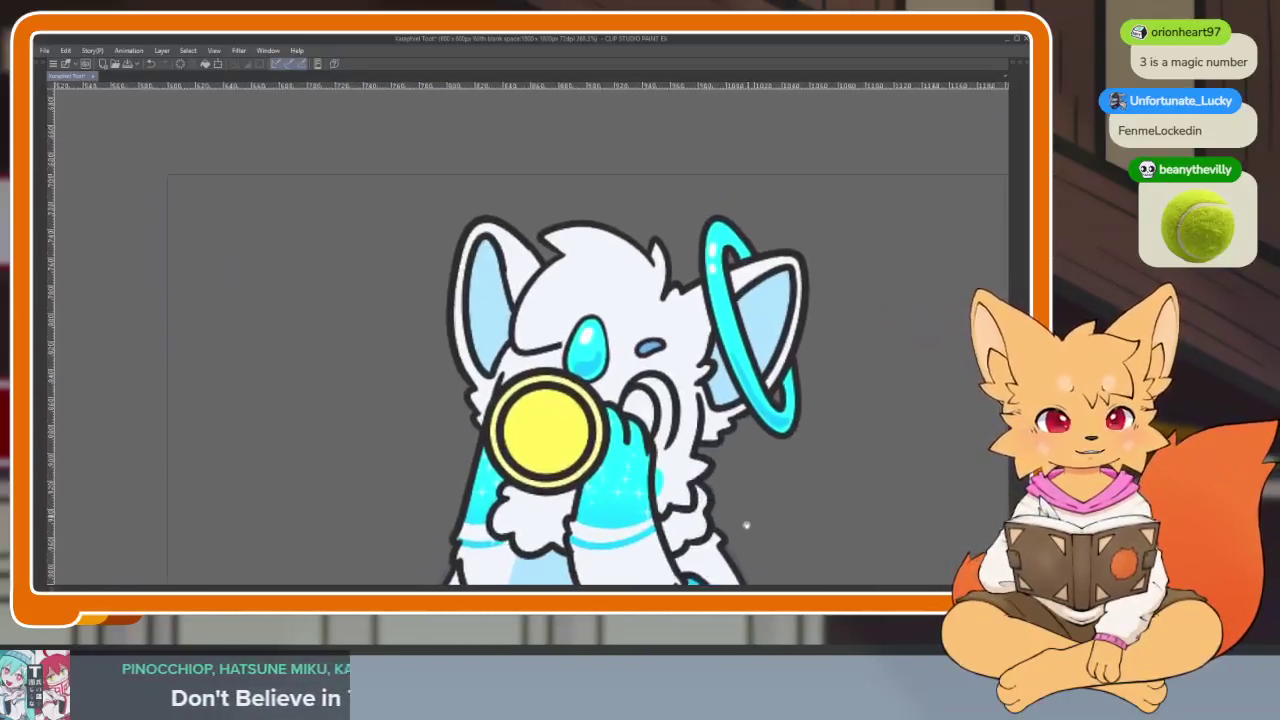
{"action": "scroll", "coordinate": [740, 480], "scroll_direction": "up", "scroll_amount": 1}
{"action": "scroll", "coordinate": [742, 420], "scroll_direction": "up", "scroll_amount": 2}
{"action": "scroll", "coordinate": [742, 404], "scroll_direction": "down", "scroll_amount": 2}
{"action": "scroll", "coordinate": [760, 440], "scroll_direction": "down", "scroll_amount": 2}
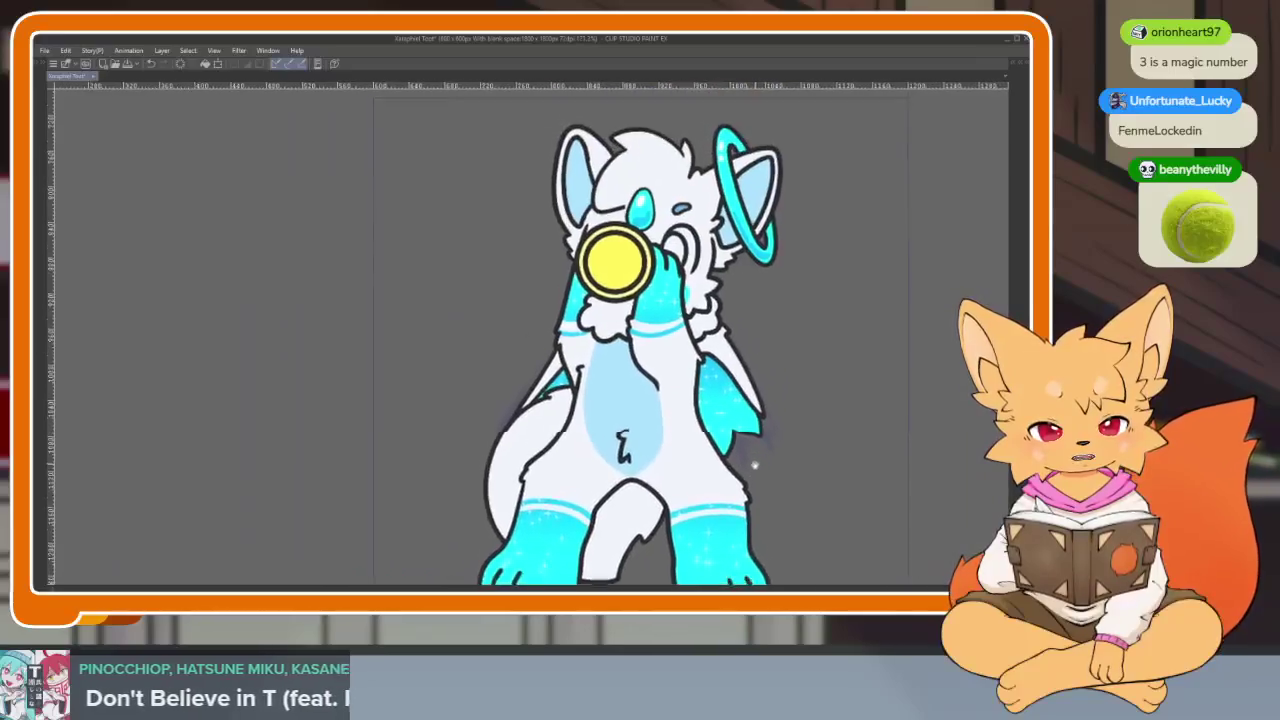
{"action": "scroll", "coordinate": [771, 437], "scroll_direction": "up", "scroll_amount": 1}
{"action": "scroll", "coordinate": [808, 418], "scroll_direction": "down", "scroll_amount": 1}
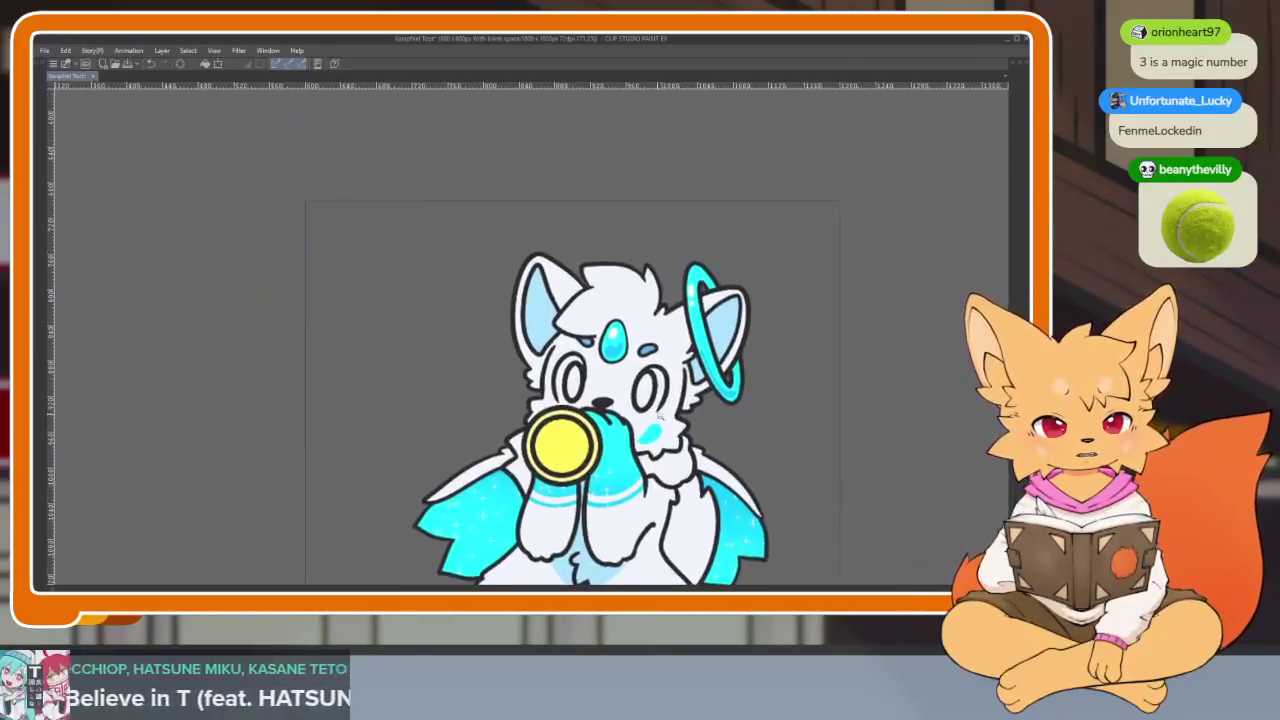
{"action": "scroll", "coordinate": [636, 438], "scroll_direction": "up", "scroll_amount": 4}
{"action": "scroll", "coordinate": [493, 333], "scroll_direction": "down", "scroll_amount": 3}
{"action": "scroll", "coordinate": [500, 325], "scroll_direction": "up", "scroll_amount": 1}
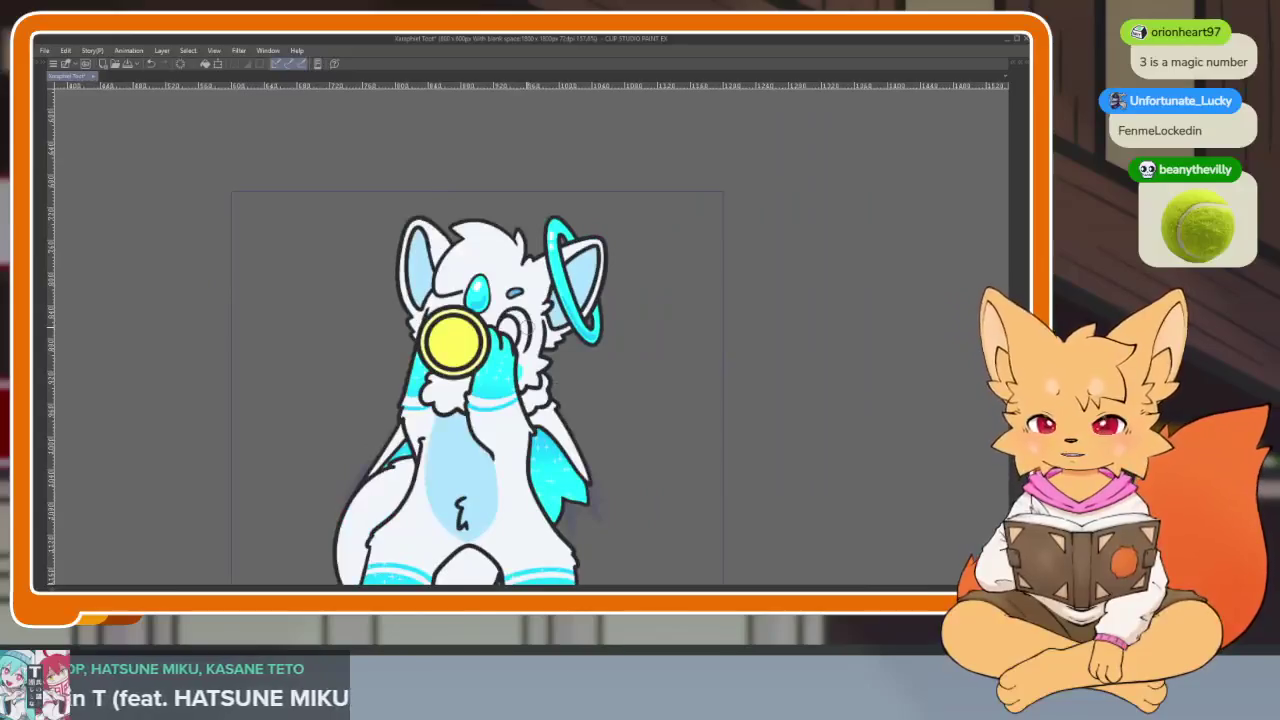
{"action": "scroll", "coordinate": [514, 300], "scroll_direction": "up", "scroll_amount": 2}
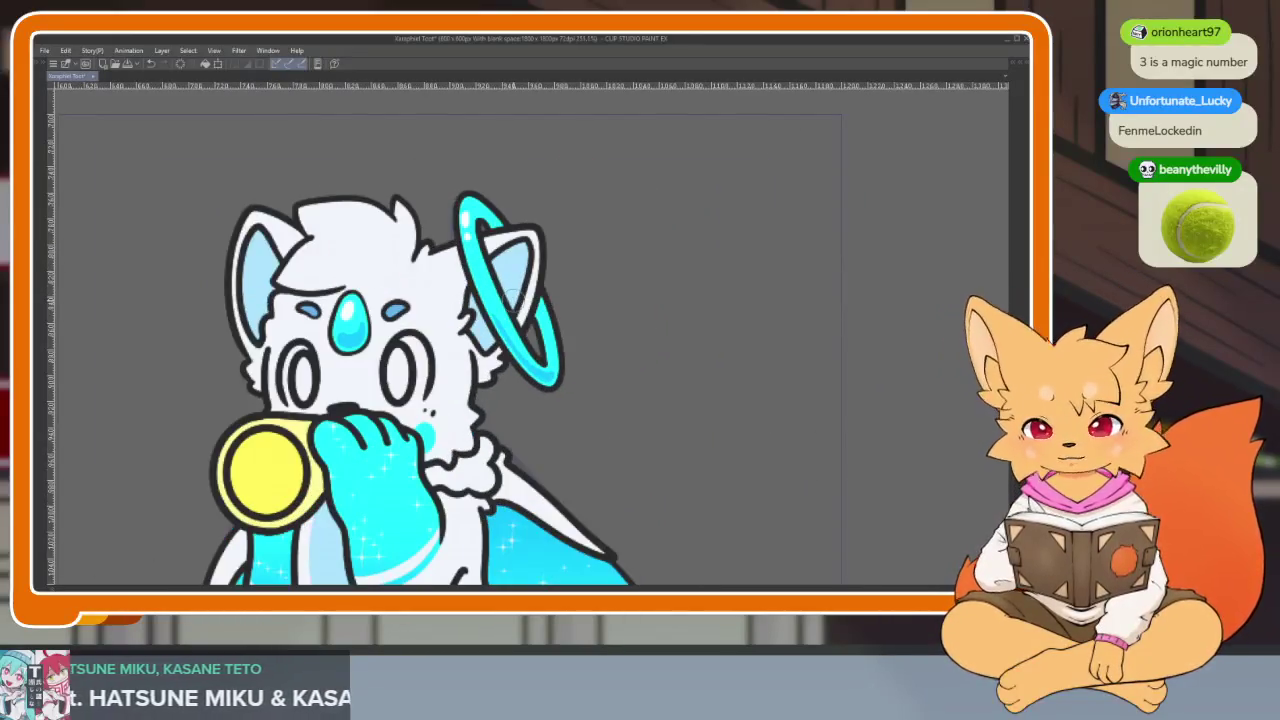
{"action": "scroll", "coordinate": [505, 292], "scroll_direction": "up", "scroll_amount": 1}
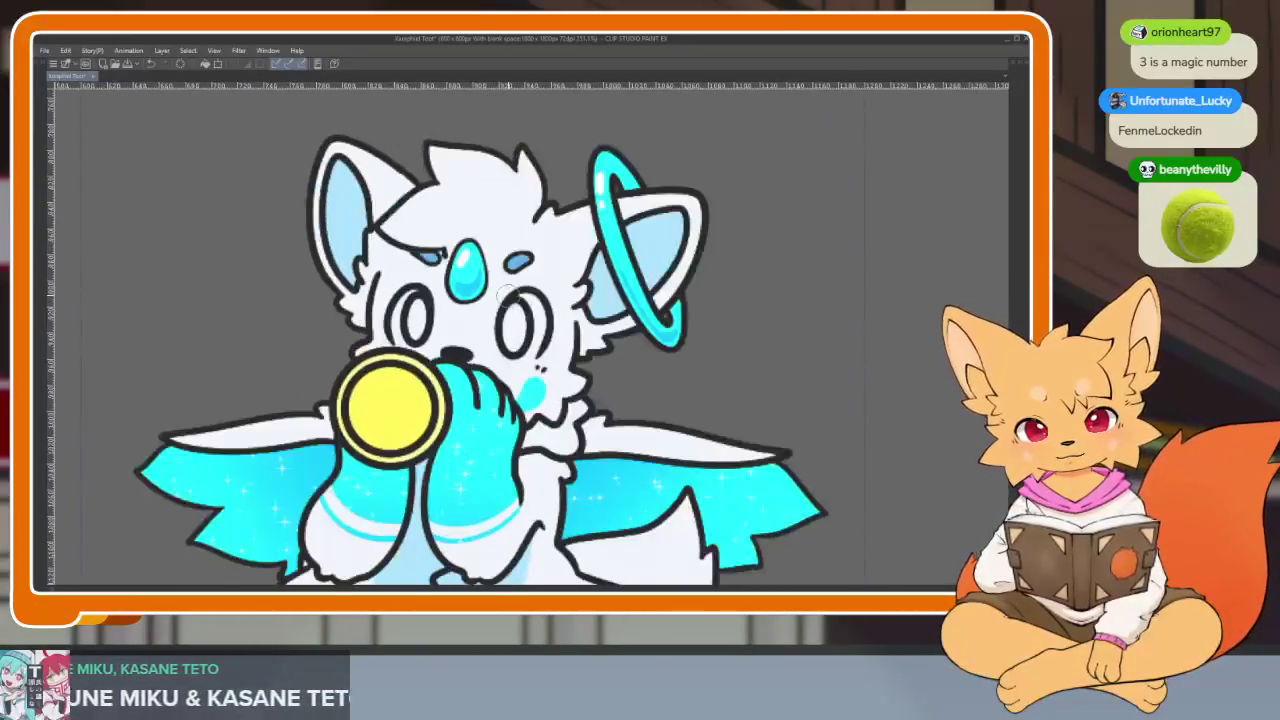
{"action": "scroll", "coordinate": [585, 227], "scroll_direction": "down", "scroll_amount": 2}
{"action": "scroll", "coordinate": [585, 227], "scroll_direction": "down", "scroll_amount": 2}
{"action": "key", "text": "Tab"}
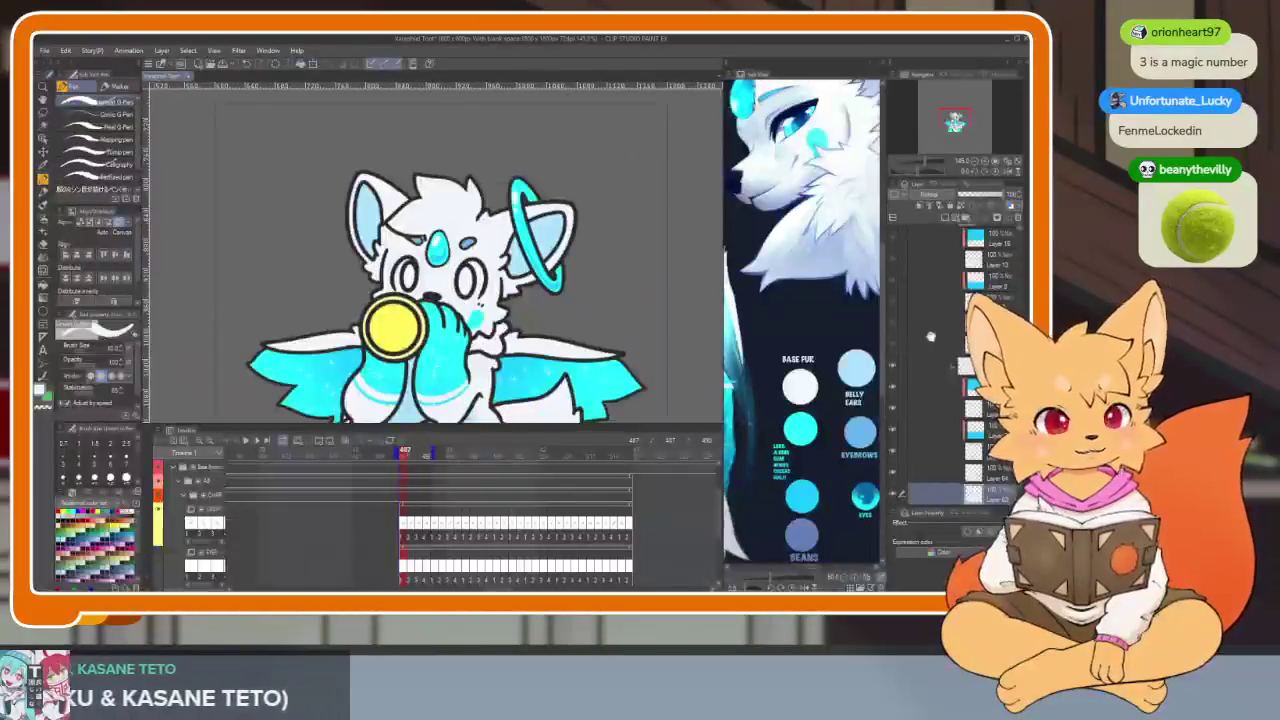
Step: Hide the palettes and zoom closely around the fox's empty eyes full-window
{"action": "scroll", "coordinate": [975, 300], "scroll_direction": "up", "scroll_amount": 5}
{"action": "scroll", "coordinate": [951, 373], "scroll_direction": "up", "scroll_amount": 3}
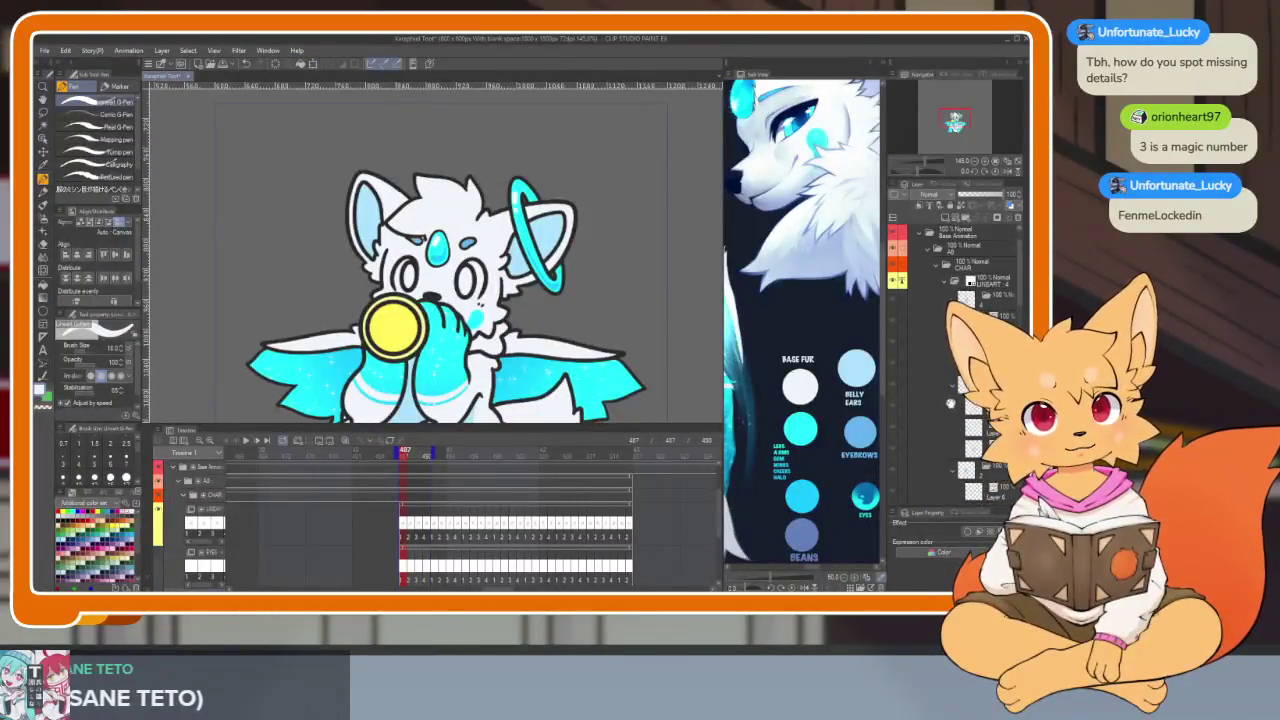
{"action": "scroll", "coordinate": [957, 398], "scroll_direction": "up", "scroll_amount": 2}
{"action": "scroll", "coordinate": [955, 300], "scroll_direction": "down", "scroll_amount": 1}
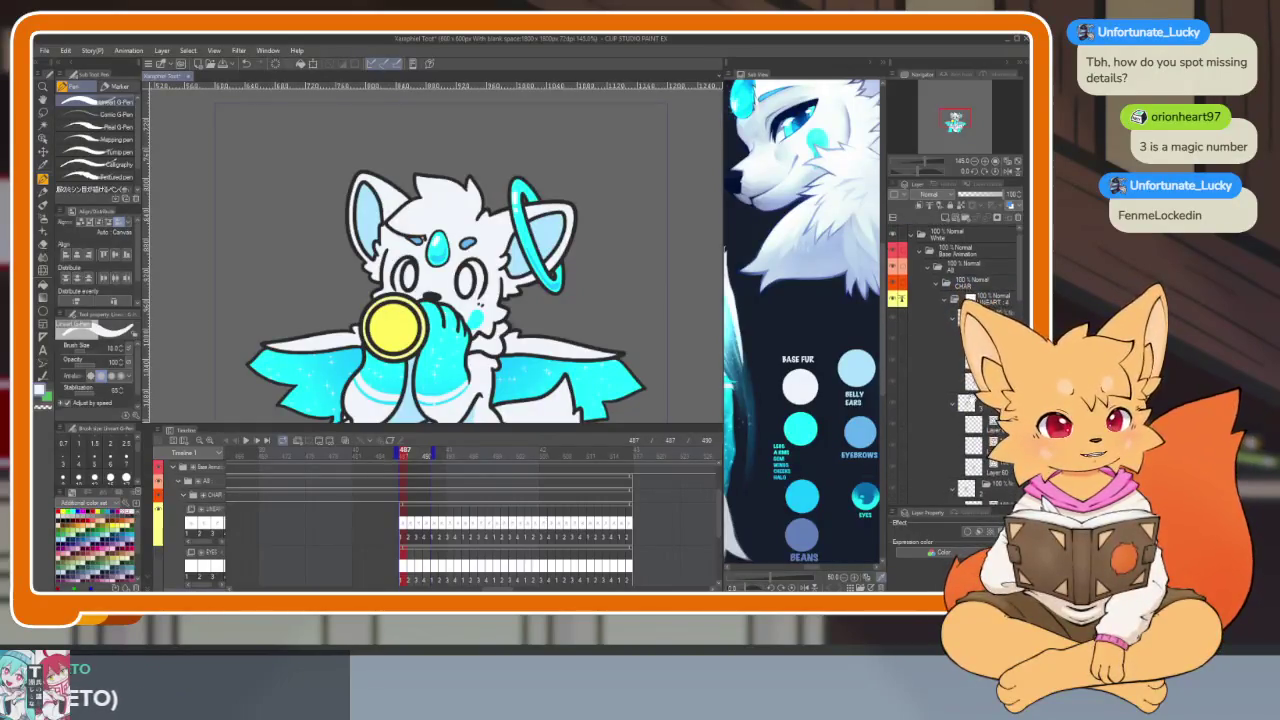
{"action": "key", "text": "Tab"}
{"action": "scroll", "coordinate": [717, 503], "scroll_direction": "up", "scroll_amount": 2}
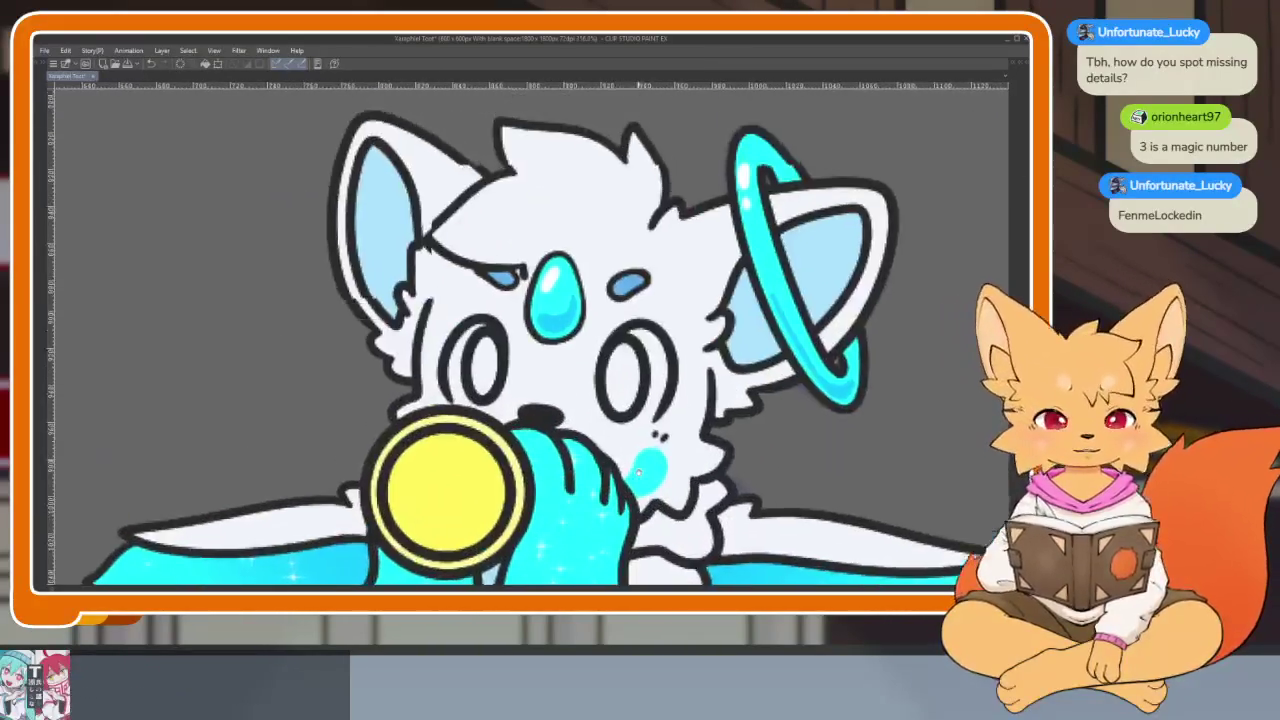
{"action": "scroll", "coordinate": [717, 503], "scroll_direction": "up", "scroll_amount": 1}
{"action": "scroll", "coordinate": [717, 503], "scroll_direction": "down", "scroll_amount": 3}
{"action": "scroll", "coordinate": [600, 504], "scroll_direction": "down", "scroll_amount": 2}
{"action": "scroll", "coordinate": [480, 505], "scroll_direction": "down", "scroll_amount": 1}
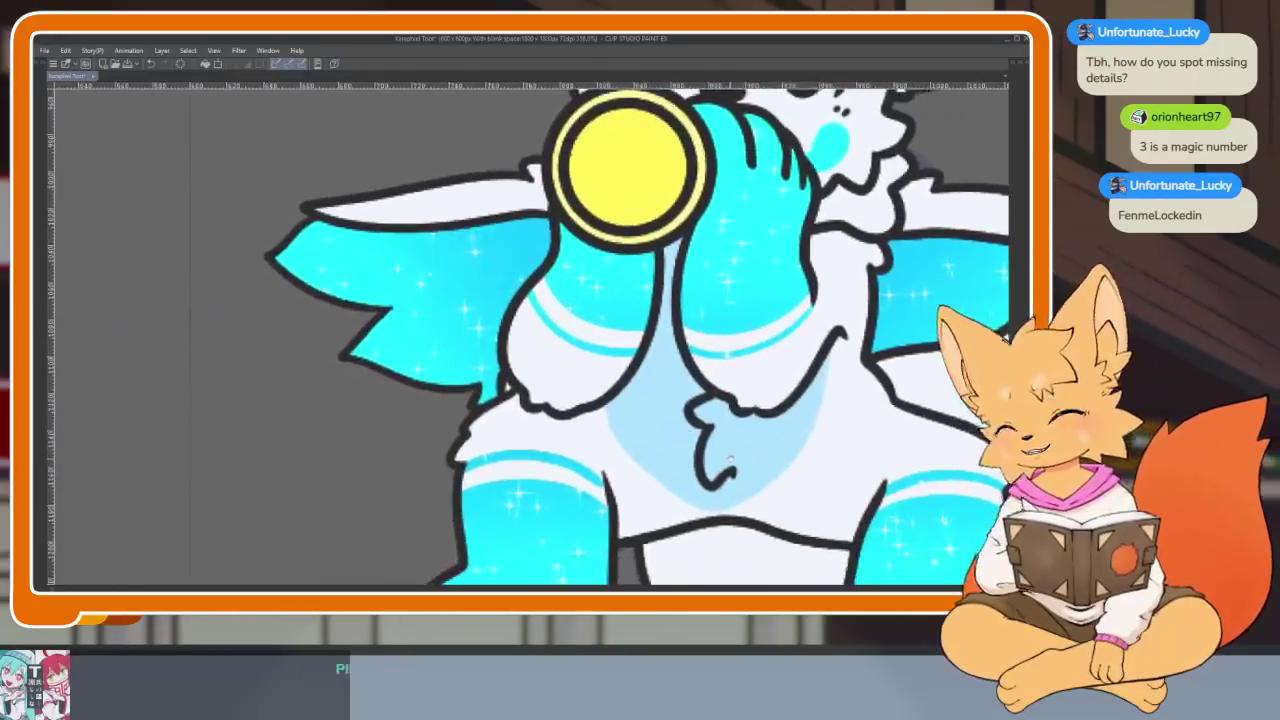
{"action": "scroll", "coordinate": [372, 505], "scroll_direction": "up", "scroll_amount": 3}
{"action": "scroll", "coordinate": [372, 505], "scroll_direction": "down", "scroll_amount": 3}
{"action": "scroll", "coordinate": [614, 363], "scroll_direction": "down", "scroll_amount": 3}
{"action": "scroll", "coordinate": [614, 363], "scroll_direction": "down", "scroll_amount": 3}
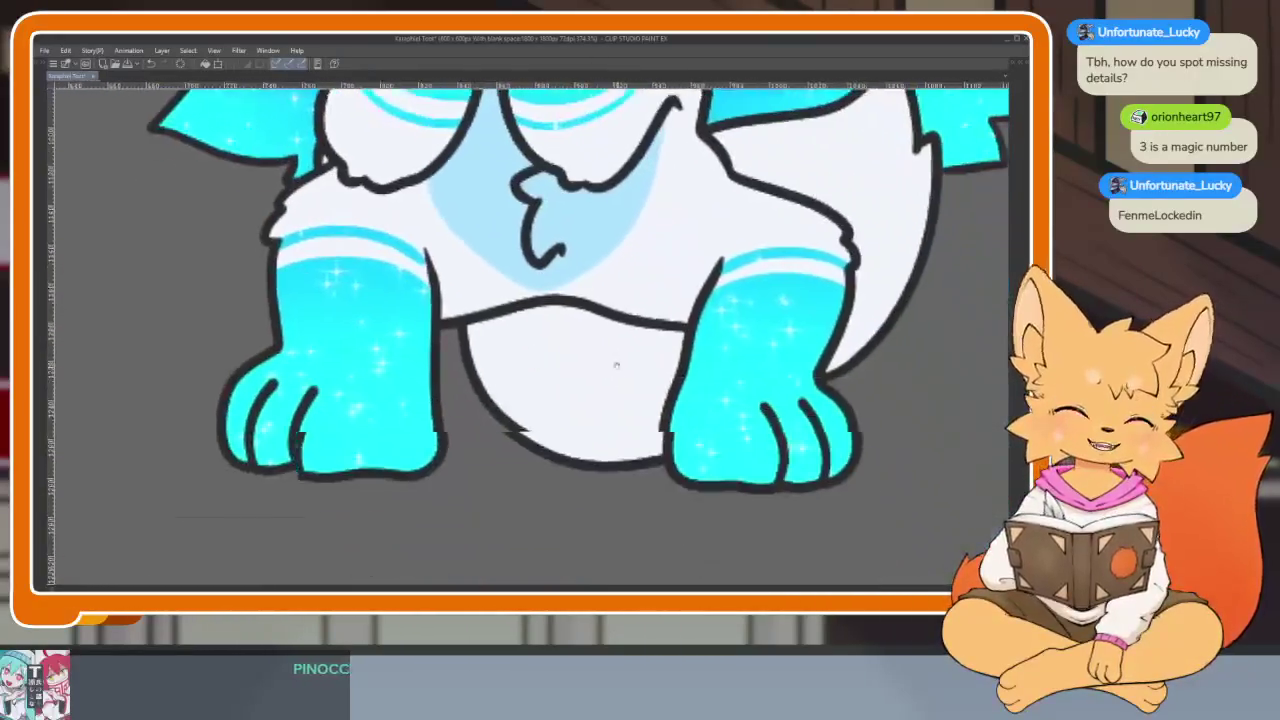
{"action": "scroll", "coordinate": [676, 403], "scroll_direction": "down", "scroll_amount": 2}
{"action": "scroll", "coordinate": [676, 403], "scroll_direction": "up", "scroll_amount": 2}
{"action": "scroll", "coordinate": [709, 443], "scroll_direction": "up", "scroll_amount": 3}
{"action": "scroll", "coordinate": [731, 403], "scroll_direction": "up", "scroll_amount": 3}
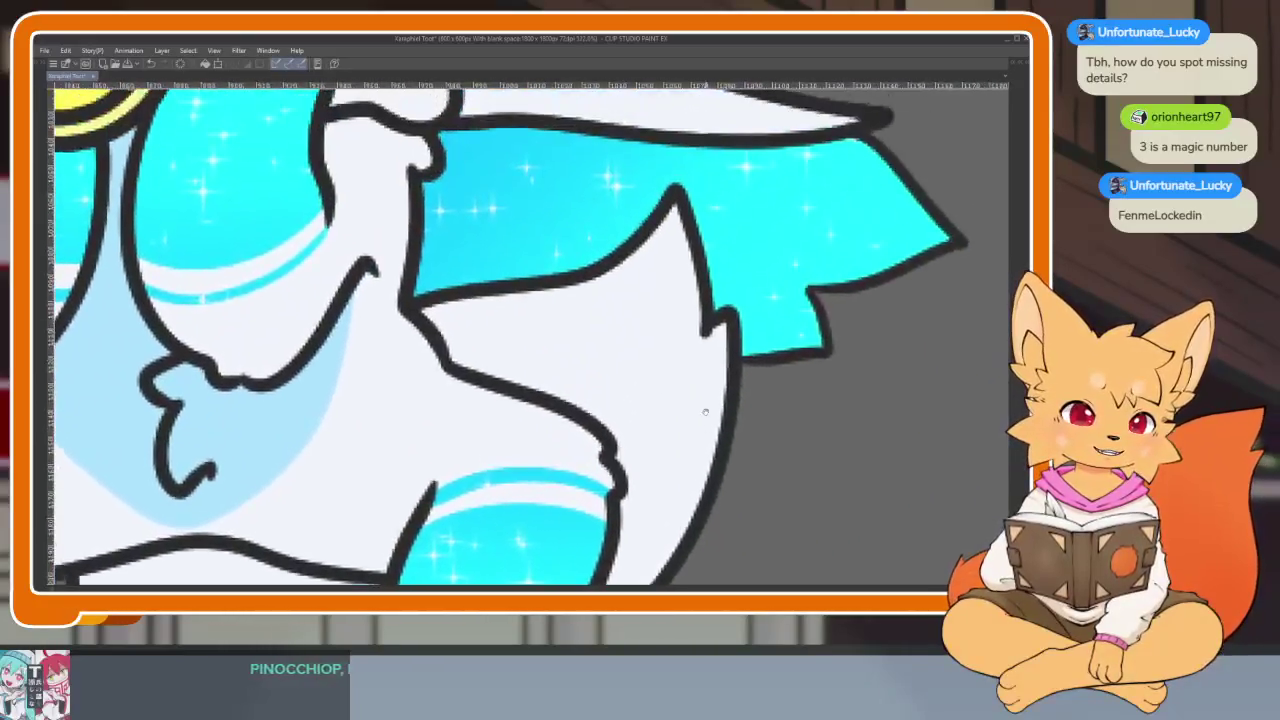
{"action": "scroll", "coordinate": [711, 411], "scroll_direction": "up", "scroll_amount": 2}
{"action": "scroll", "coordinate": [711, 425], "scroll_direction": "up", "scroll_amount": 2}
{"action": "scroll", "coordinate": [650, 440], "scroll_direction": "up", "scroll_amount": 2}
{"action": "scroll", "coordinate": [600, 450], "scroll_direction": "up", "scroll_amount": 2}
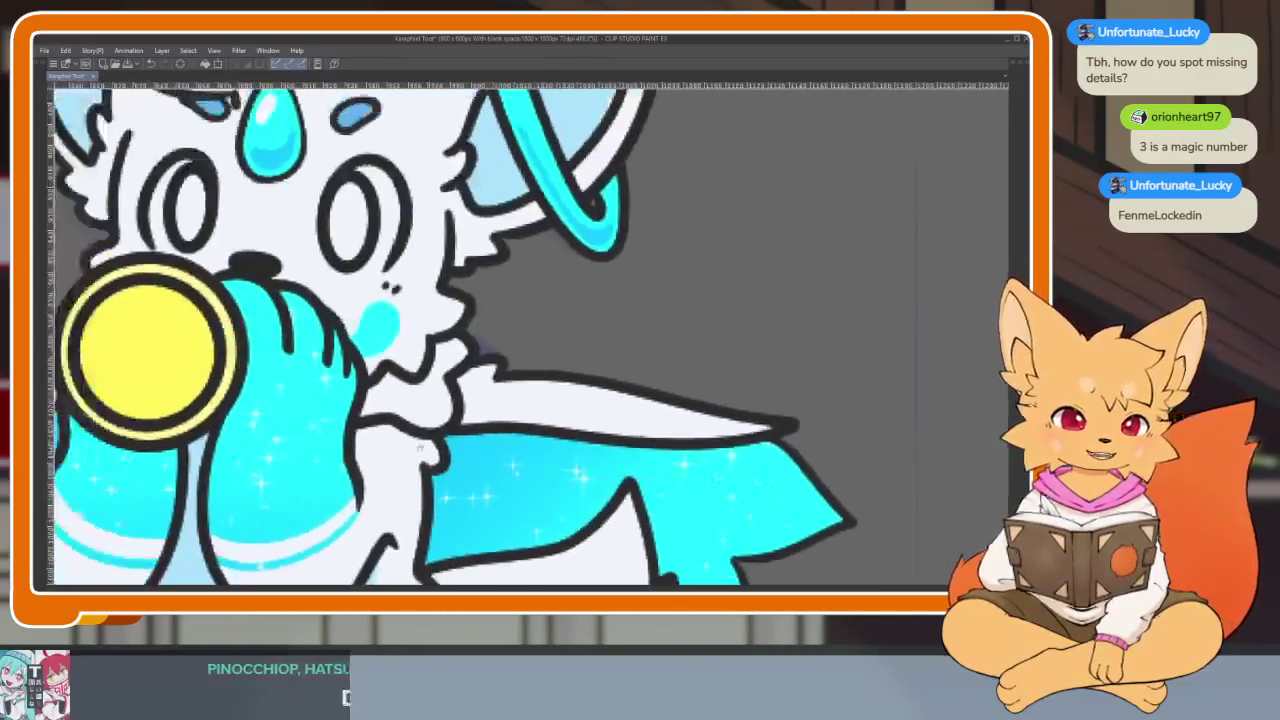
{"action": "scroll", "coordinate": [531, 468], "scroll_direction": "up", "scroll_amount": 3}
{"action": "scroll", "coordinate": [531, 468], "scroll_direction": "up", "scroll_amount": 2}
{"action": "scroll", "coordinate": [517, 477], "scroll_direction": "down", "scroll_amount": 3}
{"action": "scroll", "coordinate": [543, 449], "scroll_direction": "up", "scroll_amount": 1}
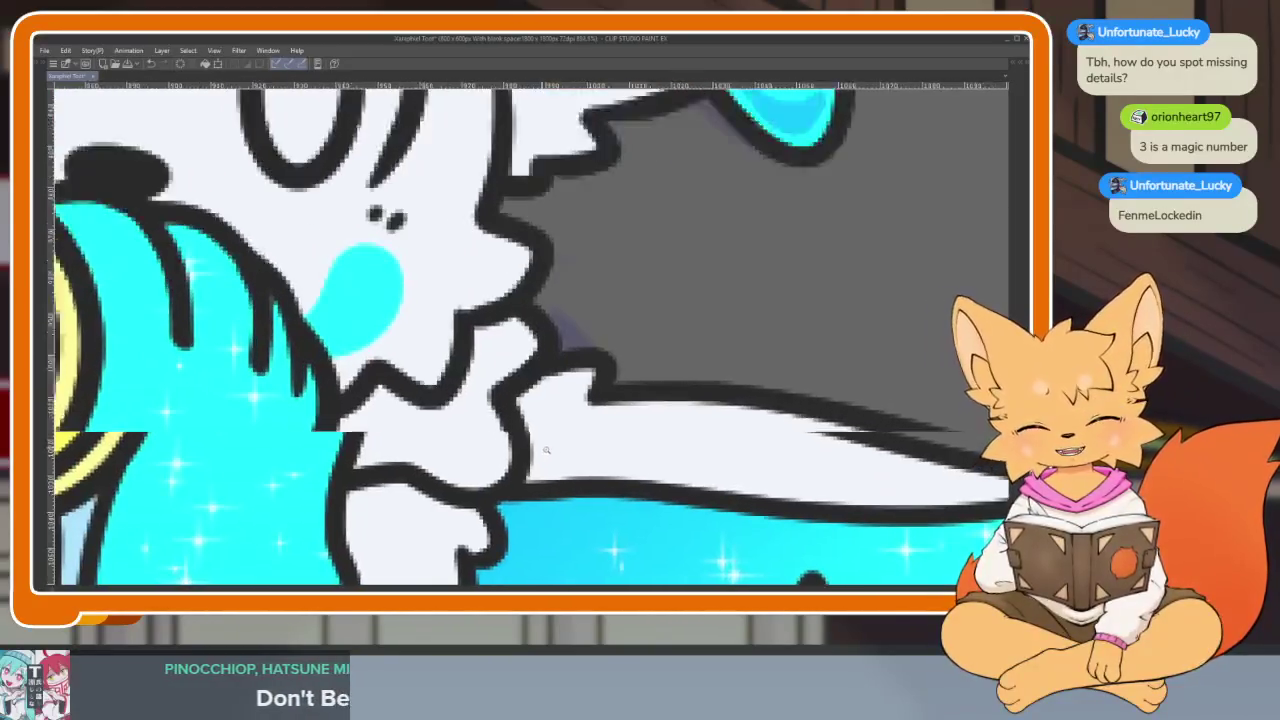
{"action": "scroll", "coordinate": [543, 449], "scroll_direction": "up", "scroll_amount": 2}
{"action": "scroll", "coordinate": [592, 477], "scroll_direction": "down", "scroll_amount": 3}
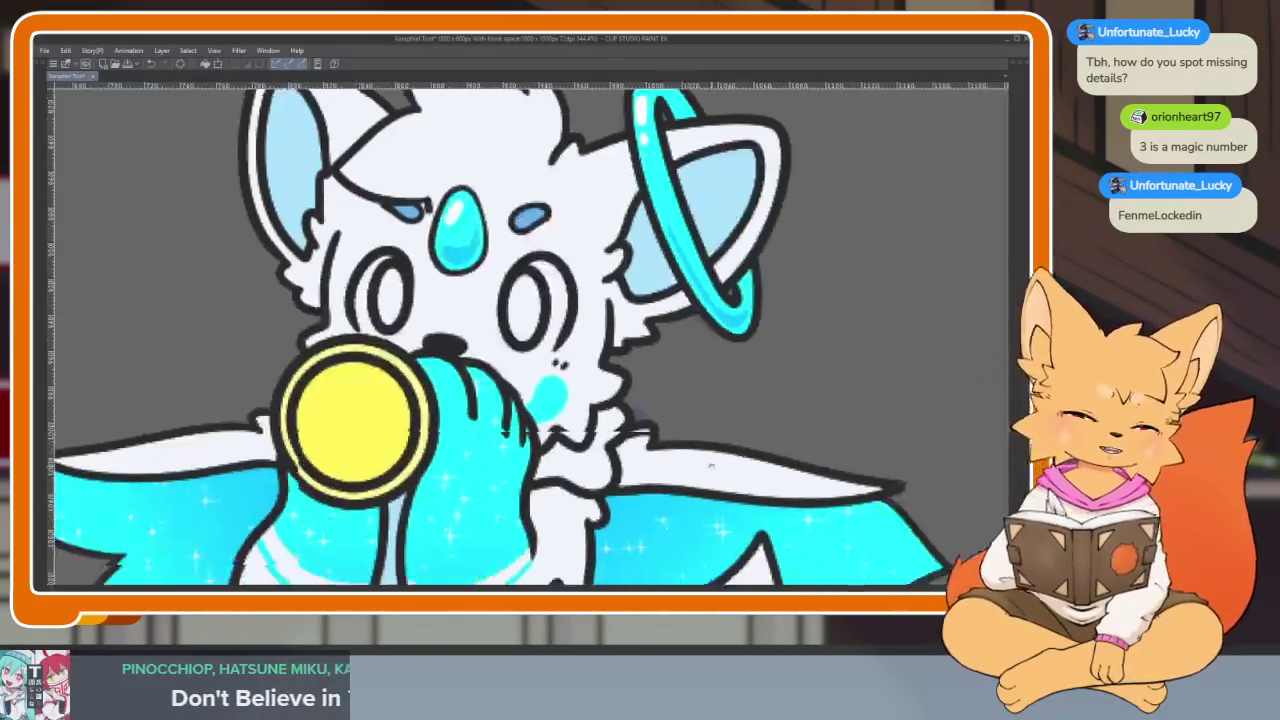
{"action": "scroll", "coordinate": [592, 477], "scroll_direction": "up", "scroll_amount": 1}
{"action": "scroll", "coordinate": [592, 477], "scroll_direction": "up", "scroll_amount": 2}
{"action": "scroll", "coordinate": [592, 477], "scroll_direction": "up", "scroll_amount": 2}
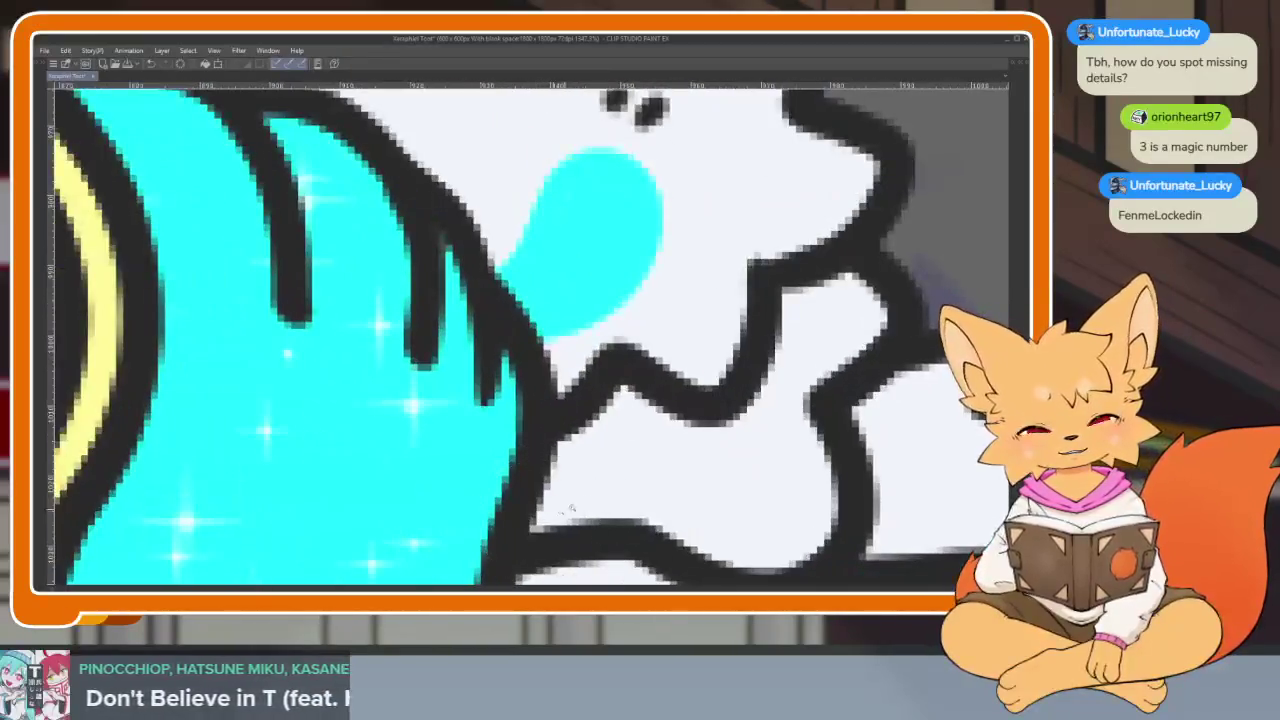
{"action": "scroll", "coordinate": [560, 512], "scroll_direction": "down", "scroll_amount": 3}
{"action": "scroll", "coordinate": [560, 512], "scroll_direction": "up", "scroll_amount": 2}
{"action": "scroll", "coordinate": [560, 512], "scroll_direction": "up", "scroll_amount": 2}
{"action": "scroll", "coordinate": [560, 512], "scroll_direction": "down", "scroll_amount": 3}
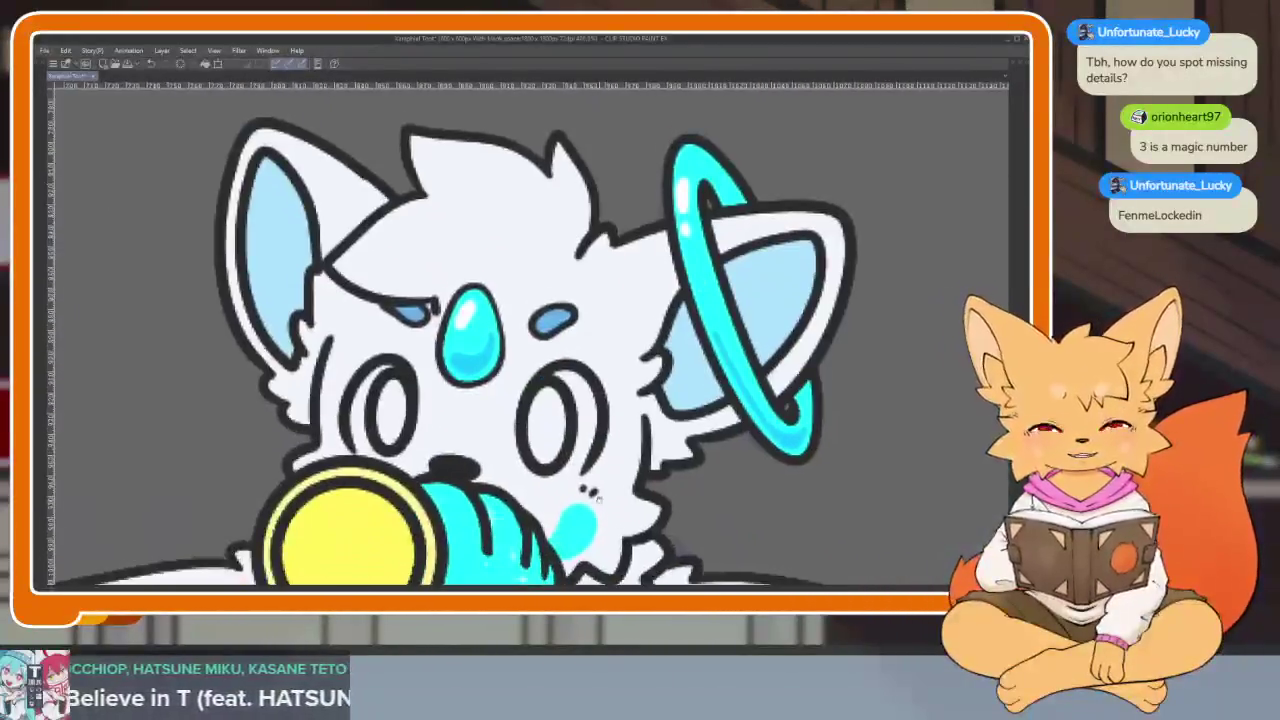
{"action": "scroll", "coordinate": [703, 457], "scroll_direction": "up", "scroll_amount": 2}
{"action": "scroll", "coordinate": [698, 456], "scroll_direction": "down", "scroll_amount": 2}
{"action": "scroll", "coordinate": [698, 452], "scroll_direction": "up", "scroll_amount": 1}
{"action": "scroll", "coordinate": [698, 450], "scroll_direction": "down", "scroll_amount": 1}
{"action": "scroll", "coordinate": [698, 449], "scroll_direction": "up", "scroll_amount": 2}
Step: Bring the palettes back and adjust the zoom around the fox's eyes
{"action": "key", "text": "Tab"}
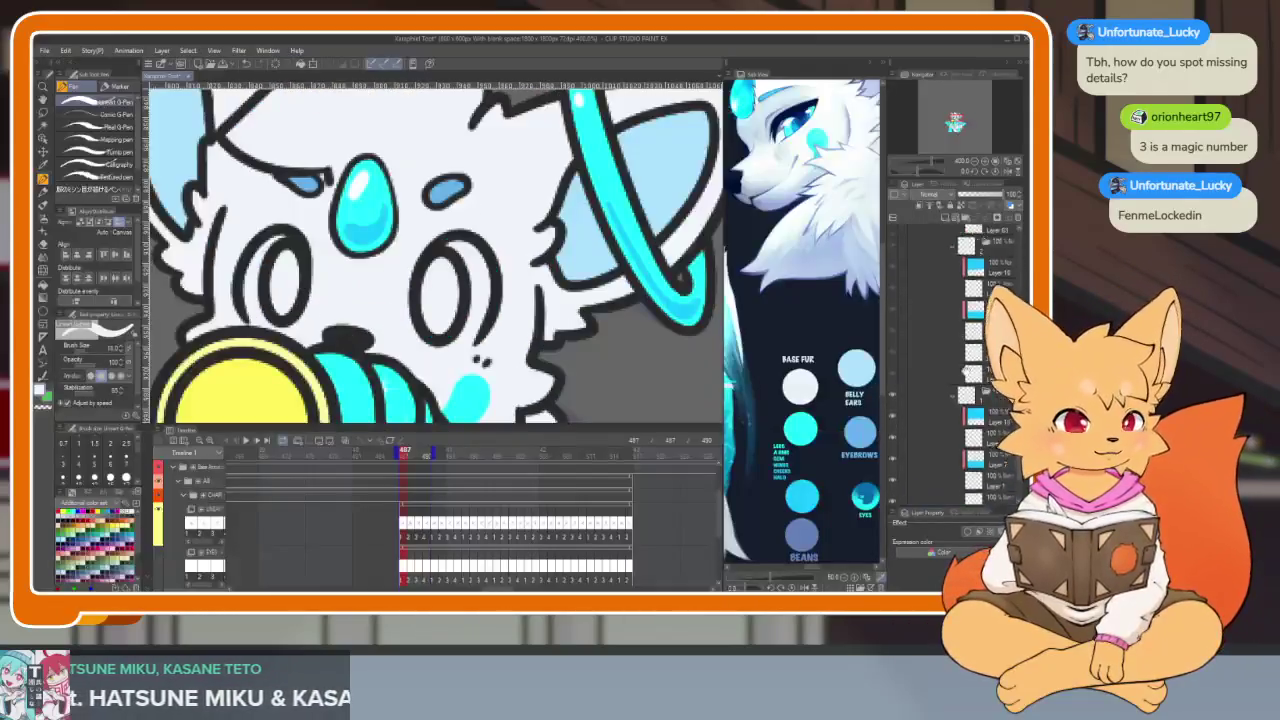
{"action": "scroll", "coordinate": [955, 360], "scroll_direction": "down", "scroll_amount": 3}
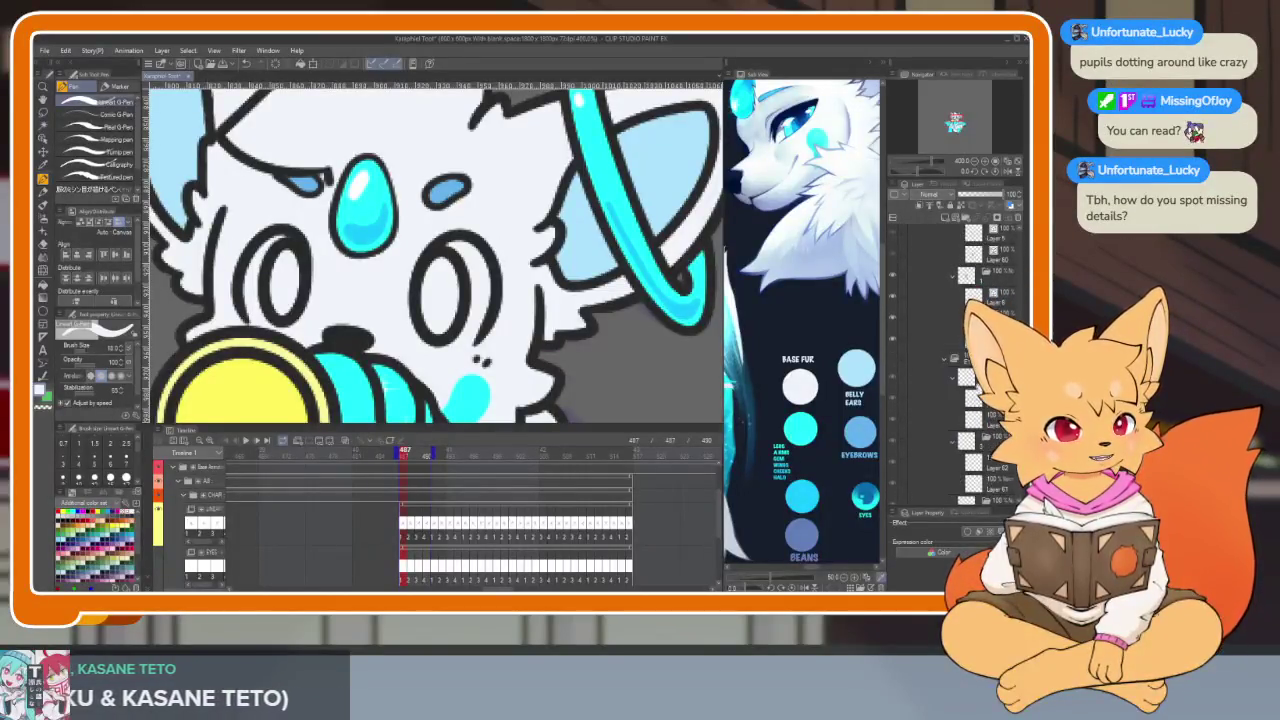
{"action": "scroll", "coordinate": [955, 360], "scroll_direction": "down", "scroll_amount": 4}
{"action": "scroll", "coordinate": [955, 360], "scroll_direction": "up", "scroll_amount": 3}
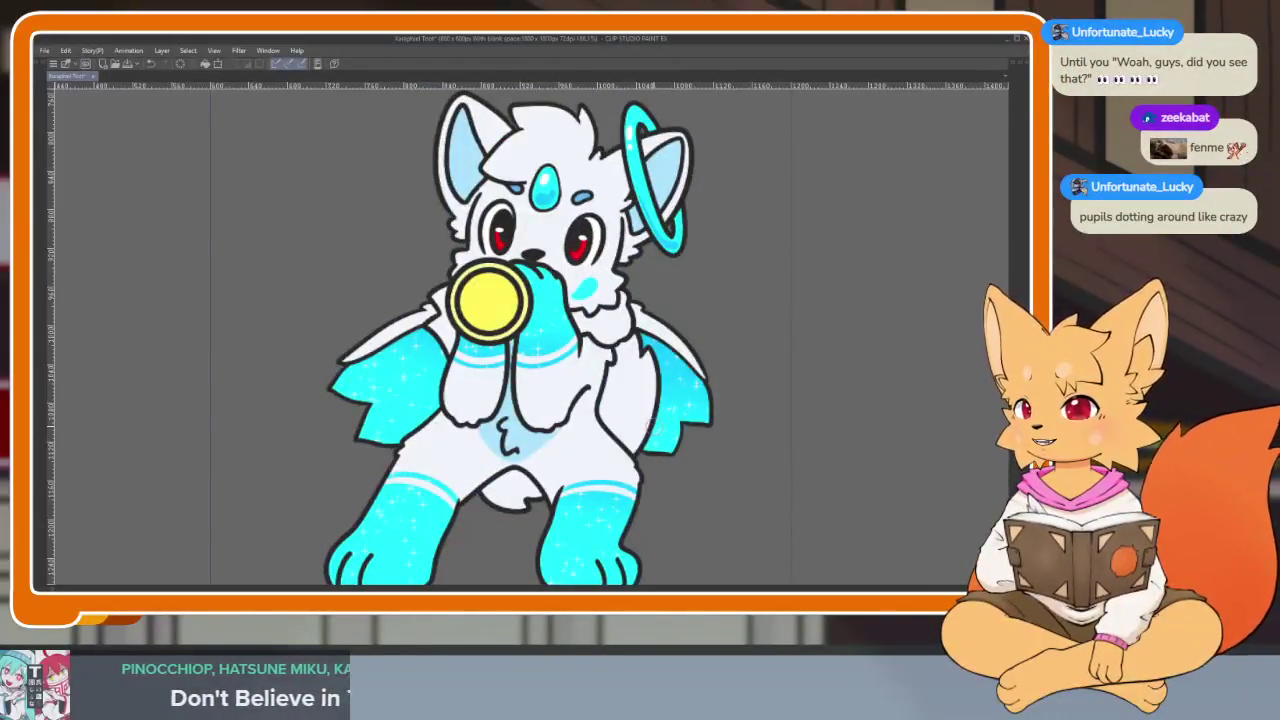
{"action": "key", "text": "Tab"}
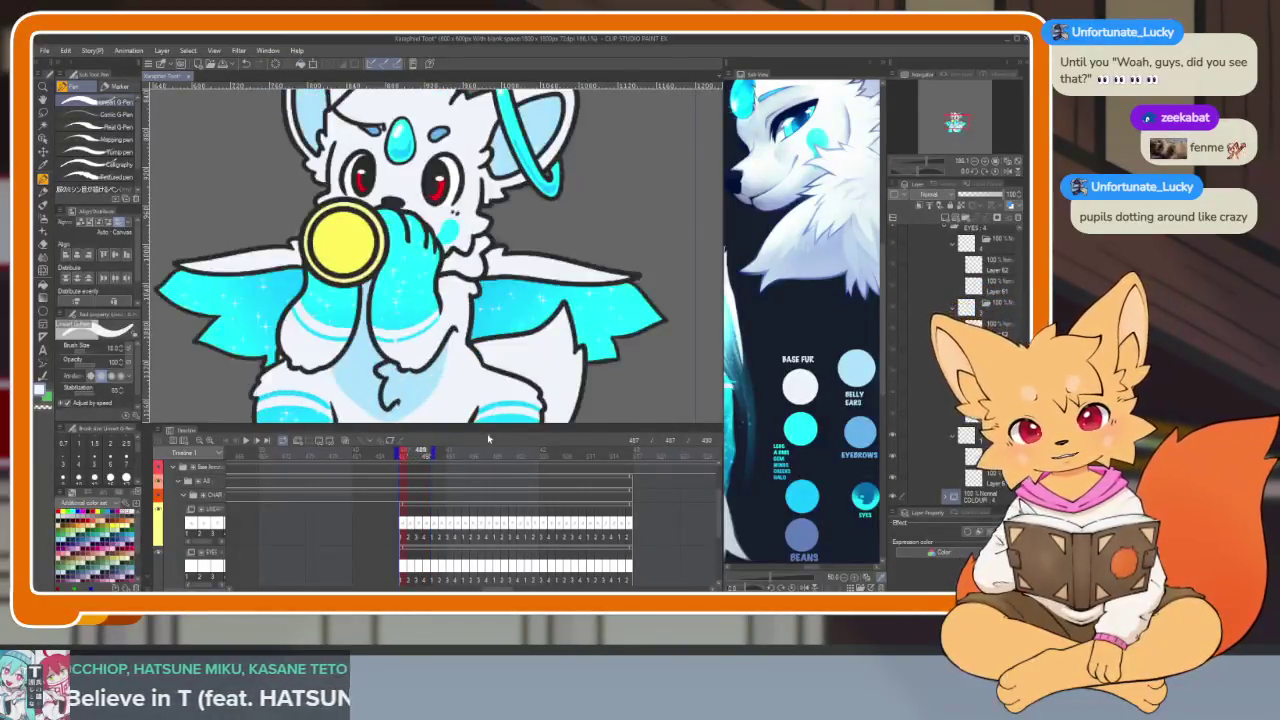
Step: Toggle the palettes and the red pupil layer's visibility to check the pupils
{"action": "key", "text": "Tab"}
{"action": "scroll", "coordinate": [523, 494], "scroll_direction": "up", "scroll_amount": 3}
{"action": "scroll", "coordinate": [523, 494], "scroll_direction": "up", "scroll_amount": 3}
{"action": "key", "text": "Tab"}
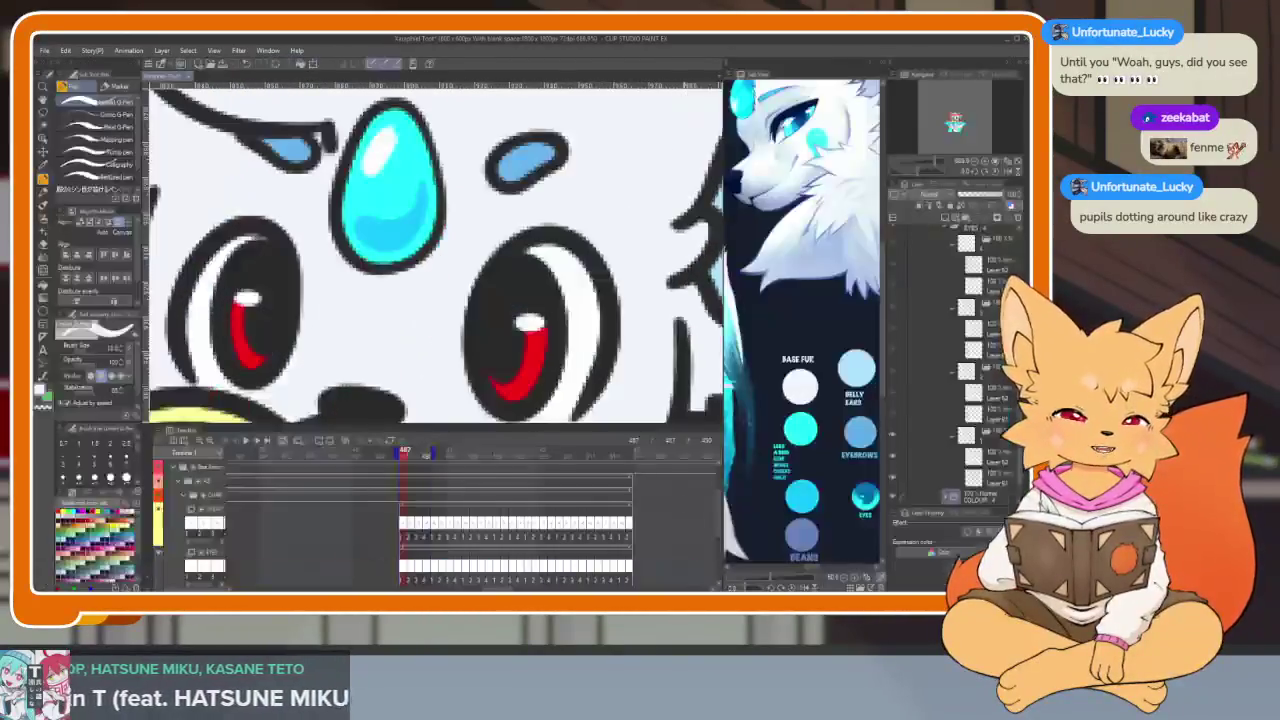
{"action": "key", "text": "Tab"}
{"action": "key", "text": "Tab"}
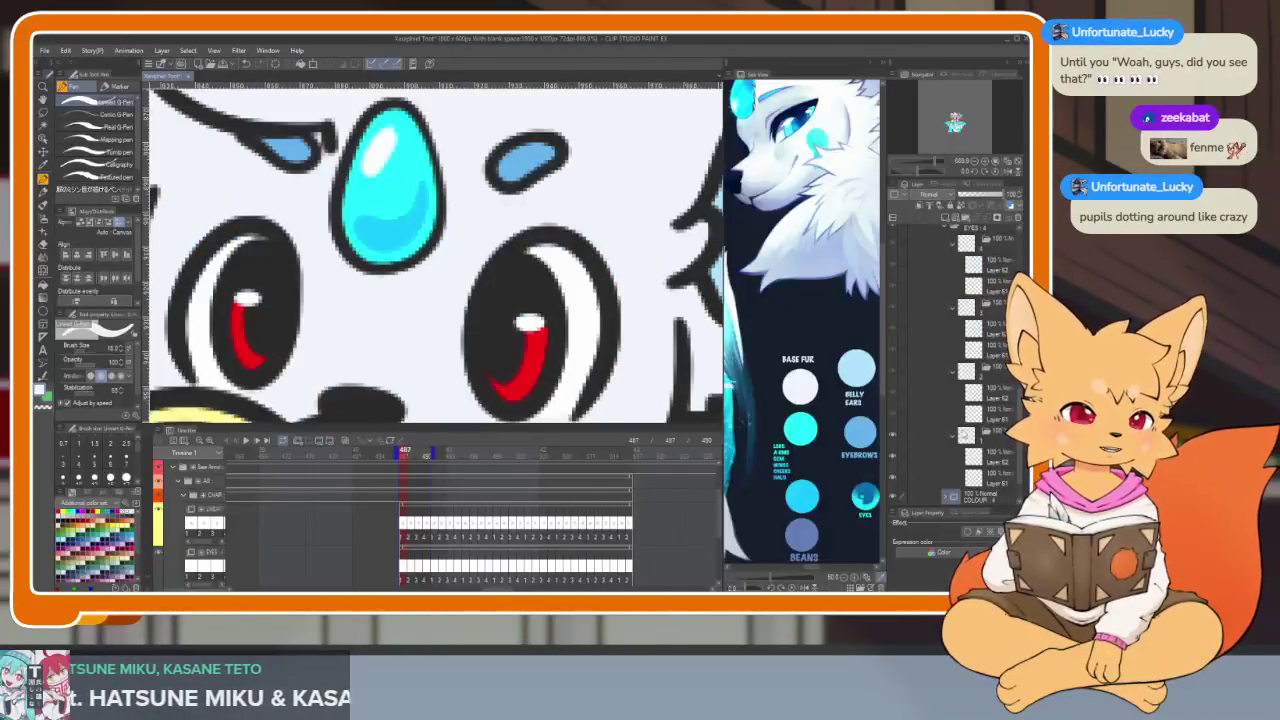
{"action": "scroll", "coordinate": [977, 430], "scroll_direction": "down", "scroll_amount": 3}
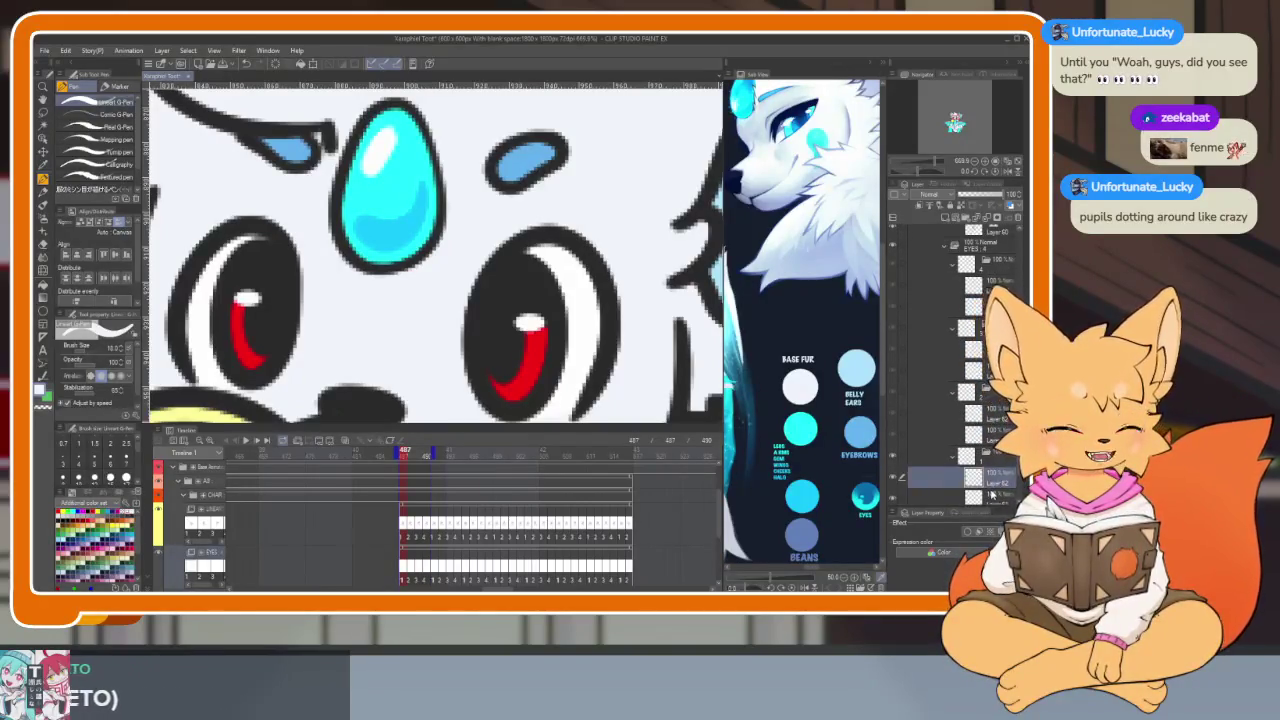
{"action": "scroll", "coordinate": [990, 492], "scroll_direction": "down", "scroll_amount": 2}
{"action": "left_click", "coordinate": [893, 466]}
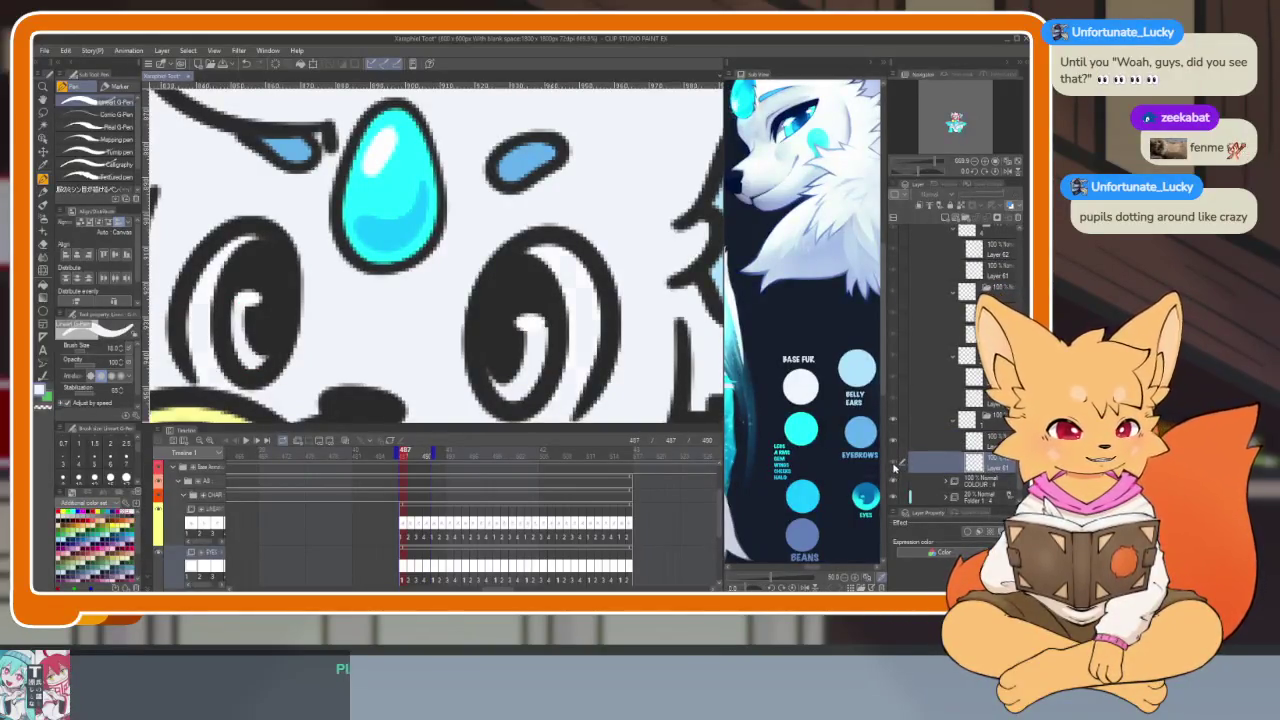
{"action": "left_click", "coordinate": [894, 465]}
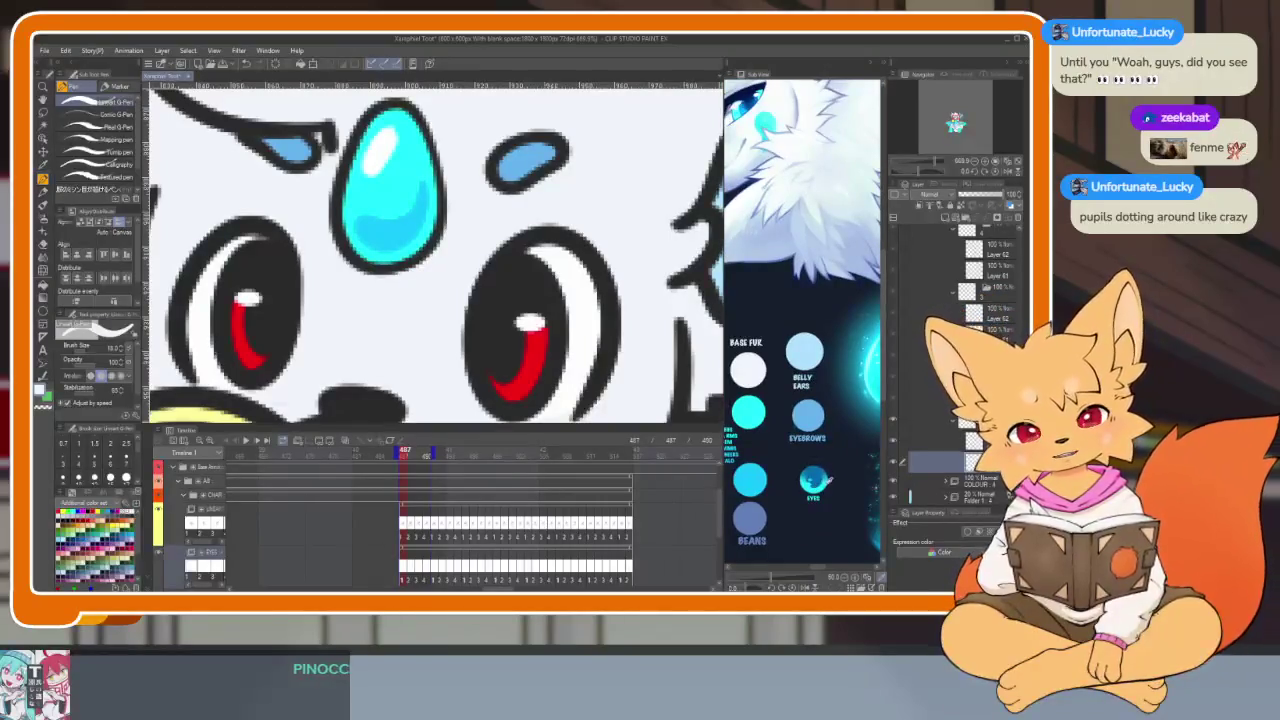
Step: Eyedrop the cyan EYES colour from the reference sheet and paint it over the red pupil
{"action": "left_click", "coordinate": [826, 480]}
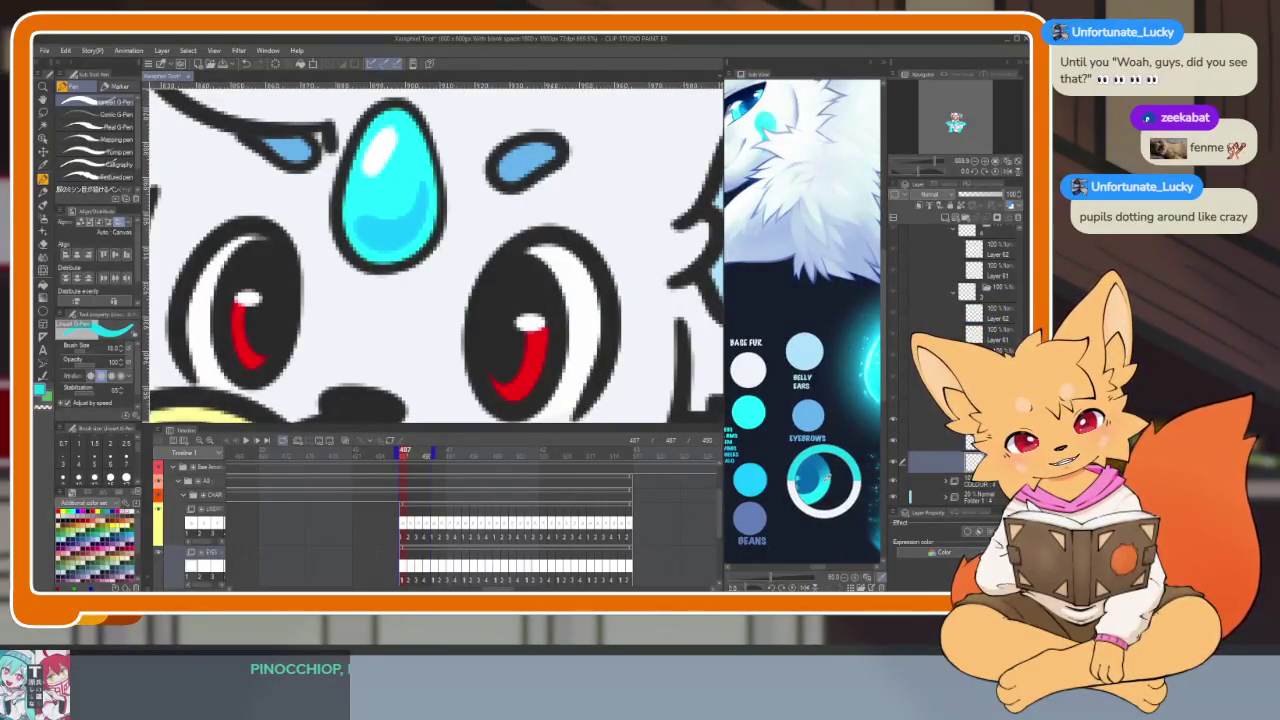
{"action": "key", "text": "Tab"}
{"action": "scroll", "coordinate": [558, 503], "scroll_direction": "up", "scroll_amount": 3}
{"action": "scroll", "coordinate": [558, 503], "scroll_direction": "up", "scroll_amount": 2}
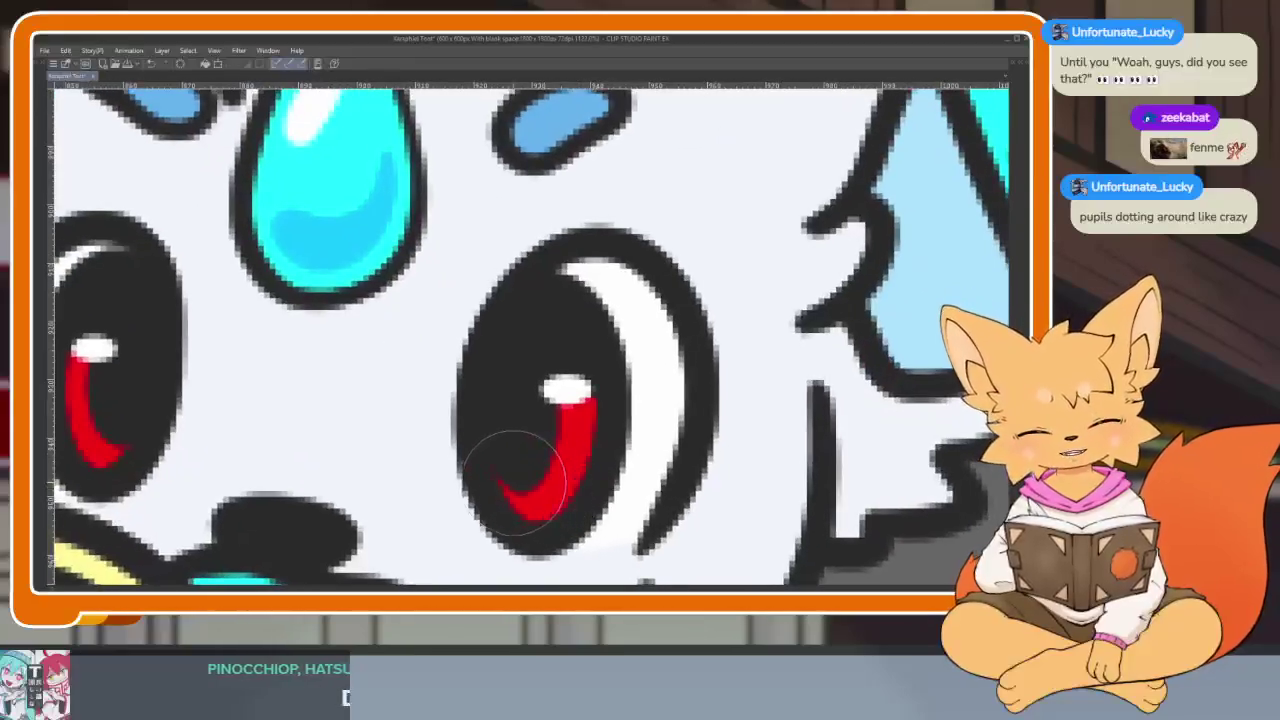
{"action": "left_click_drag", "start_coordinate": [513, 482], "coordinate": [557, 424]}
{"action": "scroll", "coordinate": [557, 380], "scroll_direction": "down", "scroll_amount": 5}
{"action": "scroll", "coordinate": [420, 405], "scroll_direction": "up", "scroll_amount": 4}
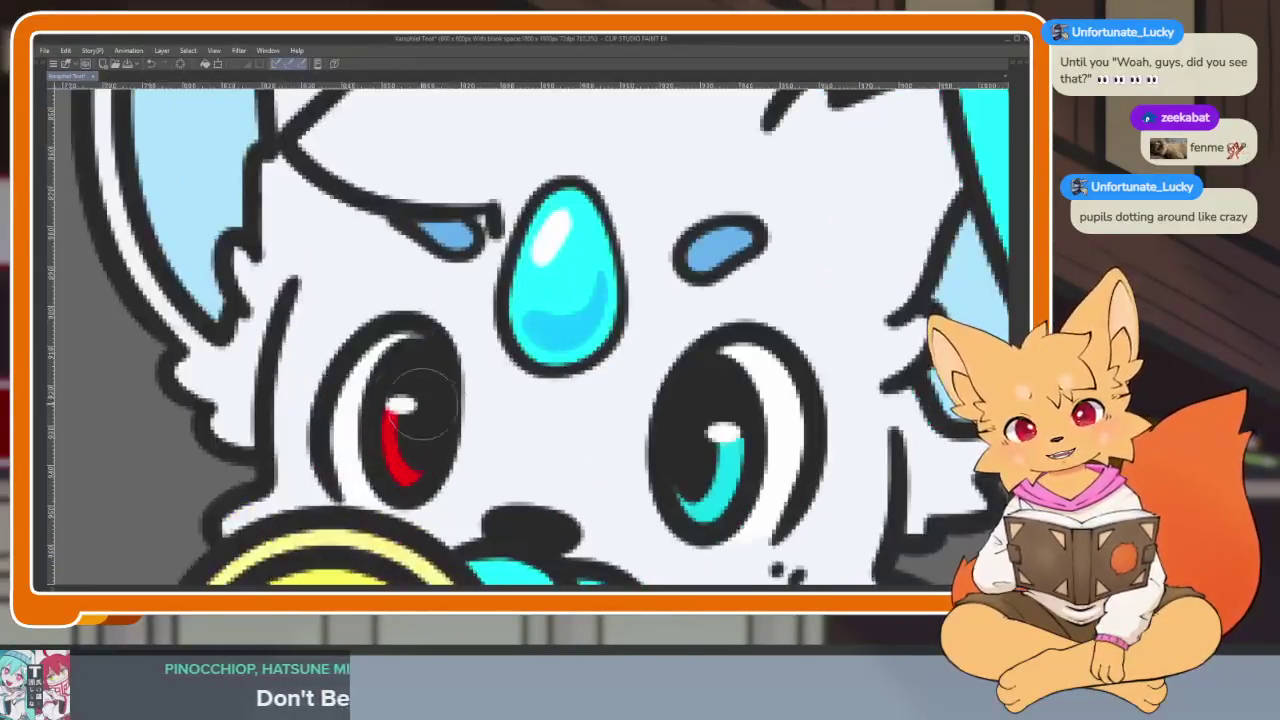
{"action": "scroll", "coordinate": [513, 397], "scroll_direction": "down", "scroll_amount": 5}
{"action": "scroll", "coordinate": [513, 397], "scroll_direction": "up", "scroll_amount": 3}
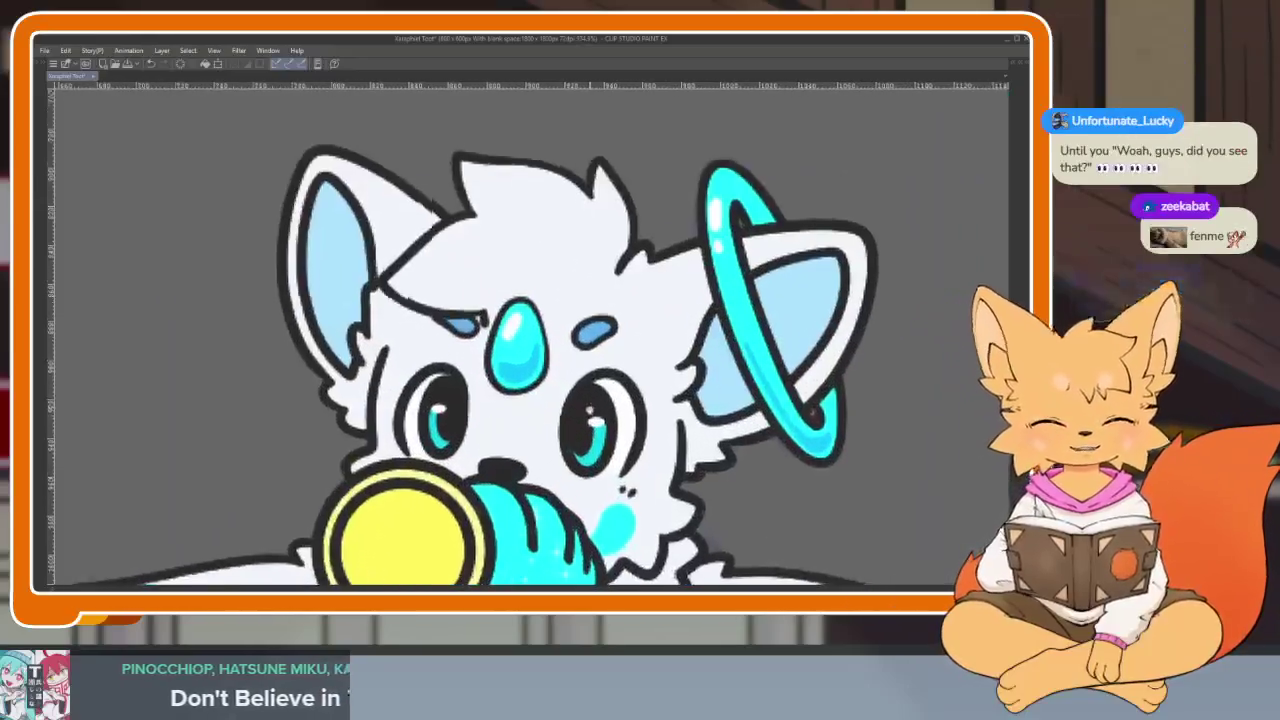
{"action": "key", "text": "ctrl+z"}
{"action": "scroll", "coordinate": [498, 404], "scroll_direction": "down", "scroll_amount": 1}
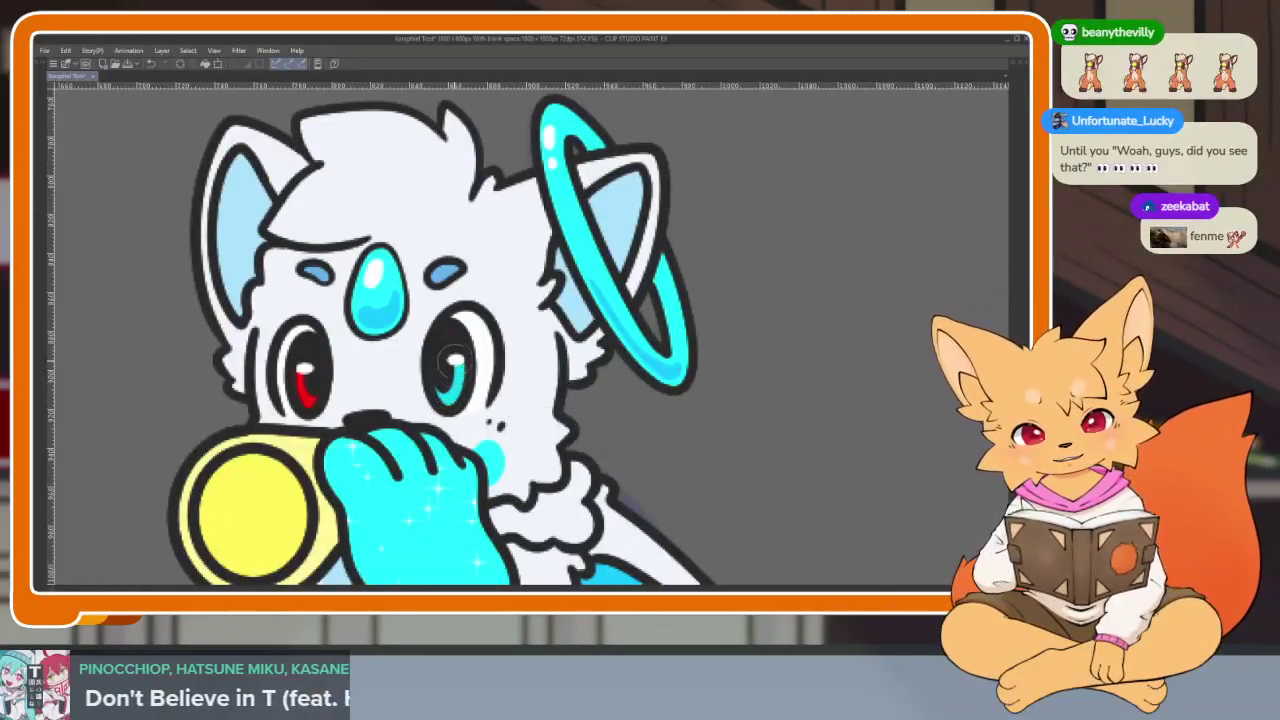
{"action": "scroll", "coordinate": [310, 367], "scroll_direction": "down", "scroll_amount": 2}
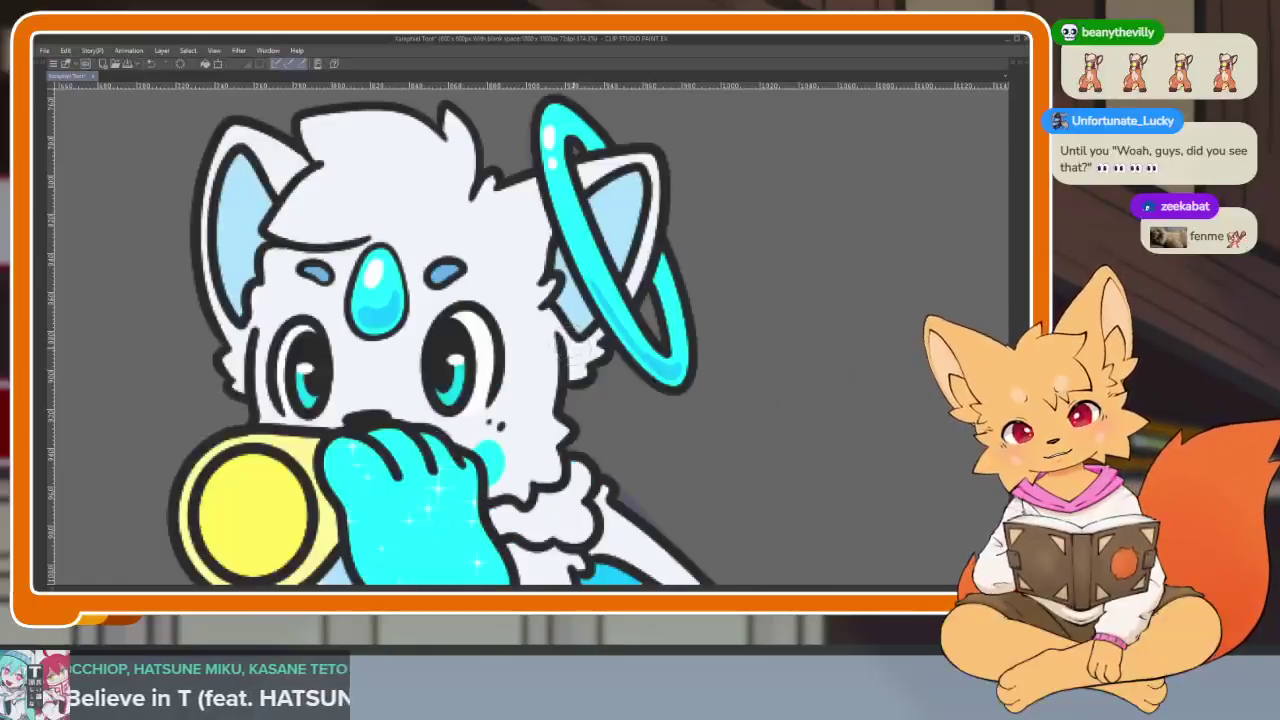
{"action": "scroll", "coordinate": [310, 367], "scroll_direction": "up", "scroll_amount": 2}
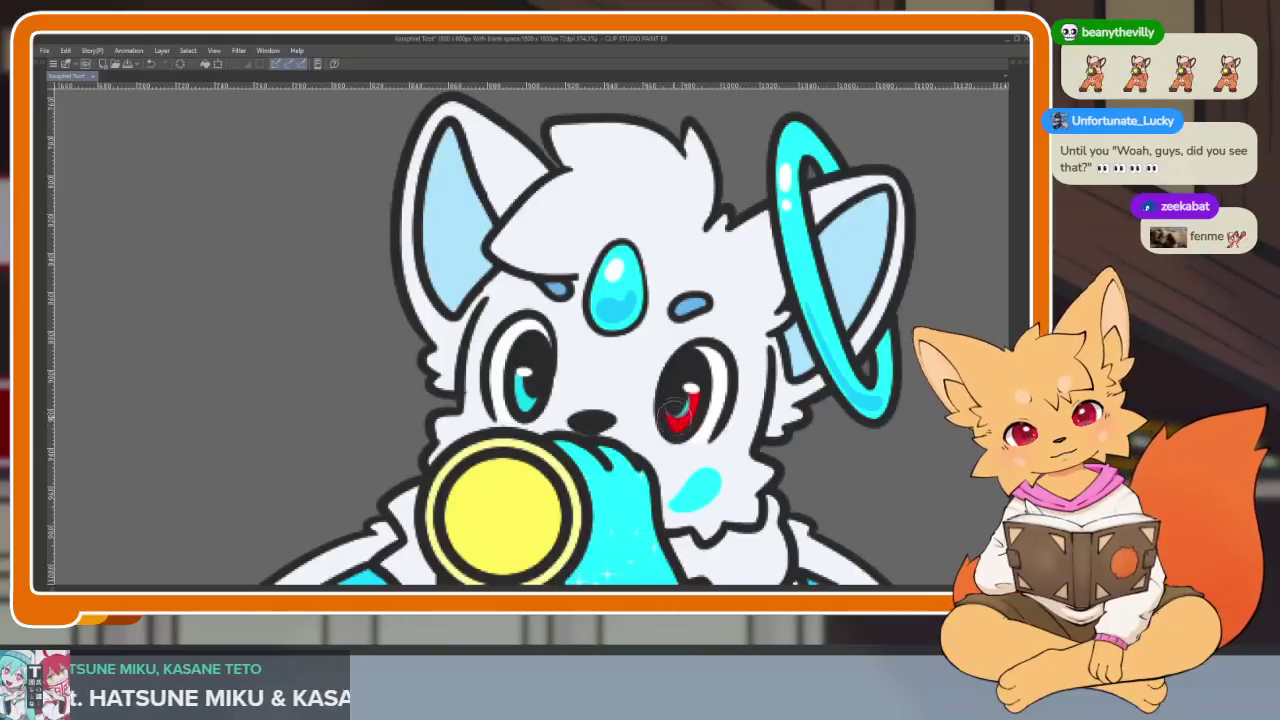
{"action": "scroll", "coordinate": [798, 436], "scroll_direction": "down", "scroll_amount": 5}
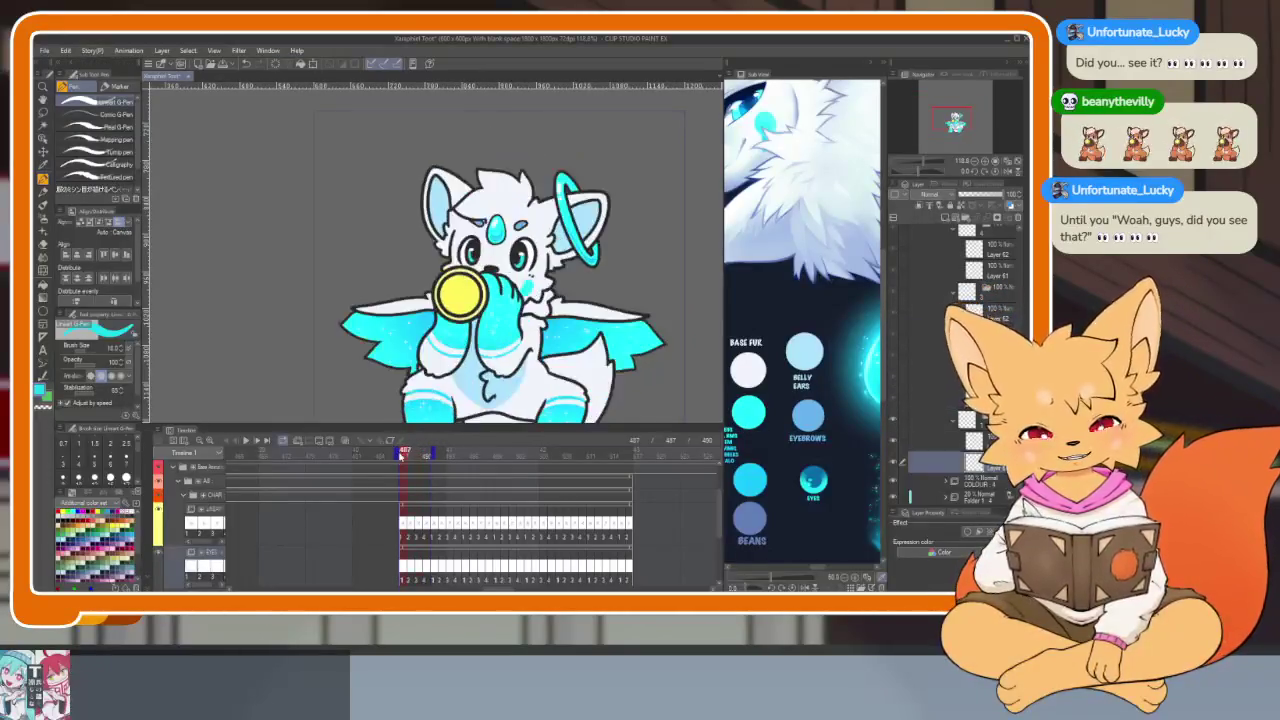
Step: Collapse the CHAR folder and apply a border edge effect to the Base Animation folder
{"action": "key", "text": "Tab"}
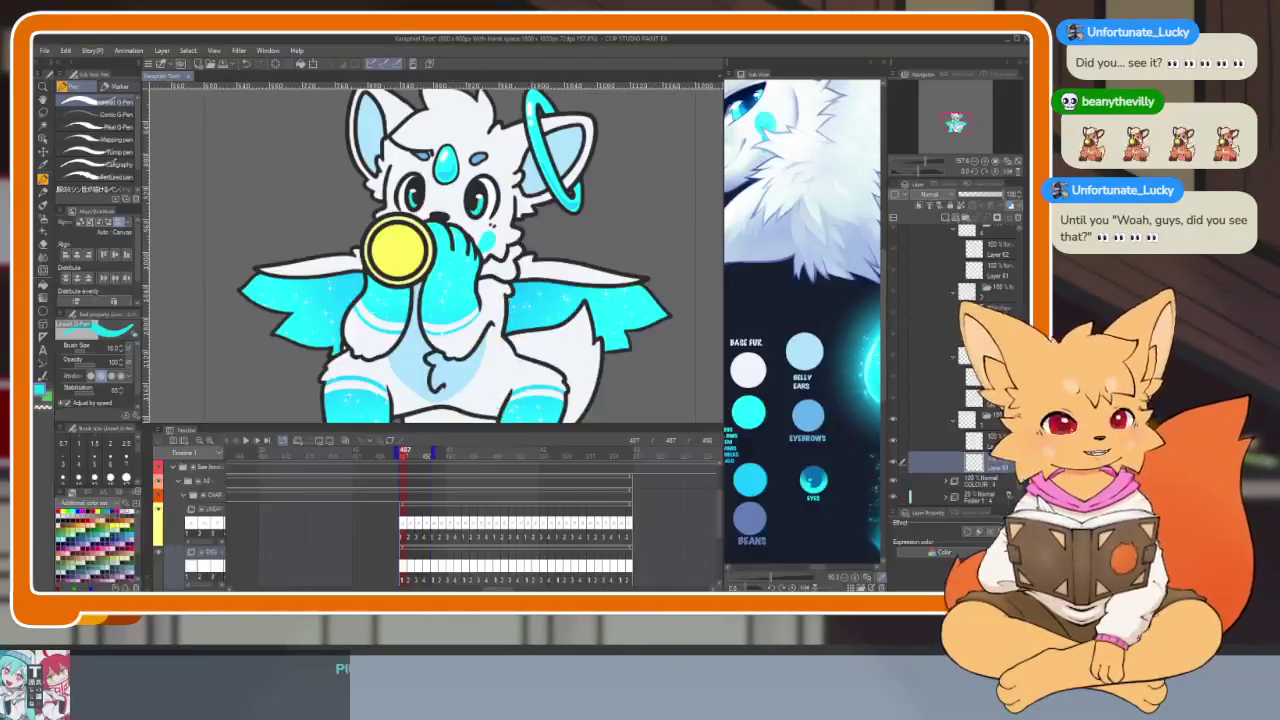
{"action": "key", "text": "Tab"}
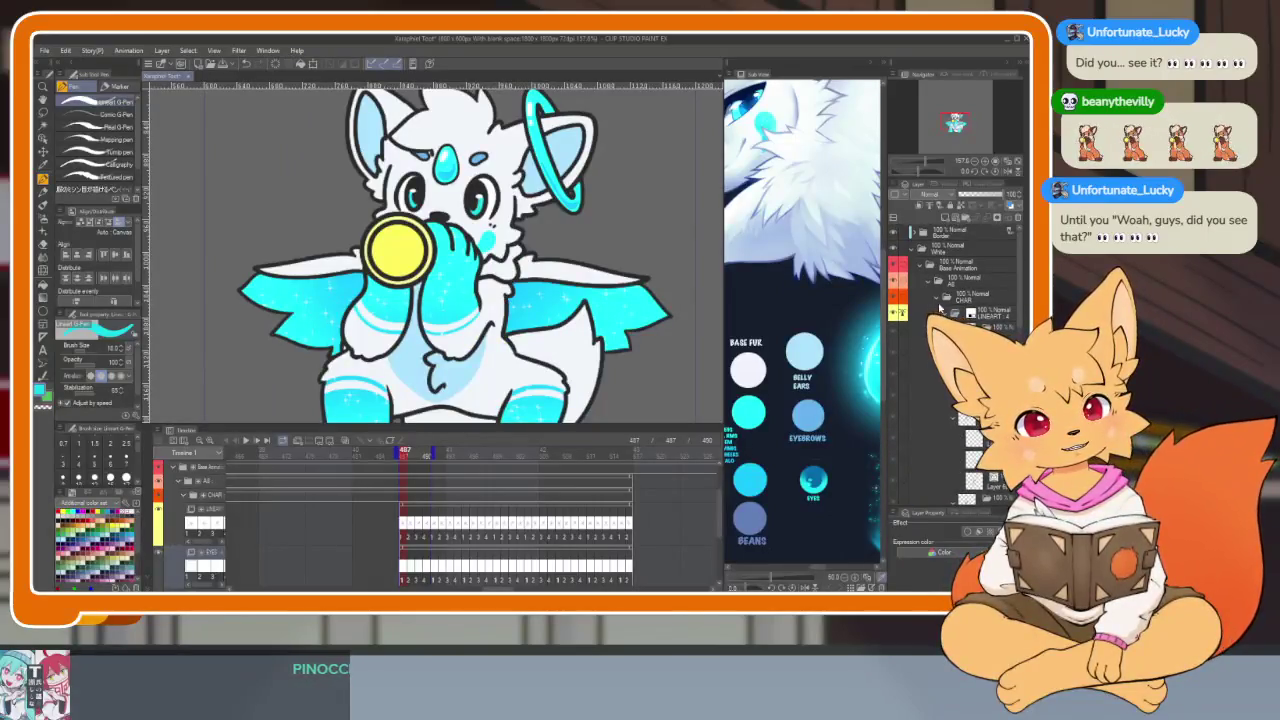
{"action": "left_click", "coordinate": [935, 299]}
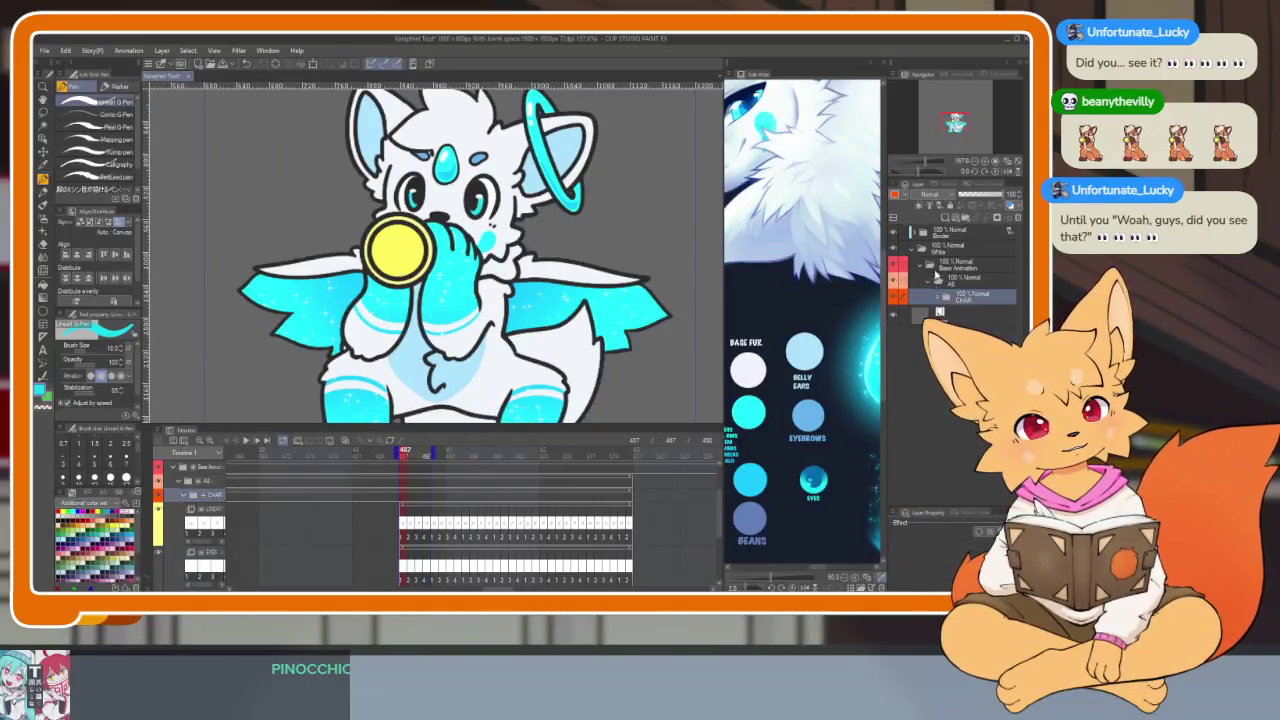
{"action": "left_click", "coordinate": [979, 533]}
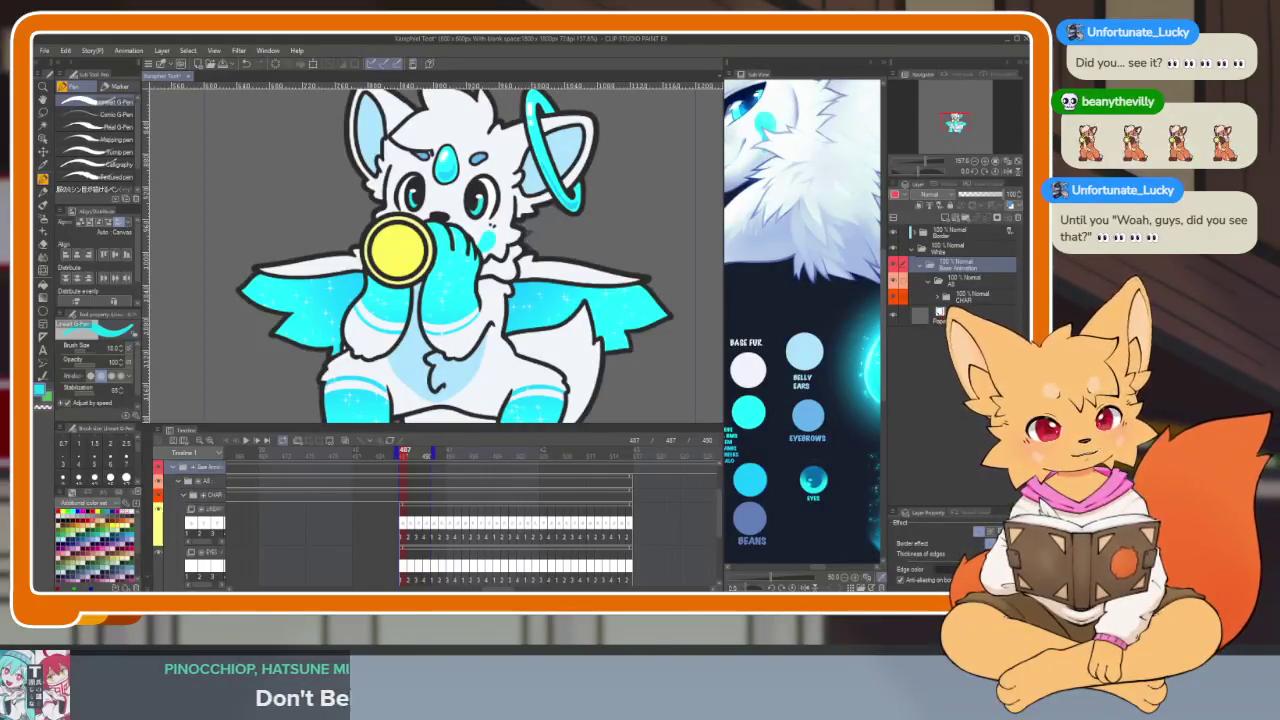
Step: Zoom in on the canvas, then reorganise the LINEART folders and select the layer below EYES
{"action": "key", "text": "Tab"}
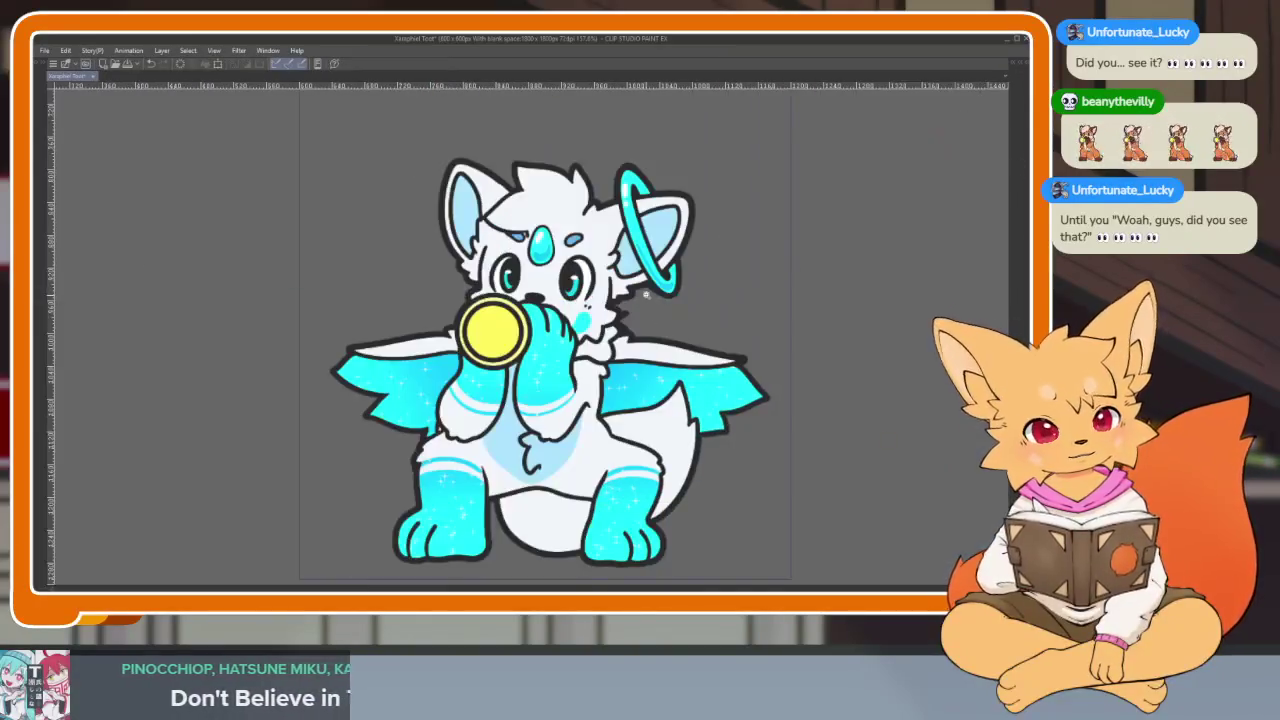
{"action": "scroll", "coordinate": [601, 368], "scroll_direction": "up", "scroll_amount": 3}
{"action": "scroll", "coordinate": [601, 376], "scroll_direction": "up", "scroll_amount": 2}
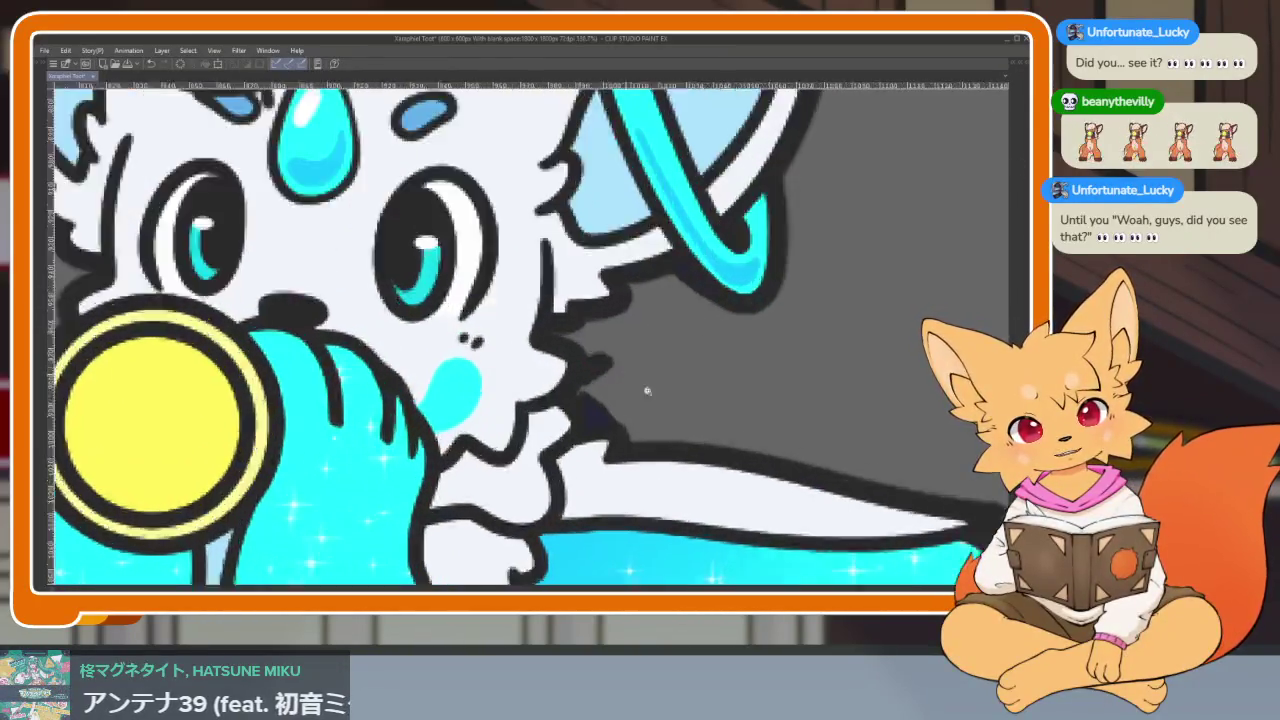
{"action": "scroll", "coordinate": [645, 380], "scroll_direction": "up", "scroll_amount": 2}
{"action": "scroll", "coordinate": [680, 417], "scroll_direction": "up", "scroll_amount": 2}
{"action": "key", "text": "Tab"}
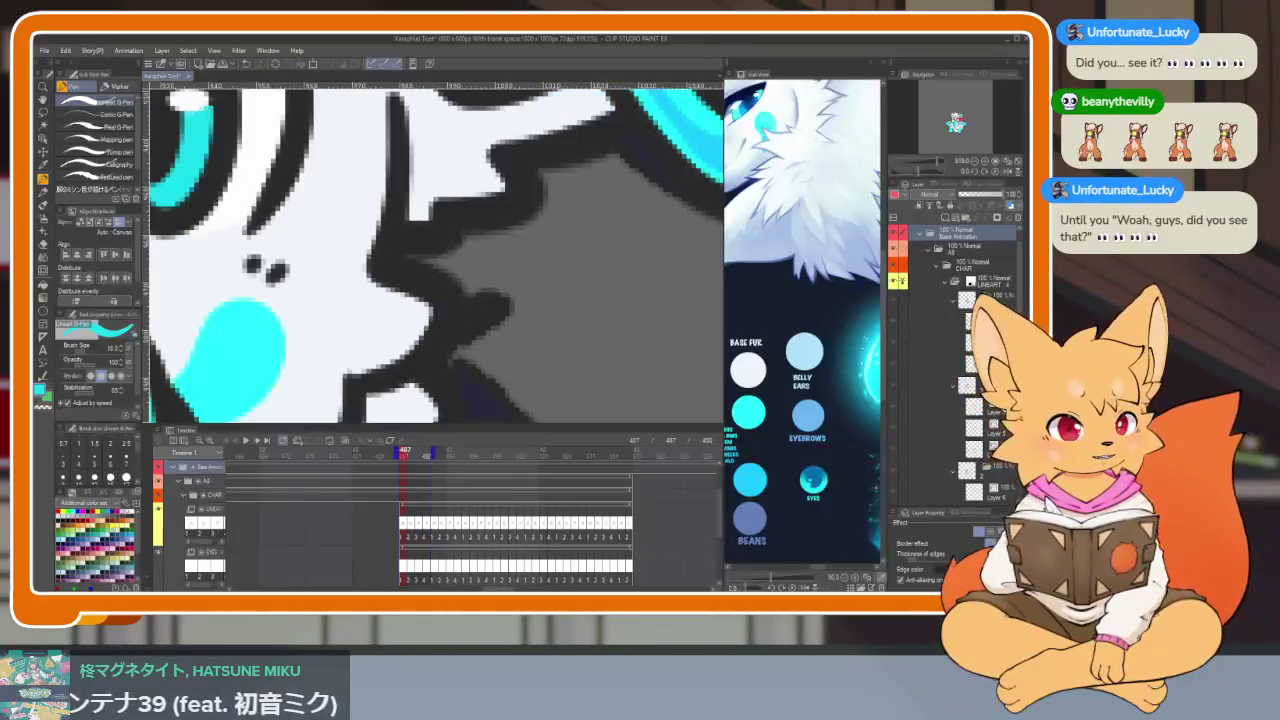
{"action": "left_click", "coordinate": [945, 284]}
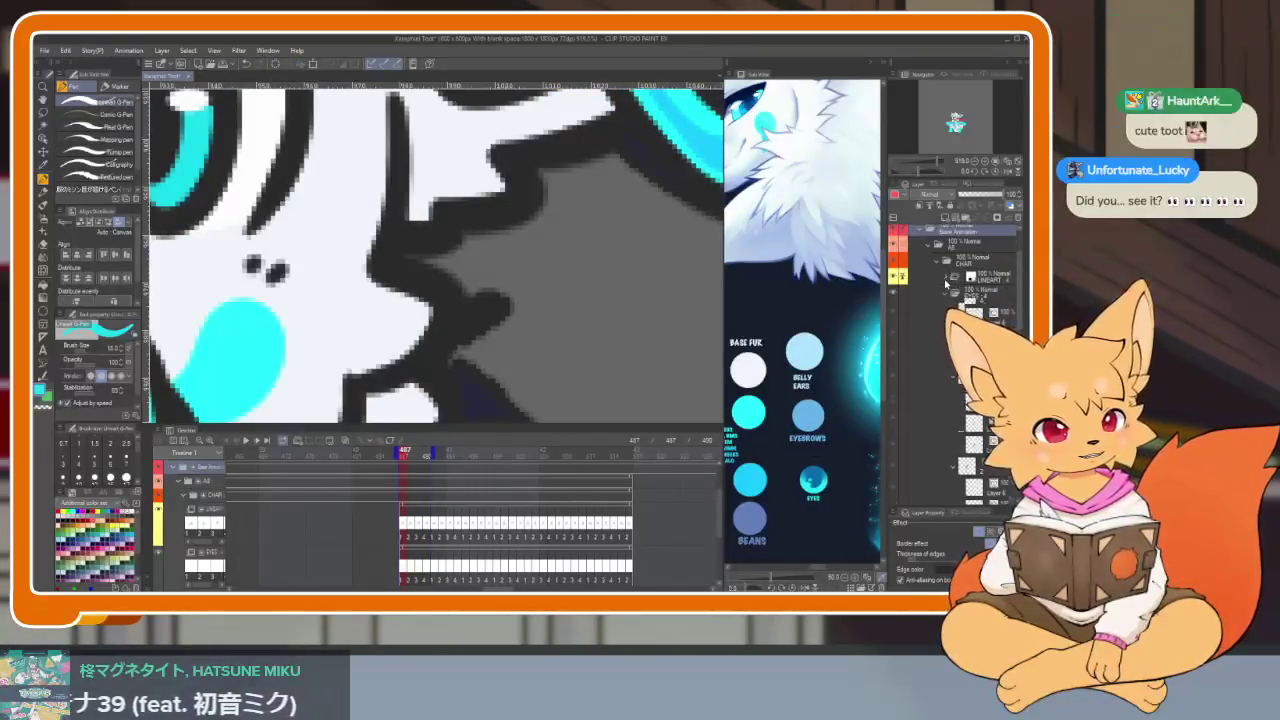
{"action": "left_click", "coordinate": [944, 294]}
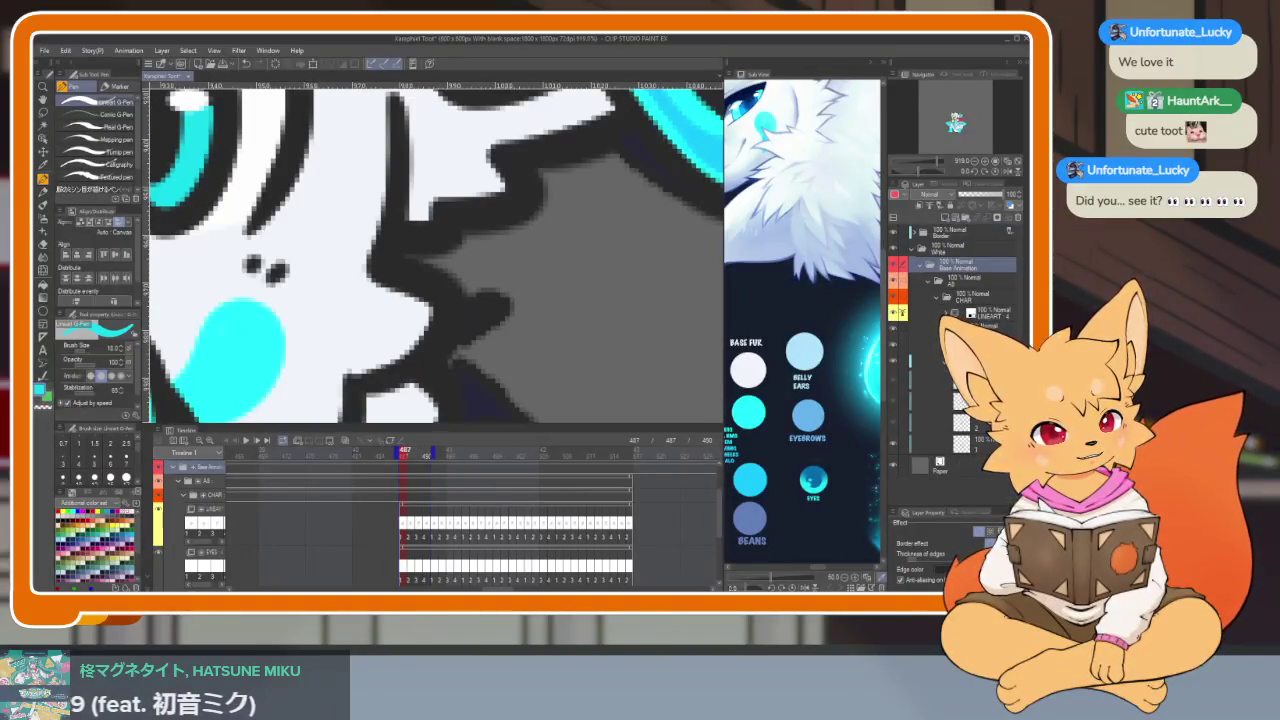
{"action": "left_click", "coordinate": [975, 342]}
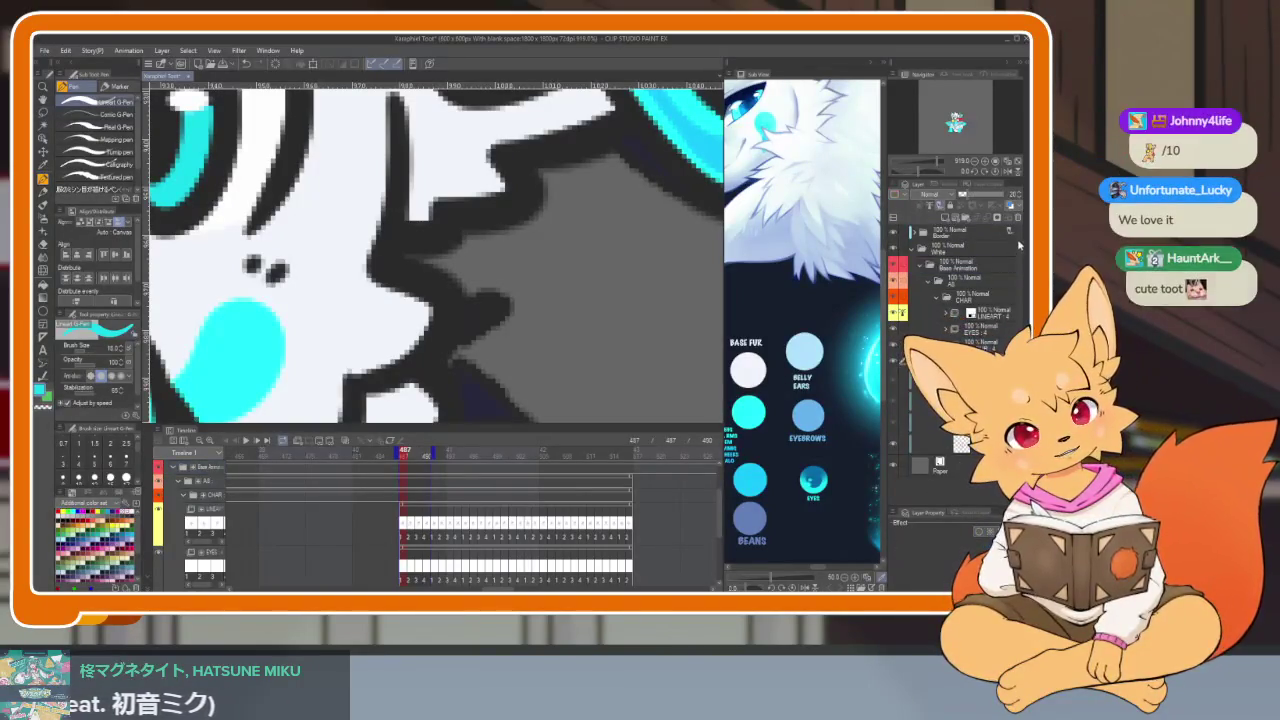
Step: Hide the palettes and centre the whole character on the transparent canvas full-window
{"action": "key", "text": "Tab"}
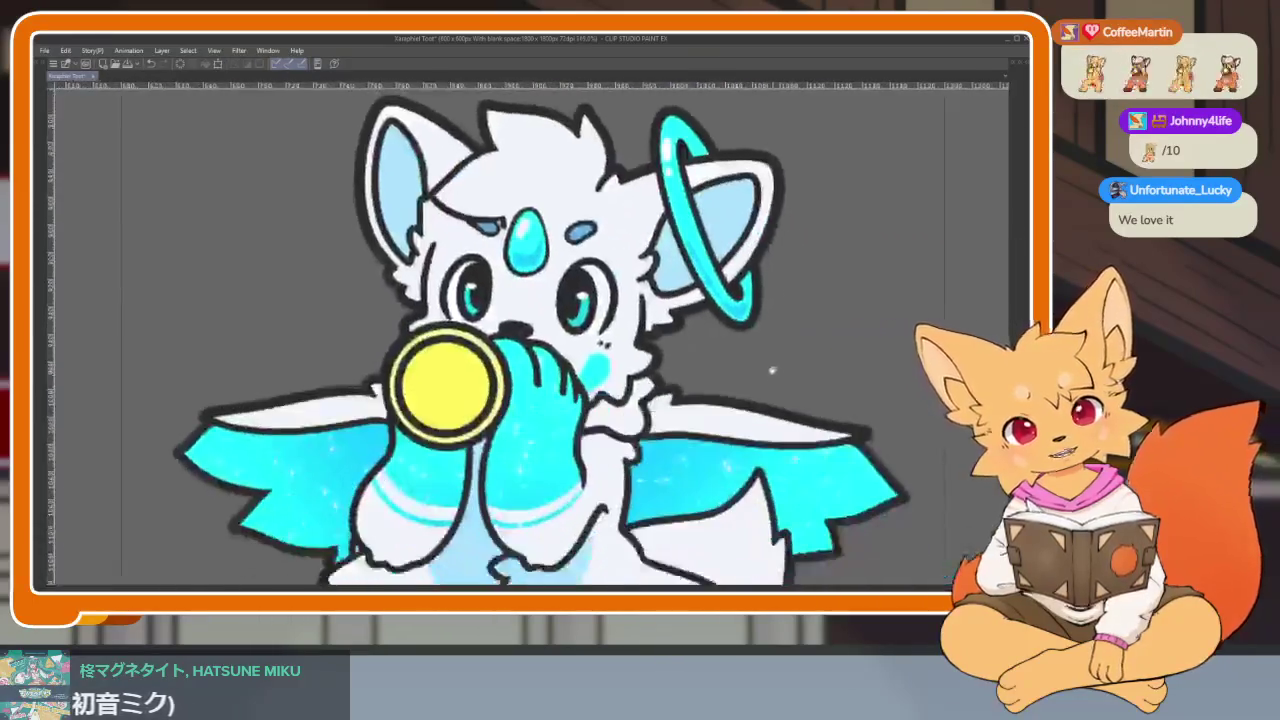
{"action": "scroll", "coordinate": [804, 437], "scroll_direction": "down", "scroll_amount": 5}
{"action": "scroll", "coordinate": [824, 426], "scroll_direction": "right", "scroll_amount": 2}
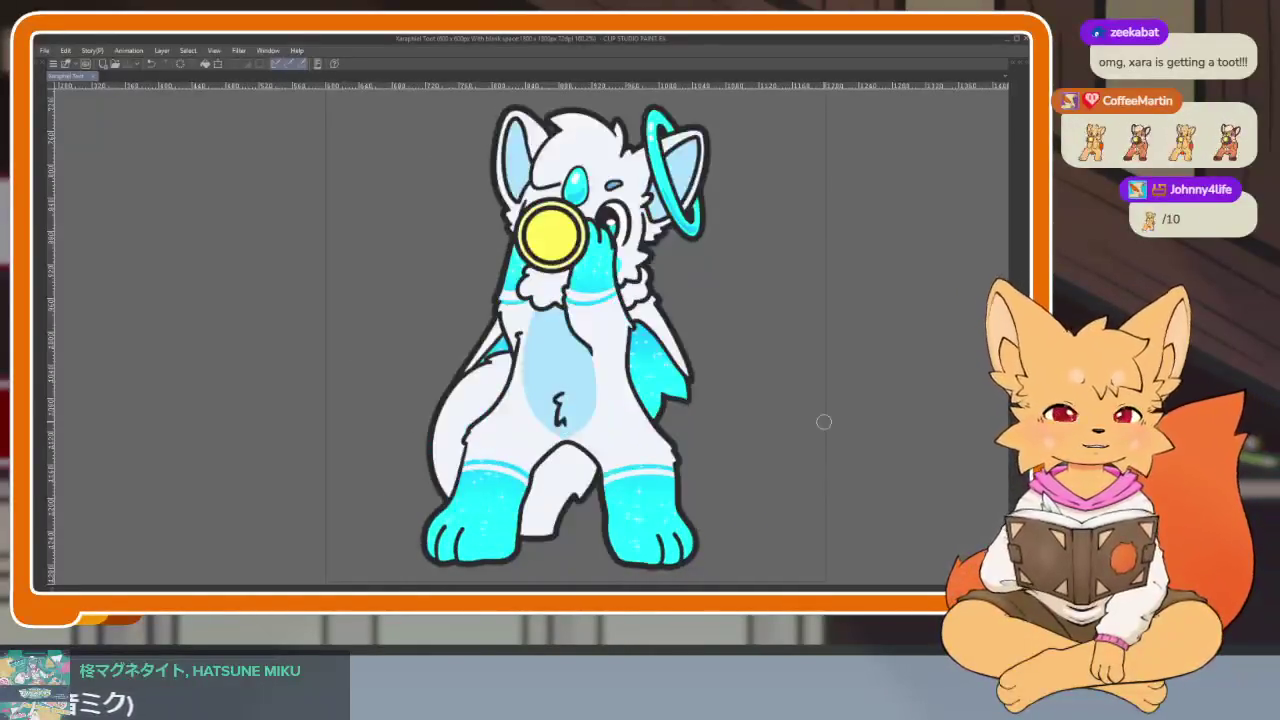
{"action": "key", "text": "Tab"}
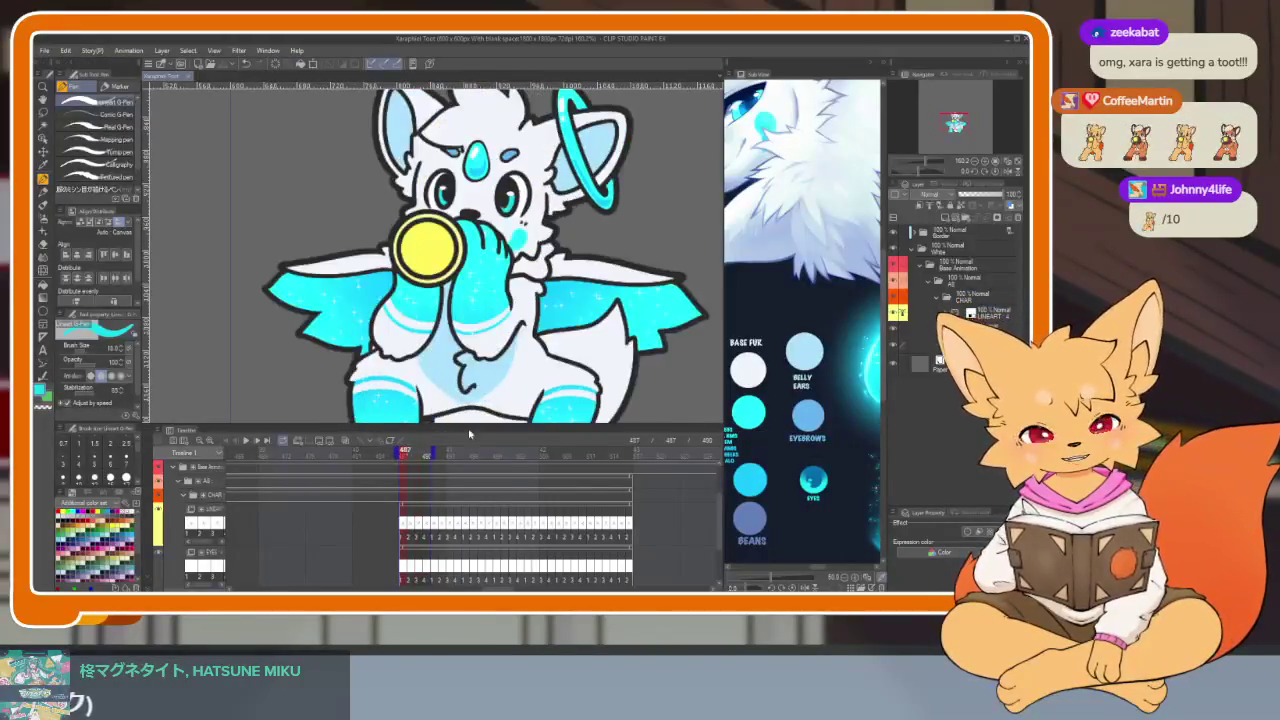
{"action": "key", "text": "Tab"}
{"action": "key", "text": "Tab"}
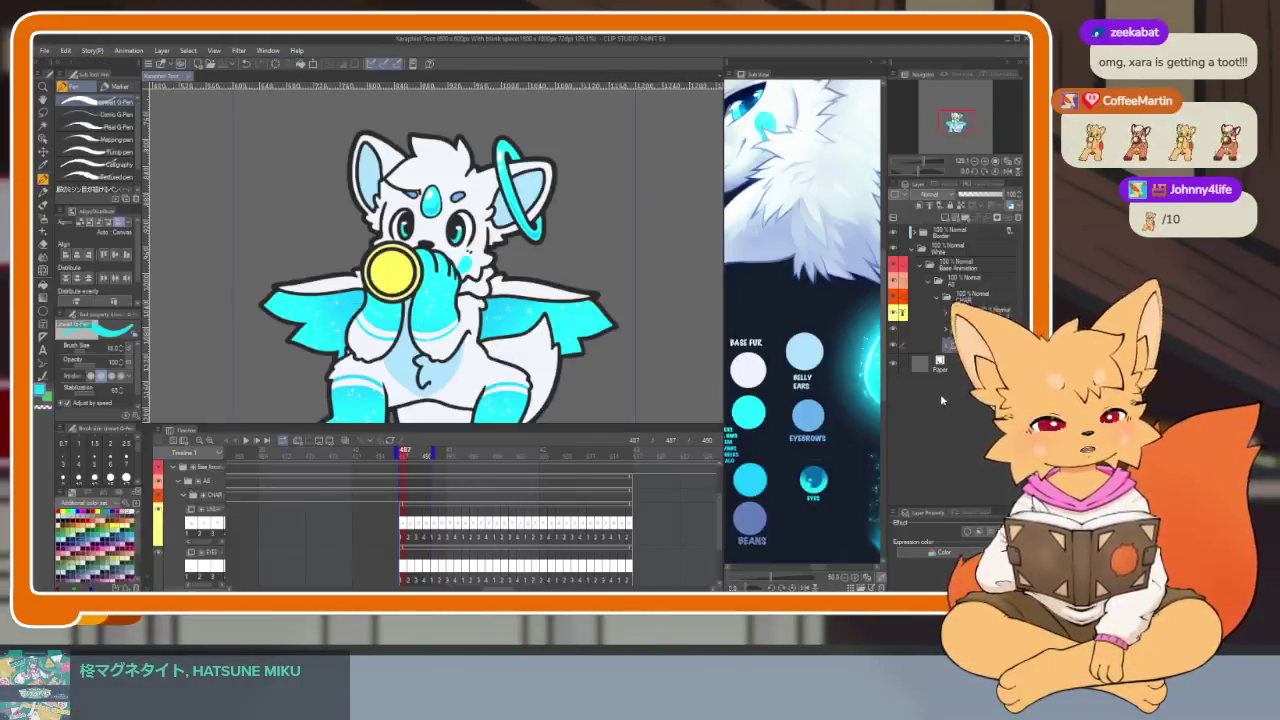
{"action": "key", "text": "Tab"}
{"action": "key", "text": "Tab"}
{"action": "key", "text": "Tab"}
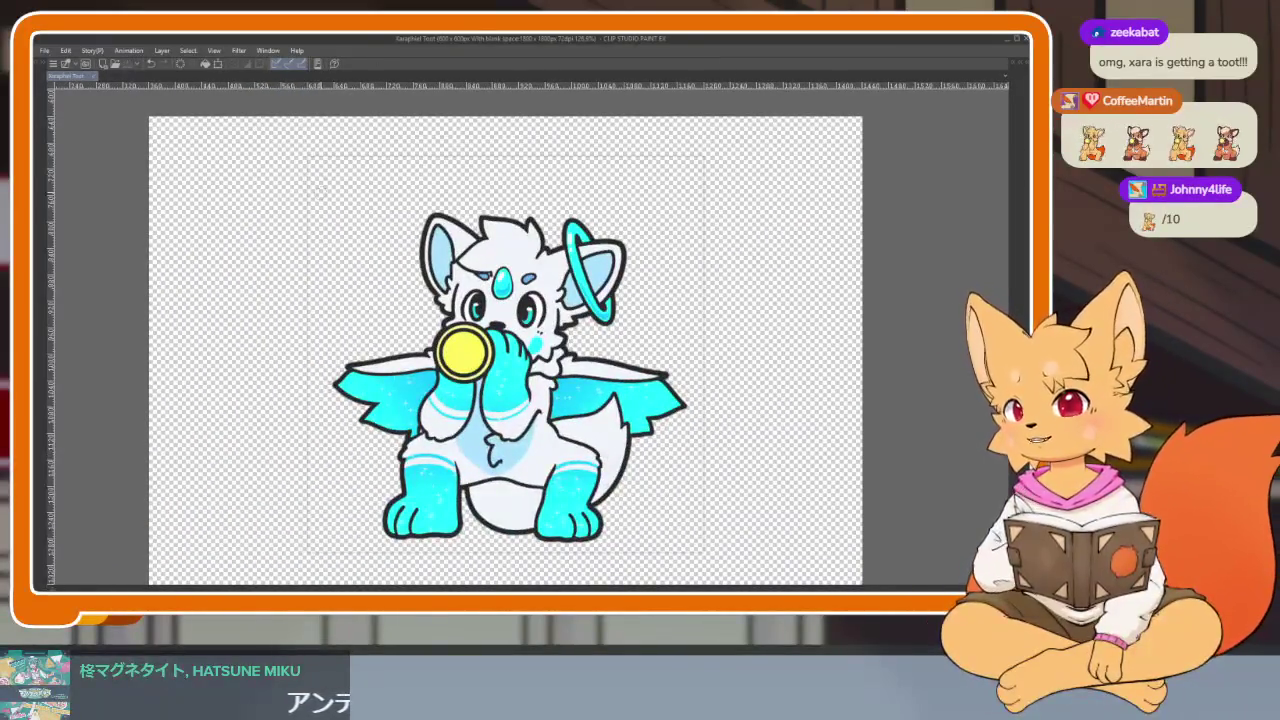
{"action": "left_click", "coordinate": [44, 50]}
{"action": "mouse_move", "coordinate": [100, 209]}
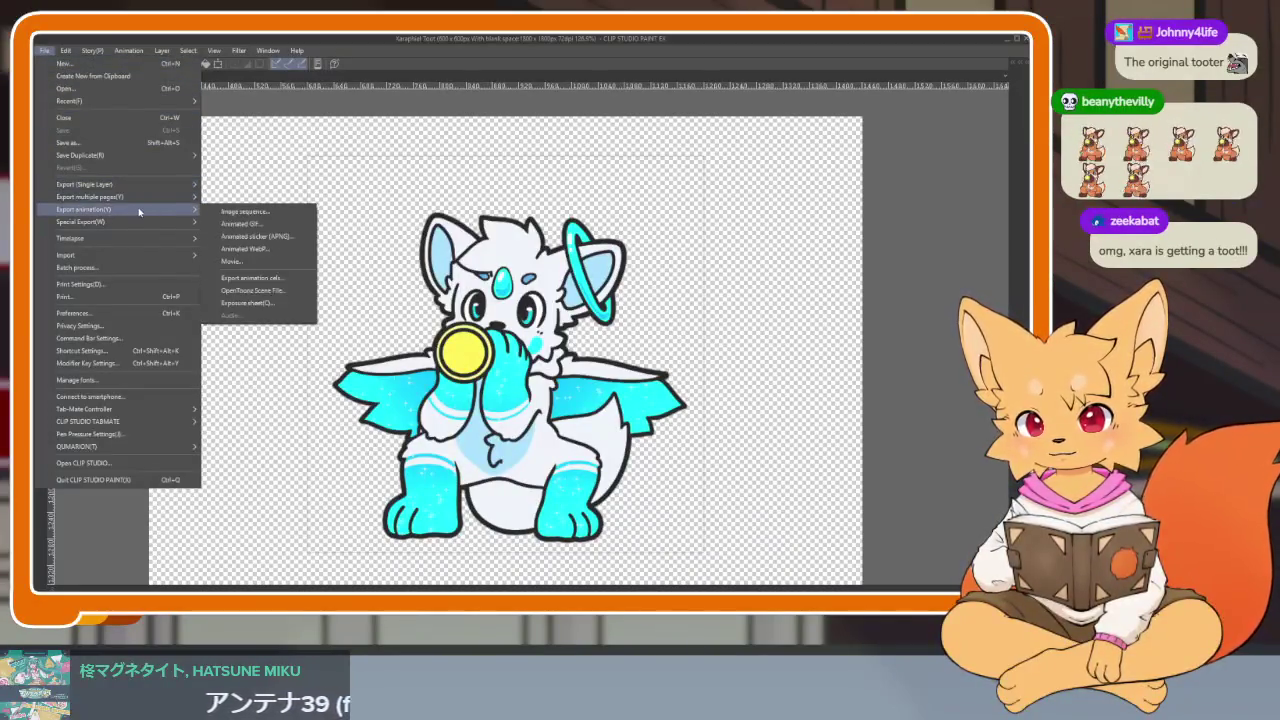
Step: Export the animation as an animated GIF at width 600 with a transparent background
{"action": "left_click", "coordinate": [265, 214]}
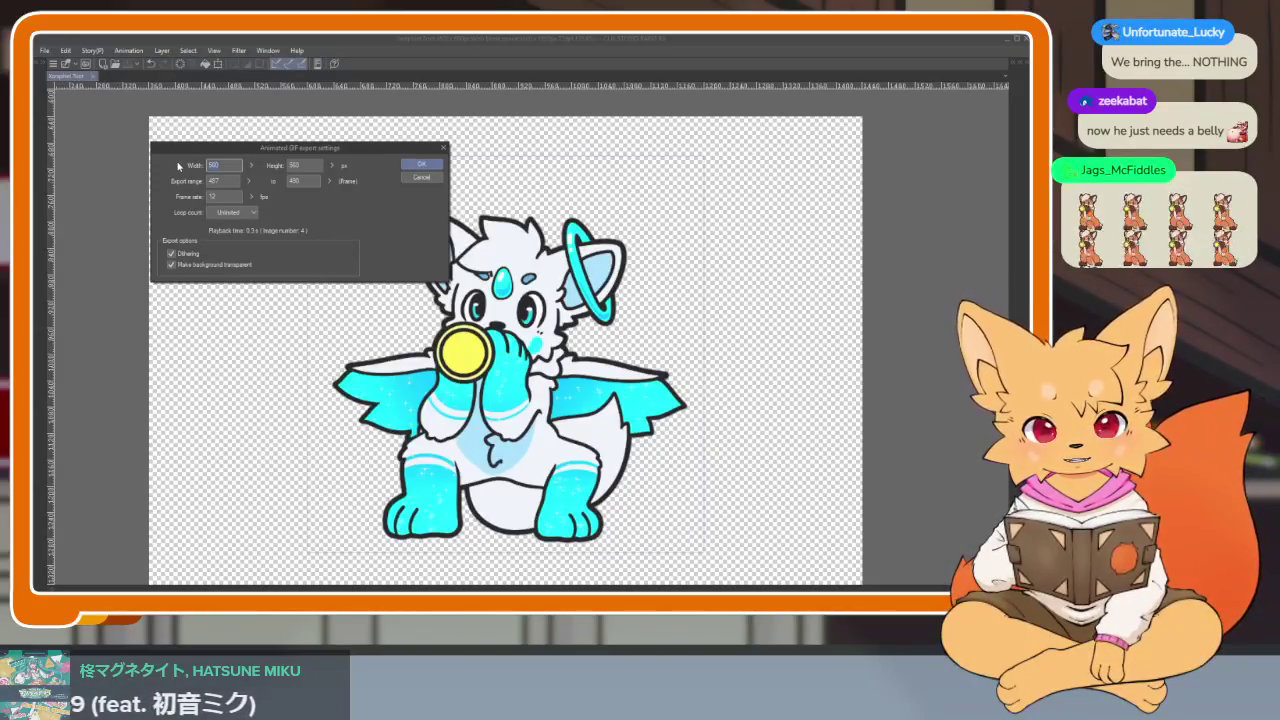
{"action": "type", "text": "600"}
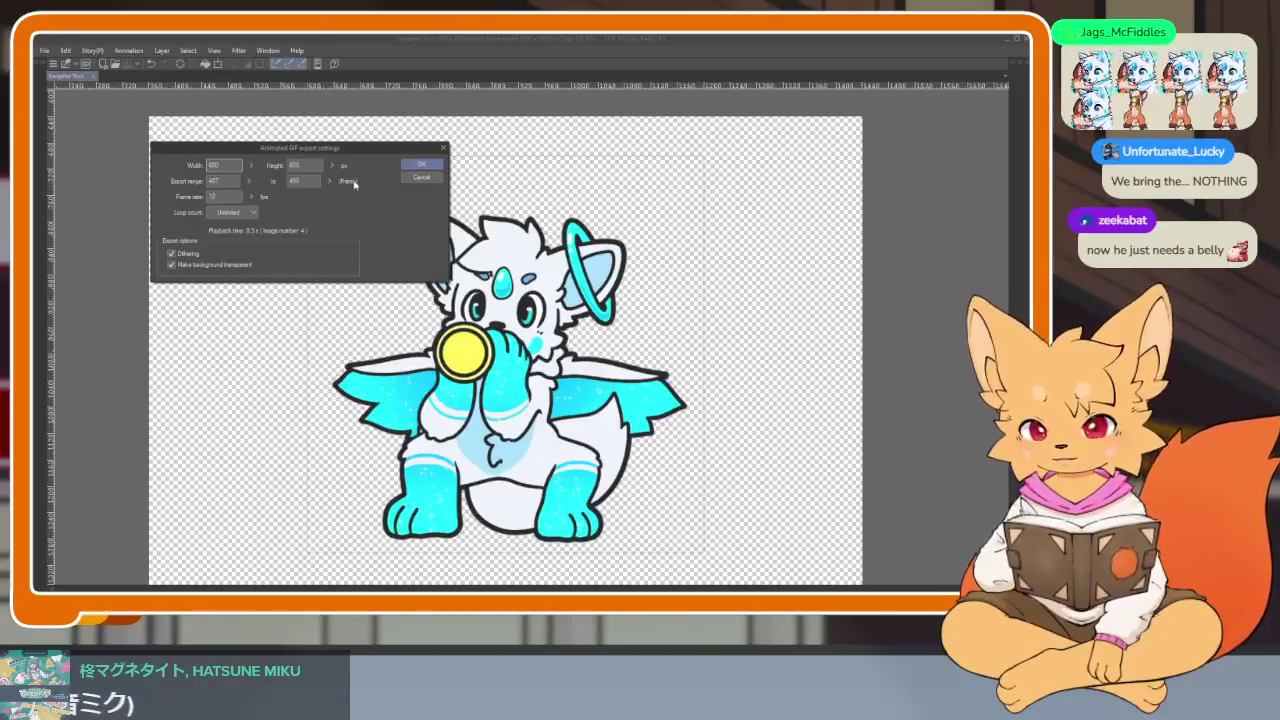
{"action": "key", "text": "Return"}
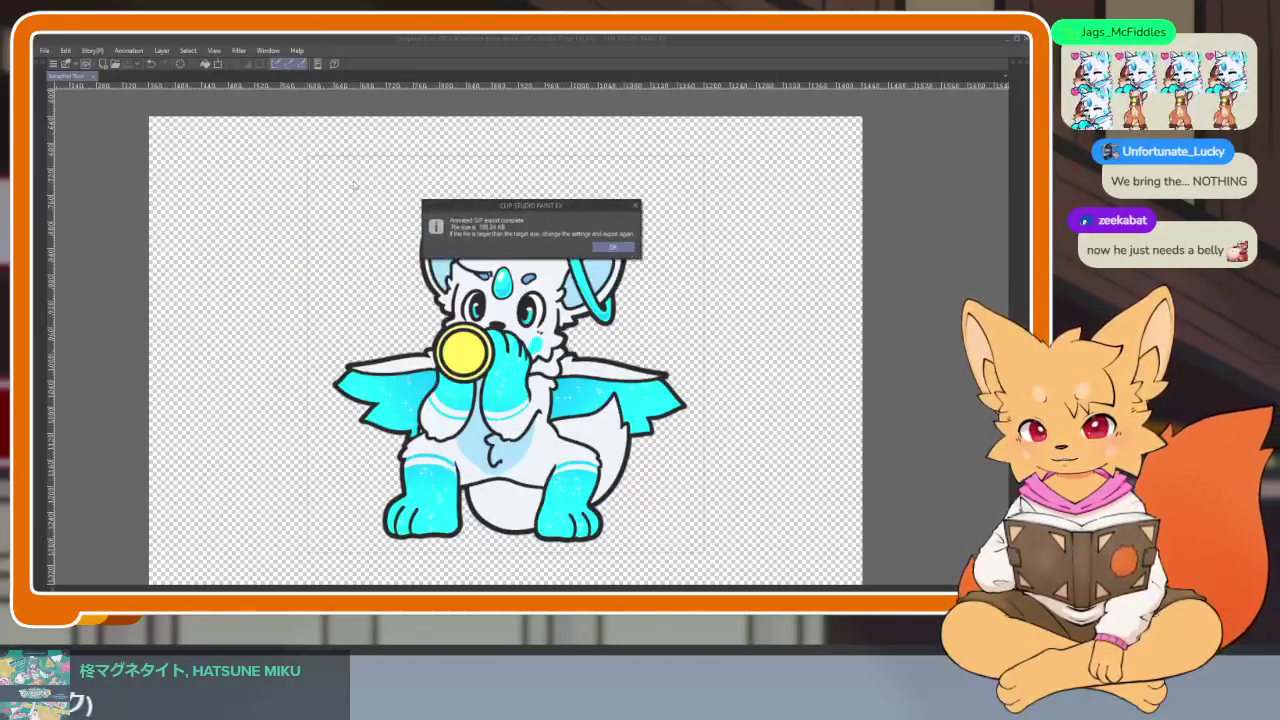
{"action": "key", "text": "Return"}
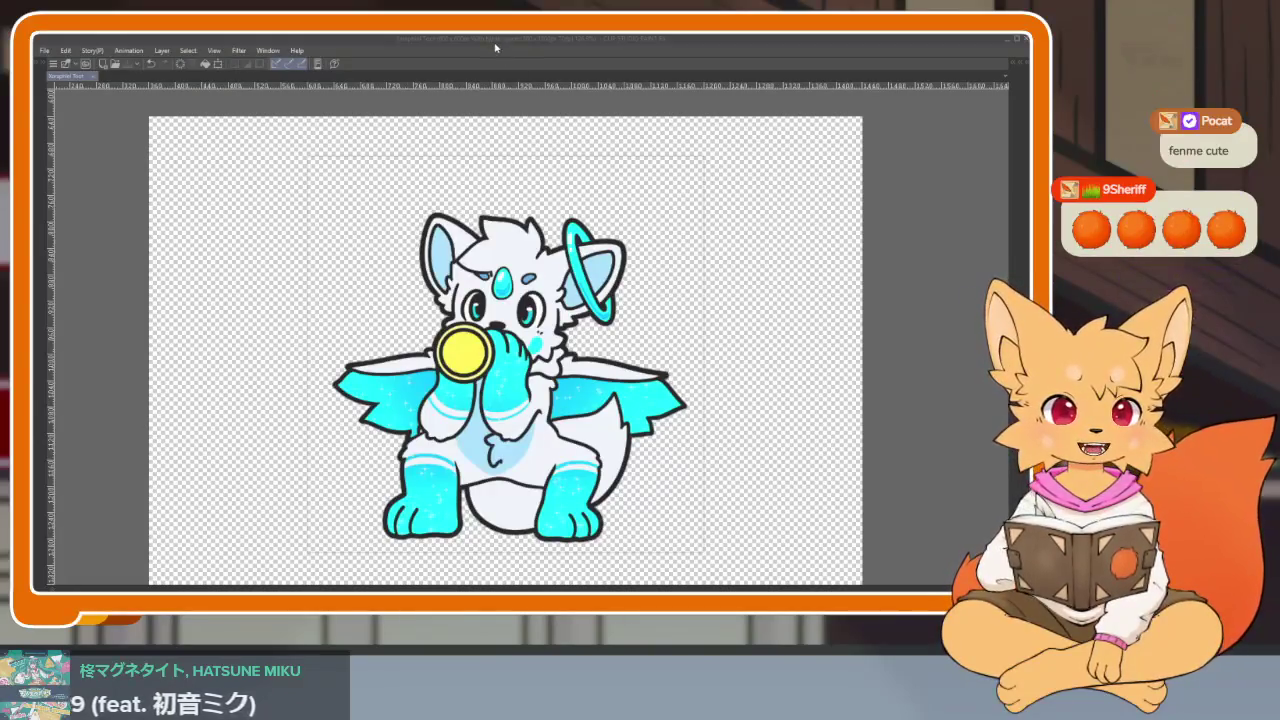
{"action": "key", "text": "space"}
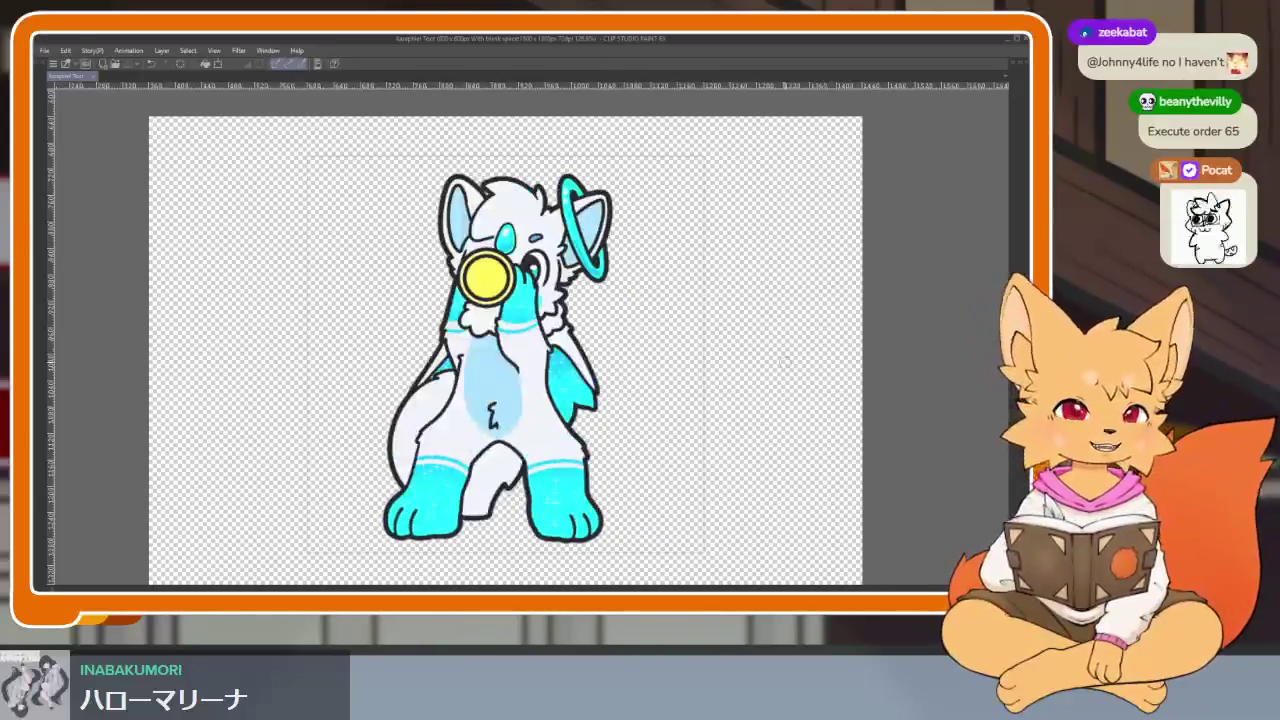
{"action": "key", "text": "Tab"}
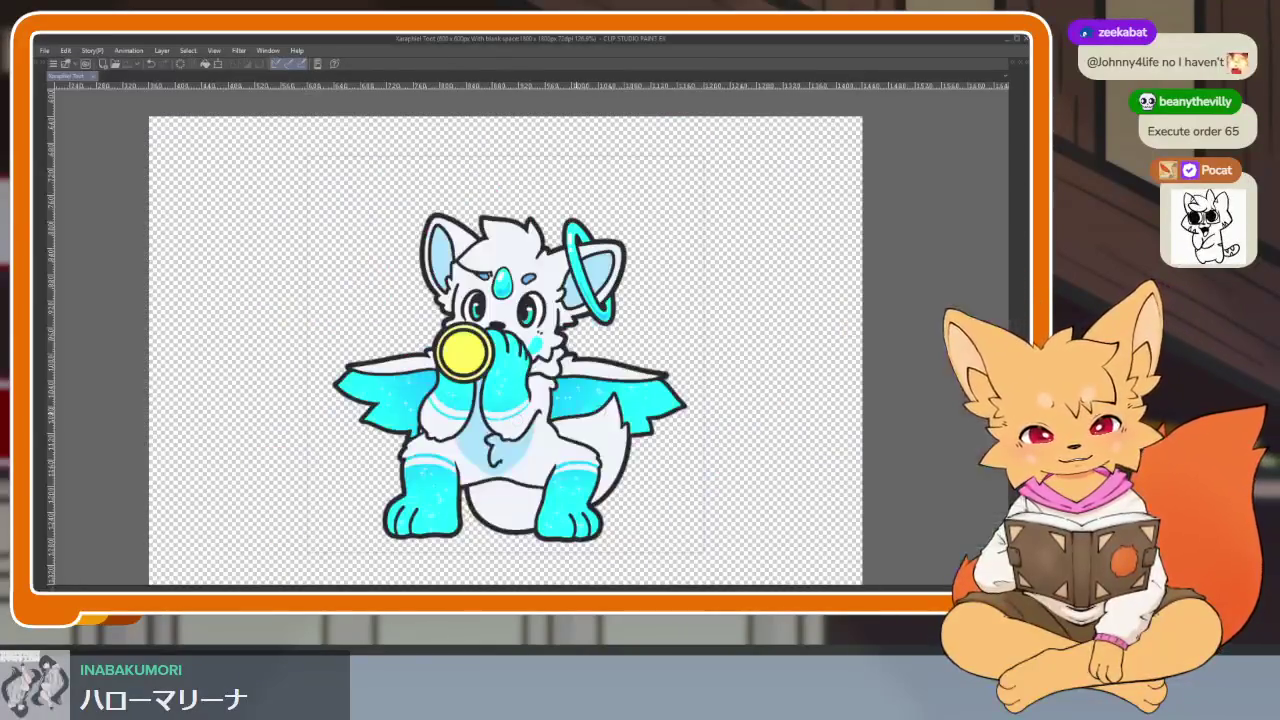
Step: Open the four fox musicians storyboard file via File > Open
{"action": "left_click", "coordinate": [44, 50]}
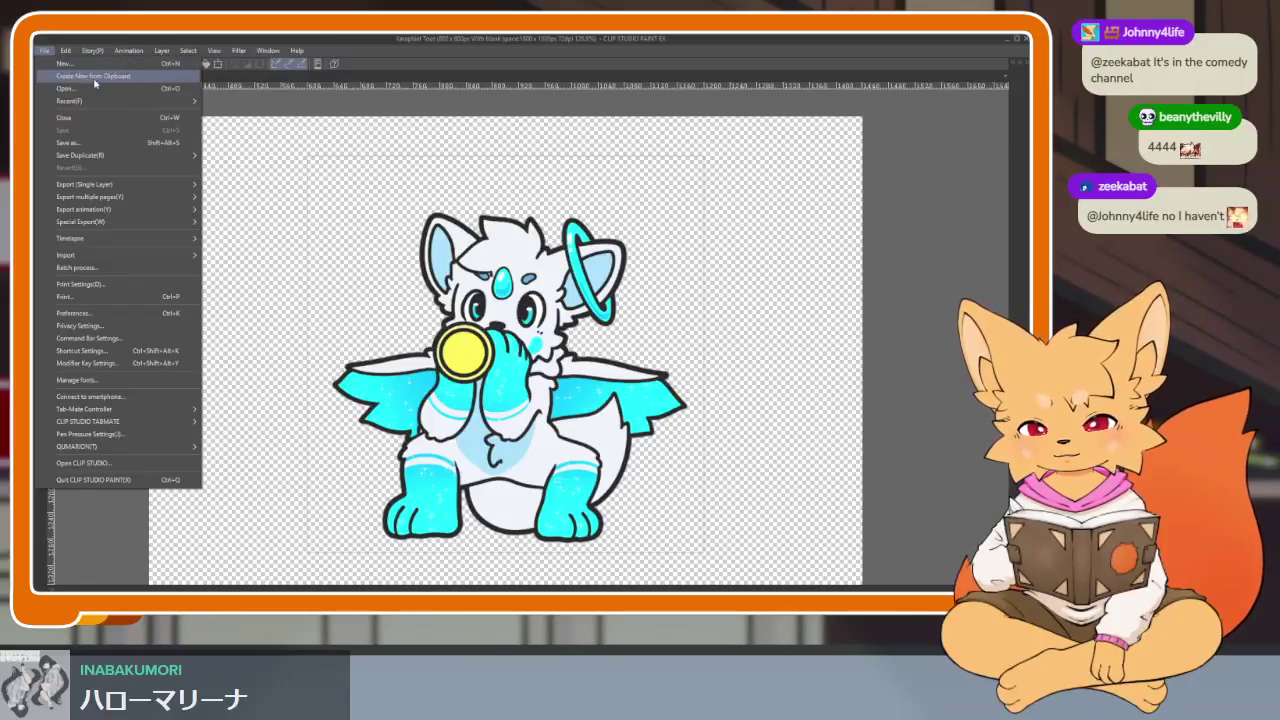
{"action": "left_click", "coordinate": [91, 91]}
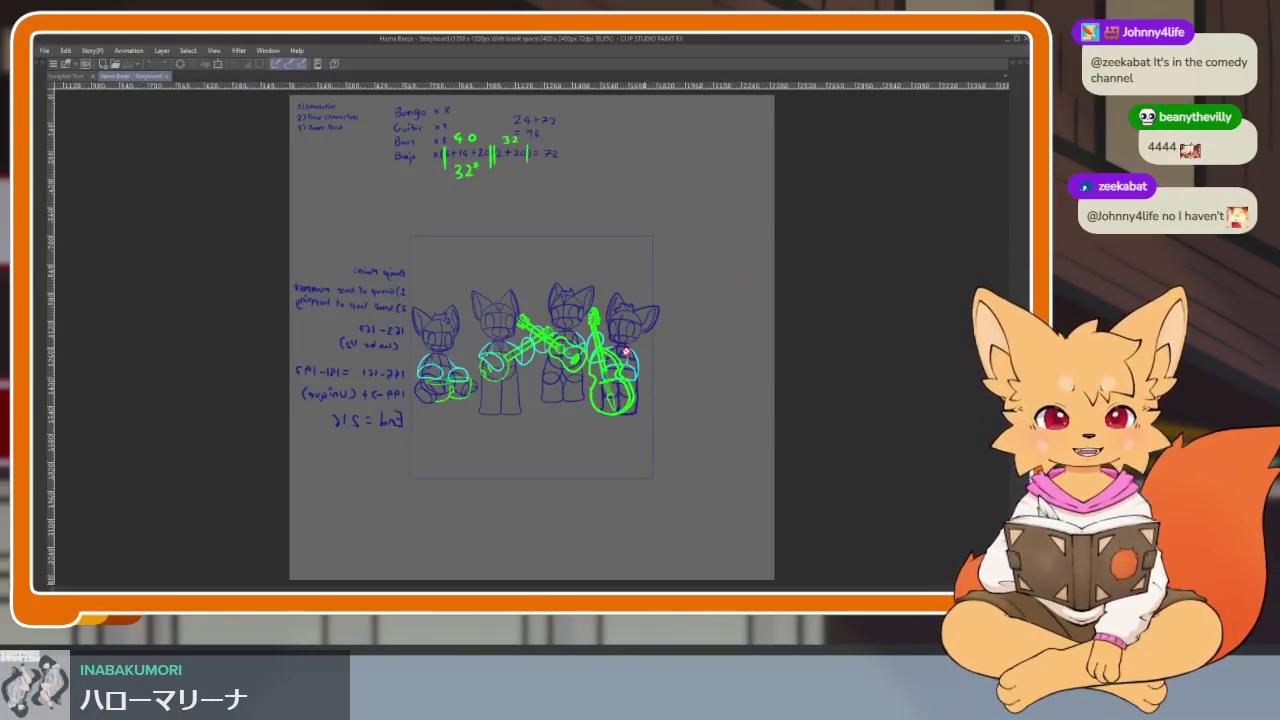
Step: Show the palettes and scroll the animation timeline back toward its first frames
{"action": "scroll", "coordinate": [626, 351], "scroll_direction": "up", "scroll_amount": 3}
{"action": "scroll", "coordinate": [545, 334], "scroll_direction": "up", "scroll_amount": 1}
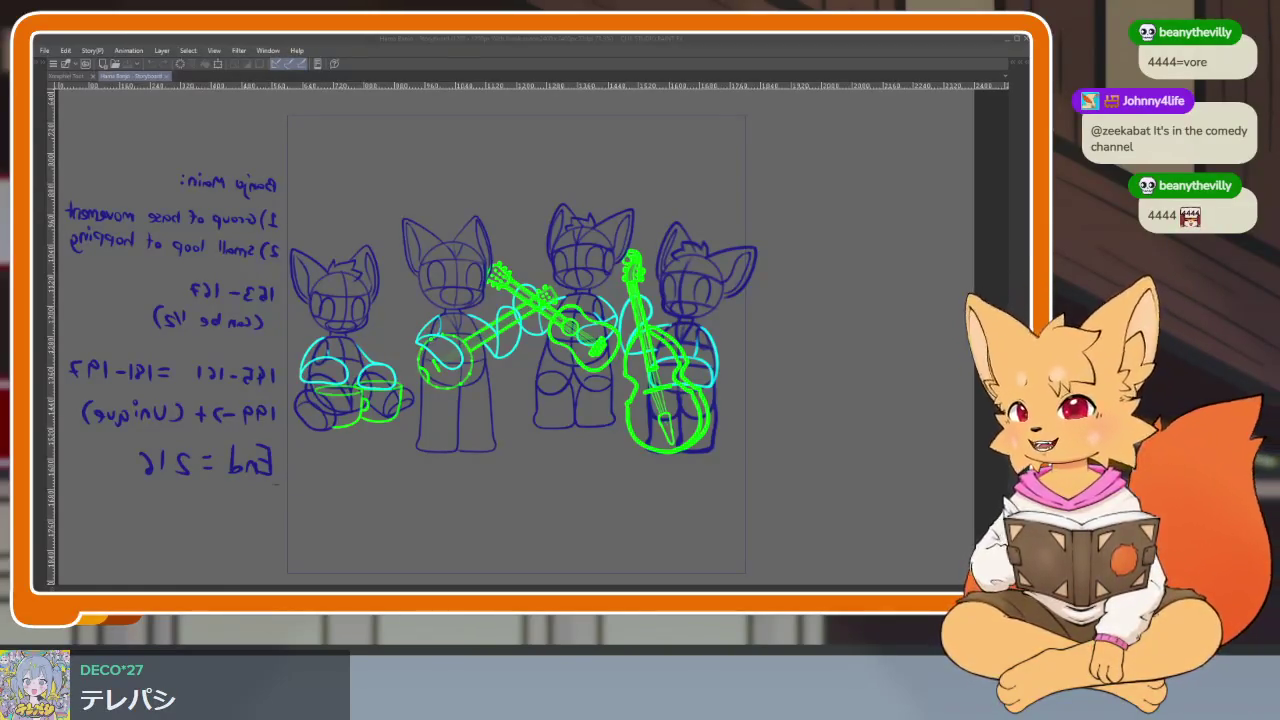
{"action": "left_click", "coordinate": [588, 60]}
{"action": "key", "text": "Tab"}
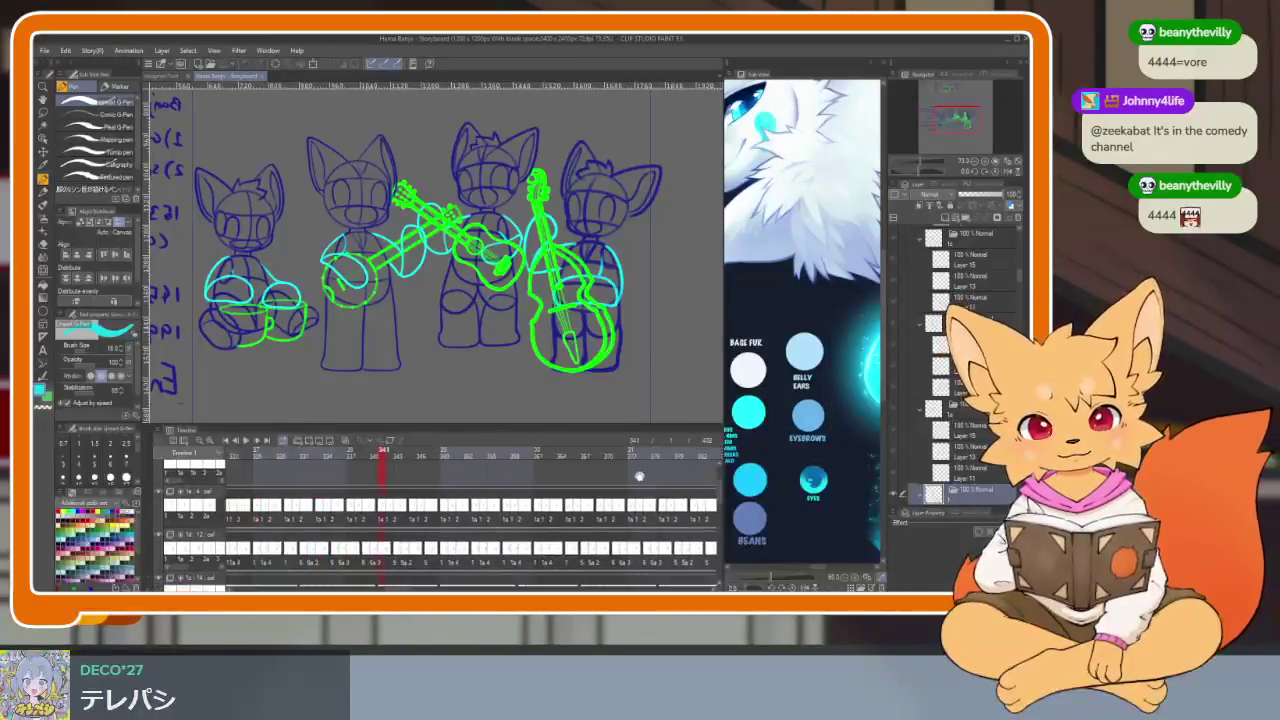
{"action": "scroll", "coordinate": [639, 476], "scroll_direction": "down", "scroll_amount": 4}
{"action": "scroll", "coordinate": [502, 523], "scroll_direction": "left", "scroll_amount": 3}
{"action": "scroll", "coordinate": [515, 527], "scroll_direction": "left", "scroll_amount": 3}
{"action": "scroll", "coordinate": [530, 532], "scroll_direction": "left", "scroll_amount": 3}
{"action": "scroll", "coordinate": [550, 538], "scroll_direction": "left", "scroll_amount": 3}
{"action": "scroll", "coordinate": [568, 538], "scroll_direction": "left", "scroll_amount": 2}
{"action": "scroll", "coordinate": [585, 536], "scroll_direction": "left", "scroll_amount": 2}
{"action": "scroll", "coordinate": [605, 533], "scroll_direction": "left", "scroll_amount": 2}
{"action": "scroll", "coordinate": [625, 531], "scroll_direction": "left", "scroll_amount": 2}
{"action": "scroll", "coordinate": [615, 528], "scroll_direction": "right", "scroll_amount": 2}
{"action": "scroll", "coordinate": [595, 525], "scroll_direction": "right", "scroll_amount": 2}
{"action": "scroll", "coordinate": [575, 522], "scroll_direction": "right", "scroll_amount": 2}
{"action": "scroll", "coordinate": [546, 518], "scroll_direction": "down", "scroll_amount": 2}
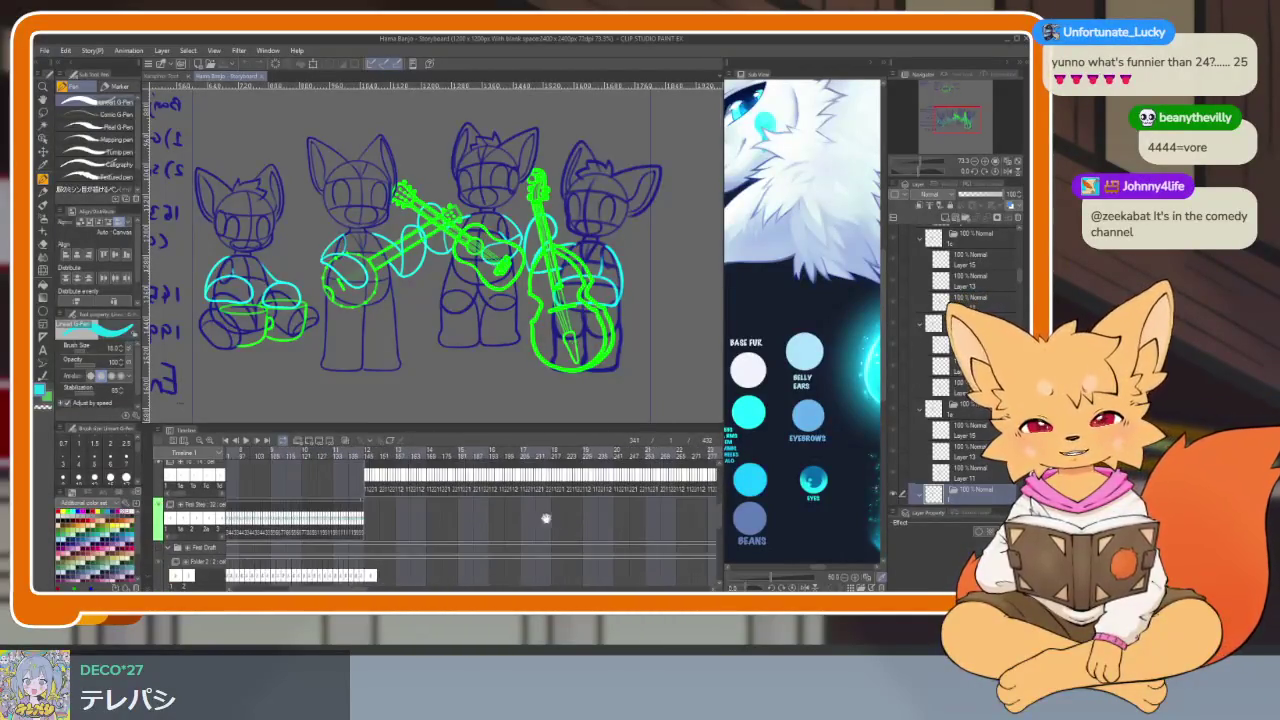
{"action": "scroll", "coordinate": [546, 518], "scroll_direction": "left", "scroll_amount": 2}
{"action": "scroll", "coordinate": [549, 515], "scroll_direction": "left", "scroll_amount": 2}
{"action": "scroll", "coordinate": [552, 511], "scroll_direction": "left", "scroll_amount": 2}
{"action": "scroll", "coordinate": [556, 507], "scroll_direction": "left", "scroll_amount": 2}
{"action": "scroll", "coordinate": [540, 505], "scroll_direction": "up", "scroll_amount": 2}
{"action": "scroll", "coordinate": [392, 495], "scroll_direction": "up", "scroll_amount": 1}
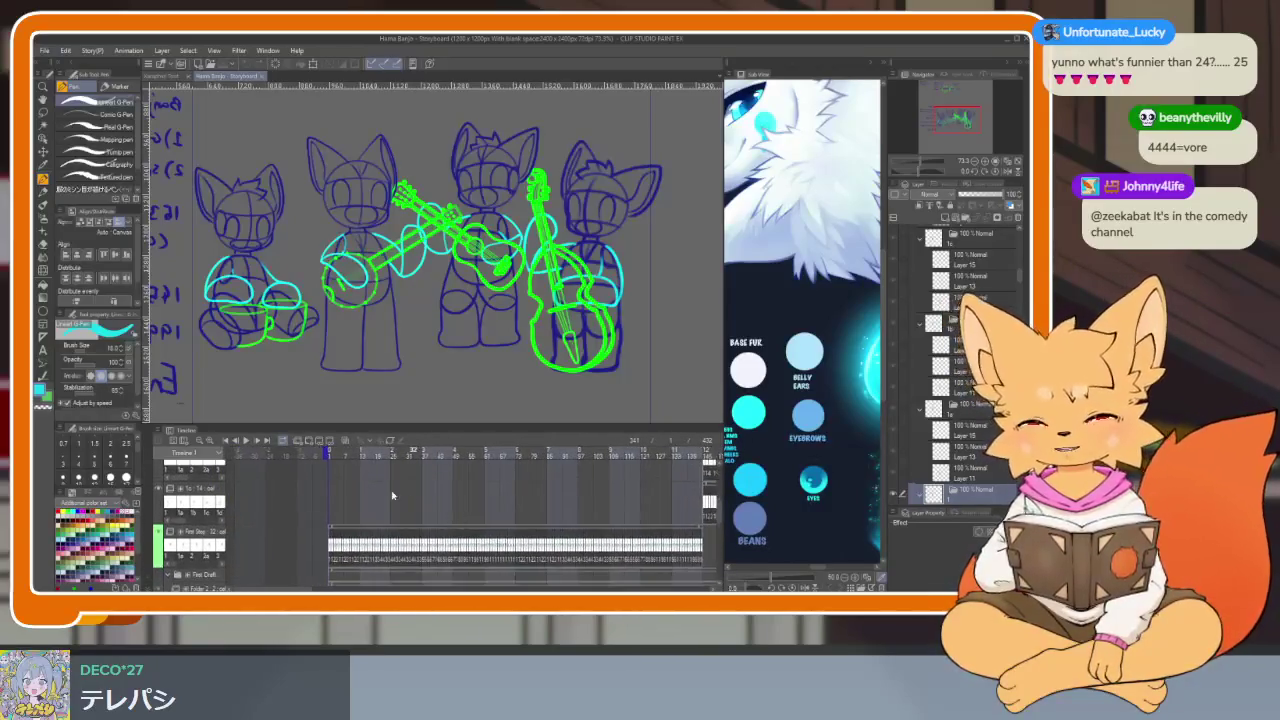
Step: Preview the lone banjo player frame at full canvas size
{"action": "left_click", "coordinate": [330, 456]}
{"action": "key", "text": "Tab"}
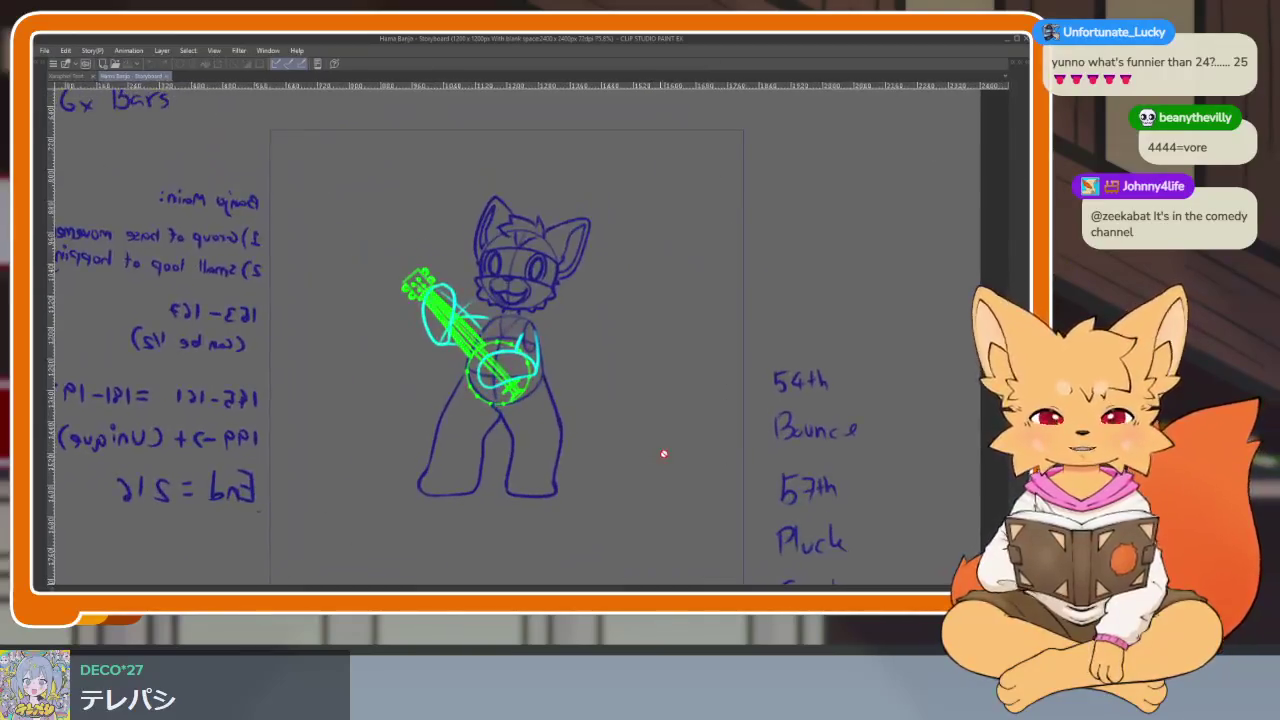
{"action": "key", "text": "Tab"}
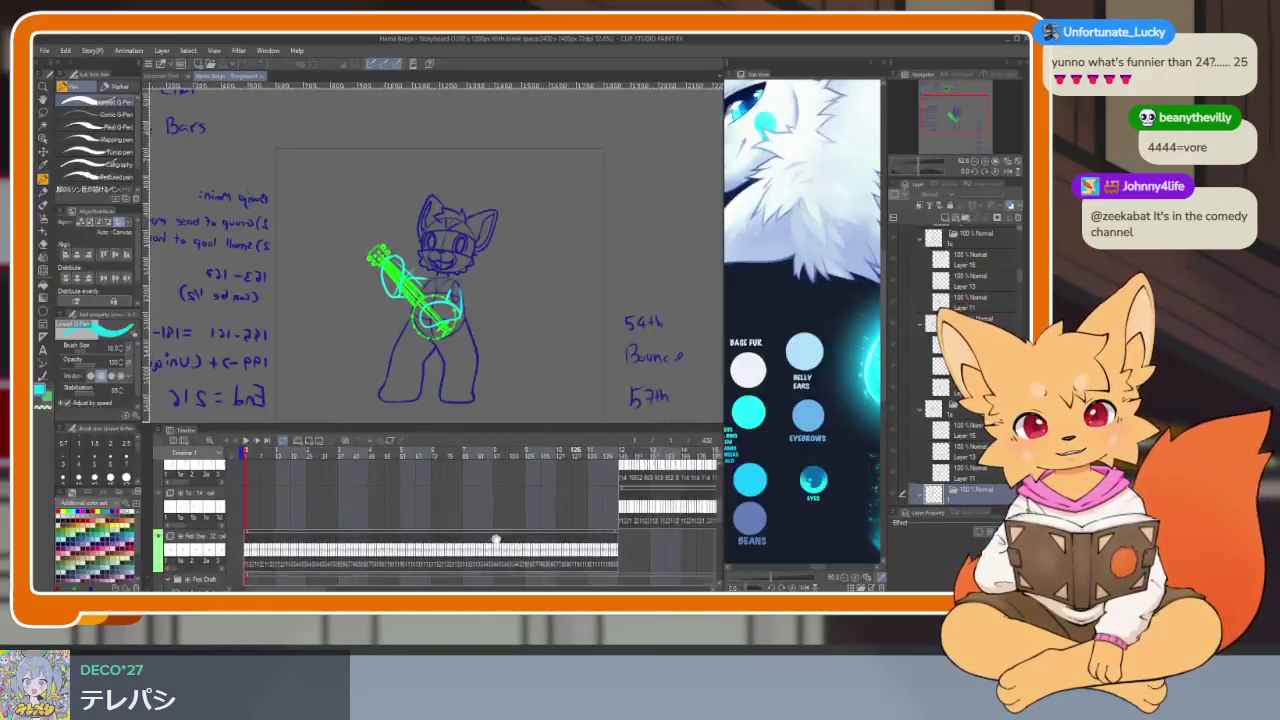
Step: Preview the four-fox frame near 145 full-size, then open the File menu
{"action": "left_click", "coordinate": [388, 451]}
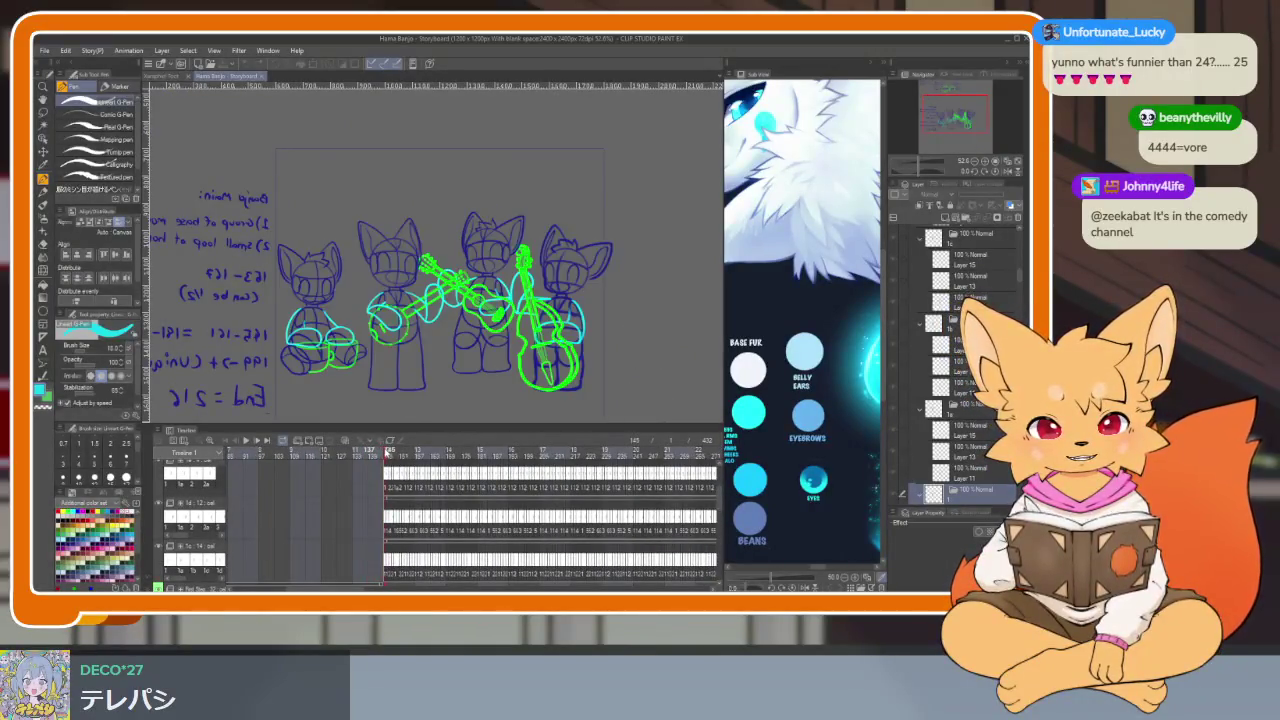
{"action": "key", "text": "Tab"}
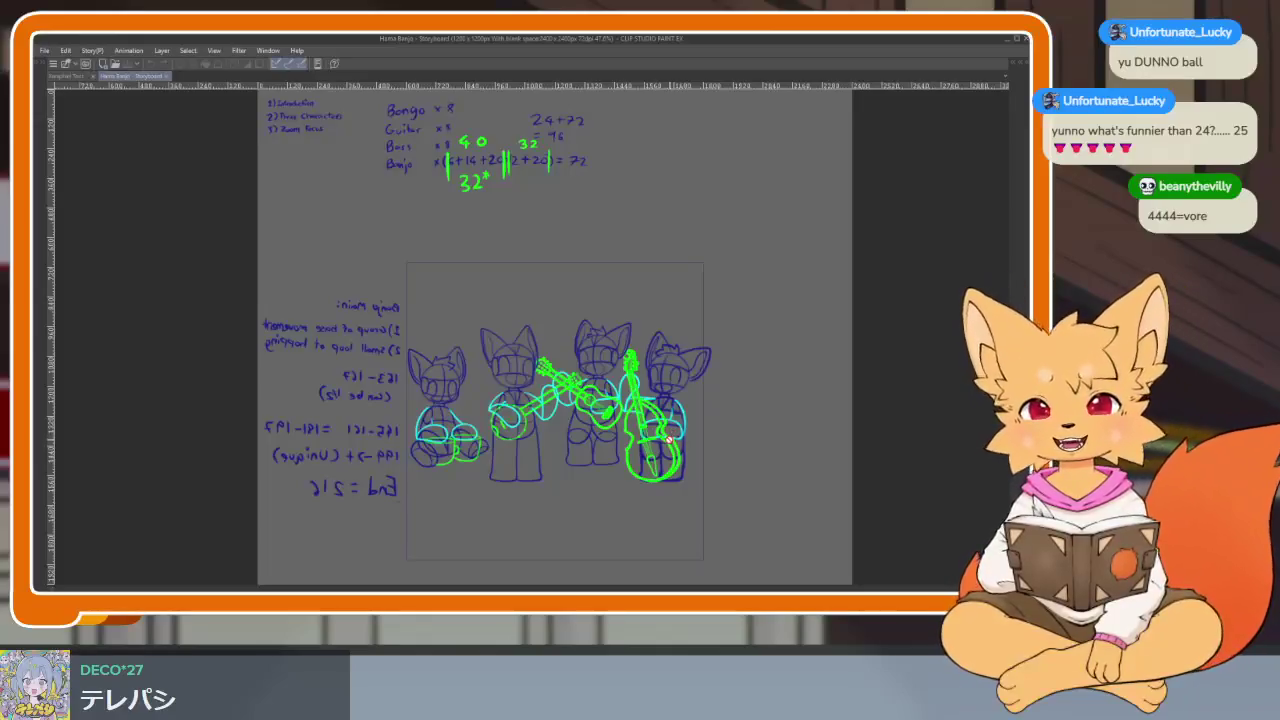
{"action": "key", "text": "Tab"}
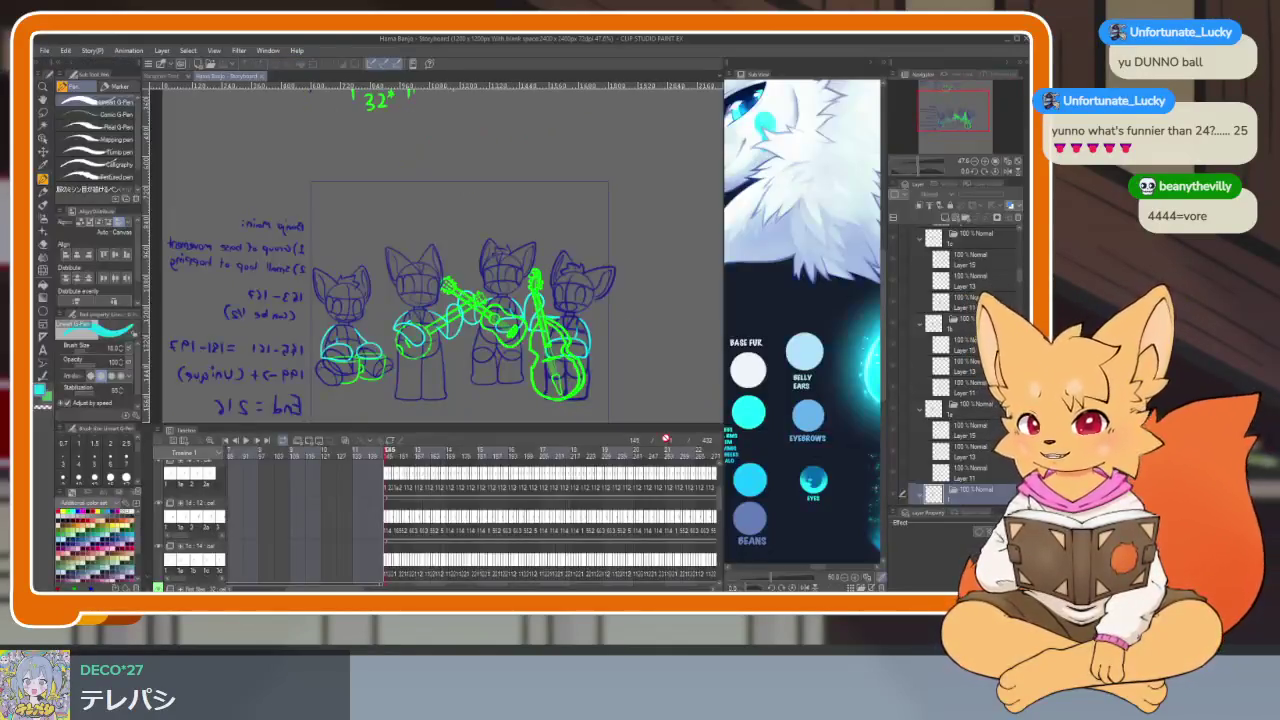
{"action": "mouse_move", "coordinate": [510, 498]}
{"action": "left_mouse_down"}
{"action": "mouse_move", "coordinate": [613, 526]}
{"action": "mouse_move", "coordinate": [577, 543]}
{"action": "left_mouse_up"}
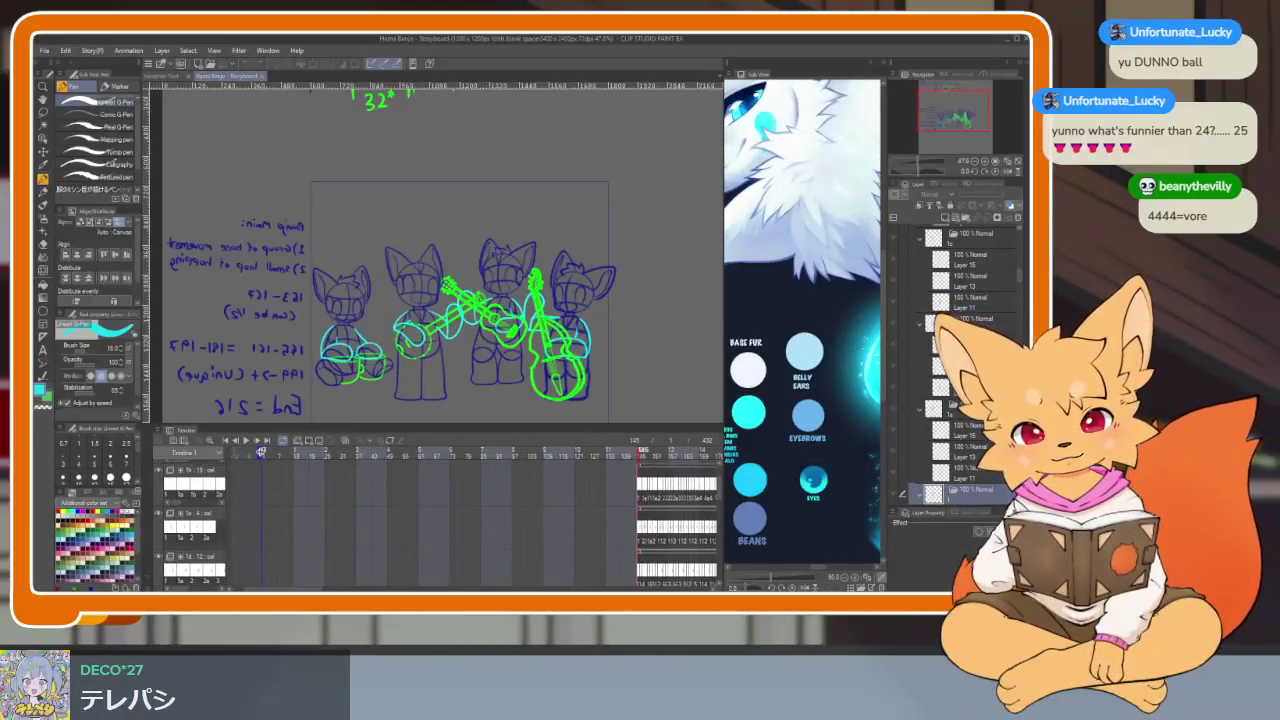
{"action": "left_click_drag", "start_coordinate": [560, 512], "coordinate": [511, 526]}
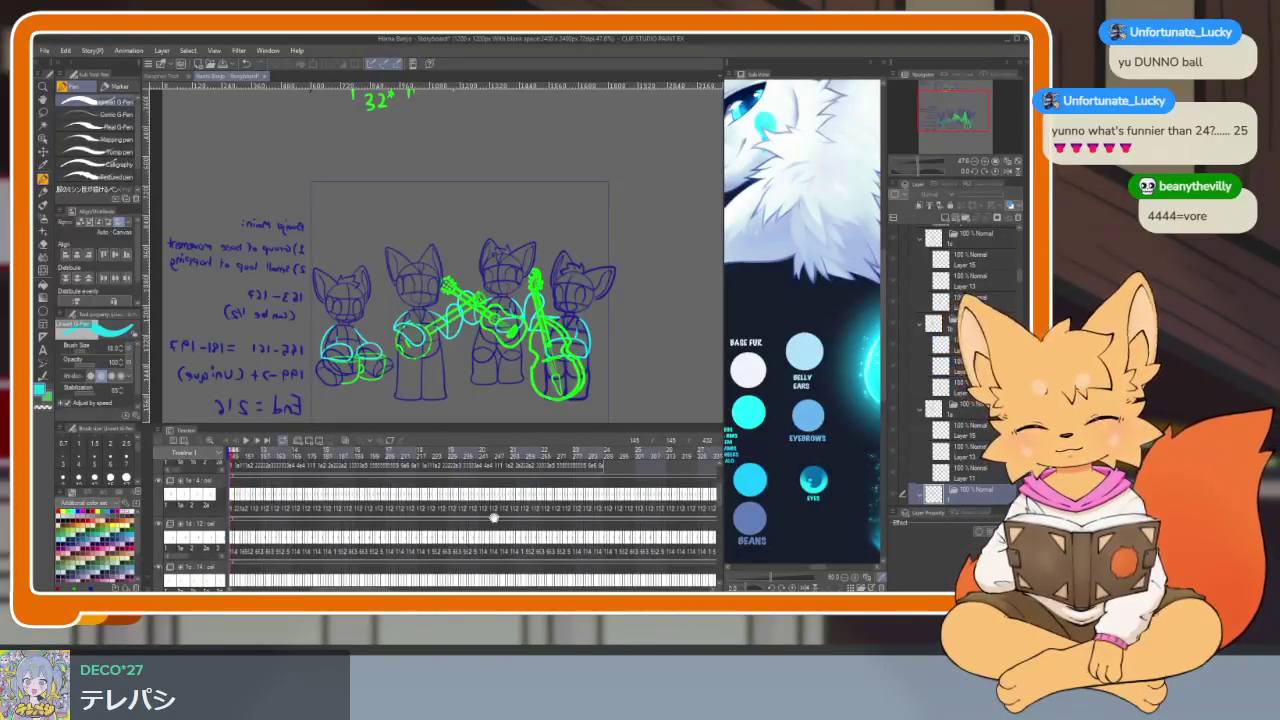
{"action": "left_click", "coordinate": [45, 50]}
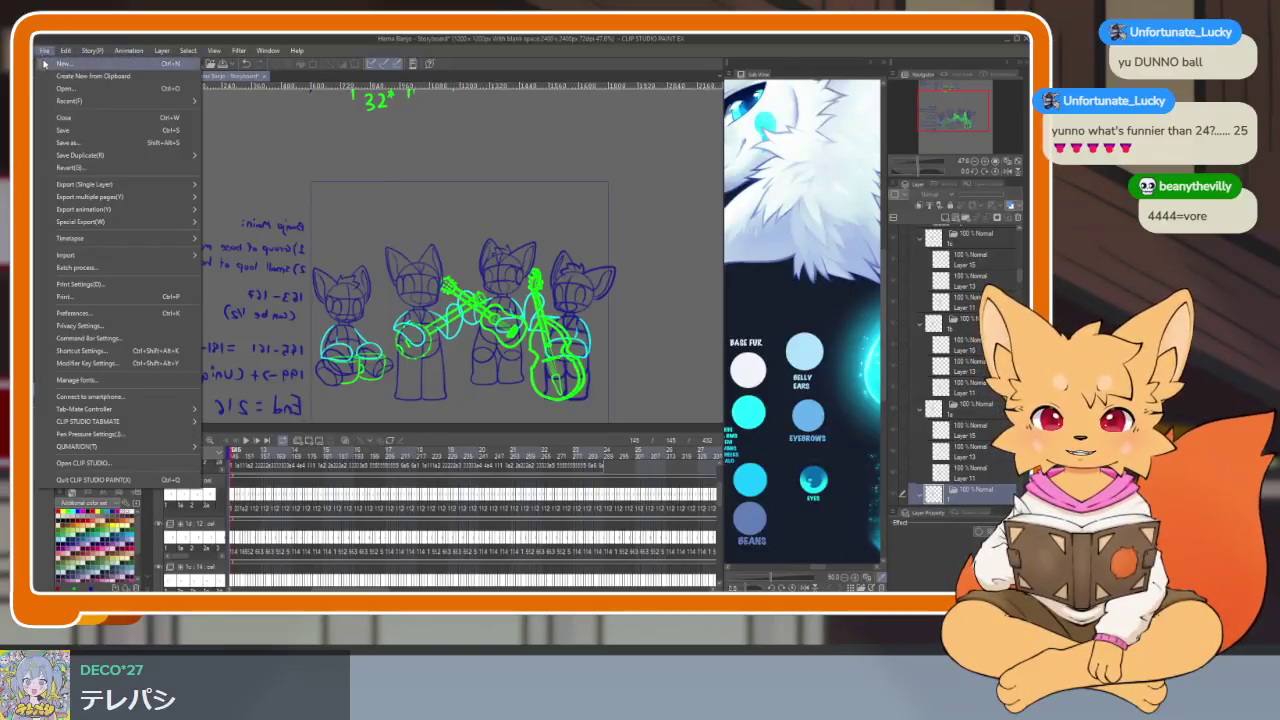
Step: Switch to the Homo Banjo - Part 1 Export document and play the banjo fox animation full-screen
{"action": "left_click", "coordinate": [90, 90]}
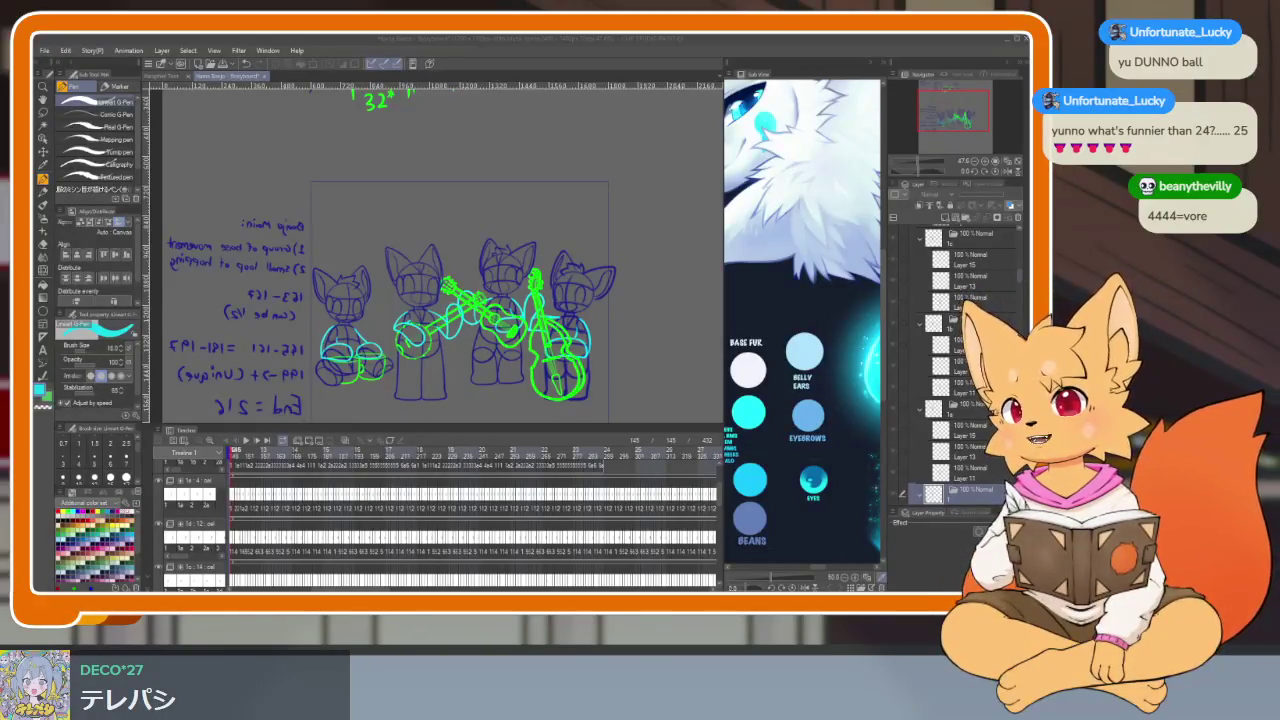
{"action": "key", "text": "ctrl+Tab"}
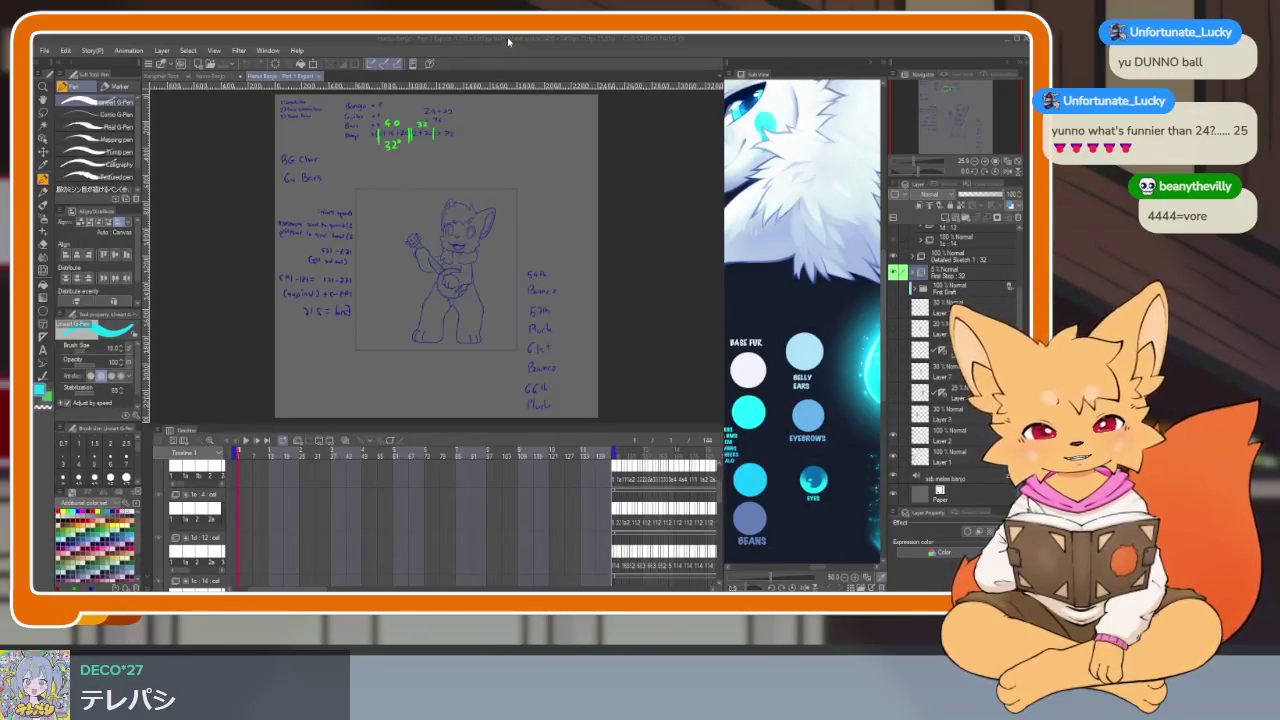
{"action": "key", "text": "Tab"}
{"action": "scroll", "coordinate": [614, 386], "scroll_direction": "up", "scroll_amount": 3}
{"action": "scroll", "coordinate": [629, 449], "scroll_direction": "down", "scroll_amount": 1}
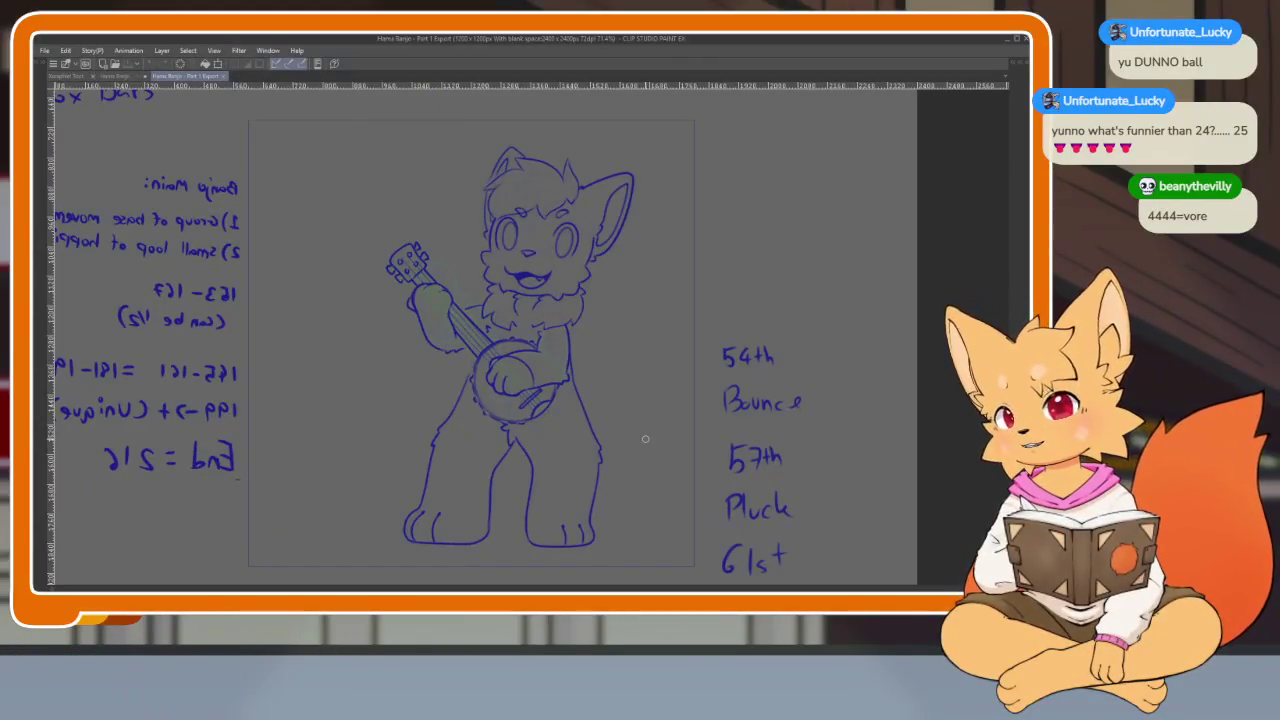
{"action": "key", "text": "space"}
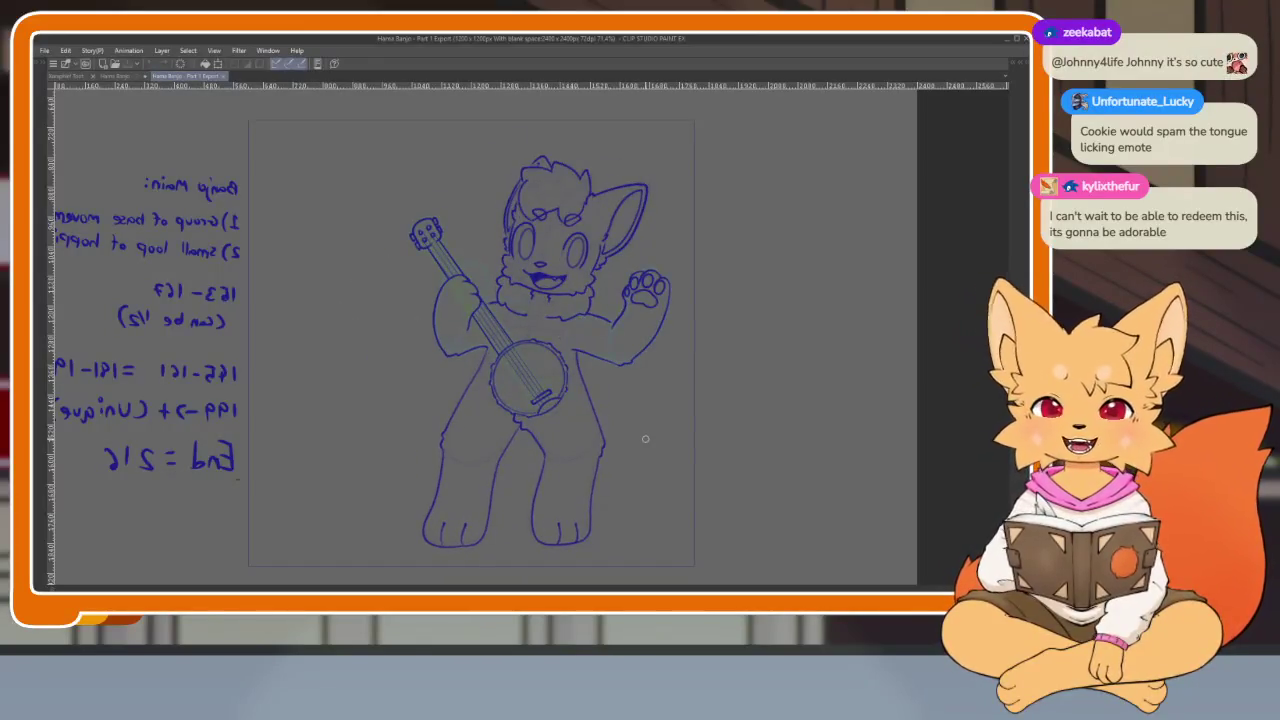
Step: Rewind the animation to frame 1 and bring up the band storyboard with palettes hidden
{"action": "key", "text": "Tab"}
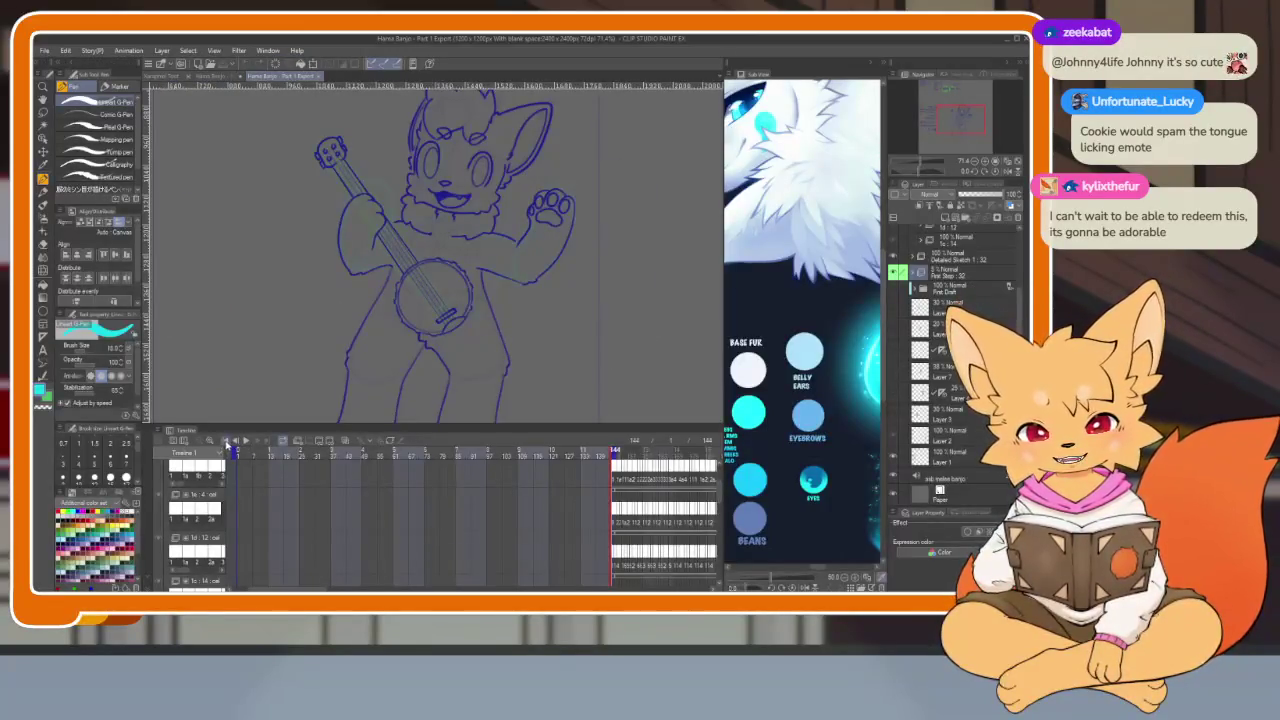
{"action": "left_click", "coordinate": [228, 441]}
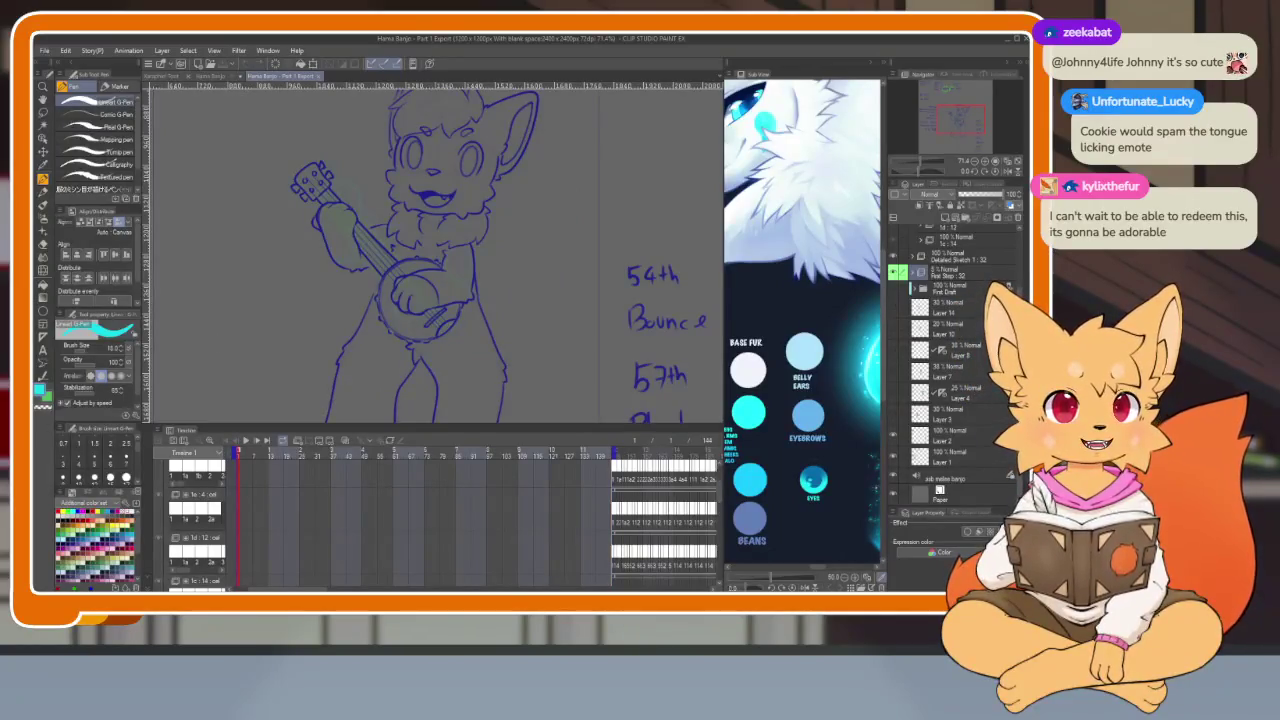
{"action": "left_click", "coordinate": [228, 76]}
{"action": "key", "text": "Tab"}
{"action": "scroll", "coordinate": [671, 471], "scroll_direction": "down", "scroll_amount": 1}
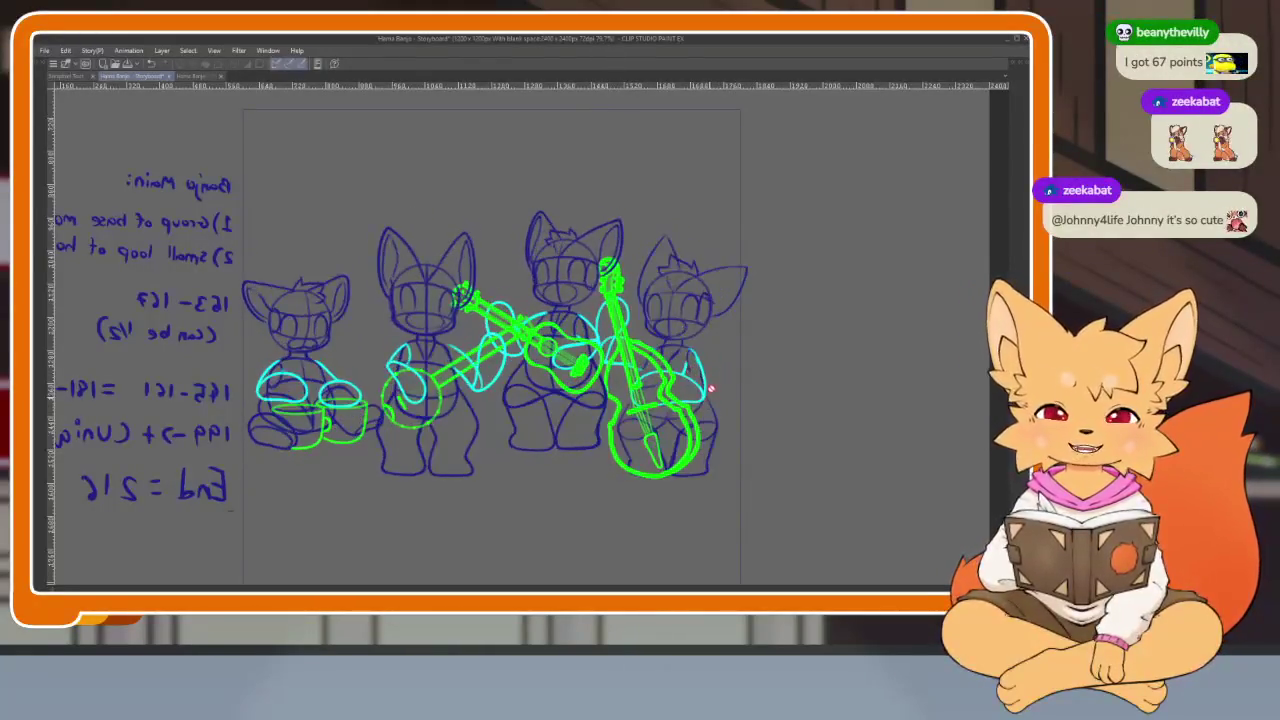
Step: Toggle the palettes on and off and zoom out on the band storyboard sketch
{"action": "key", "text": "Tab"}
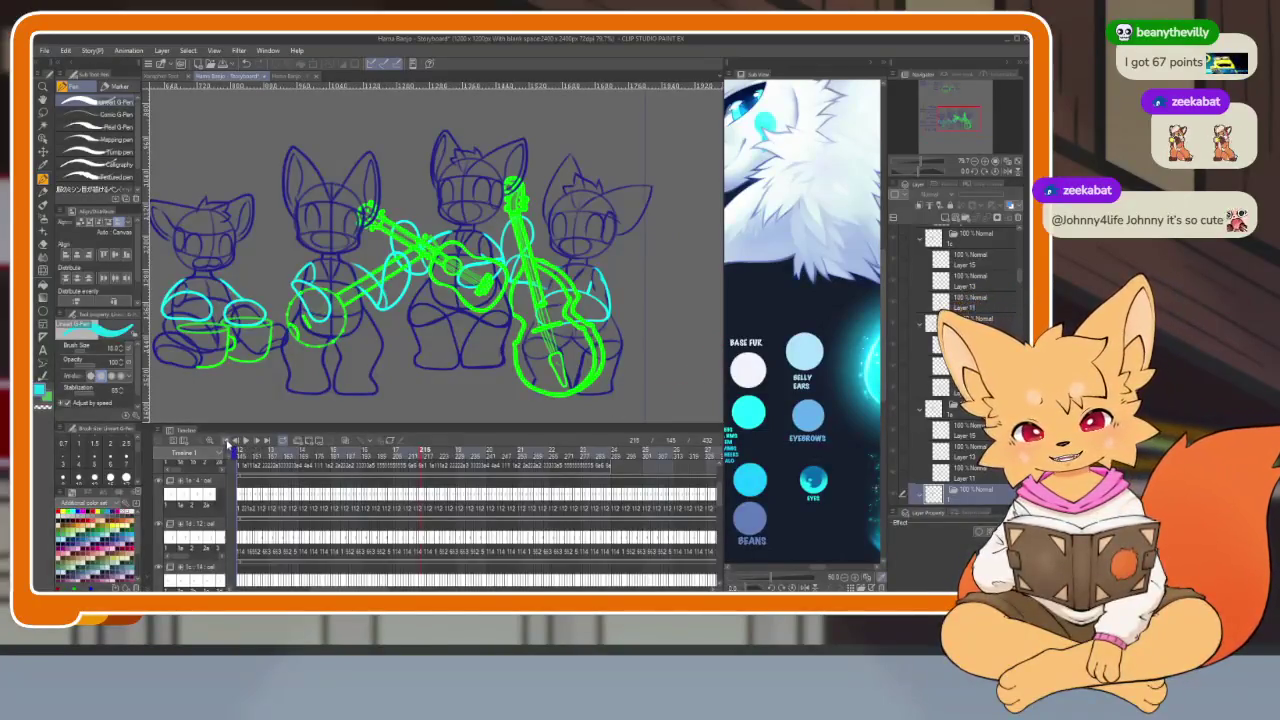
{"action": "key", "text": "Tab"}
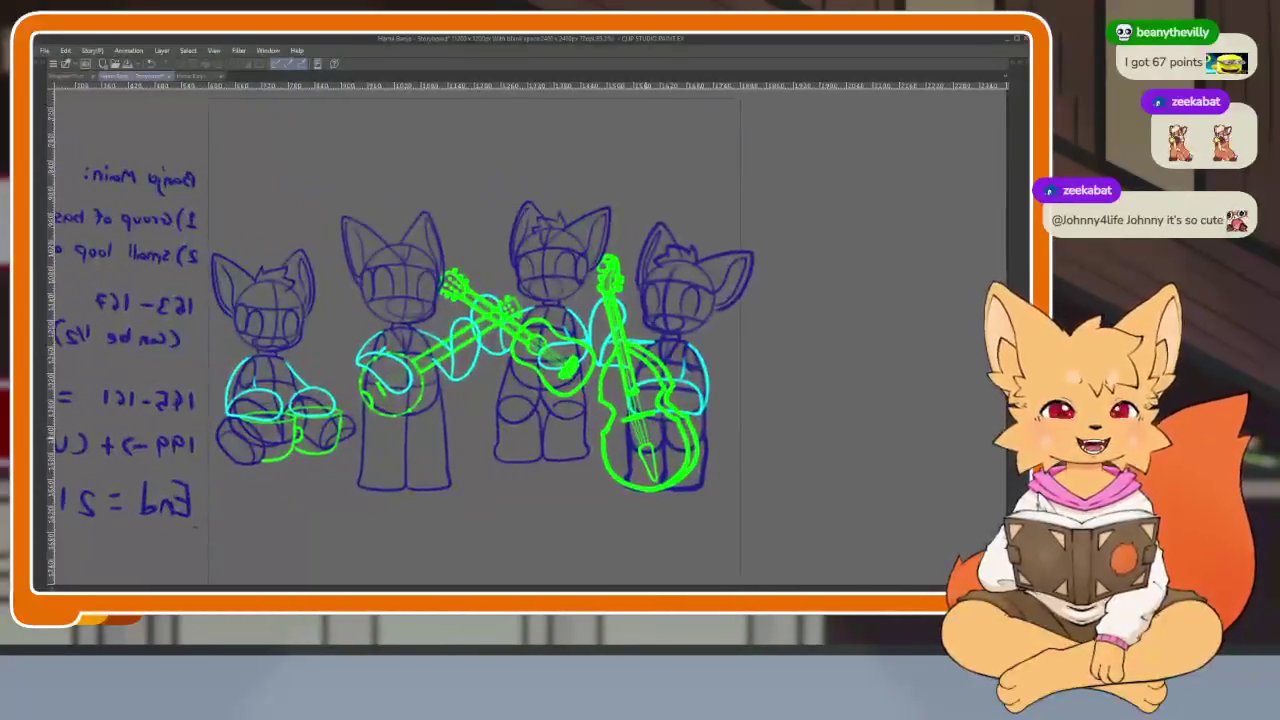
{"action": "key", "text": "Tab"}
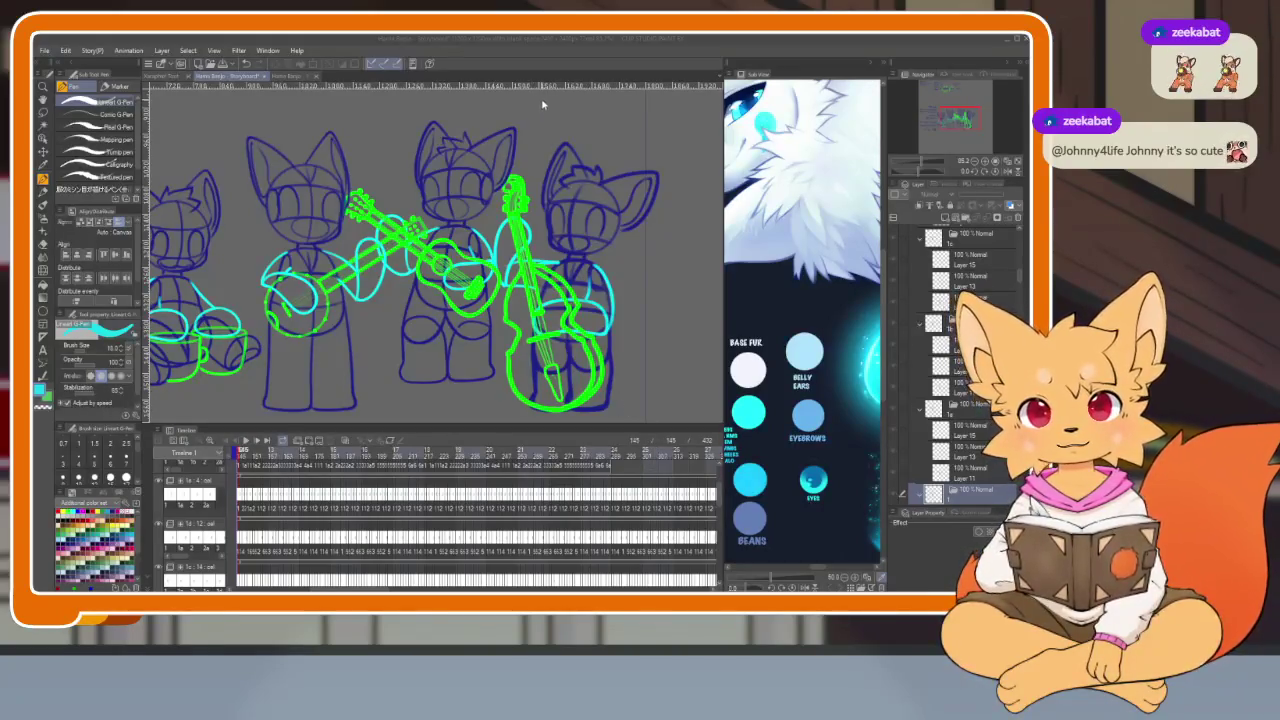
{"action": "key", "text": "Tab"}
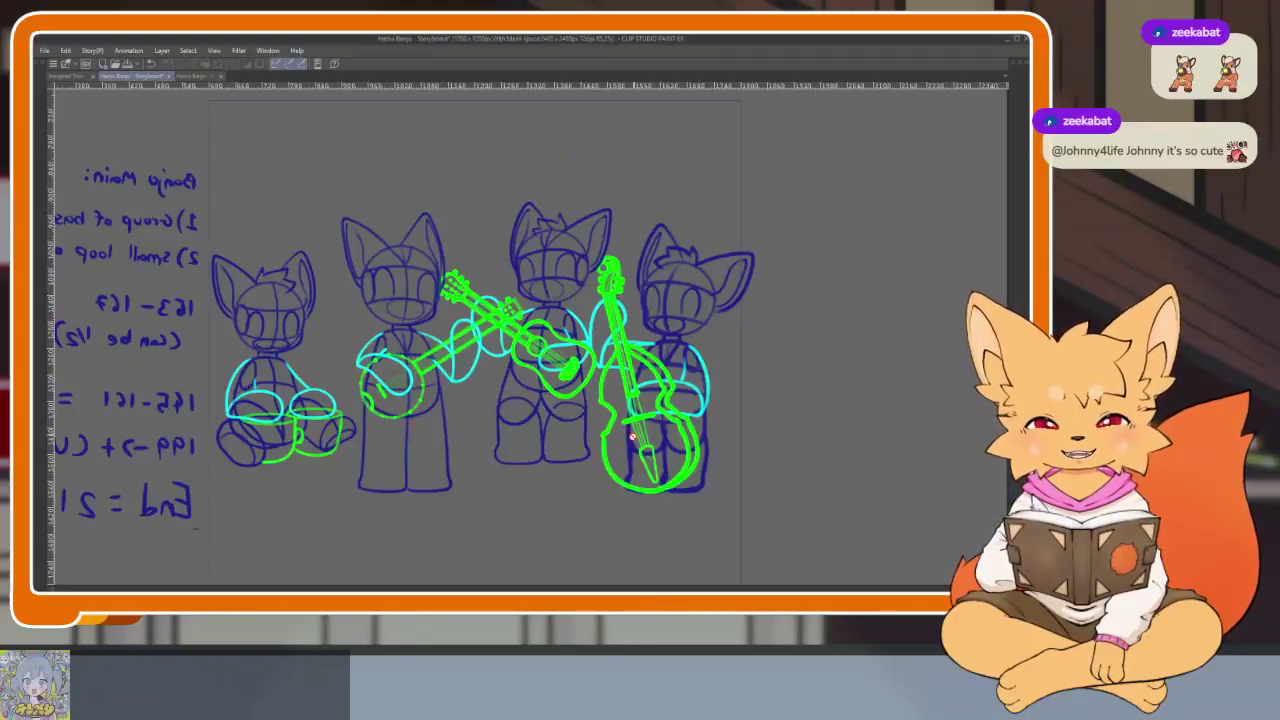
{"action": "scroll", "coordinate": [619, 453], "scroll_direction": "down", "scroll_amount": 3}
{"action": "scroll", "coordinate": [637, 466], "scroll_direction": "down", "scroll_amount": 2}
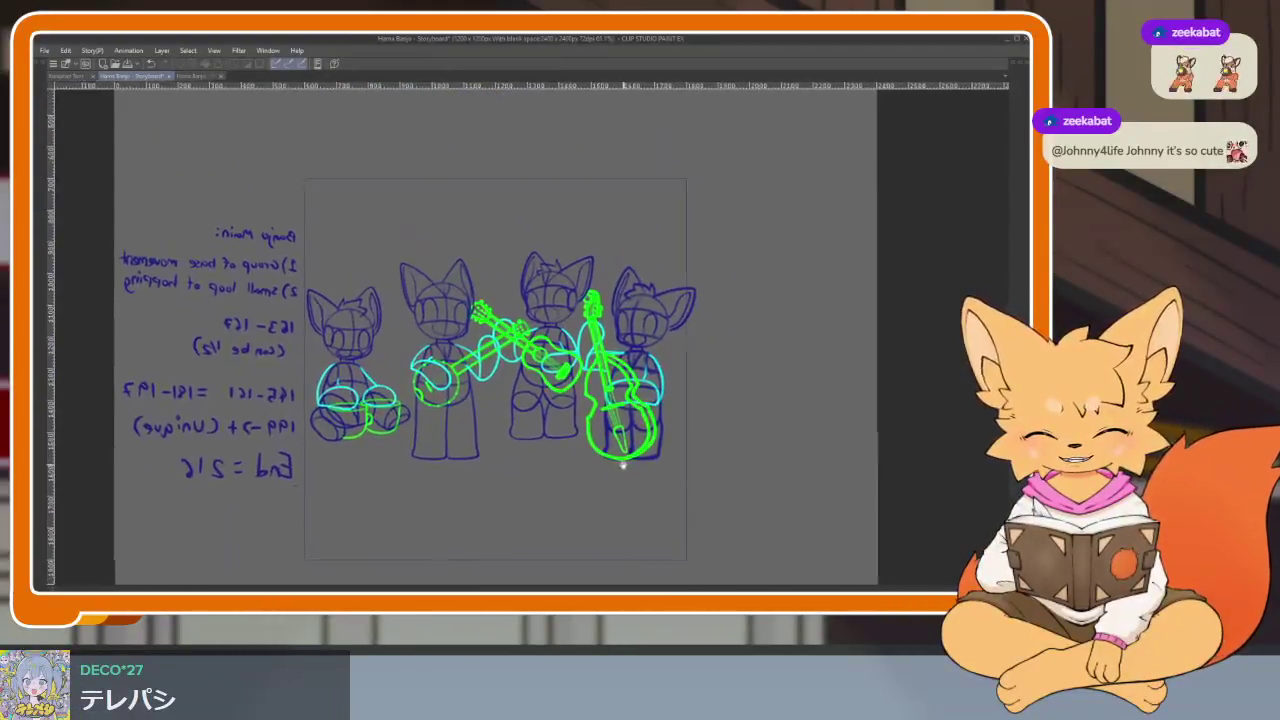
{"action": "key", "text": "Tab"}
{"action": "key", "text": "Tab"}
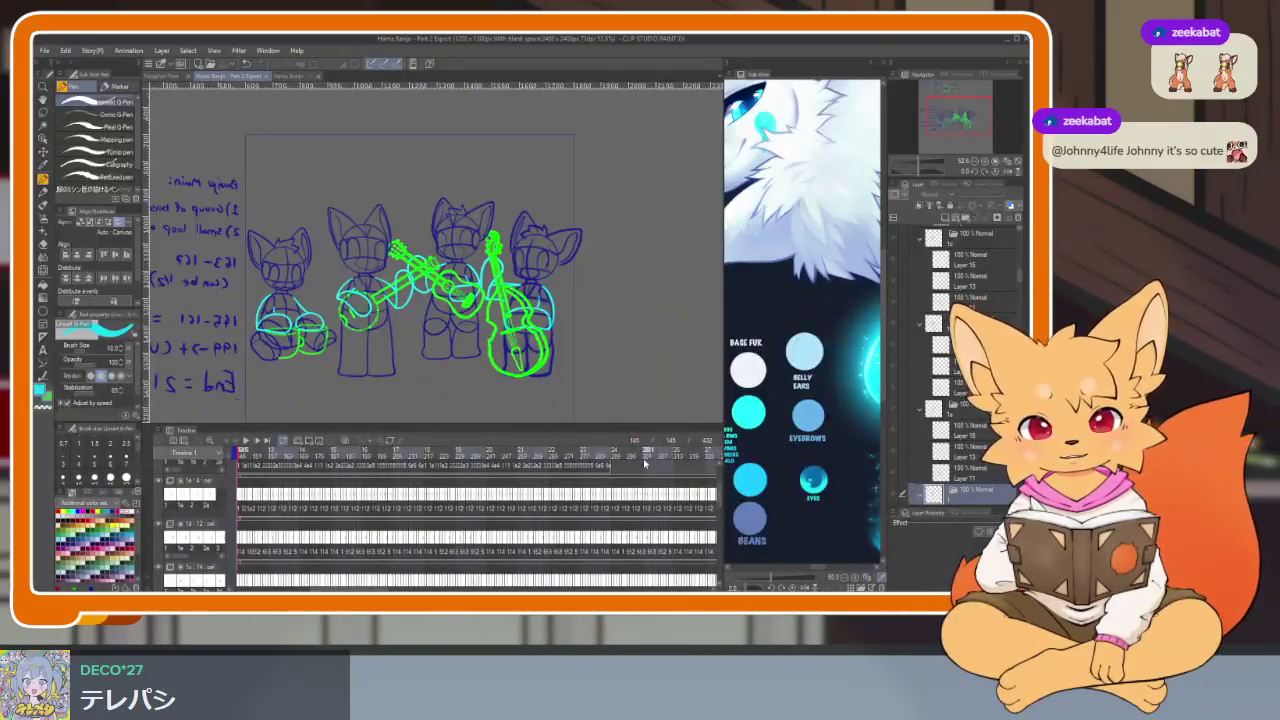
Step: Collapse the open layer folders, including 1c, and expand another character's folder
{"action": "scroll", "coordinate": [960, 360], "scroll_direction": "down", "scroll_amount": 2}
{"action": "scroll", "coordinate": [960, 360], "scroll_direction": "down", "scroll_amount": 2}
{"action": "scroll", "coordinate": [960, 360], "scroll_direction": "down", "scroll_amount": 2}
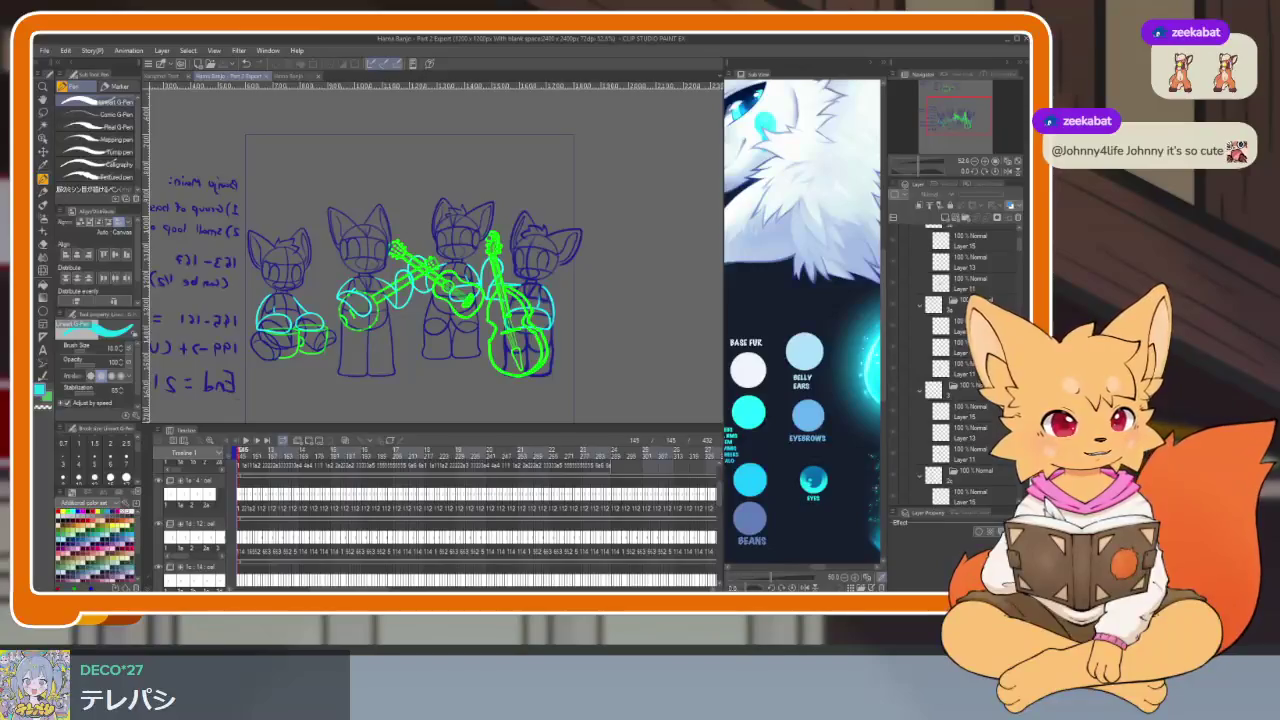
{"action": "scroll", "coordinate": [960, 360], "scroll_direction": "up", "scroll_amount": 1}
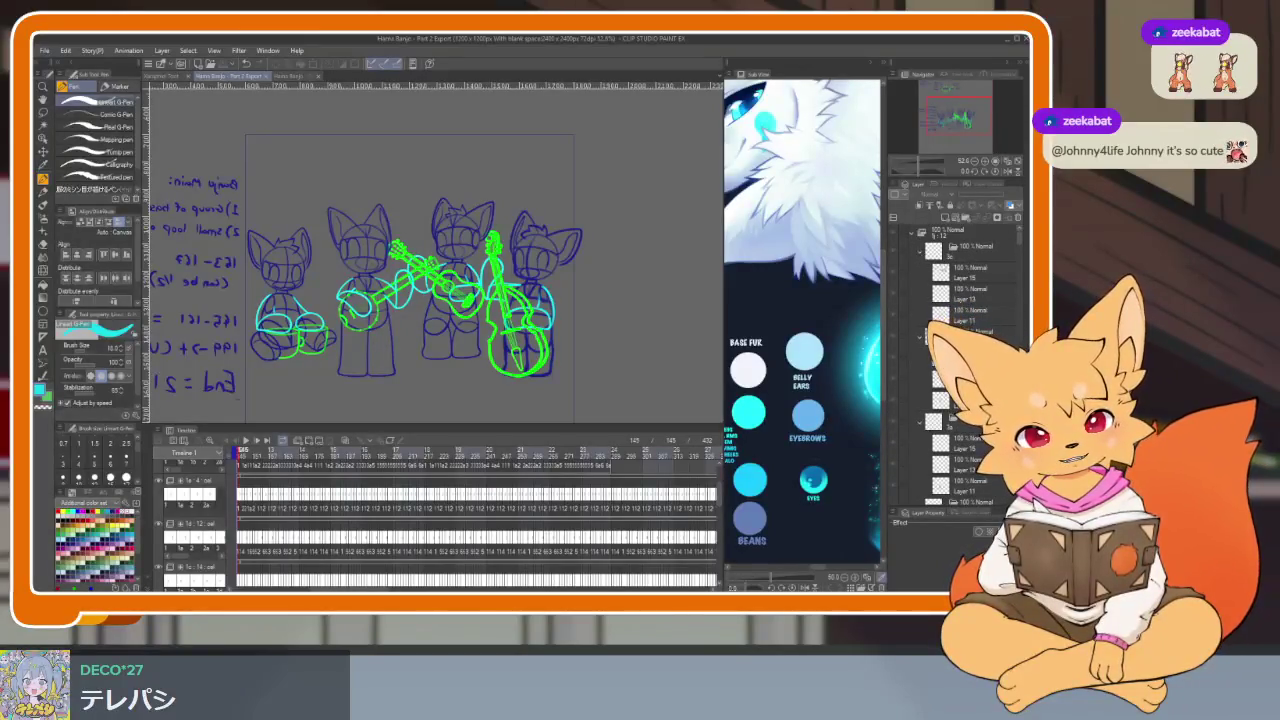
{"action": "left_click", "coordinate": [918, 242]}
{"action": "left_click", "coordinate": [917, 243]}
{"action": "left_click", "coordinate": [916, 247]}
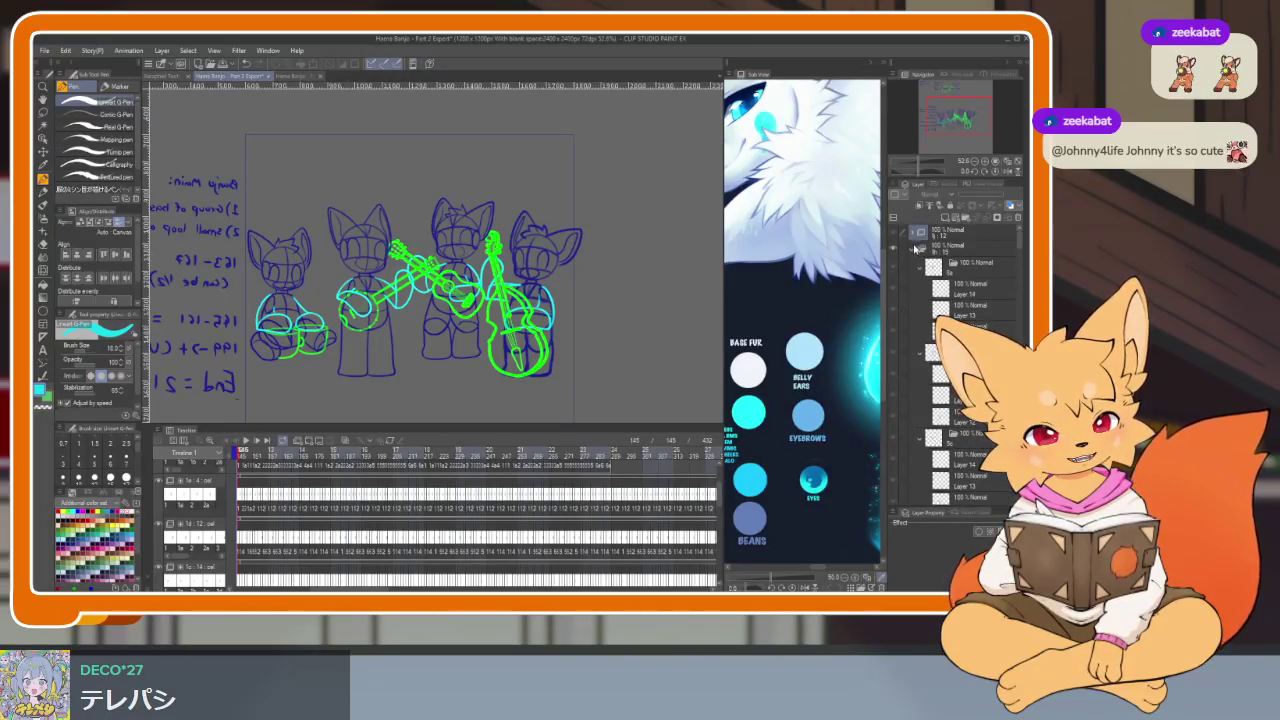
{"action": "left_click", "coordinate": [915, 259]}
{"action": "left_click", "coordinate": [915, 262]}
{"action": "left_click", "coordinate": [914, 279]}
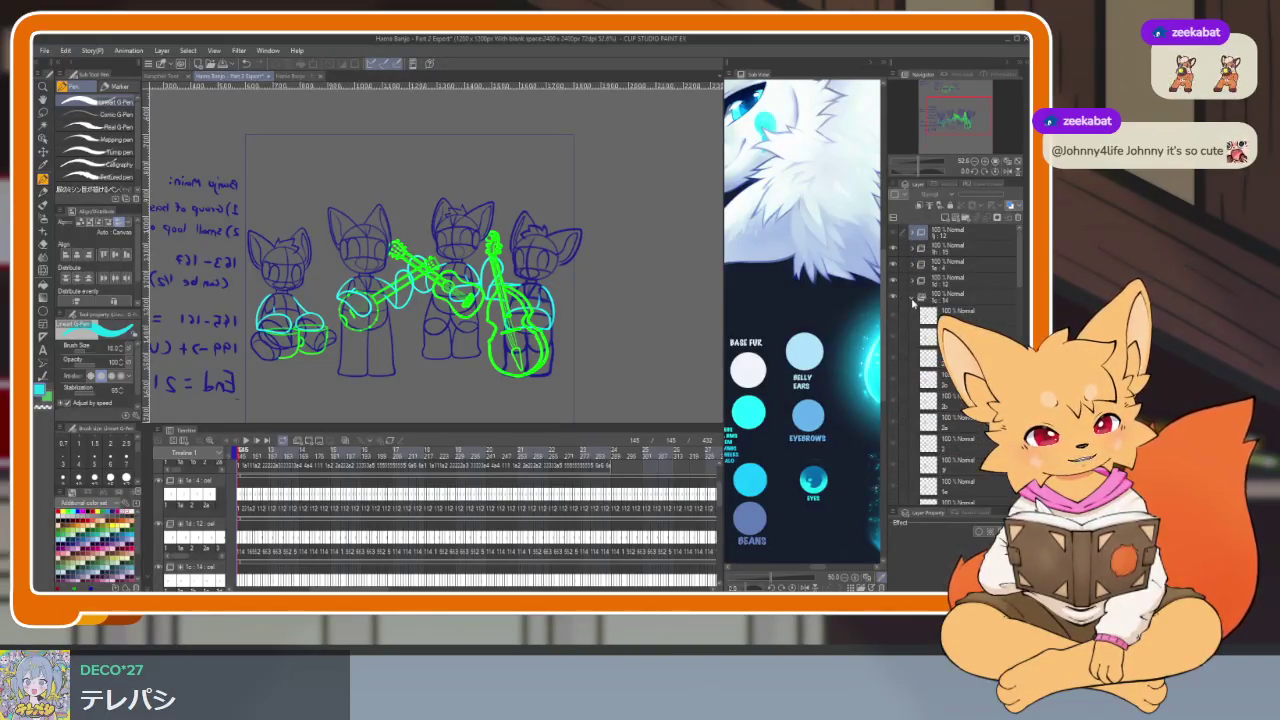
{"action": "left_click", "coordinate": [912, 299]}
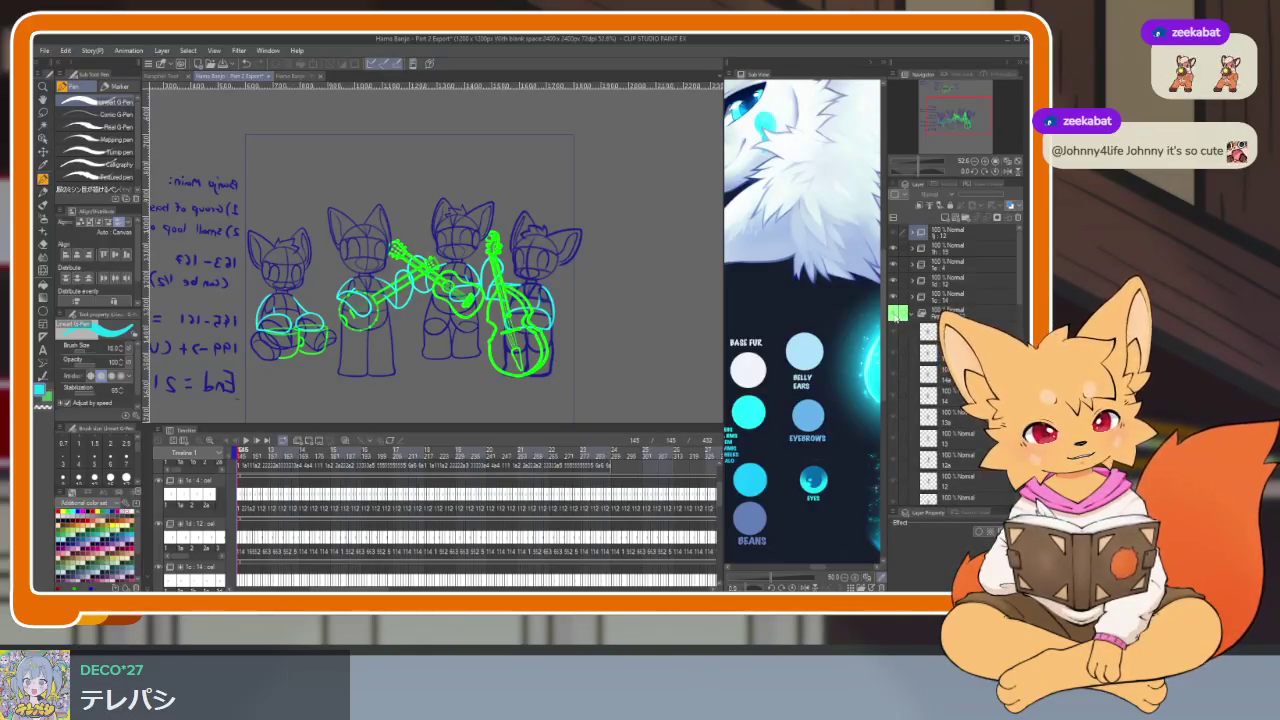
{"action": "left_click", "coordinate": [912, 315]}
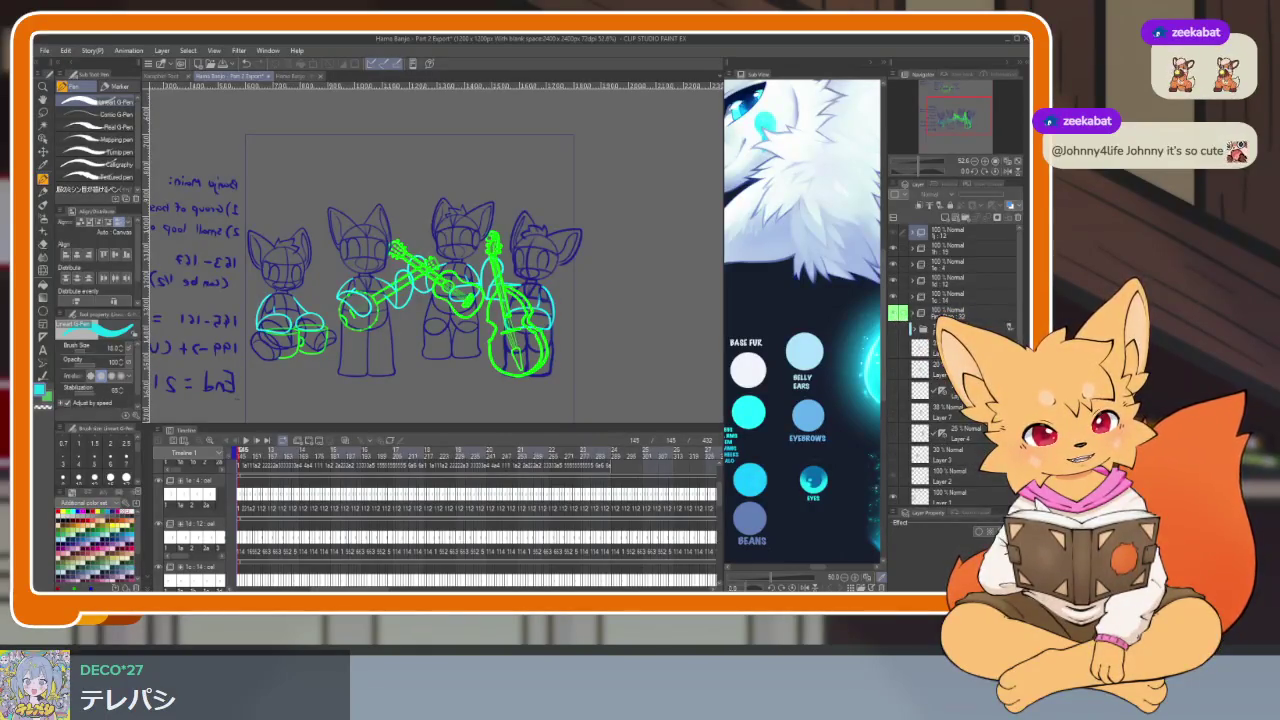
{"action": "left_click", "coordinate": [960, 314]}
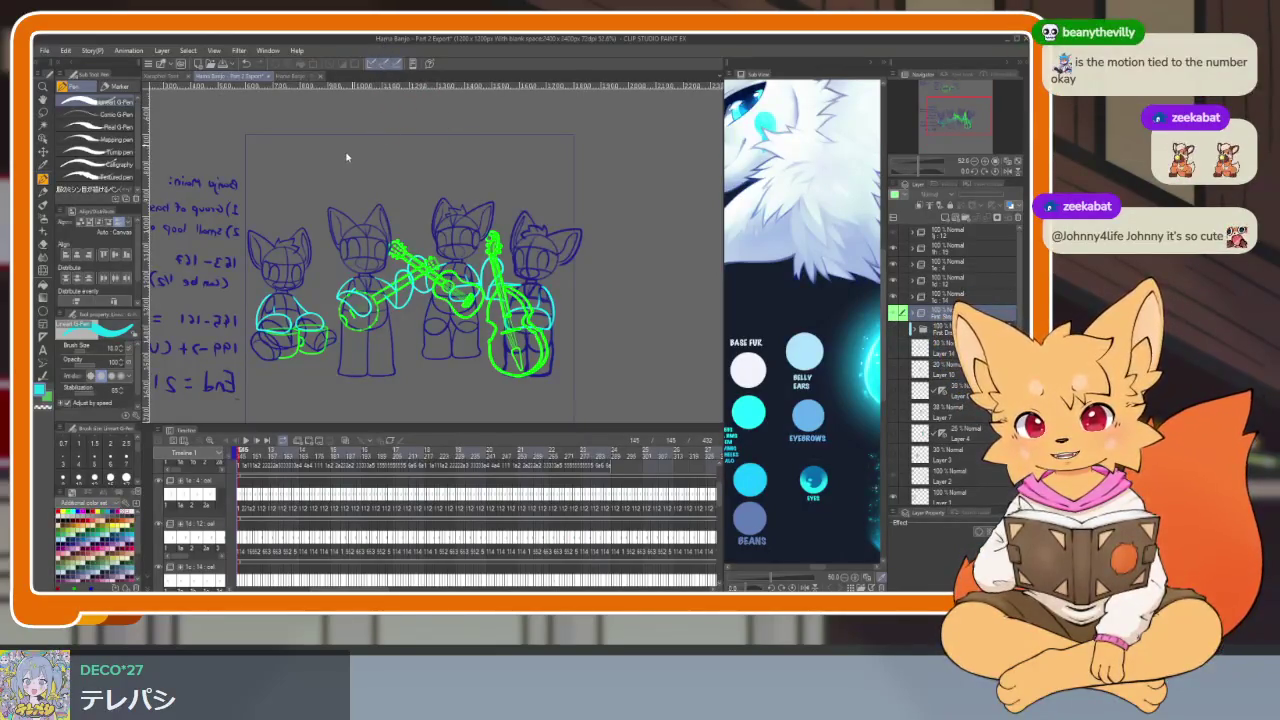
Step: Compare with Part 1 Export, then select the layer folder above Fst Draft in Part 2 Export
{"action": "left_click", "coordinate": [298, 78]}
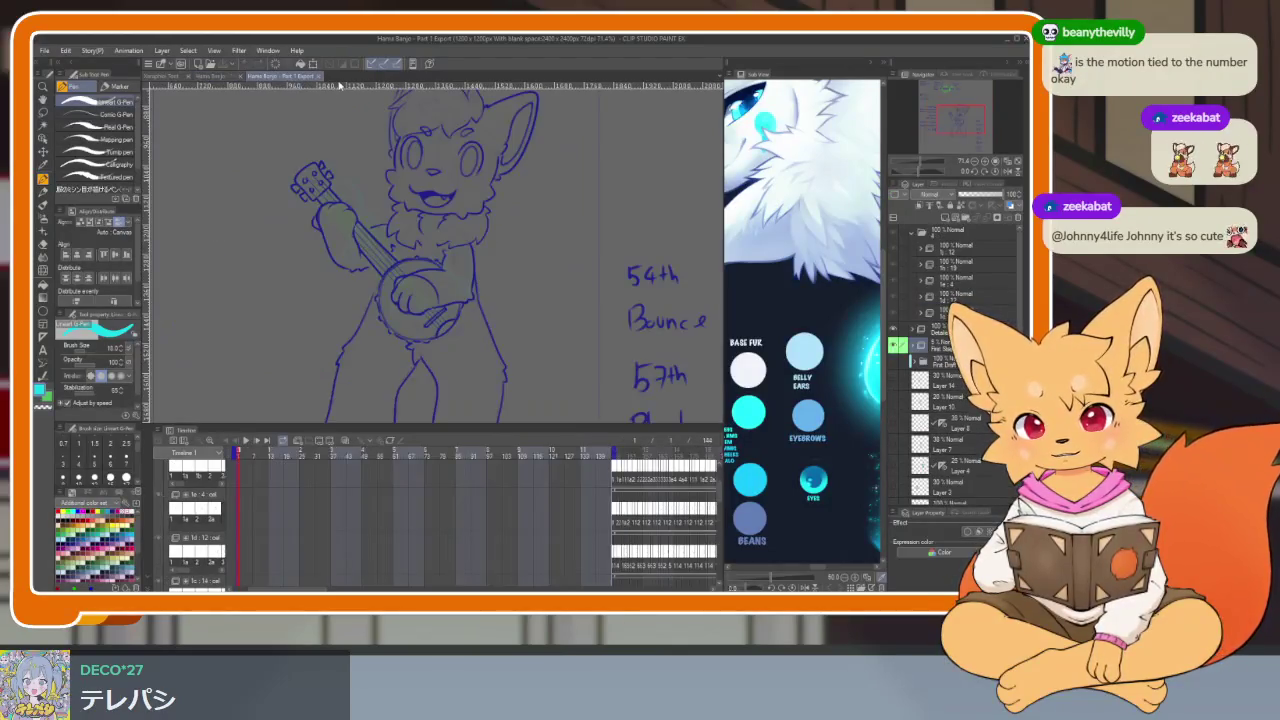
{"action": "left_click", "coordinate": [223, 75]}
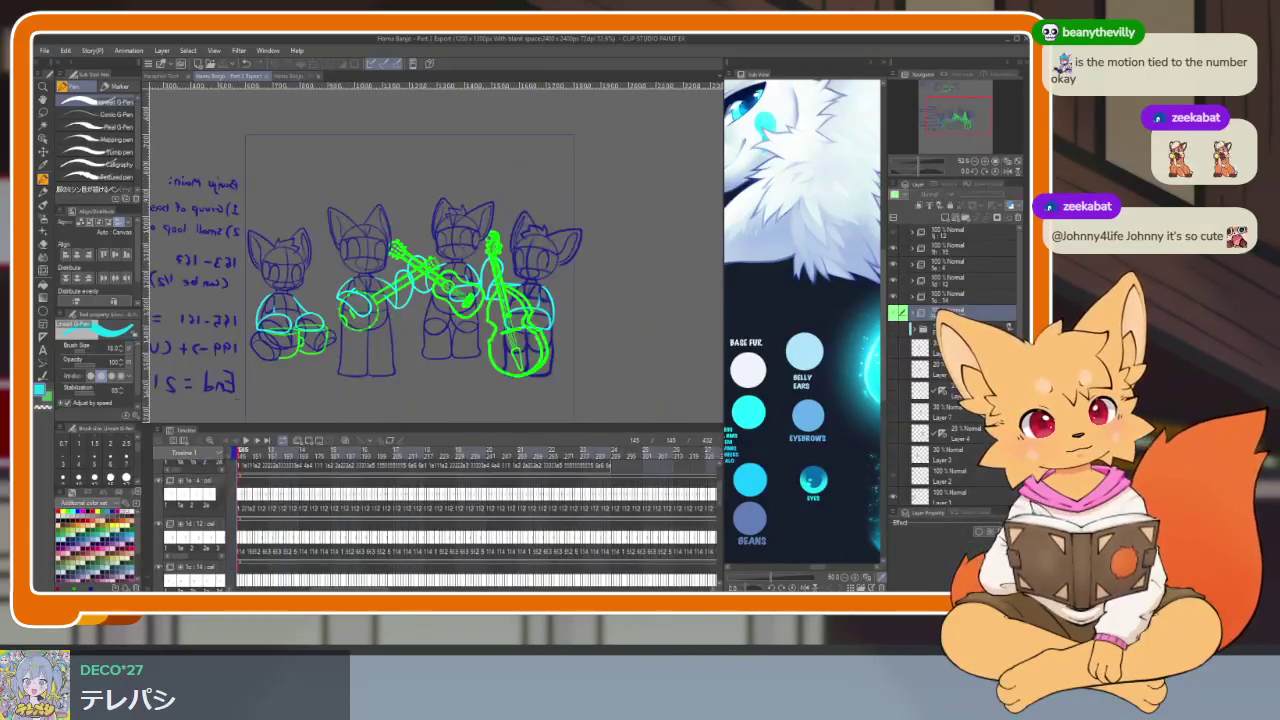
{"action": "left_click", "coordinate": [904, 318]}
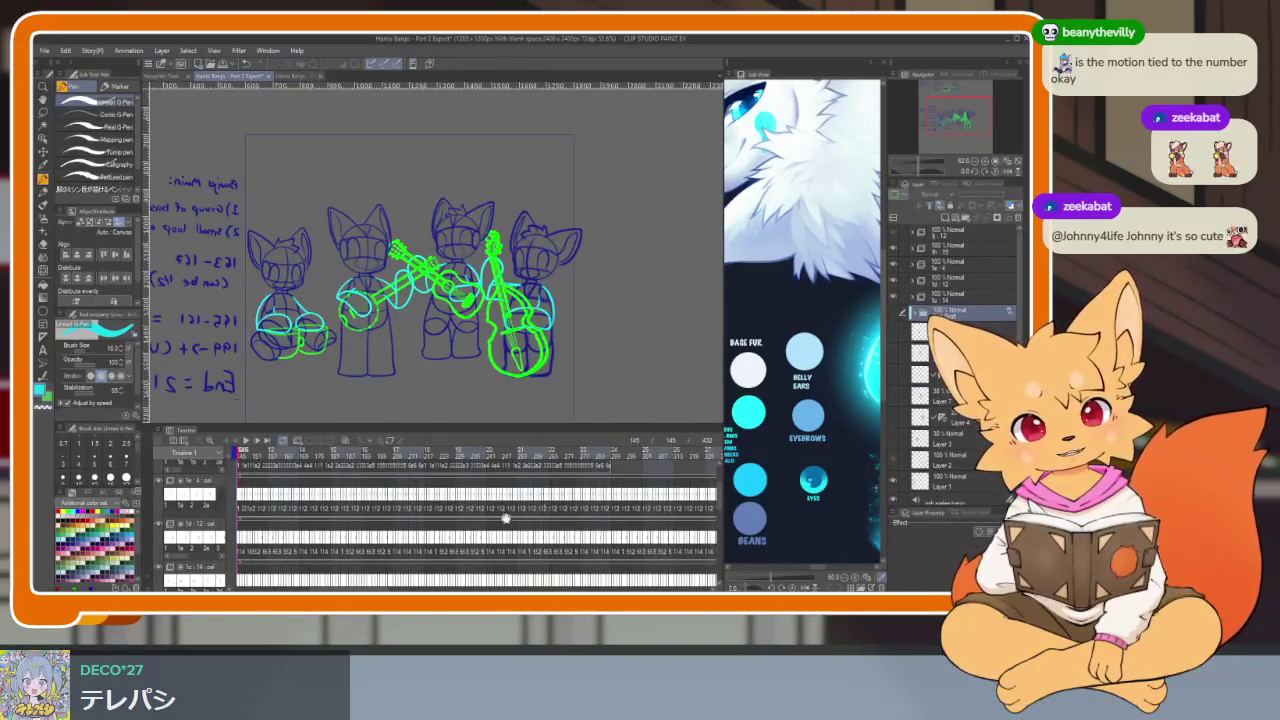
{"action": "scroll", "coordinate": [506, 517], "scroll_direction": "up", "scroll_amount": 3}
{"action": "scroll", "coordinate": [592, 454], "scroll_direction": "left", "scroll_amount": 3}
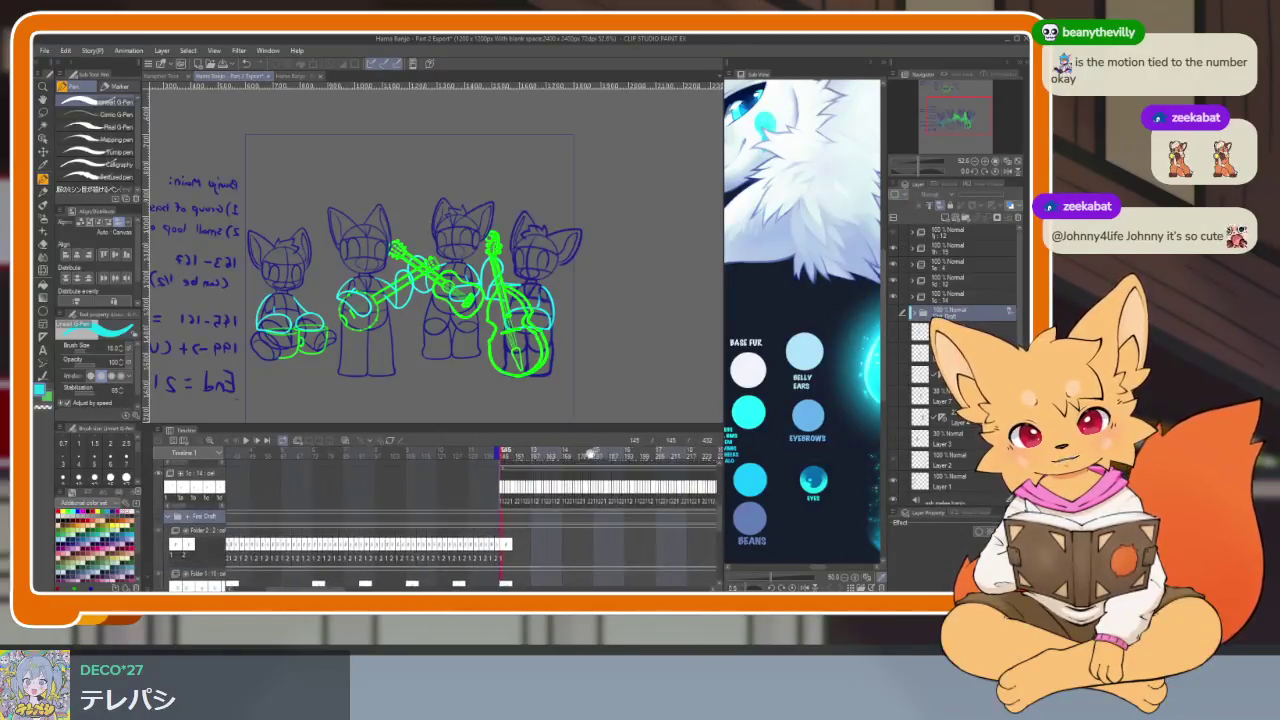
{"action": "scroll", "coordinate": [592, 454], "scroll_direction": "left", "scroll_amount": 2}
{"action": "left_click", "coordinate": [958, 305]}
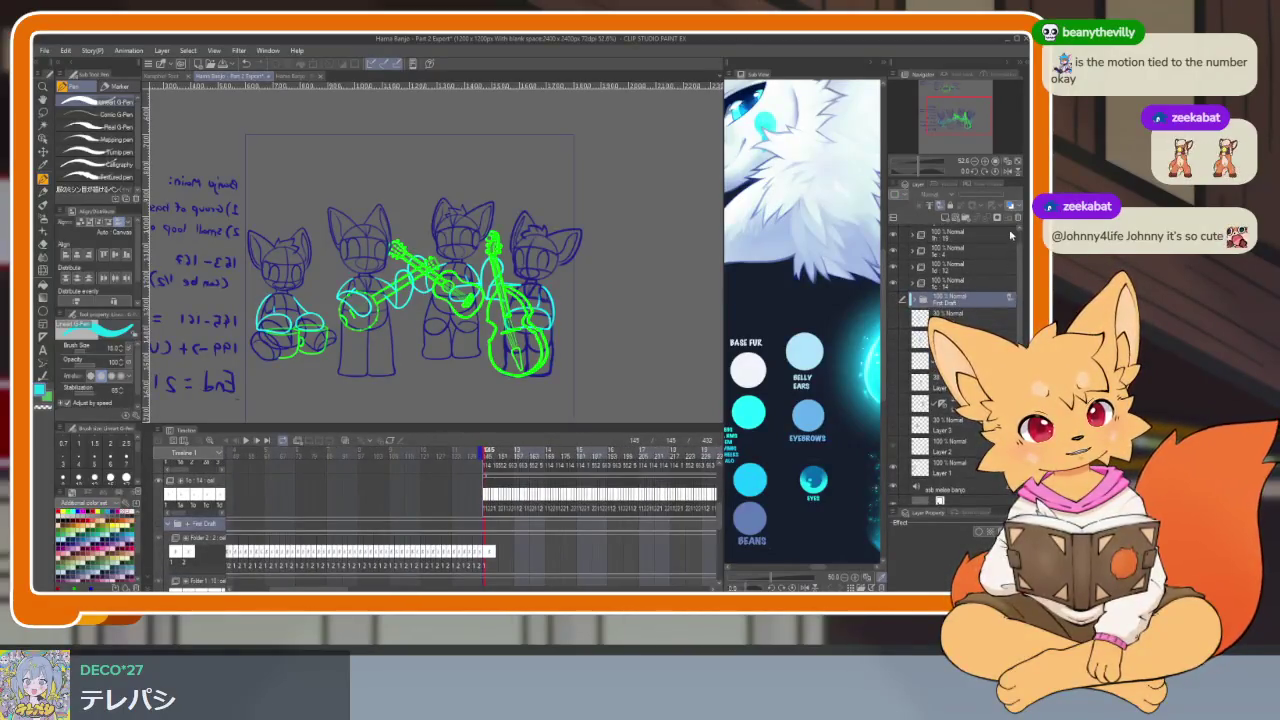
{"action": "scroll", "coordinate": [958, 287], "scroll_direction": "up", "scroll_amount": 1}
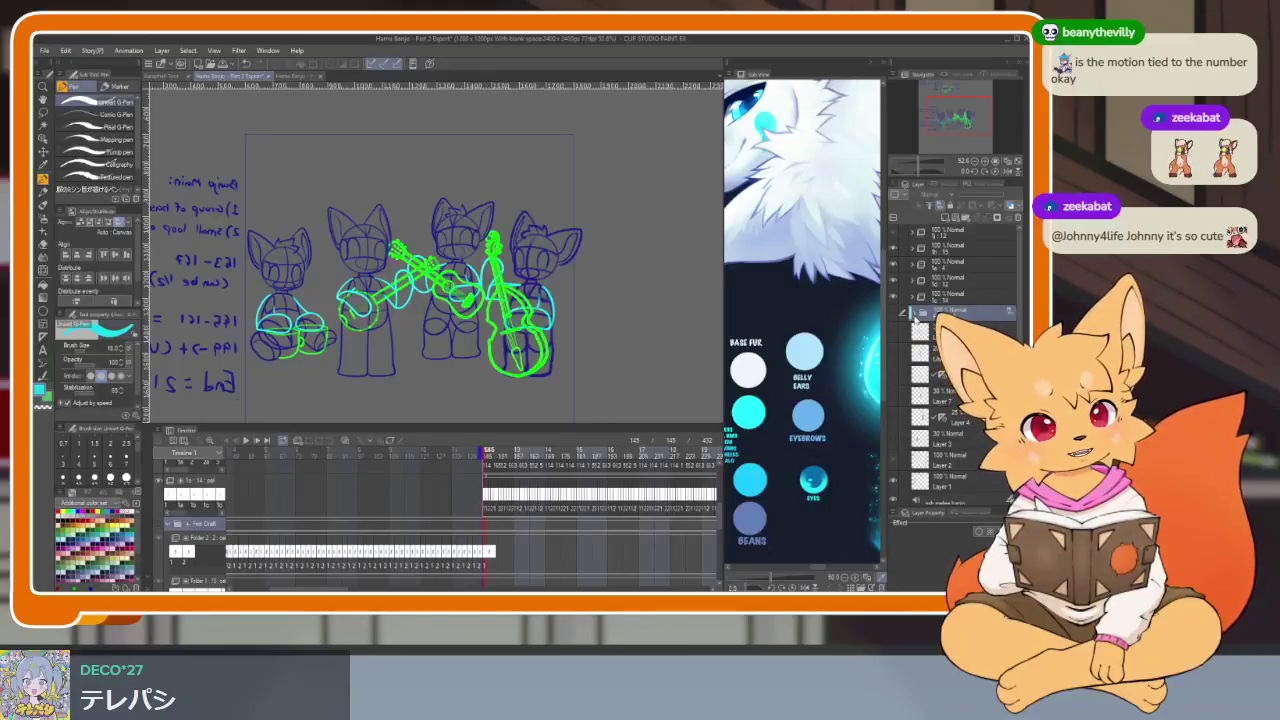
{"action": "left_click", "coordinate": [943, 297]}
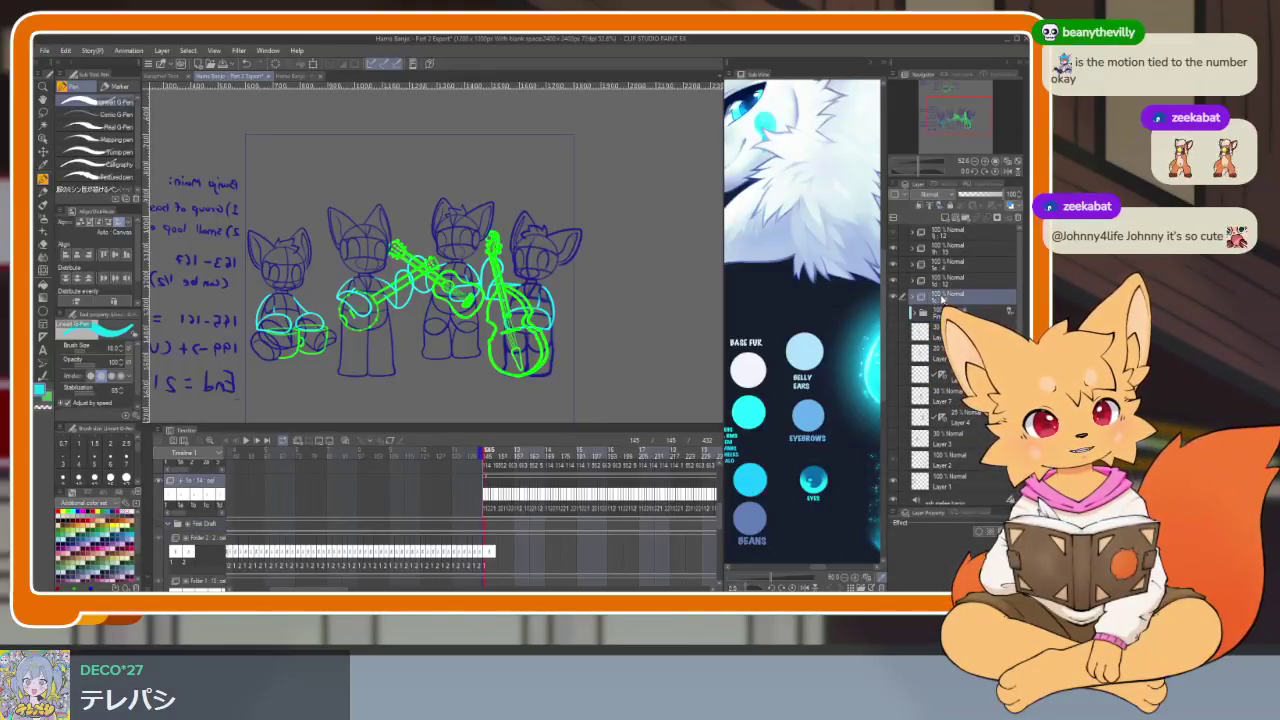
Step: Toggle visibility of the left, bass, guitar and banjo fox layers to identify each character
{"action": "left_click", "coordinate": [894, 298]}
{"action": "left_click", "coordinate": [894, 300]}
{"action": "left_click", "coordinate": [894, 277]}
{"action": "left_click", "coordinate": [894, 274]}
{"action": "left_click", "coordinate": [894, 264]}
{"action": "left_click", "coordinate": [894, 264]}
{"action": "left_click", "coordinate": [894, 249]}
{"action": "left_click", "coordinate": [894, 250]}
{"action": "scroll", "coordinate": [571, 504], "scroll_direction": "down", "scroll_amount": 2}
{"action": "scroll", "coordinate": [550, 520], "scroll_direction": "down", "scroll_amount": 2}
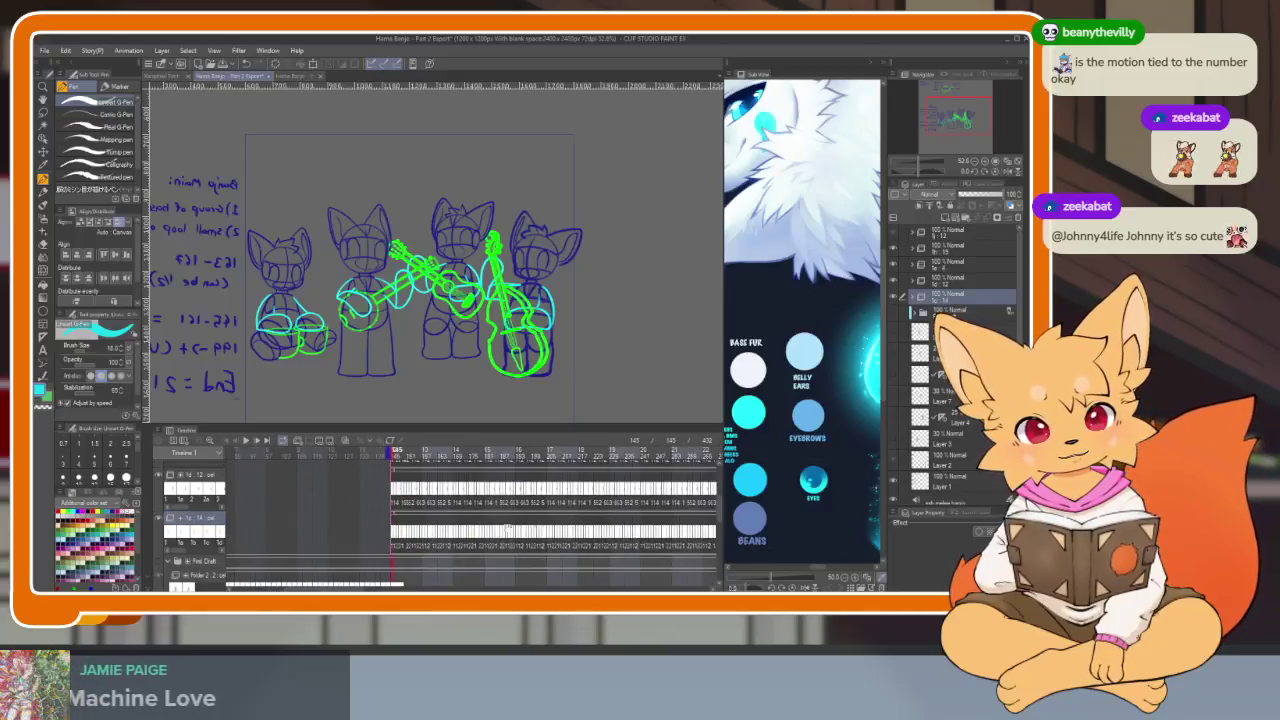
{"action": "scroll", "coordinate": [530, 540], "scroll_direction": "down", "scroll_amount": 2}
{"action": "scroll", "coordinate": [502, 562], "scroll_direction": "down", "scroll_amount": 2}
{"action": "scroll", "coordinate": [460, 540], "scroll_direction": "up", "scroll_amount": 2}
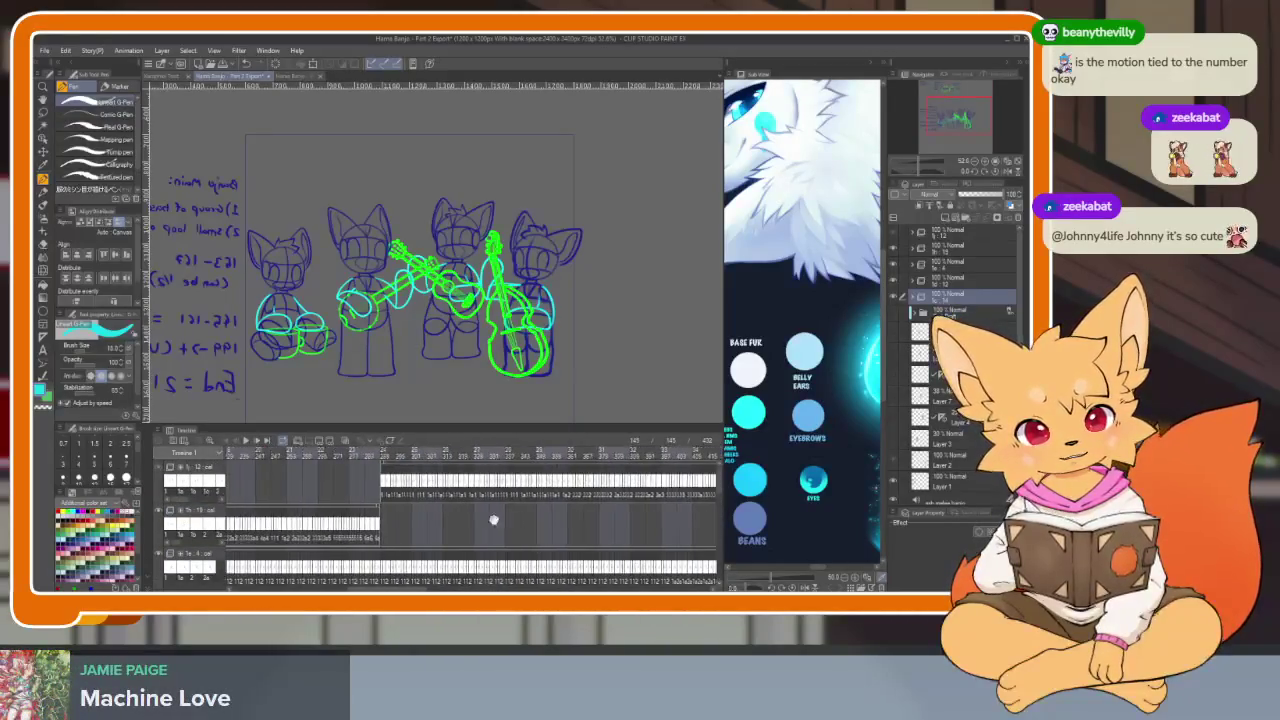
Step: Scrub the playhead to frames 283–284, then back to frame 145
{"action": "left_click", "coordinate": [390, 452]}
{"action": "left_click_drag", "start_coordinate": [391, 453], "coordinate": [395, 452]}
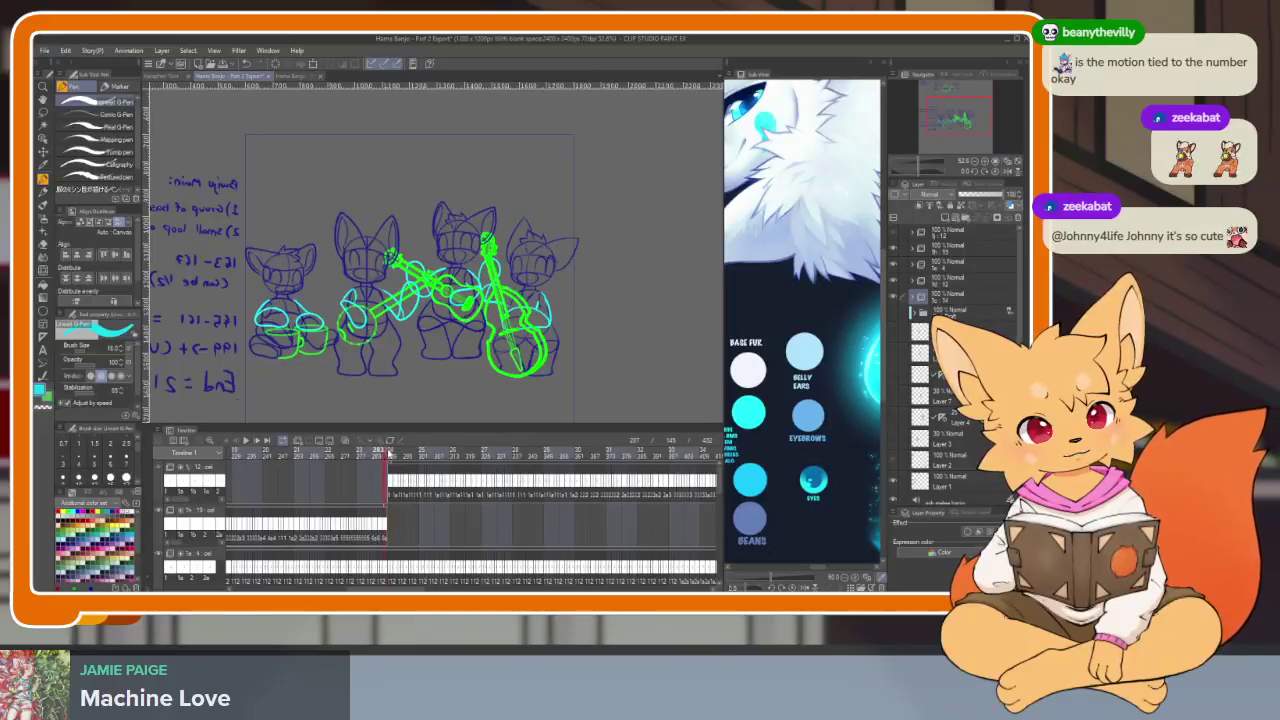
{"action": "scroll", "coordinate": [428, 508], "scroll_direction": "up", "scroll_amount": 1}
{"action": "scroll", "coordinate": [426, 508], "scroll_direction": "up", "scroll_amount": 1}
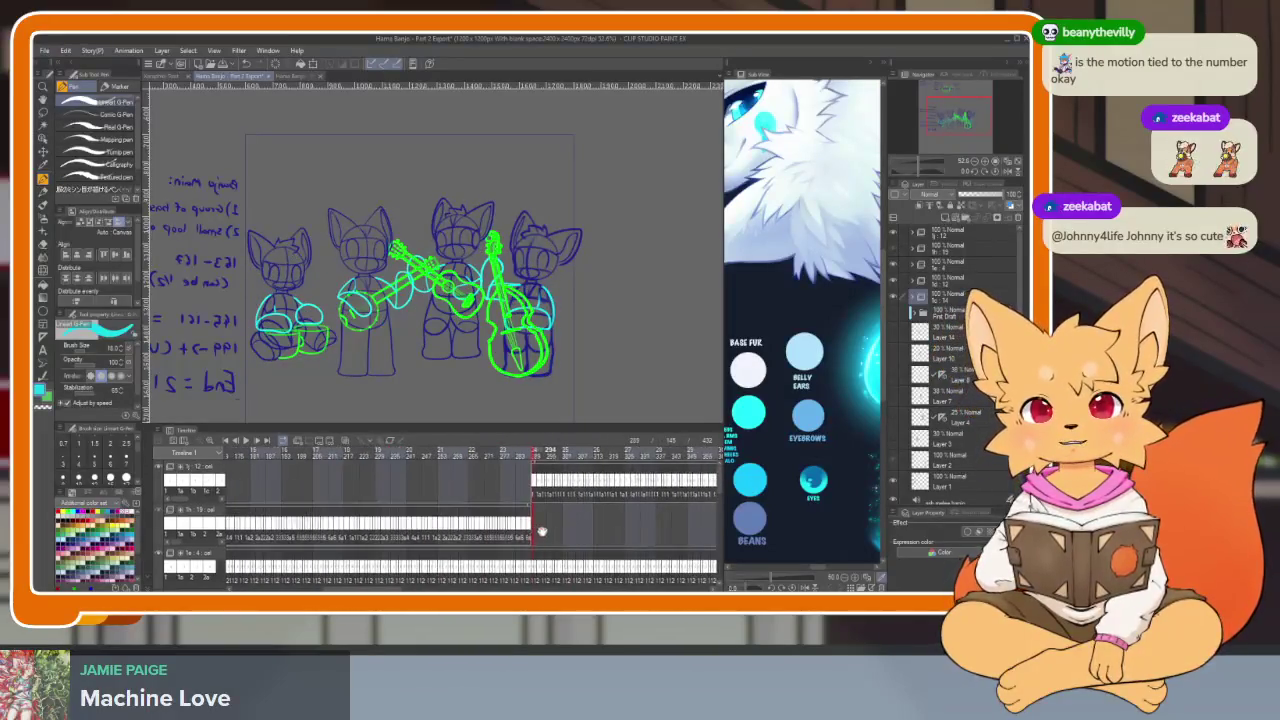
{"action": "scroll", "coordinate": [423, 509], "scroll_direction": "up", "scroll_amount": 1}
{"action": "scroll", "coordinate": [419, 510], "scroll_direction": "up", "scroll_amount": 1}
{"action": "scroll", "coordinate": [419, 510], "scroll_direction": "up", "scroll_amount": 3}
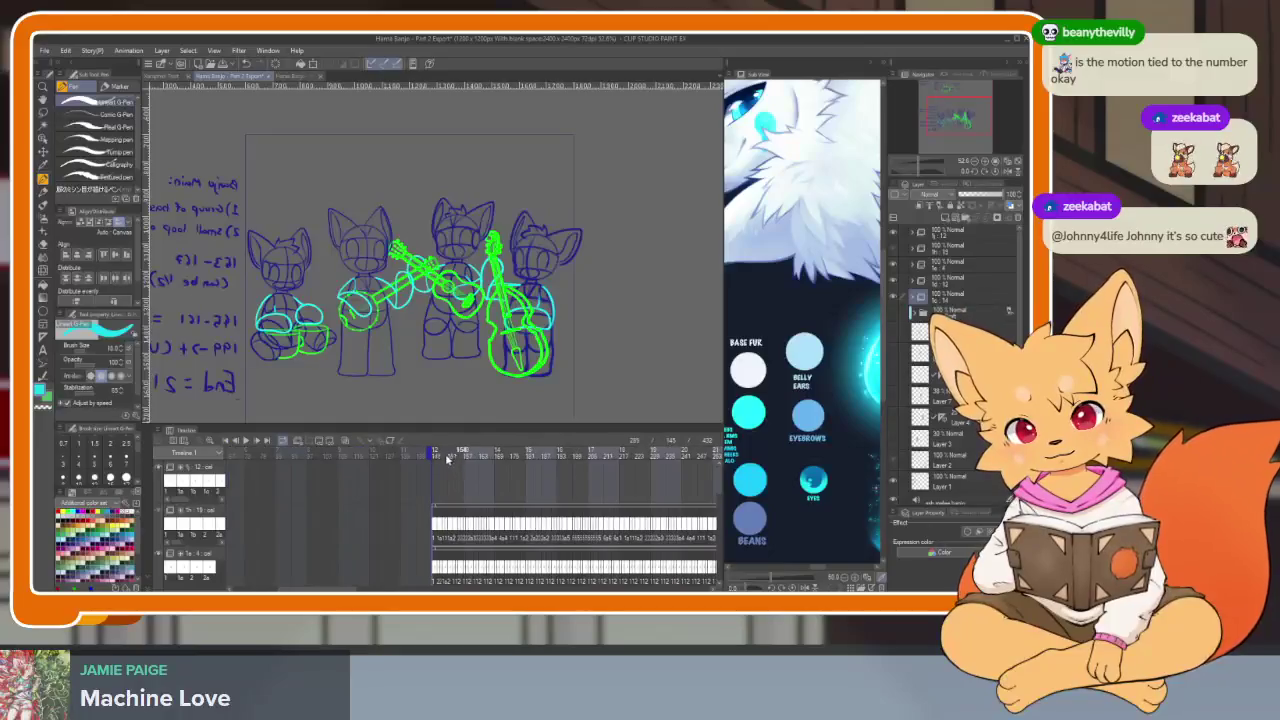
{"action": "left_click_drag", "start_coordinate": [447, 458], "coordinate": [430, 452]}
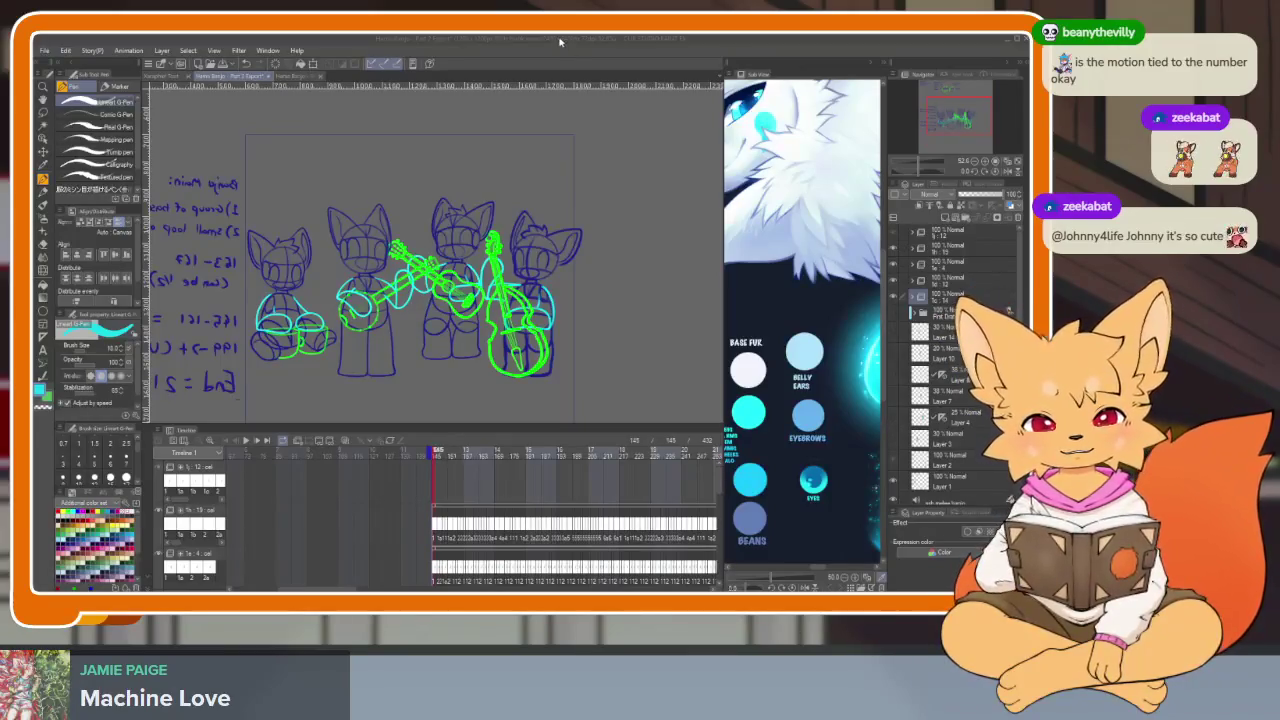
Step: Hide the palettes, zoom out to the full page, and start a transform on the leftmost bongo fox
{"action": "key", "text": "Tab"}
{"action": "scroll", "coordinate": [640, 440], "scroll_direction": "up", "scroll_amount": 2}
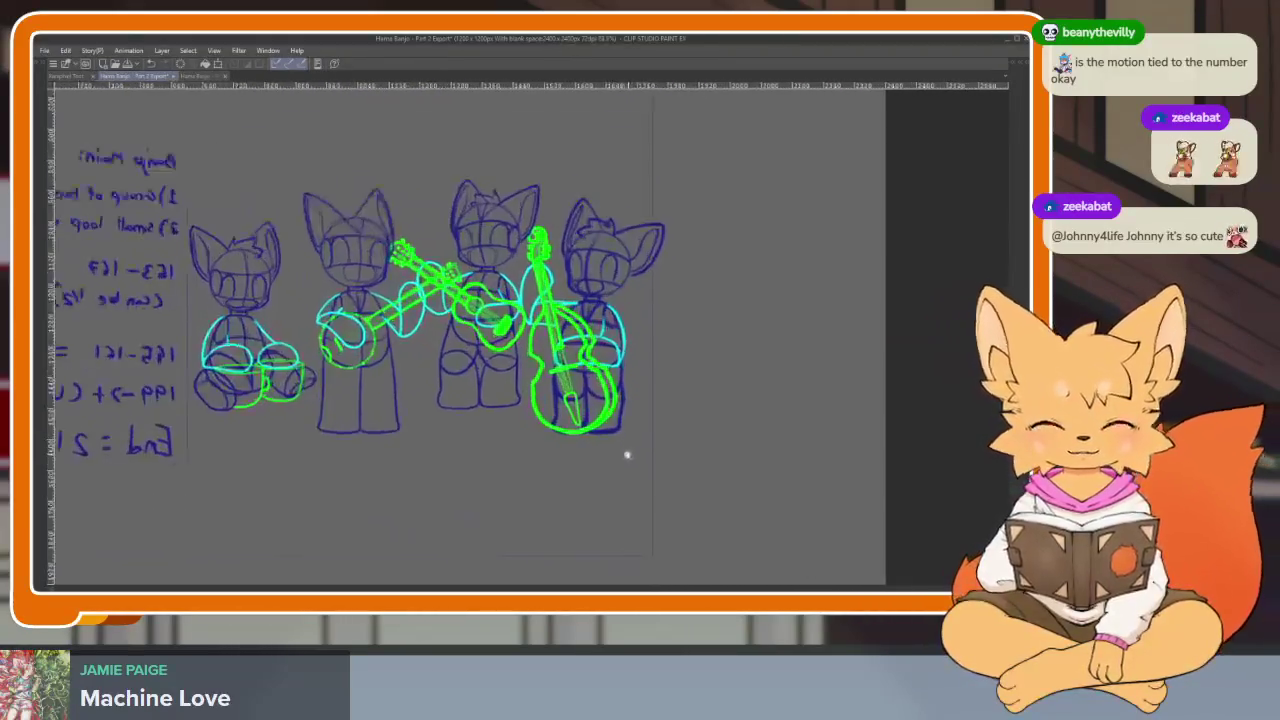
{"action": "key", "text": "Tab"}
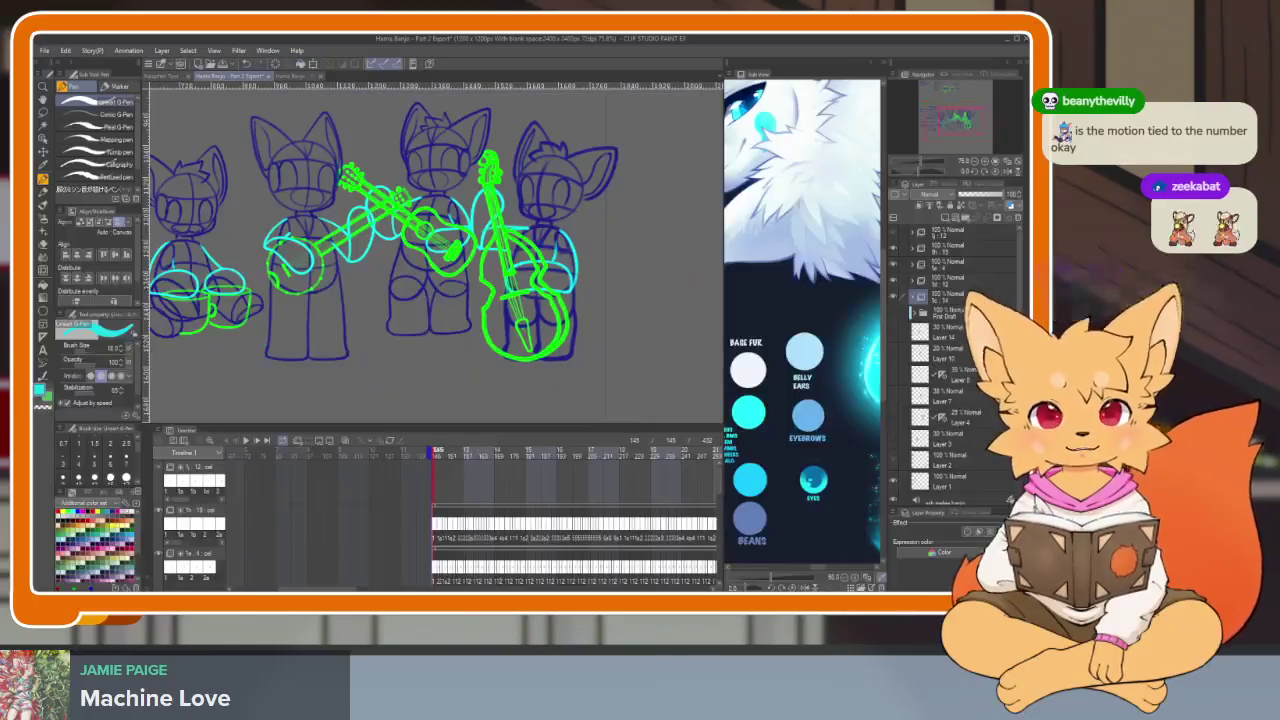
{"action": "key", "text": "Tab"}
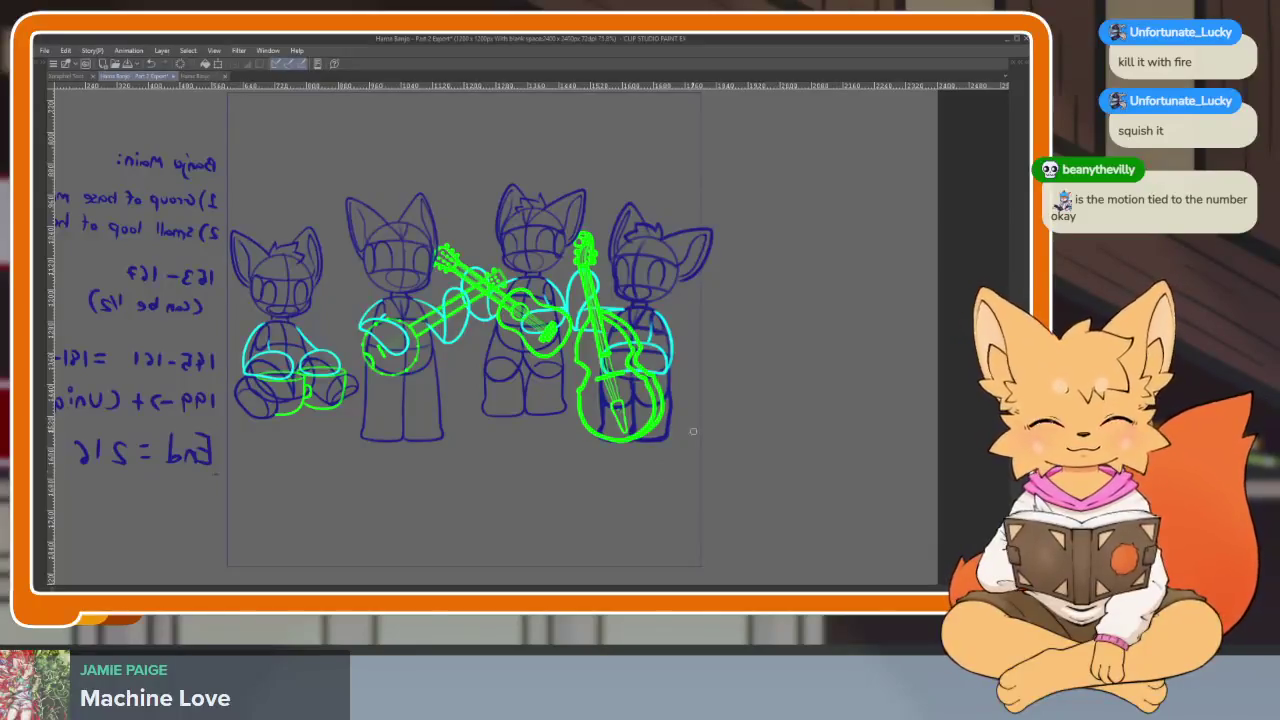
{"action": "scroll", "coordinate": [693, 431], "scroll_direction": "down", "scroll_amount": 1}
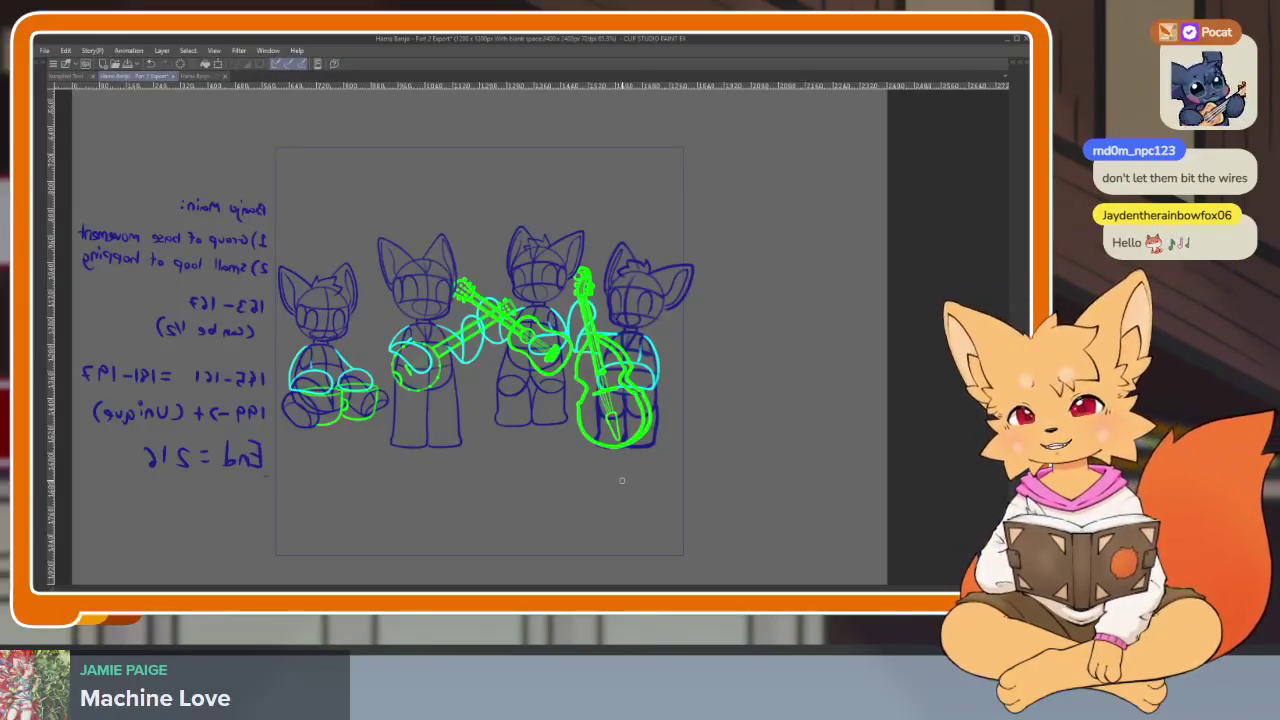
{"action": "scroll", "coordinate": [643, 466], "scroll_direction": "down", "scroll_amount": 1}
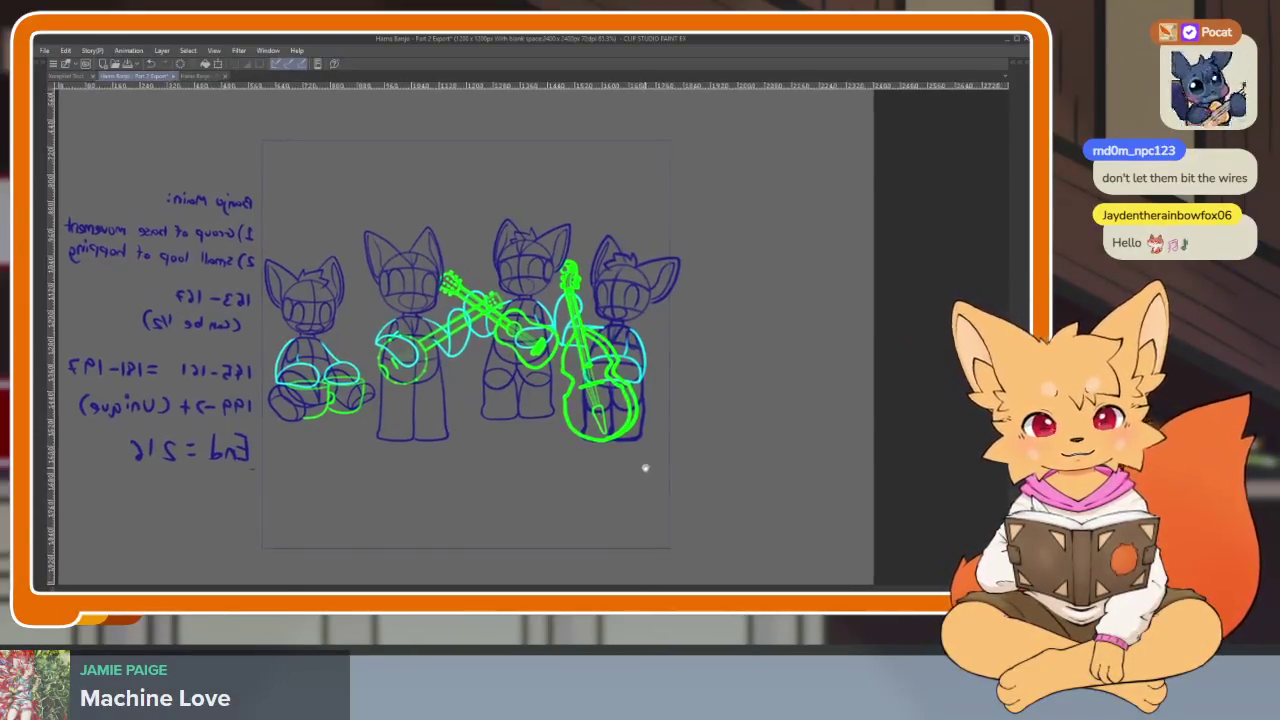
{"action": "scroll", "coordinate": [644, 464], "scroll_direction": "down", "scroll_amount": 2}
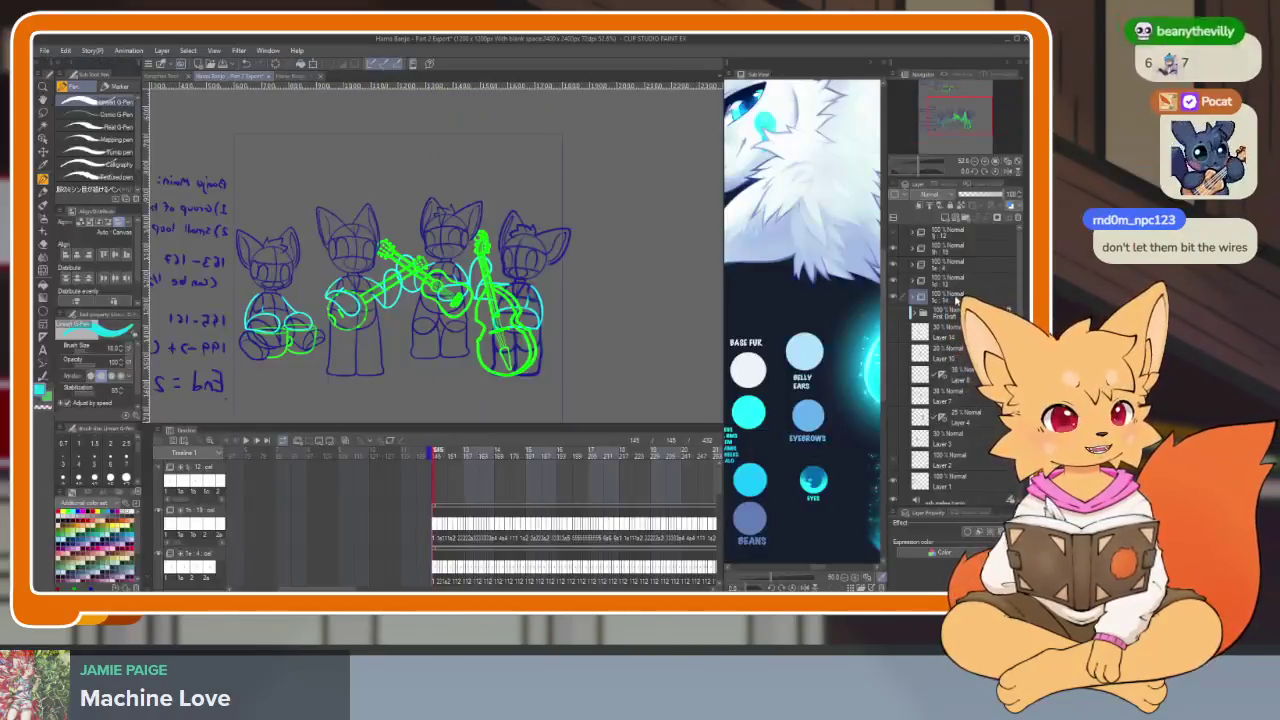
{"action": "scroll", "coordinate": [600, 350], "scroll_direction": "down", "scroll_amount": 2}
{"action": "scroll", "coordinate": [450, 323], "scroll_direction": "down", "scroll_amount": 1}
{"action": "key", "text": "ctrl+t"}
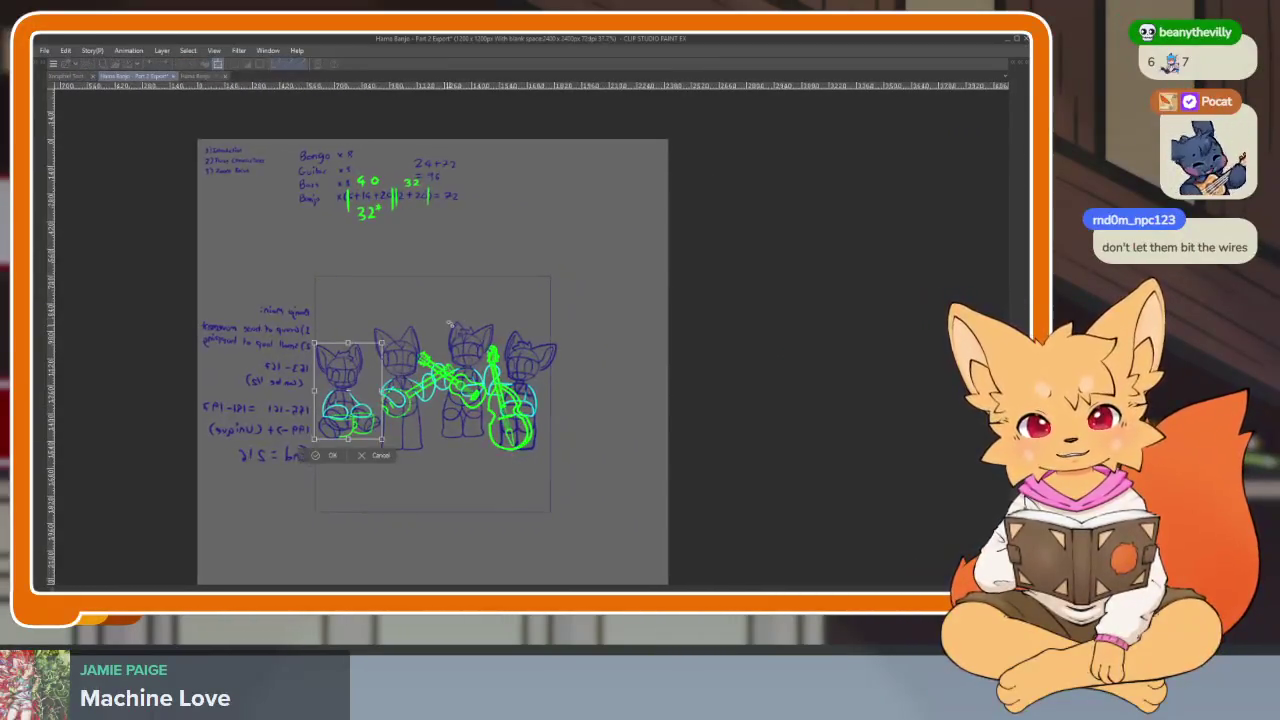
Step: Enlarge the bongo fox, shift it right, and apply the transform
{"action": "left_click_drag", "start_coordinate": [382, 343], "coordinate": [421, 287]}
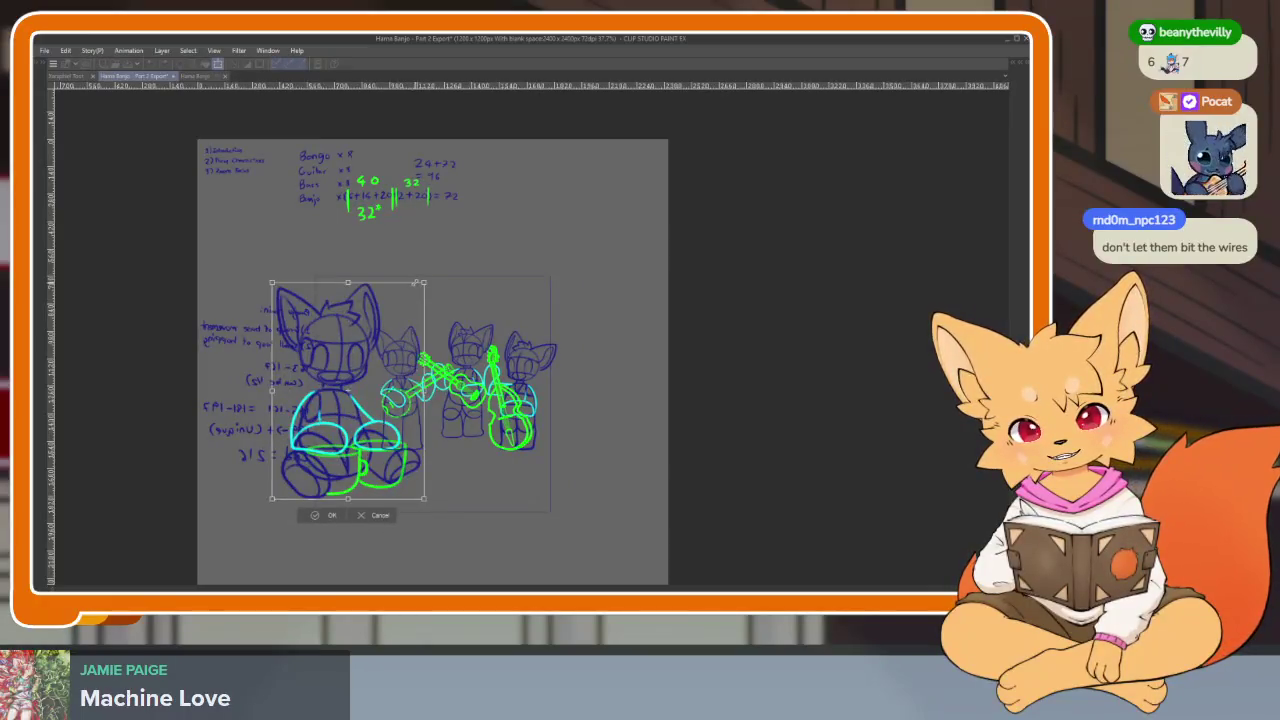
{"action": "left_click_drag", "start_coordinate": [375, 394], "coordinate": [458, 402]}
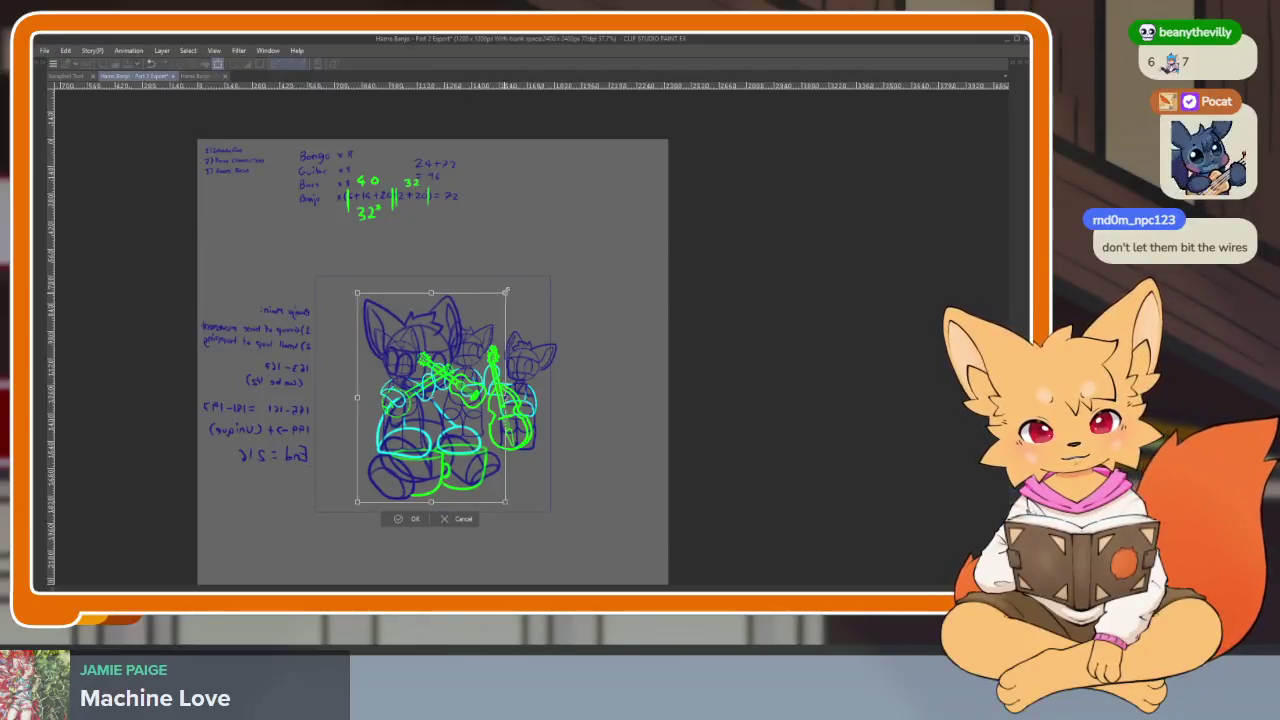
{"action": "left_click_drag", "start_coordinate": [504, 294], "coordinate": [512, 284]}
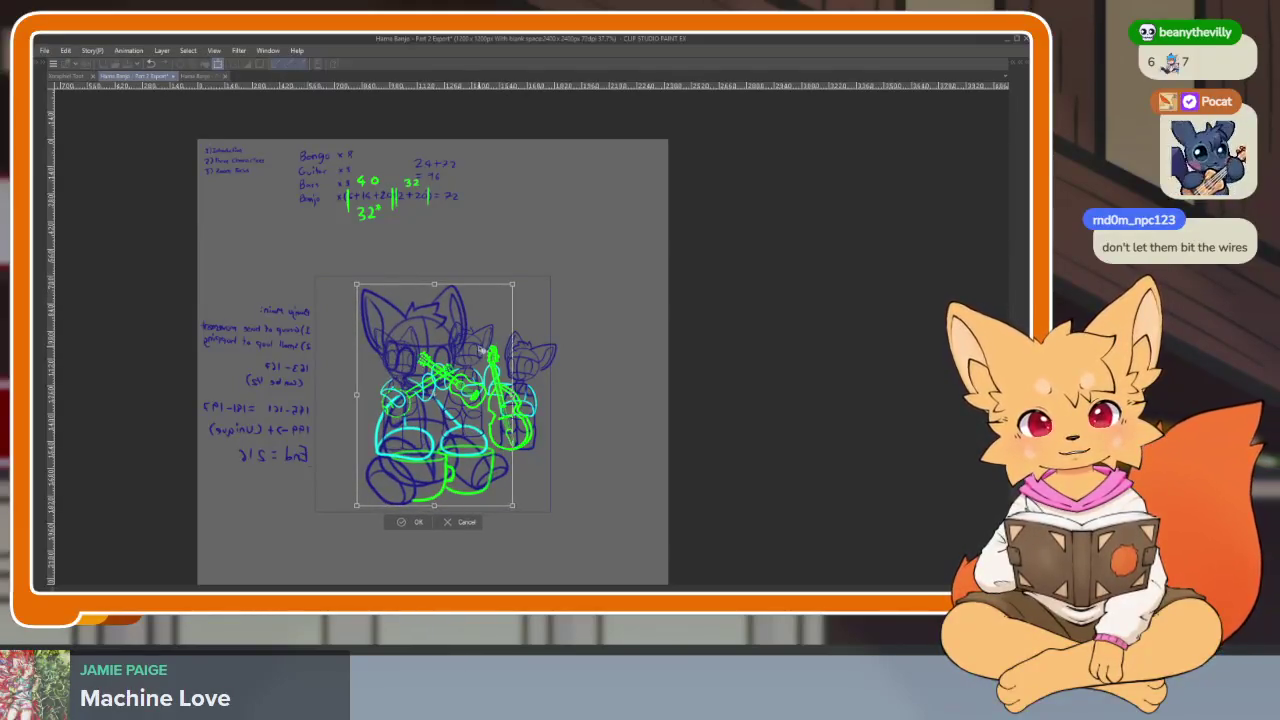
{"action": "key", "text": "Return"}
Step: Scale up the bass-playing fox and move it left toward the centre
{"action": "scroll", "coordinate": [551, 500], "scroll_direction": "up", "scroll_amount": 2}
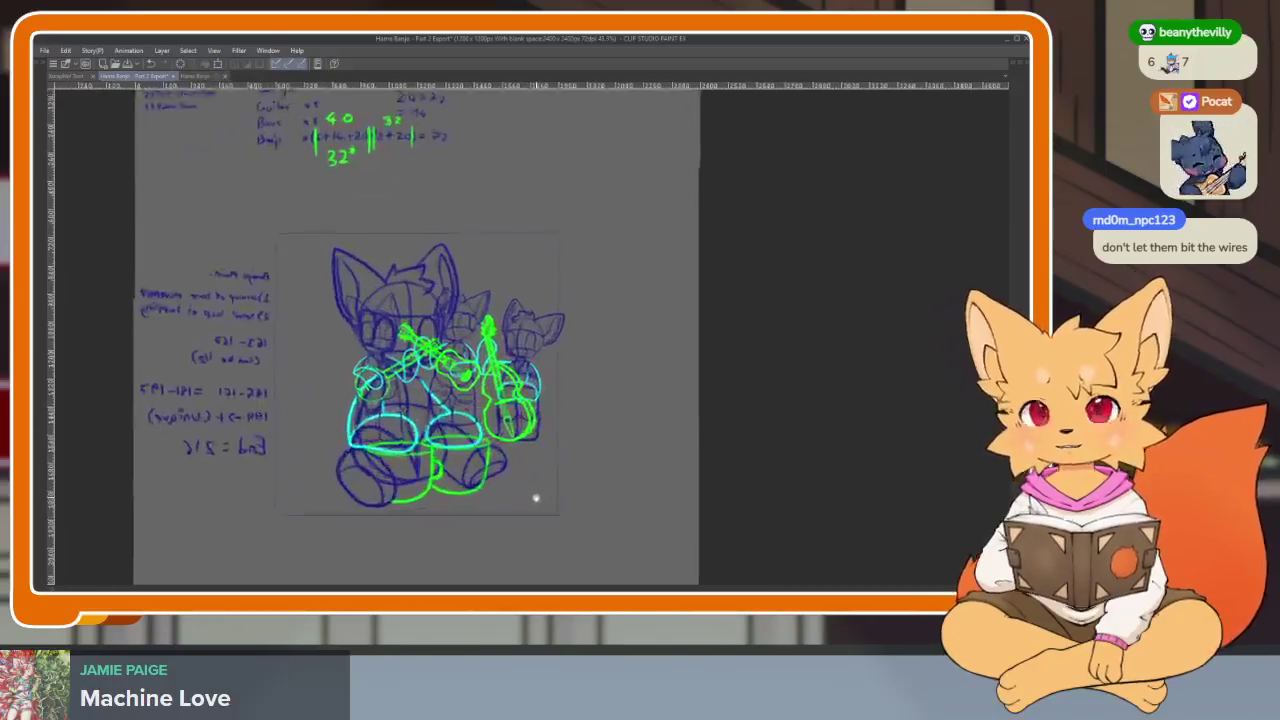
{"action": "key", "text": "Tab"}
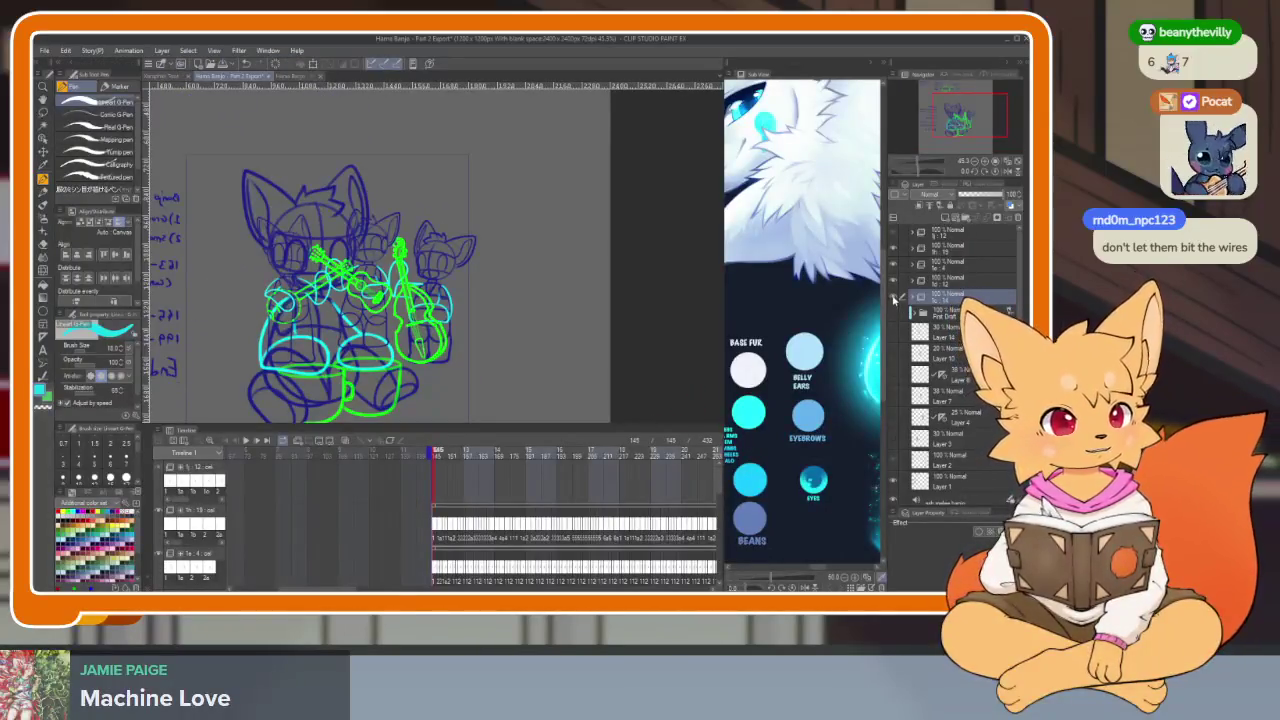
{"action": "key", "text": "Tab"}
{"action": "scroll", "coordinate": [611, 453], "scroll_direction": "down", "scroll_amount": 1}
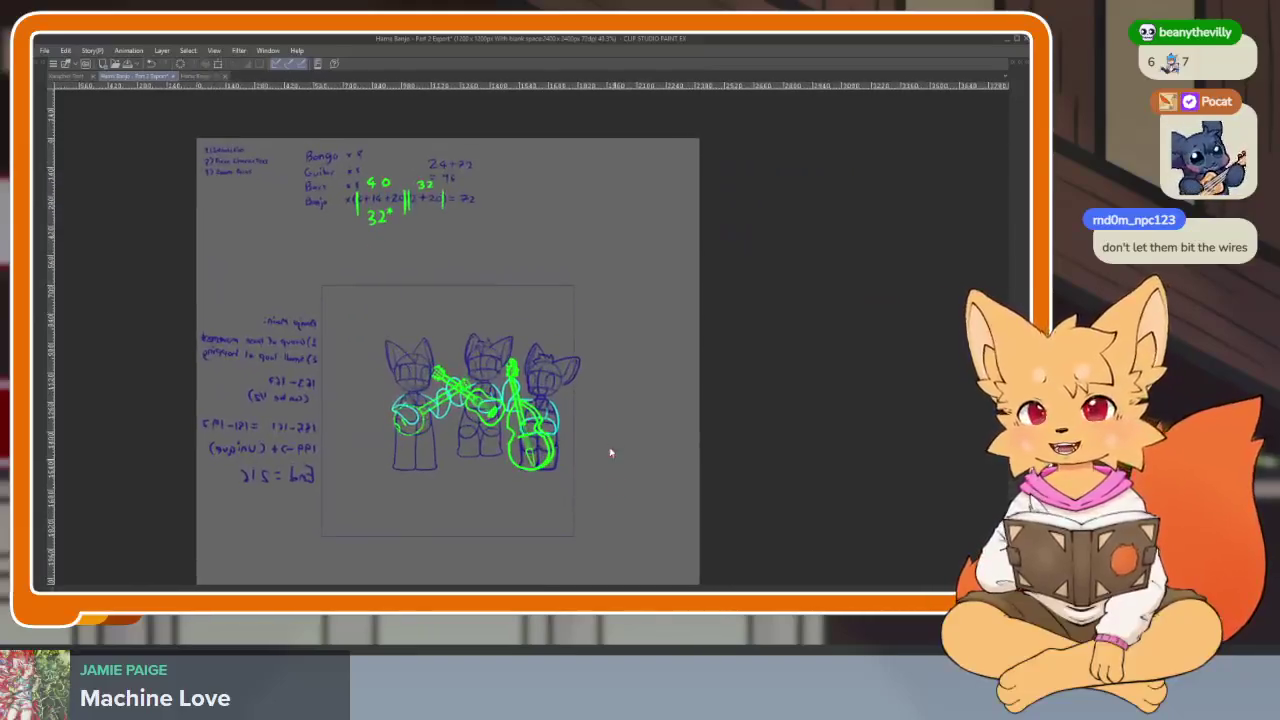
{"action": "key", "text": "ctrl+t"}
{"action": "left_click_drag", "start_coordinate": [582, 342], "coordinate": [627, 289]}
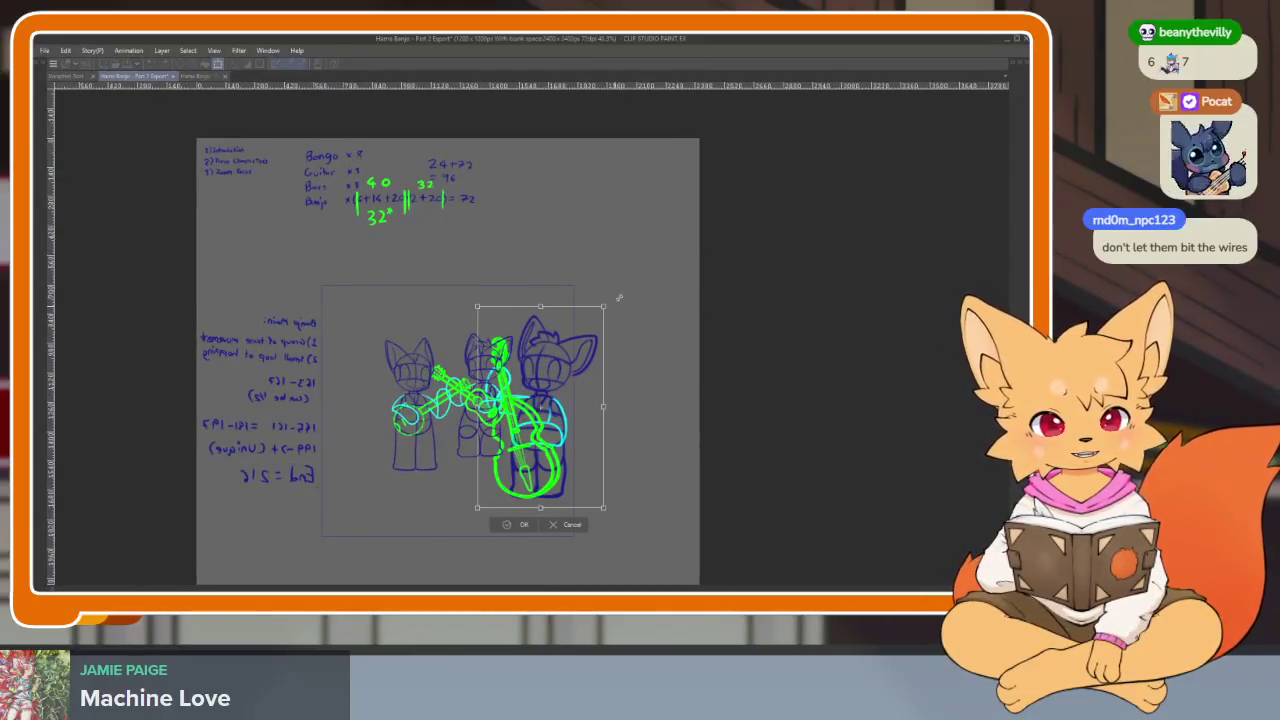
{"action": "mouse_move", "coordinate": [560, 400]}
{"action": "left_mouse_down"}
{"action": "mouse_move", "coordinate": [477, 405]}
{"action": "mouse_move", "coordinate": [501, 368]}
{"action": "left_mouse_up"}
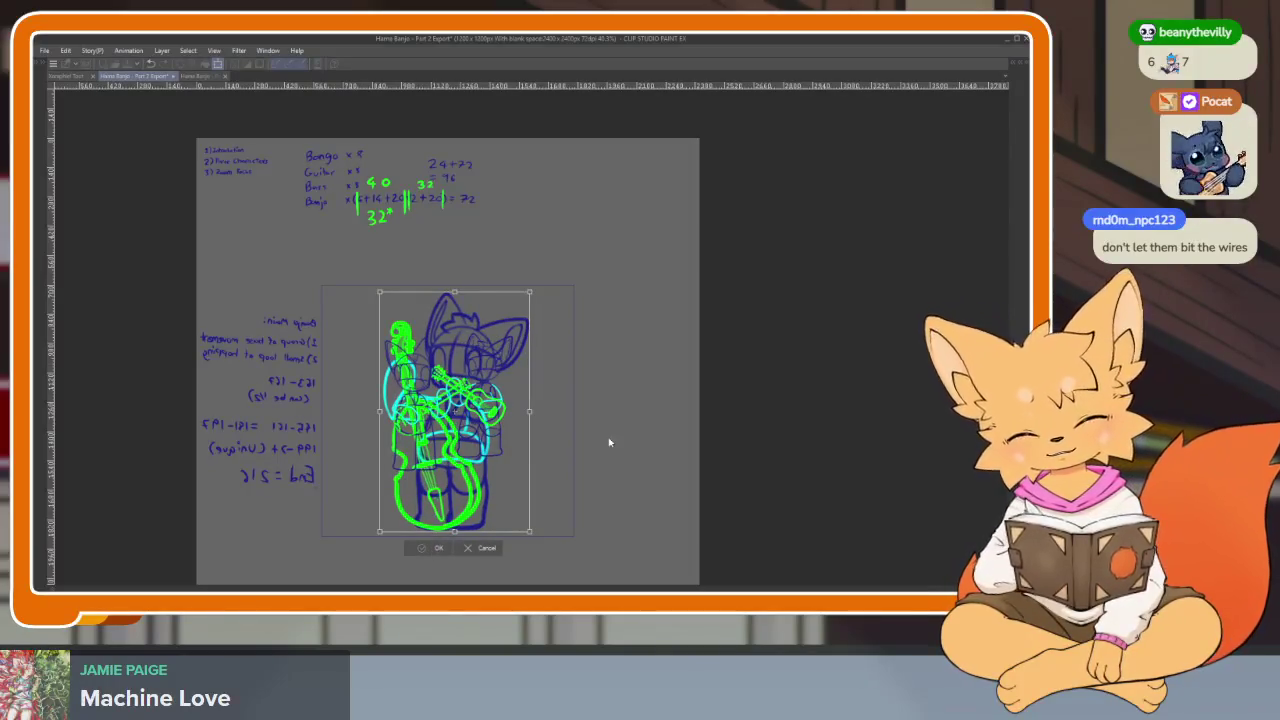
{"action": "key", "text": "Return"}
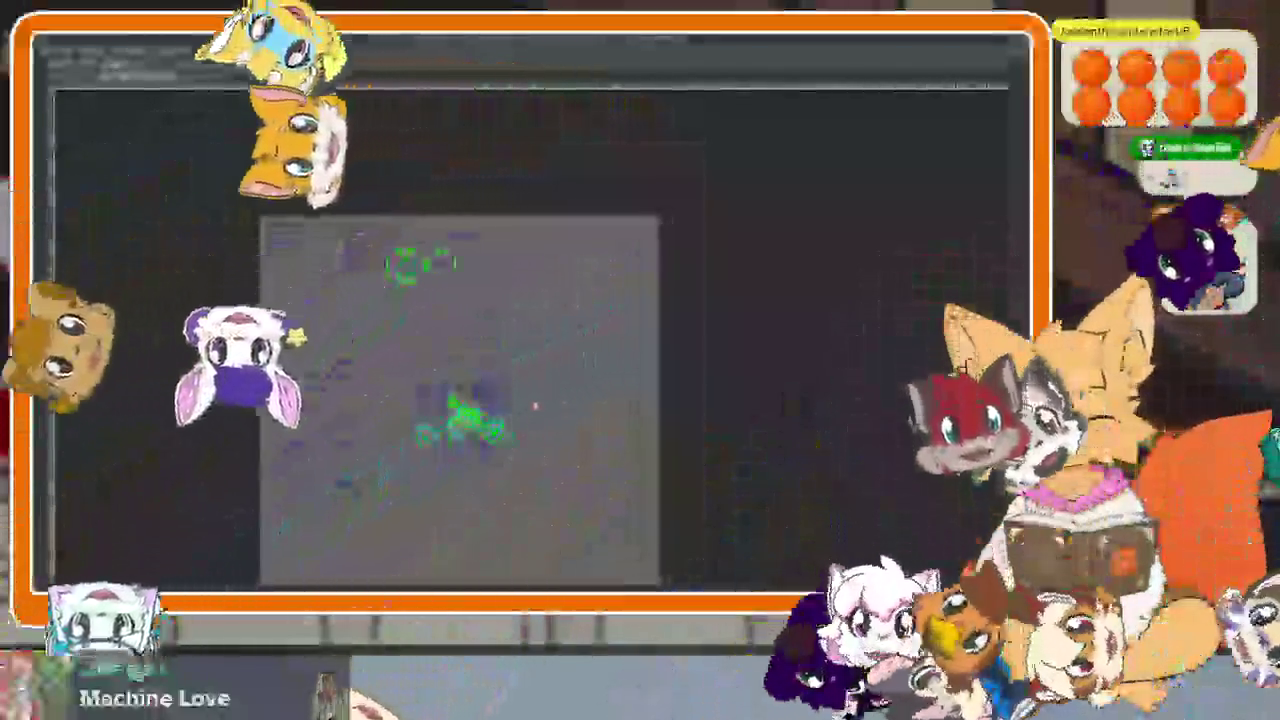
Step: Enlarge and move the guitar fox left, then nudge it up and right in a second transform
{"action": "left_click_drag", "start_coordinate": [500, 418], "coordinate": [478, 427]}
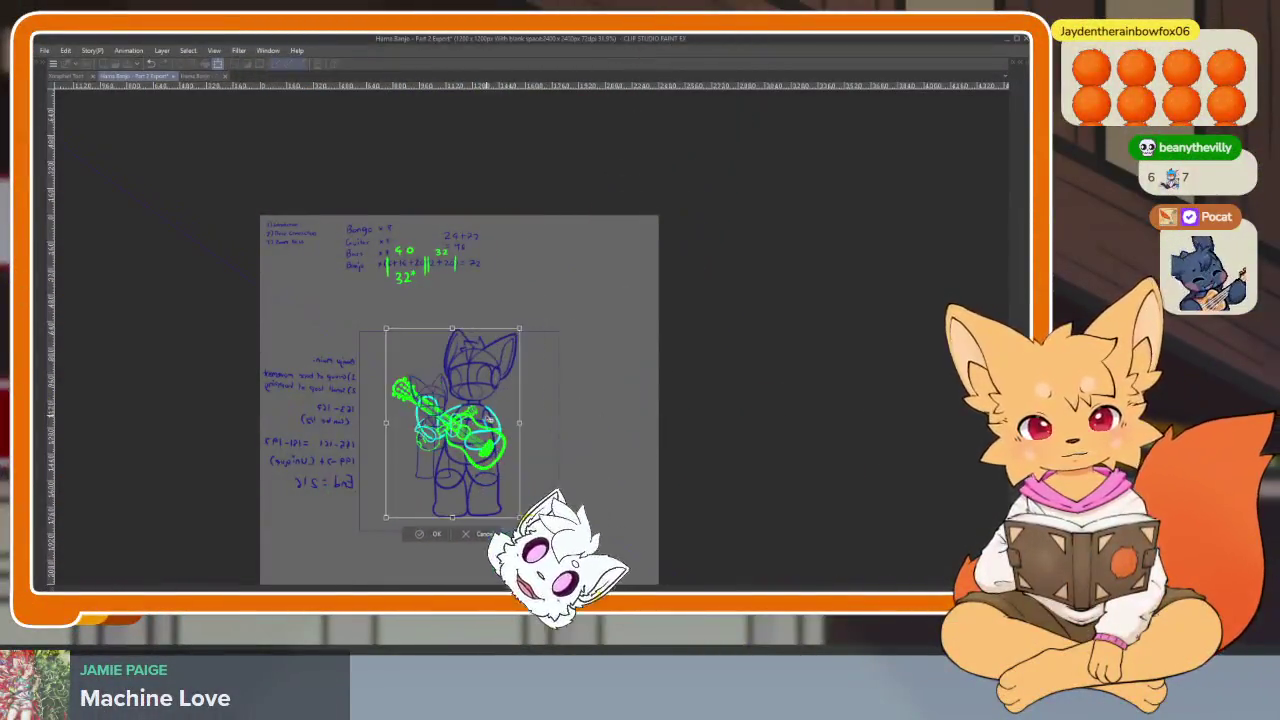
{"action": "key", "text": "Return"}
{"action": "scroll", "coordinate": [473, 411], "scroll_direction": "up", "scroll_amount": 2}
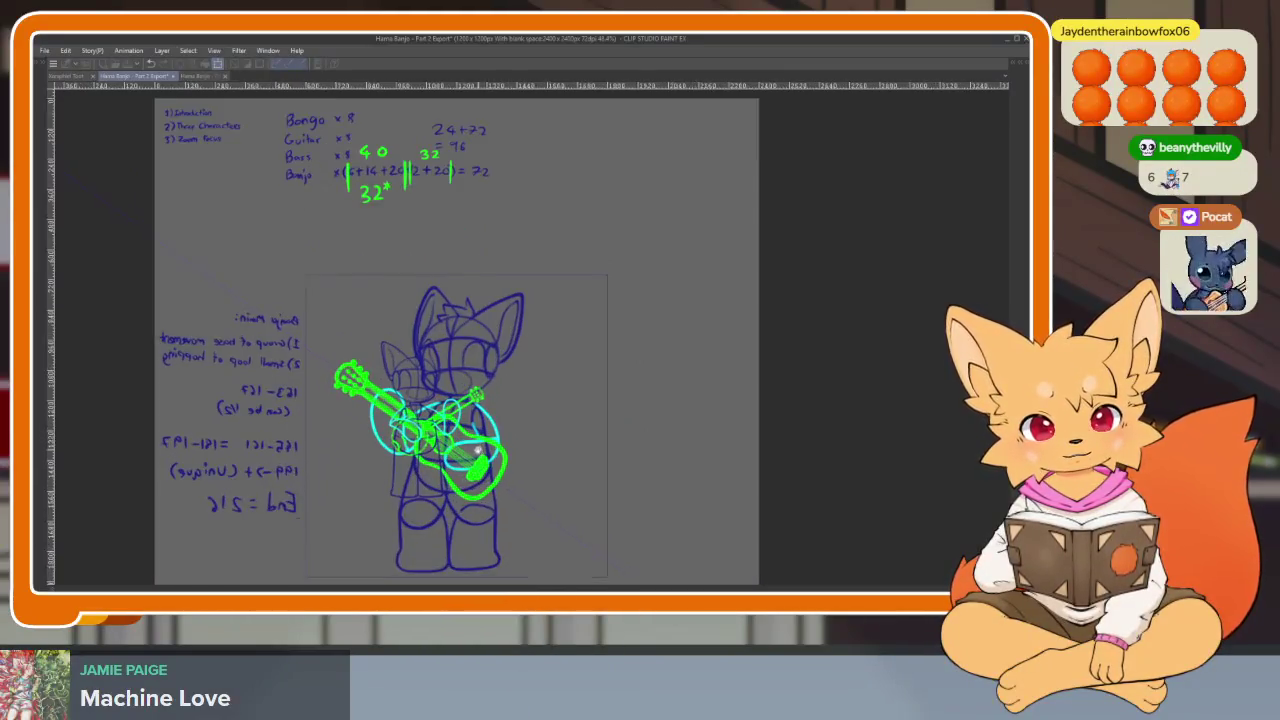
{"action": "key", "text": "ctrl+t"}
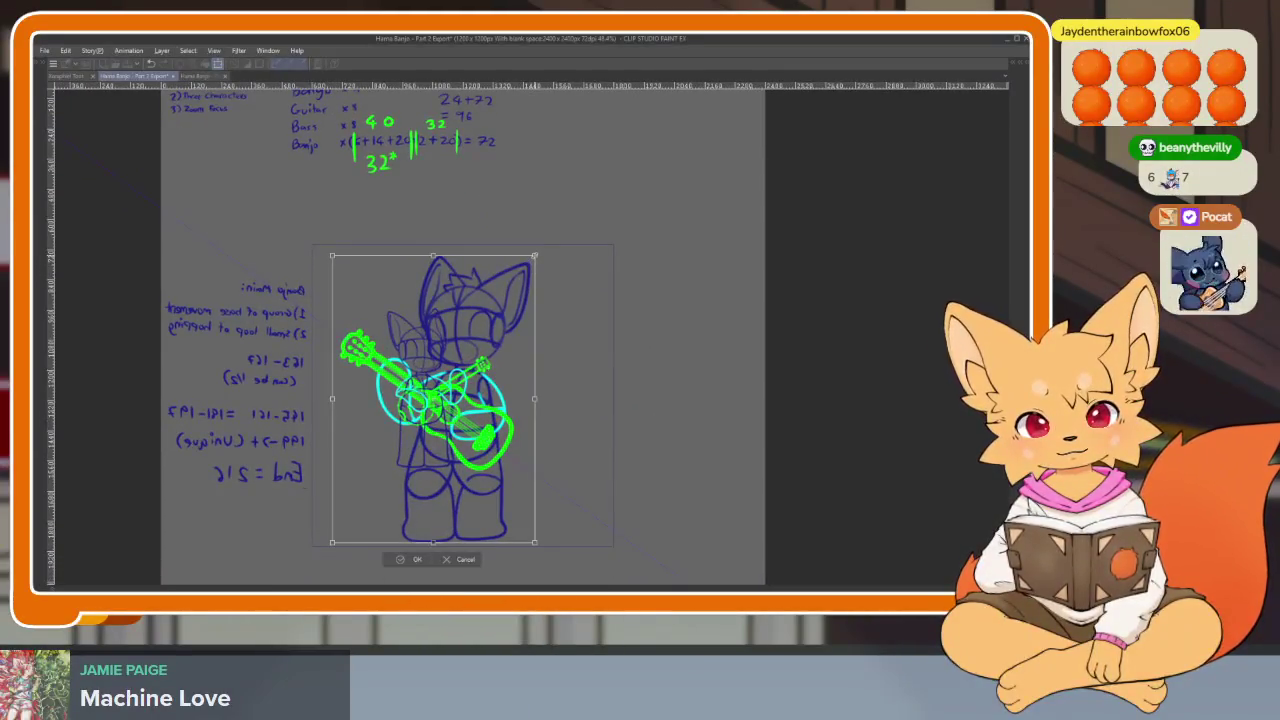
{"action": "left_click_drag", "start_coordinate": [514, 321], "coordinate": [529, 363]}
Step: Confirm the guitar fox's adjusted position and zoom out on the canvas
{"action": "left_click", "coordinate": [436, 560]}
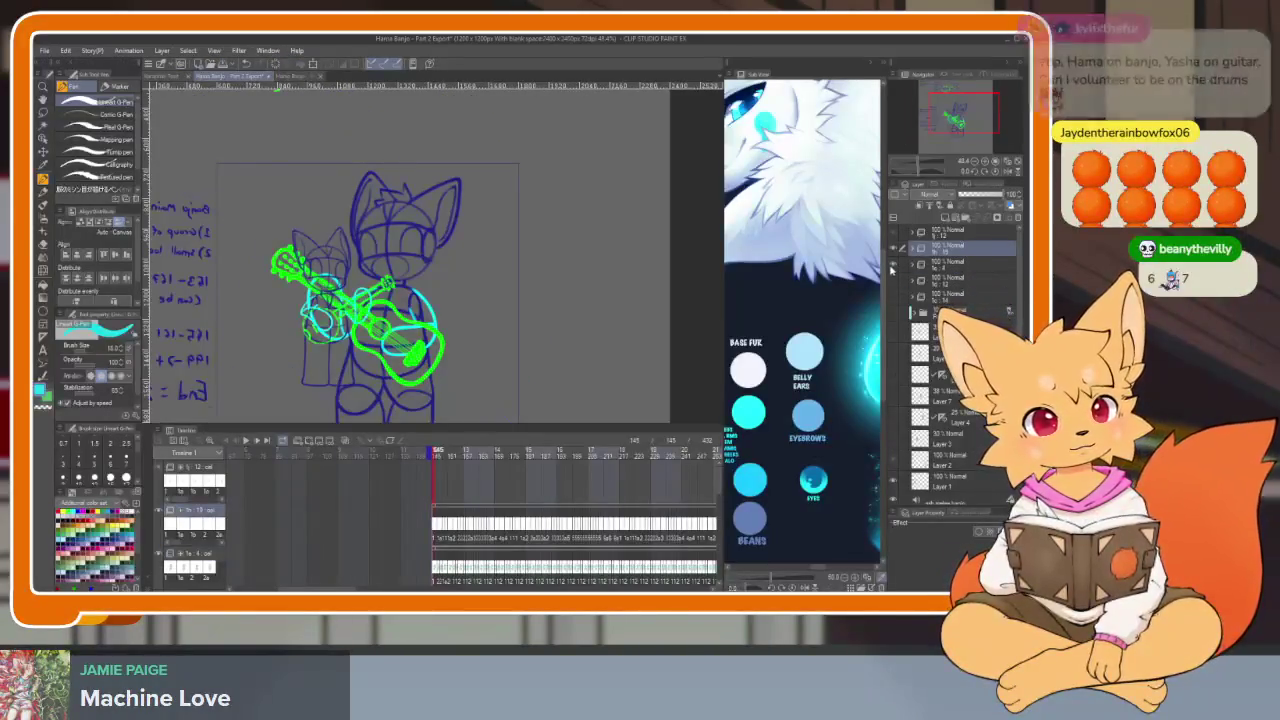
{"action": "key", "text": "ctrl+minus"}
{"action": "key", "text": "Tab"}
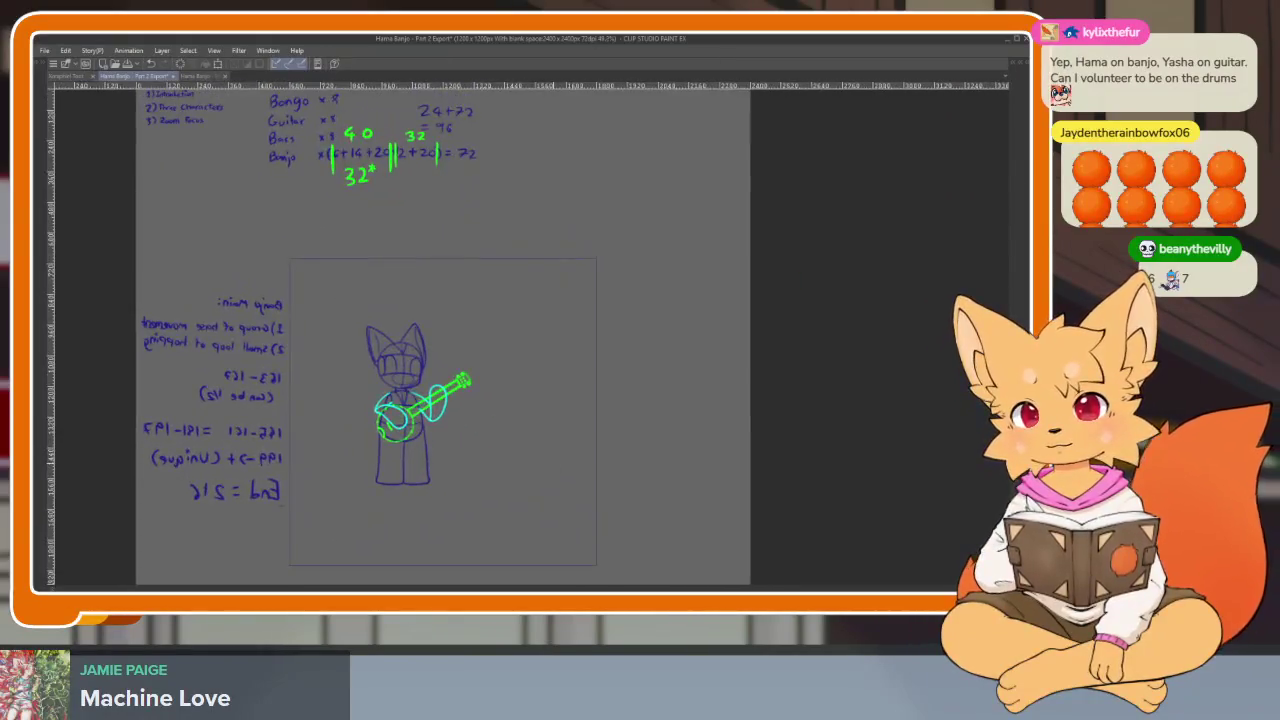
{"action": "key", "text": "Tab"}
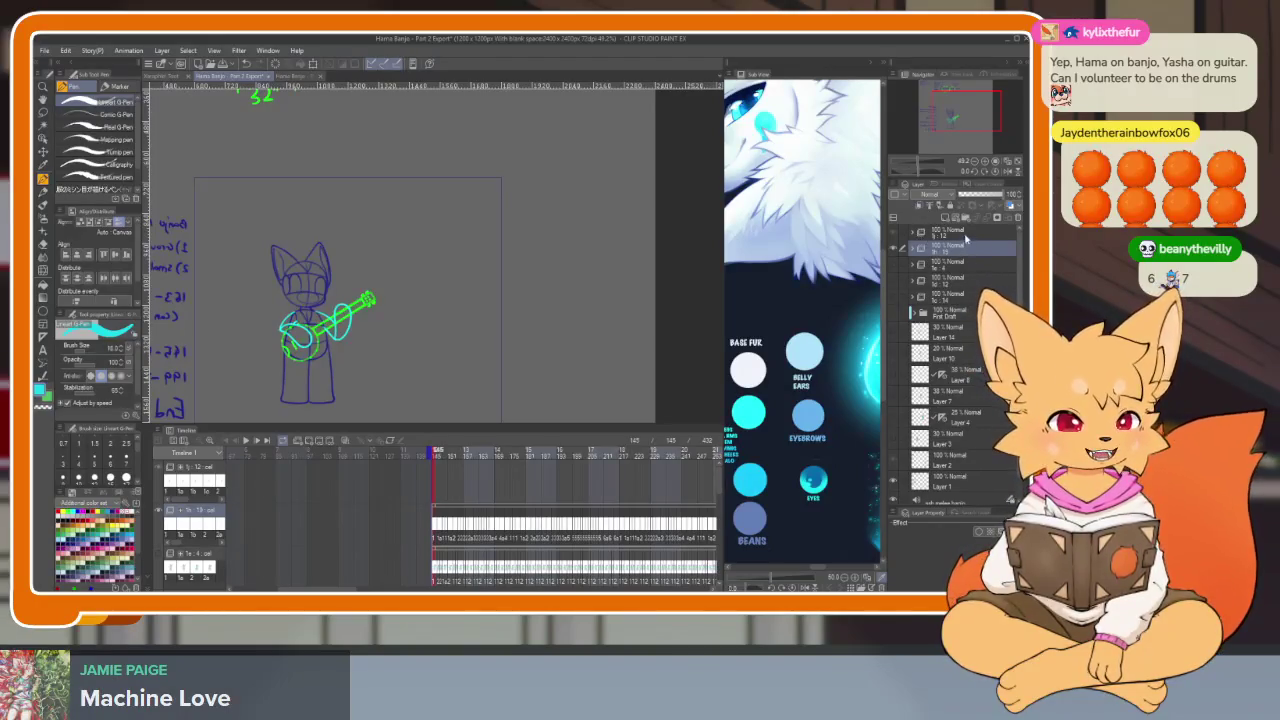
Step: Select the banjo fox's layer, scale it up, and move it right
{"action": "left_click", "coordinate": [915, 232]}
{"action": "key", "text": "Tab"}
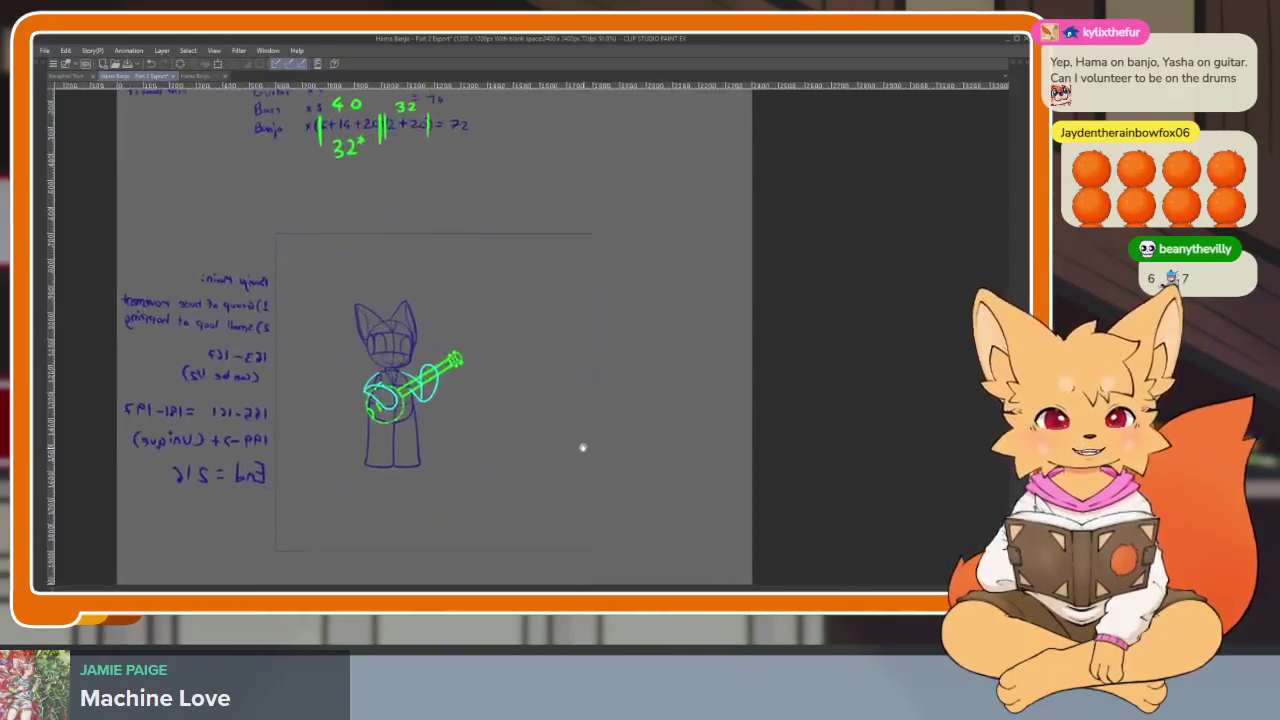
{"action": "key", "text": "ctrl+t"}
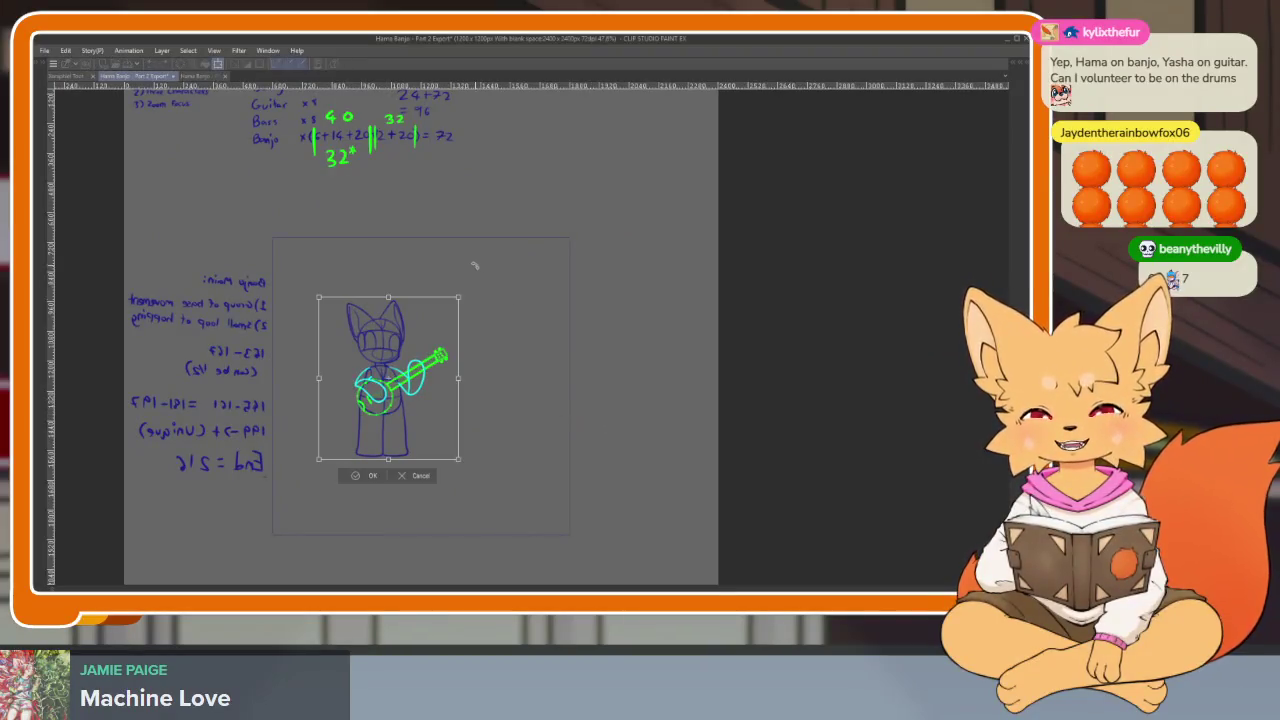
{"action": "left_click_drag", "start_coordinate": [458, 297], "coordinate": [507, 239]}
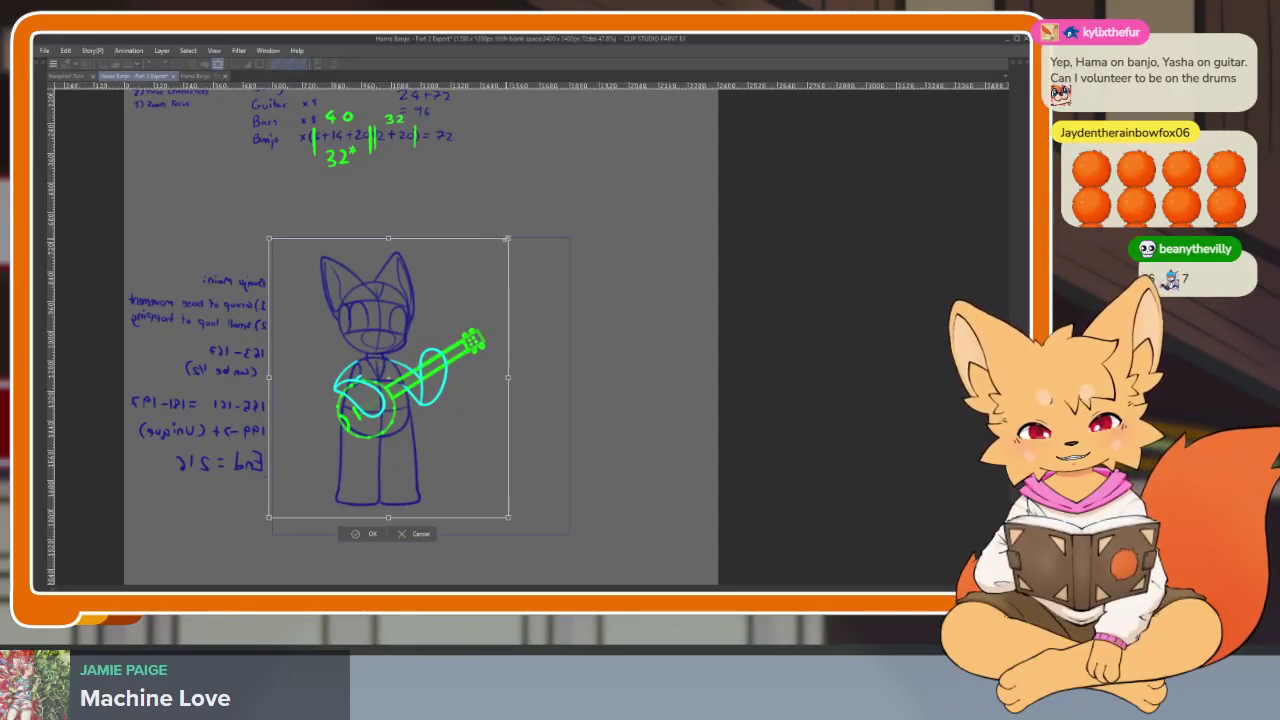
{"action": "left_click_drag", "start_coordinate": [469, 336], "coordinate": [507, 348]}
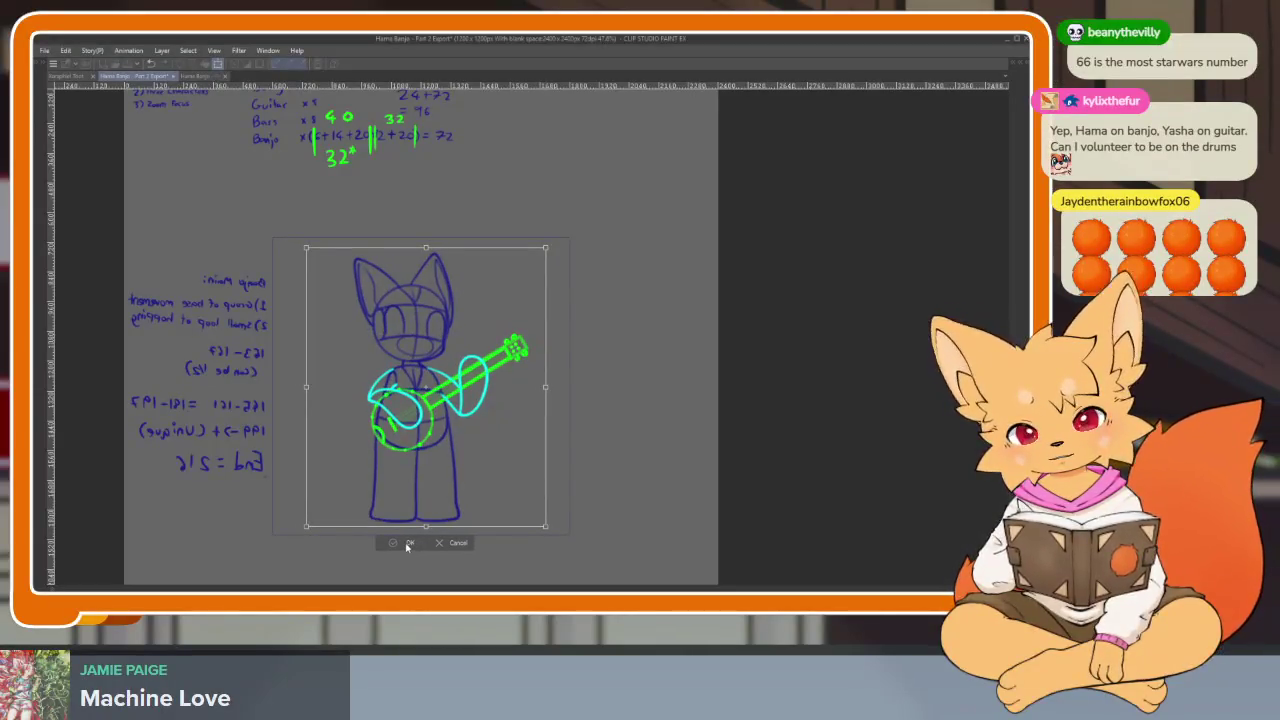